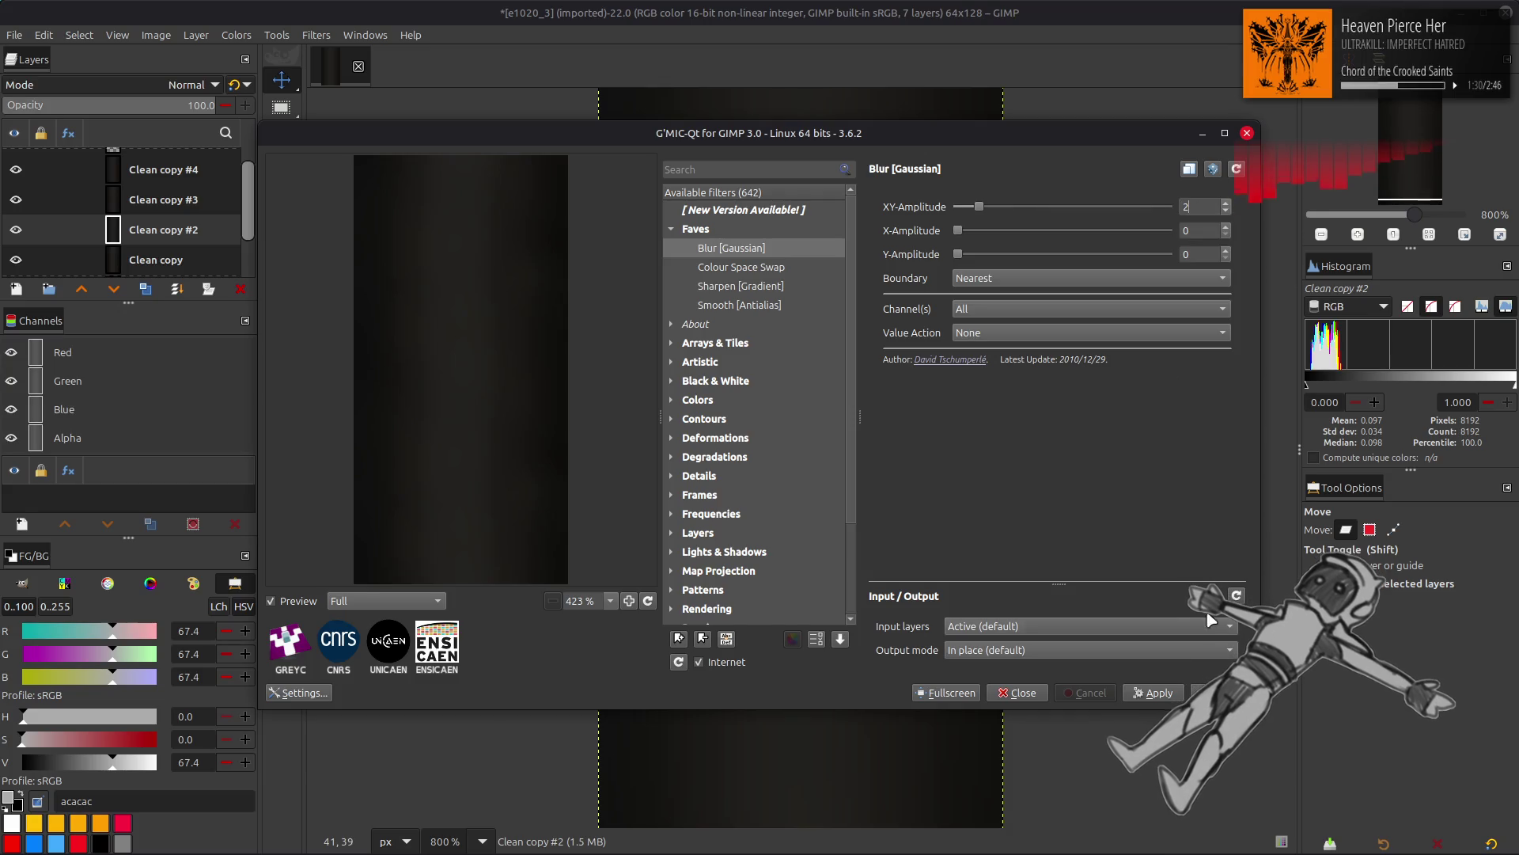
Step: Apply the Gaussian blur to Clean copy #2 and delete the Clean copy #4 layer
key(Return)
click(158, 171)
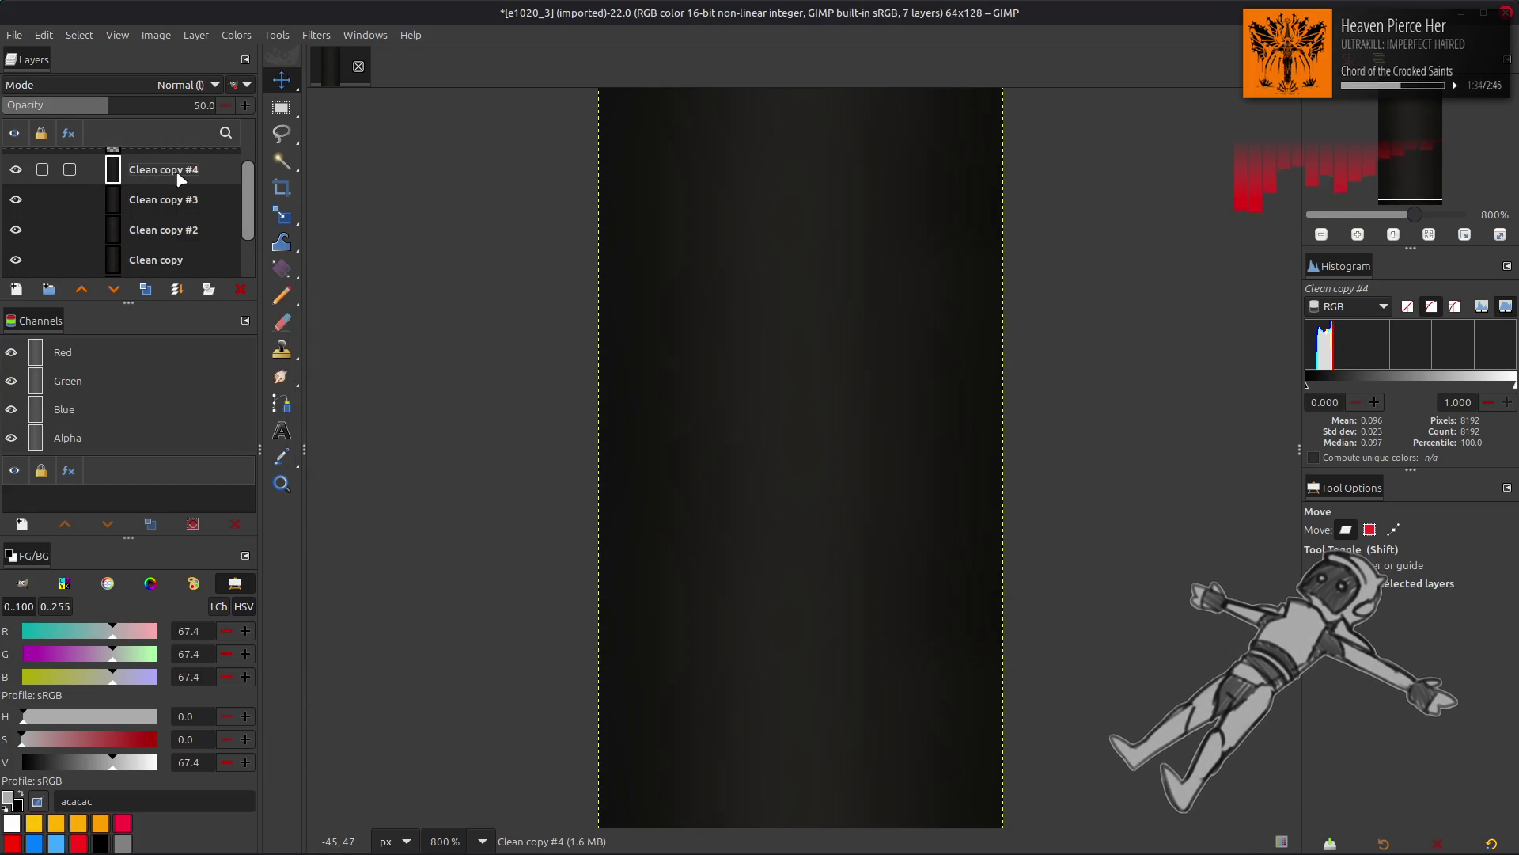
key(Delete)
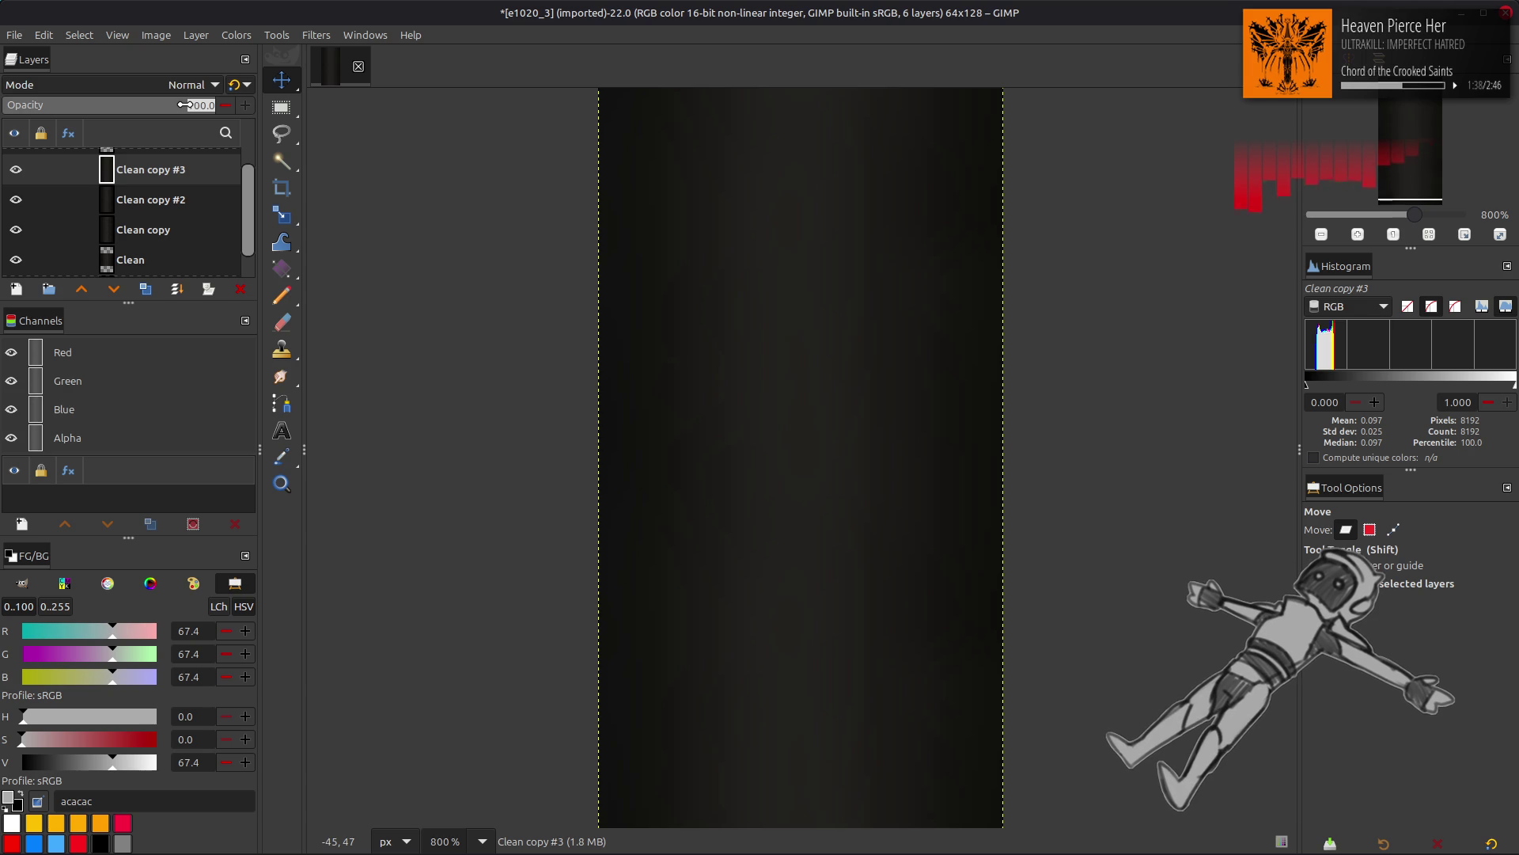
text(50)
Step: Delete the Clean copy #3 layer and select the plain Clean copy layer
click(235, 85)
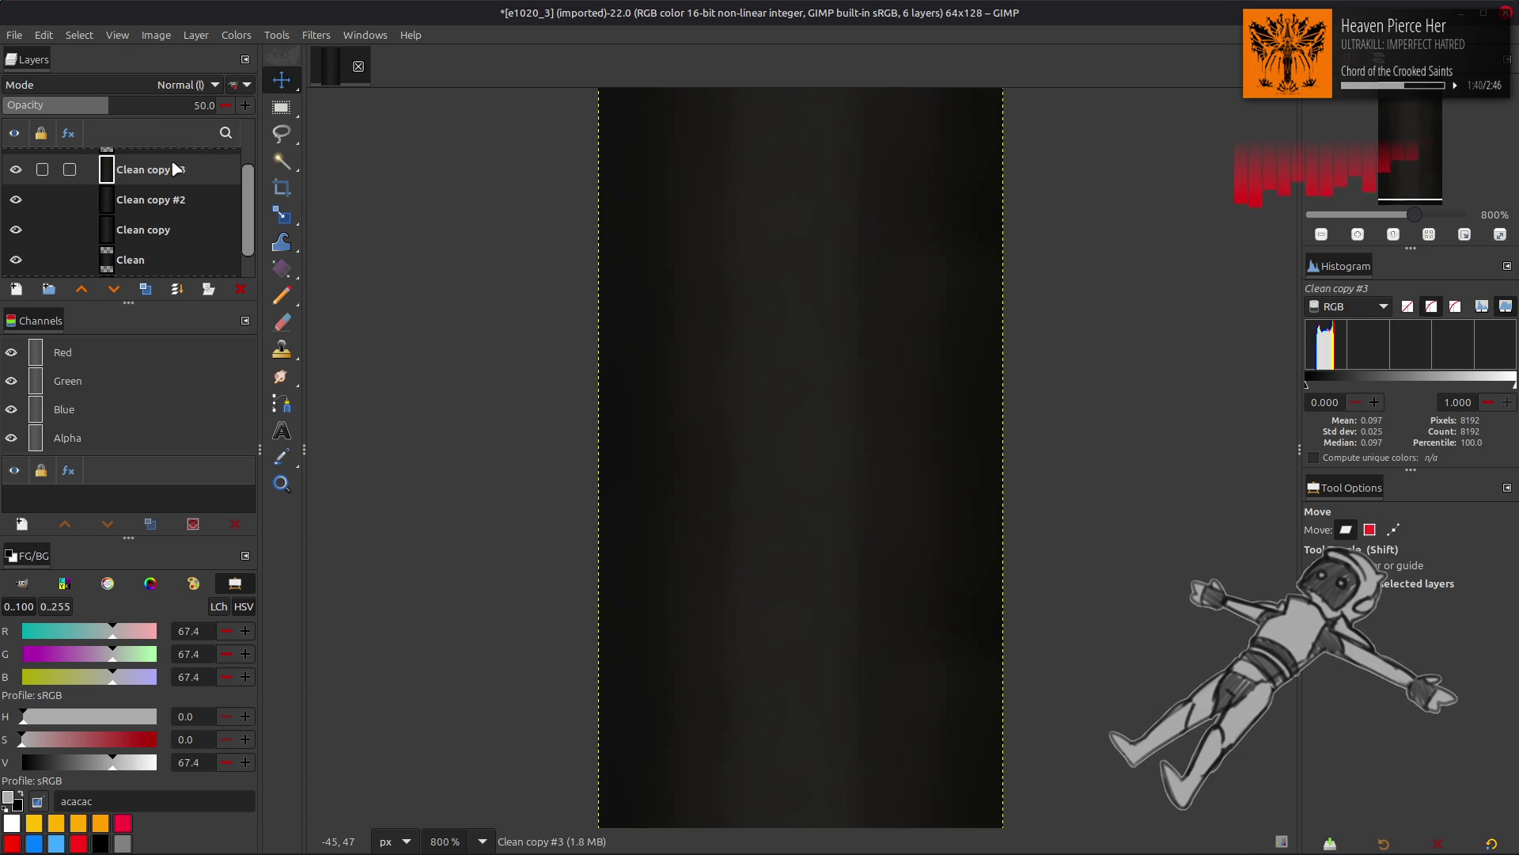
right_click(176, 168)
key(Delete)
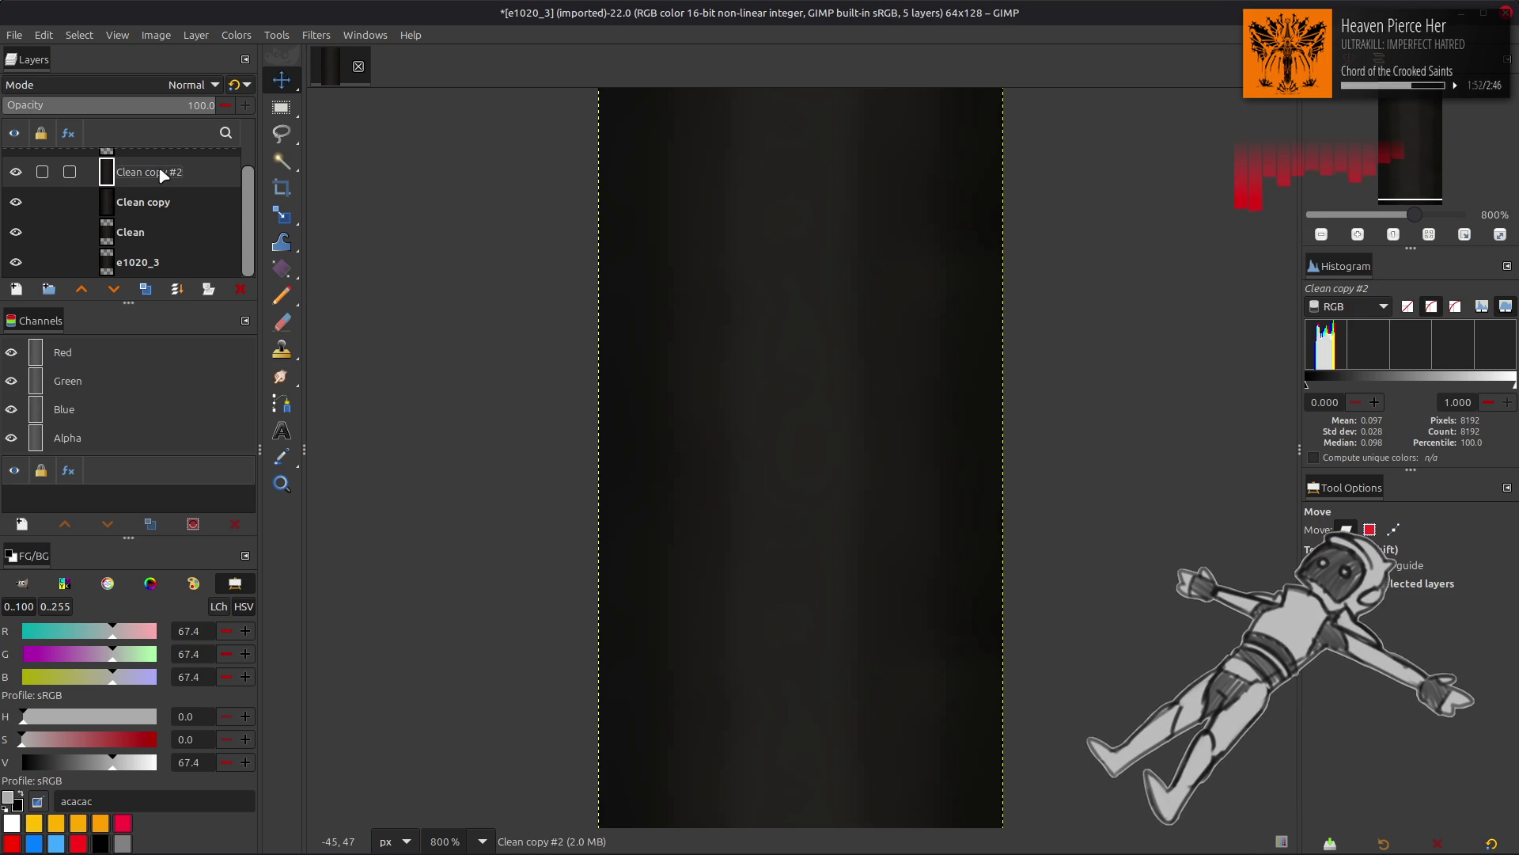
scroll(162, 178, up, 1)
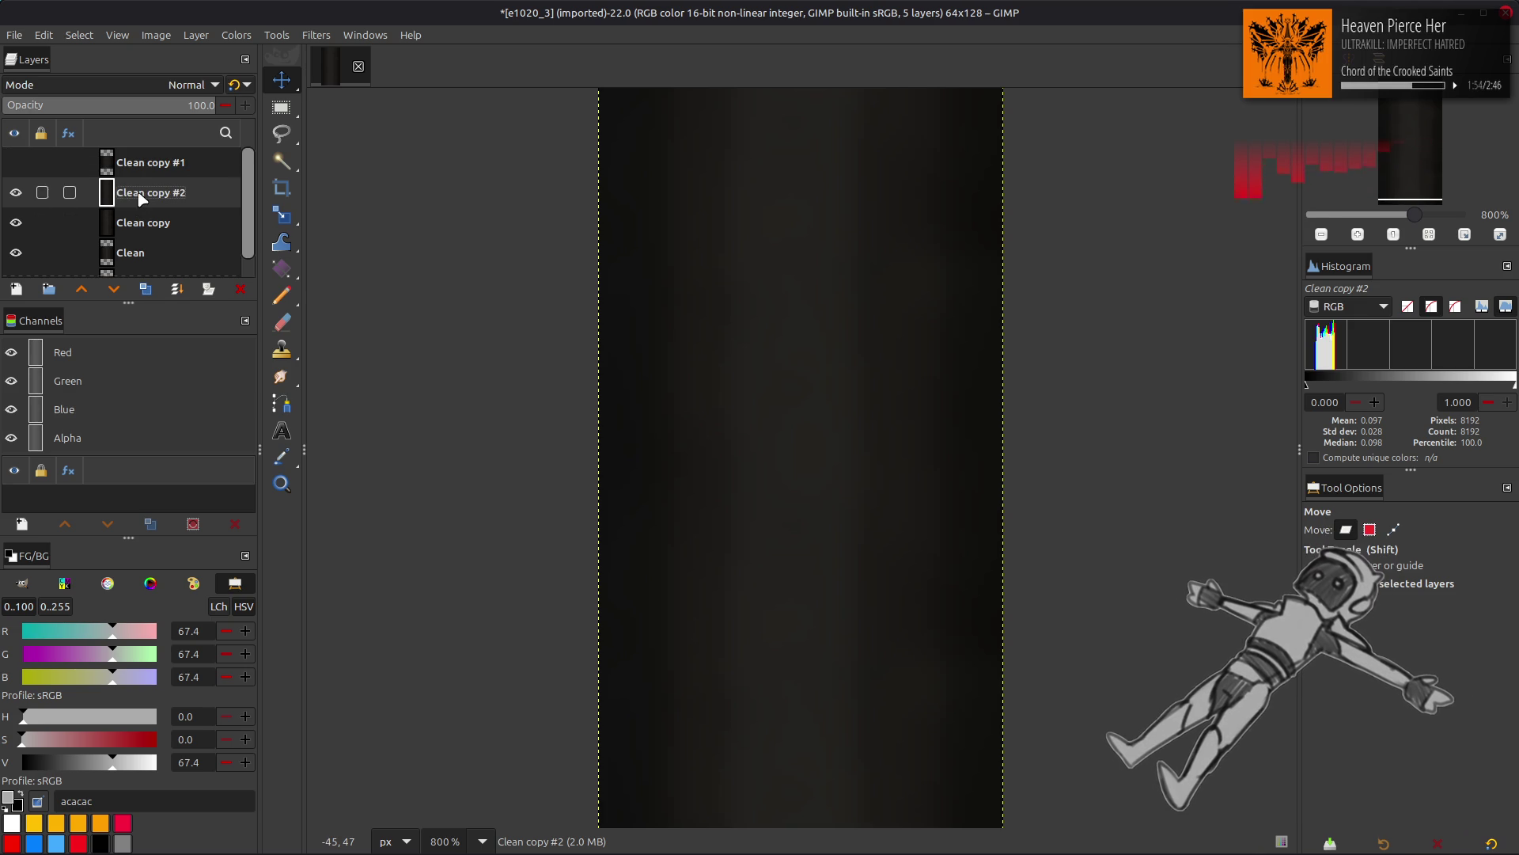
click(182, 221)
Step: Delete the plain Clean copy layer, hide Clean copy #1 and select Clean copy #2
click(240, 289)
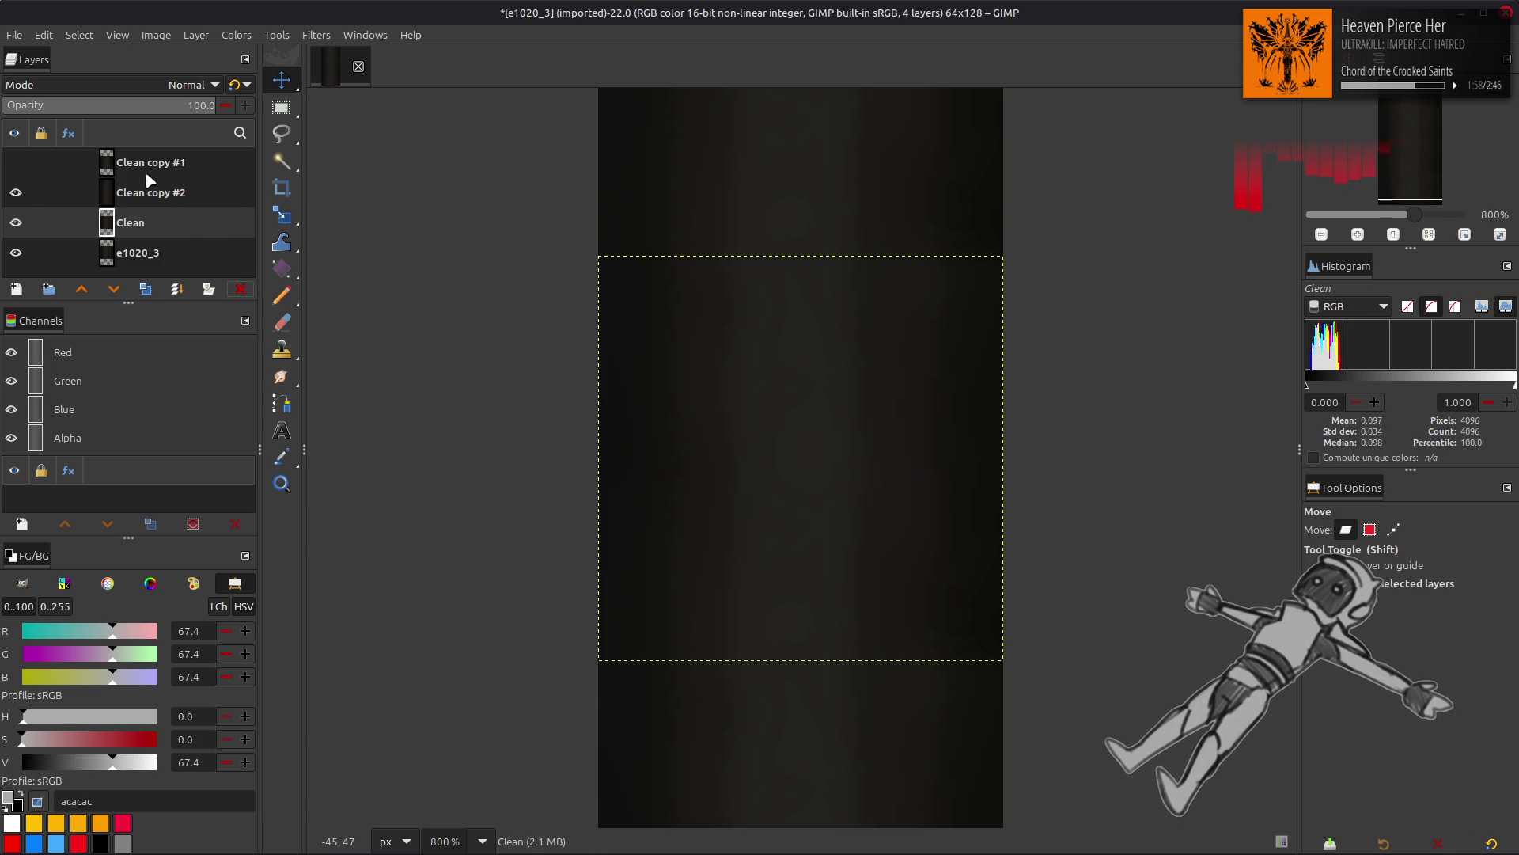
click(16, 162)
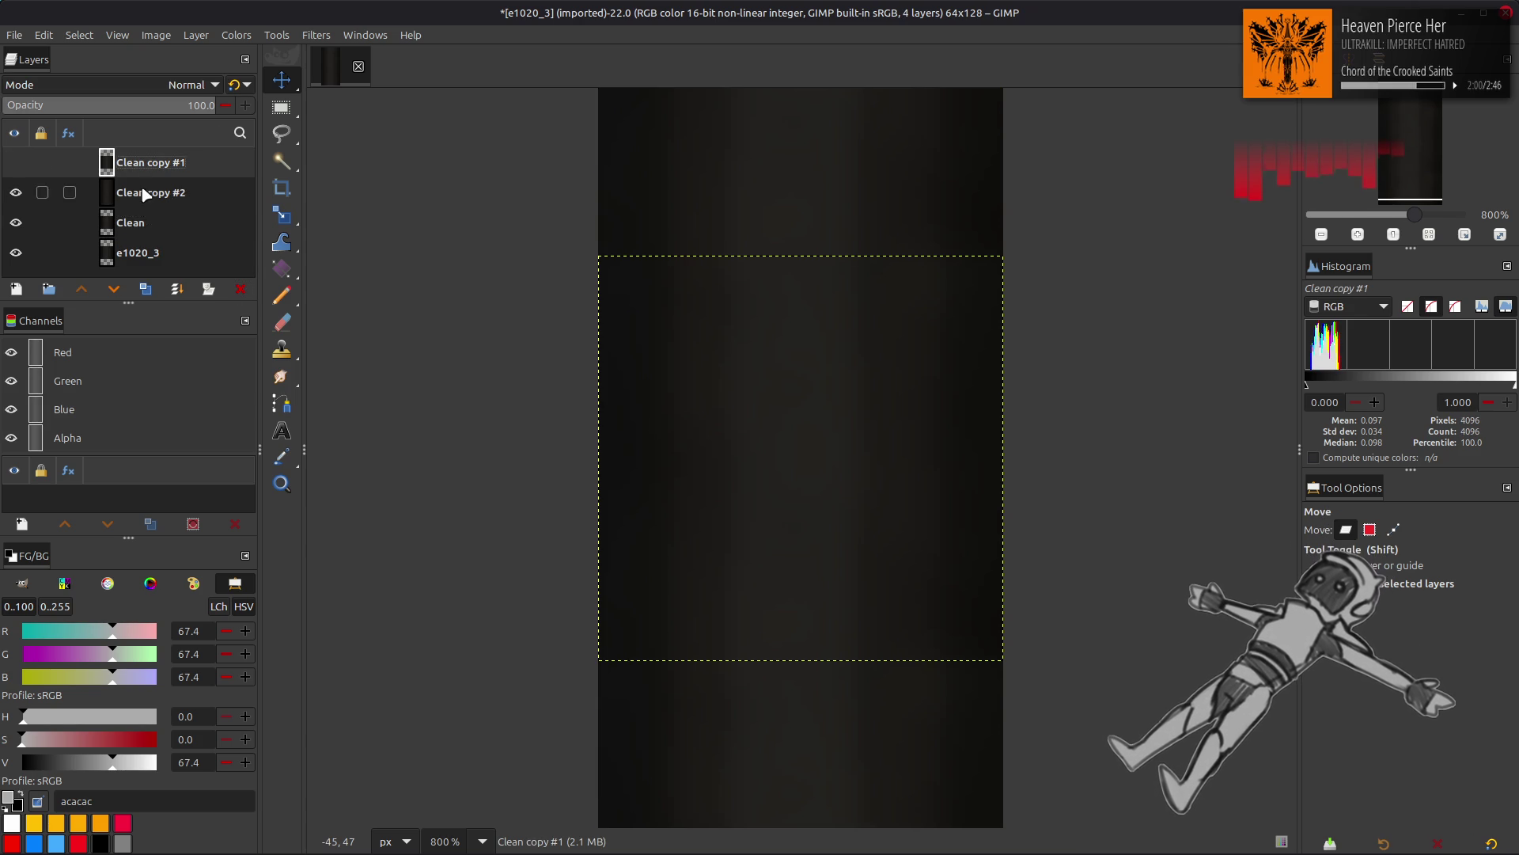
click(151, 192)
Step: Resize Clean copy #2's layer boundary to 64×64 and fit the canvas to that layer
click(195, 35)
click(238, 232)
double_click(691, 420)
text(643)
key(BackSpace)
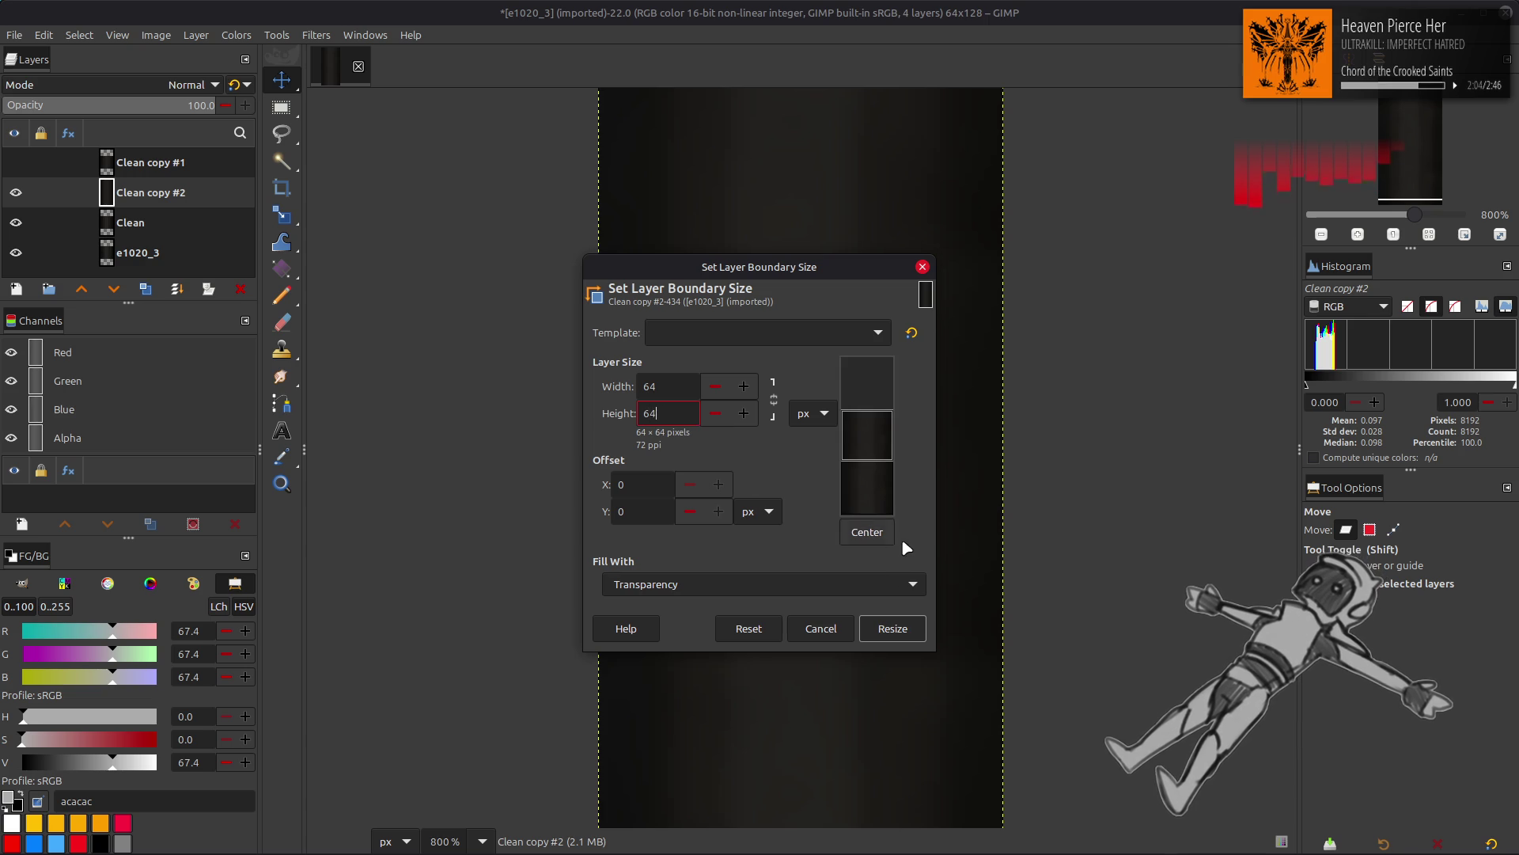
click(892, 628)
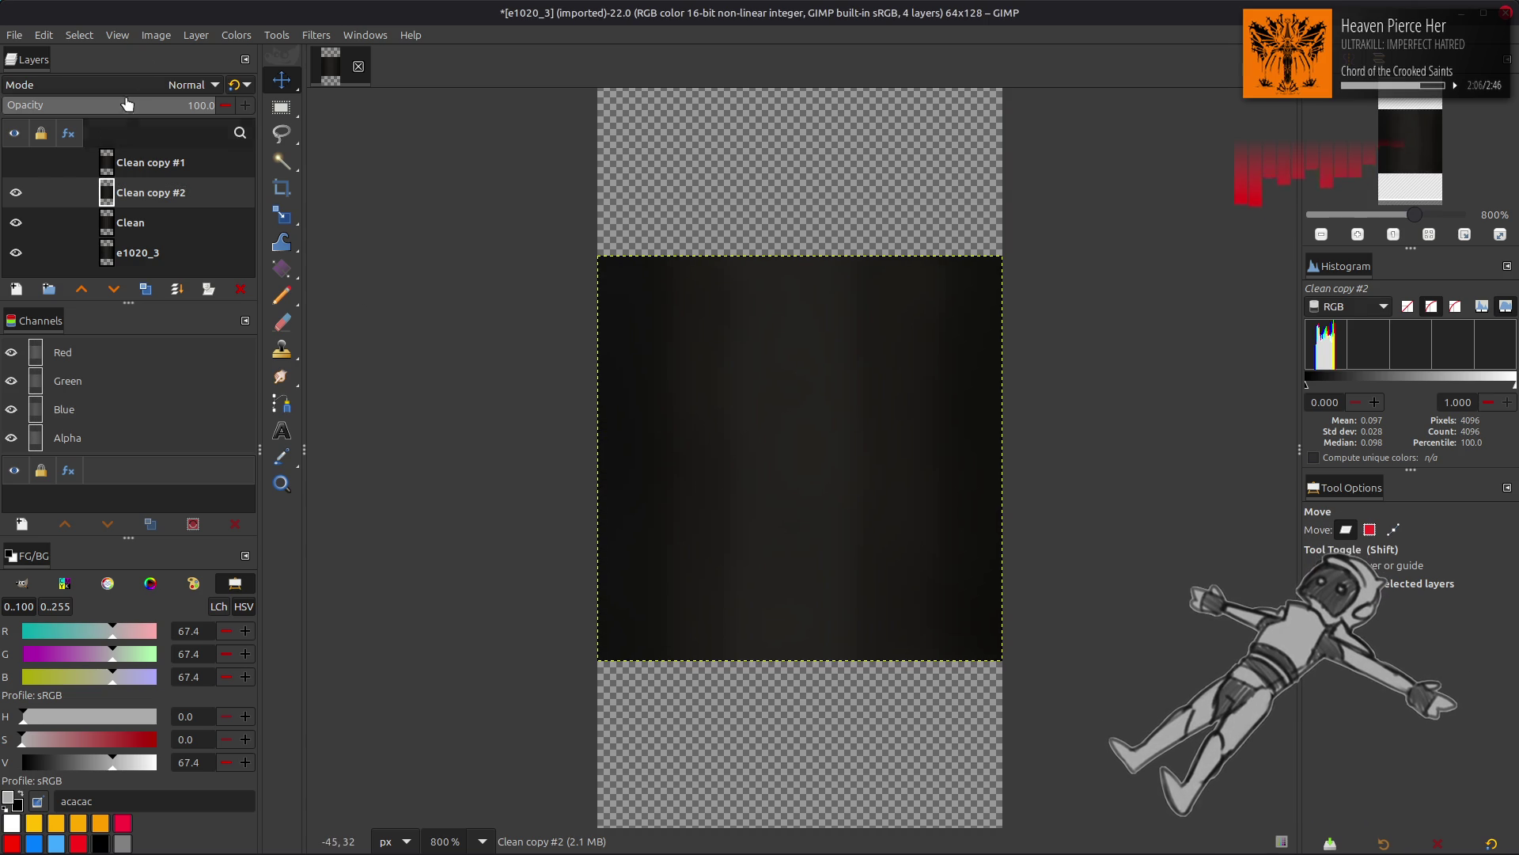
click(156, 34)
click(211, 170)
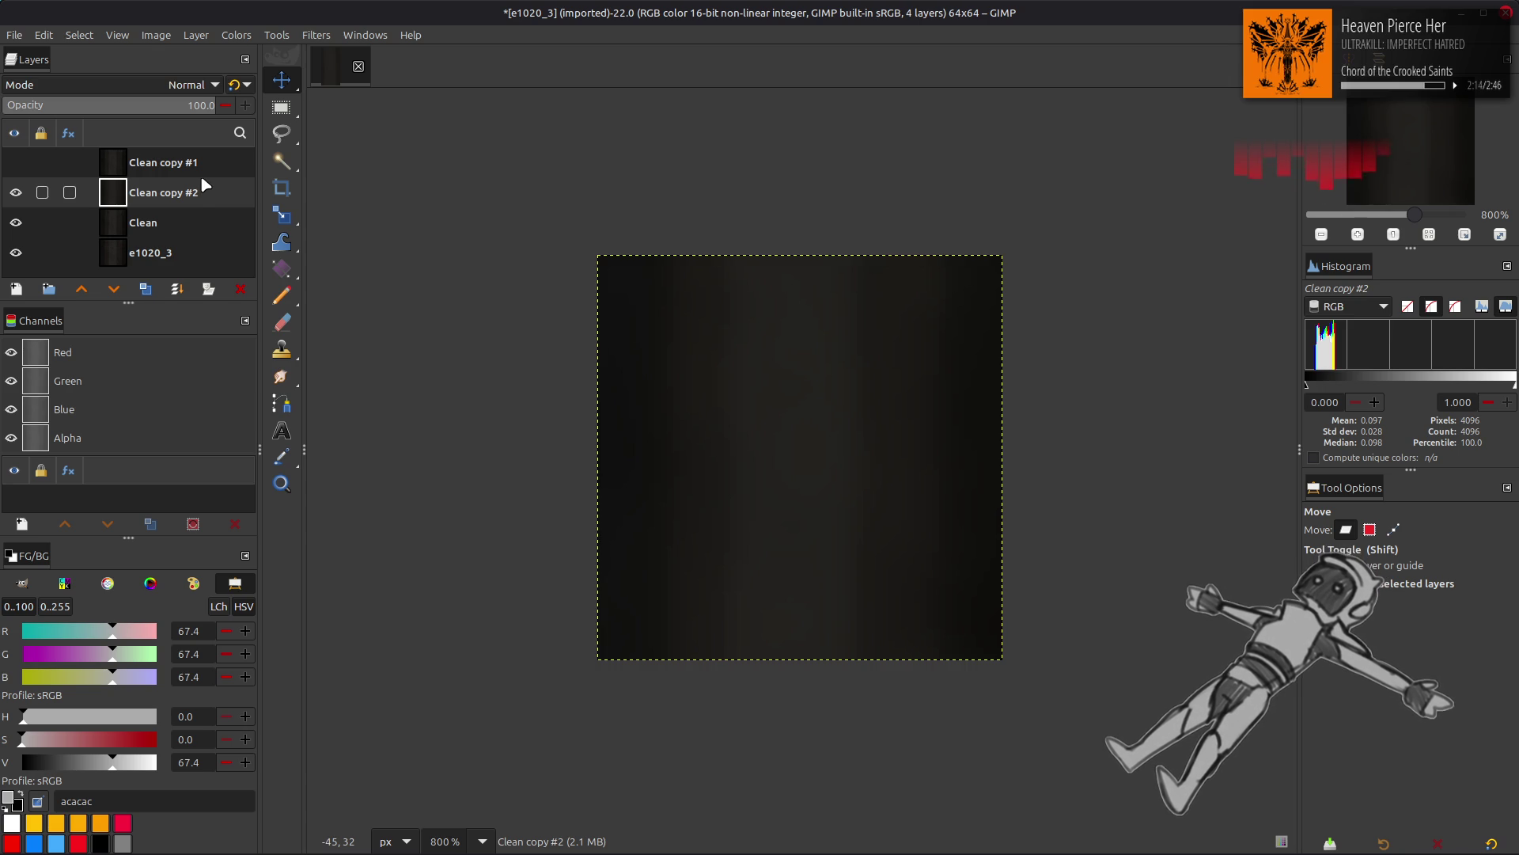
Step: Show and select Clean copy #1, then duplicate it
click(15, 162)
click(150, 162)
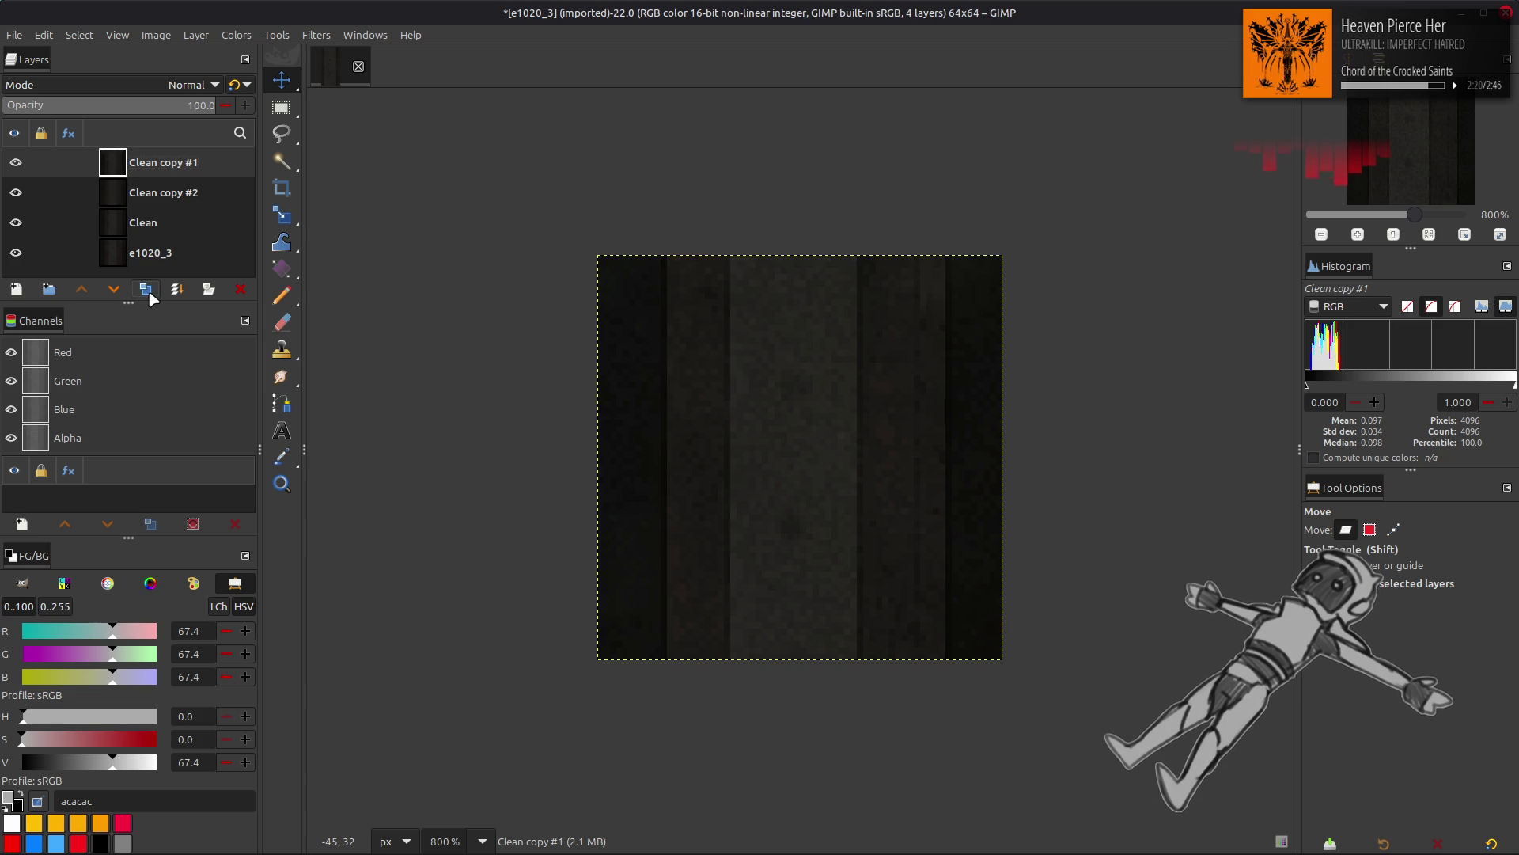
key(shift+ctrl+d)
key(shift+ctrl+d)
Step: Reapply the G'MIC Gaussian blur to Clean copy #4, Clean copy #3 and Clean copy #1
key(shift+ctrl+f)
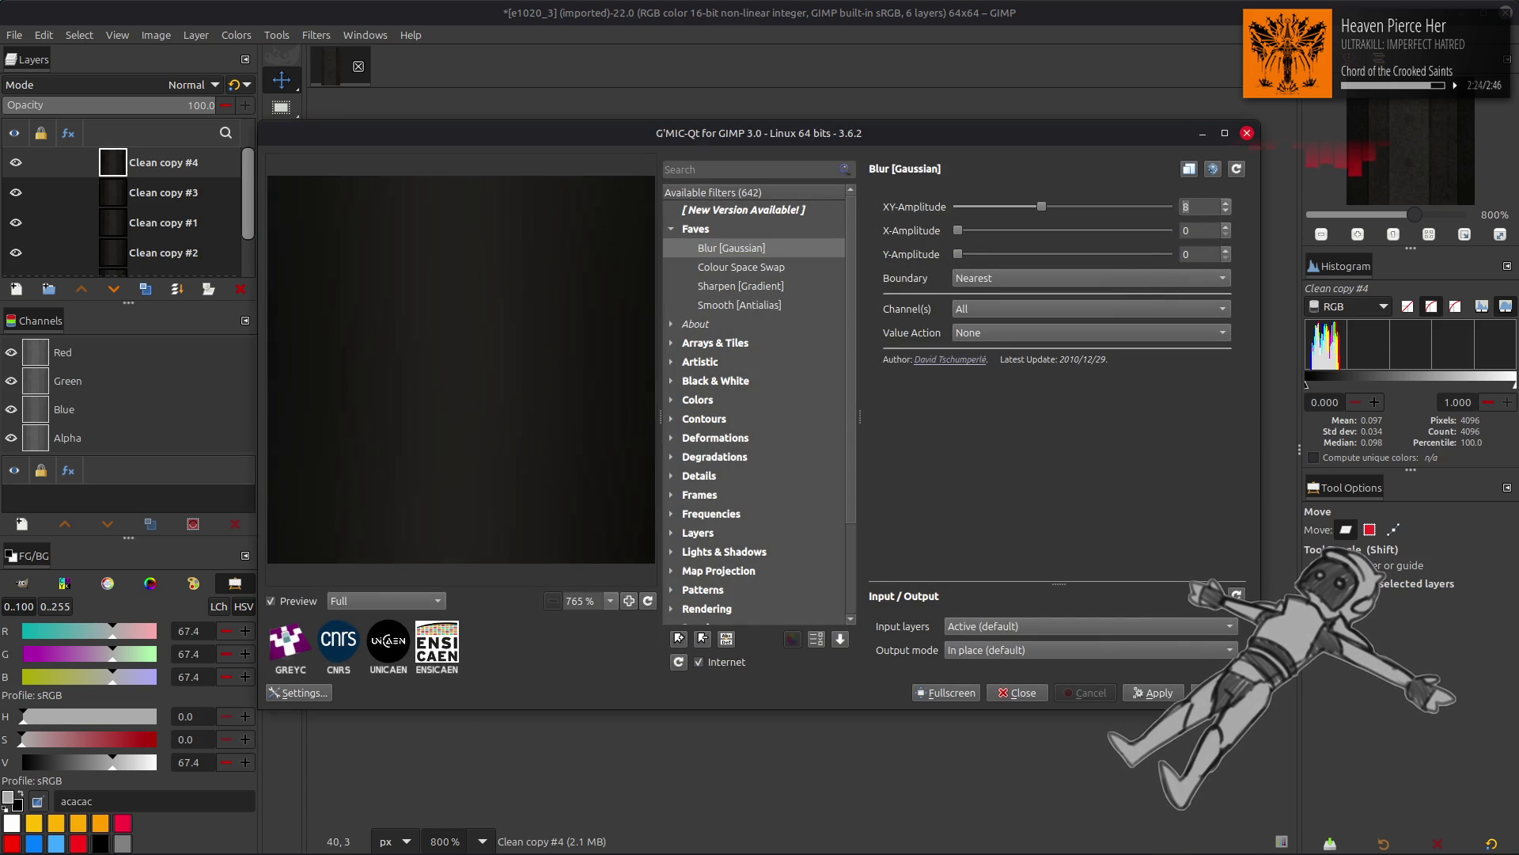
click(1219, 692)
click(173, 197)
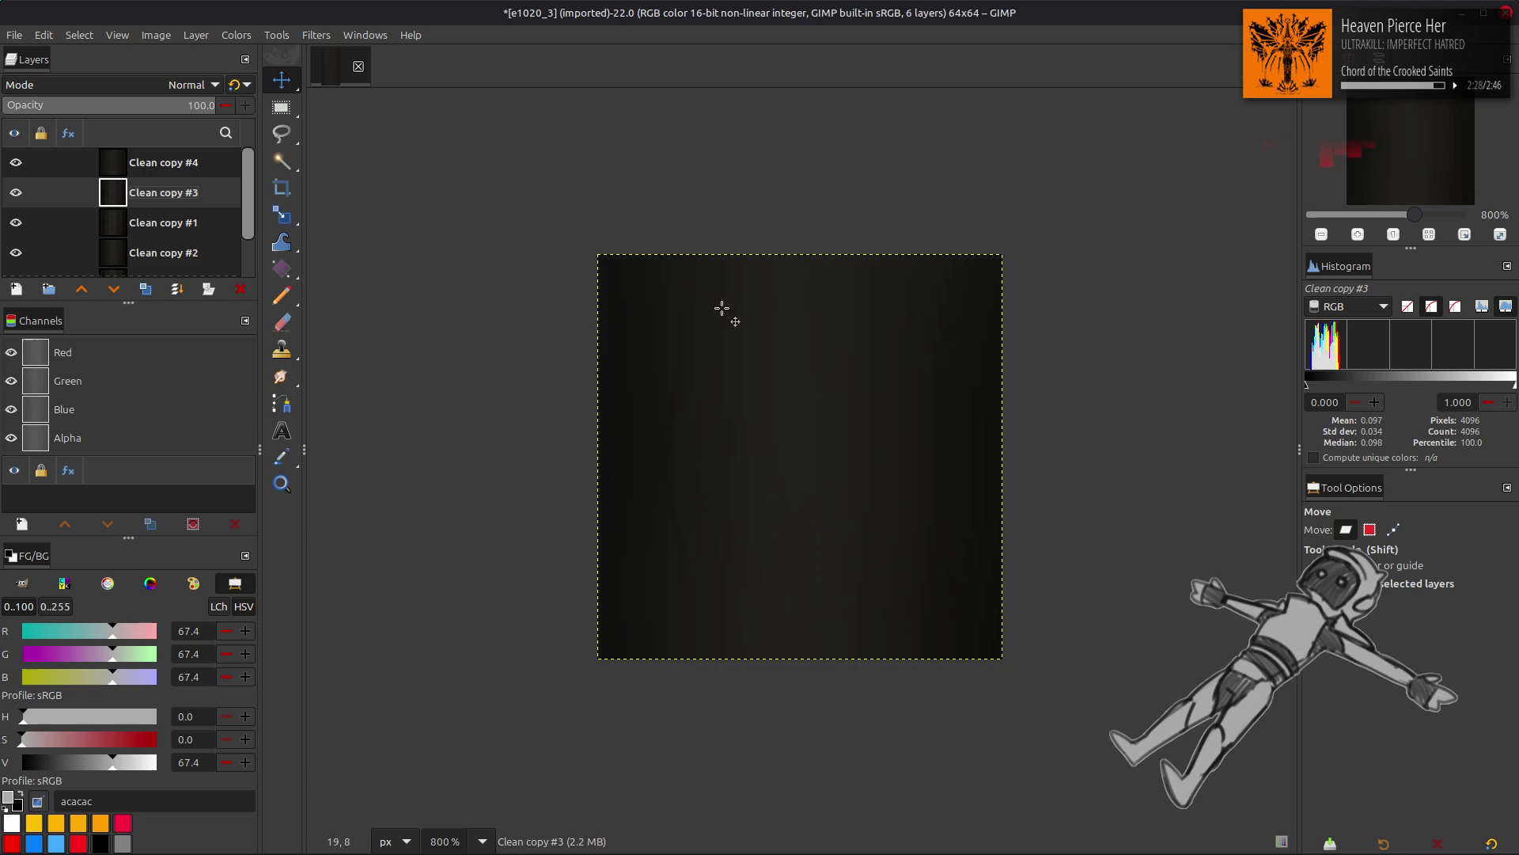
key(shift+ctrl+f)
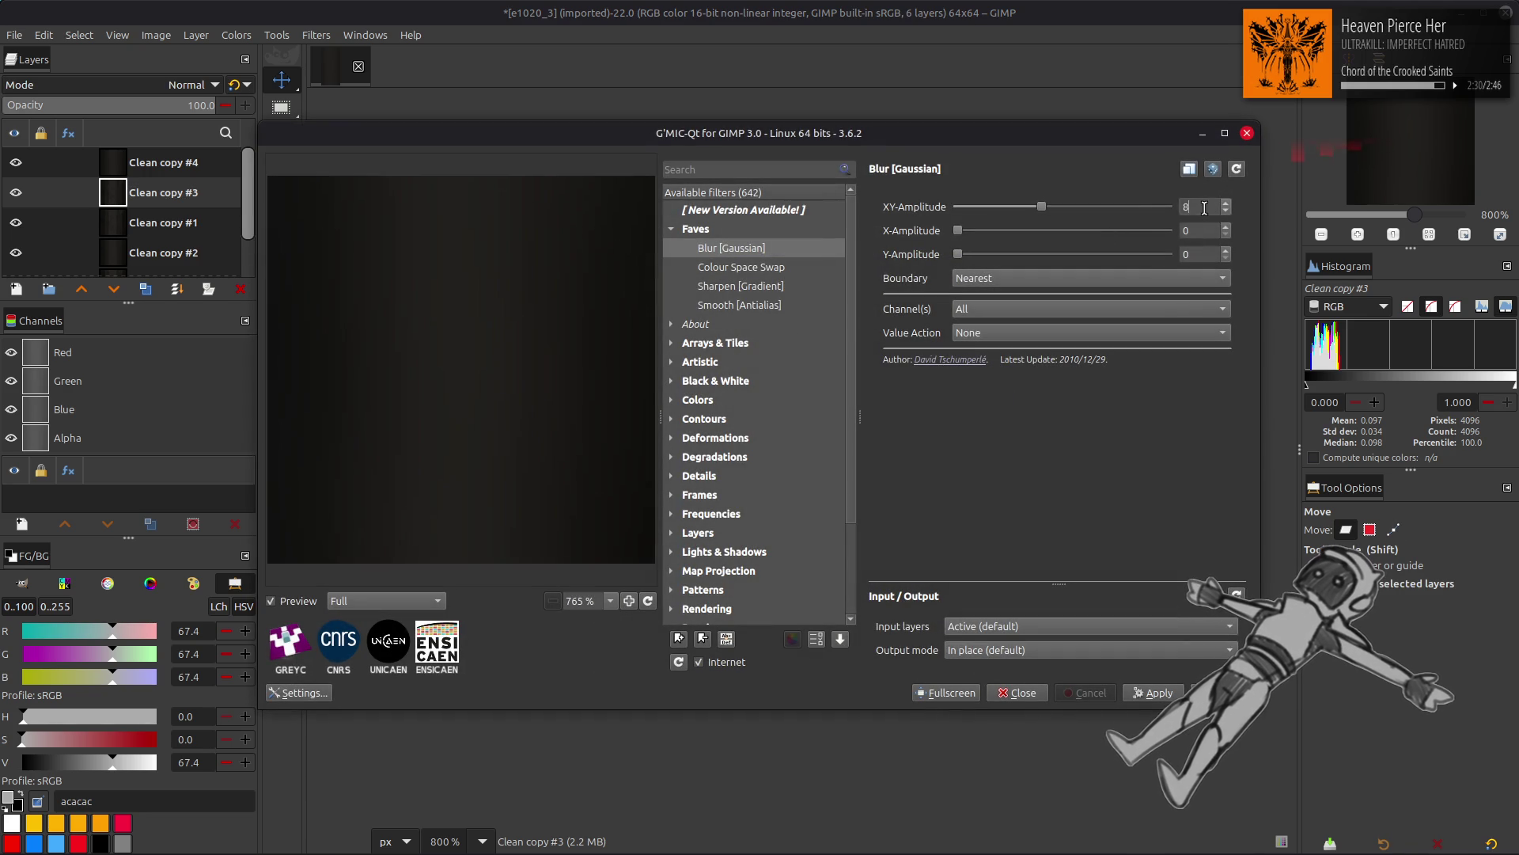
key(Return)
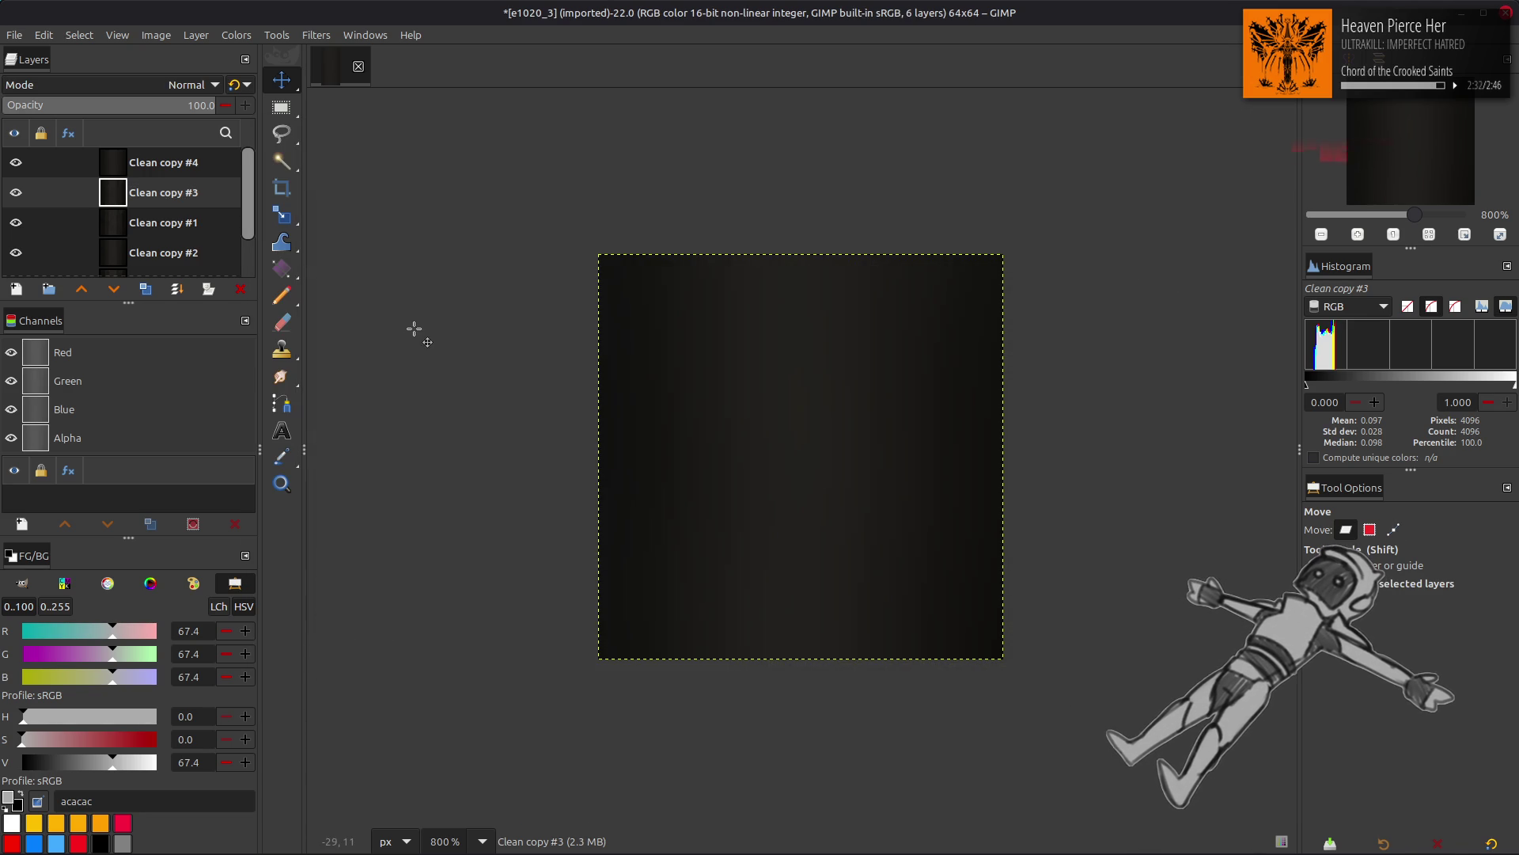
click(207, 225)
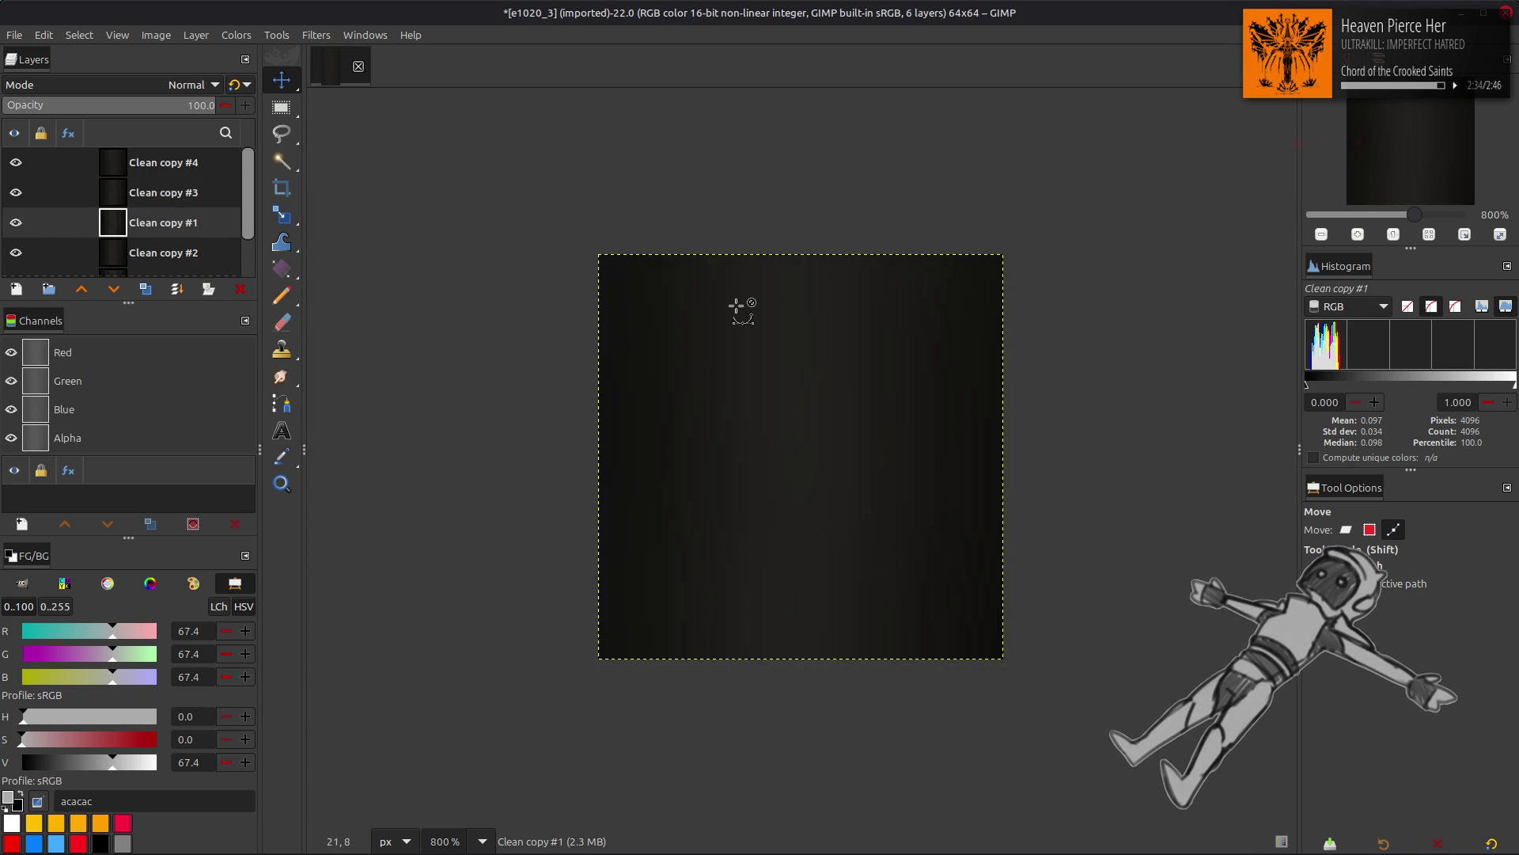
key(shift+ctrl+f)
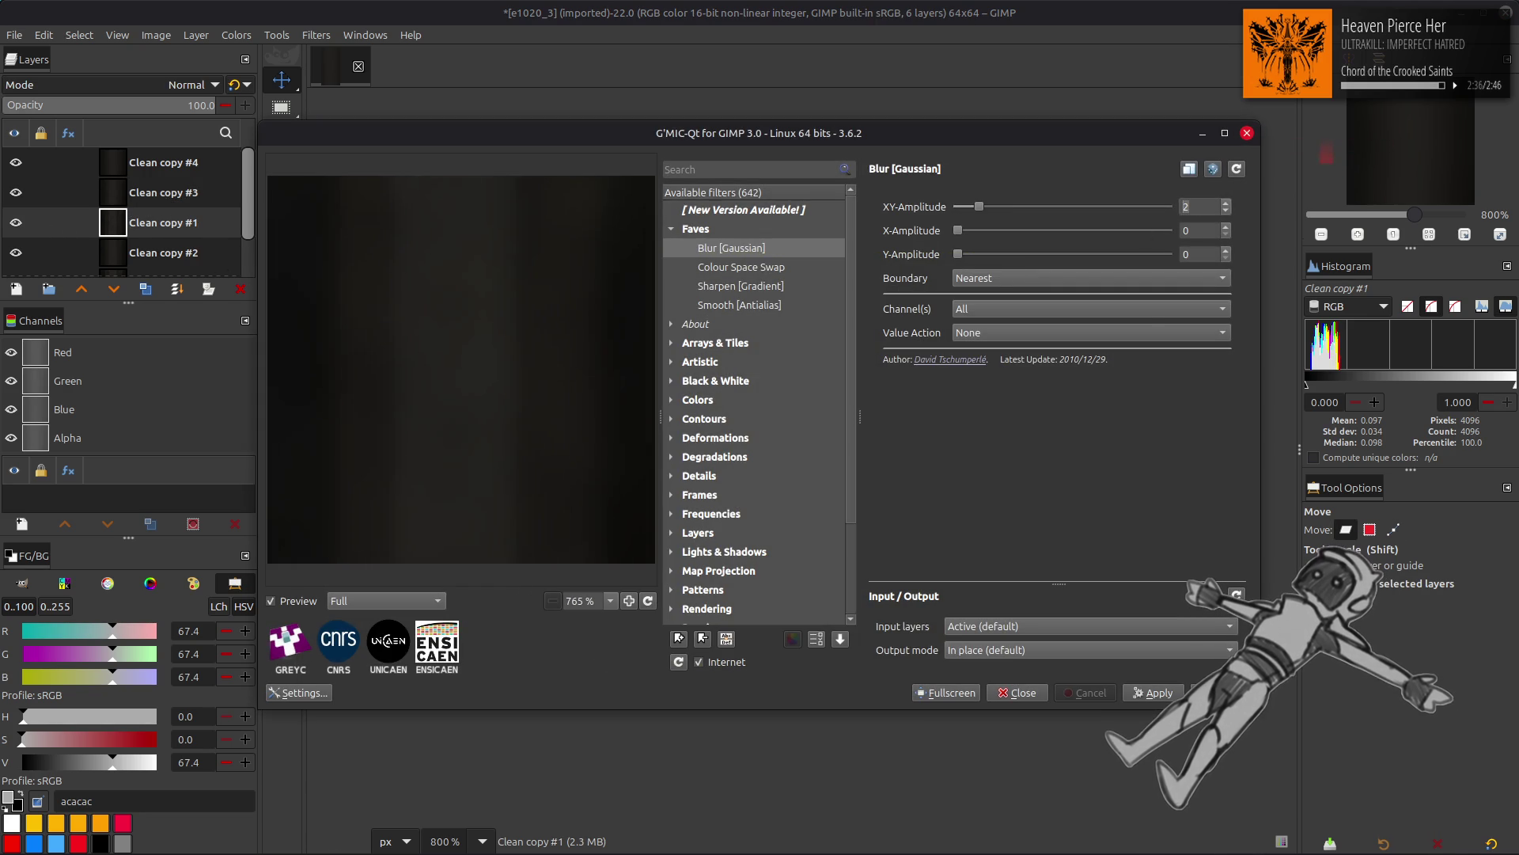
key(Return)
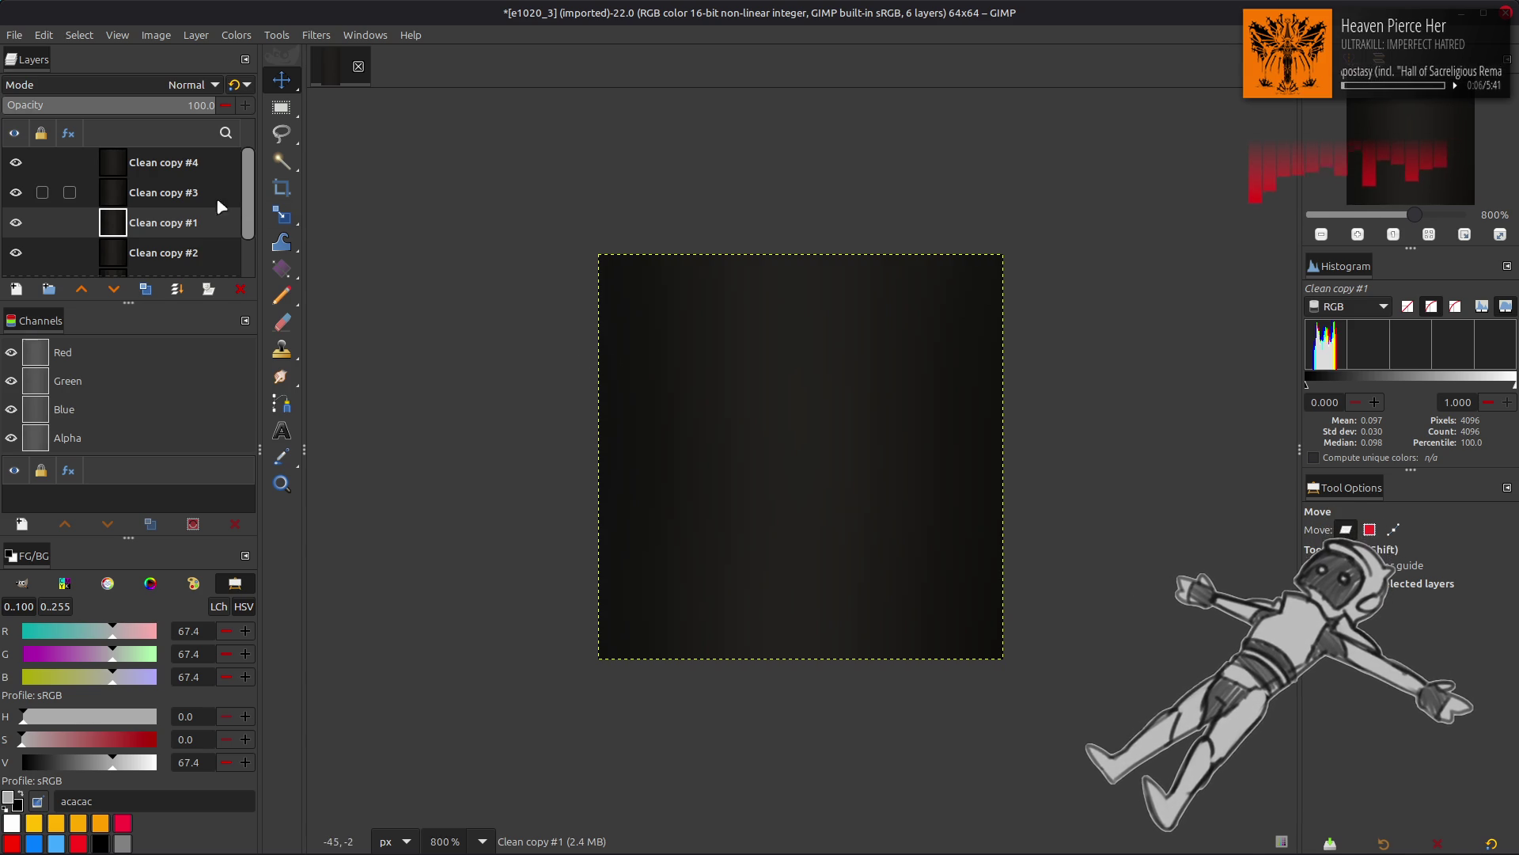
Step: Remove the extra blurred layers Clean copy #4 and Clean copy #3
click(172, 170)
click(198, 106)
text(50)
key(Return)
click(231, 85)
key(ctrl+z)
key(ctrl+z)
key(ctrl+z)
click(169, 107)
text(5)
key(Return)
key(ctrl+z)
key(ctrl+z)
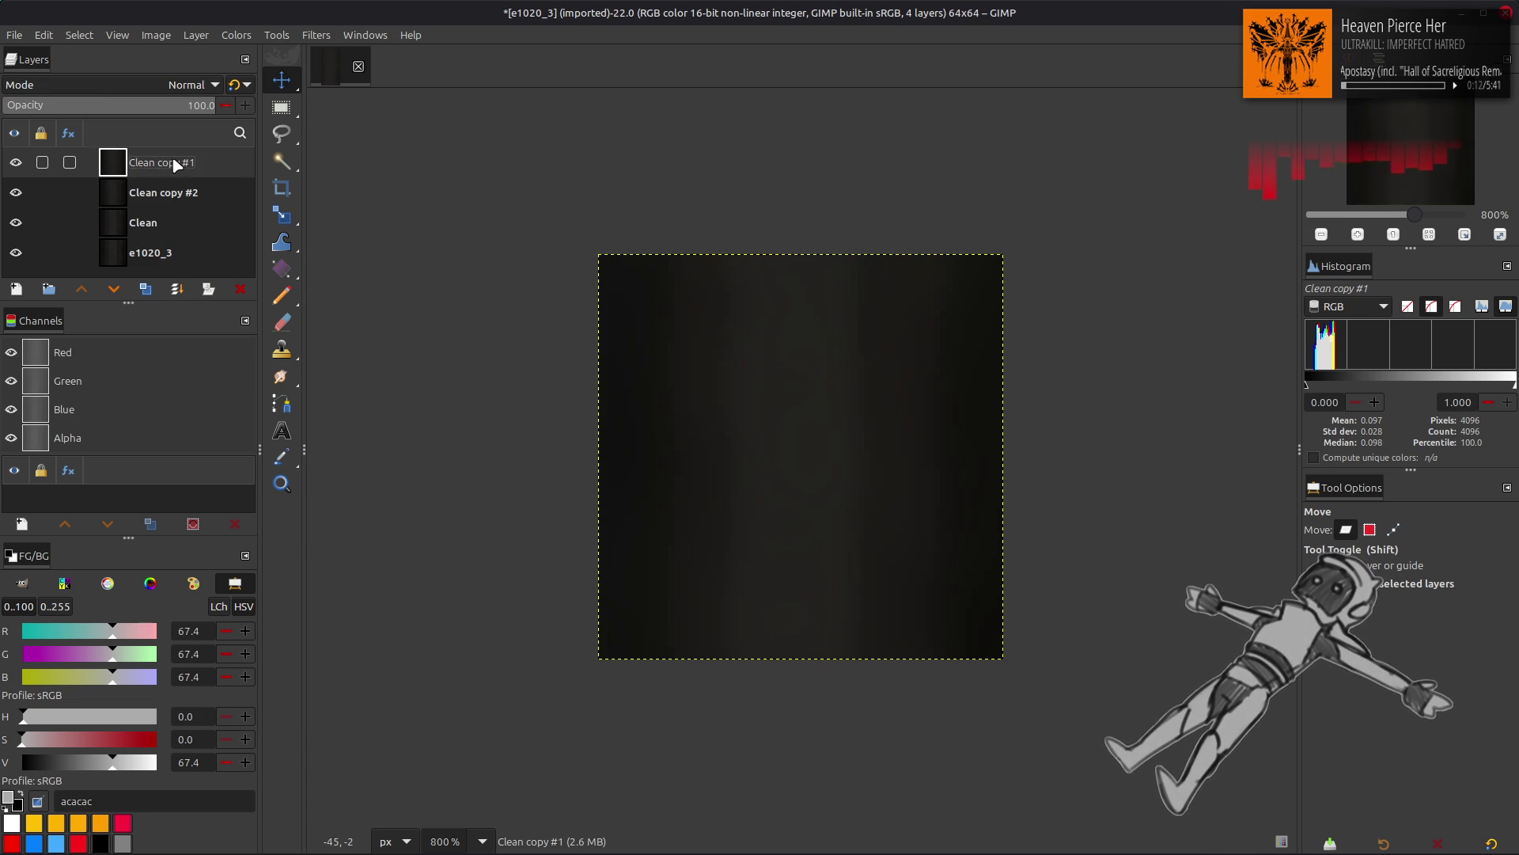
Step: Set Clean copy #1 to Grain extract and merge it down into Clean copy #2
click(20, 163)
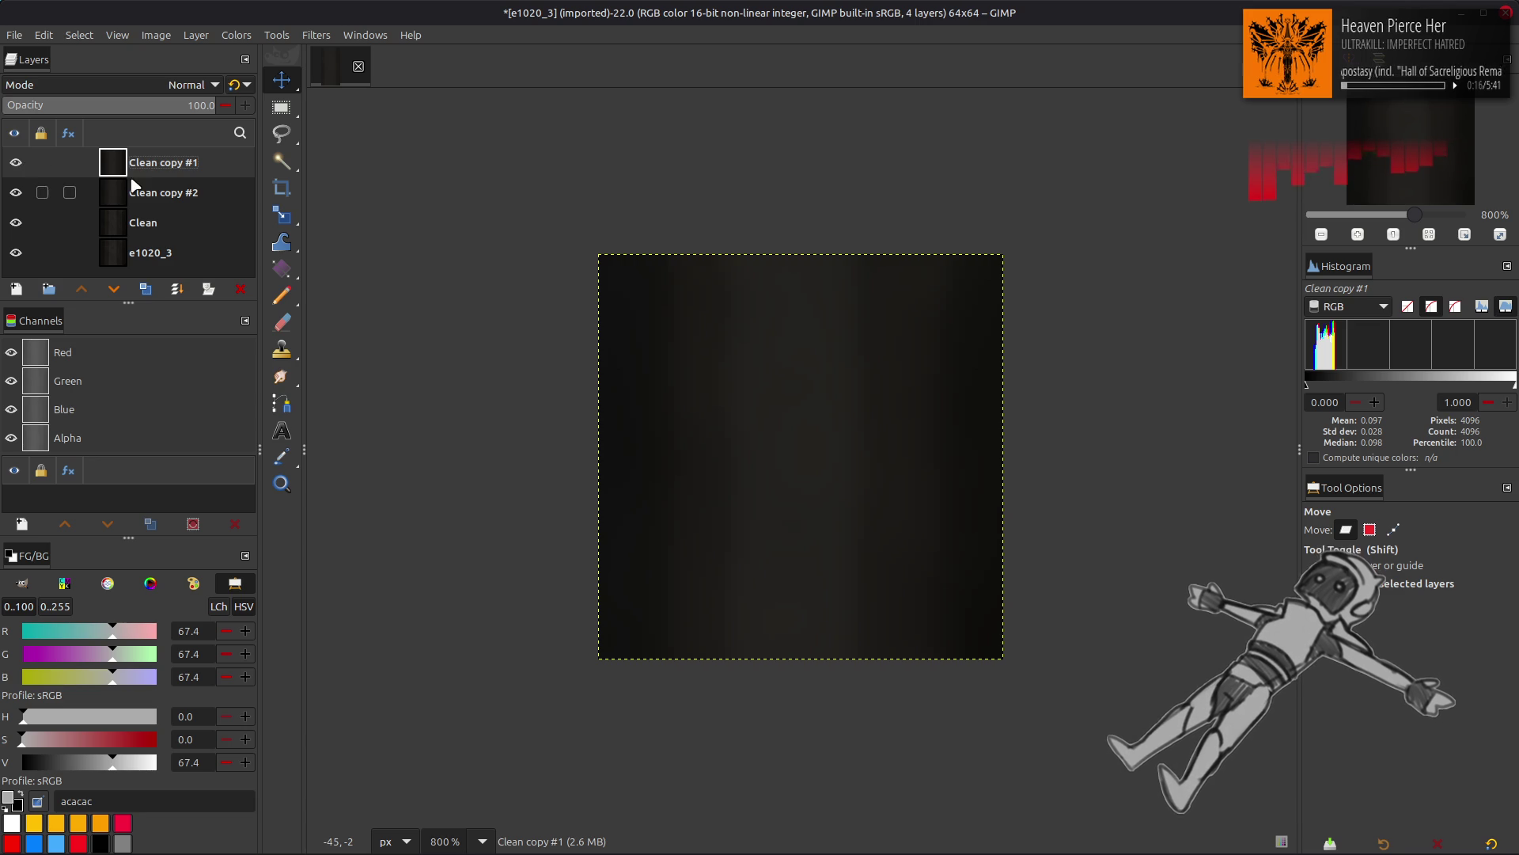
click(150, 86)
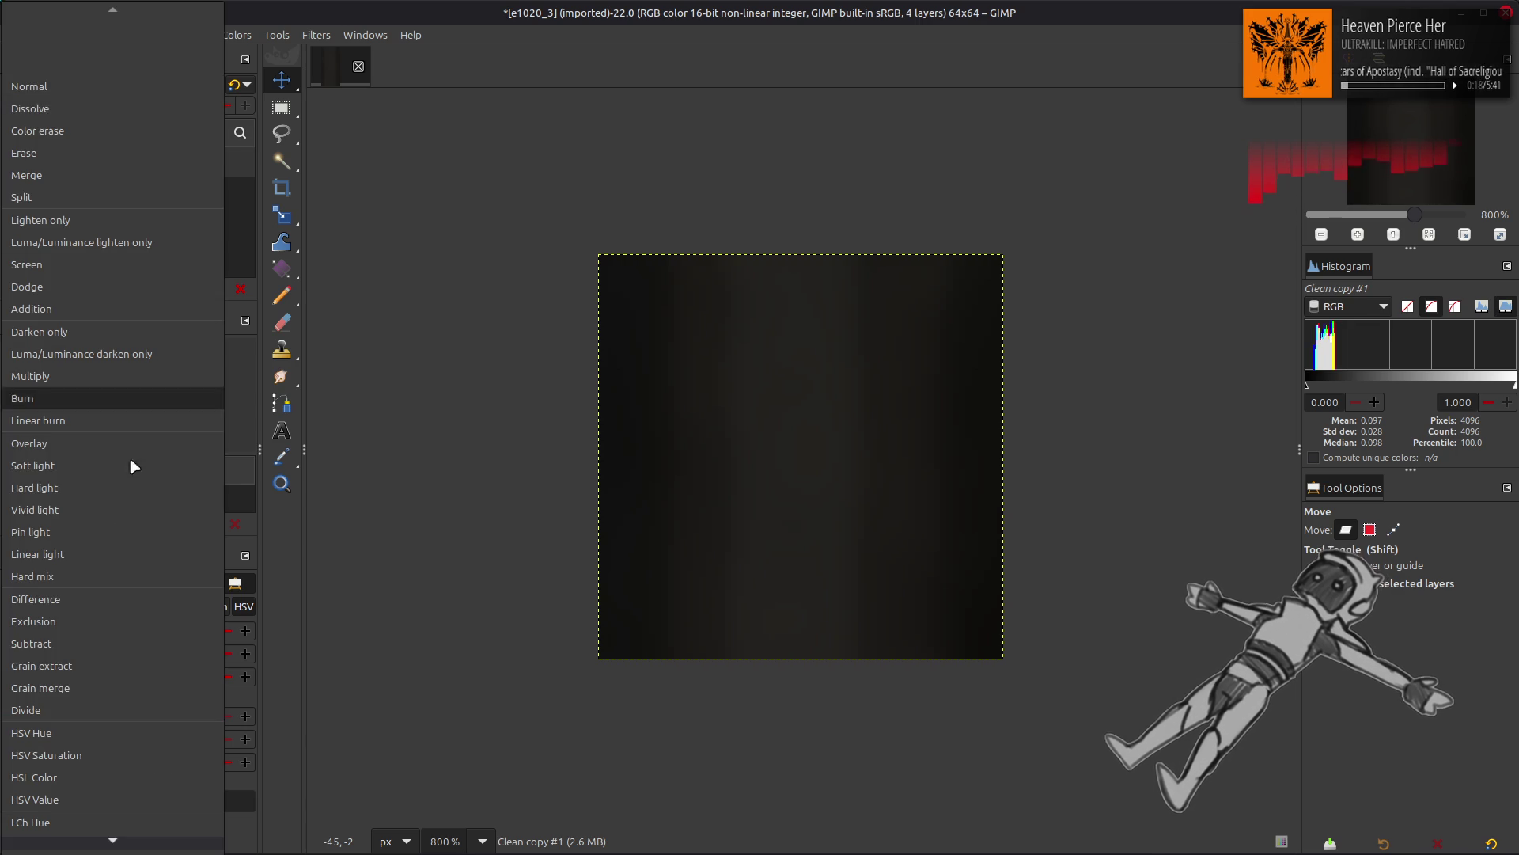
click(103, 662)
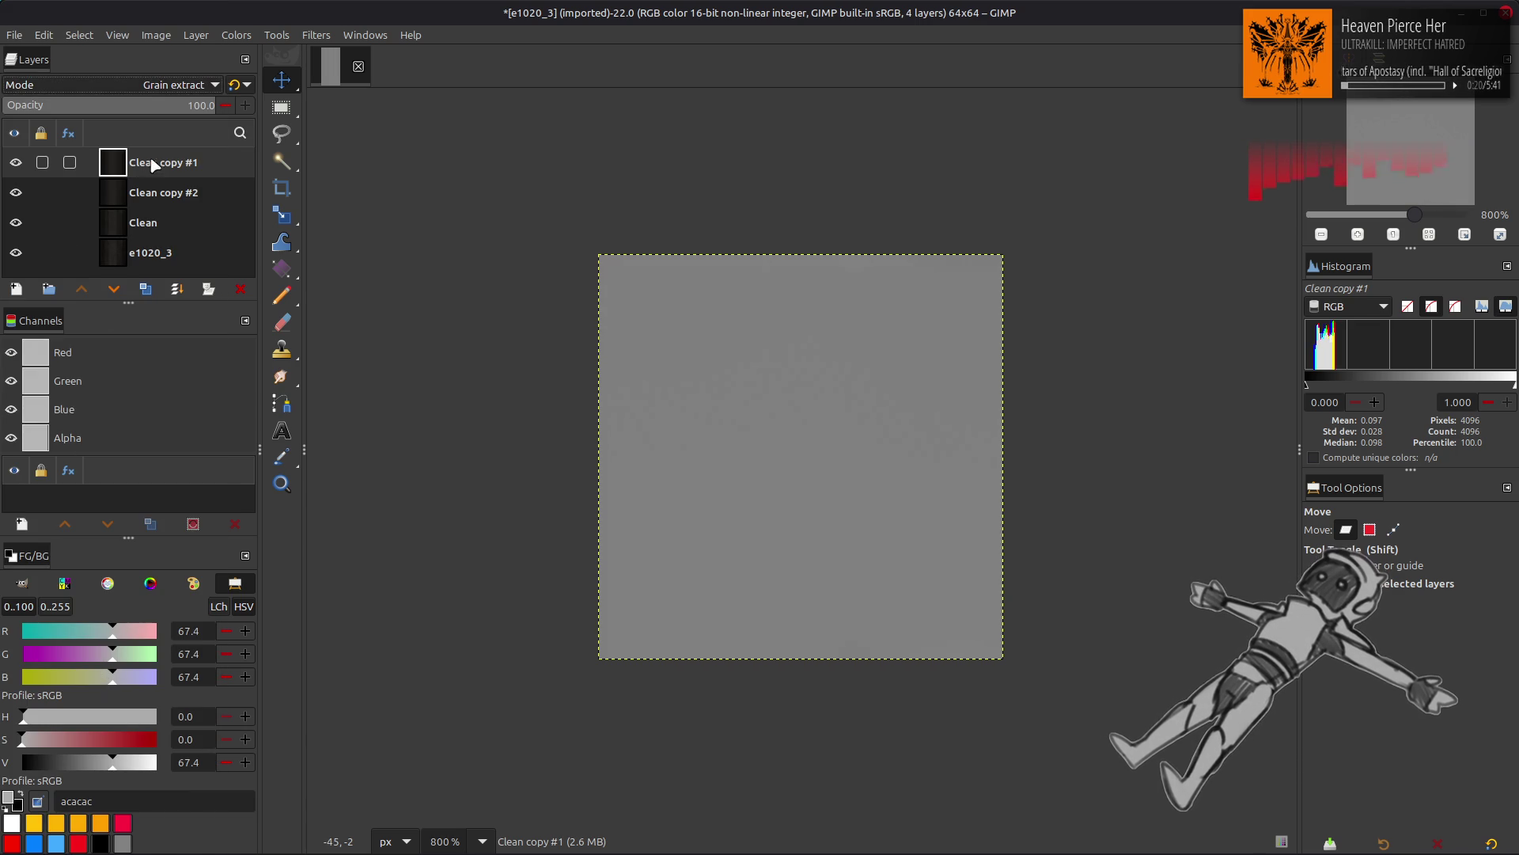
key(ctrl+m)
Step: Duplicate the Clean layer, set the grey layer above to Grain merge and merge it down
click(163, 192)
click(146, 289)
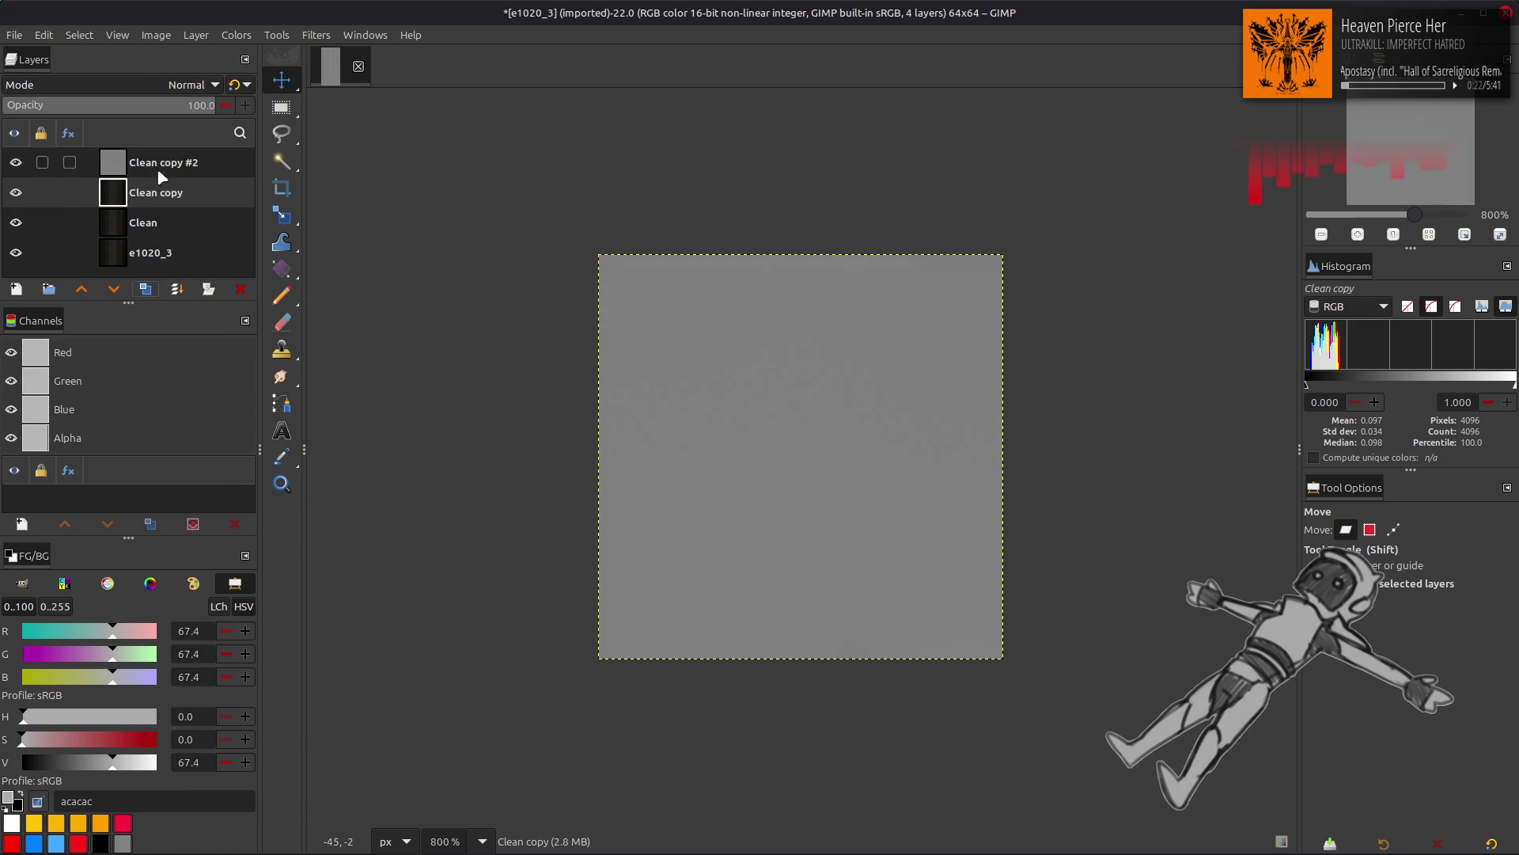
click(162, 162)
click(182, 85)
click(89, 682)
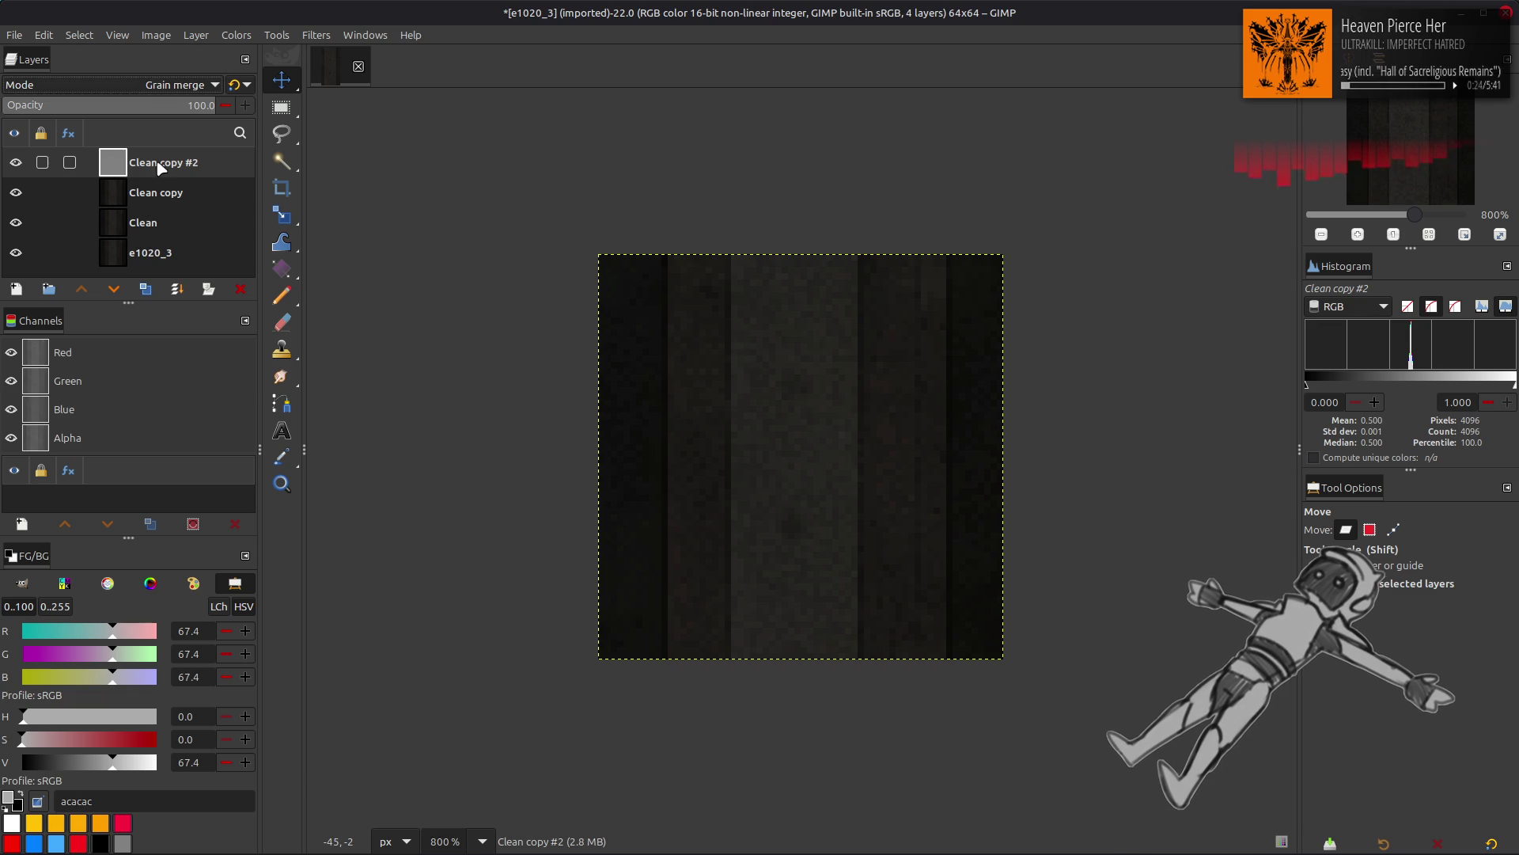
key(ctrl+m)
click(196, 34)
Step: Offset the merged layer vertically by half its height with wrap-around
mouse_move(261, 229)
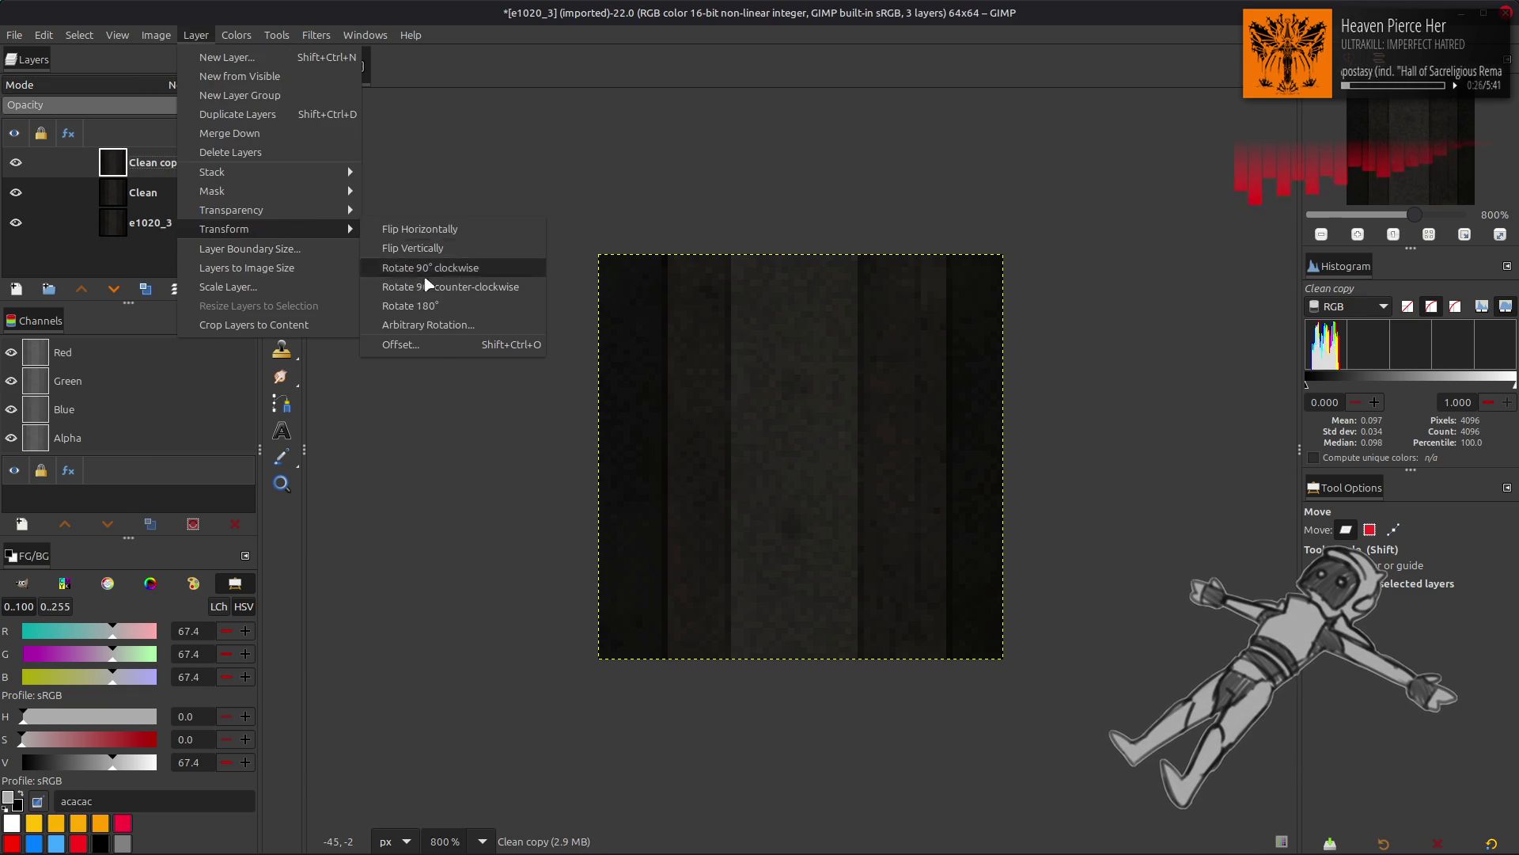
click(429, 345)
click(349, 355)
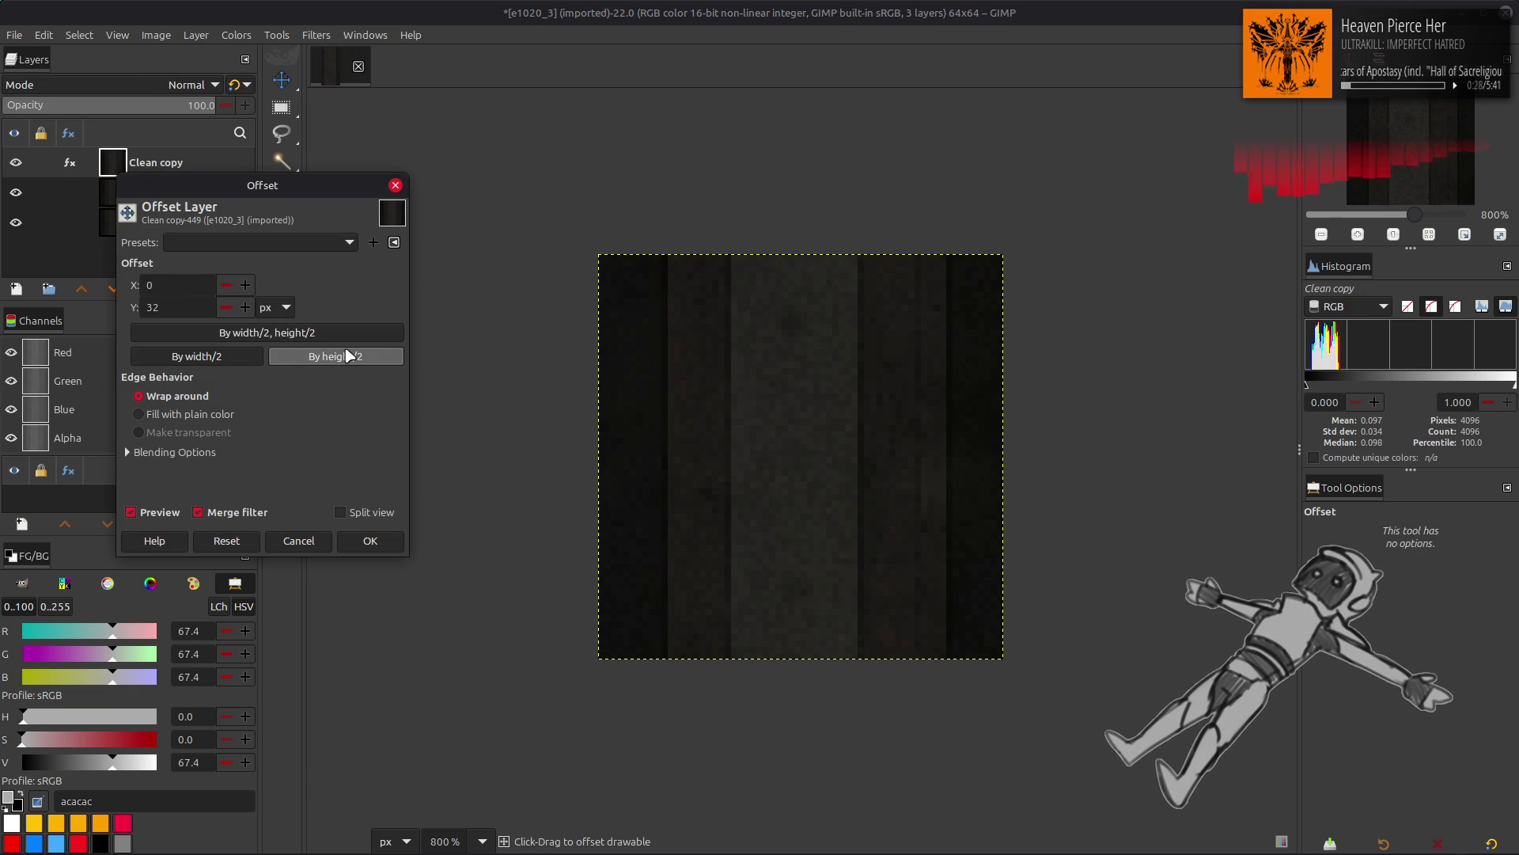
click(316, 542)
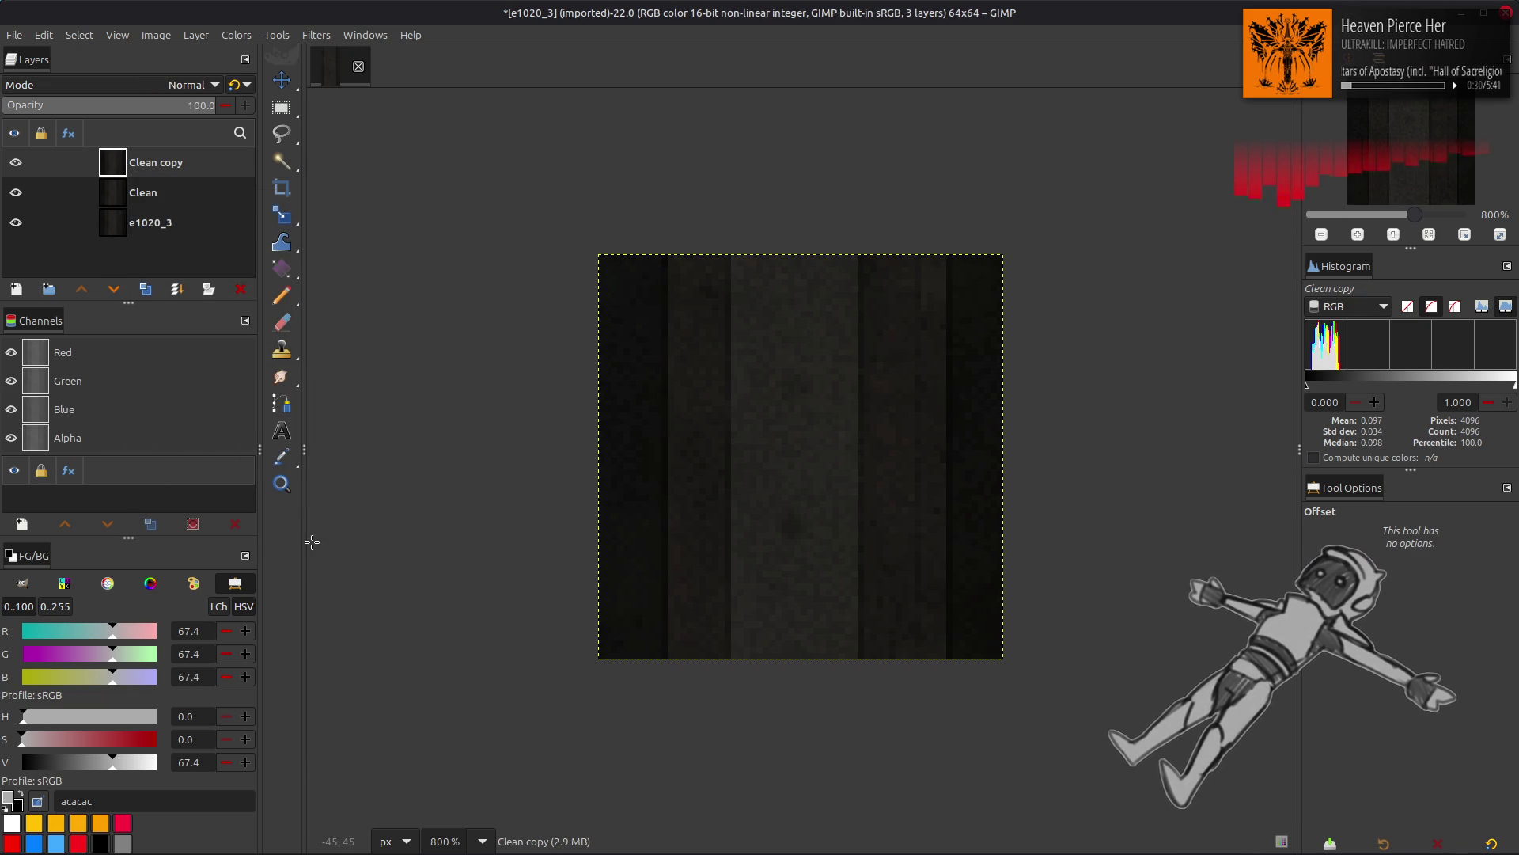
Step: Rename the Clean copy layer to 'TileFix'
double_click(183, 163)
text(TileFix)
key(Return)
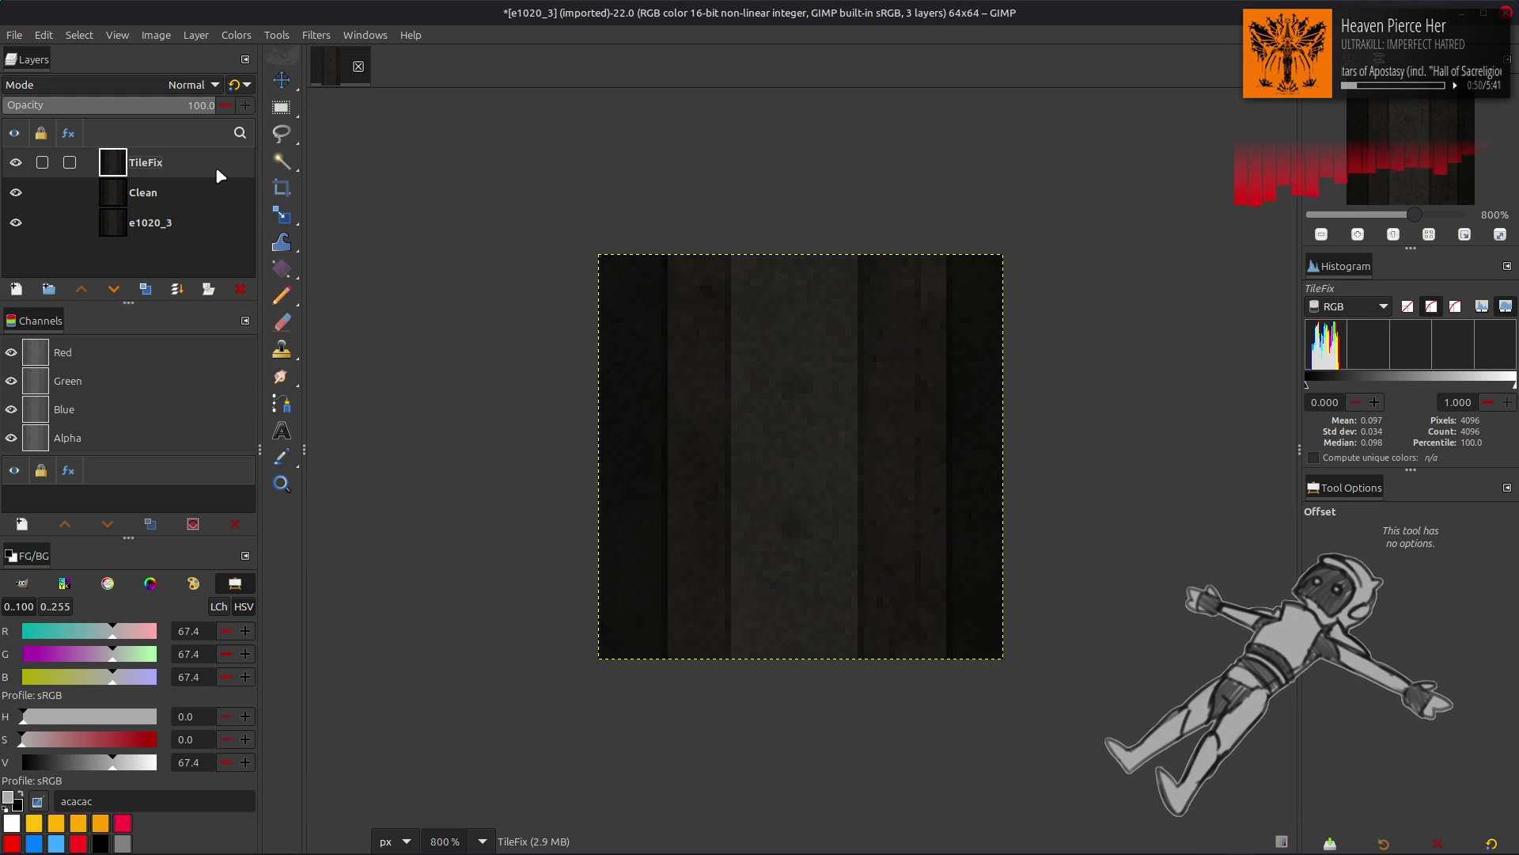
Step: Duplicate TileFix twice and apply a G'MIC Gaussian blur with Periodic boundary, amplitude 0.5
click(145, 289)
click(145, 288)
click(316, 35)
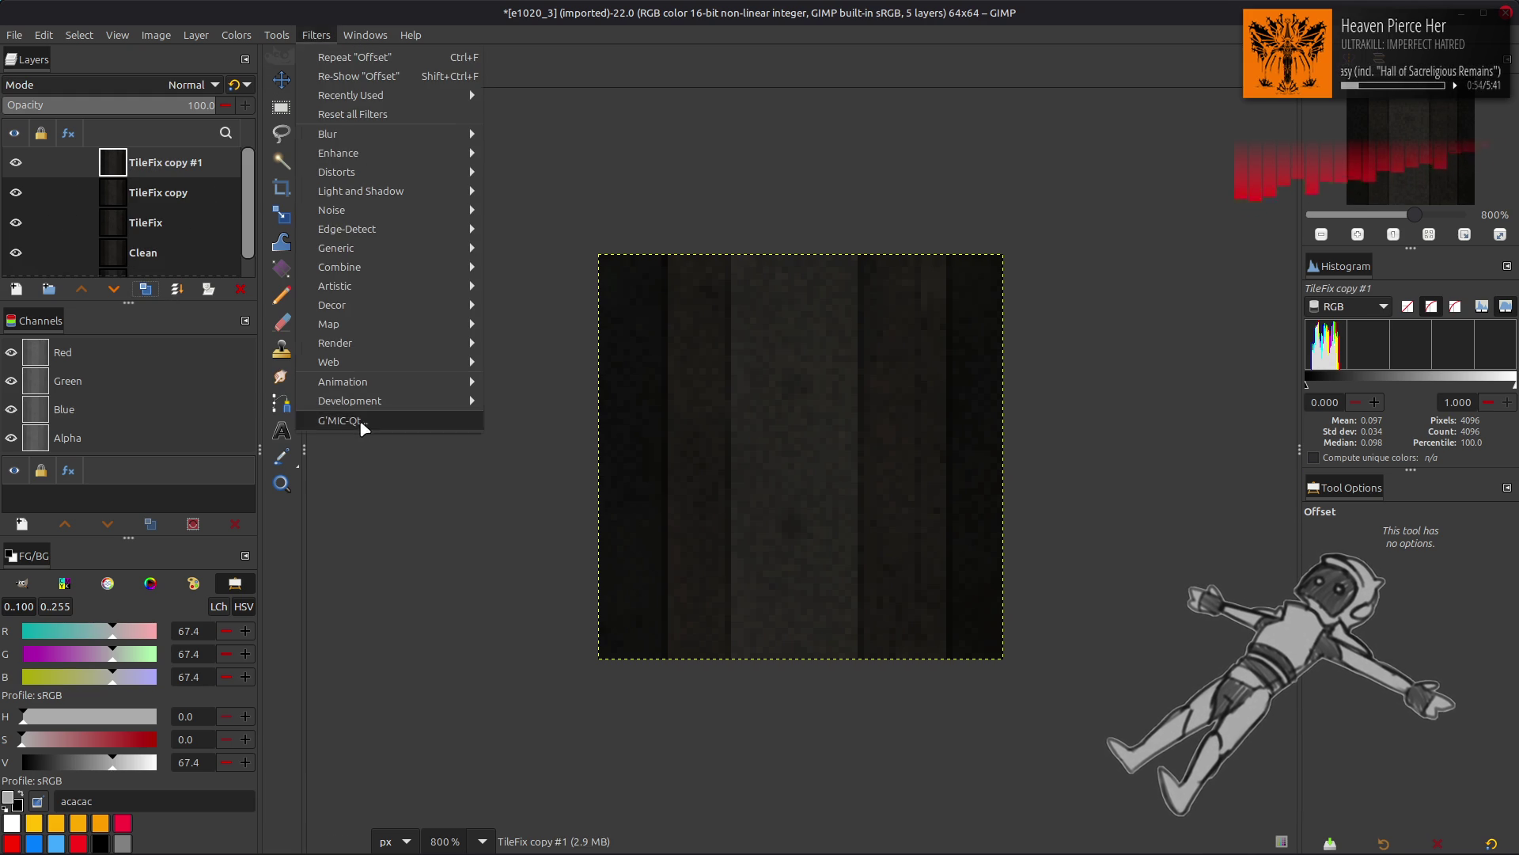
click(360, 423)
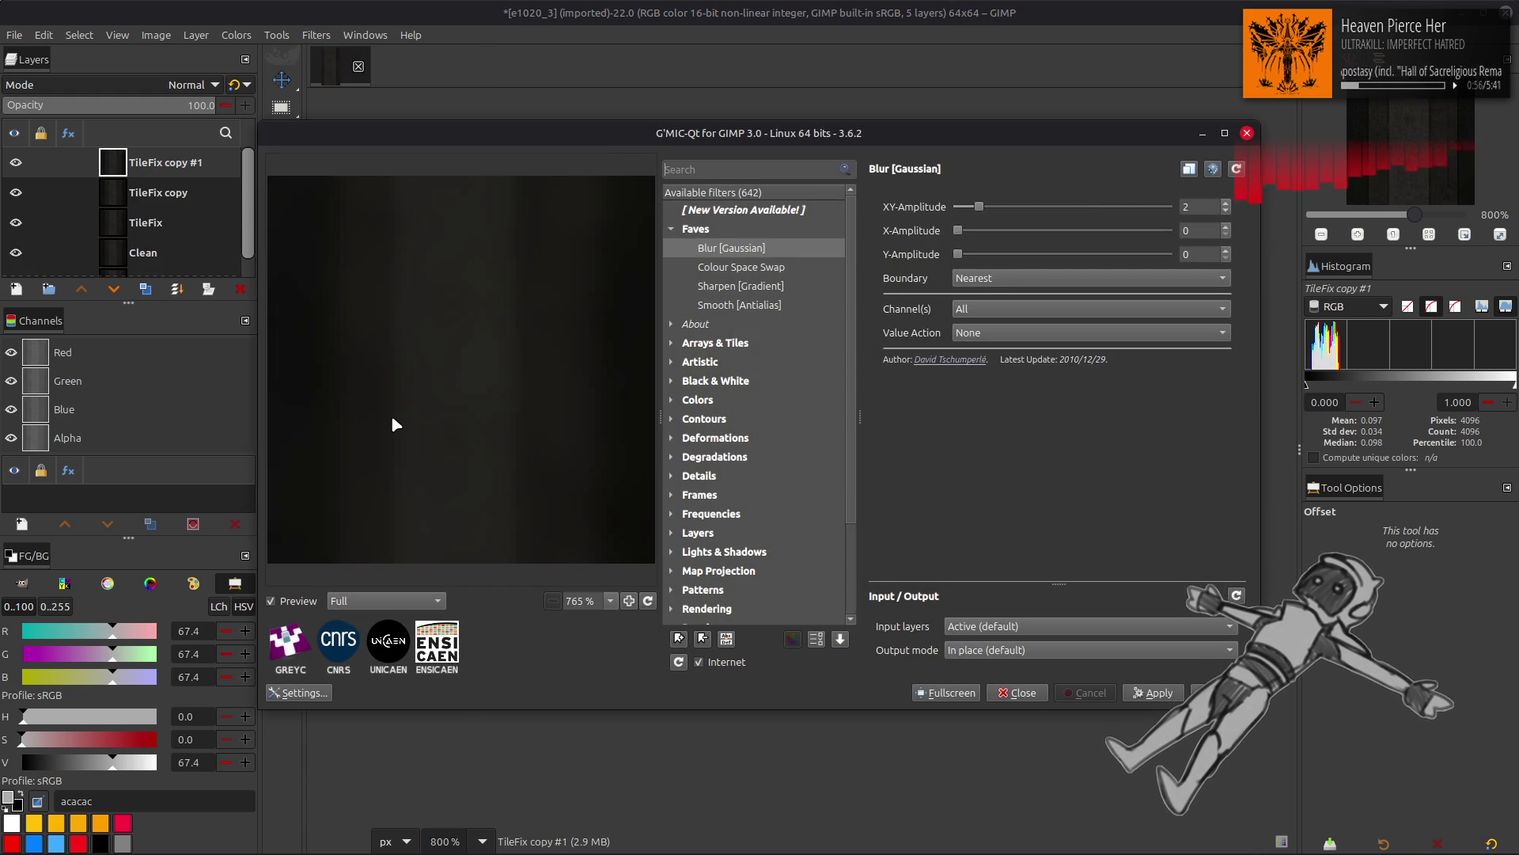
click(1104, 281)
click(1103, 278)
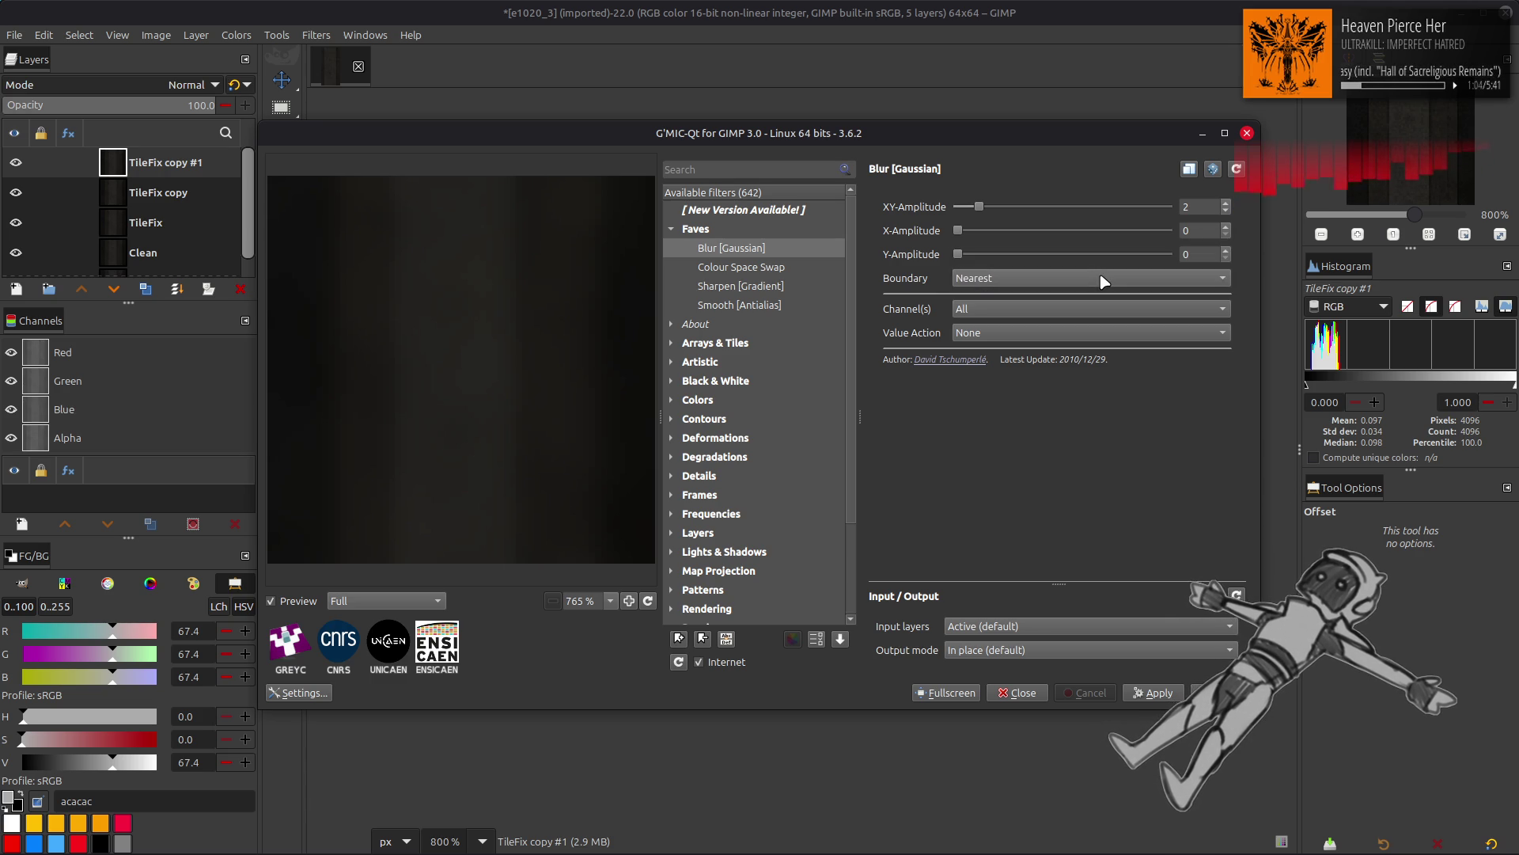
double_click(1203, 204)
text(.5)
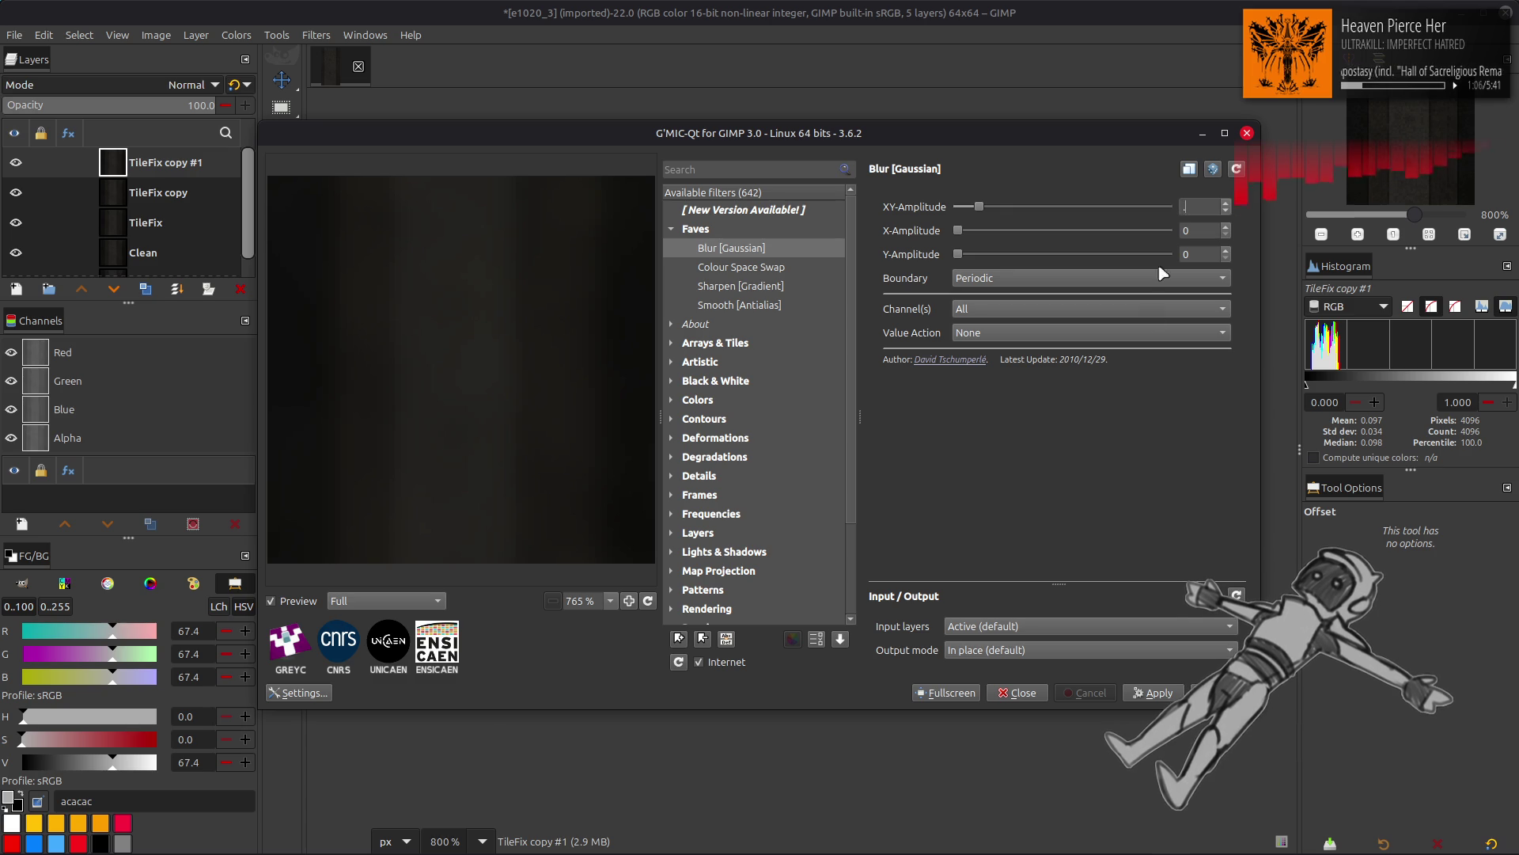
key(Return)
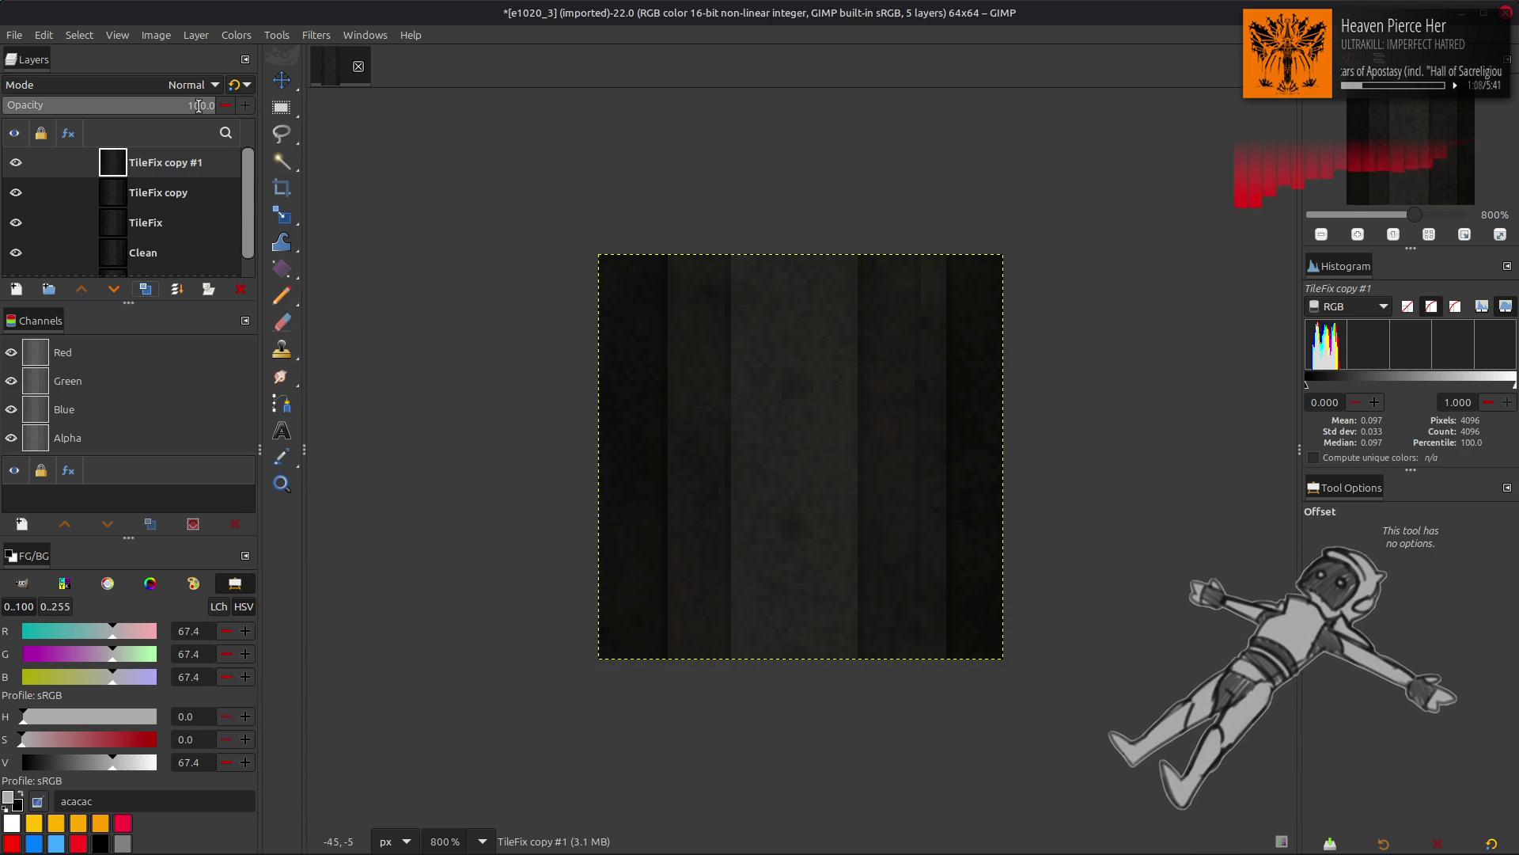
Step: Merge down the top copy as Grain extract, then the result as Grain merge into TileFix
click(158, 87)
click(71, 665)
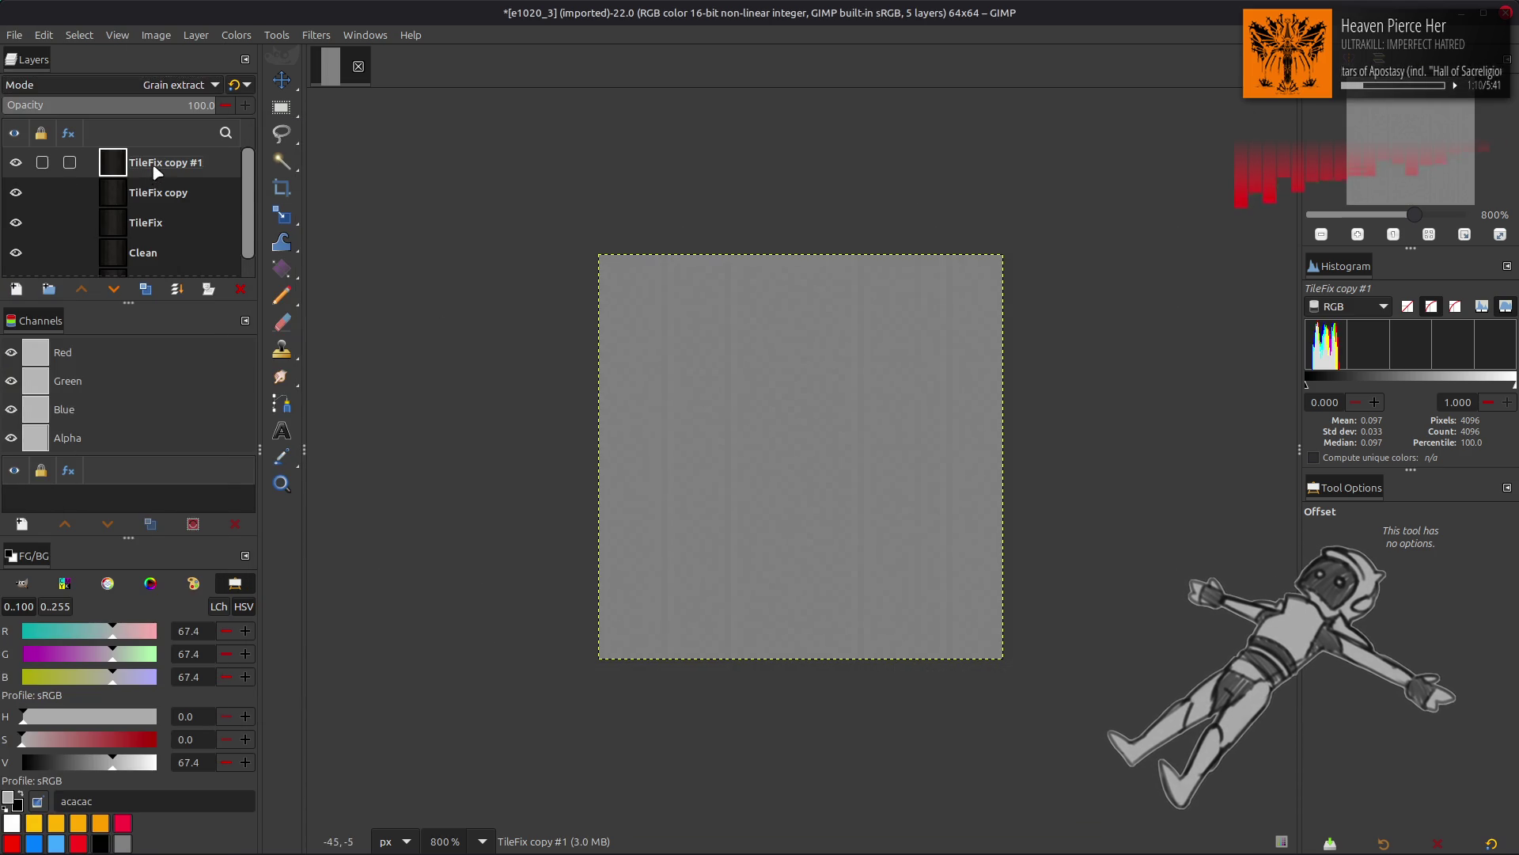
key(ctrl+m)
click(164, 84)
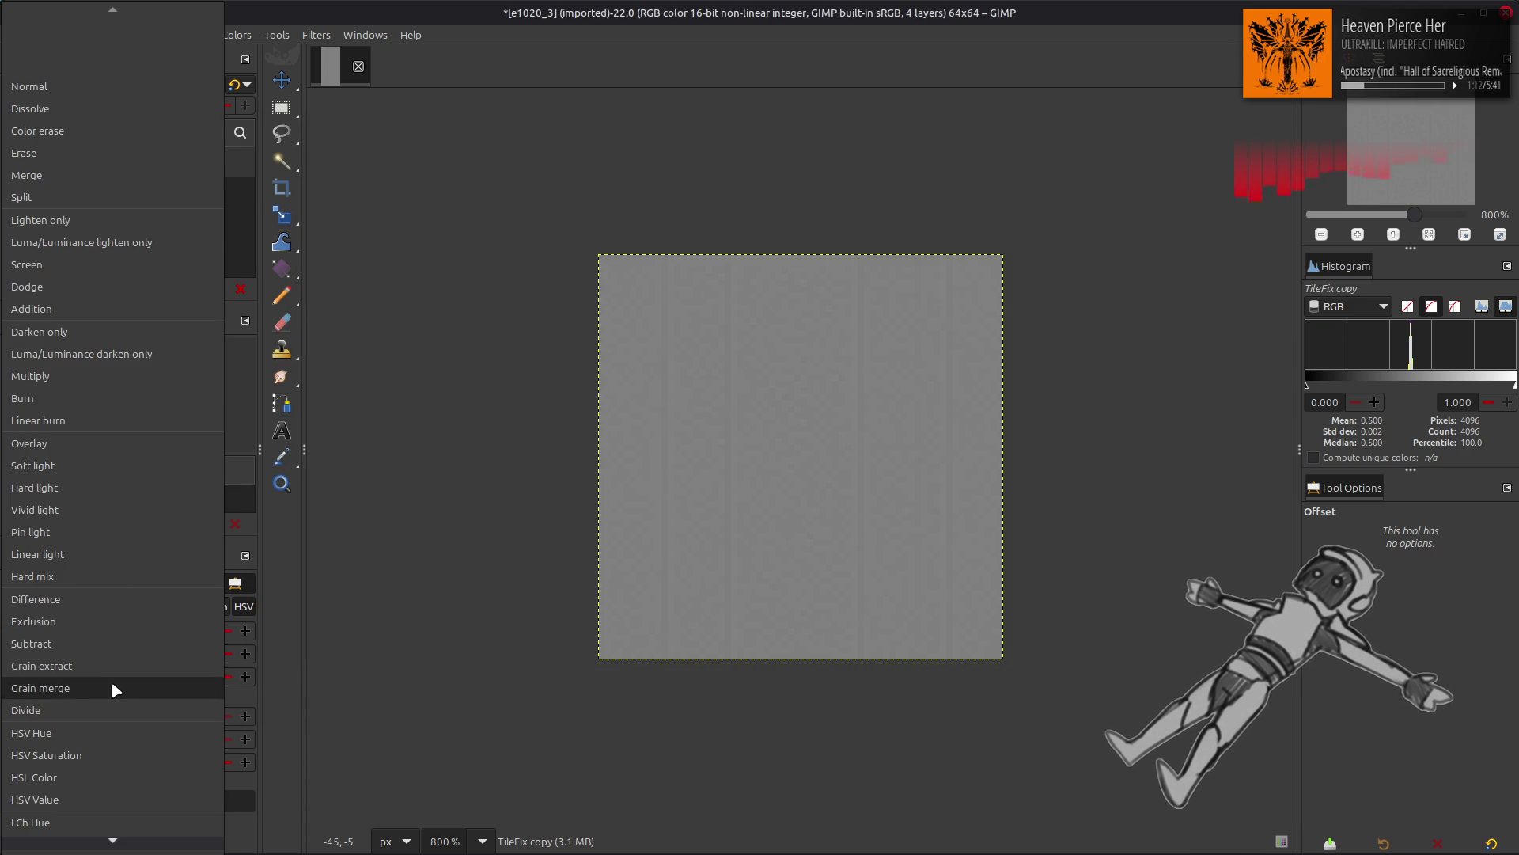
click(111, 683)
key(ctrl+m)
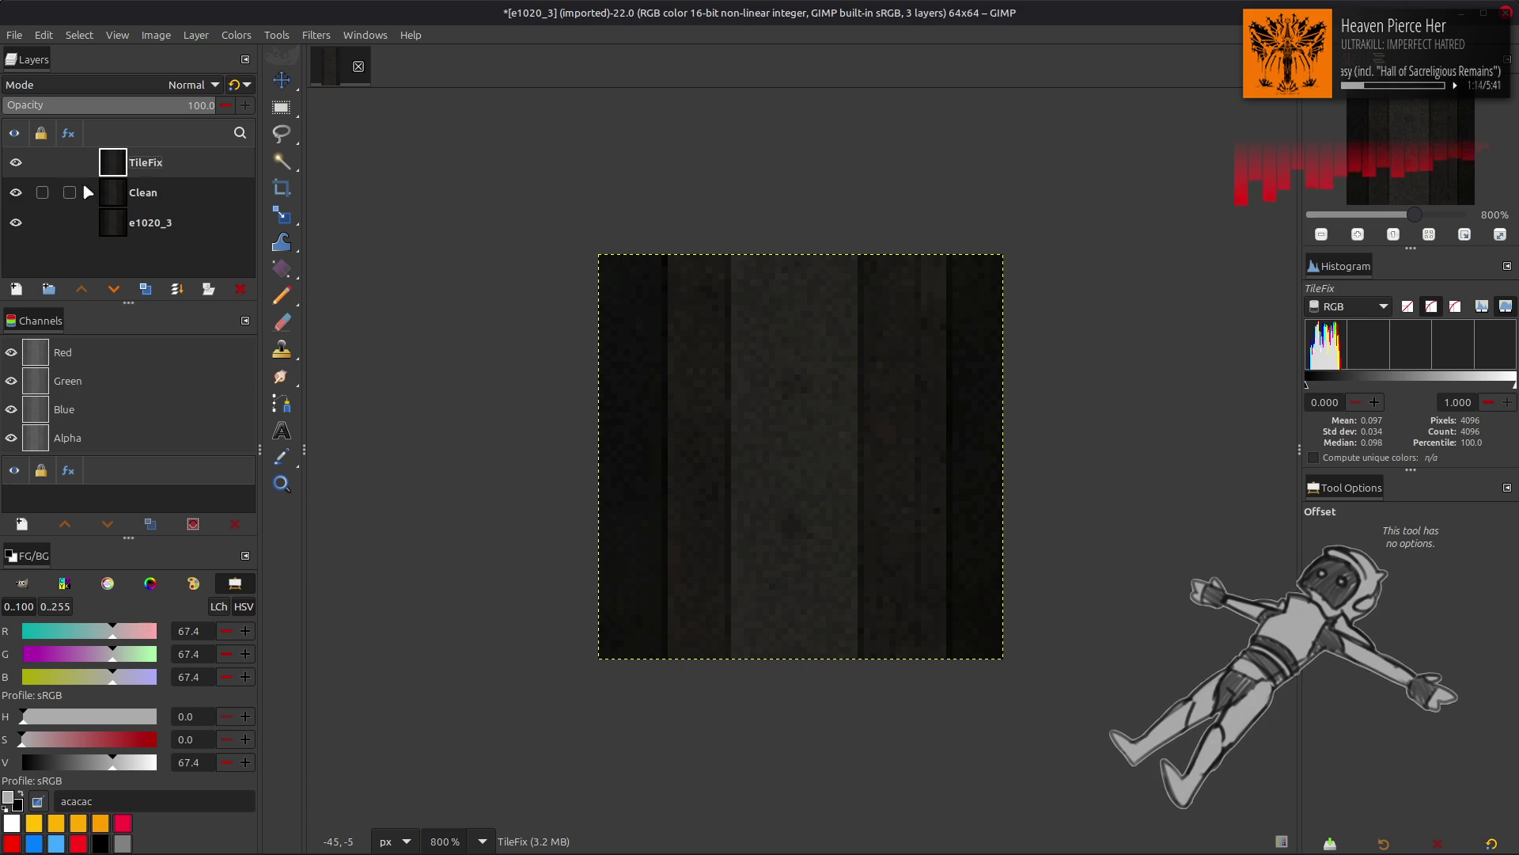
Step: Compare the texture with TileFix hidden and shown, make Clean visible, and start saving as e1020_3.xcf
click(16, 163)
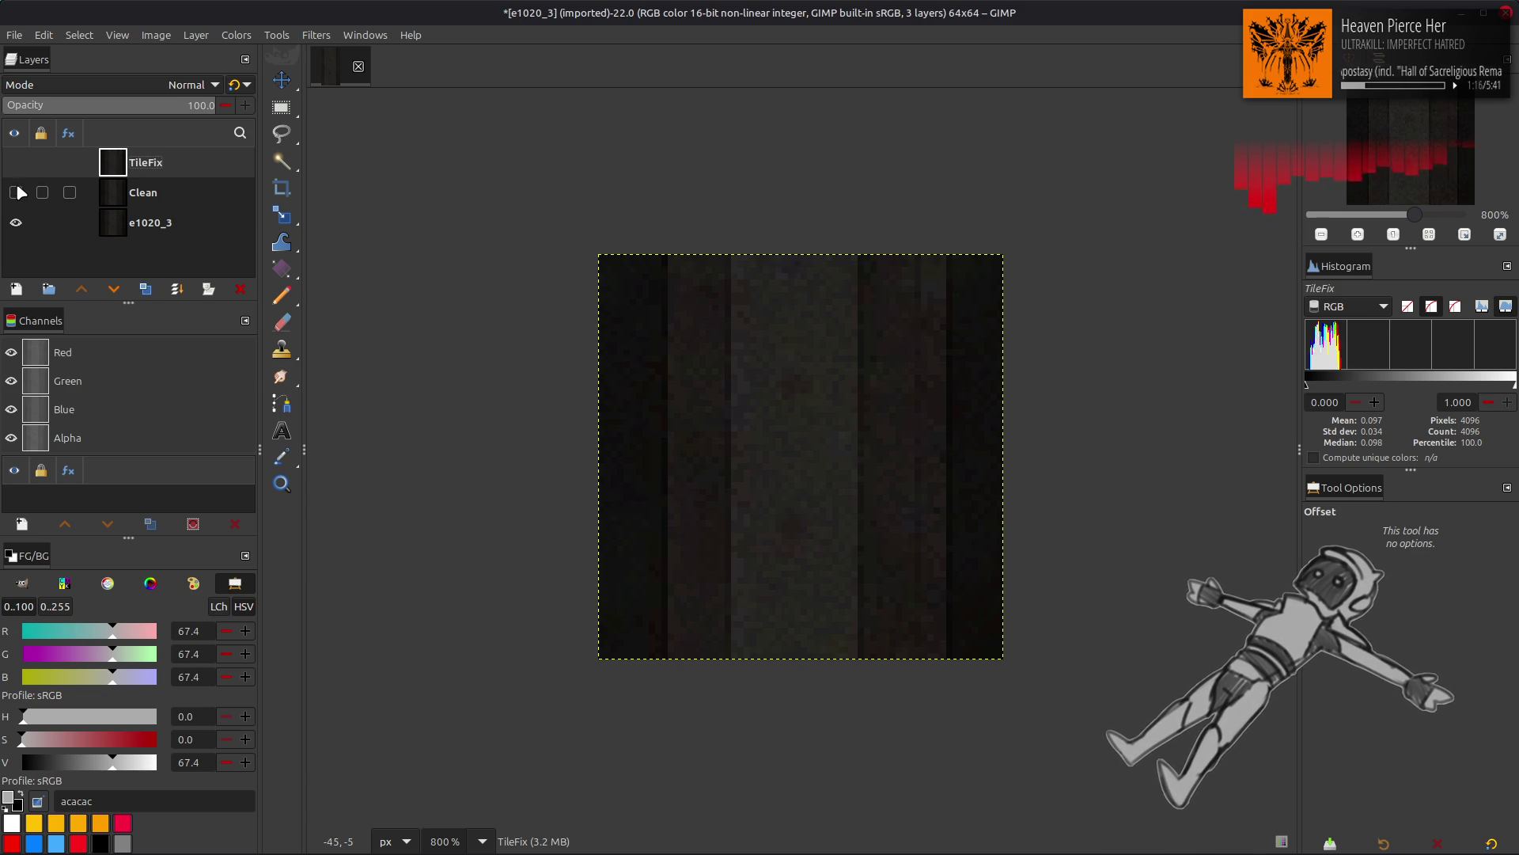
click(16, 163)
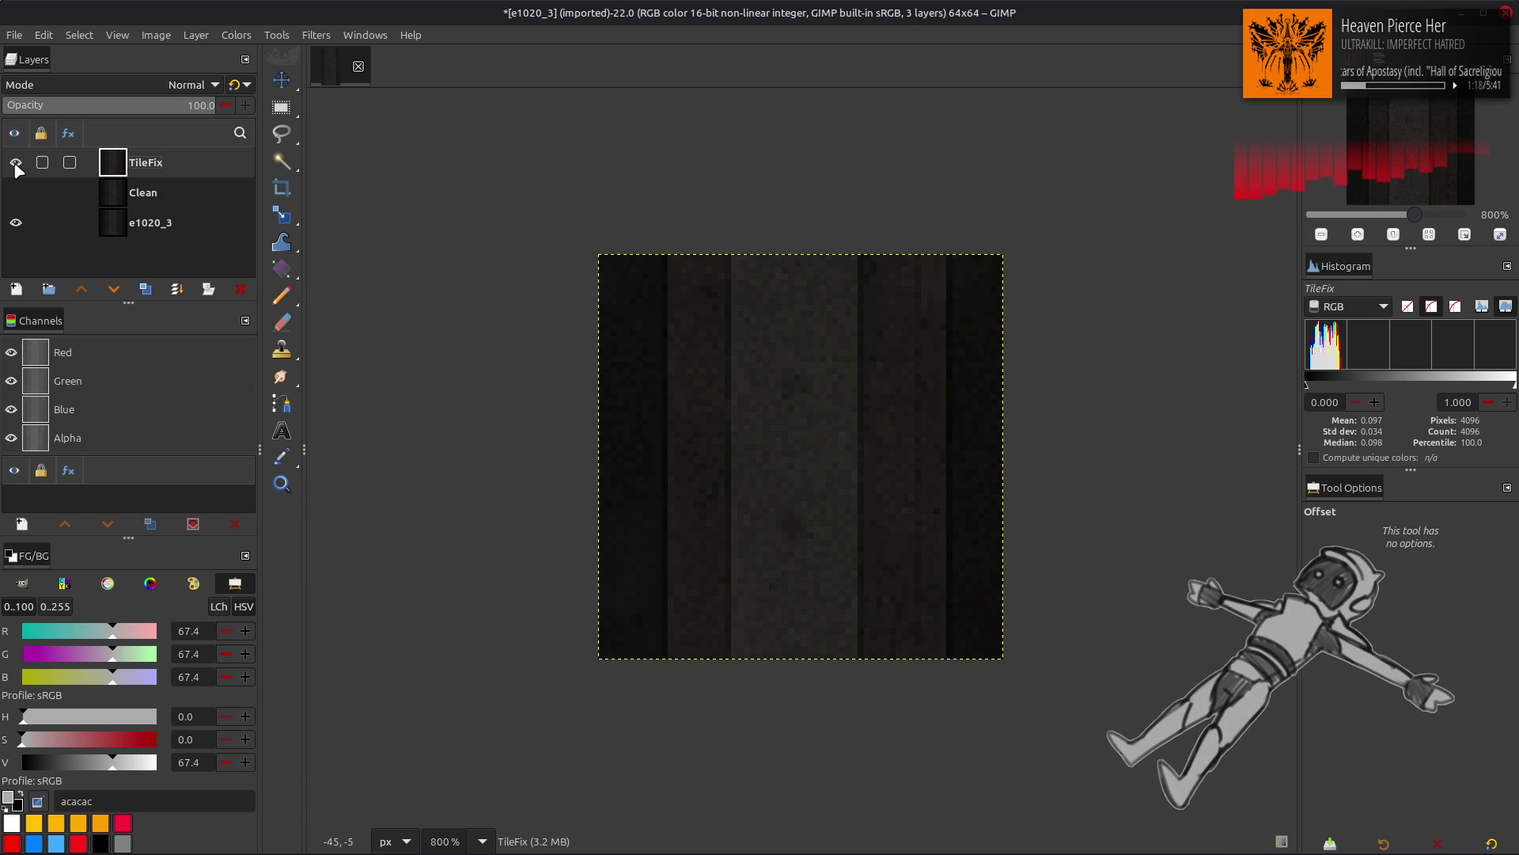
click(16, 192)
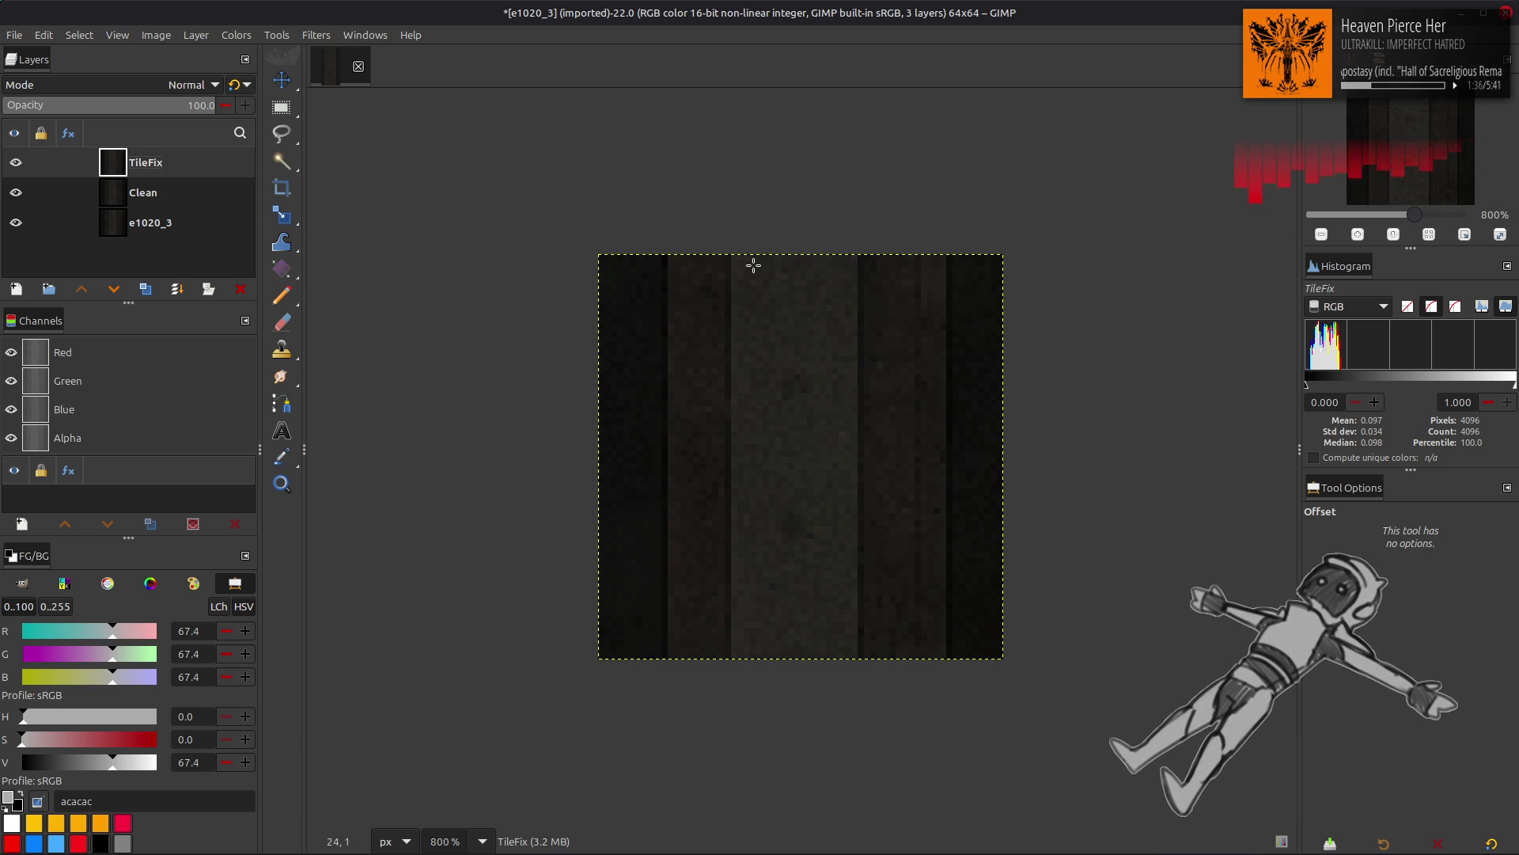
key(m)
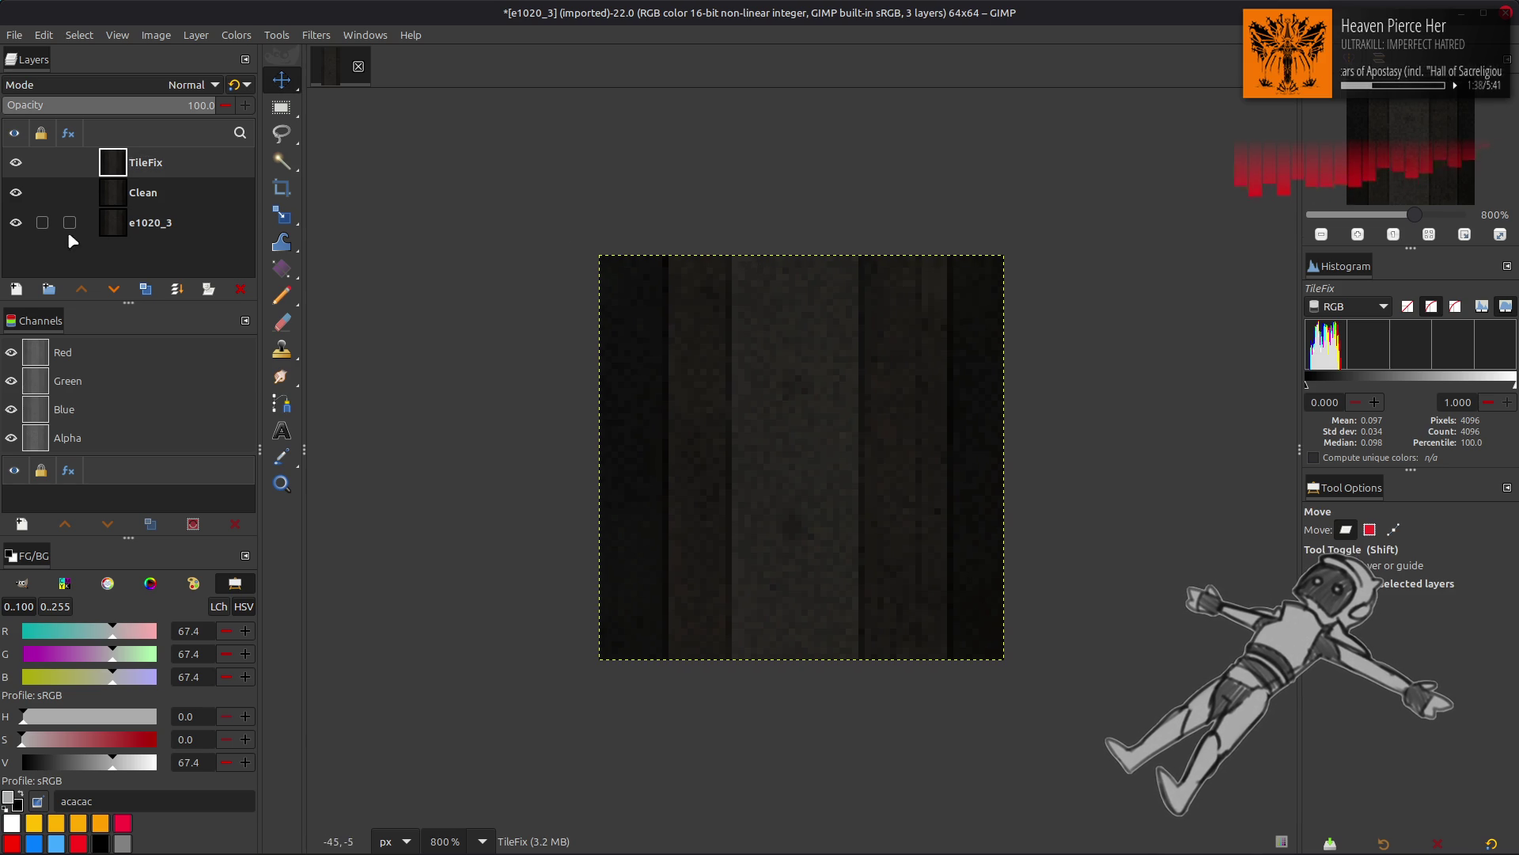
key(ctrl+s)
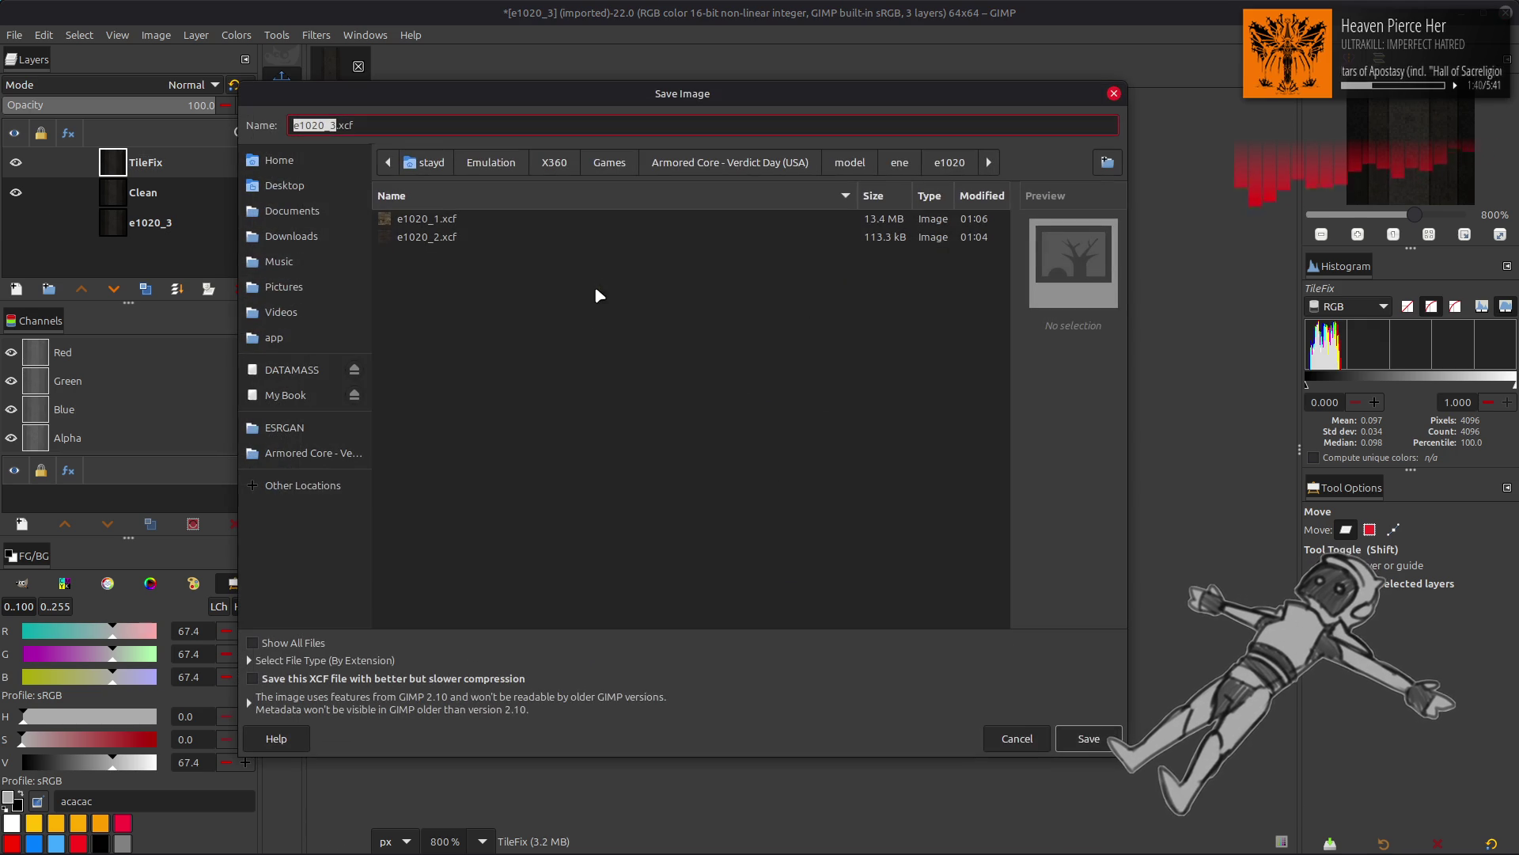
Step: Save as e1020_3.xcf with better but slower compression enabled
click(479, 679)
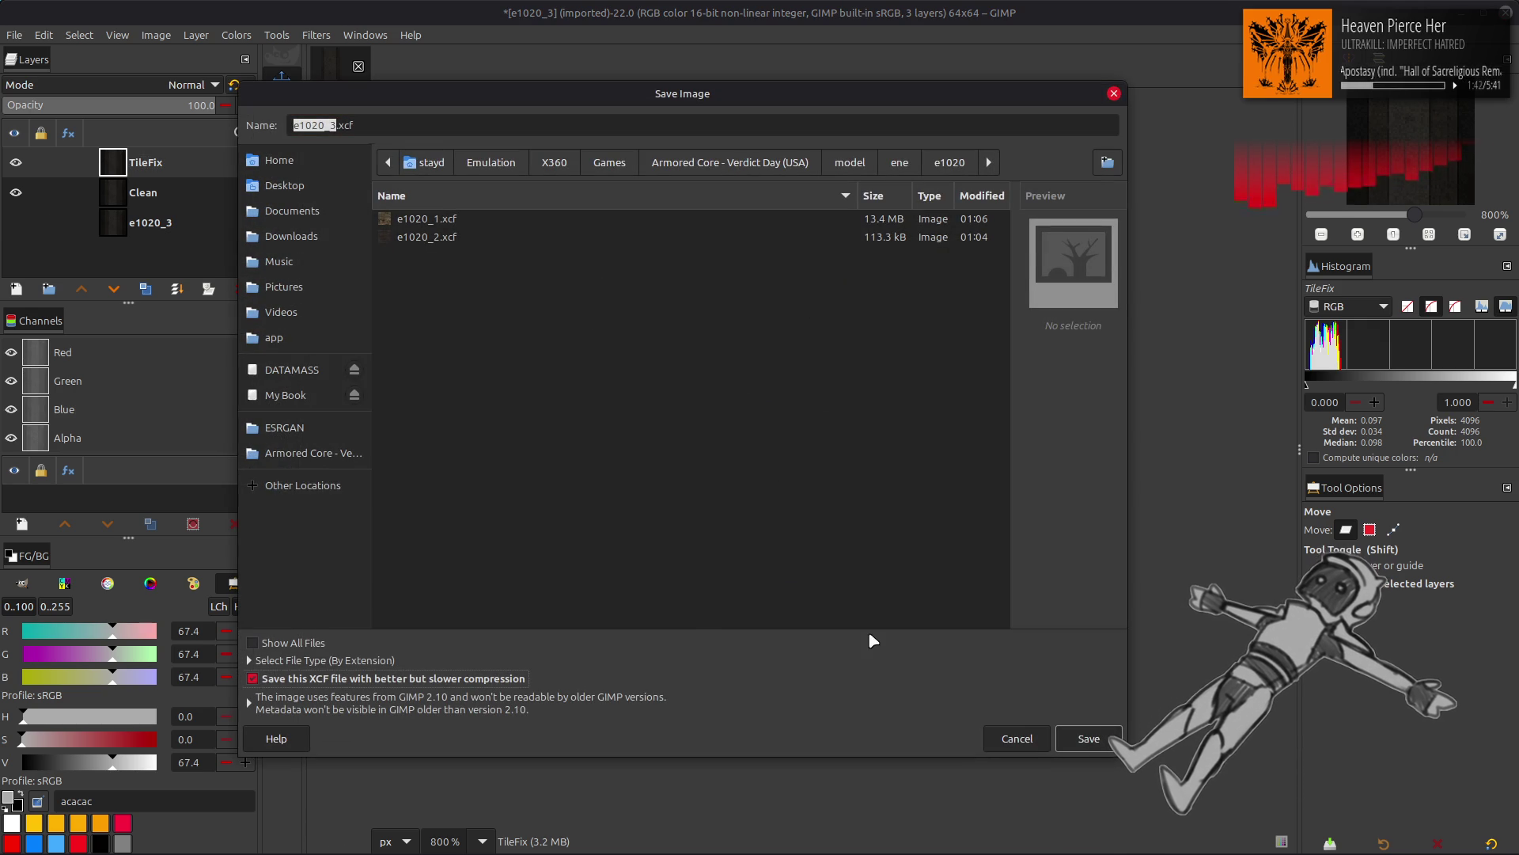
click(1087, 736)
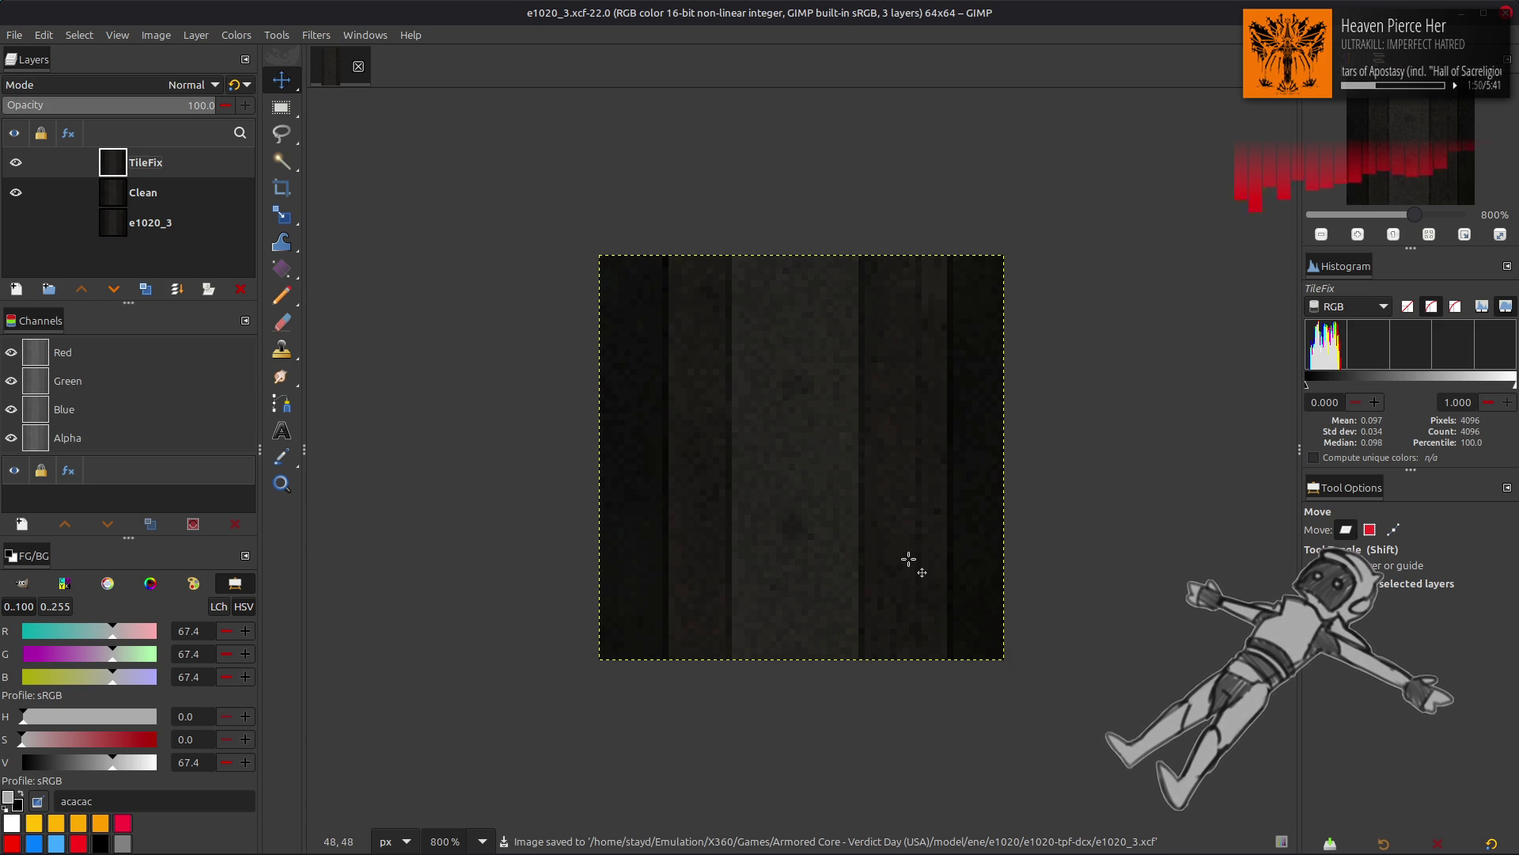
Step: Duplicate TileFix and try extracting the Y'CbCr Y' component from the copy
click(152, 290)
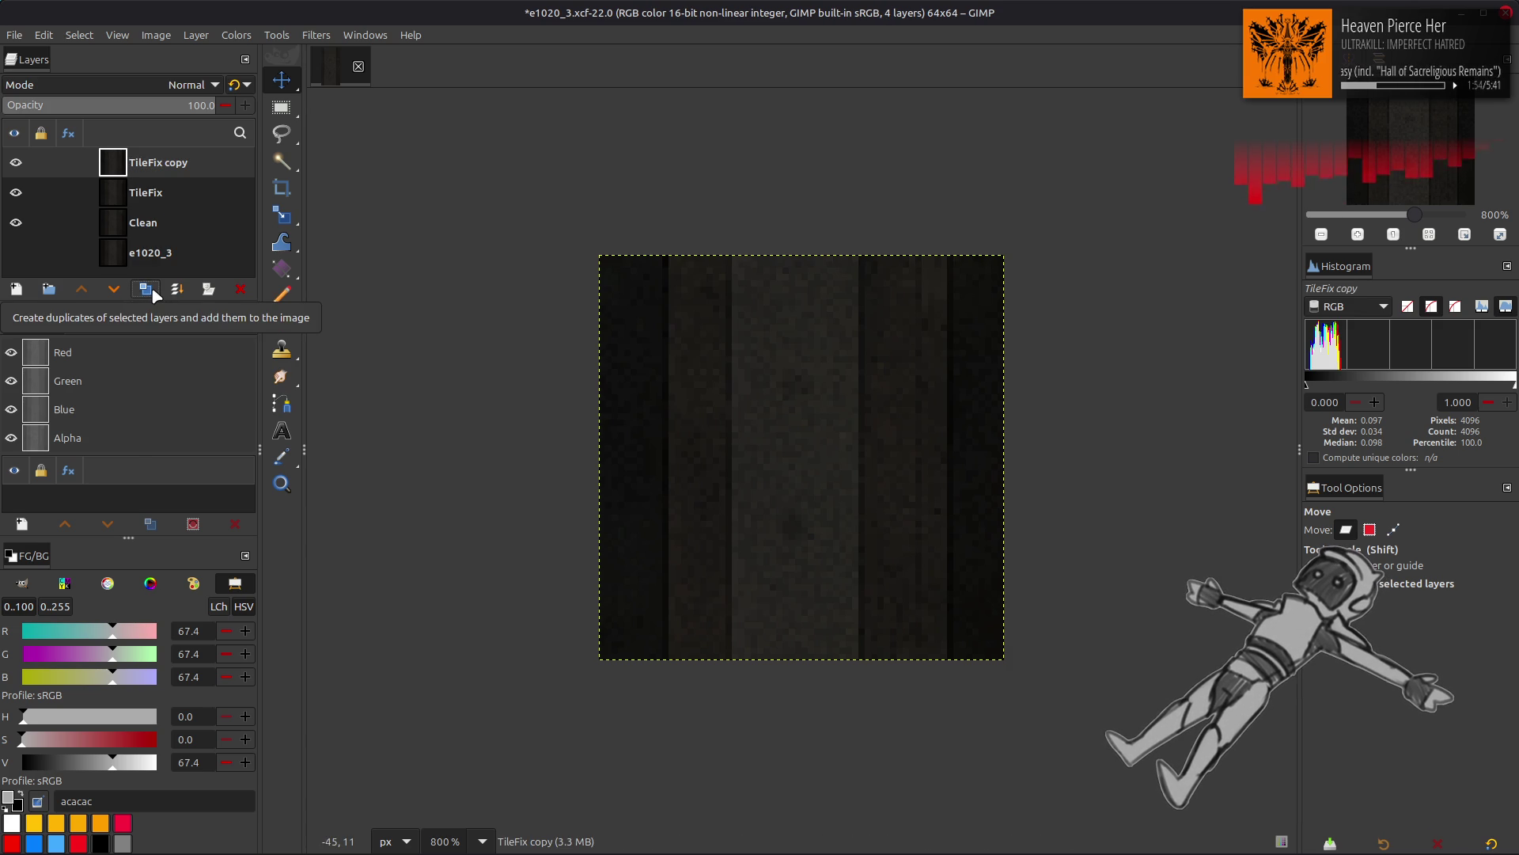
click(236, 35)
mouse_move(302, 320)
click(420, 343)
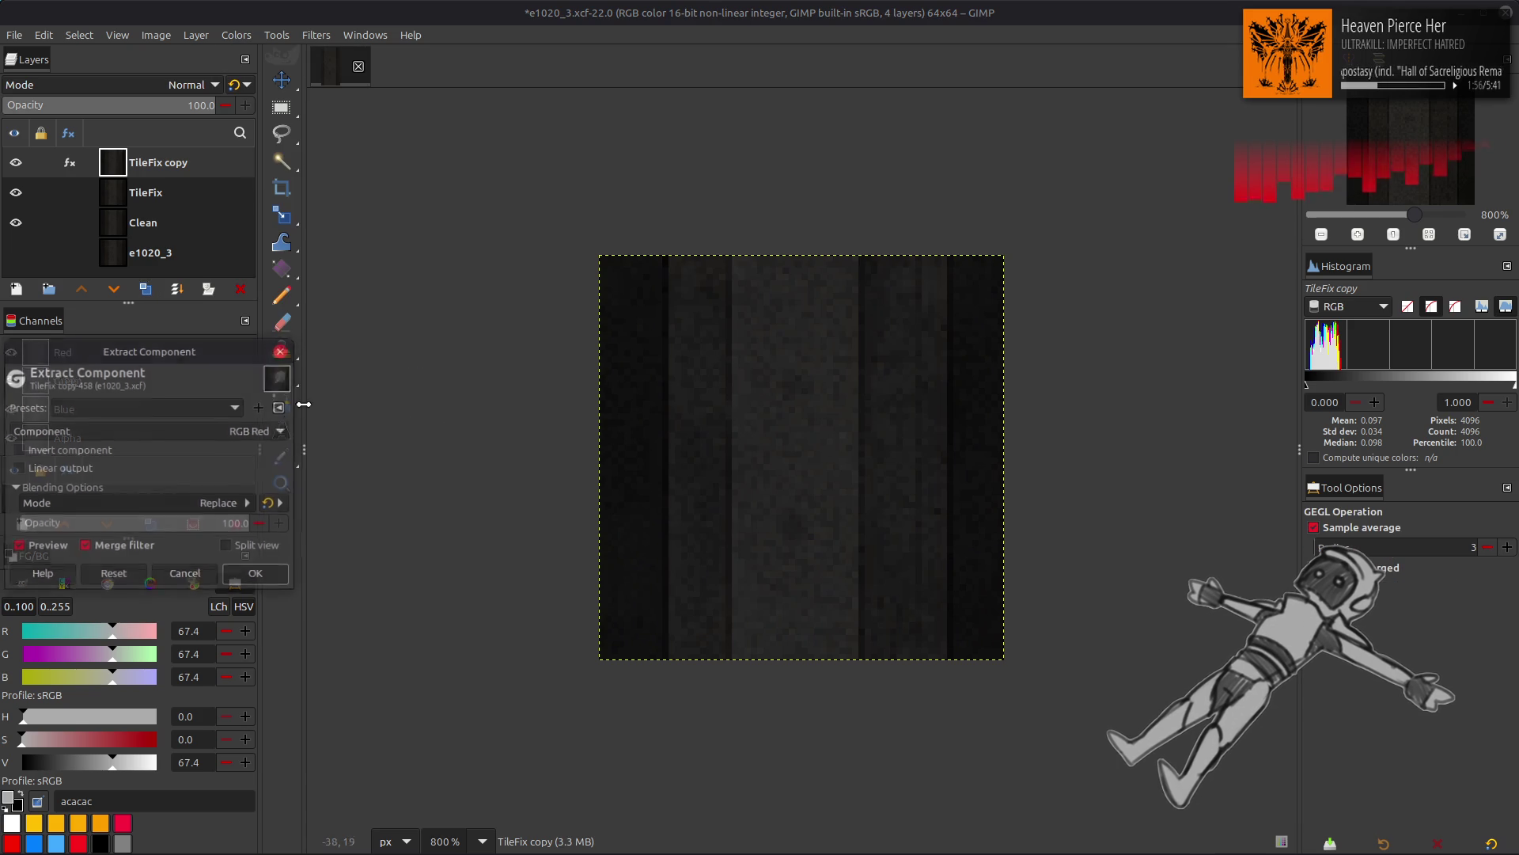
click(225, 430)
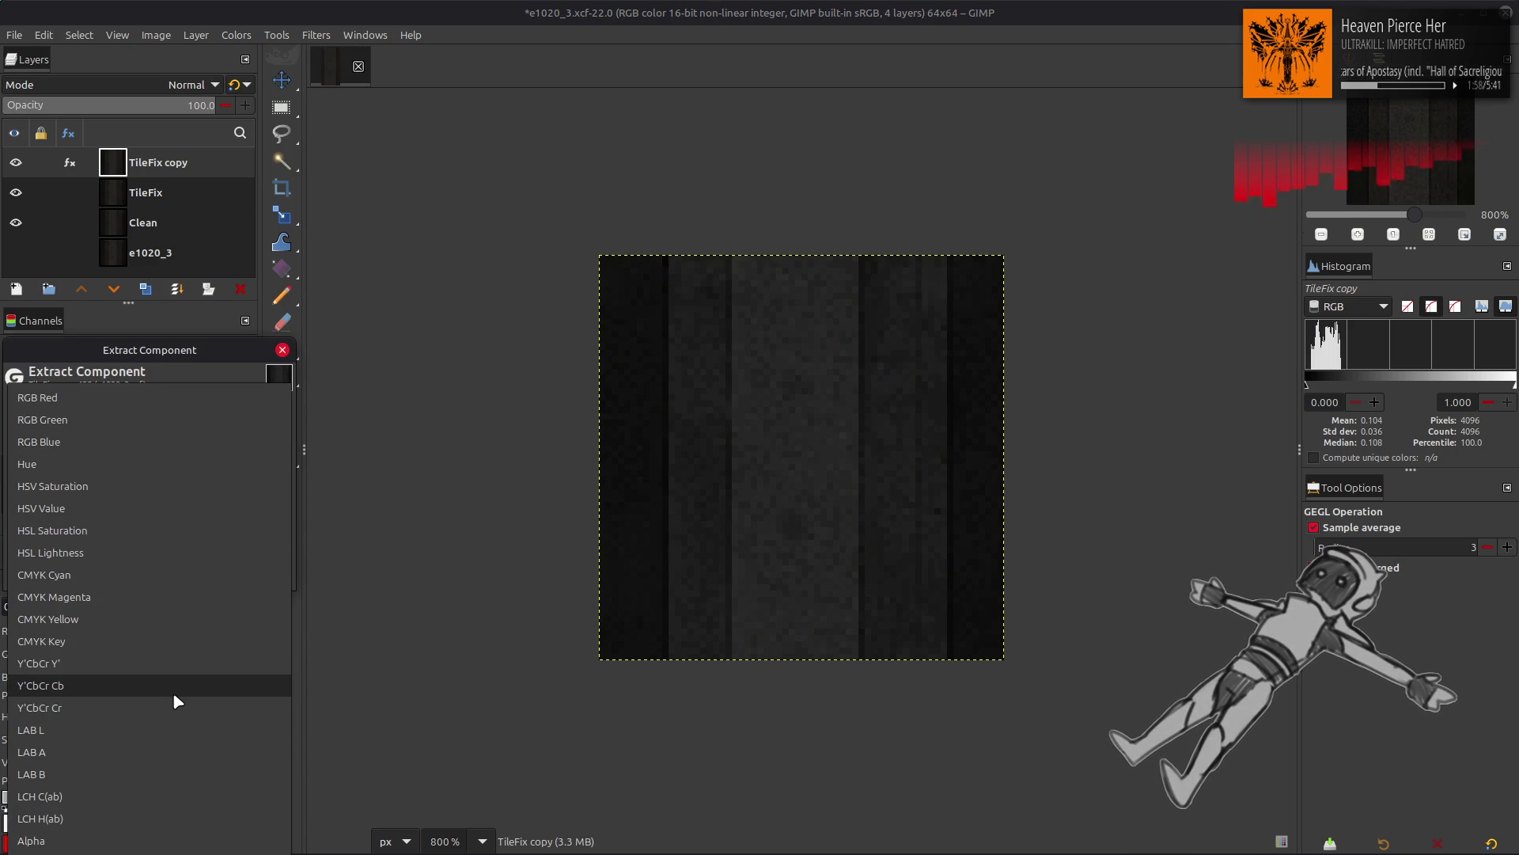
click(175, 664)
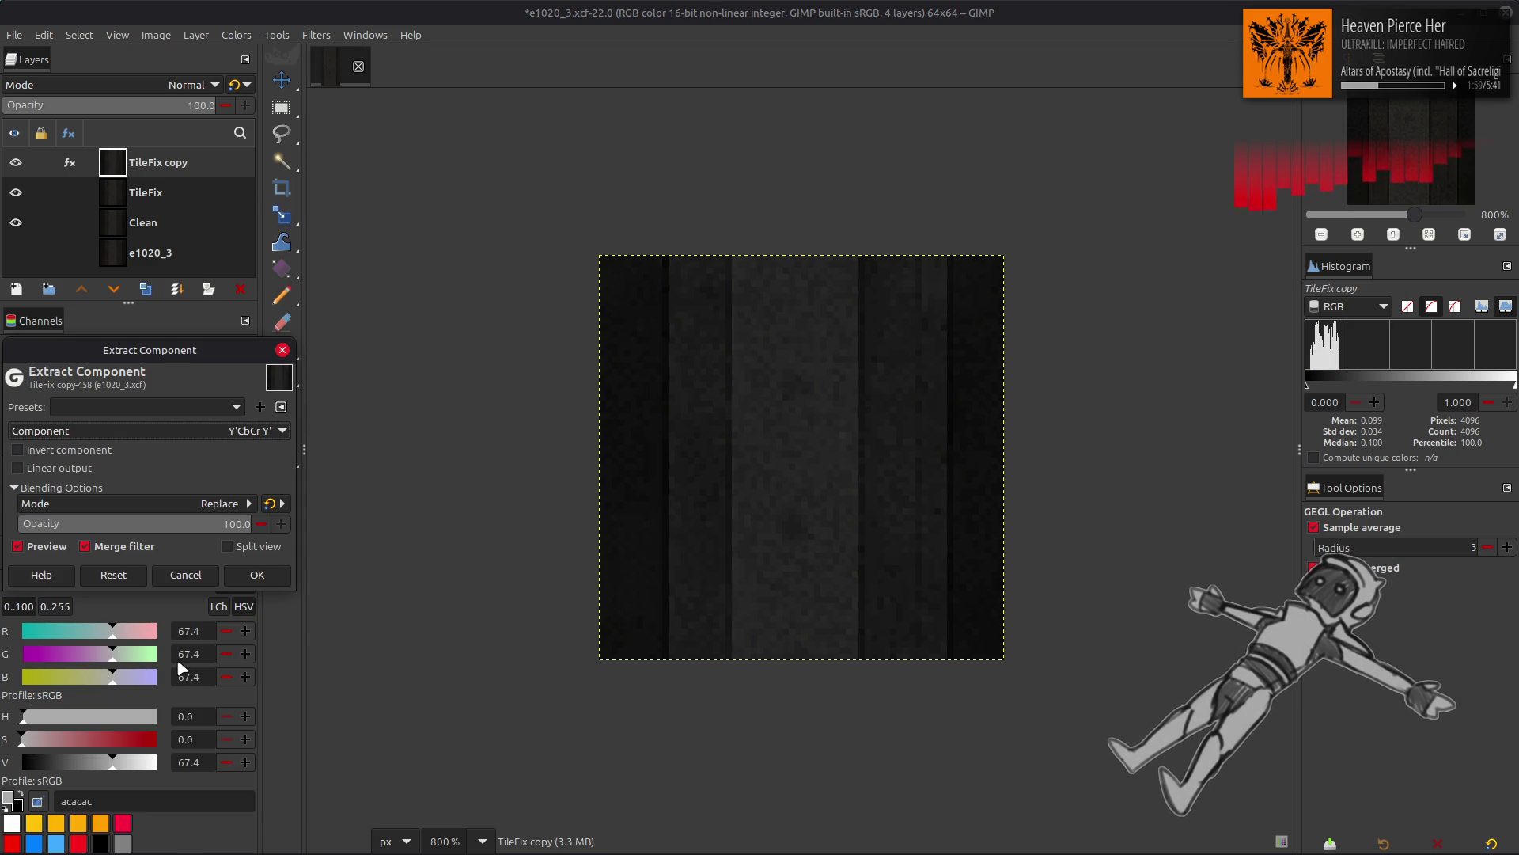
Step: Extract the CMYK Yellow component instead, then make another duplicate of TileFix
click(219, 427)
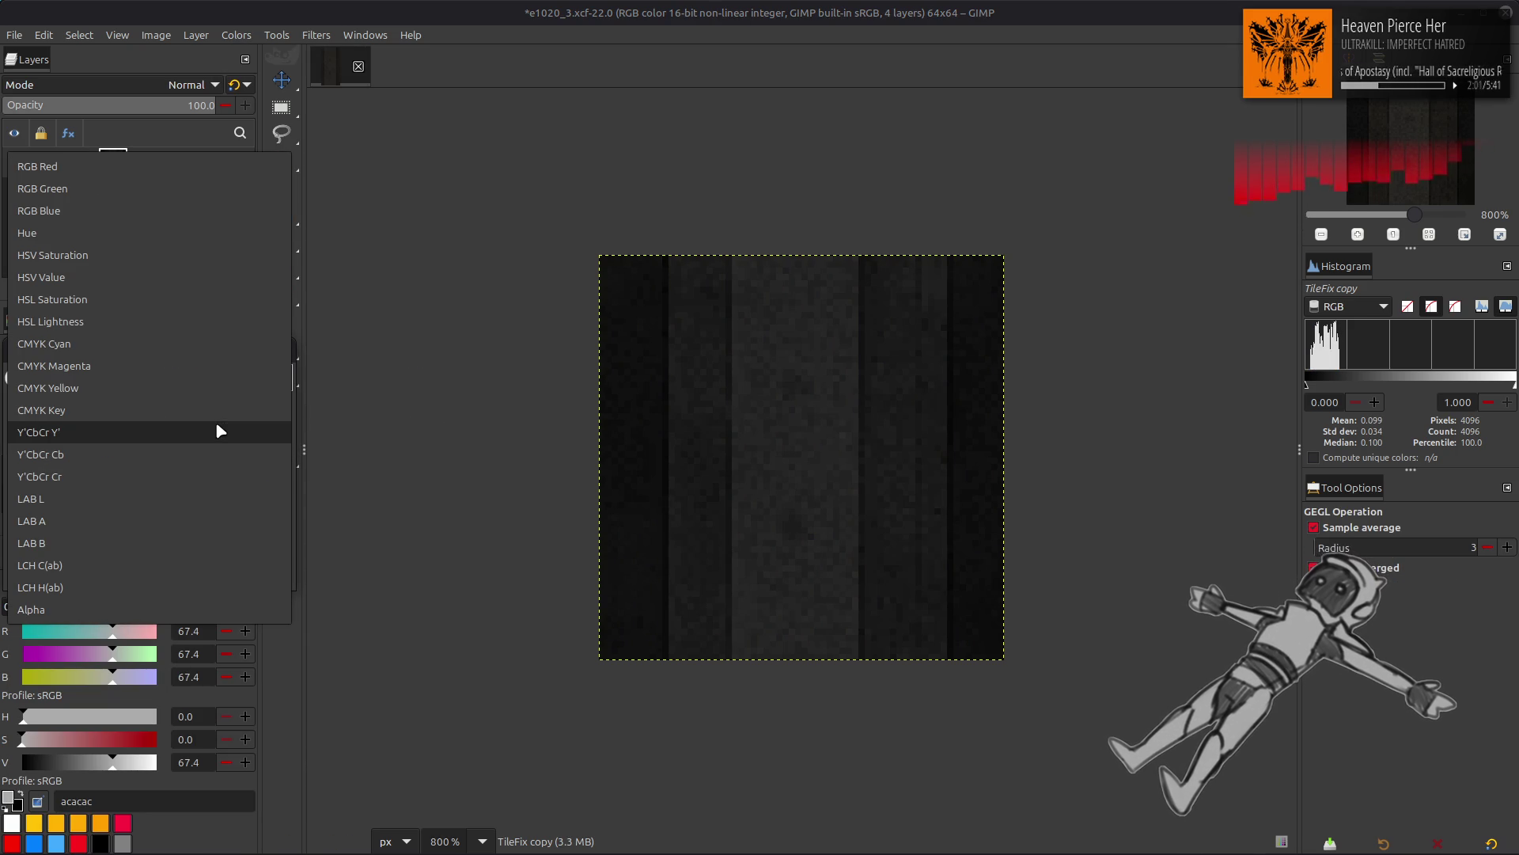
click(196, 353)
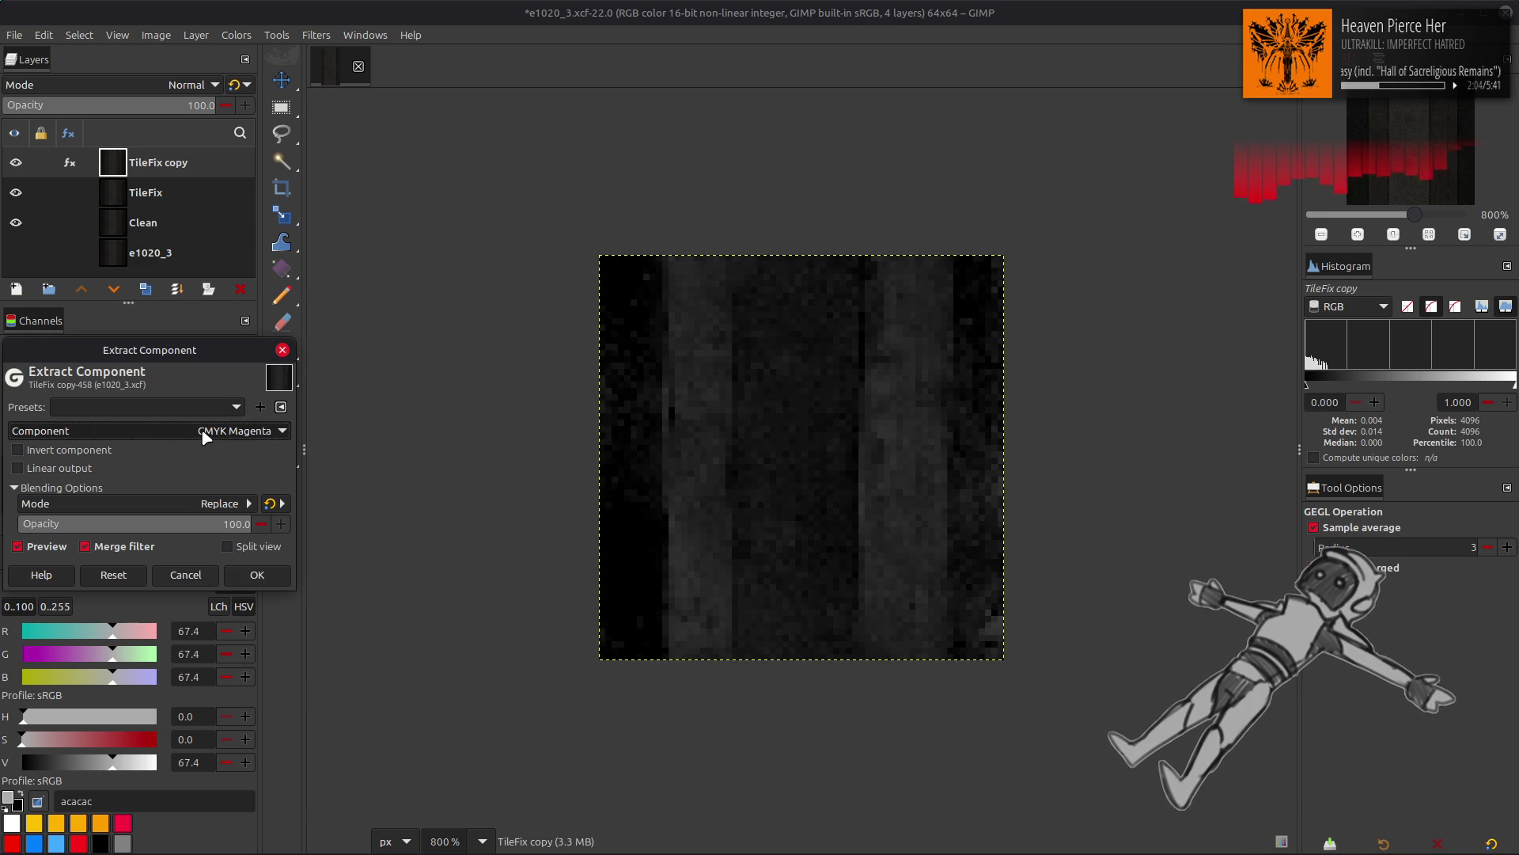
scroll(201, 429, down, 1)
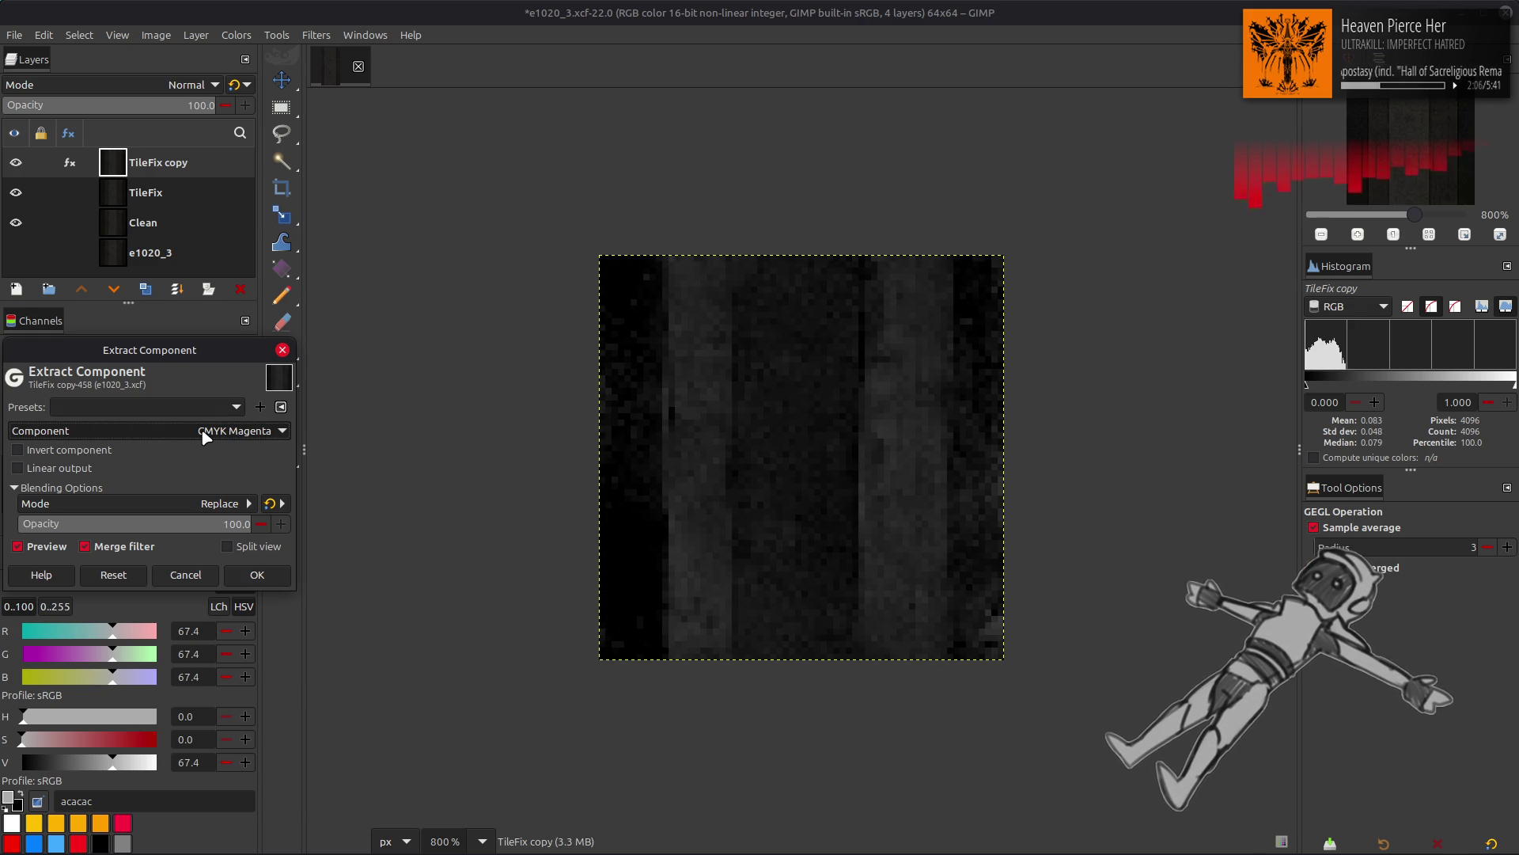
click(28, 548)
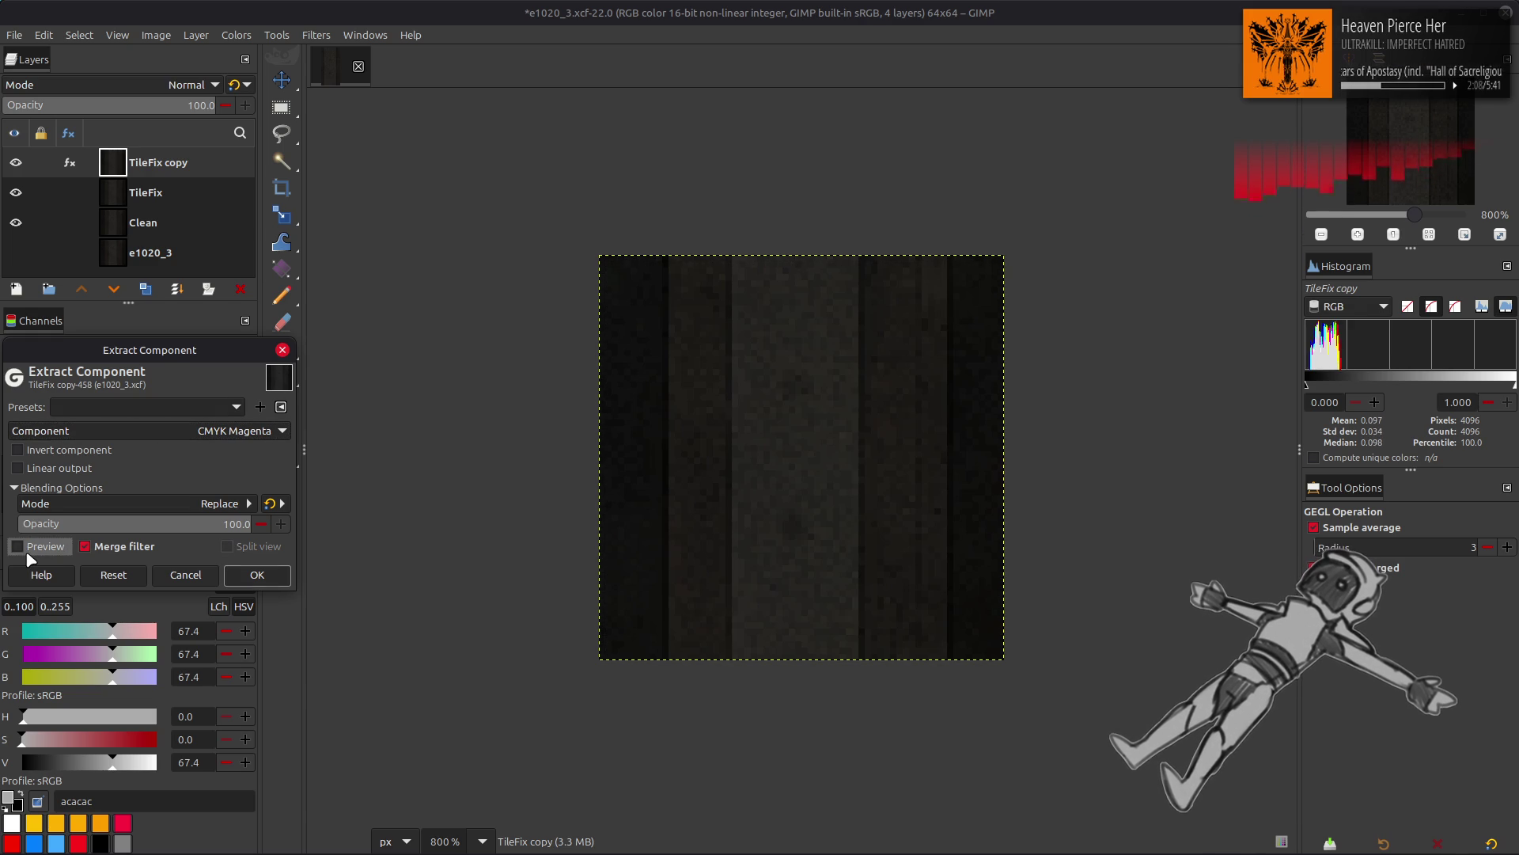
click(28, 550)
scroll(204, 432, down, 1)
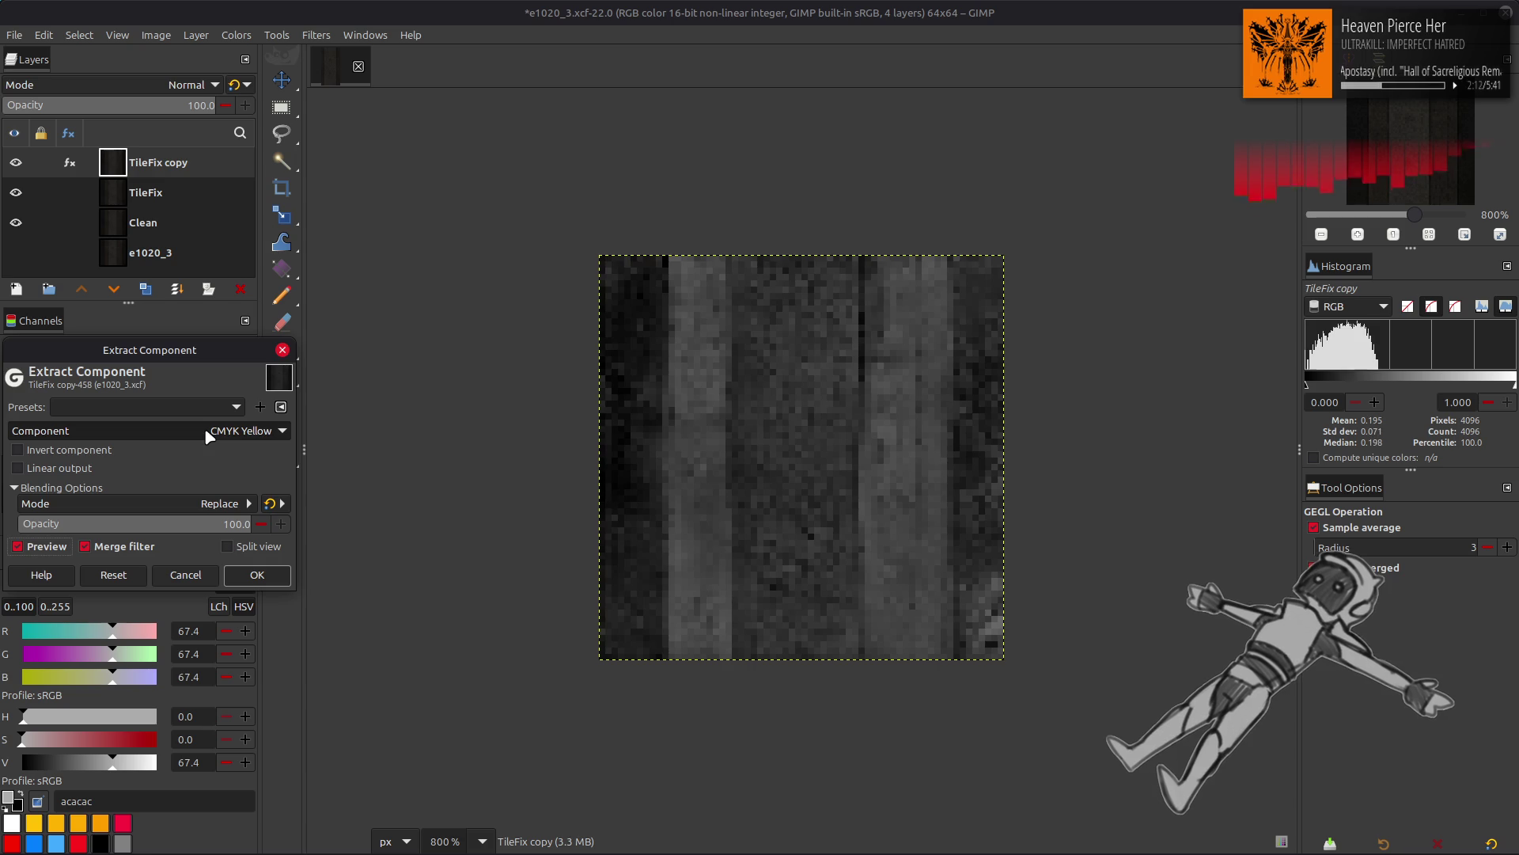
click(242, 576)
click(53, 192)
click(145, 289)
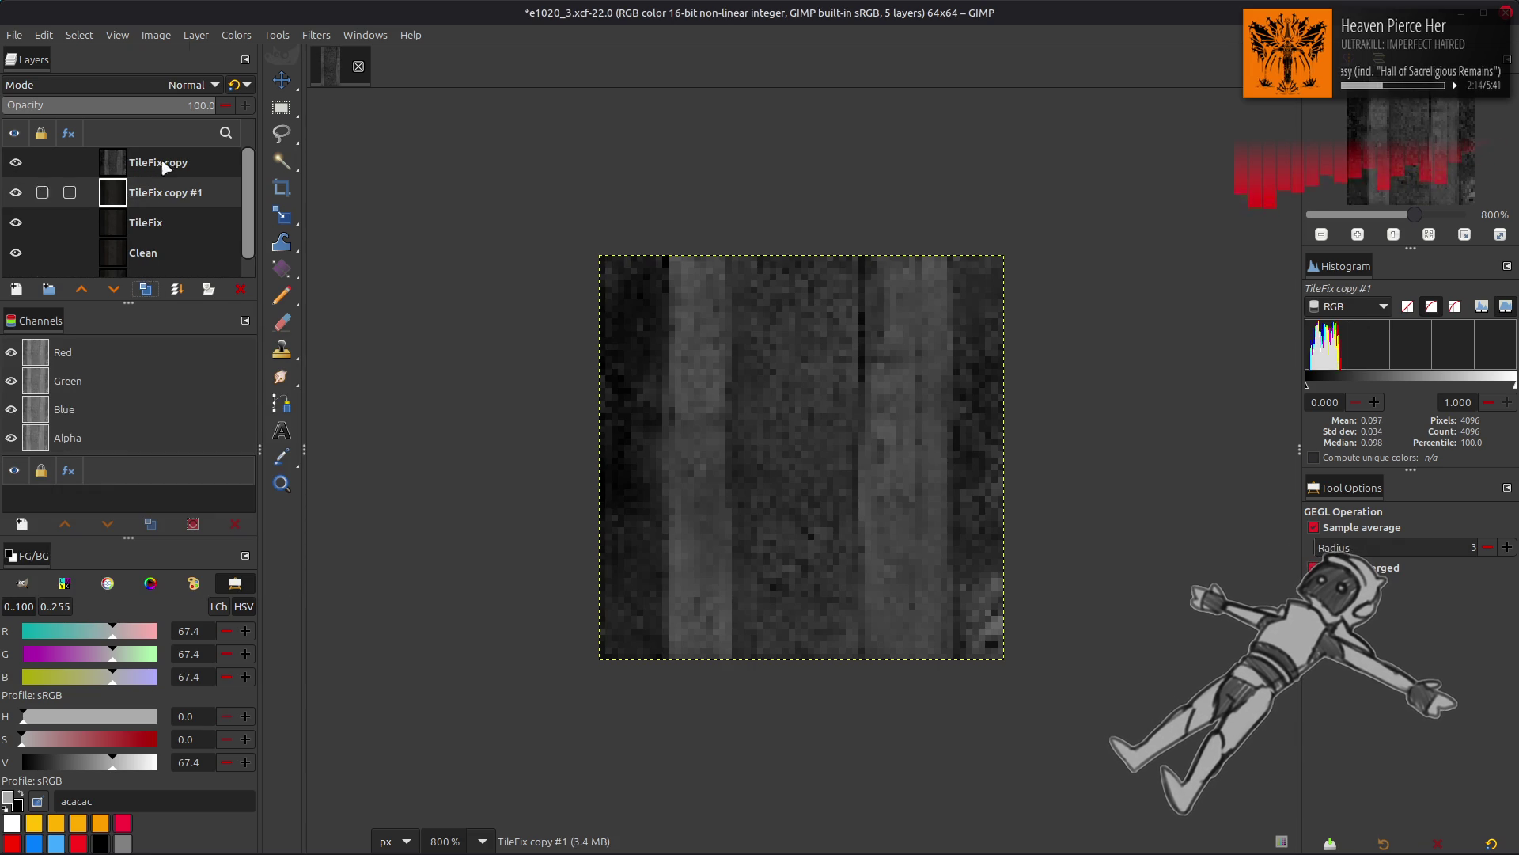
Step: Extract the Y'CbCr Y' luminance component from TileFix copy #1
click(235, 35)
mouse_move(334, 321)
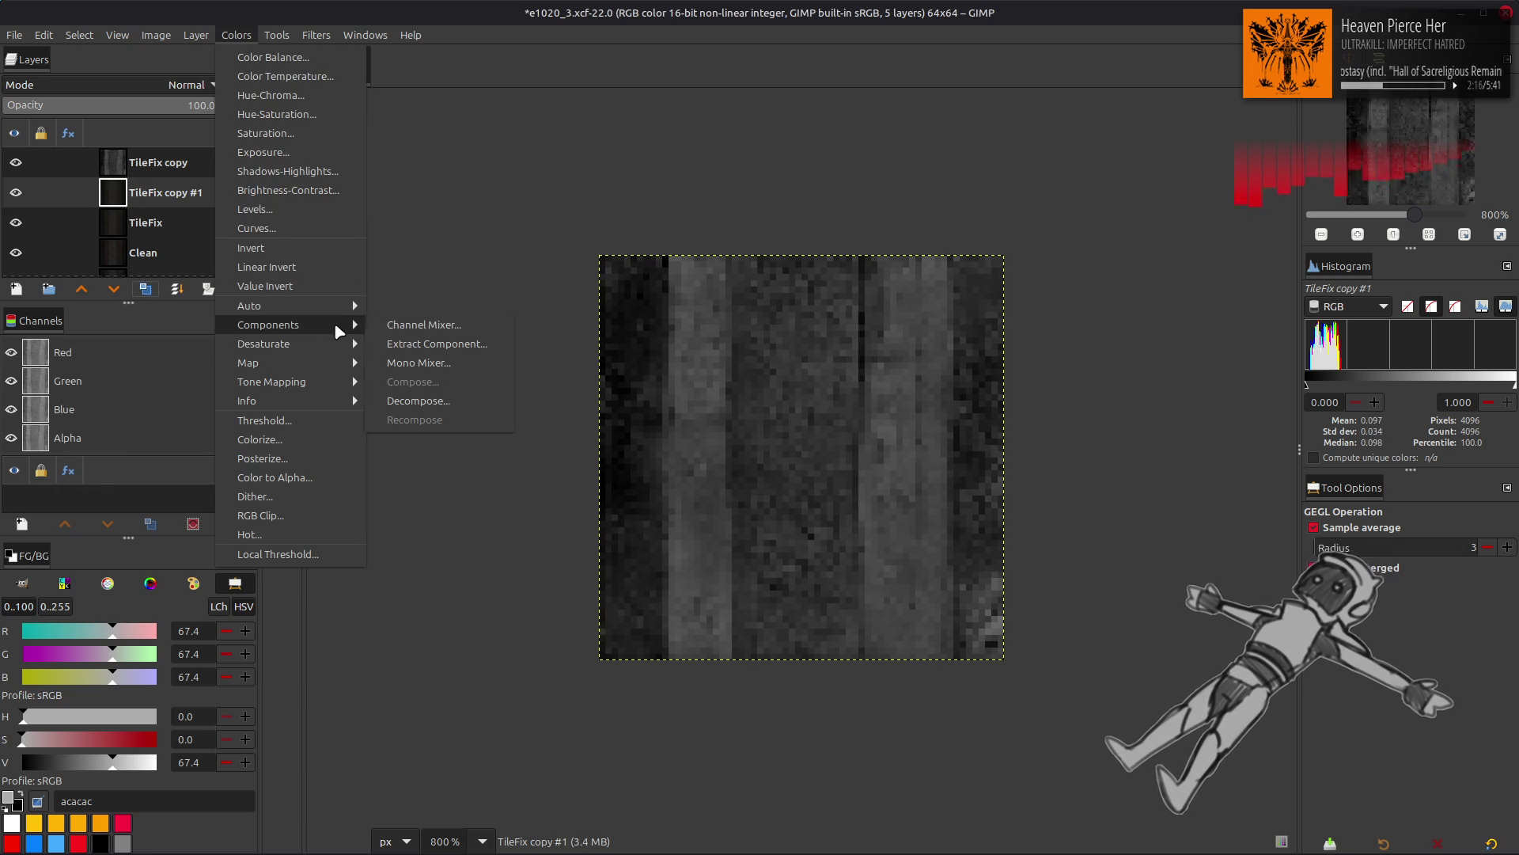
click(412, 343)
click(131, 428)
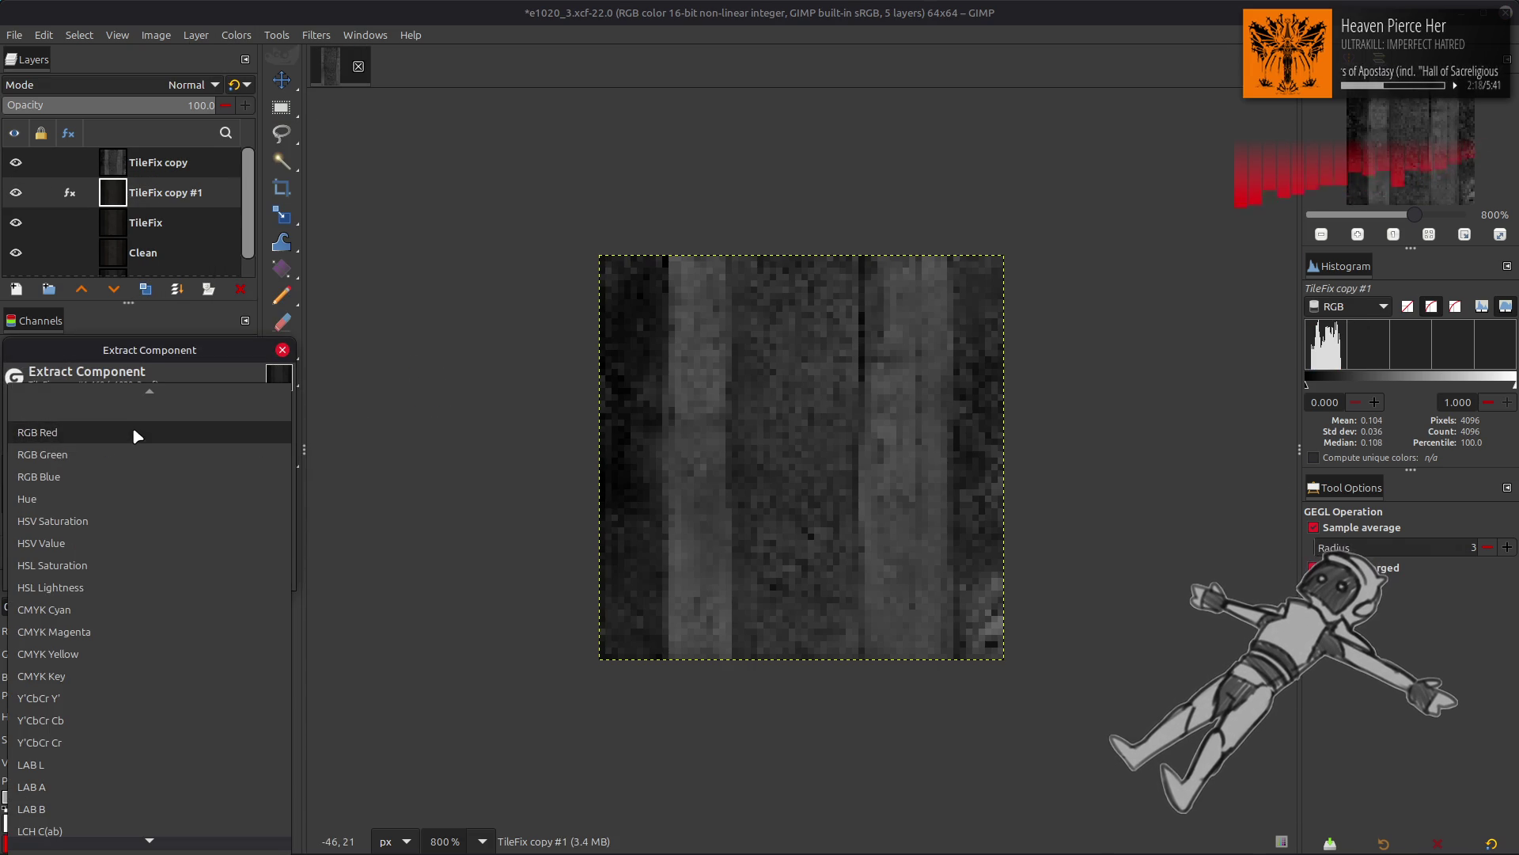
click(87, 708)
click(257, 575)
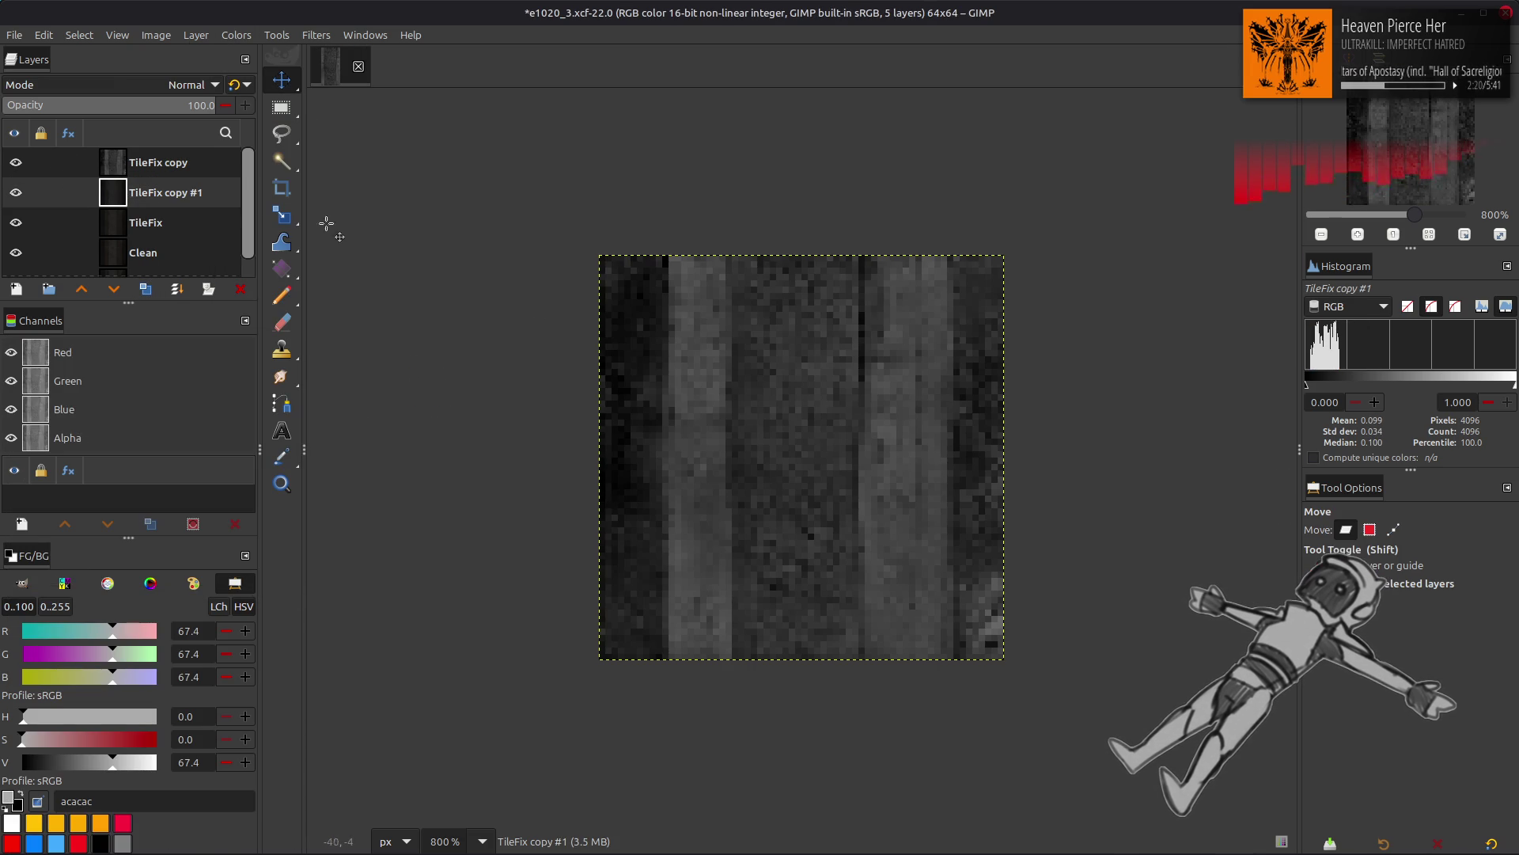
Step: Set TileFix copy to the legacy Multiply blend mode and compare it on and off
click(15, 162)
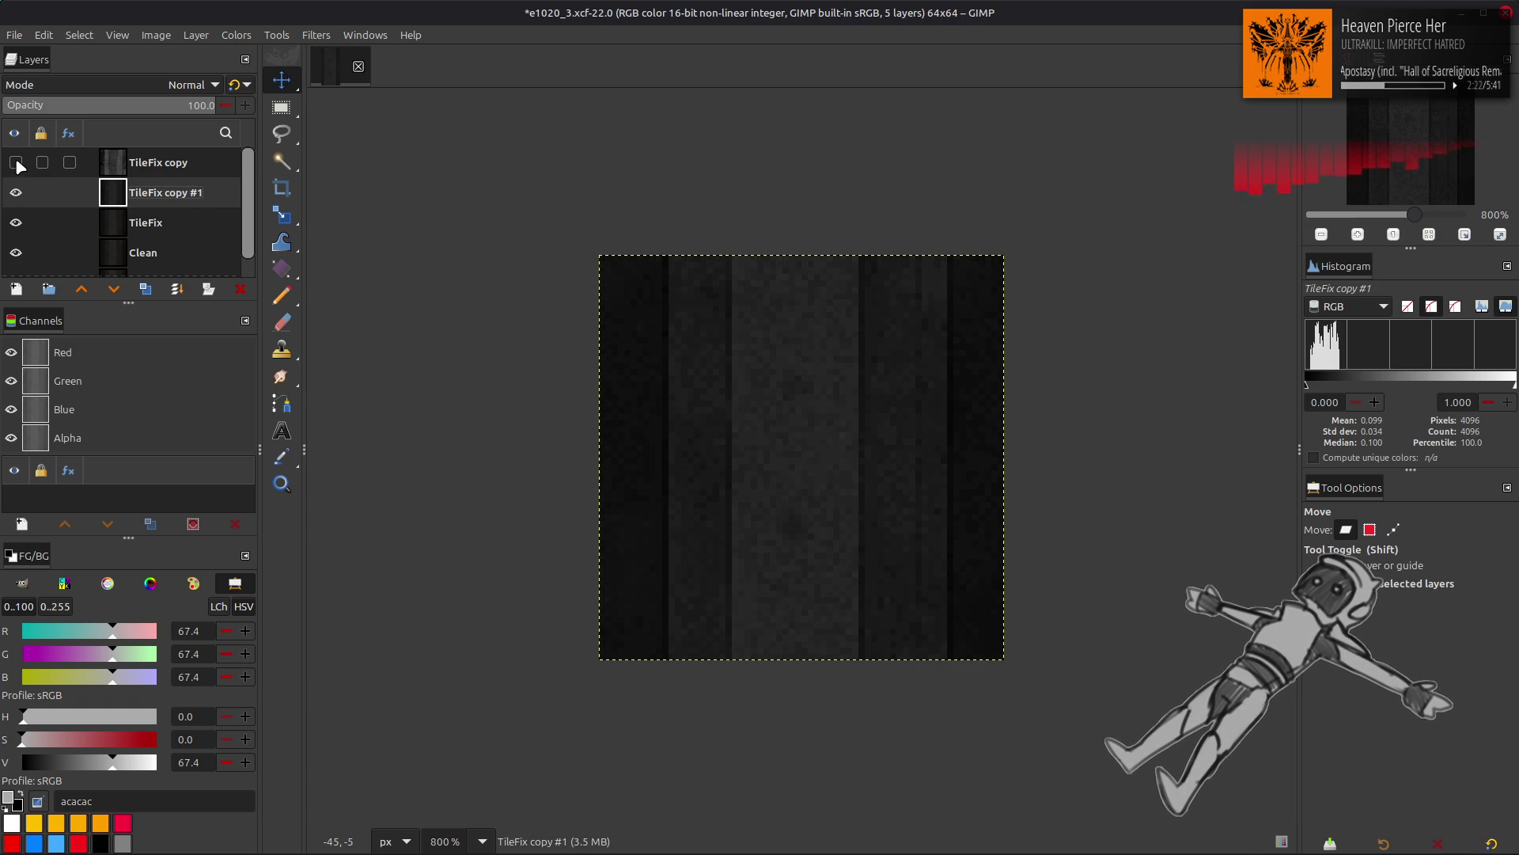
click(15, 162)
click(139, 162)
click(148, 87)
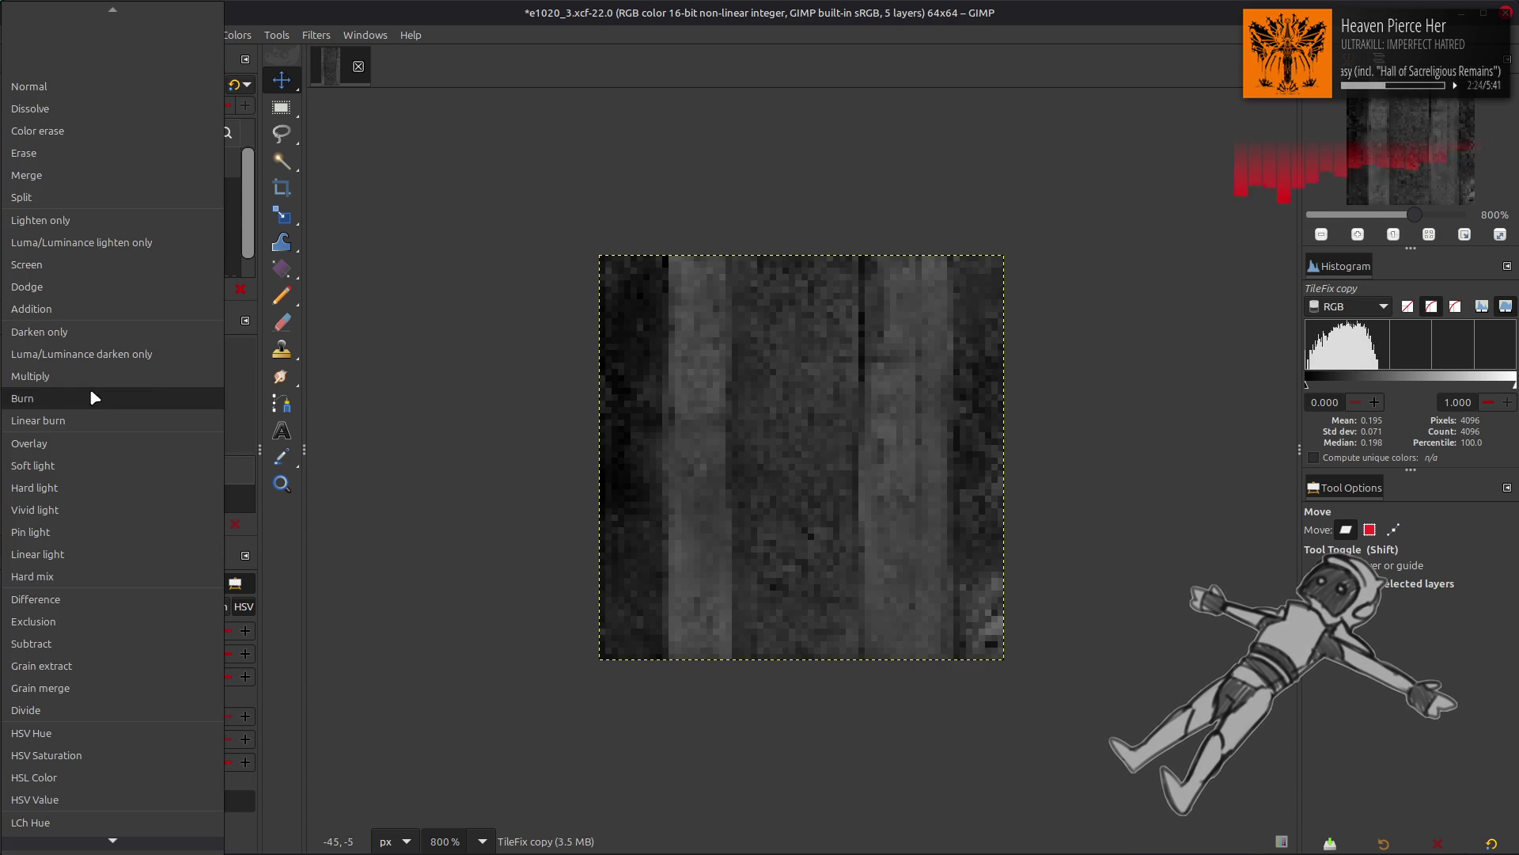
click(88, 388)
click(236, 84)
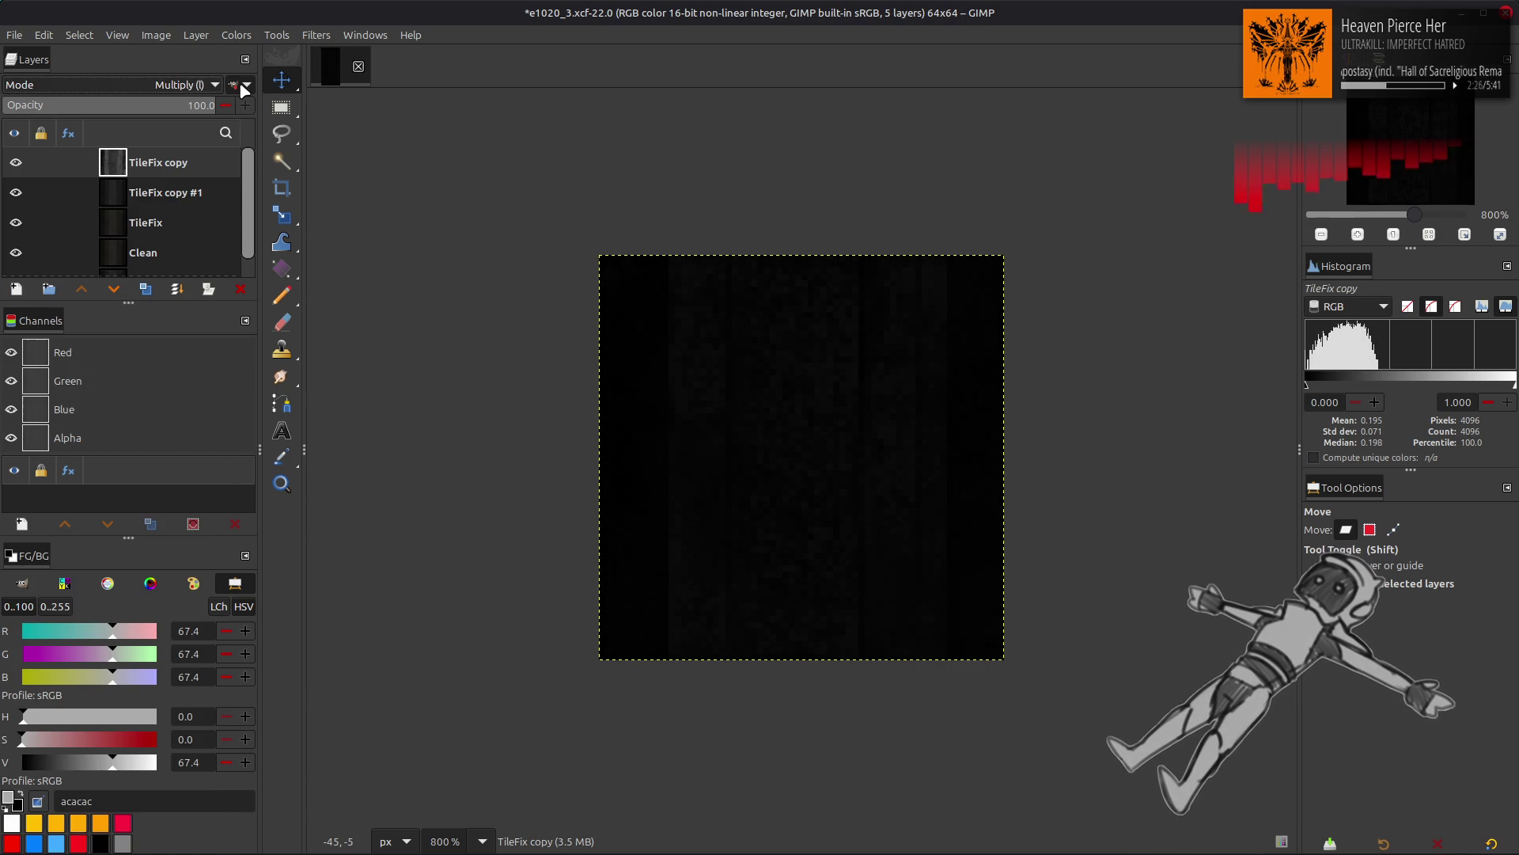
click(16, 163)
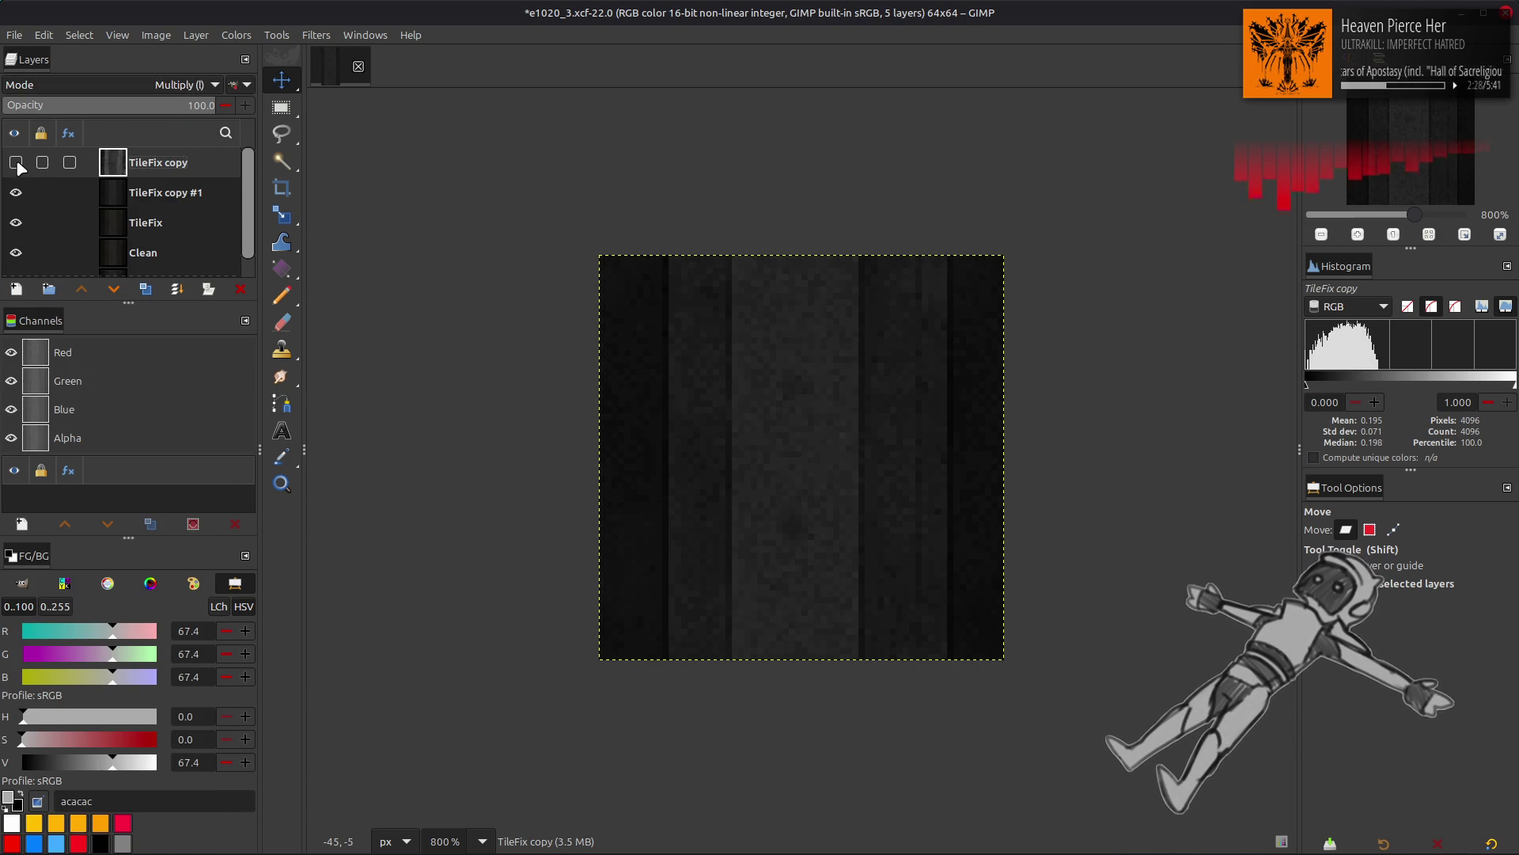
click(16, 163)
click(15, 163)
click(16, 163)
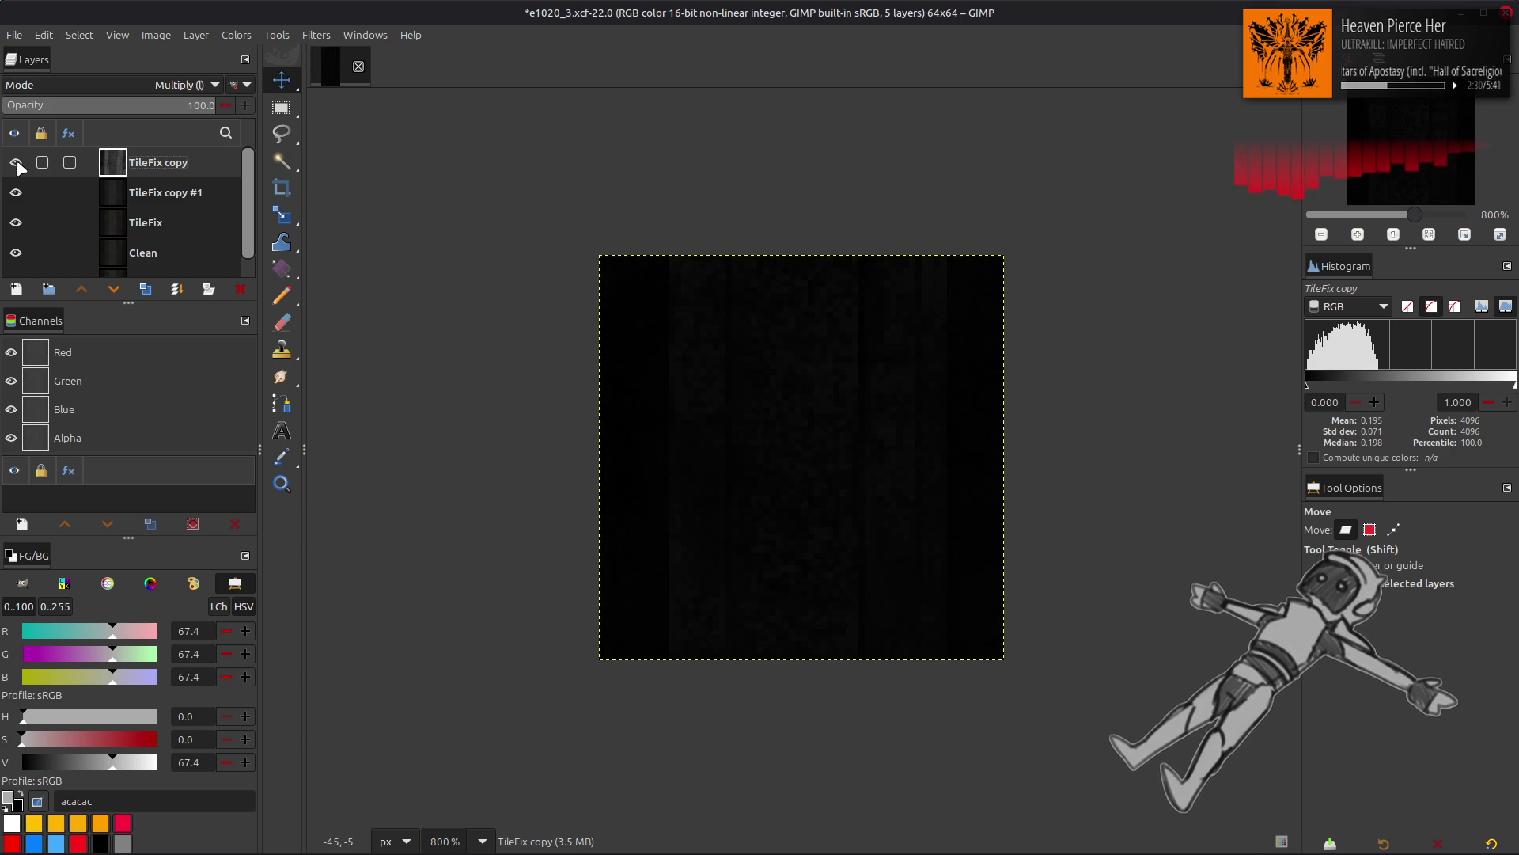
Step: Duplicate TileFix copy #1 to the top, invert it, set Multiply, and merge down
click(130, 194)
click(145, 289)
click(81, 290)
click(236, 35)
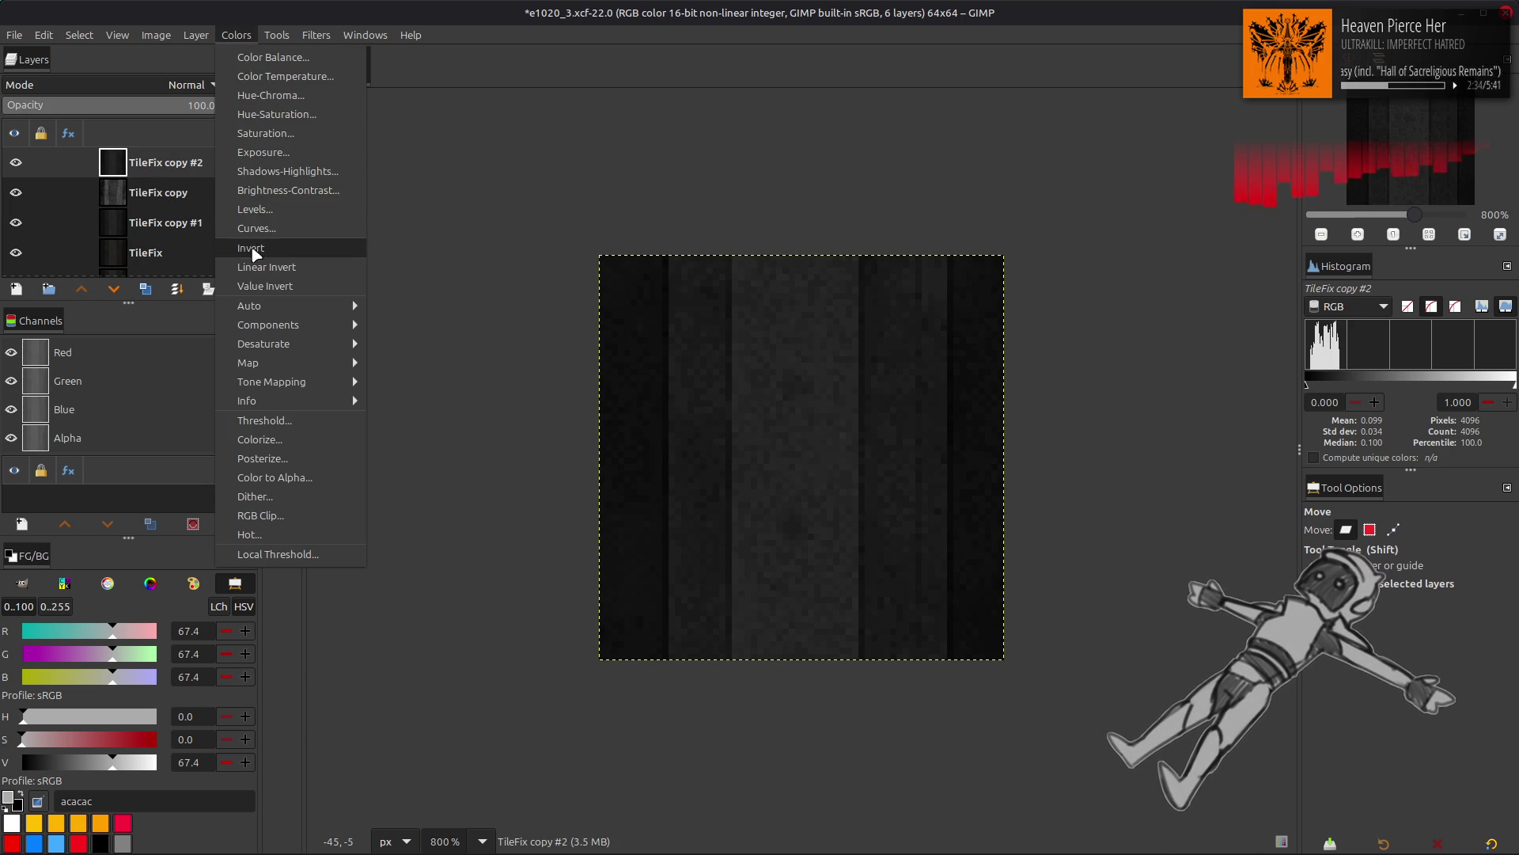
click(244, 247)
click(187, 86)
click(130, 382)
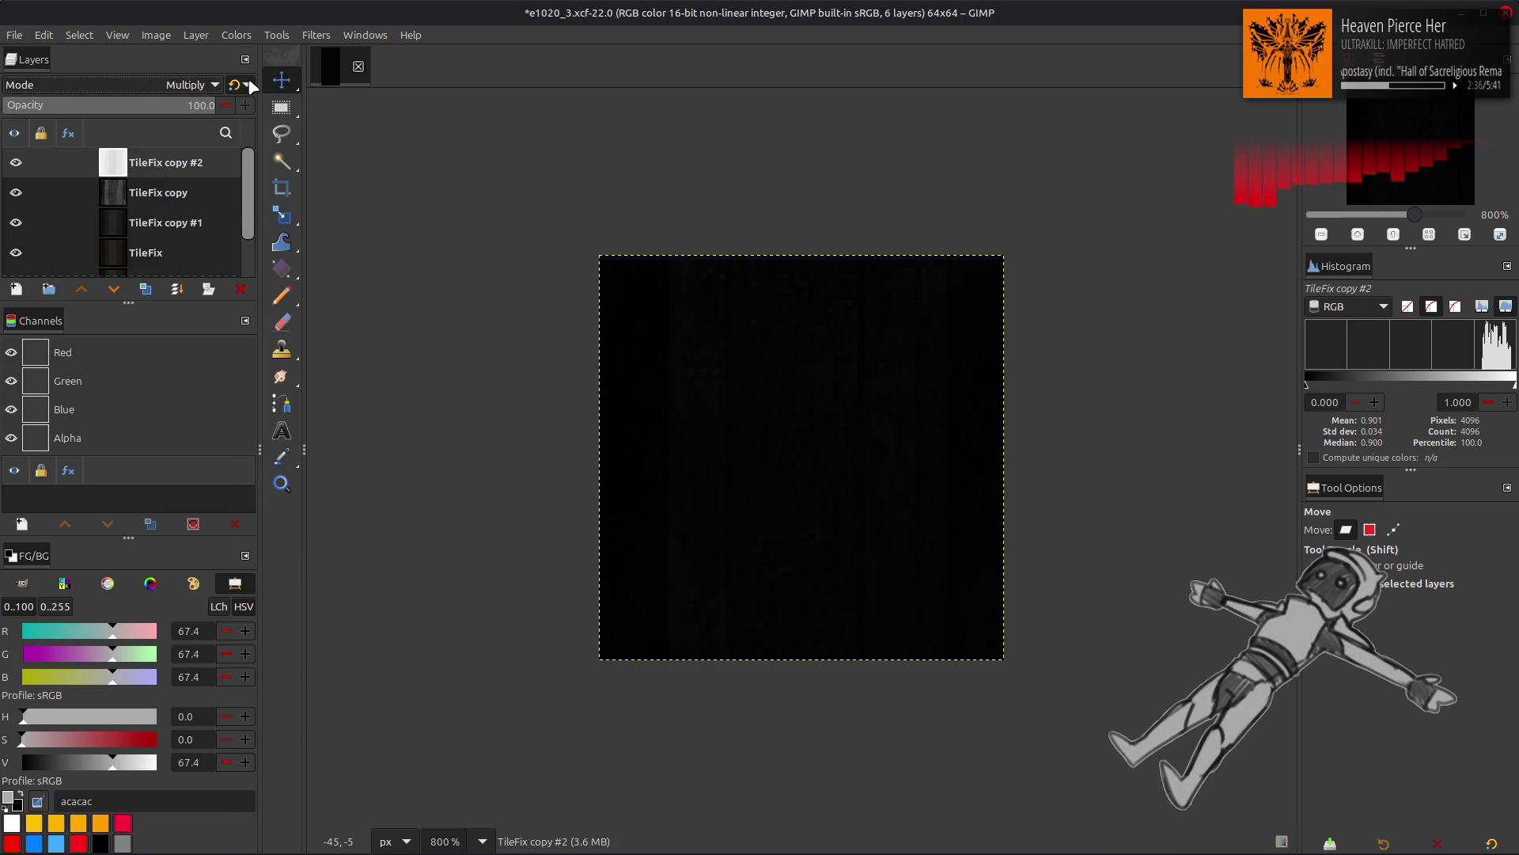
key(ctrl+shift+m)
key(ctrl+shift+m)
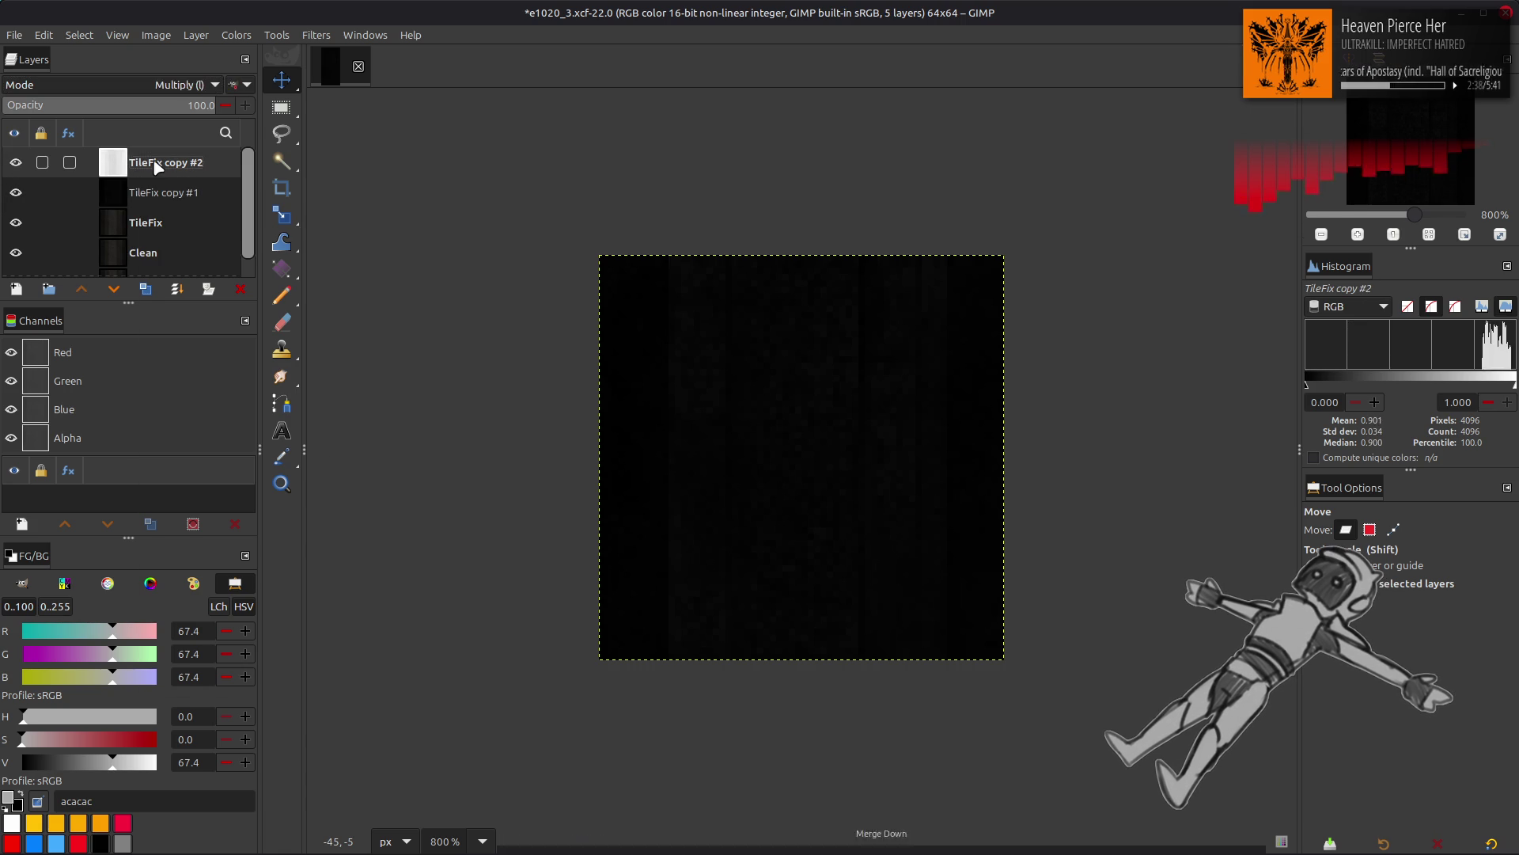
click(235, 35)
Step: Stretch the contrast of TileFix copy #1 with non-linear components enabled
mouse_move(261, 308)
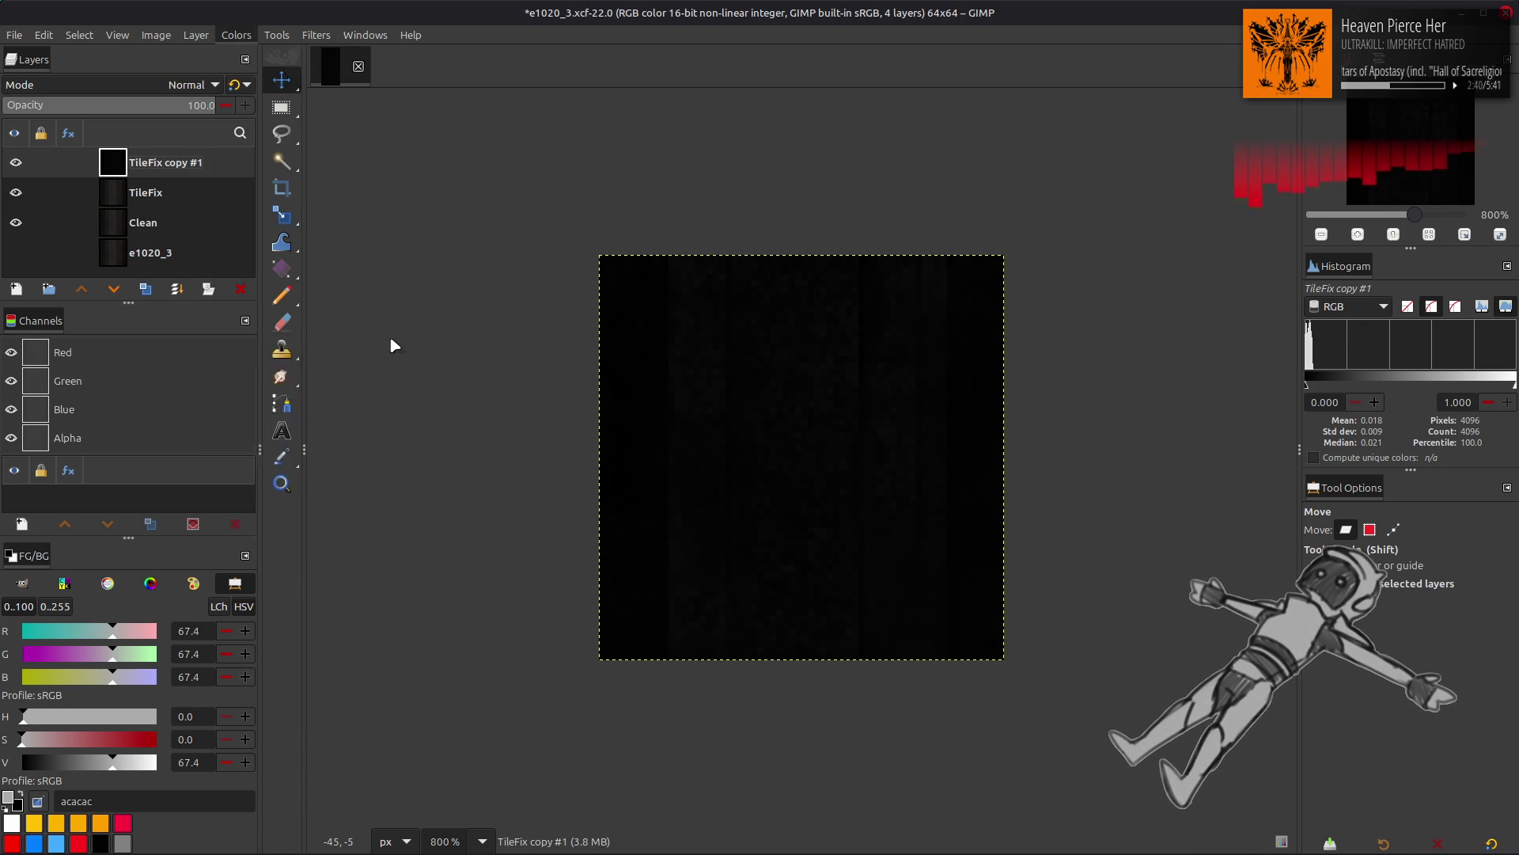
click(396, 347)
click(118, 448)
click(257, 561)
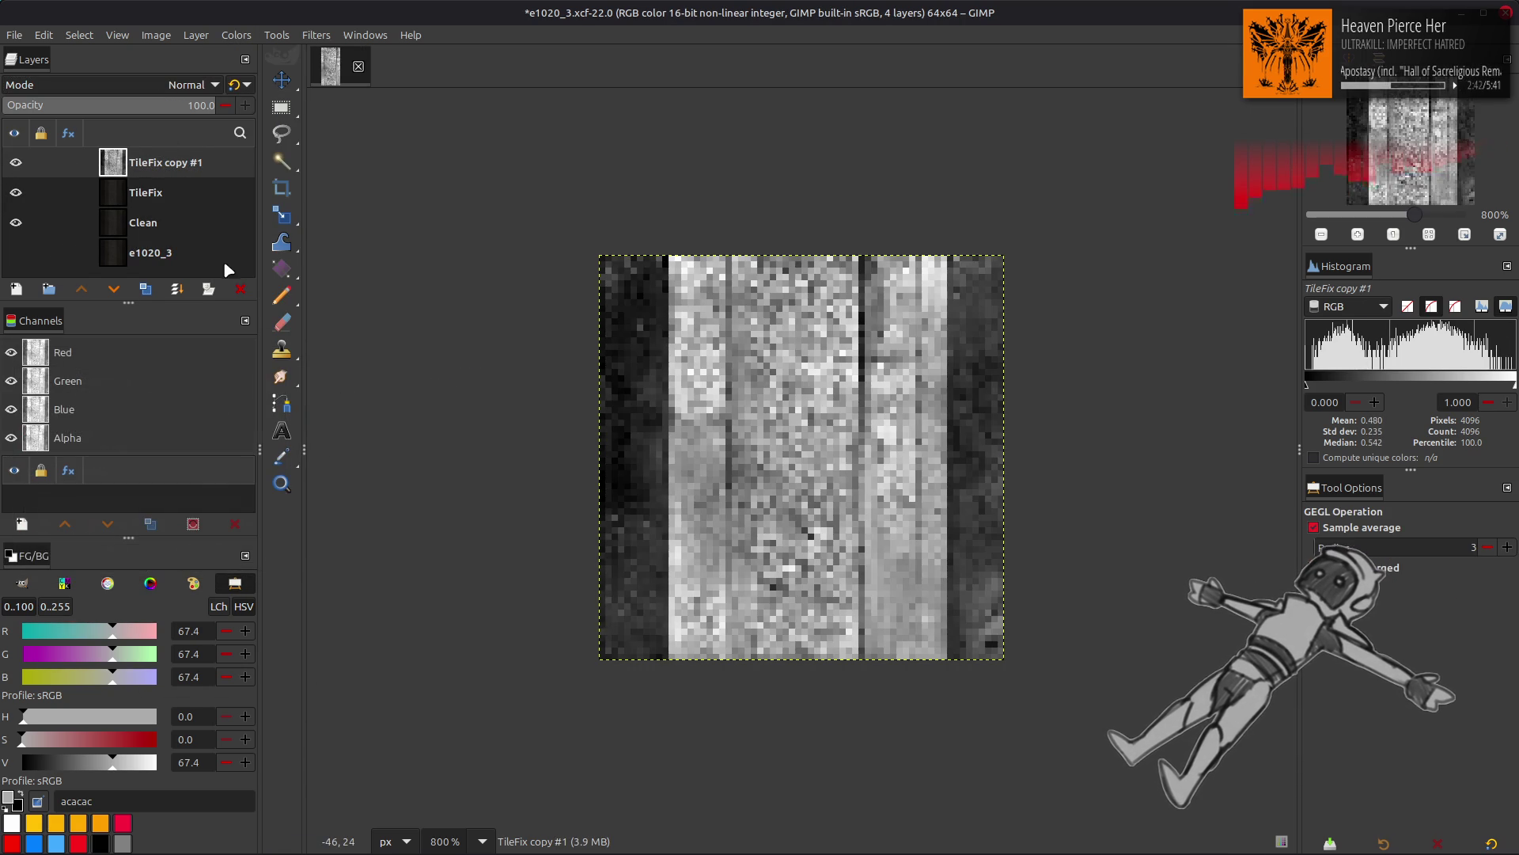
Step: Toggle TileFix copy #1's visibility to compare the stretched result with the layers below
click(15, 162)
click(16, 163)
click(16, 163)
click(16, 163)
click(16, 163)
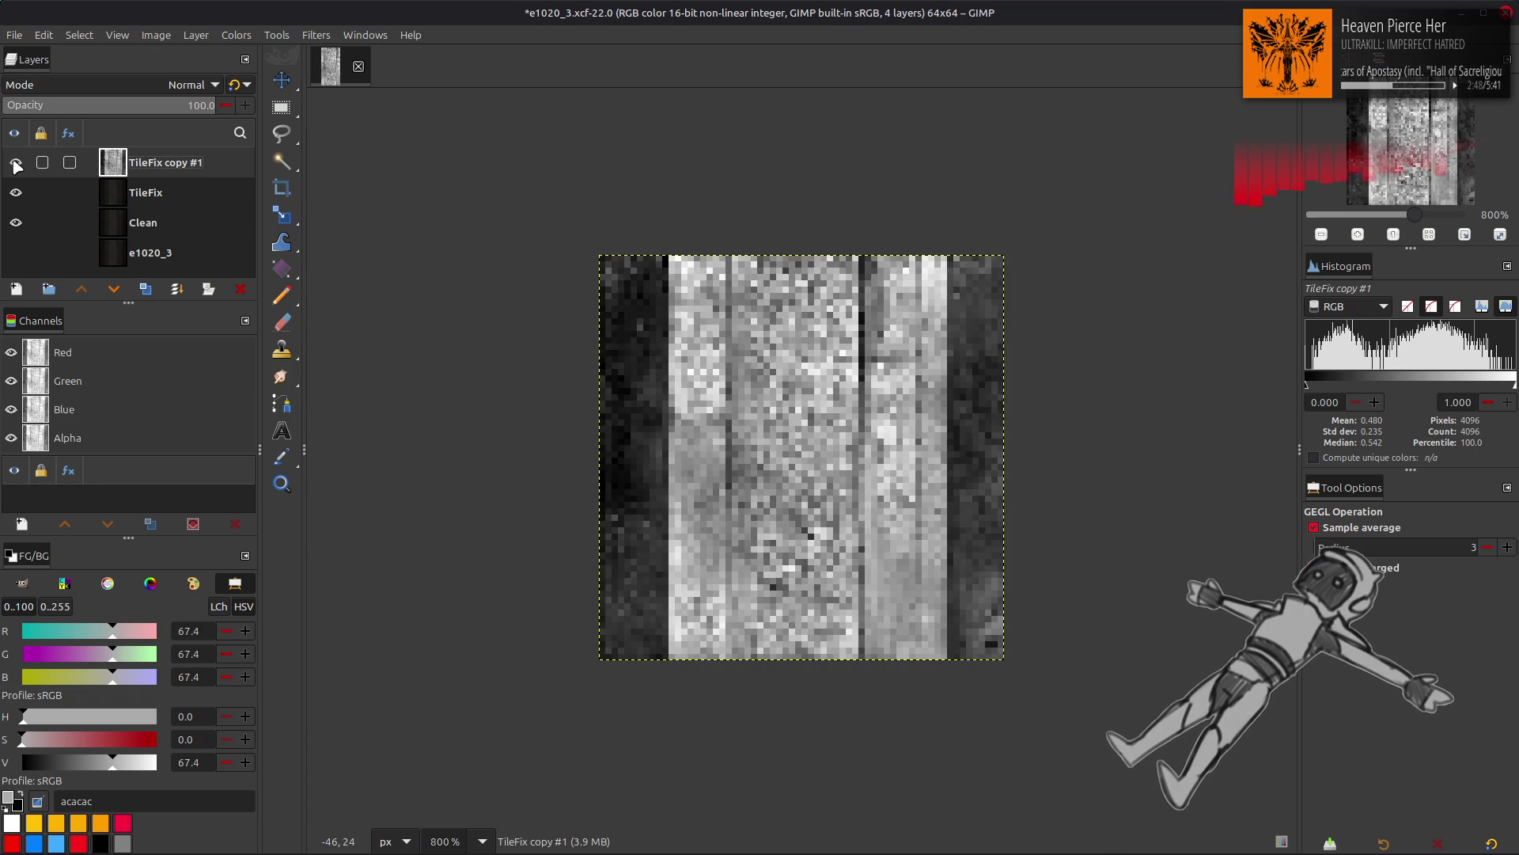
Step: Replace TileFix copy #1 with a new TileFix duplicate reduced to one extracted colour component
click(237, 288)
click(146, 289)
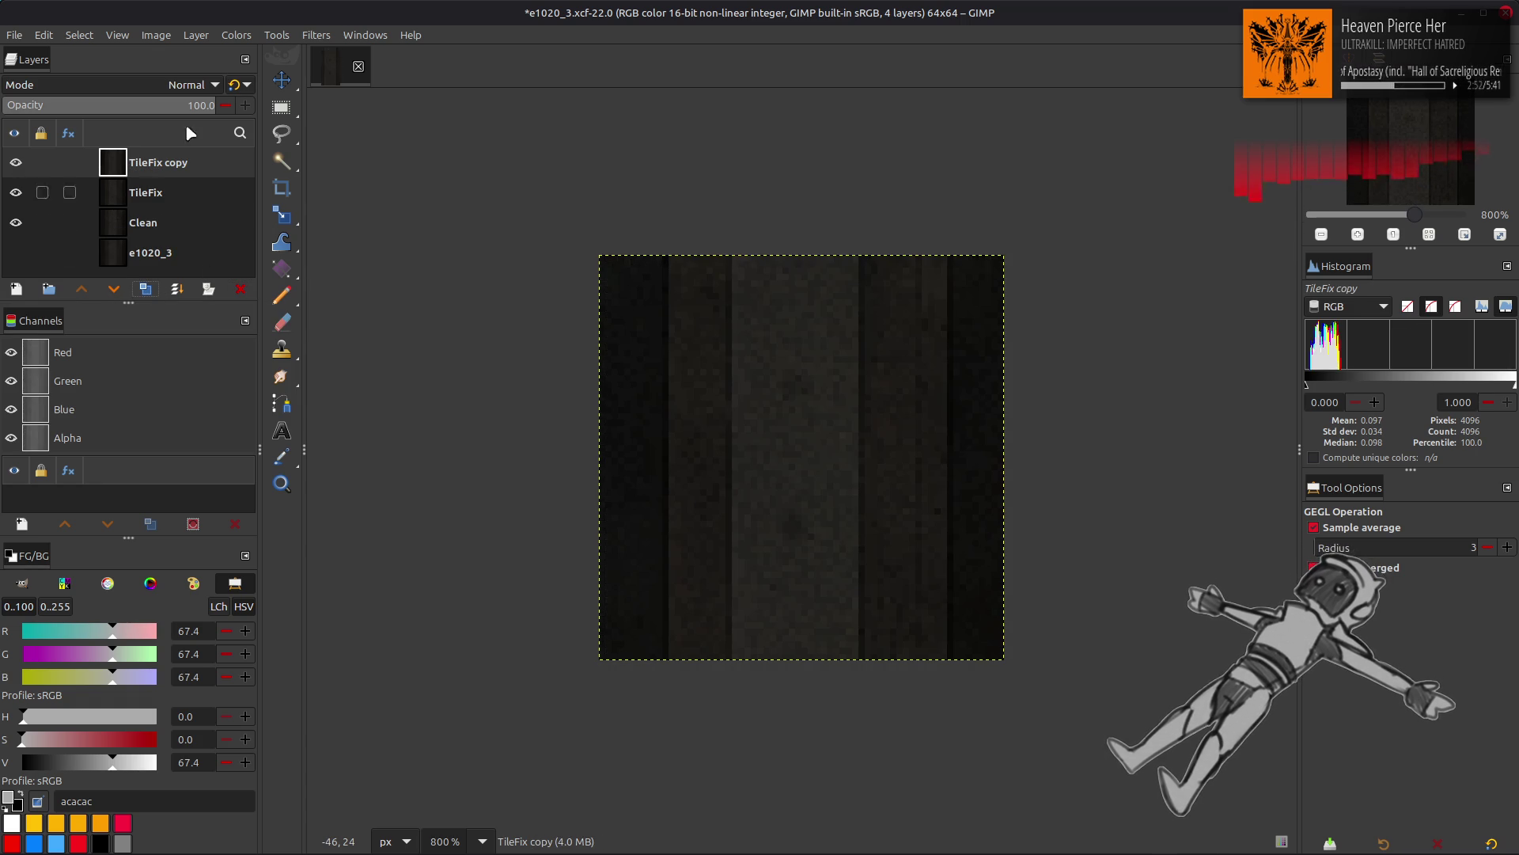
click(235, 35)
mouse_move(321, 321)
click(395, 342)
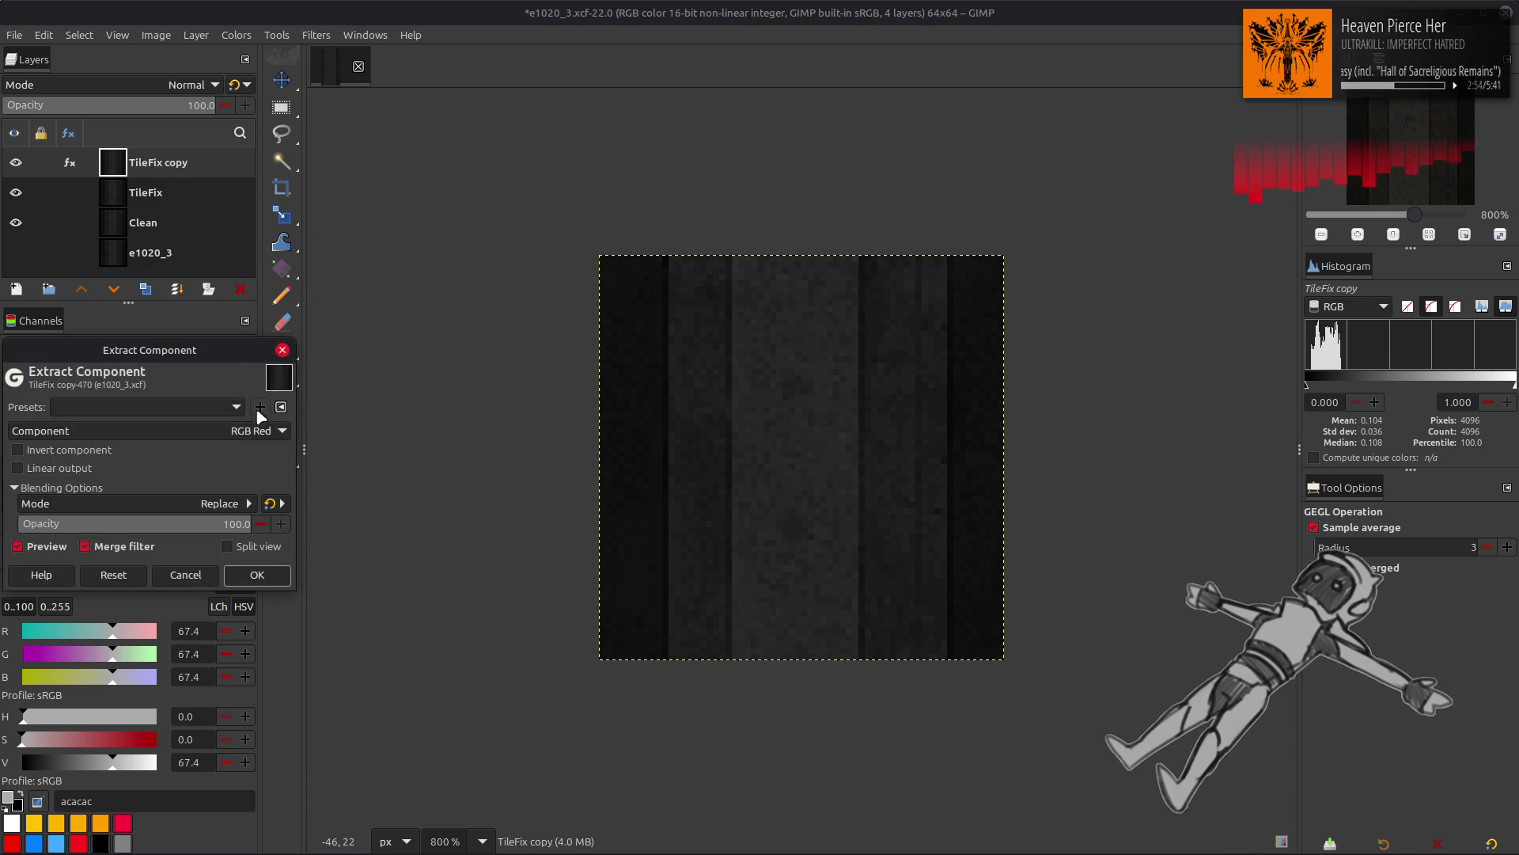
click(238, 430)
click(111, 699)
click(261, 574)
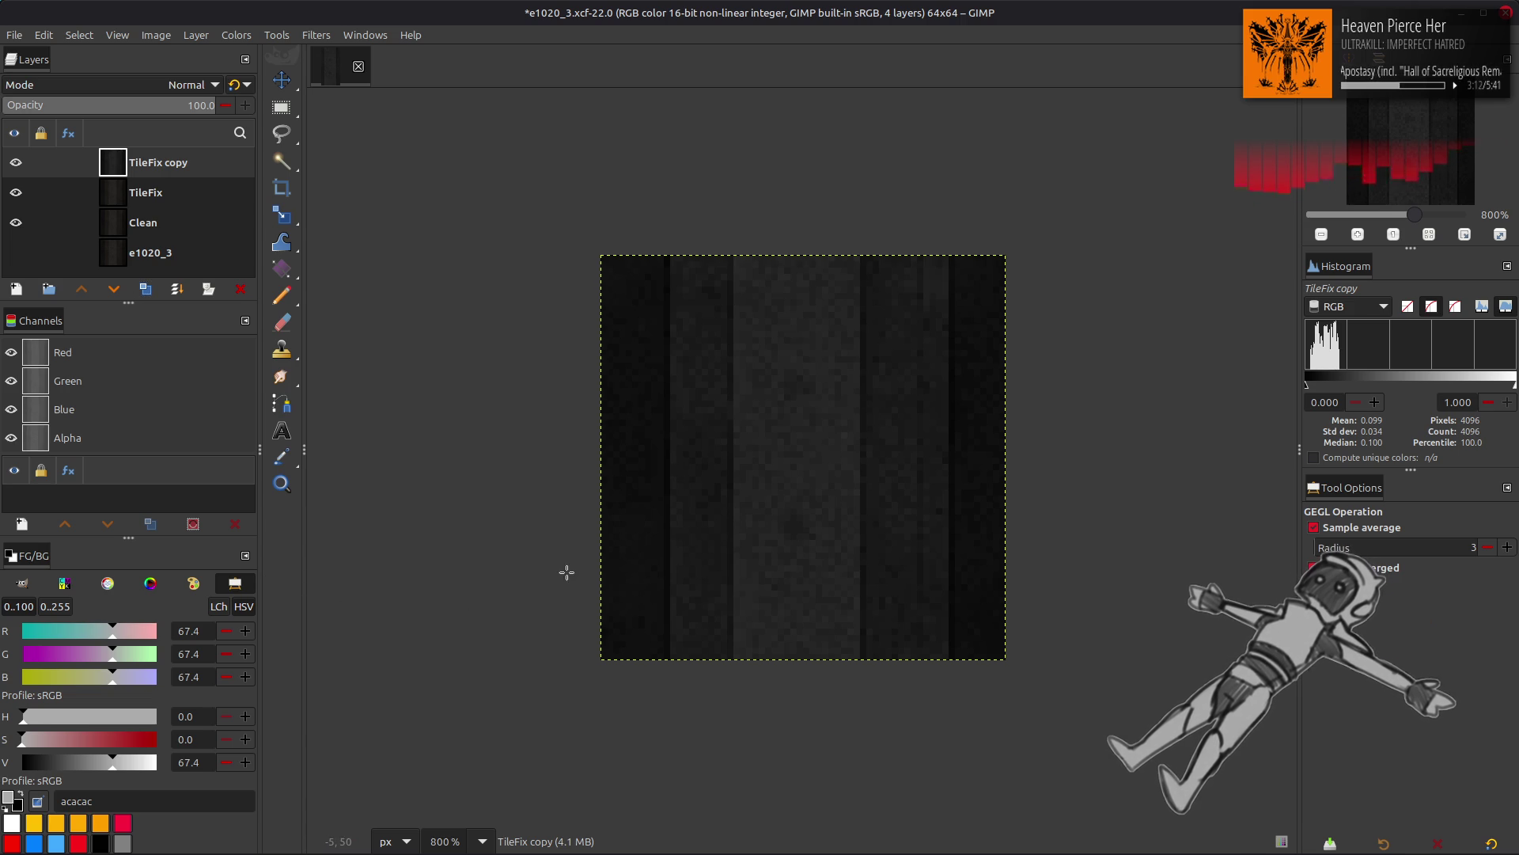
Step: Sample the dark grey from the texture and rename the TileFix copy layer to 'Spec'
key(o)
click(812, 459)
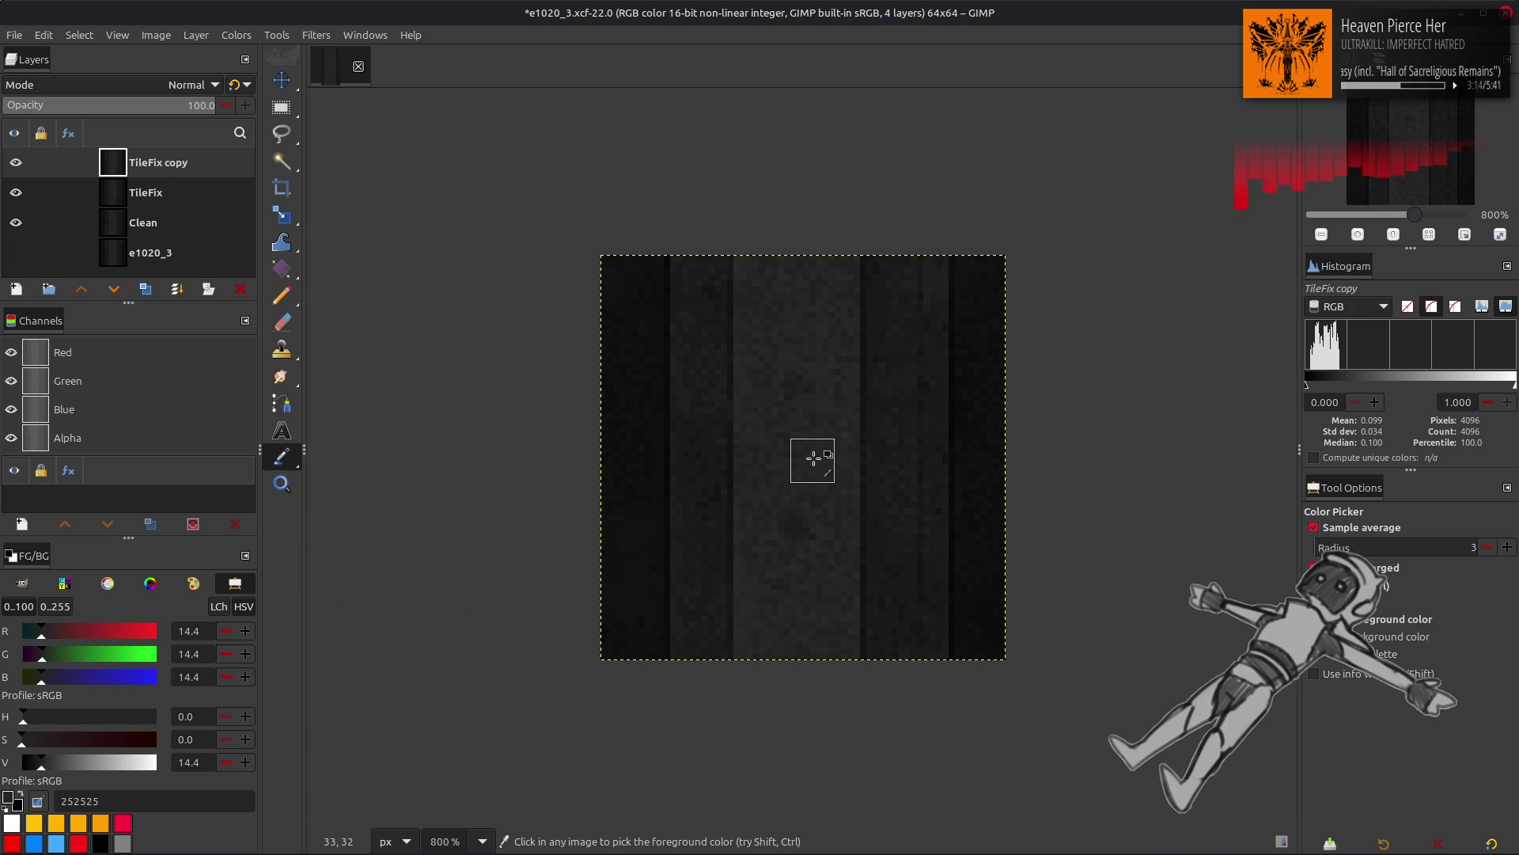
key(m)
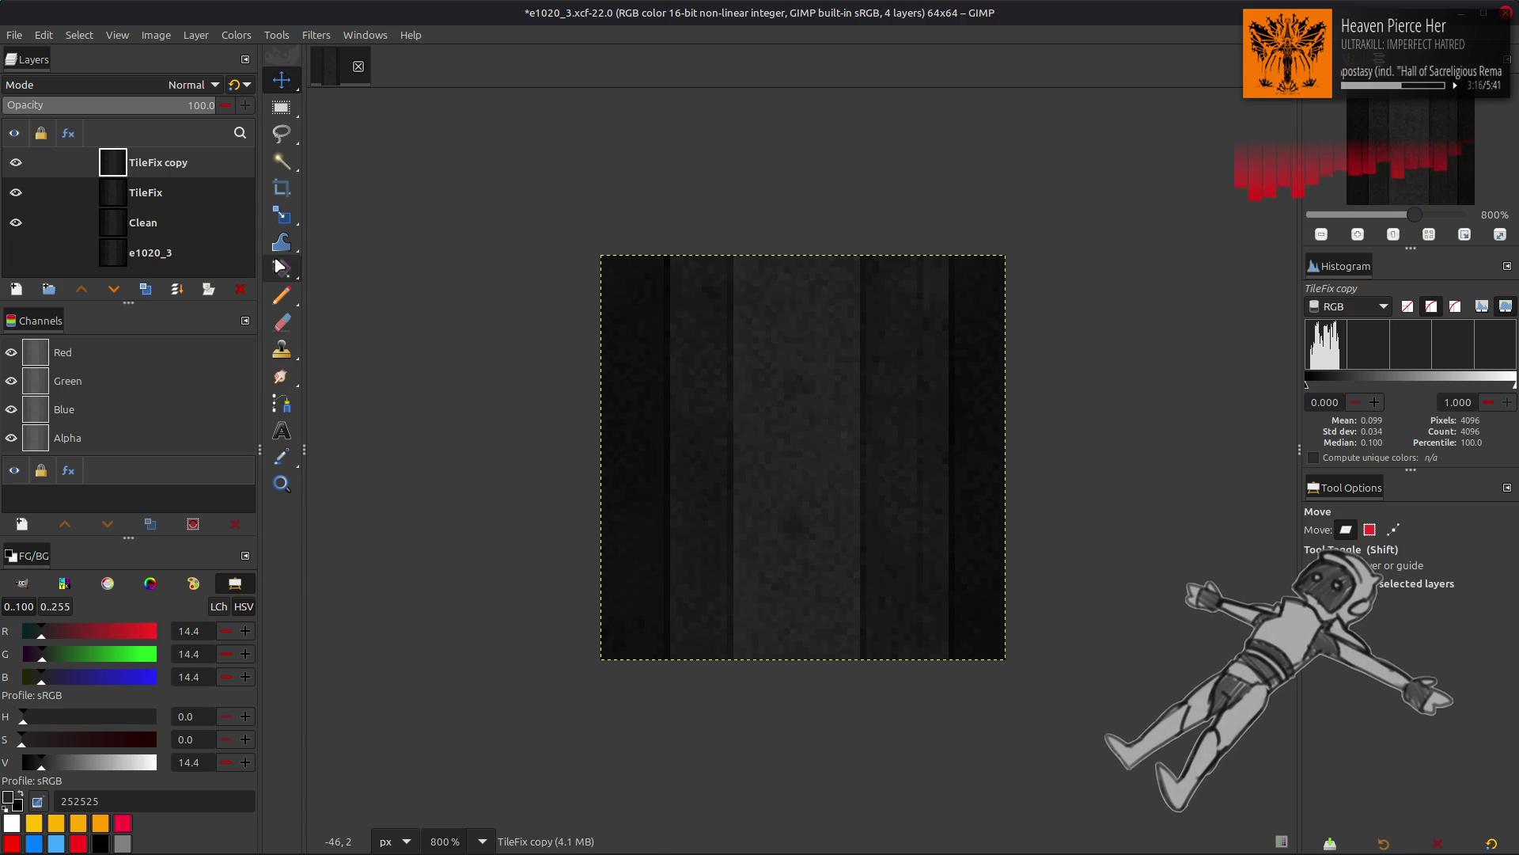
double_click(208, 171)
text(Spec)
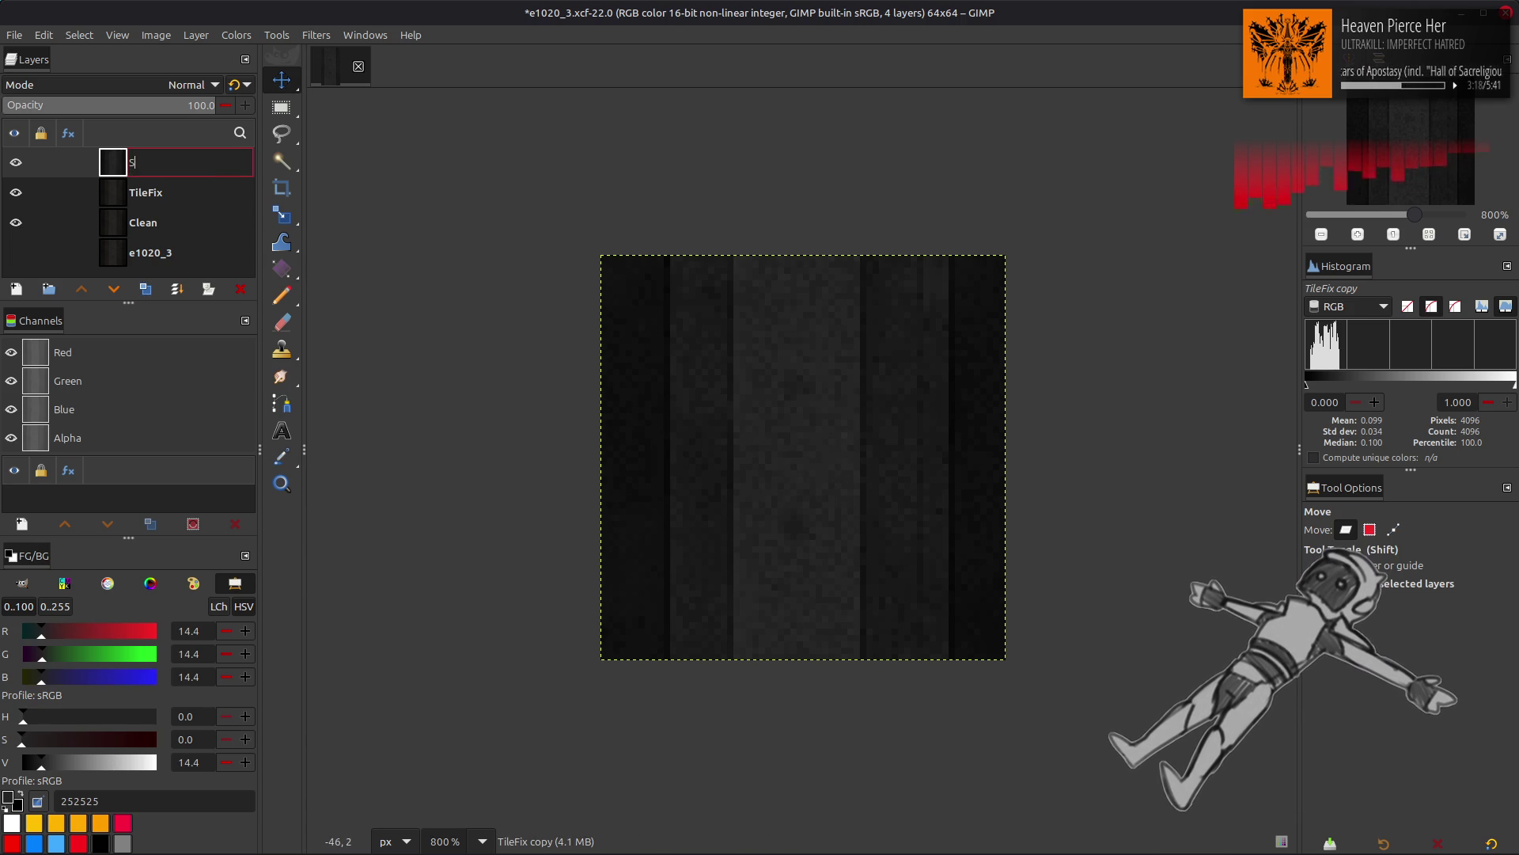
key(Return)
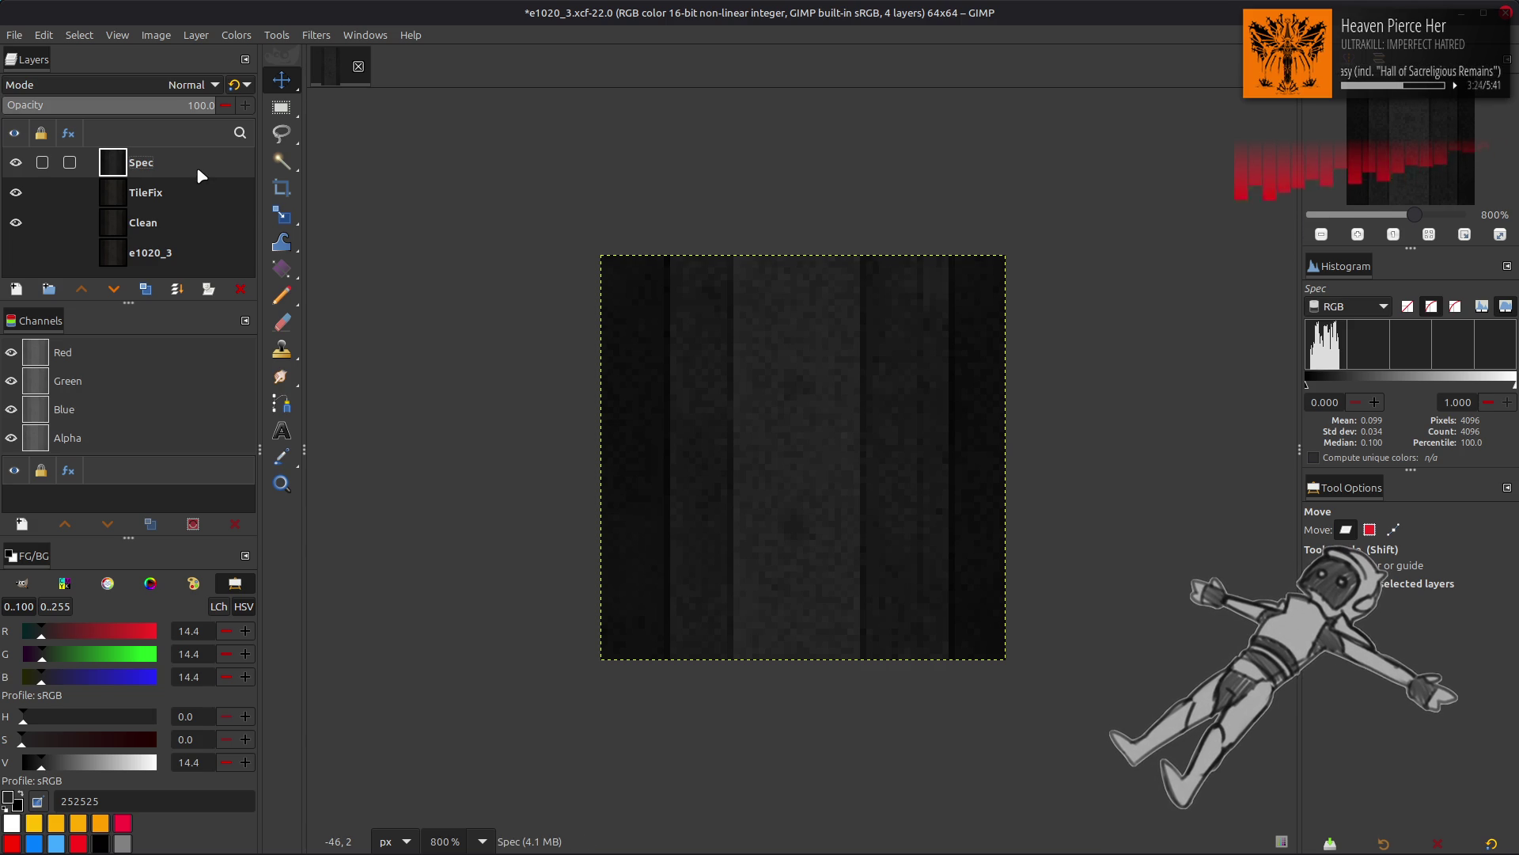
Step: Brighten Spec with a Levels high input of 25, then duplicate it as Spec copy
click(235, 37)
click(283, 210)
triple_click(362, 546)
text(25)
click(392, 746)
click(143, 290)
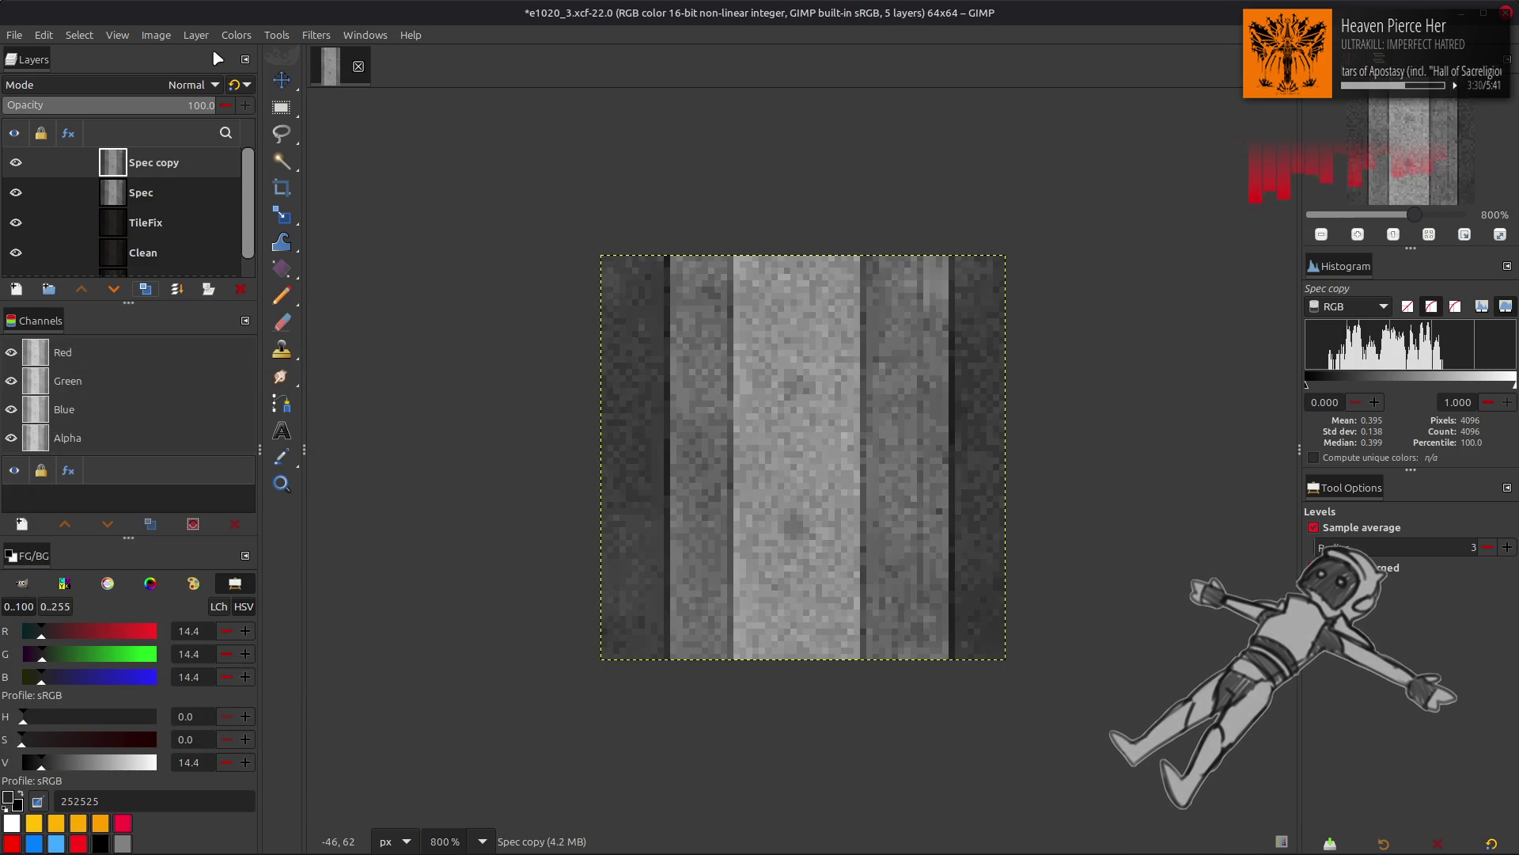
Step: Invert Spec copy's colours and set its blend mode to legacy Multiply
click(235, 35)
click(284, 248)
click(190, 84)
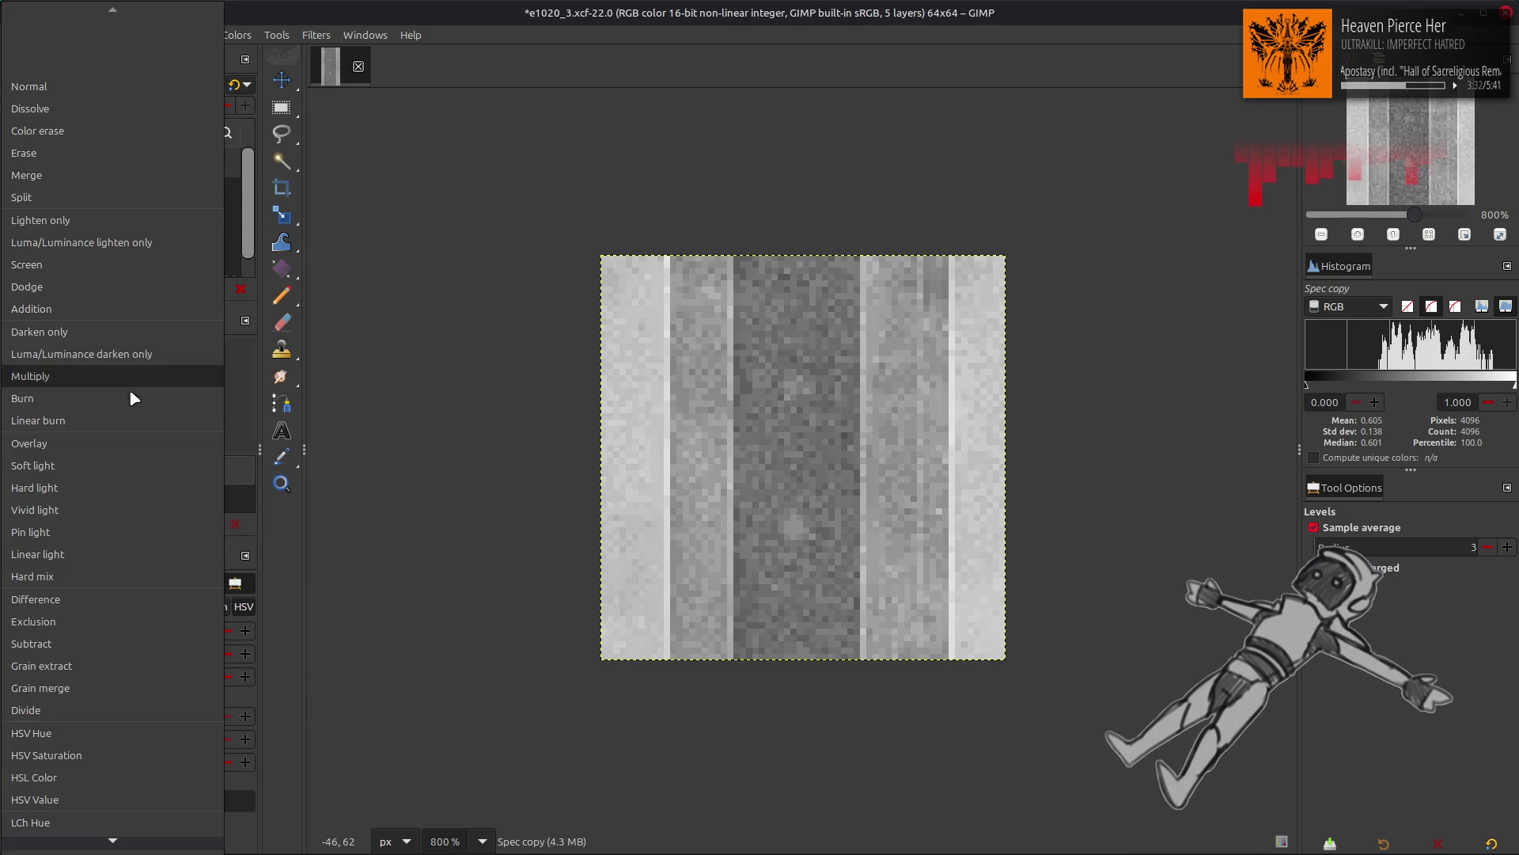
click(135, 390)
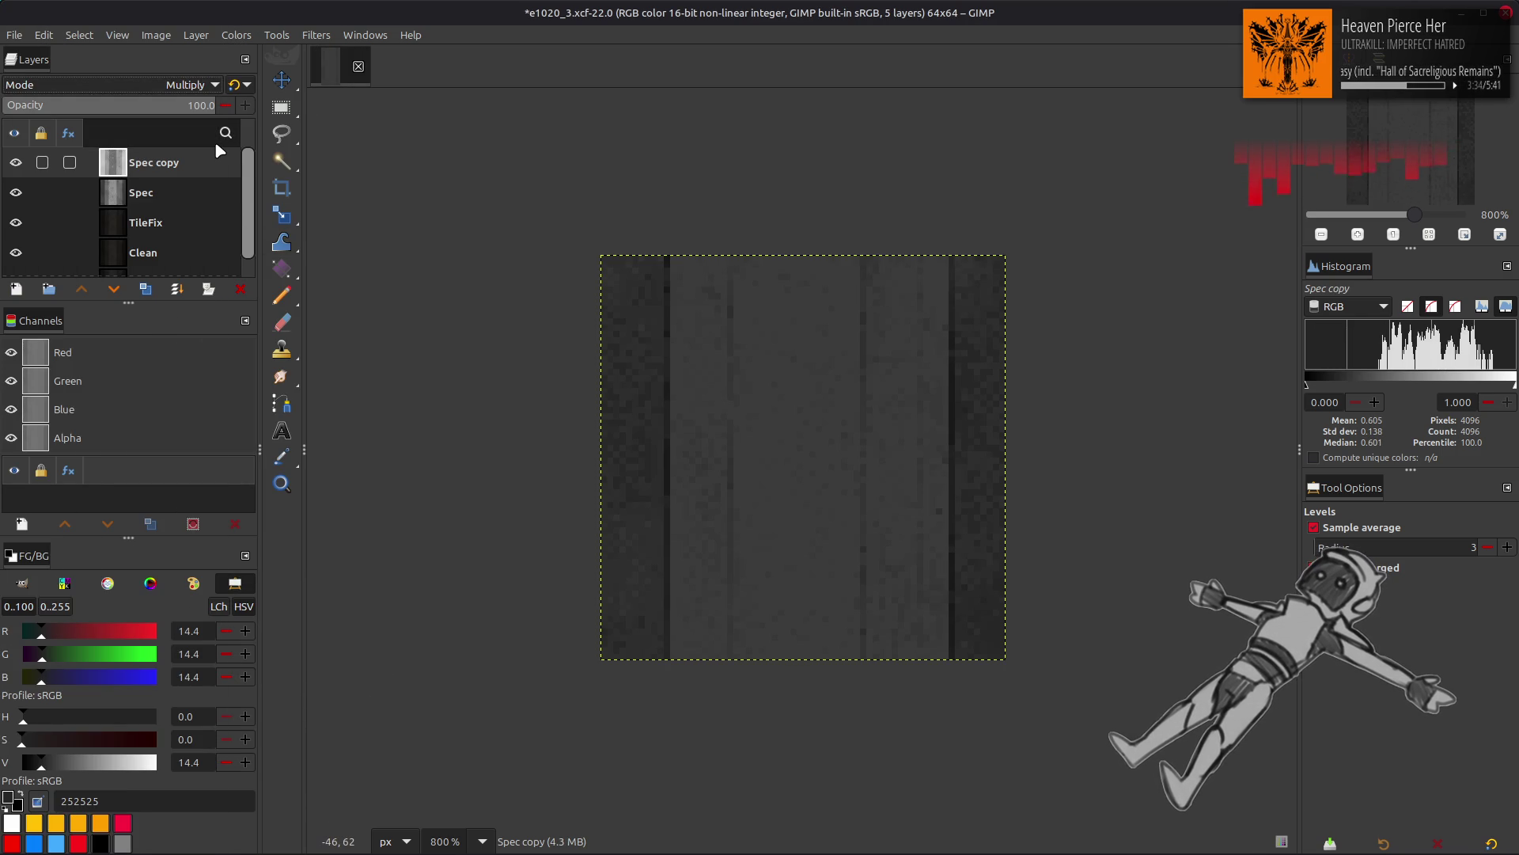
click(235, 85)
Step: Compare Spec copy by toggling its visibility, then discard it and return to the Move tool
click(14, 163)
click(14, 163)
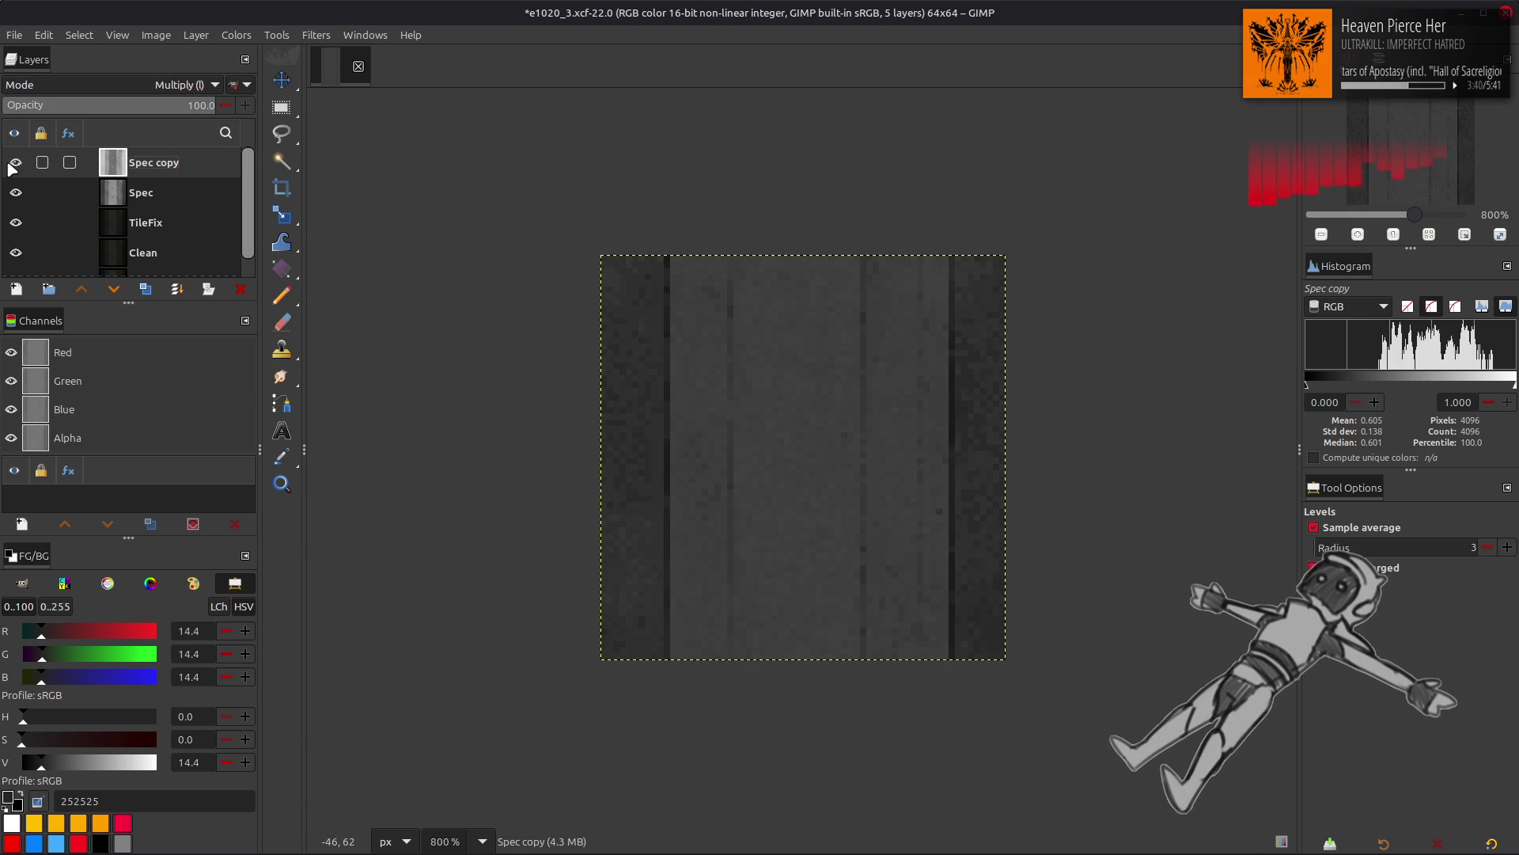
key(ctrl+z)
key(ctrl+z)
key(ctrl+z)
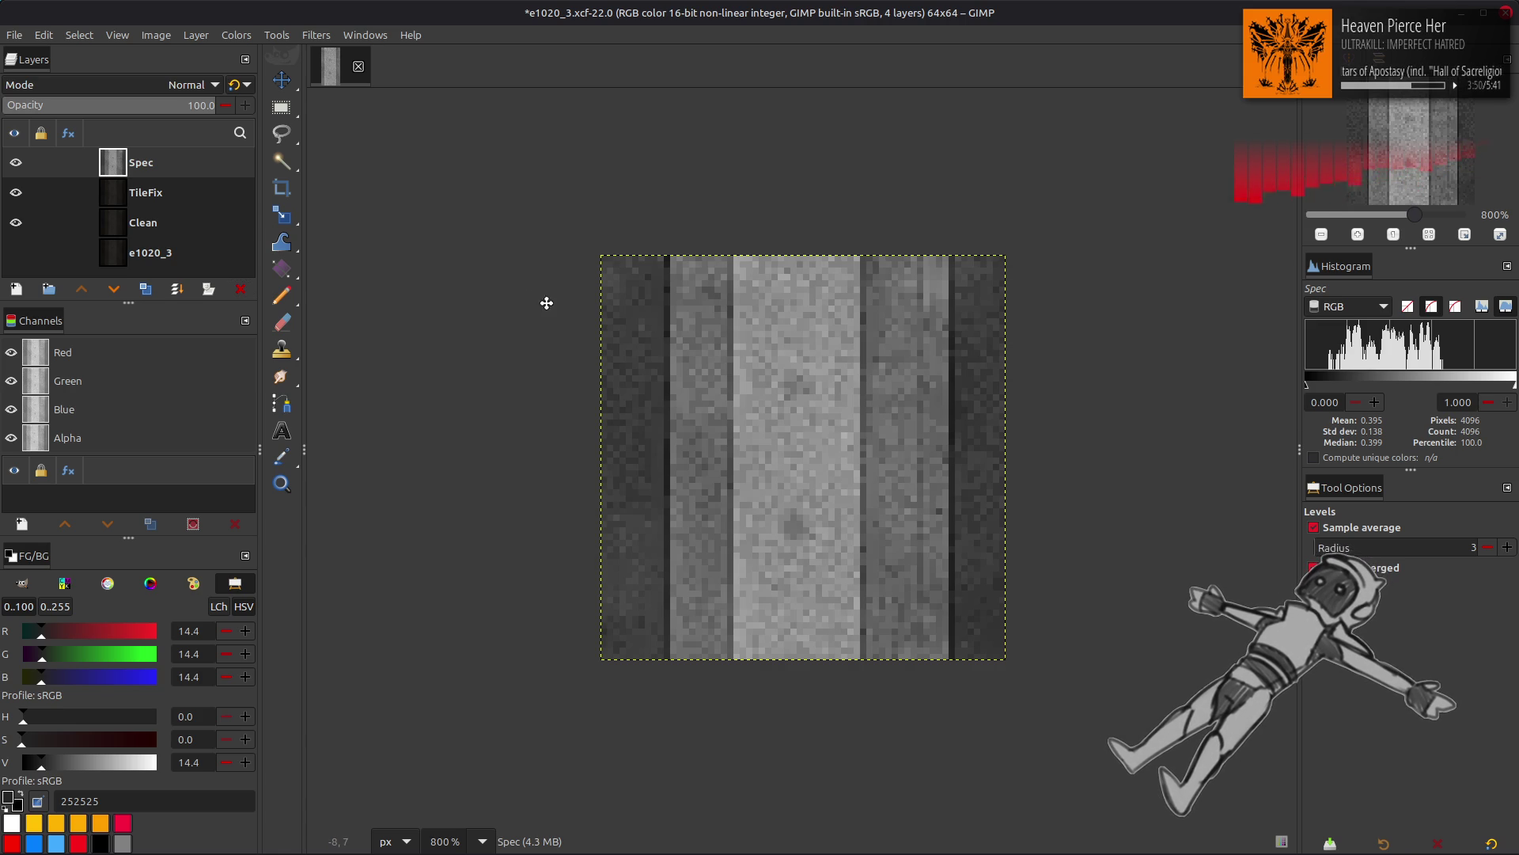
key(m)
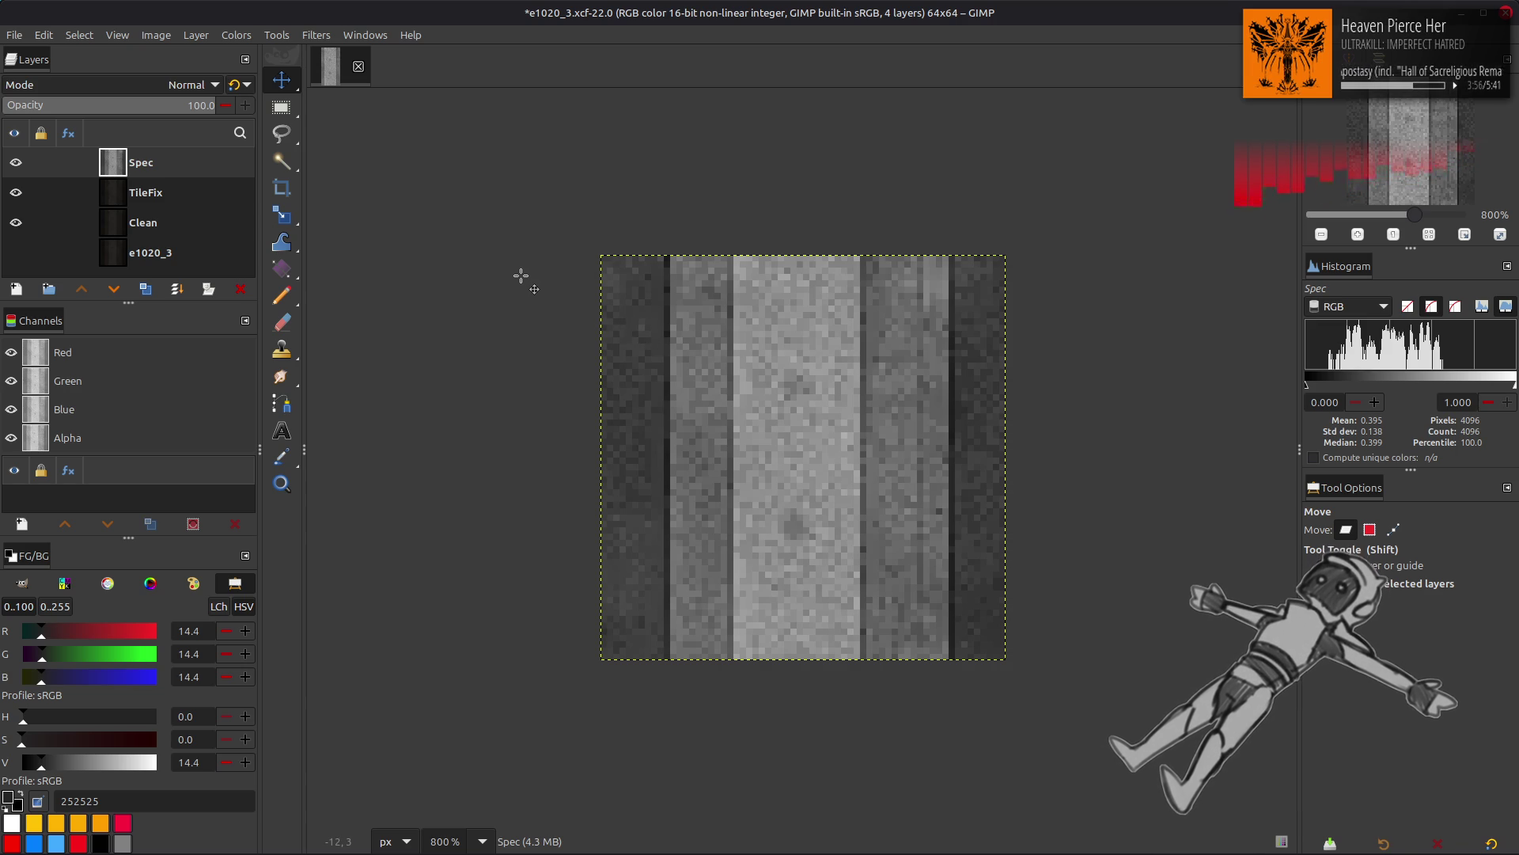
Step: Apply Stretch Contrast to the Spec layer with non-linear components enabled
click(236, 35)
mouse_move(348, 306)
click(434, 344)
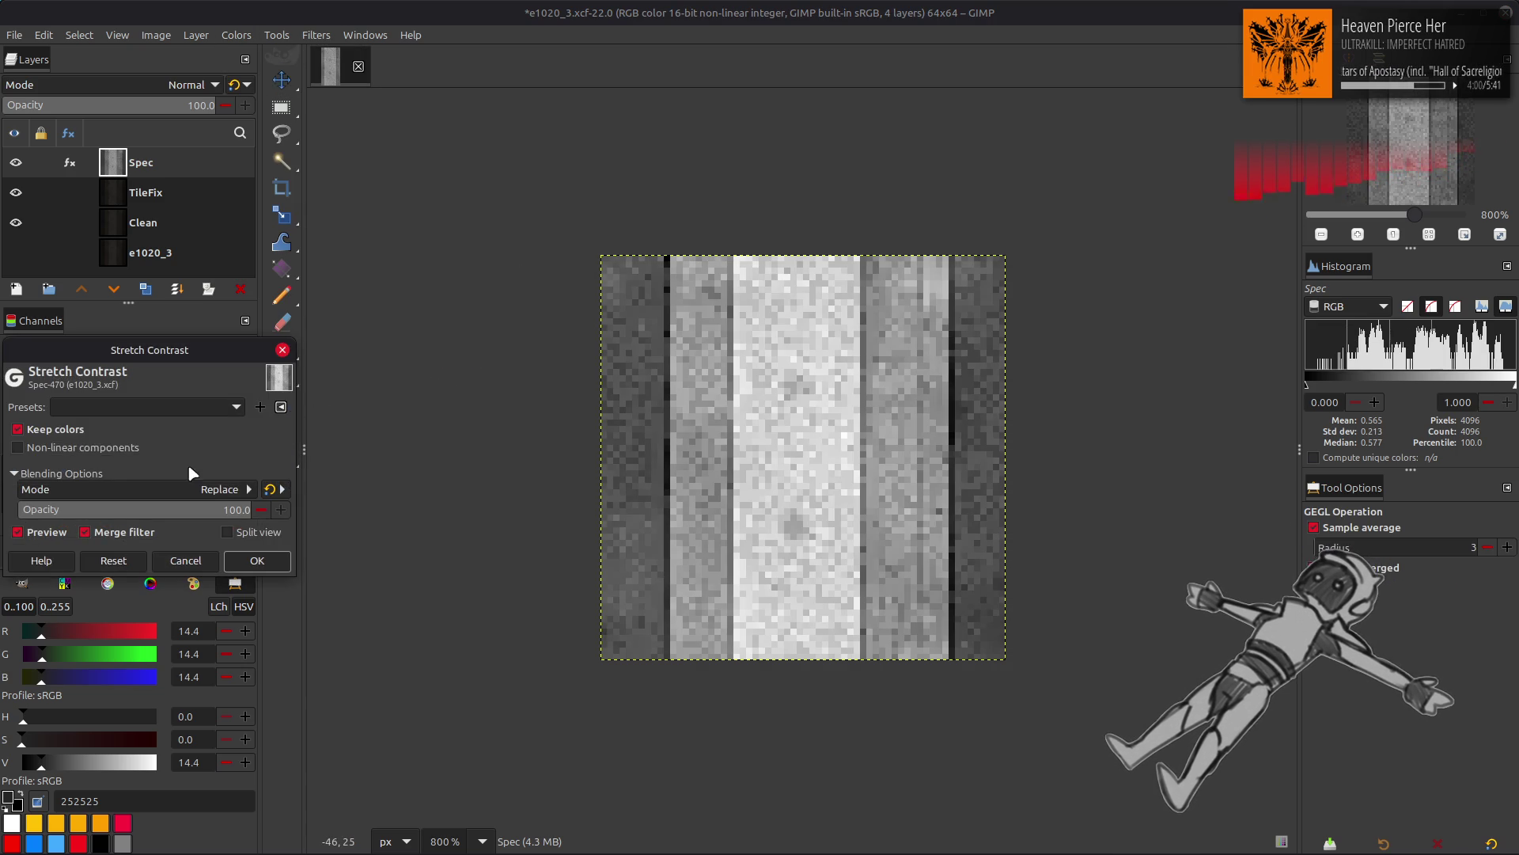
click(125, 448)
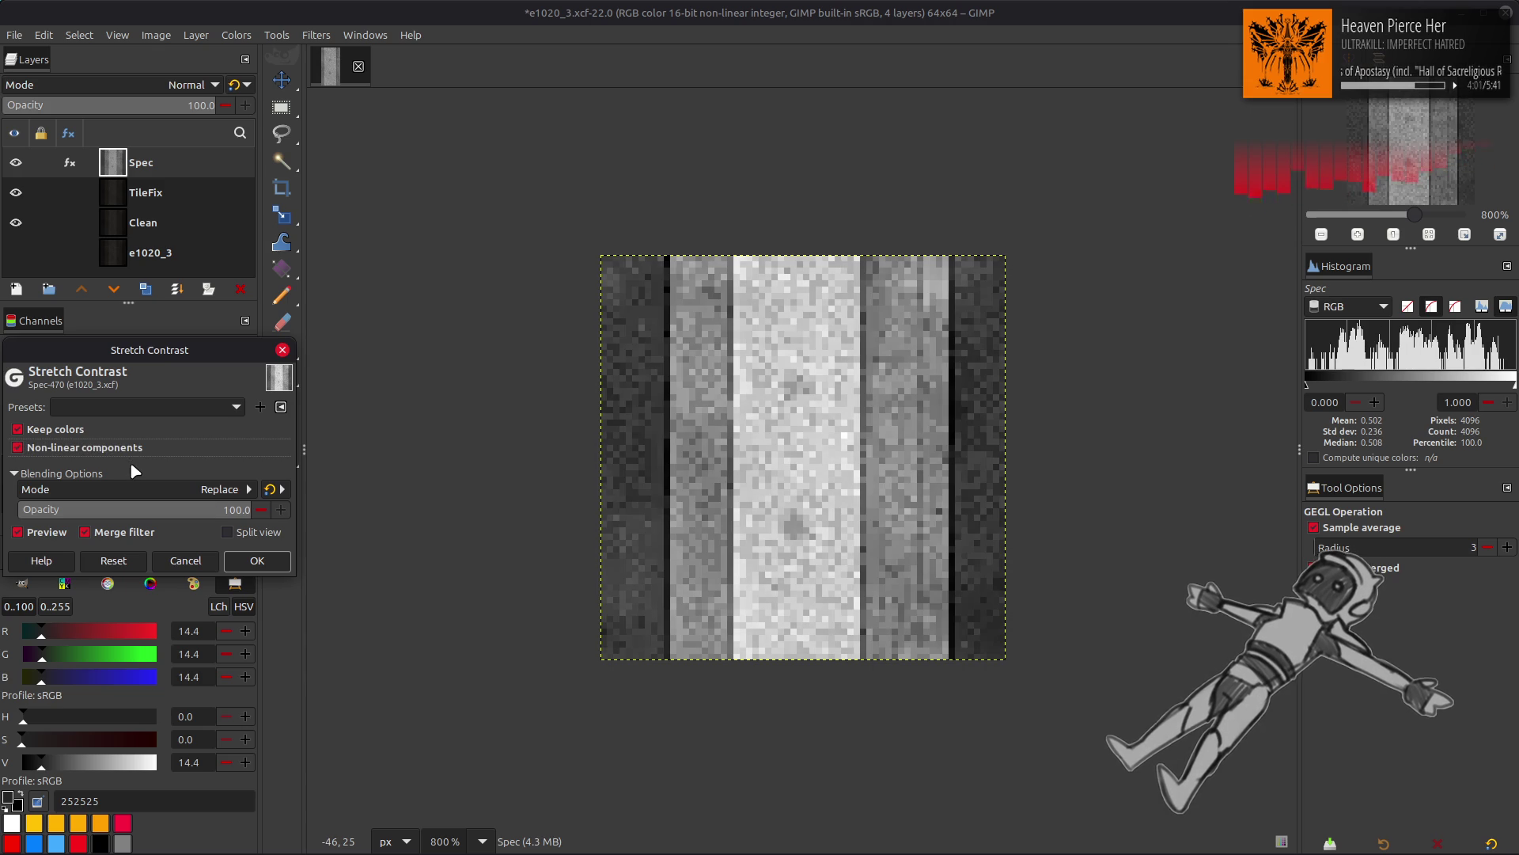
click(251, 562)
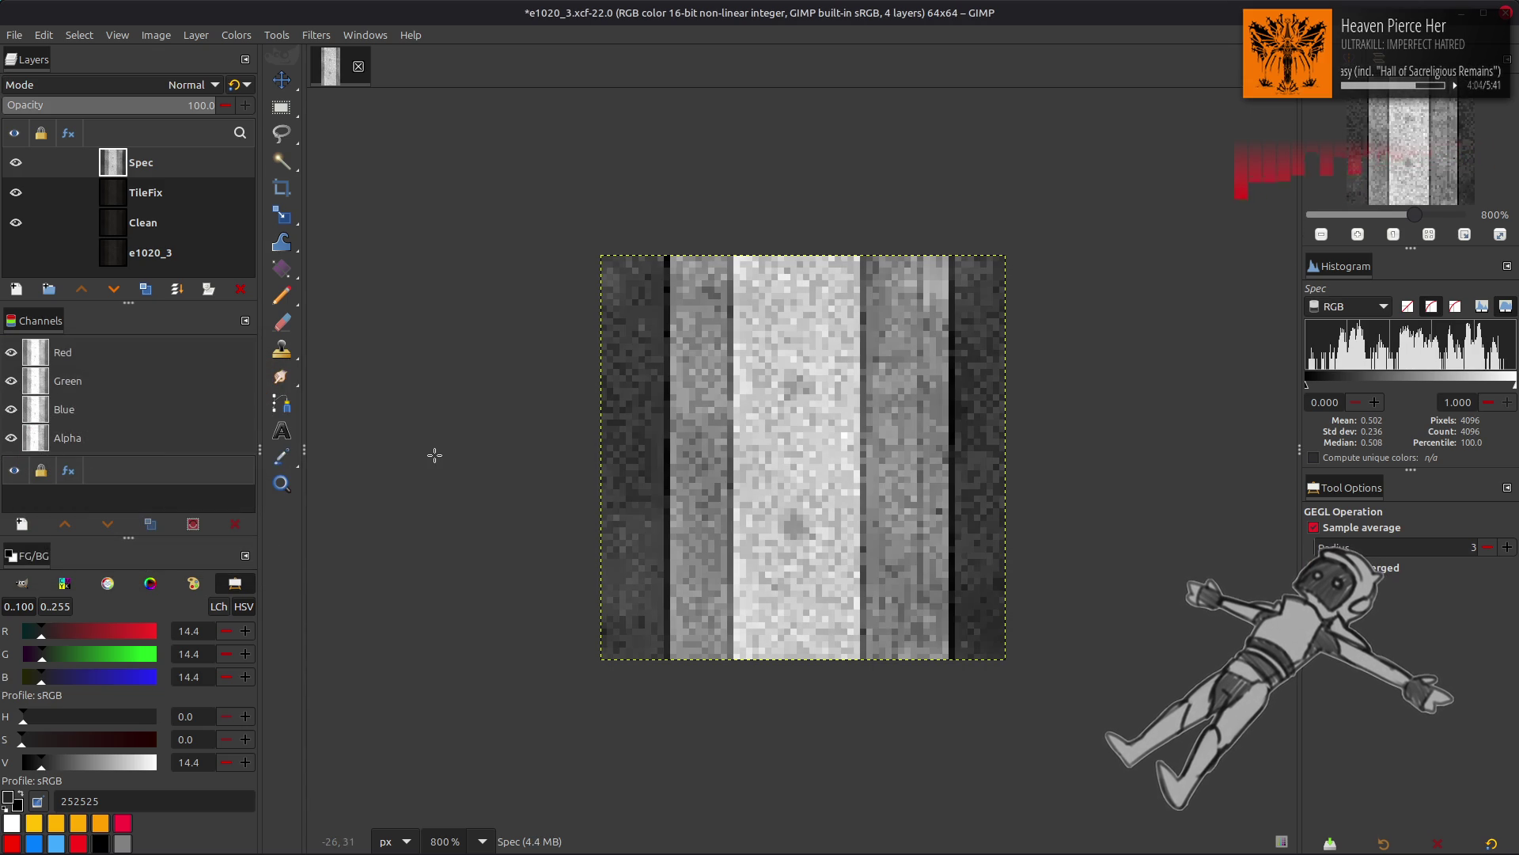
Step: Hide and re-show Spec to compare it against the layers below
key(m)
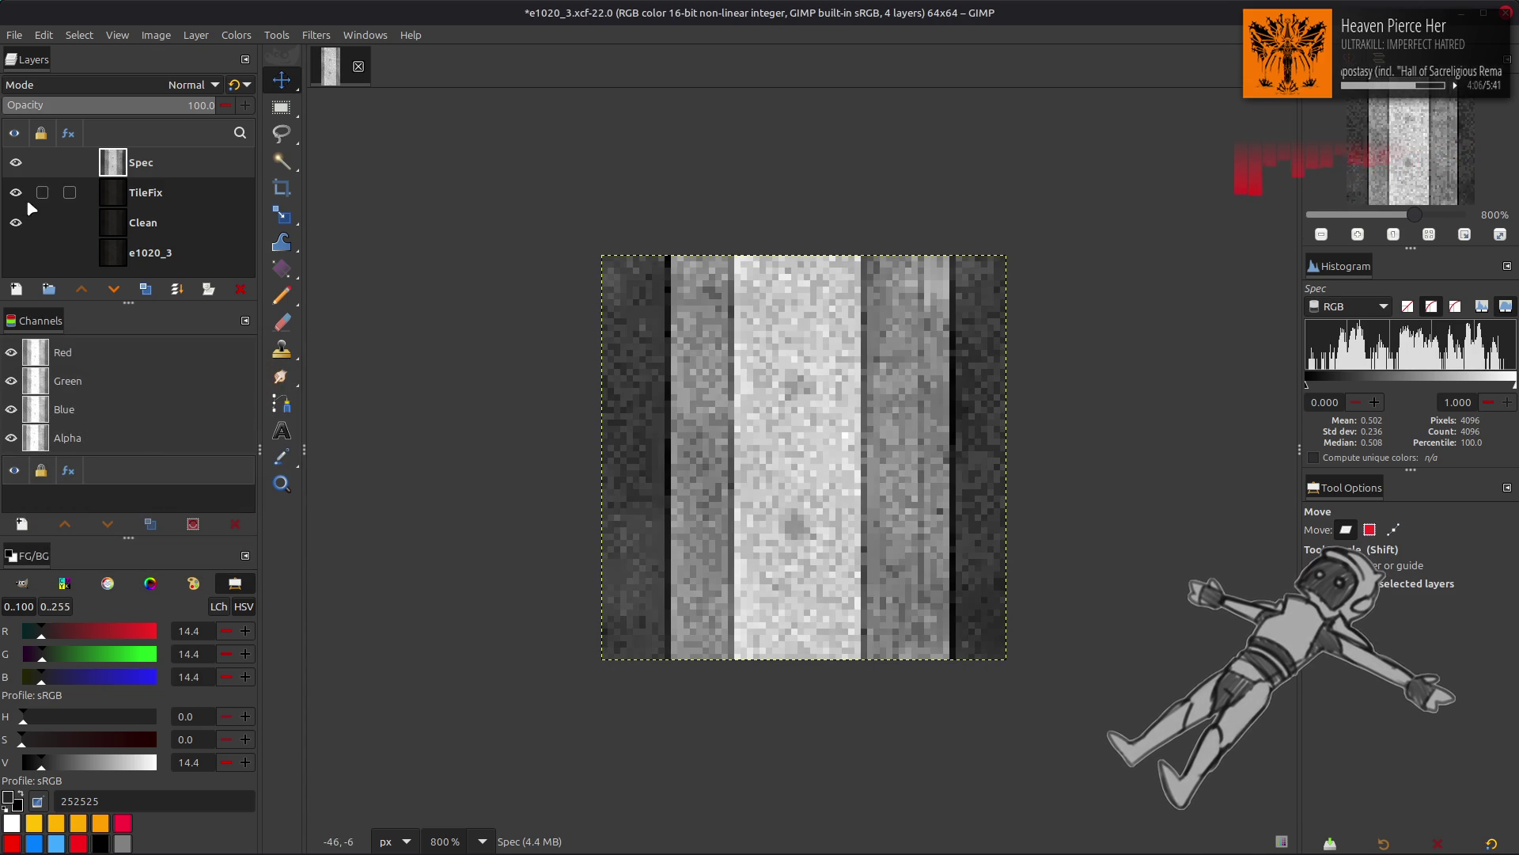
click(15, 163)
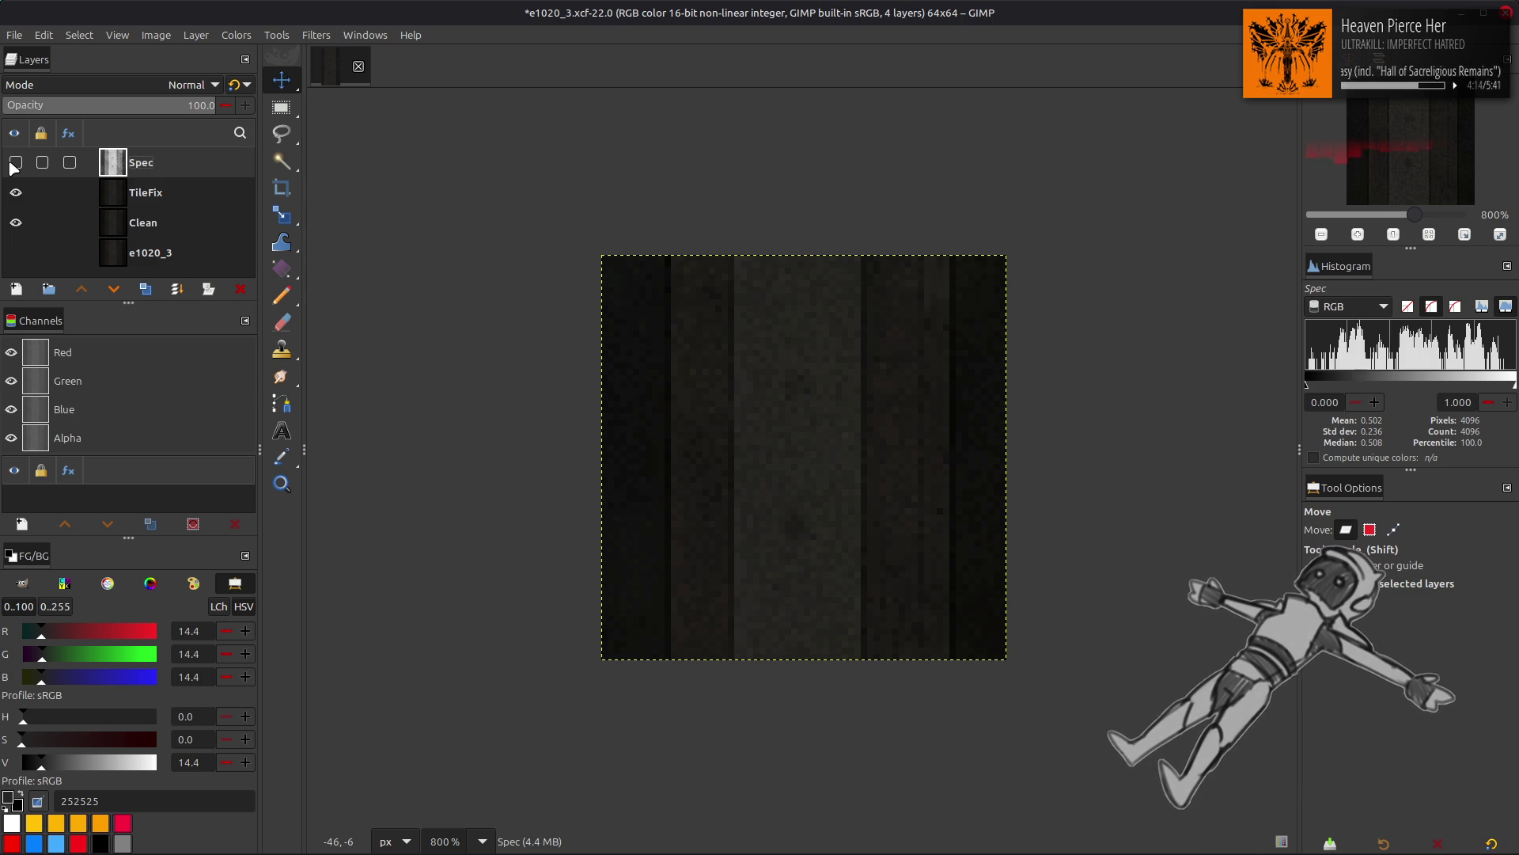
click(15, 162)
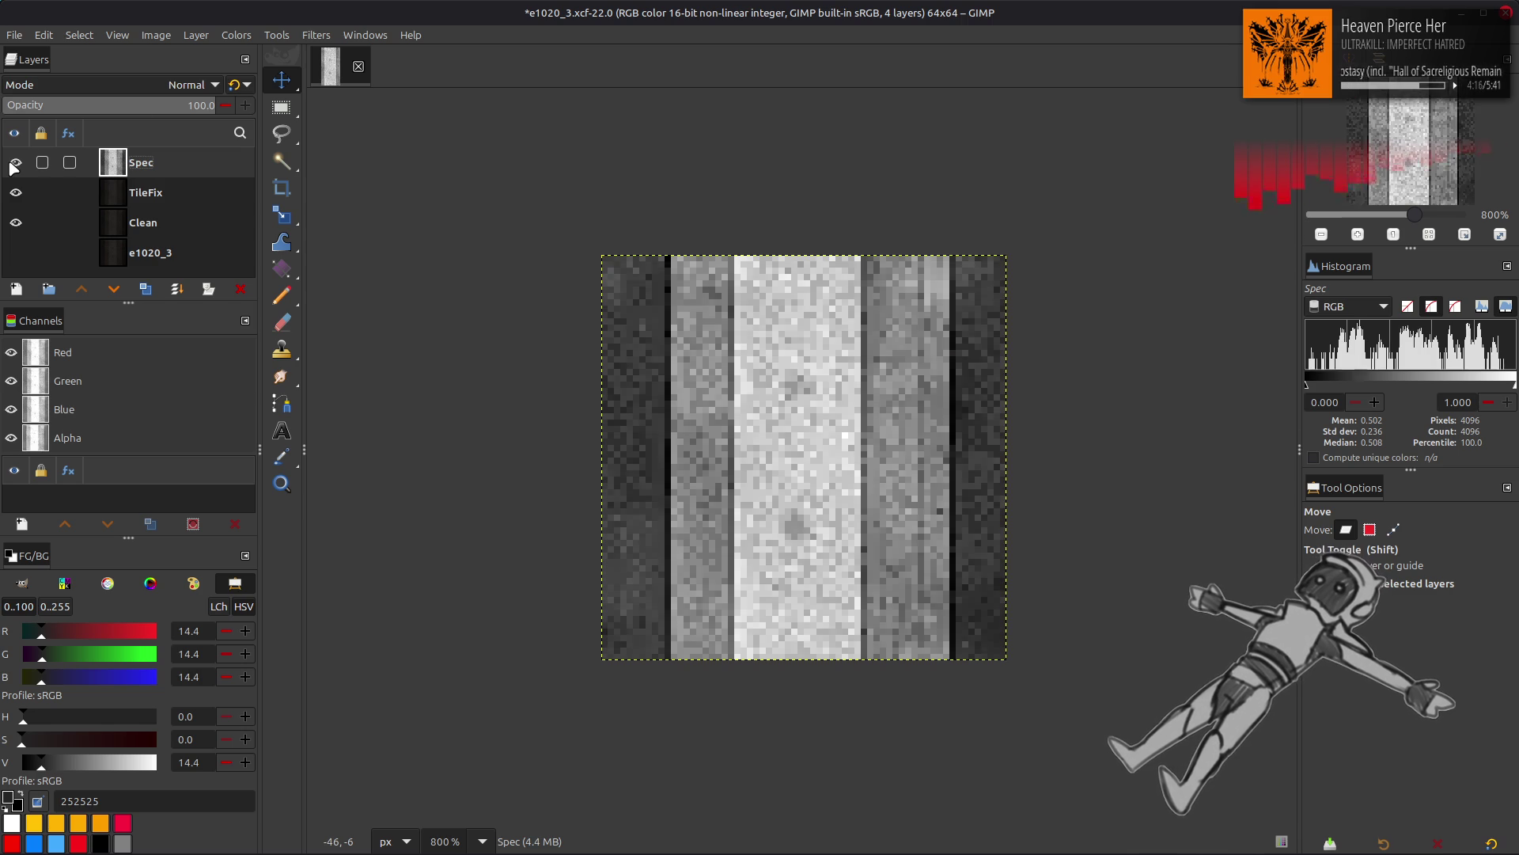
click(235, 35)
Step: In Levels for Spec, set the red channel's output range to 5–20
click(294, 204)
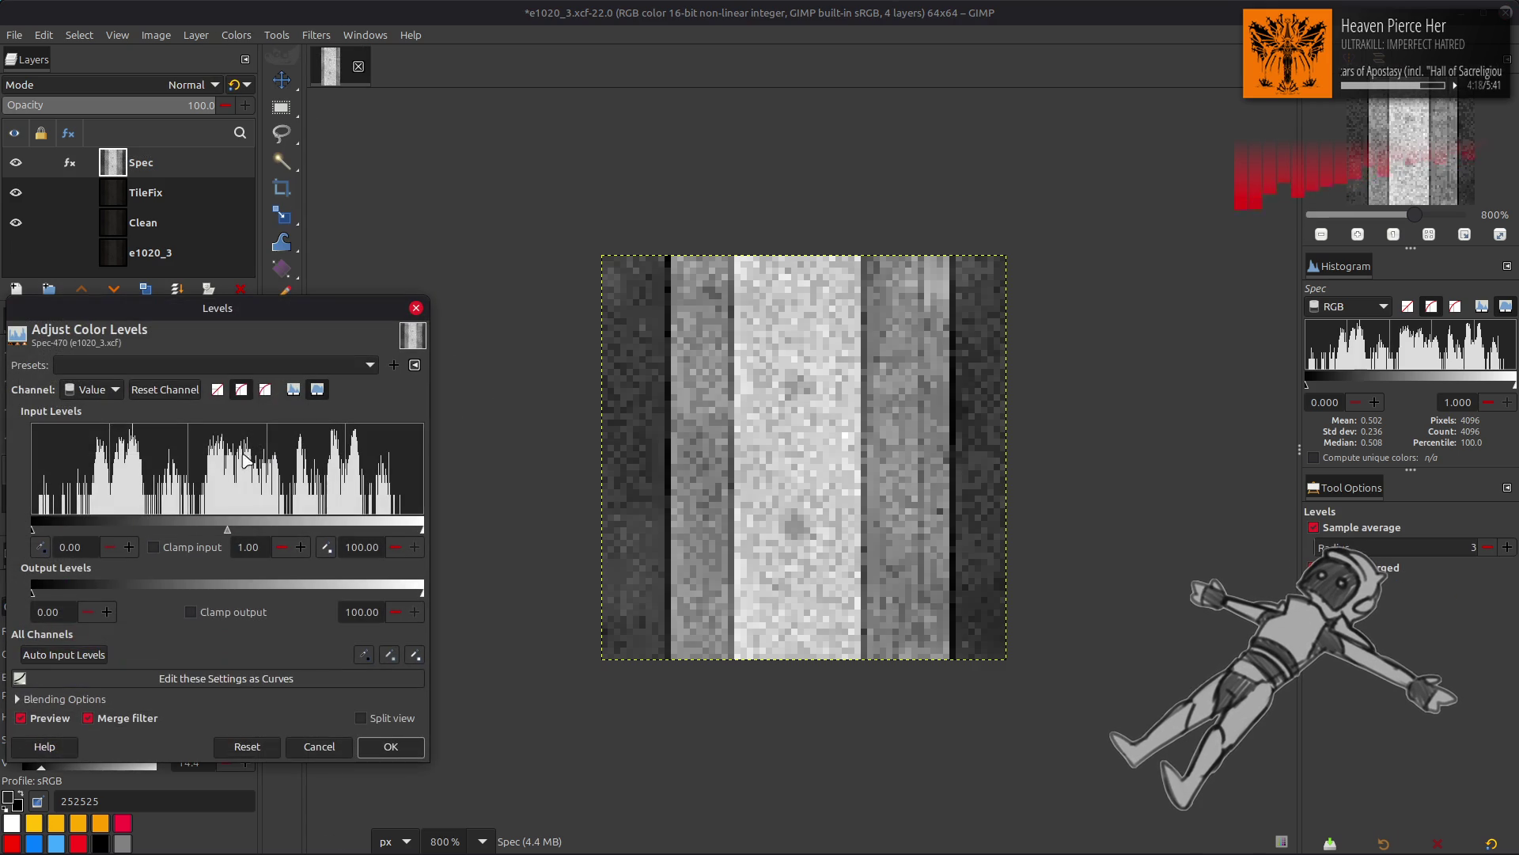
scroll(101, 392, down, 1)
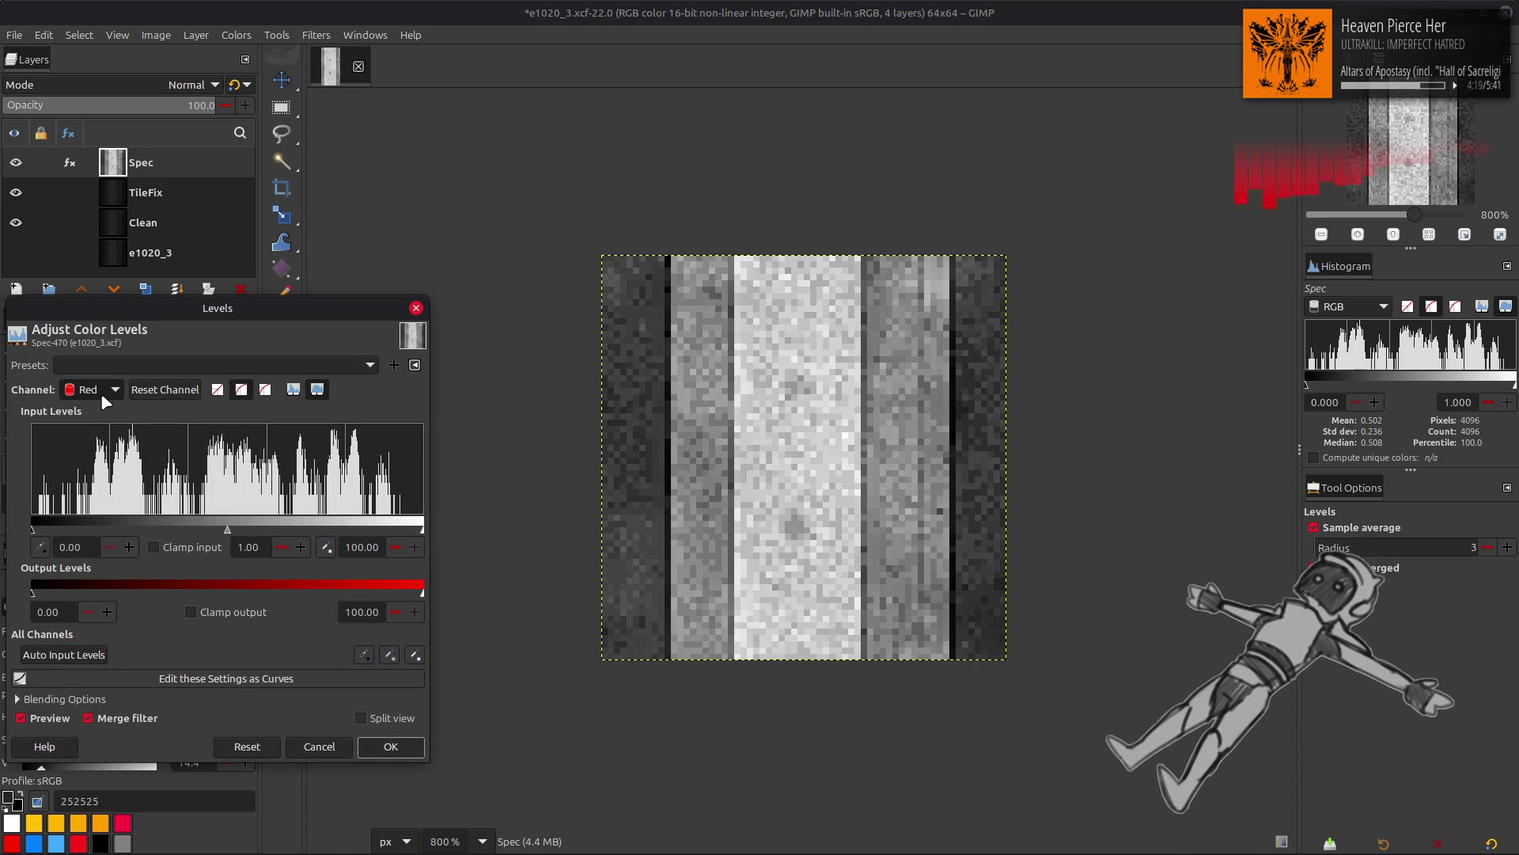
click(57, 612)
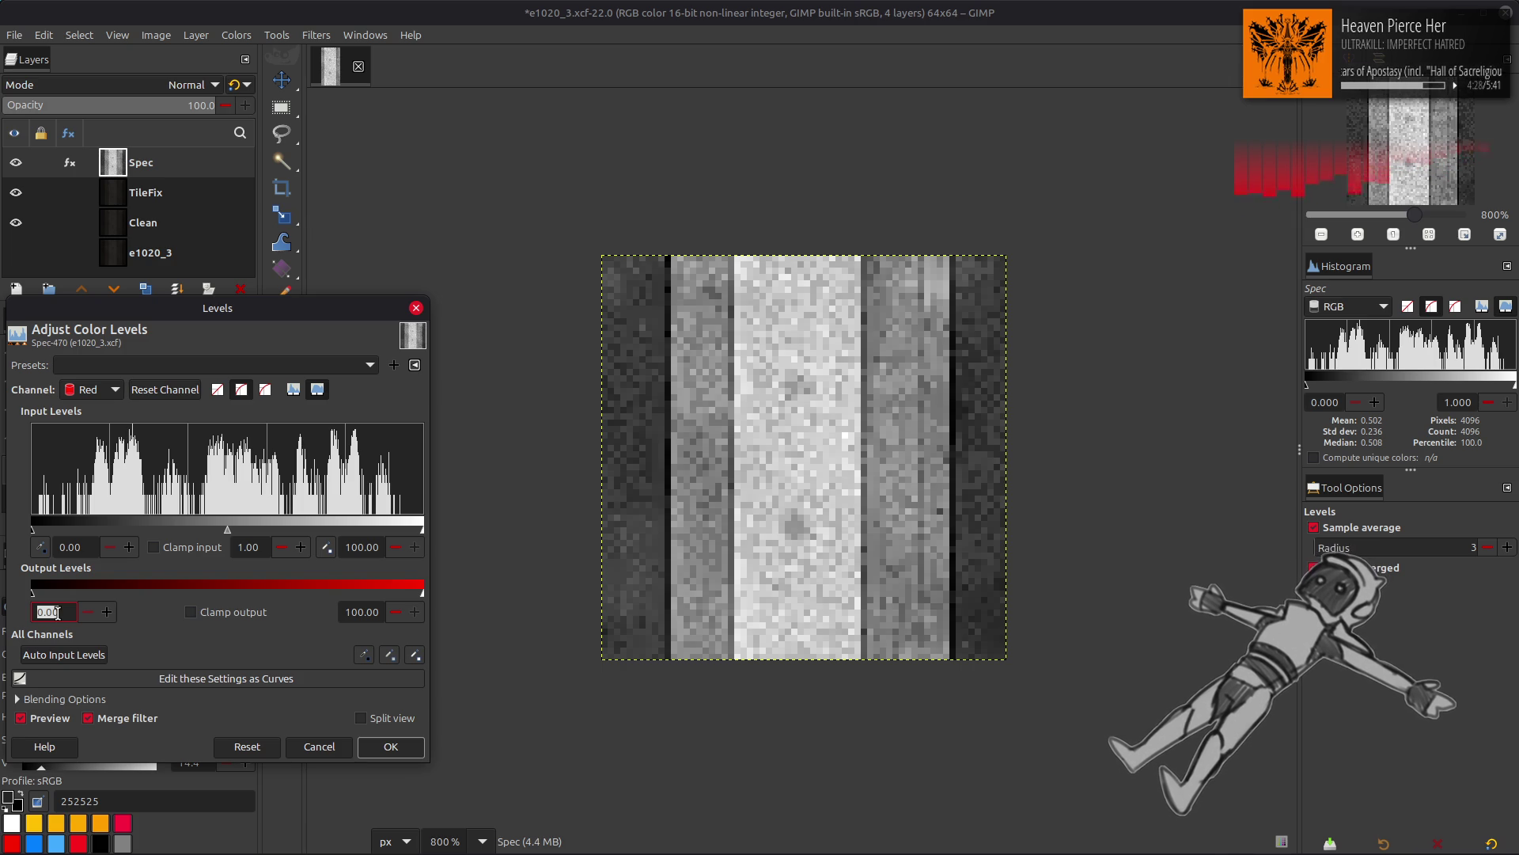
text(5)
key(Return)
triple_click(366, 612)
text(20)
key(Return)
Step: Set green output high to 33.33 and both blue output low and high to 50
scroll(93, 389, down, 1)
triple_click(369, 614)
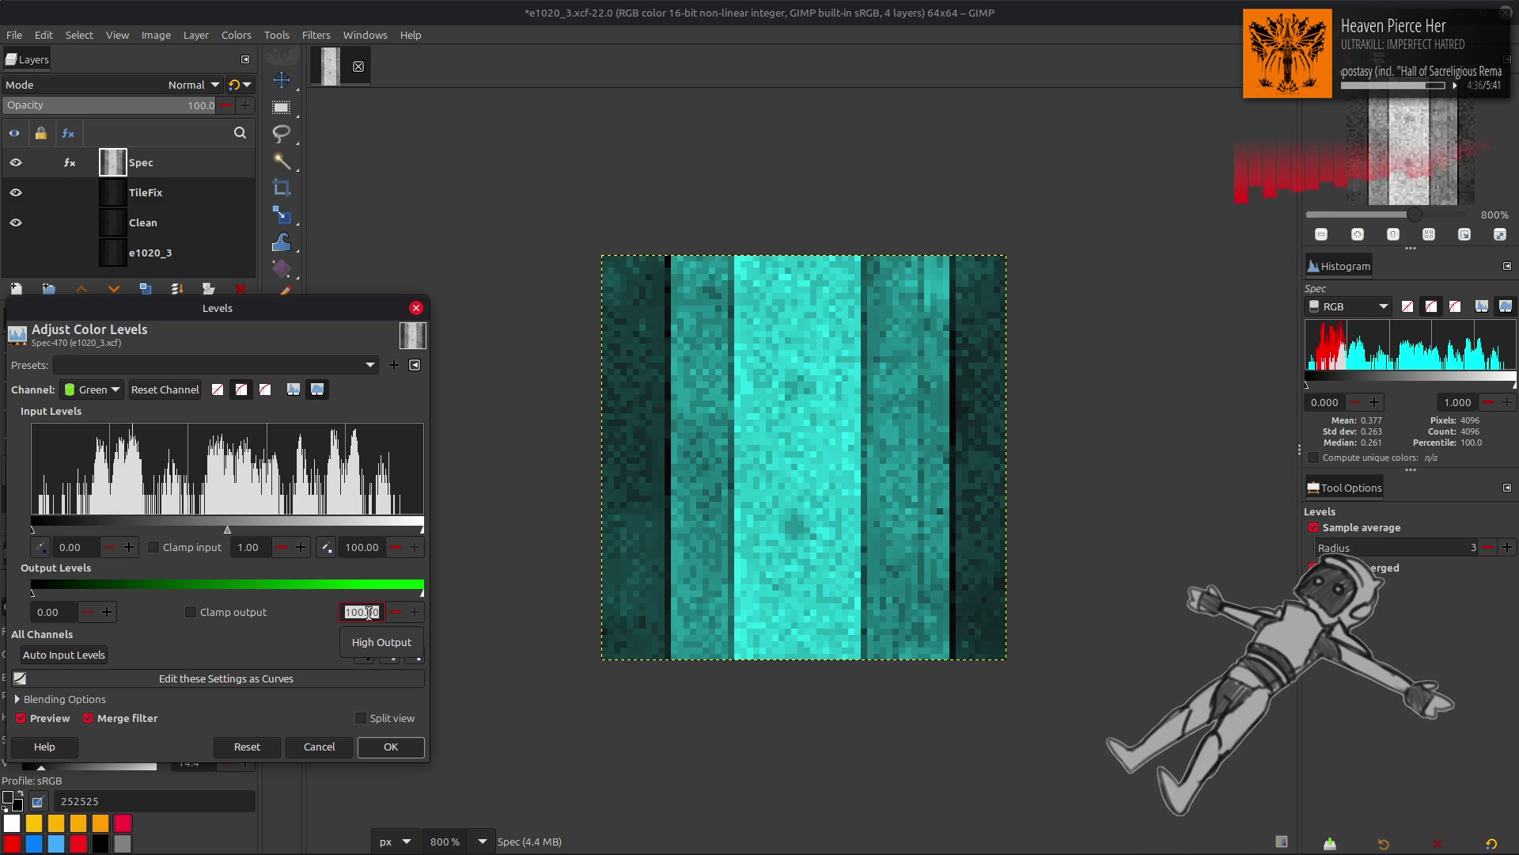
text(33.33)
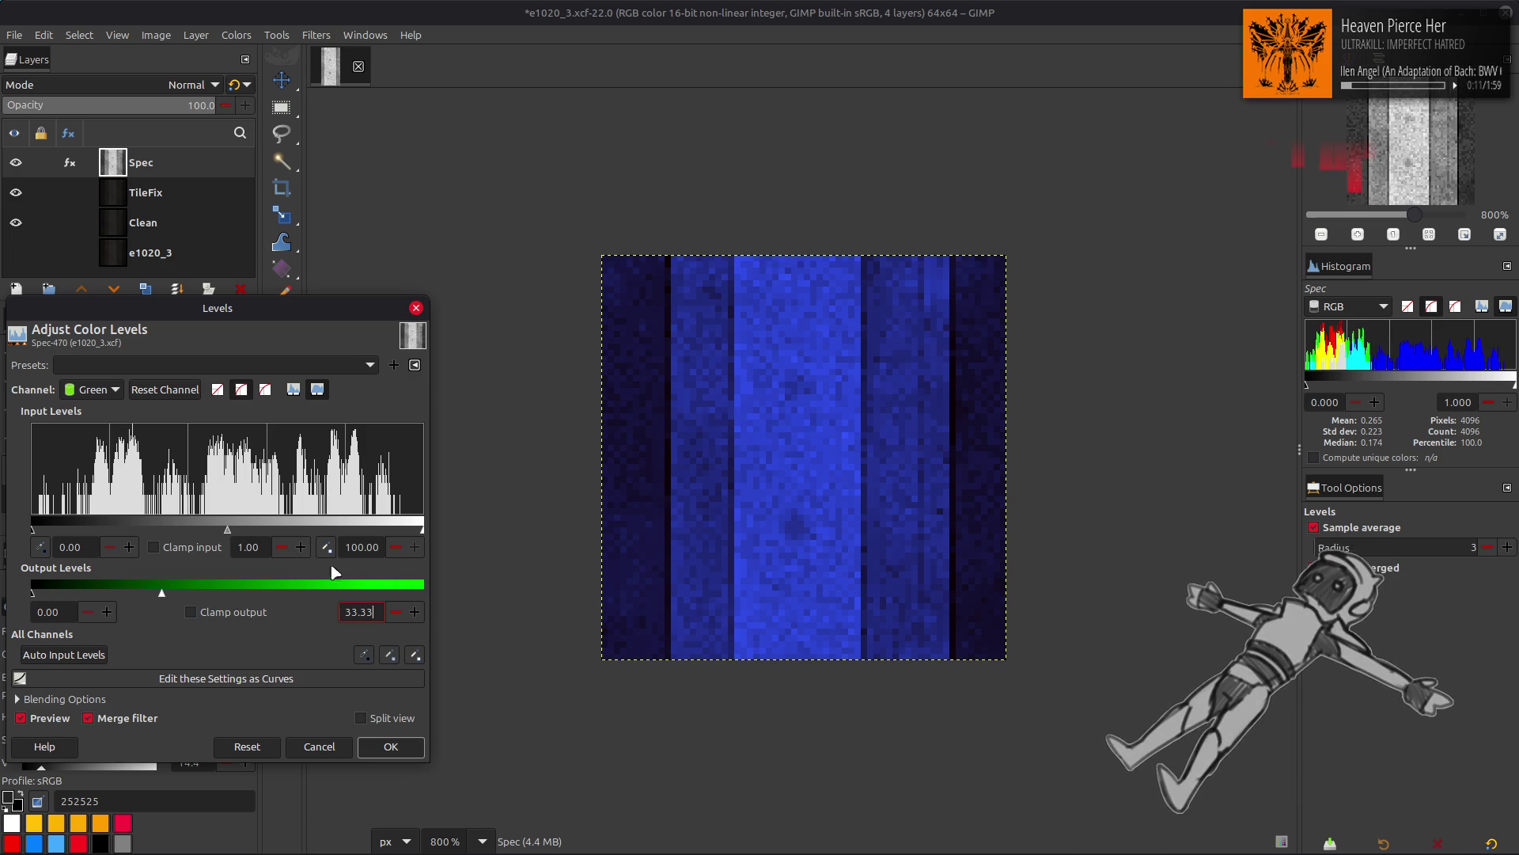
scroll(101, 391, down, 1)
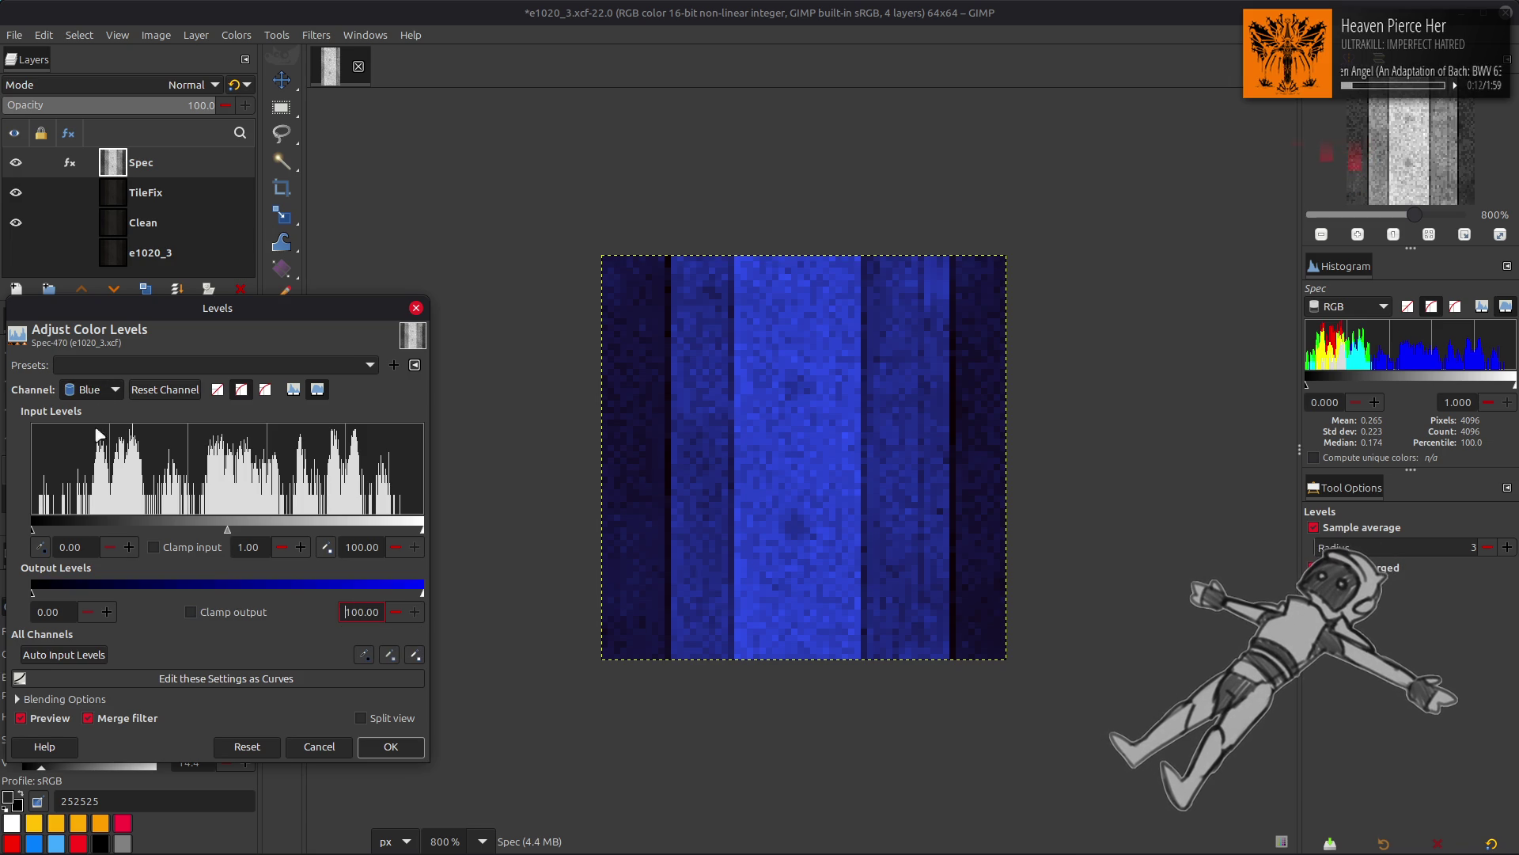
triple_click(49, 612)
text(50)
triple_click(361, 612)
text(50)
key(Return)
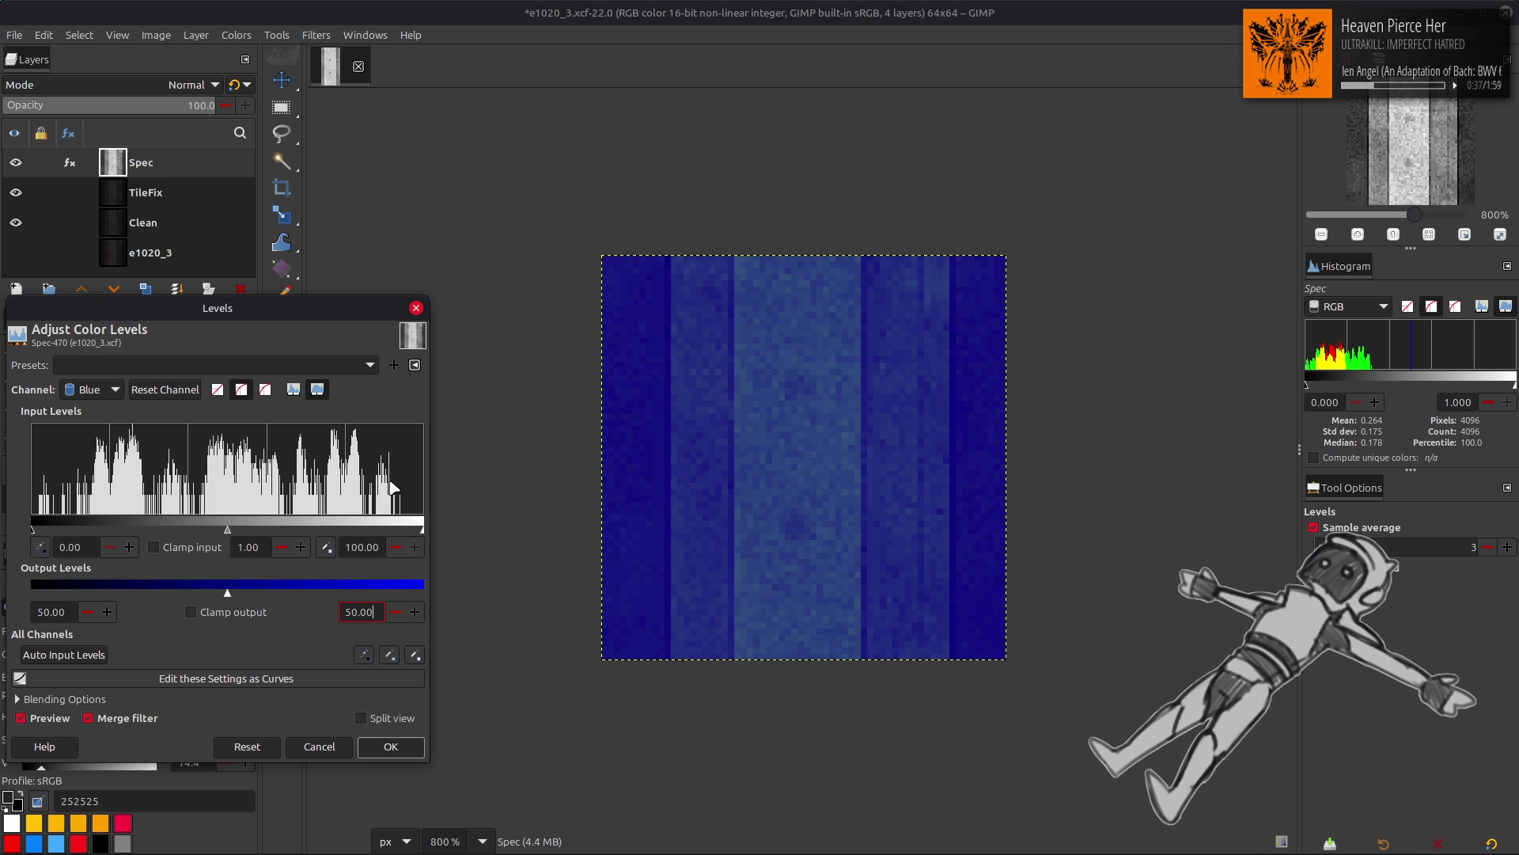
Step: Re-enter the red output low value and apply the Levels to the Spec layer
scroll(91, 392, up, 2)
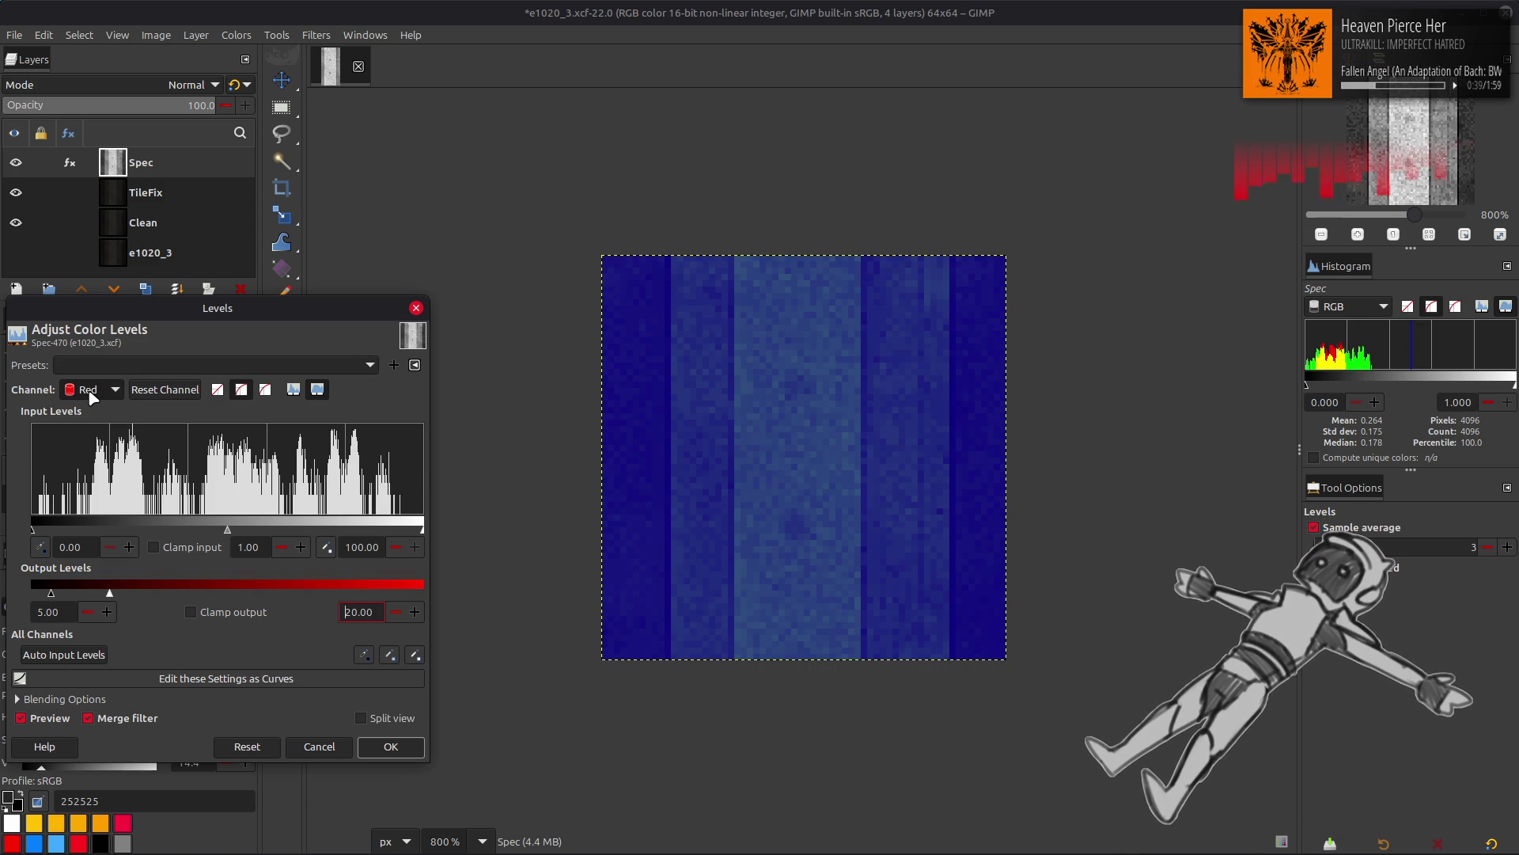
triple_click(49, 612)
text(10)
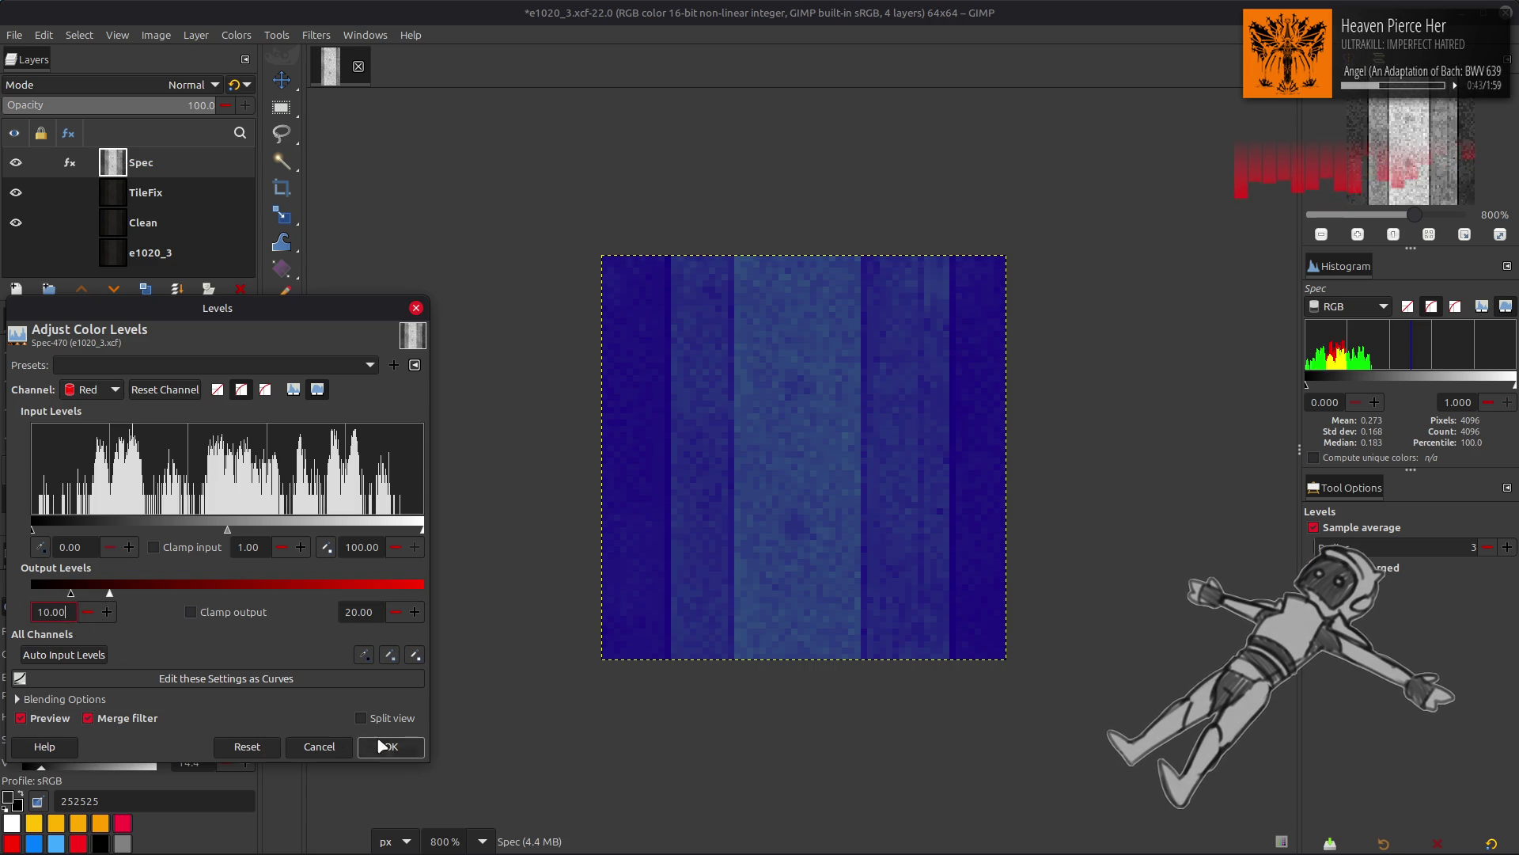
click(391, 746)
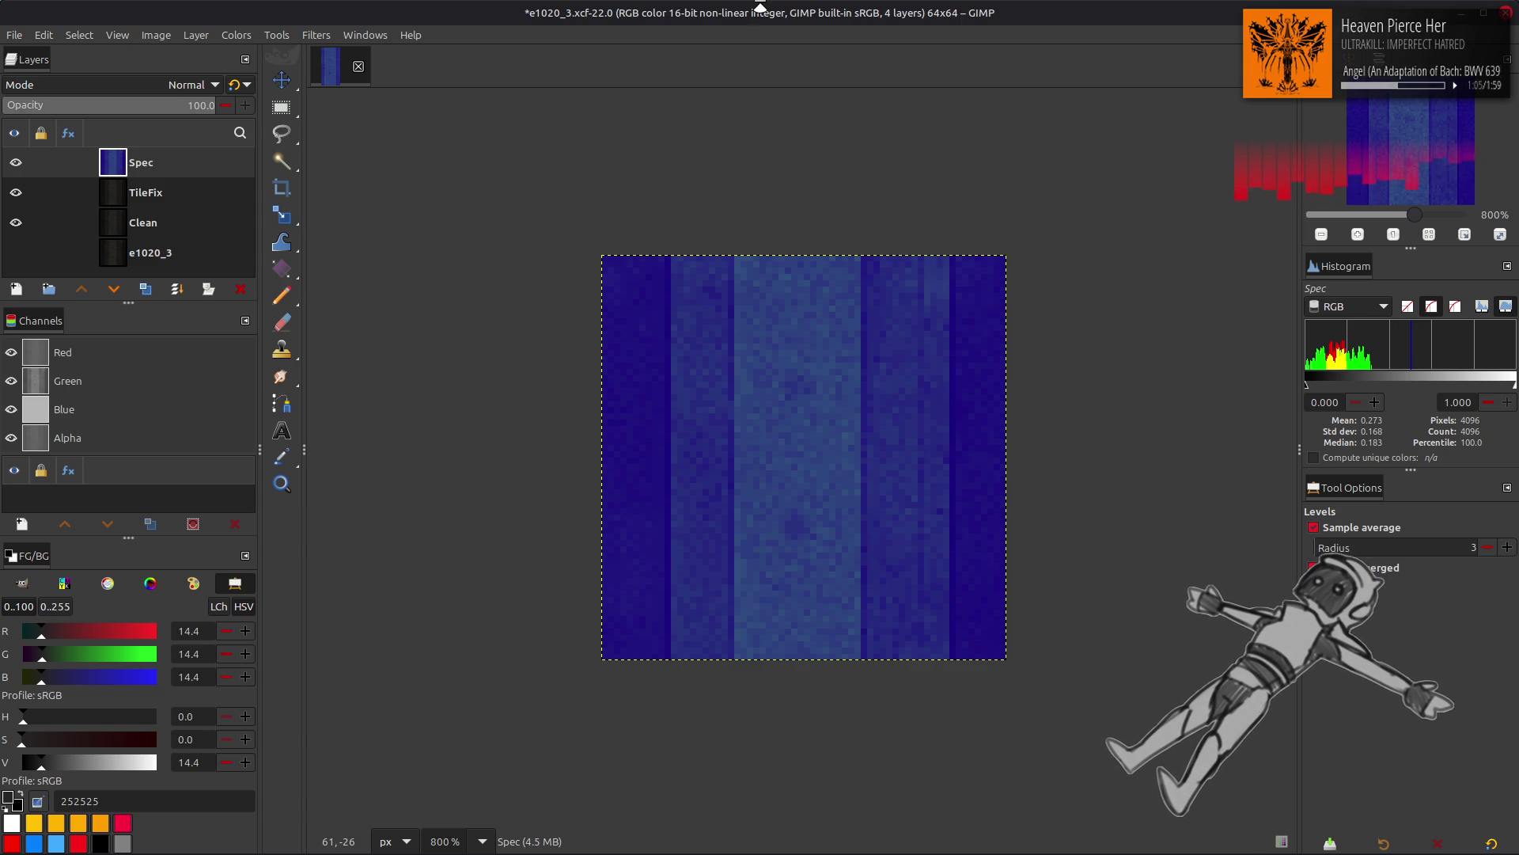
Step: Copy-paste backups of e1020_3.dds and e1020_3_s.dds in the texture folder, then hide Spec in GIMP
key(alt+Tab)
key(alt+Tab)
key(alt+Tab)
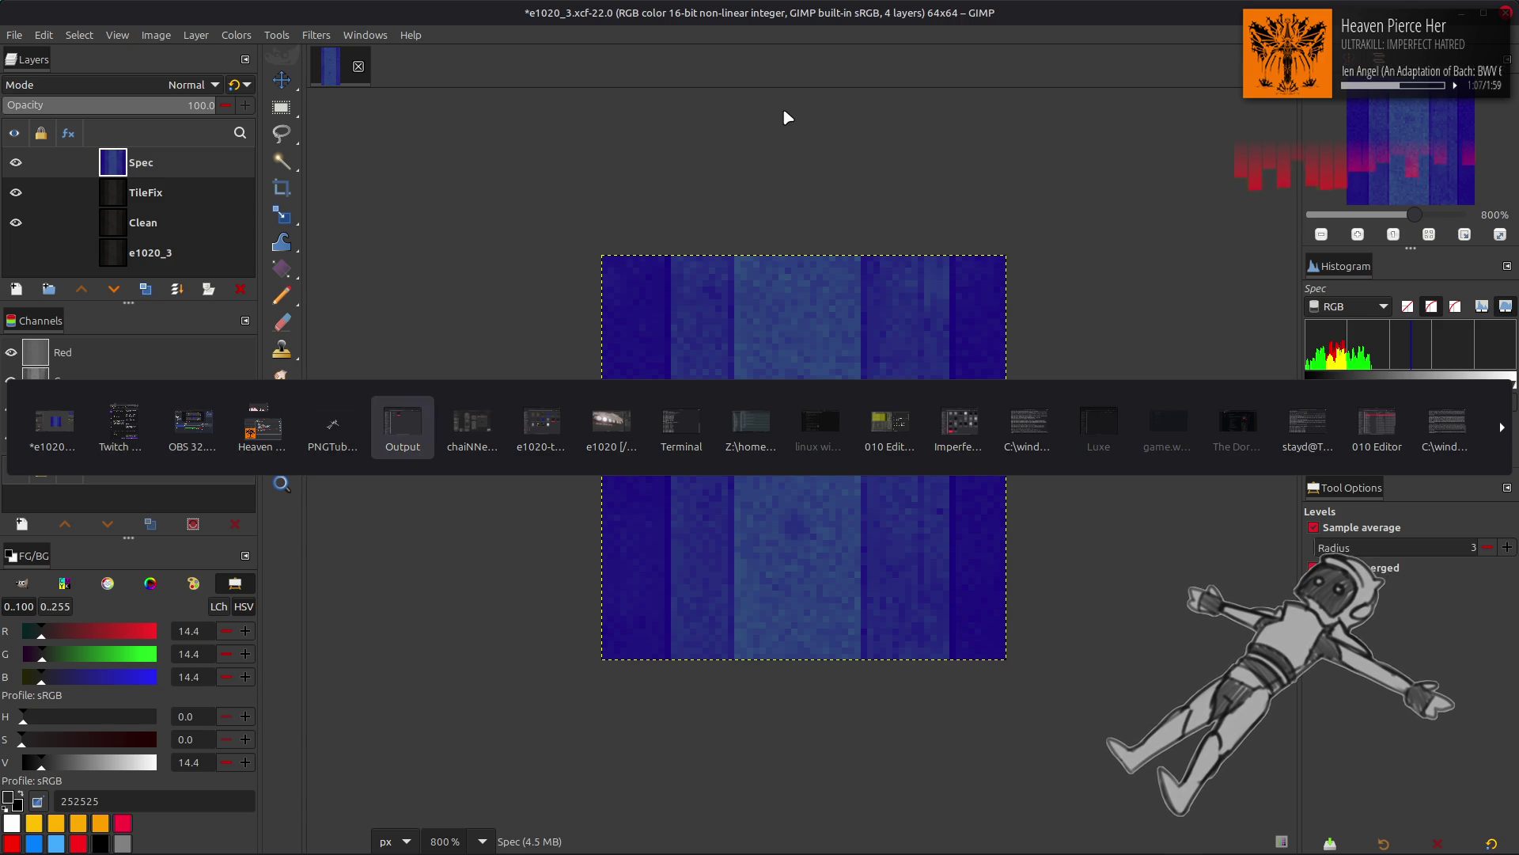
key(alt+Tab)
key(alt+Tab)
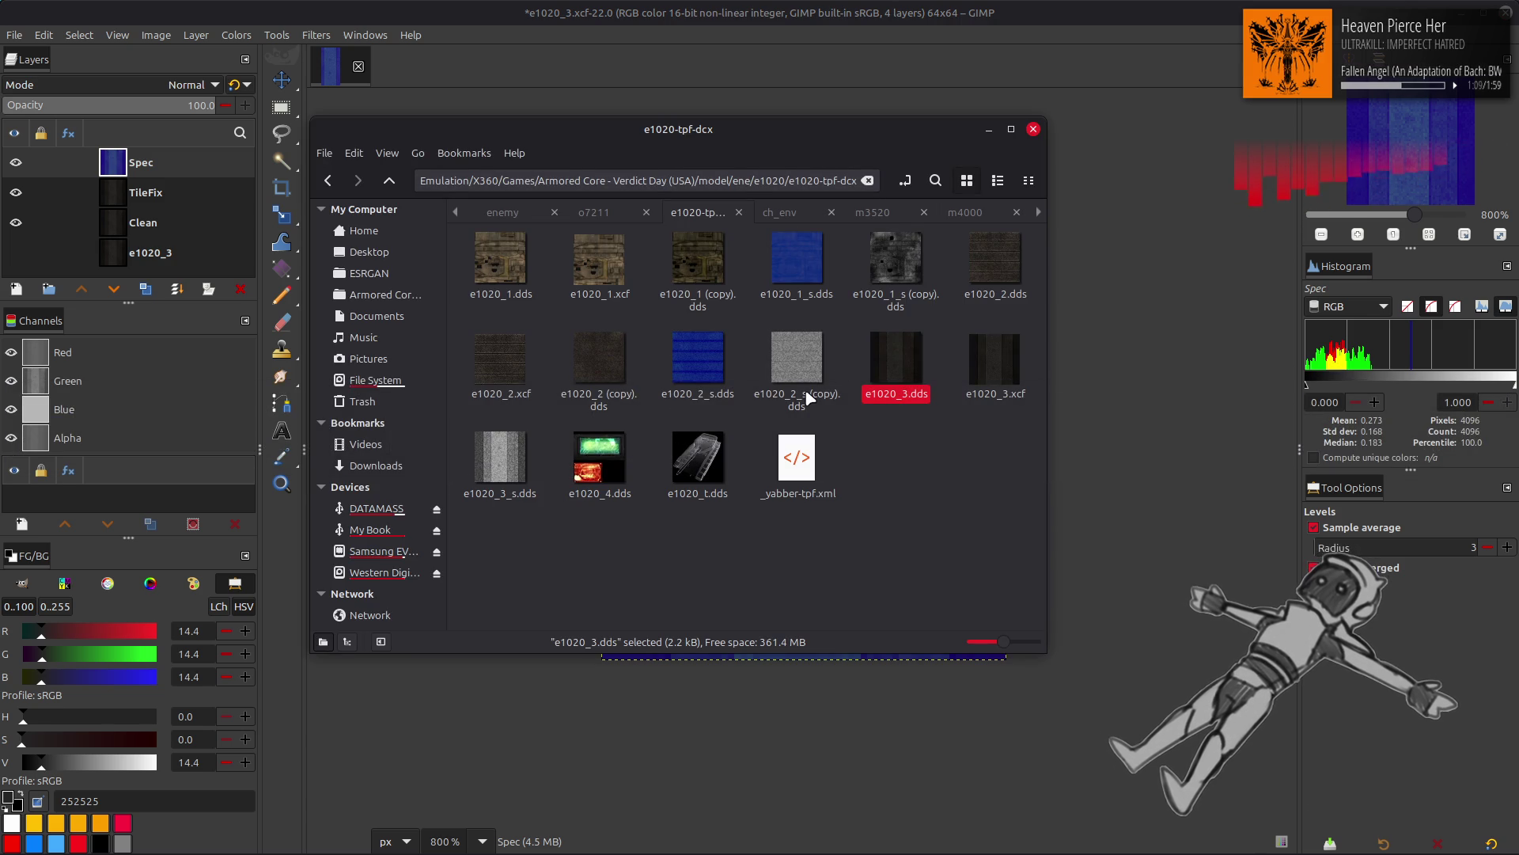
ctrl+click(506, 459)
key(ctrl+c)
key(ctrl+v)
key(alt+Tab)
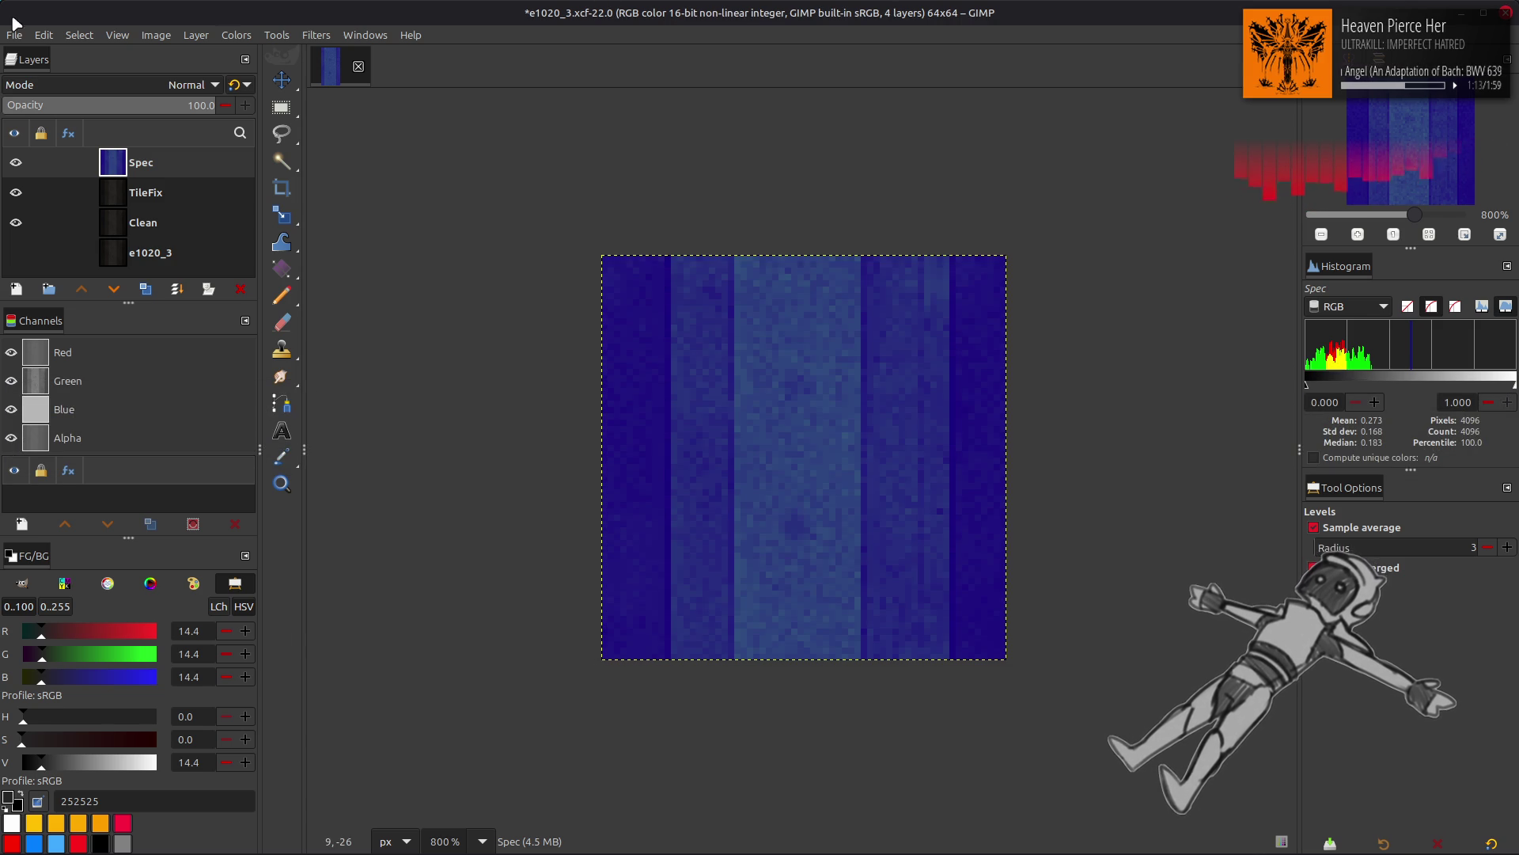
click(16, 162)
Step: Export the TileFix layer over e1020_3.dds as a DDS with Repeat wrap mode
click(146, 193)
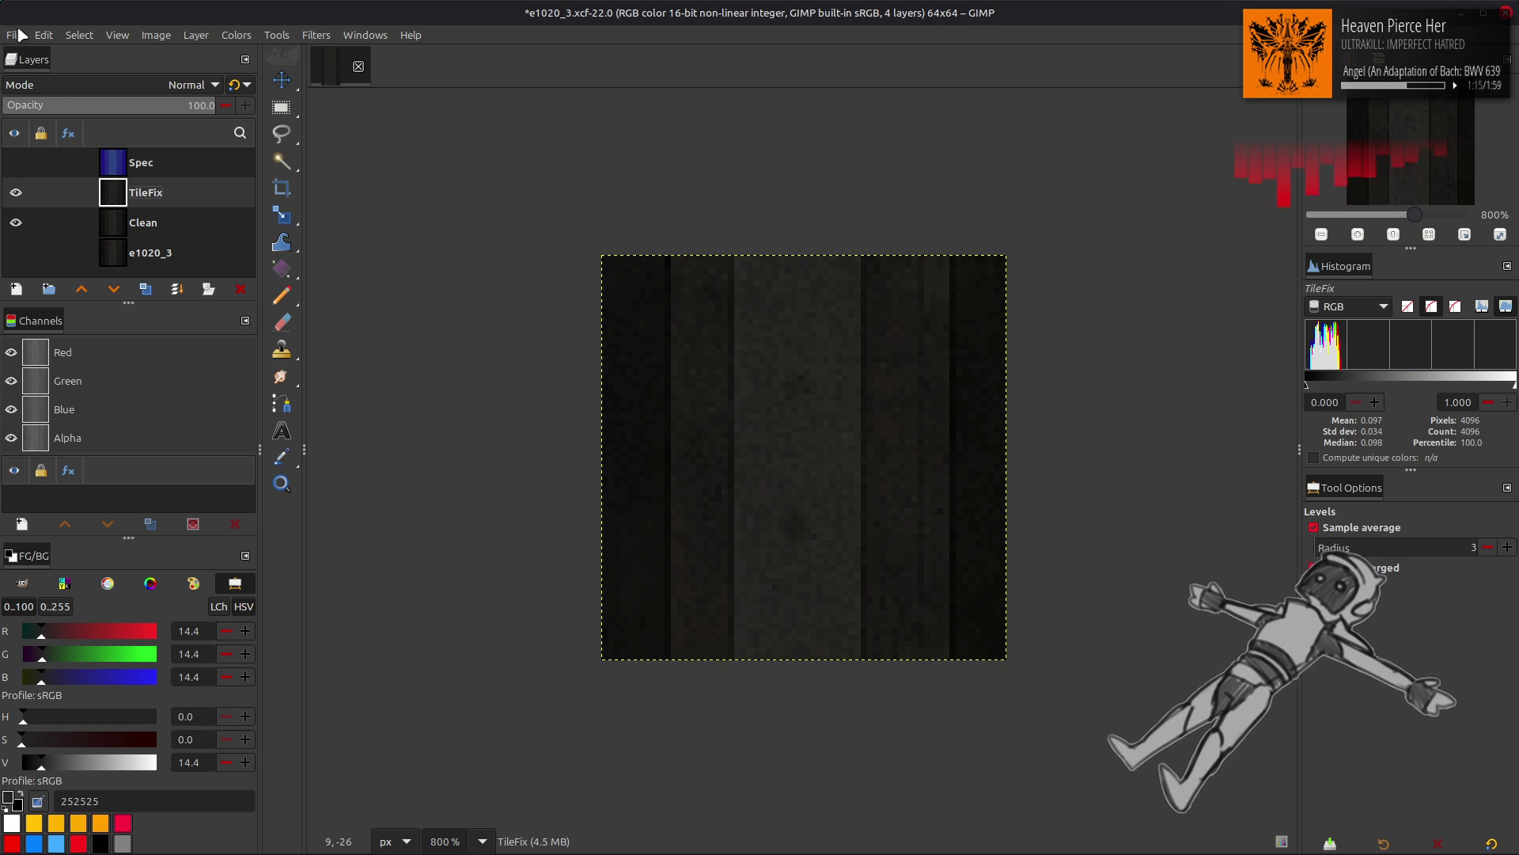
click(16, 35)
click(103, 301)
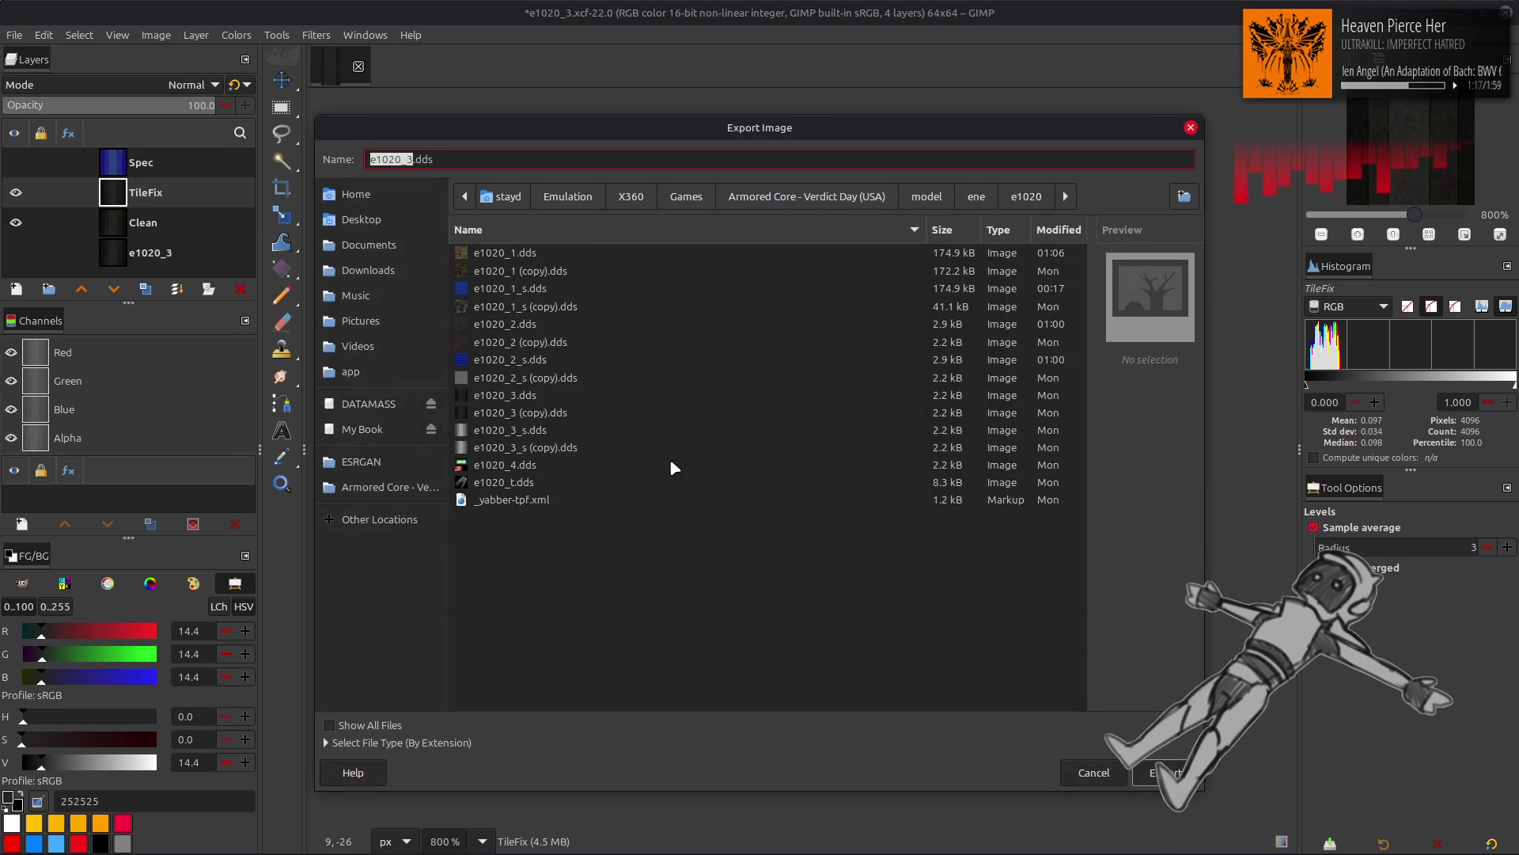
click(661, 394)
key(Return)
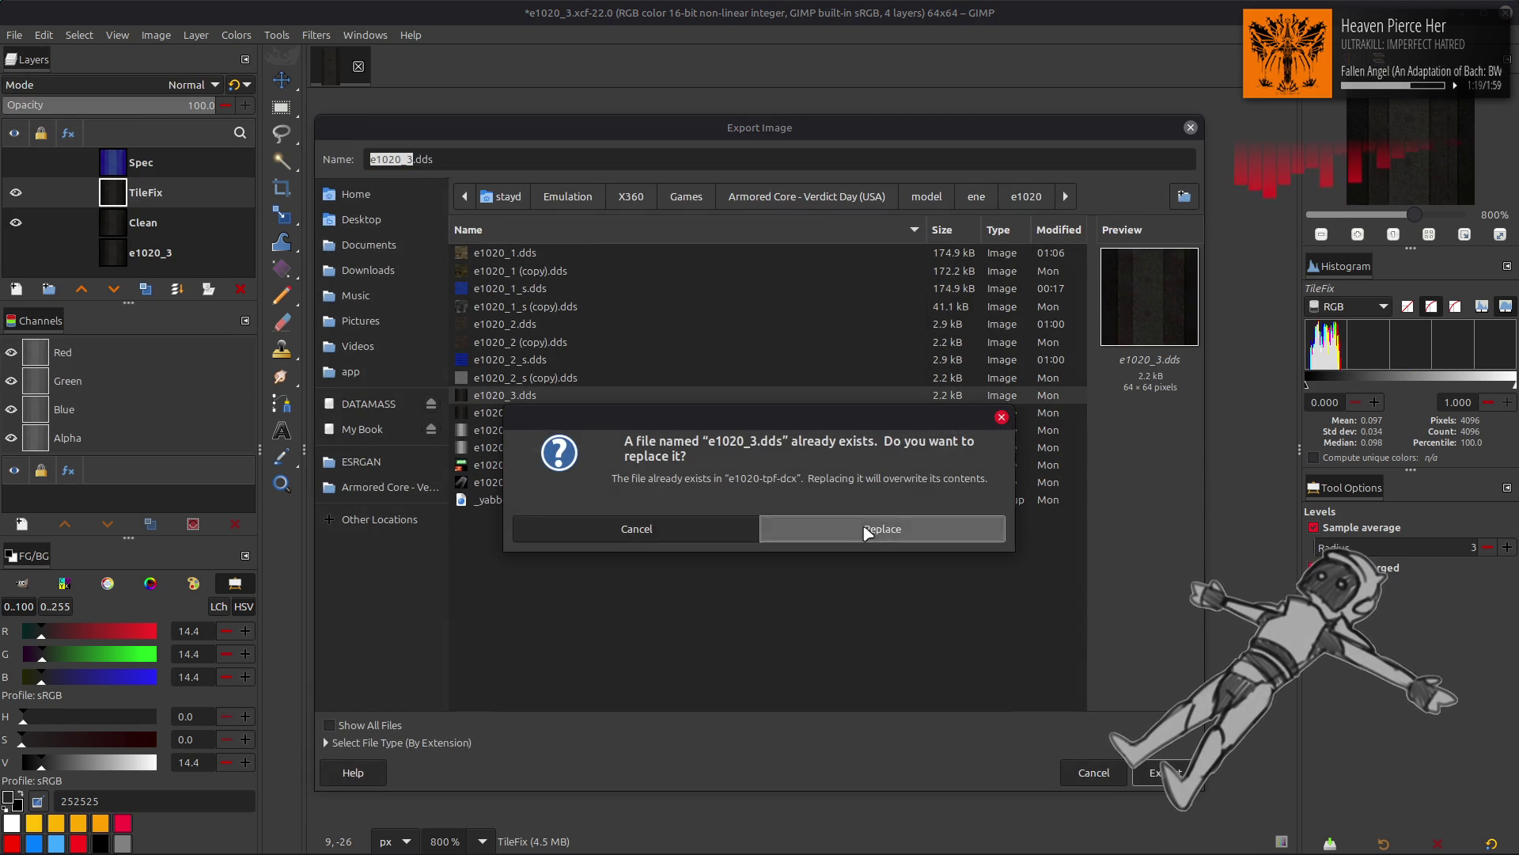
click(868, 533)
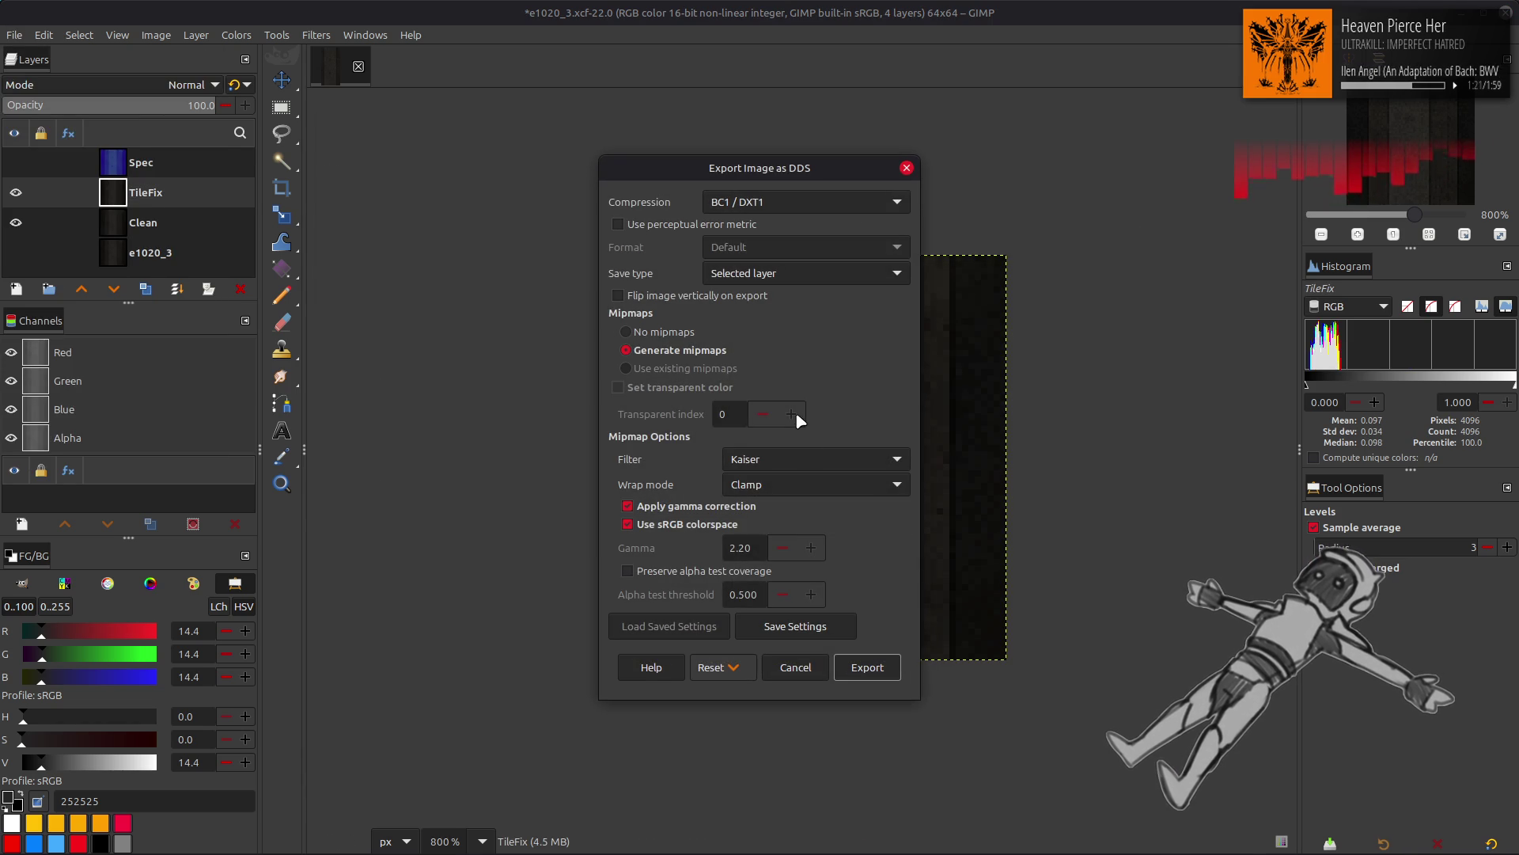
scroll(810, 478, up, 1)
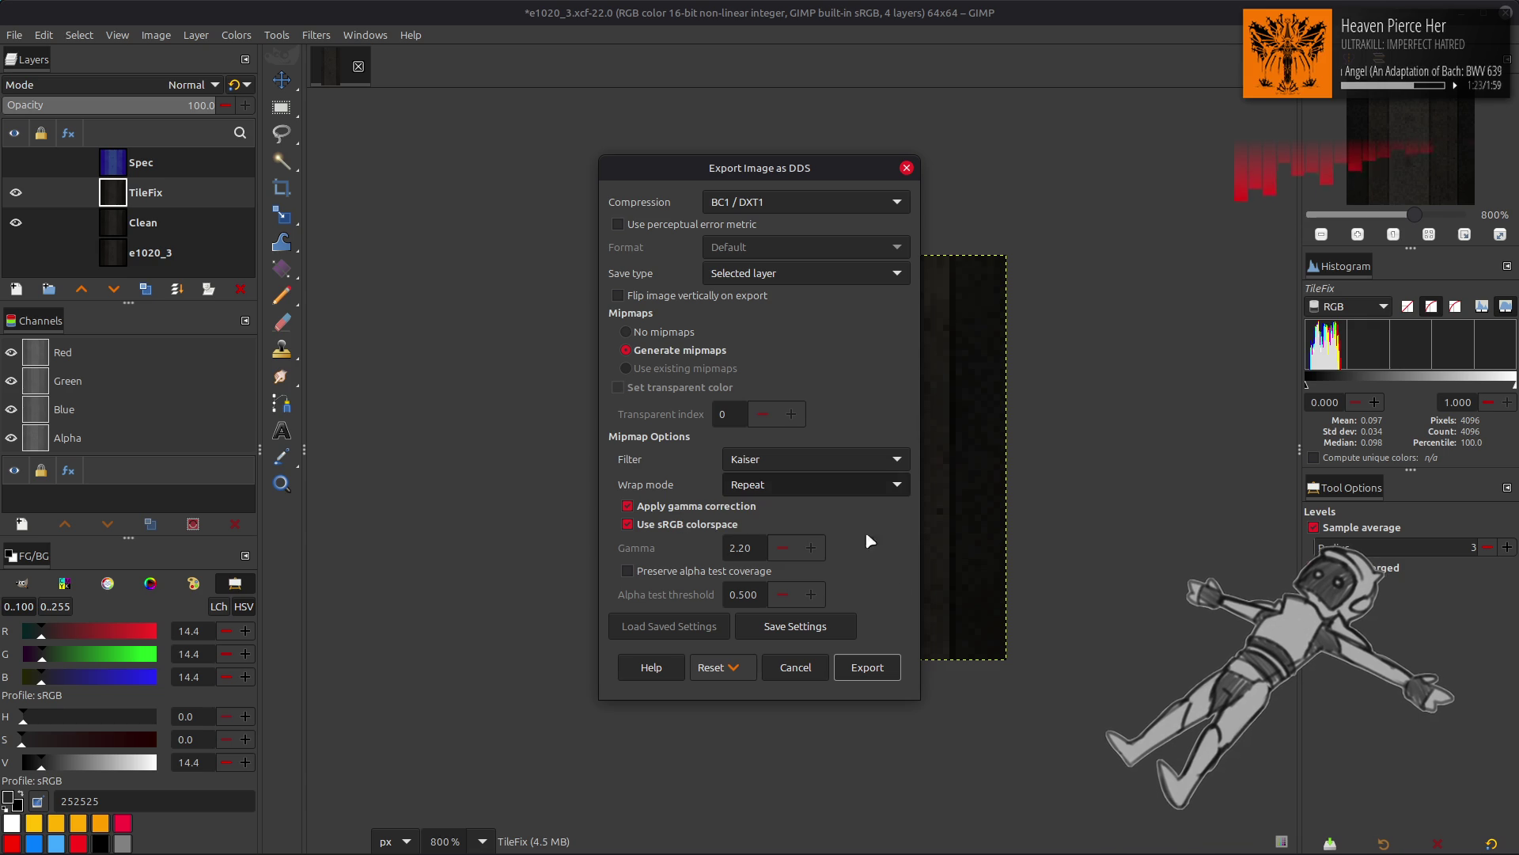
click(868, 667)
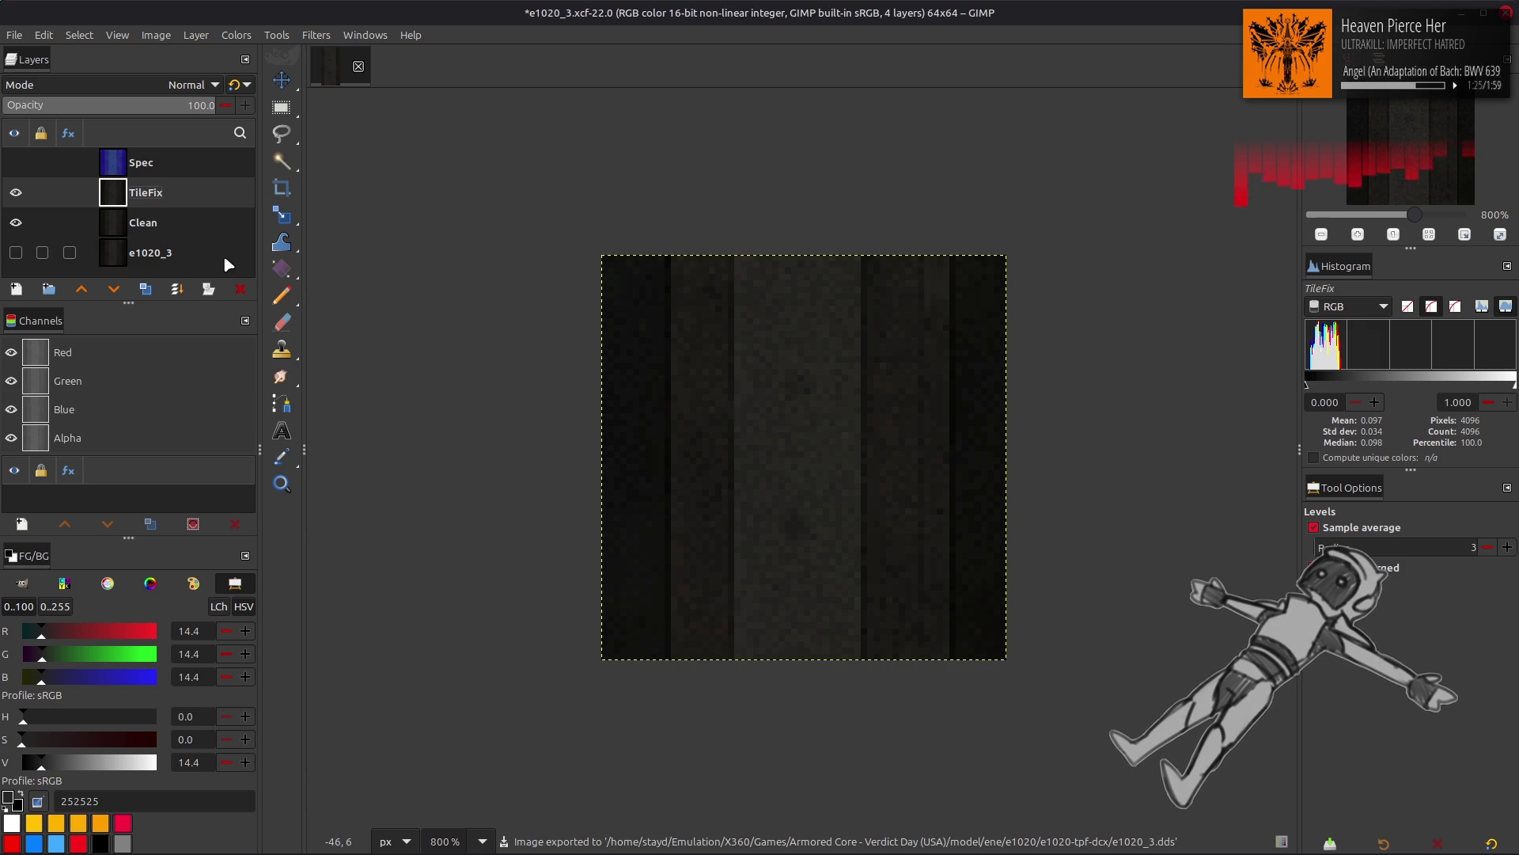
Step: Show and select Spec, then export it over e1020_3_s.dds as a DDS
click(16, 162)
click(47, 162)
click(14, 34)
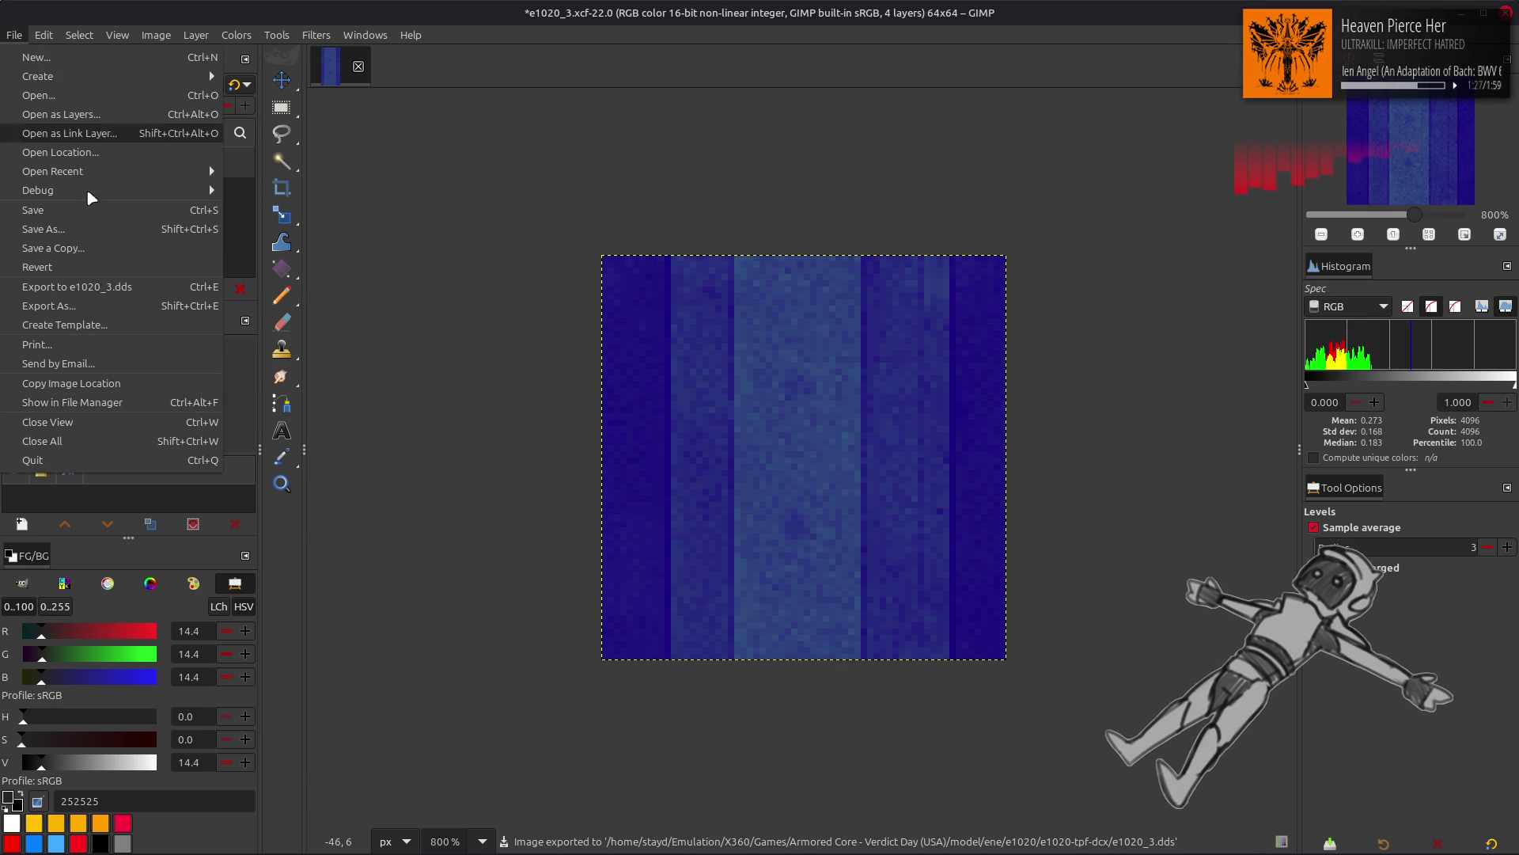
click(103, 305)
click(585, 420)
click(582, 434)
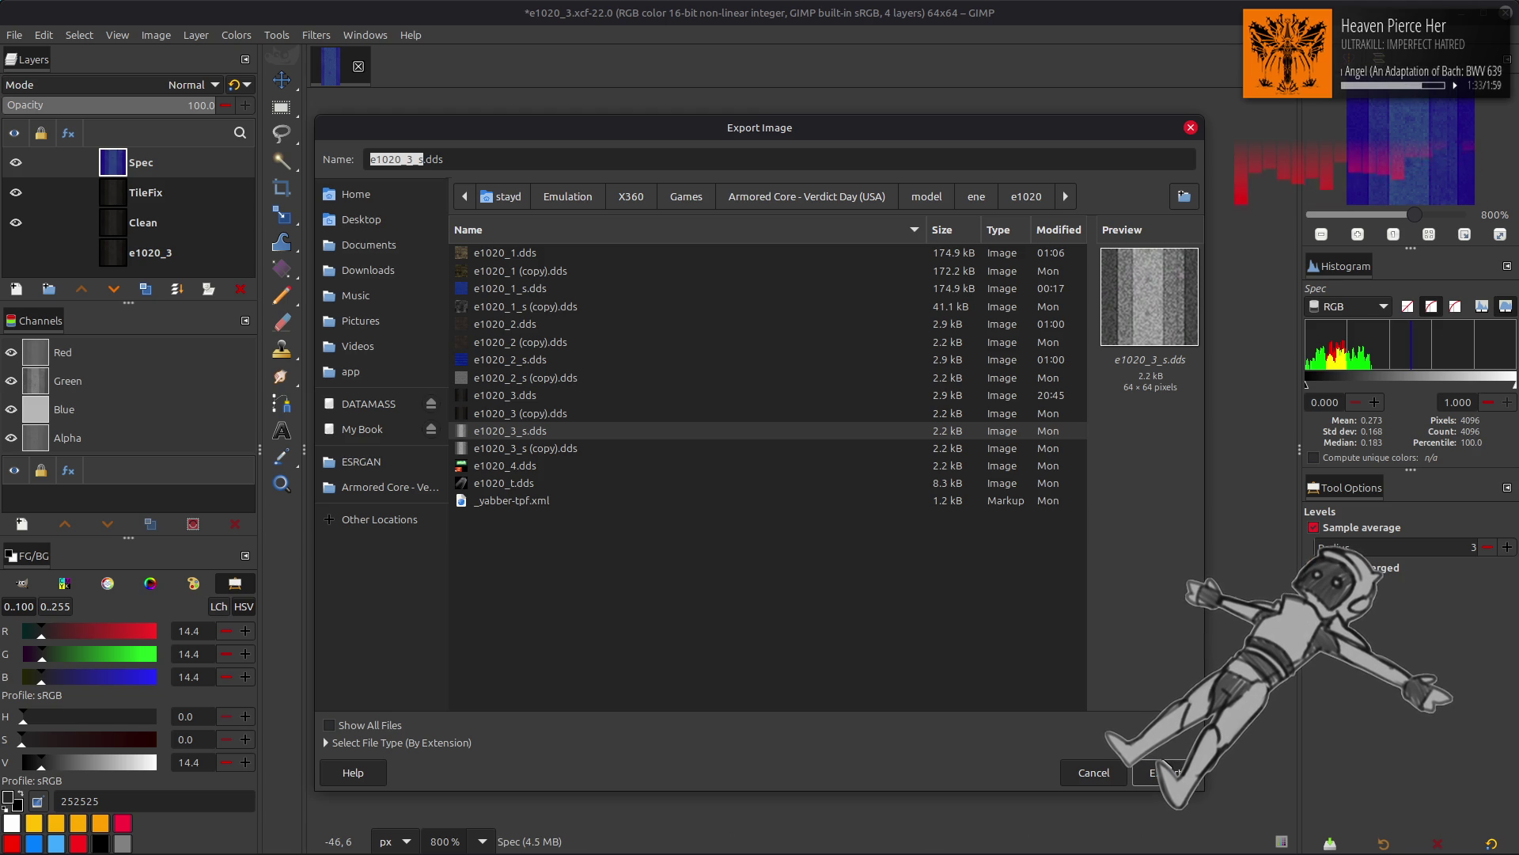
click(1172, 772)
click(877, 521)
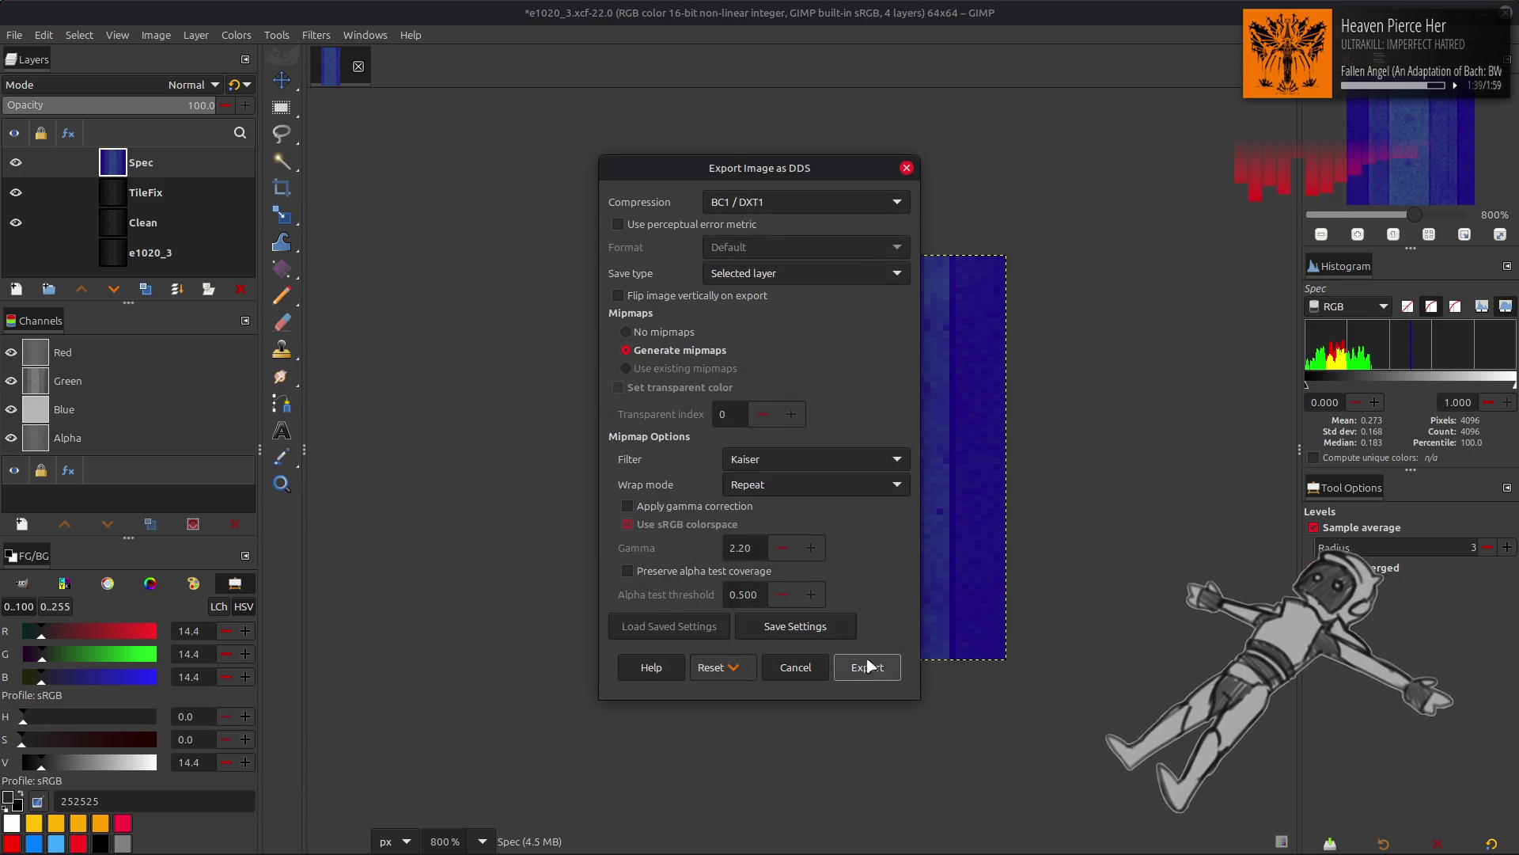
click(867, 667)
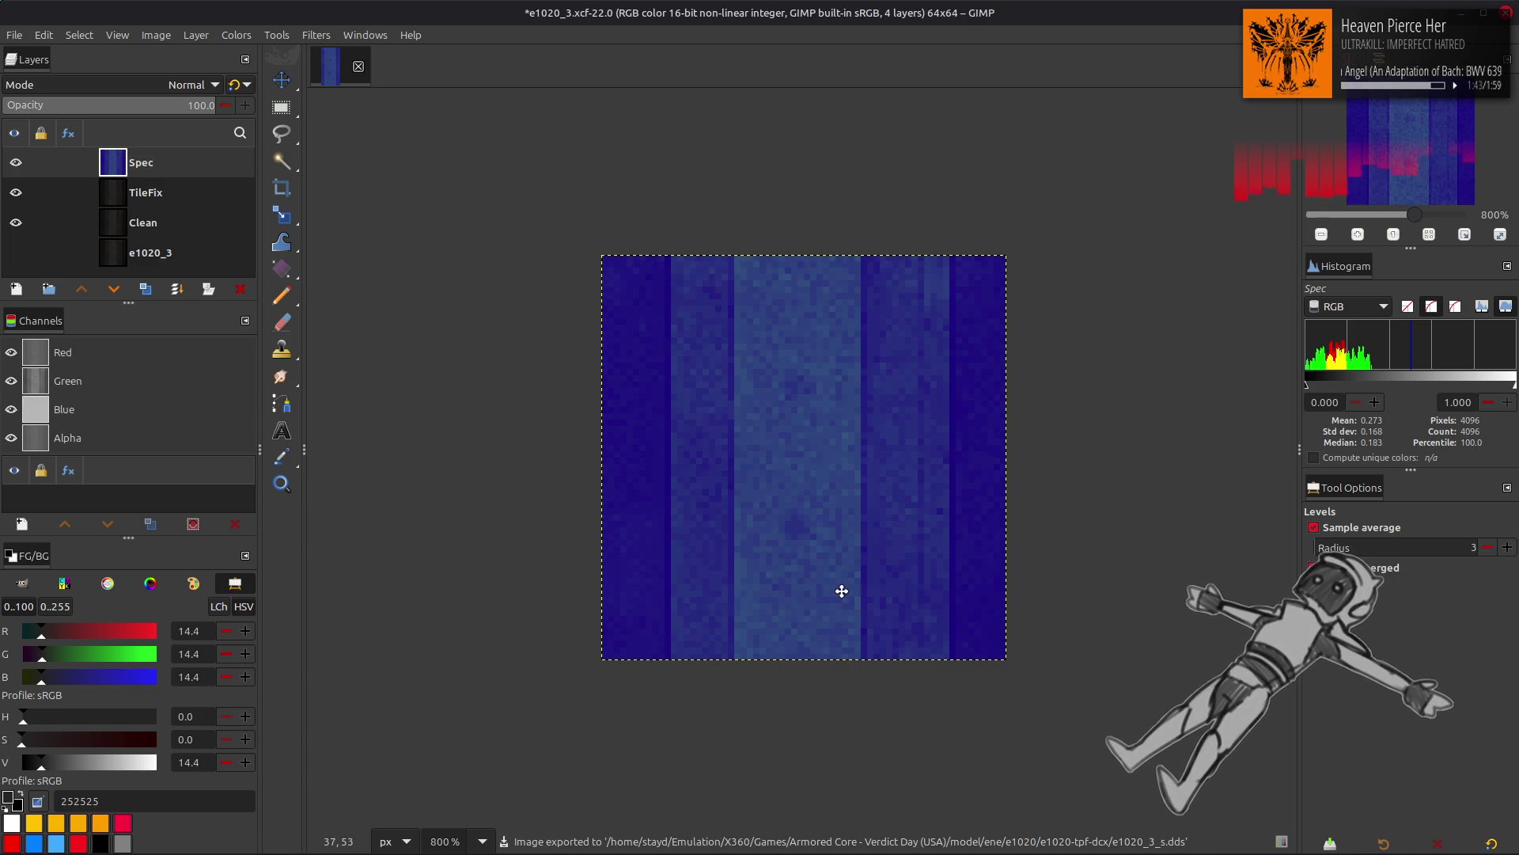
key(m)
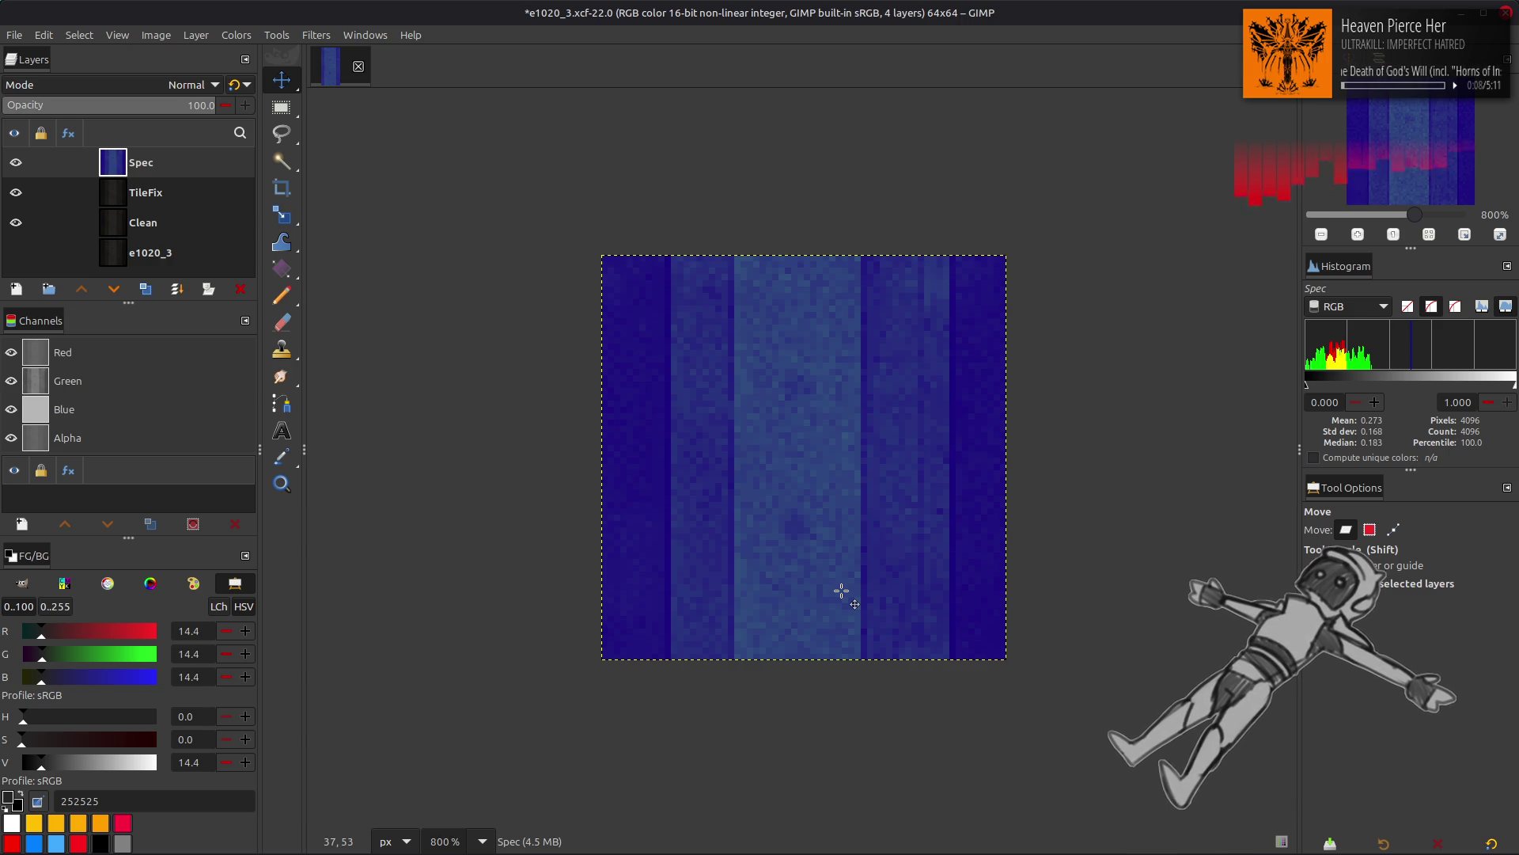
Step: Check the texture folder, switch to Blender, and select the road-wheel mesh Mesh 2 LOD0
key(alt+Tab)
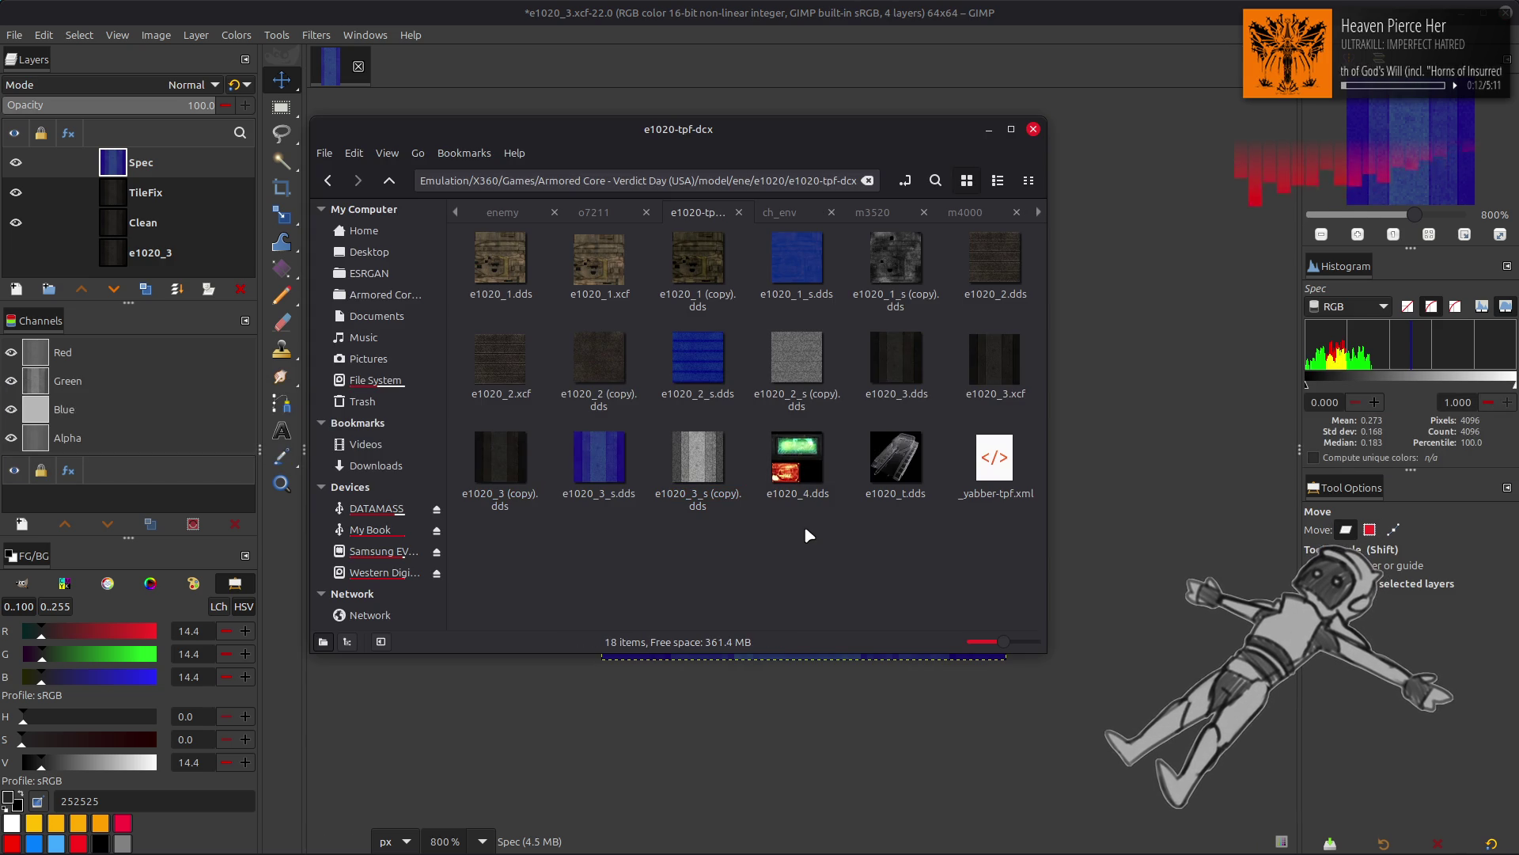
key(alt+Tab)
key(Tab)
key(Tab)
key(Tab)
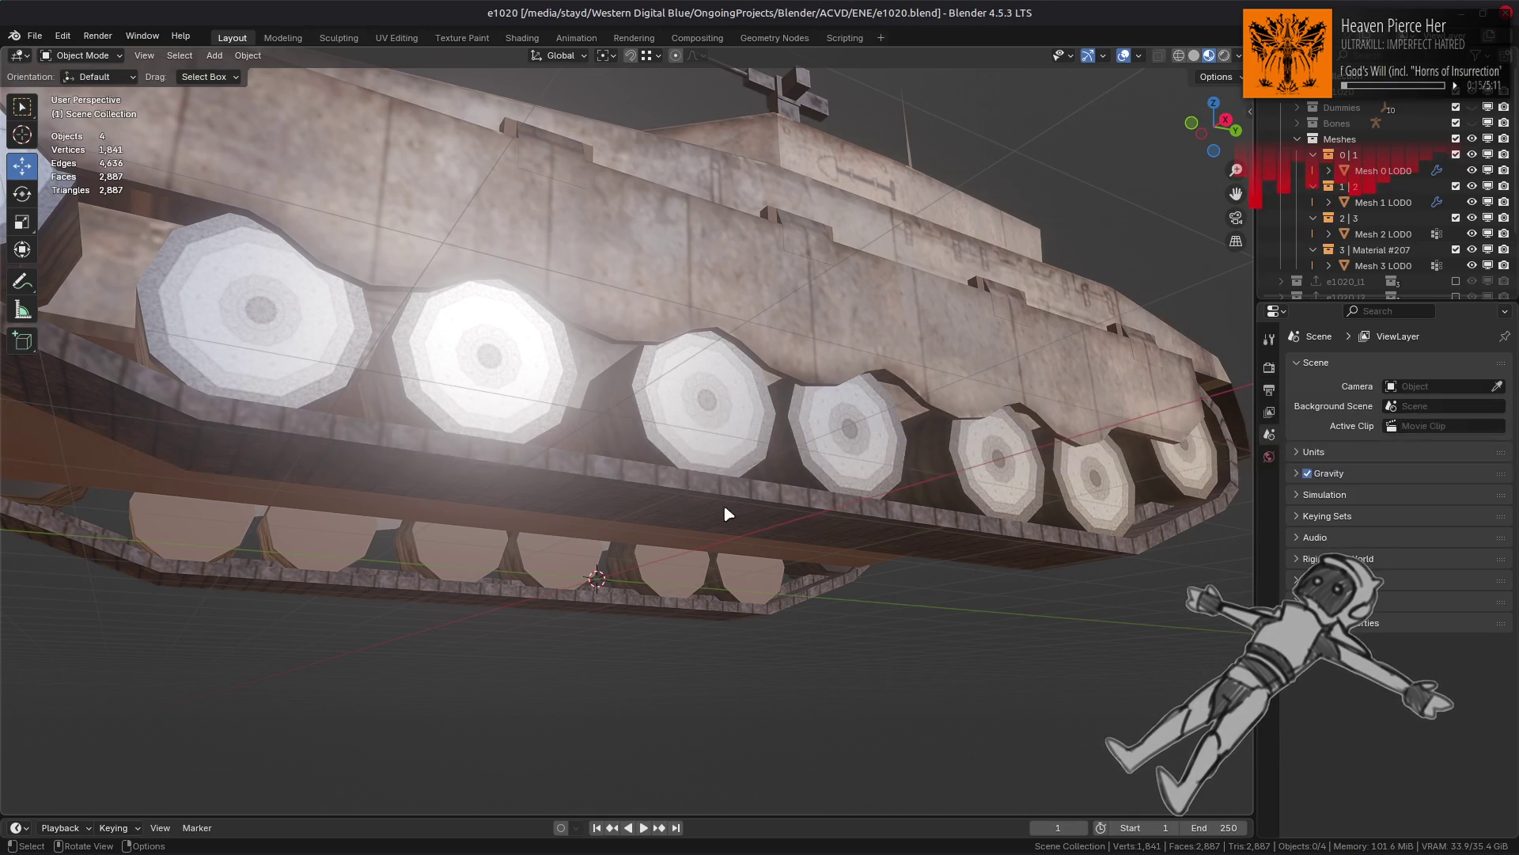
click(722, 429)
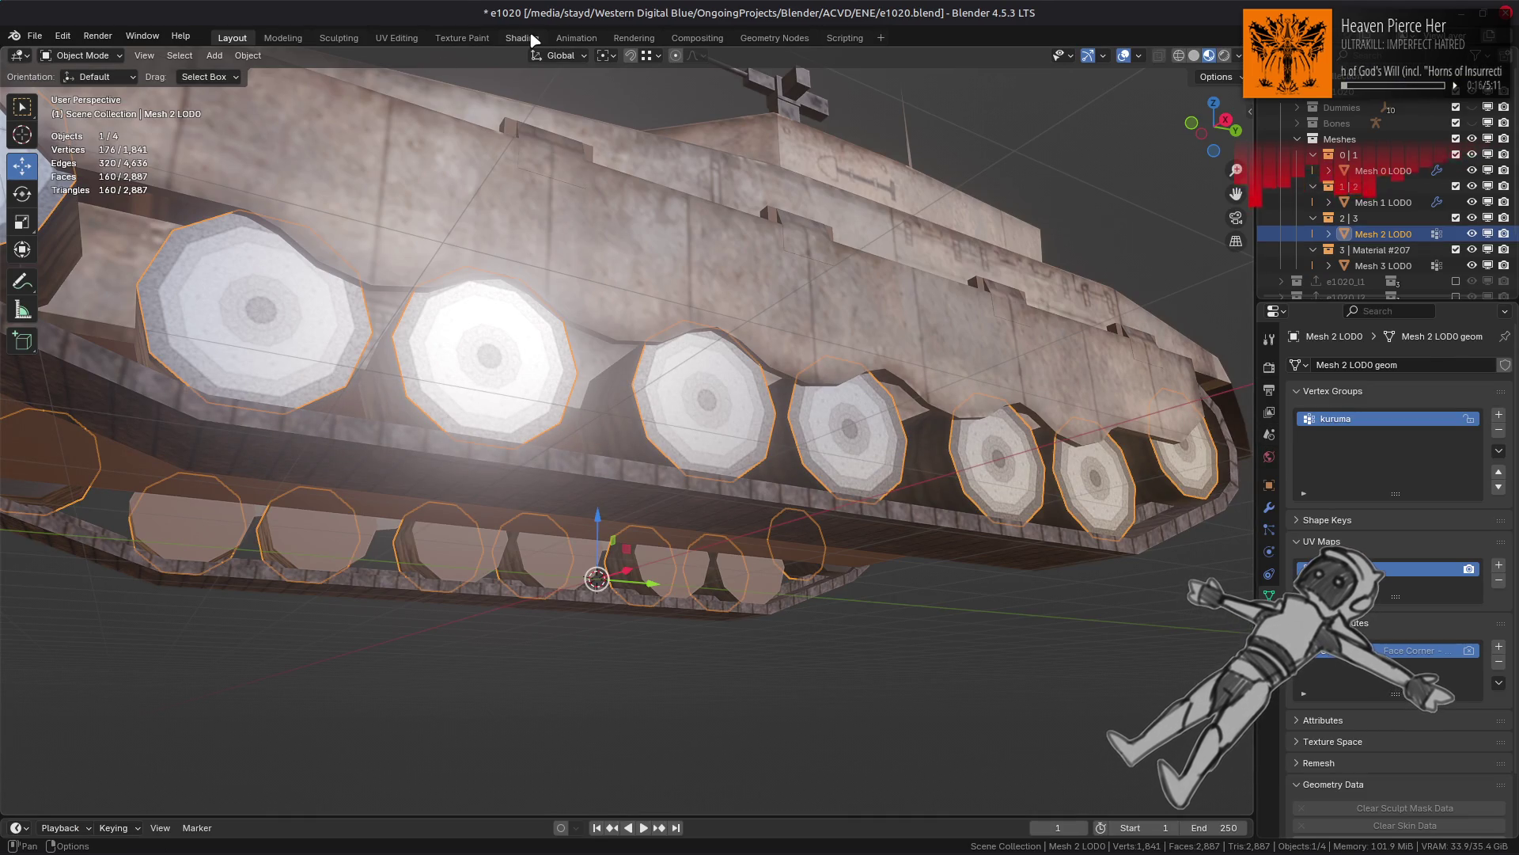
Step: Switch to the Shading workspace, change the studio lighting, and orbit close to the wheels
click(522, 38)
click(1239, 55)
click(1278, 238)
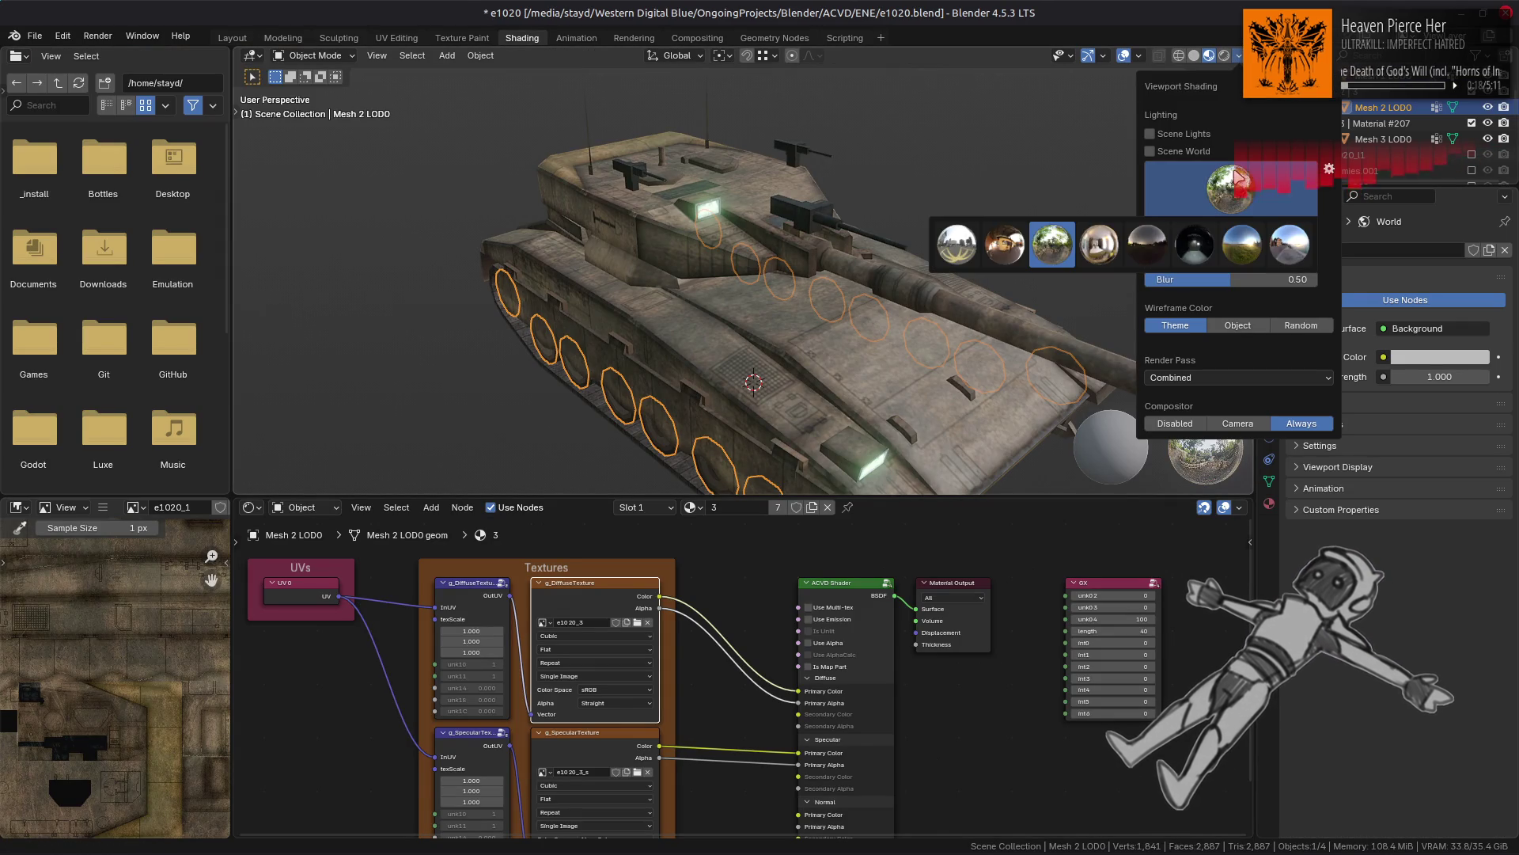
click(1004, 245)
mouse_move(892, 306)
middle_down()
mouse_move(792, 332)
mouse_move(668, 237)
mouse_move(621, 417)
mouse_move(522, 403)
middle_up()
scroll(791, 333, up, 5)
Step: View the e1020_3 and e1020_3_s textures in the image viewer and inspect the wheels from below
click(592, 633)
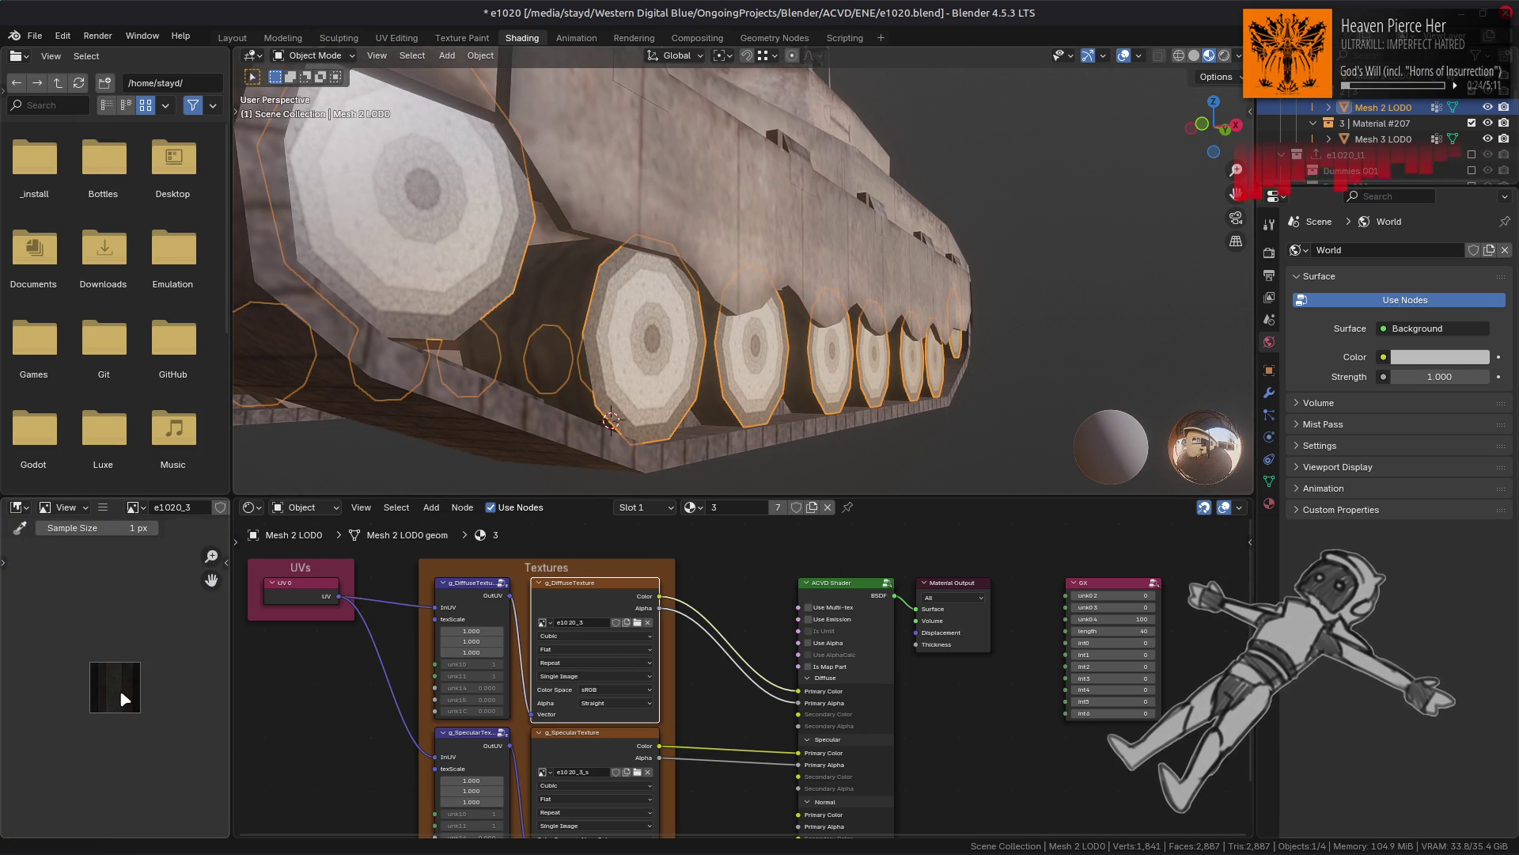
click(586, 747)
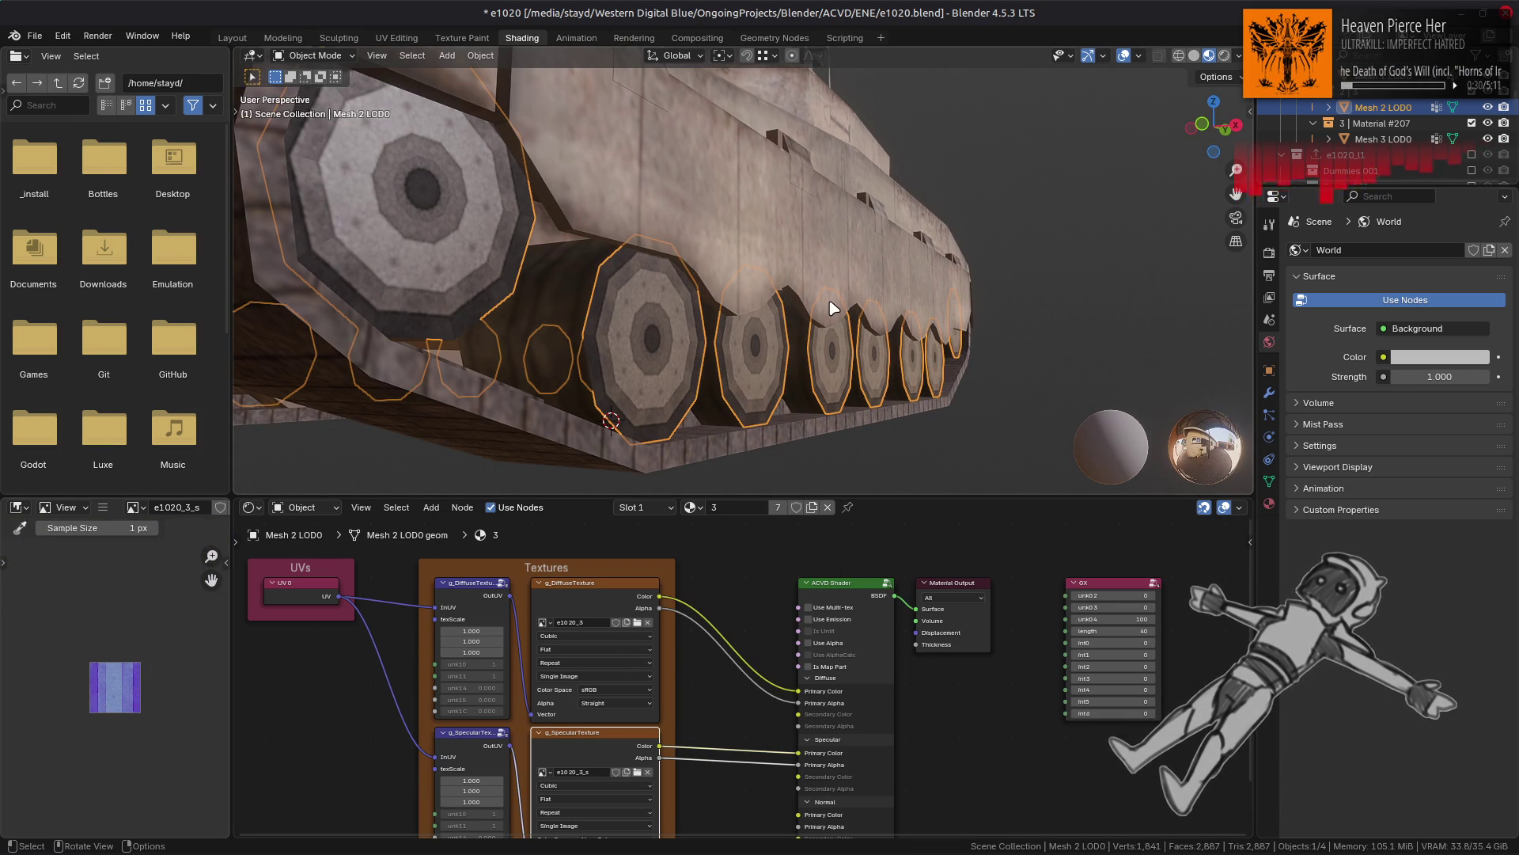
mouse_move(831, 309)
middle_down()
mouse_move(751, 273)
mouse_move(736, 317)
mouse_move(742, 258)
middle_up()
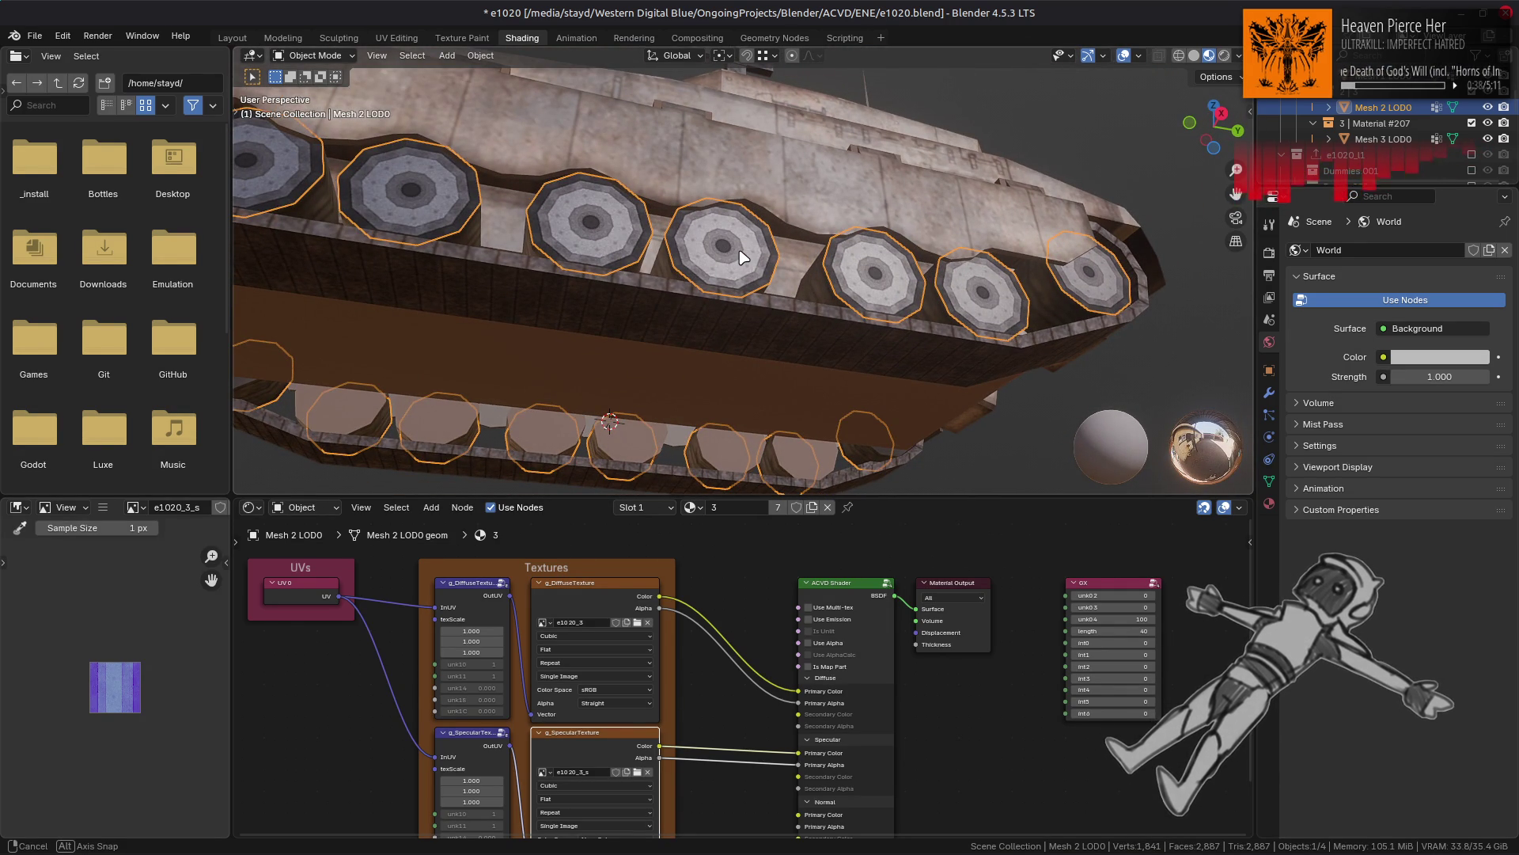
Step: Glance at GIMP, view the whole tank from the side, then switch back to GIMP
middle_drag(740, 251, 740, 252)
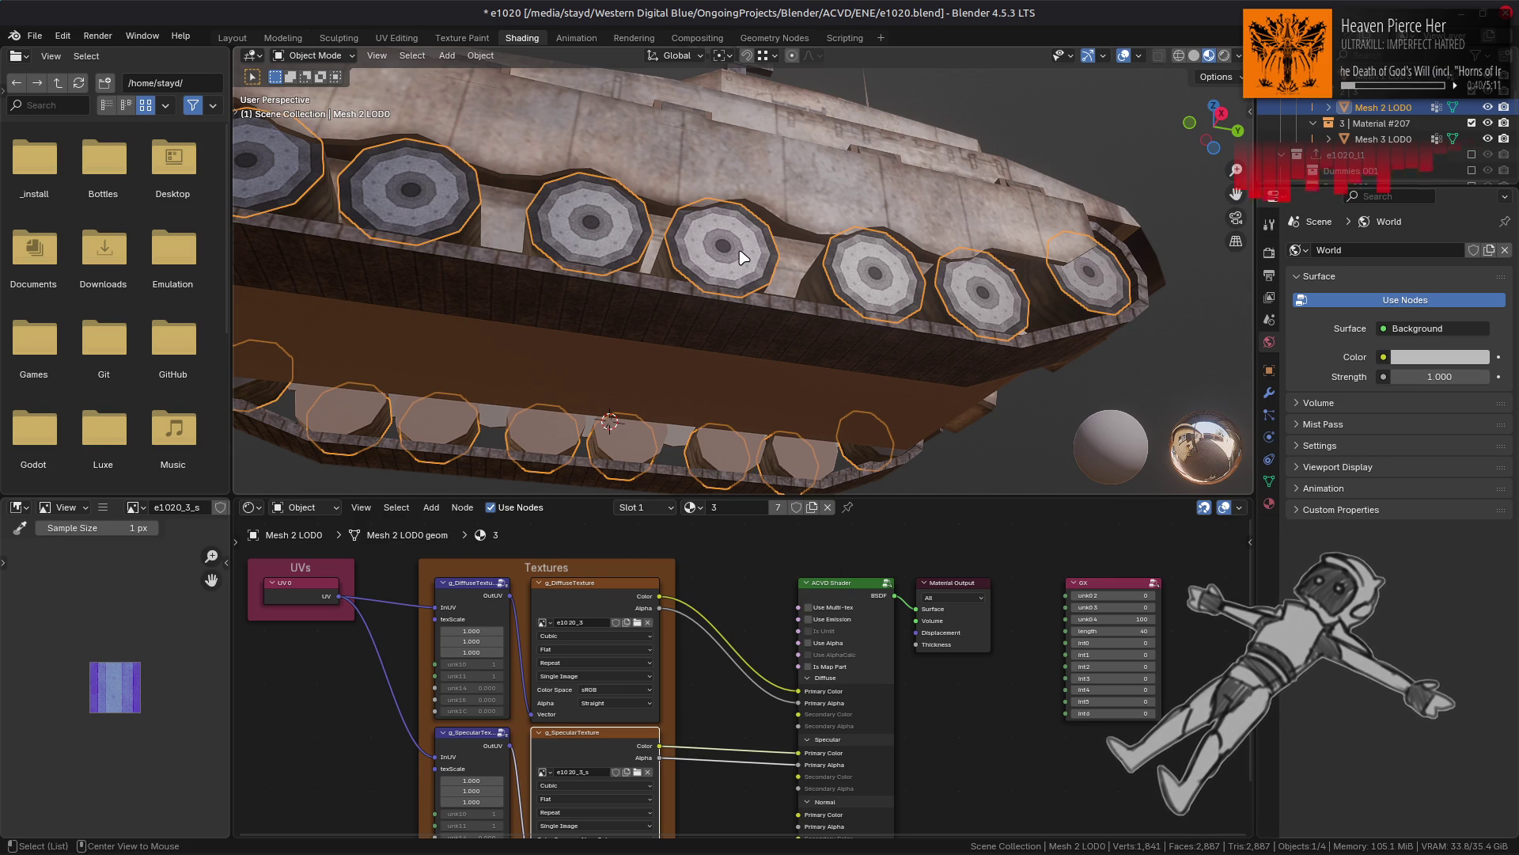
key(alt+Tab)
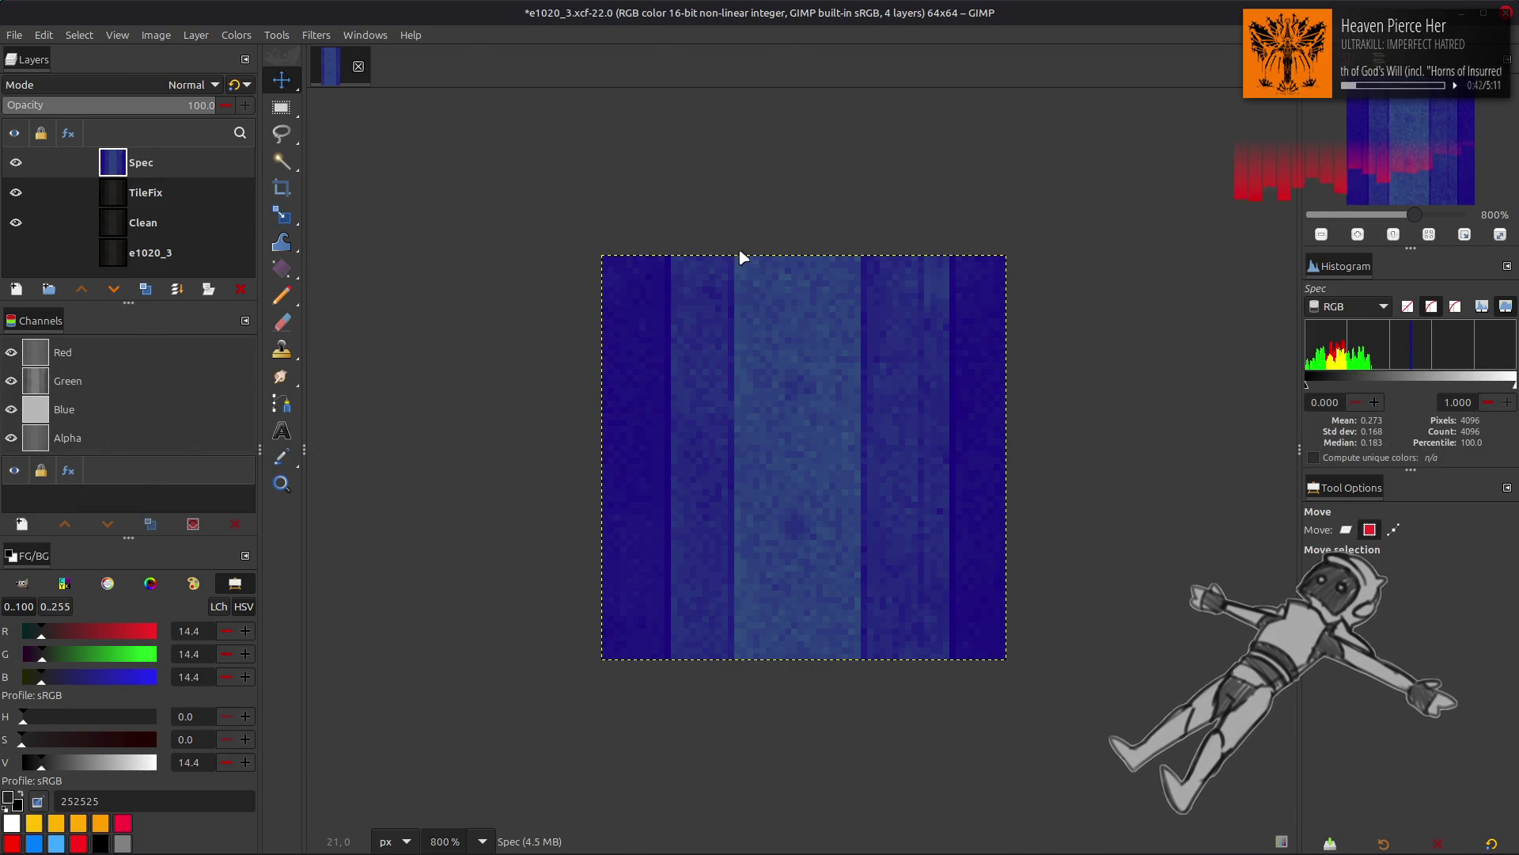
key(alt+Tab)
scroll(742, 256, up, 10)
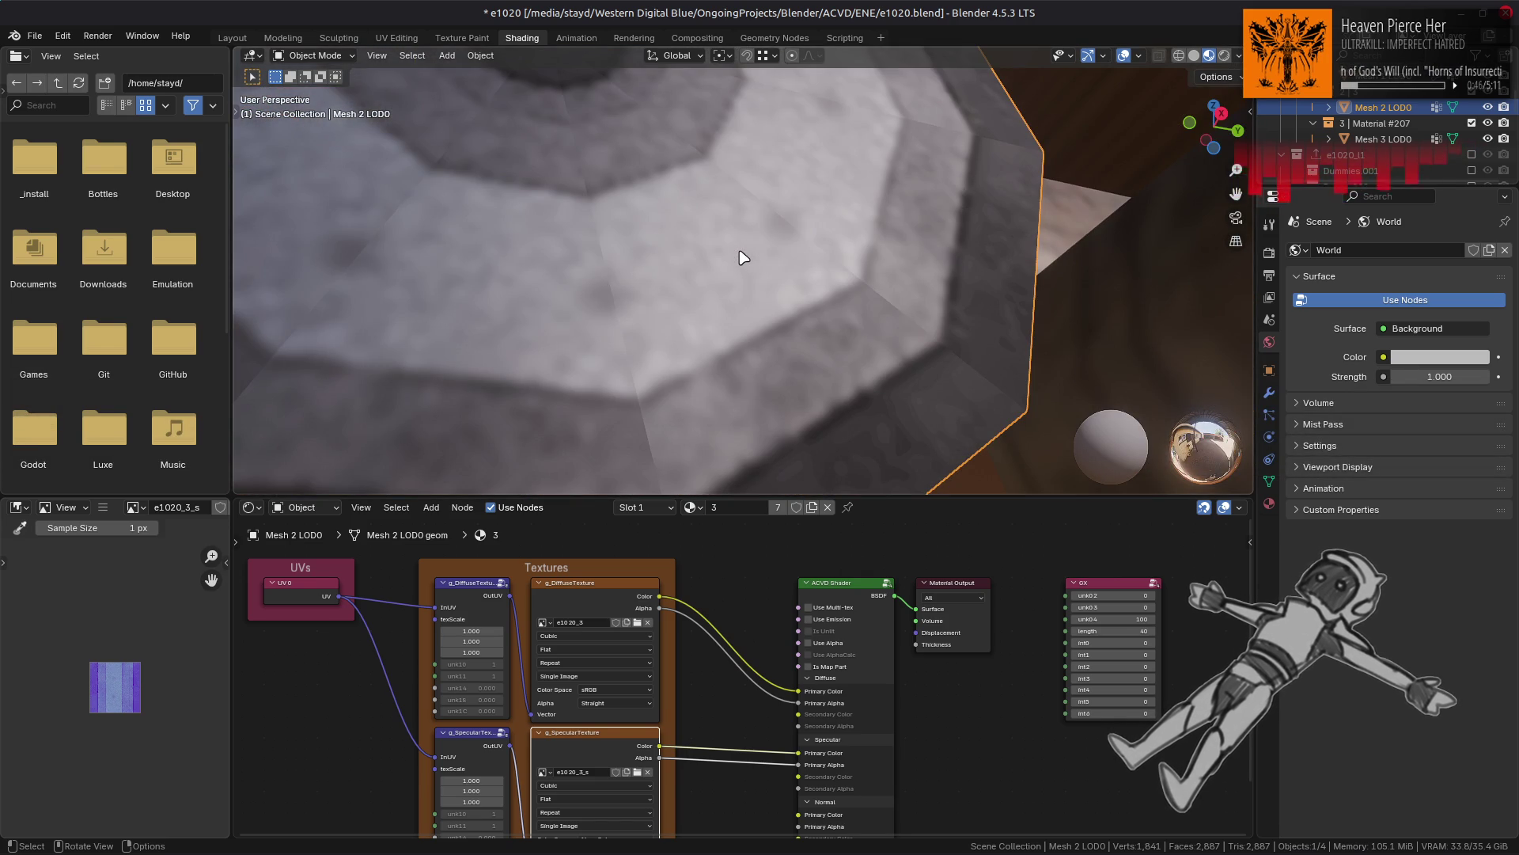
scroll(739, 248, down, 8)
mouse_move(739, 248)
middle_down()
mouse_move(678, 240)
mouse_move(617, 272)
mouse_move(491, 225)
middle_up()
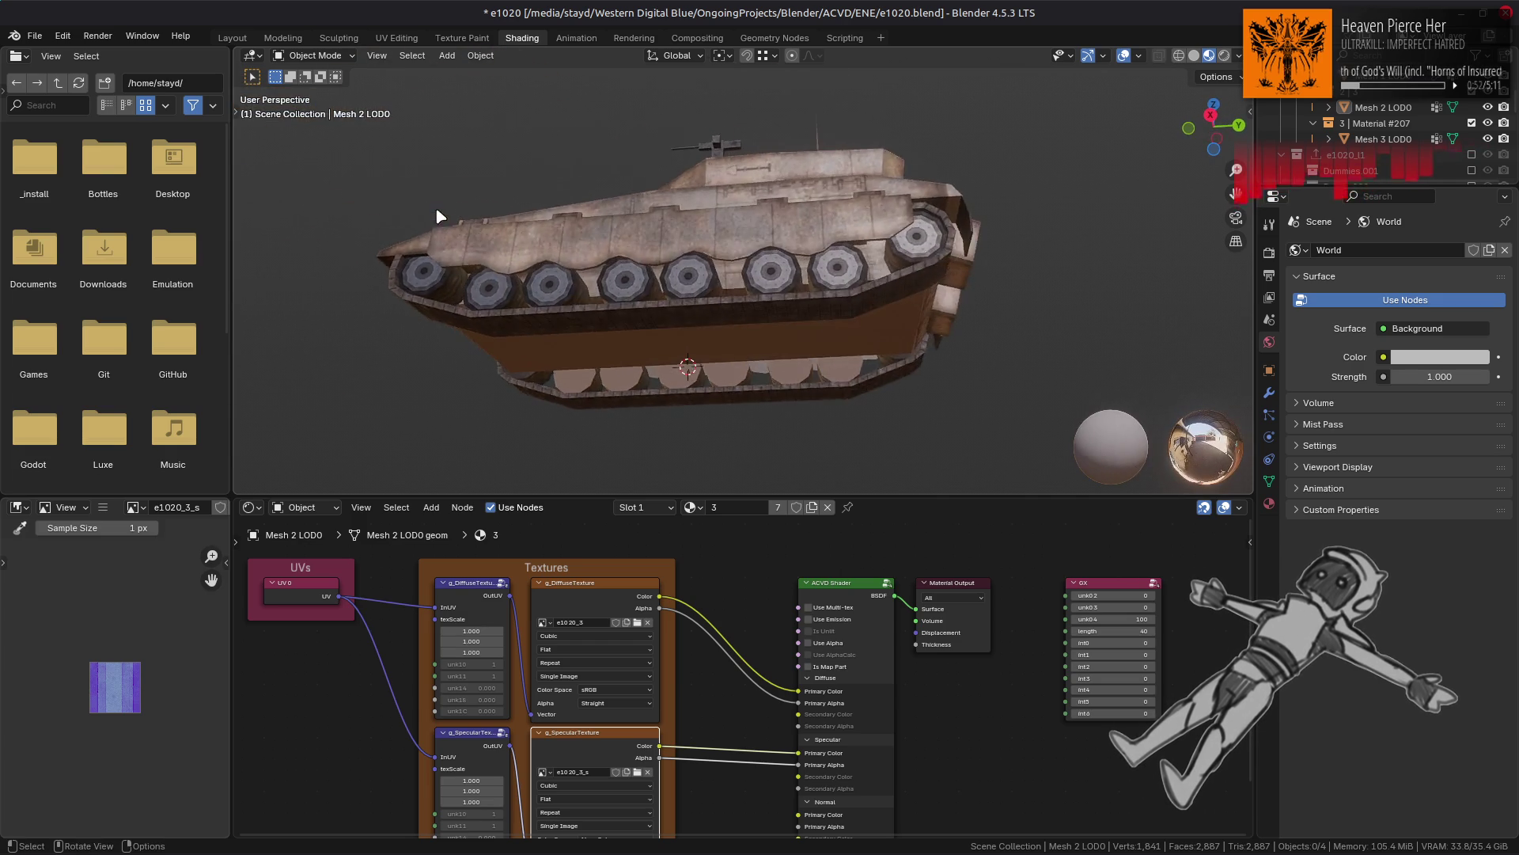
scroll(506, 217, up, 6)
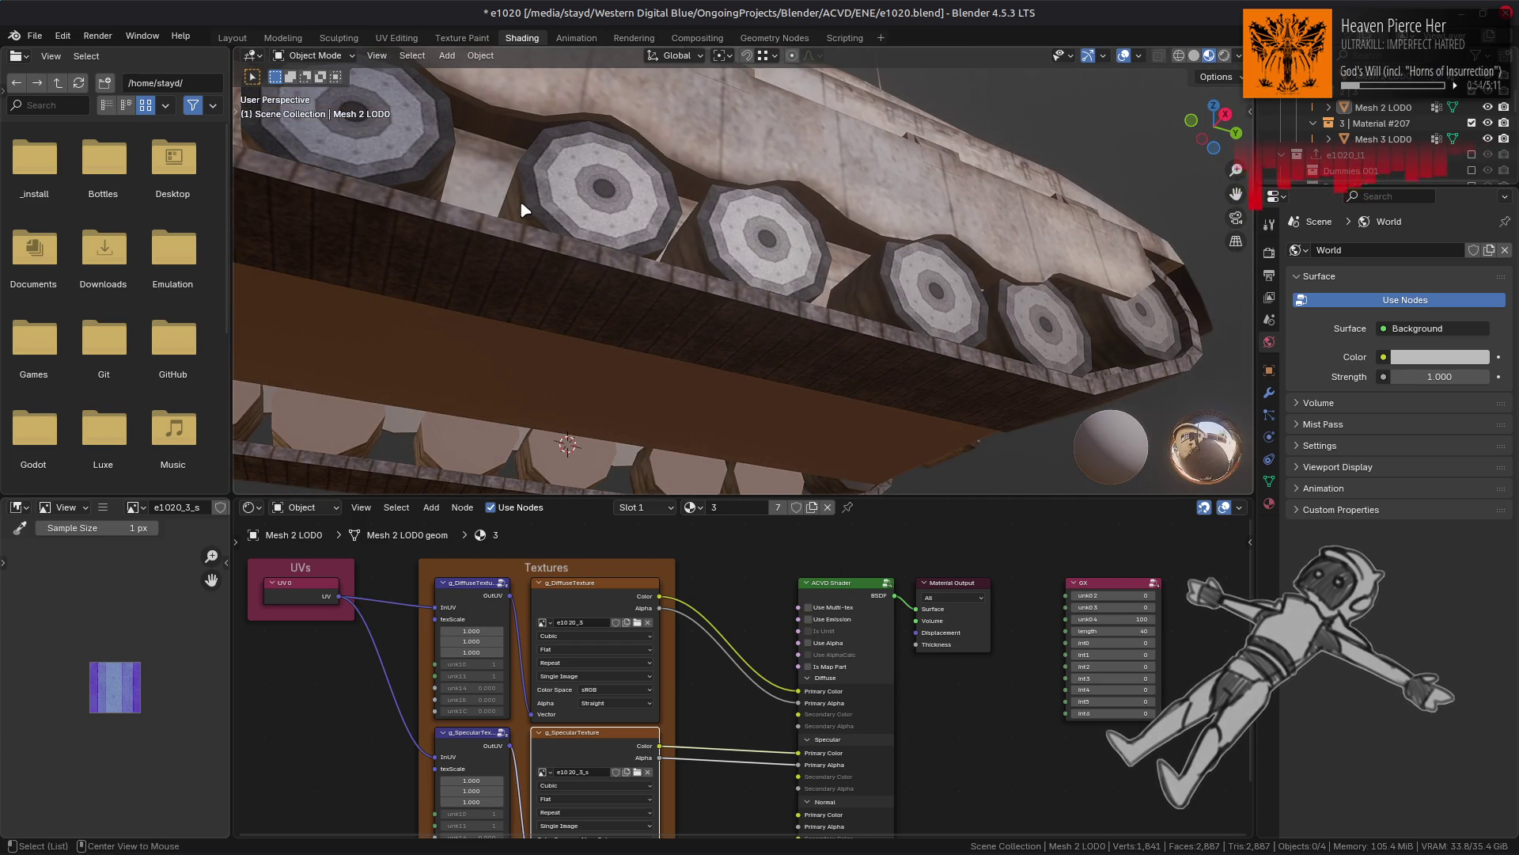
key(alt+Tab)
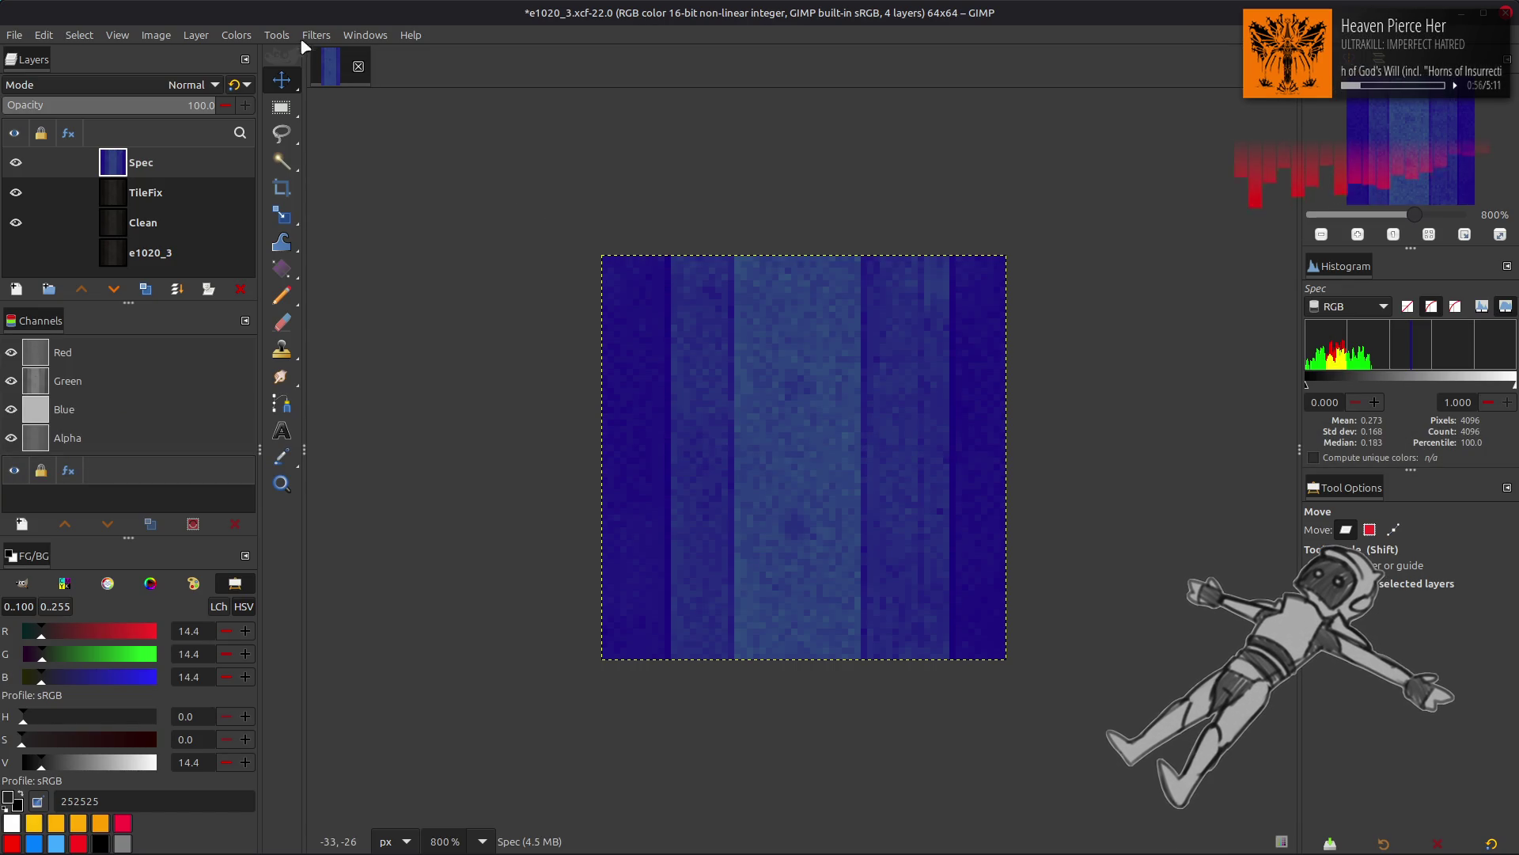
Step: Undo the Spec tint and reapply the last-used Levels preset with output low set to 5
key(ctrl+z)
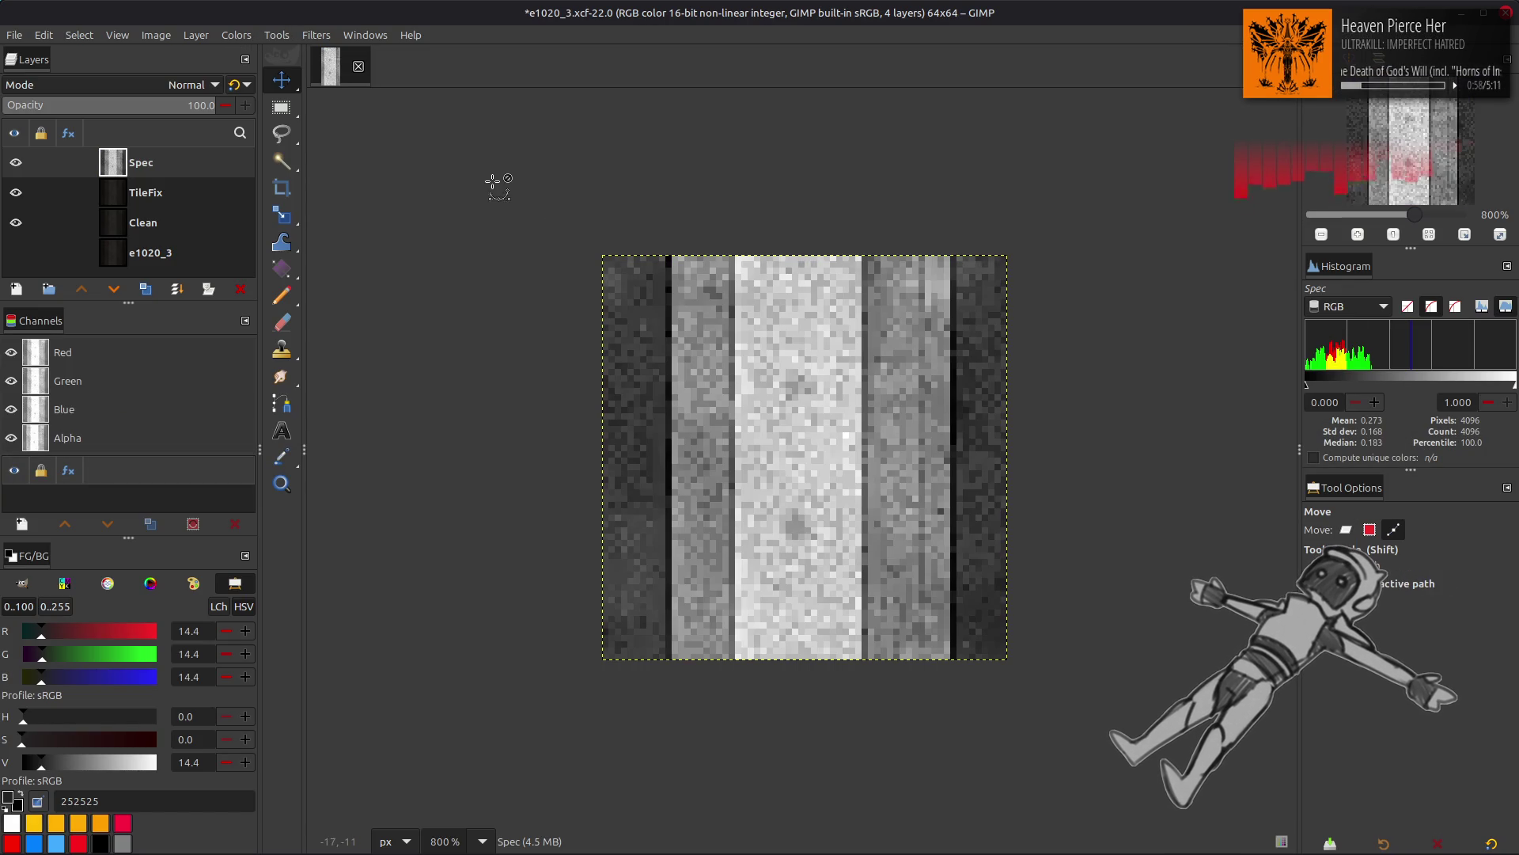
click(235, 34)
click(285, 208)
click(190, 362)
click(105, 391)
triple_click(51, 612)
text(5)
key(Return)
click(382, 748)
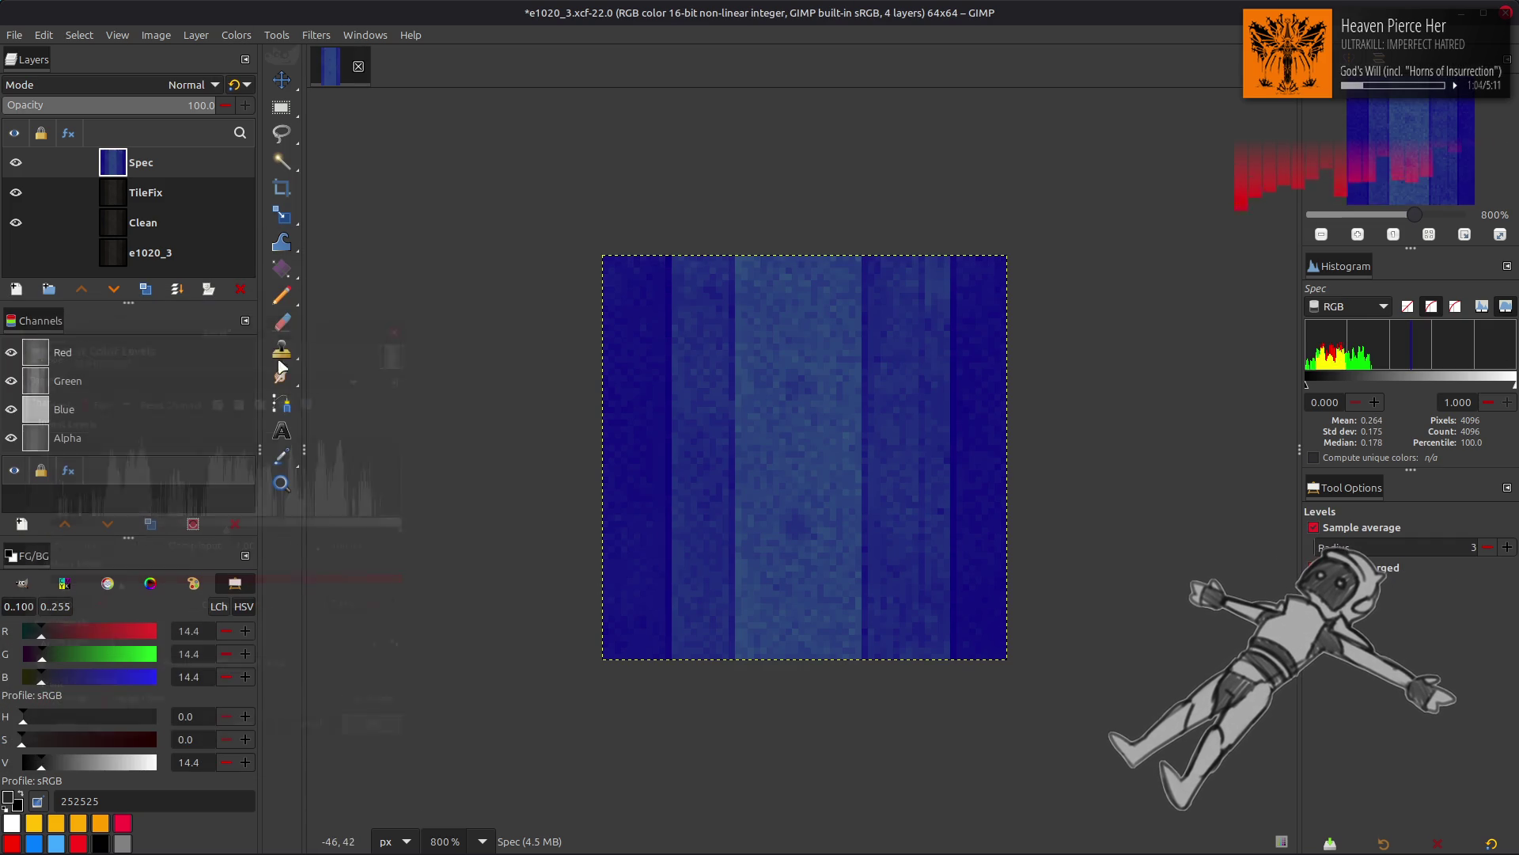
Step: Export Spec over e1020_3_s.dds, then select the g_SpecularTexture node in Blender
click(15, 35)
click(124, 293)
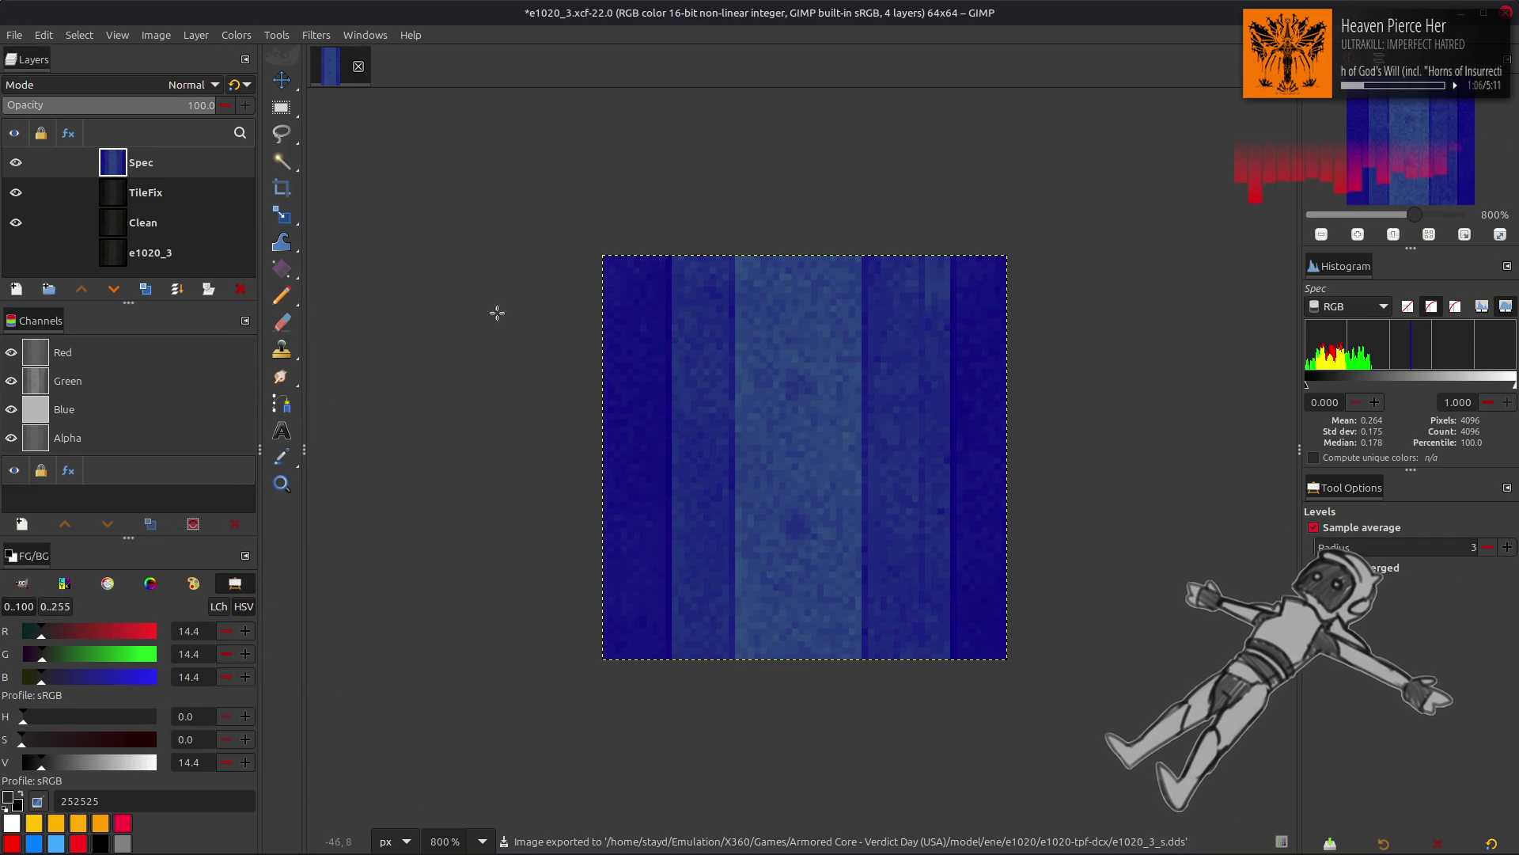
key(alt+Tab)
click(609, 739)
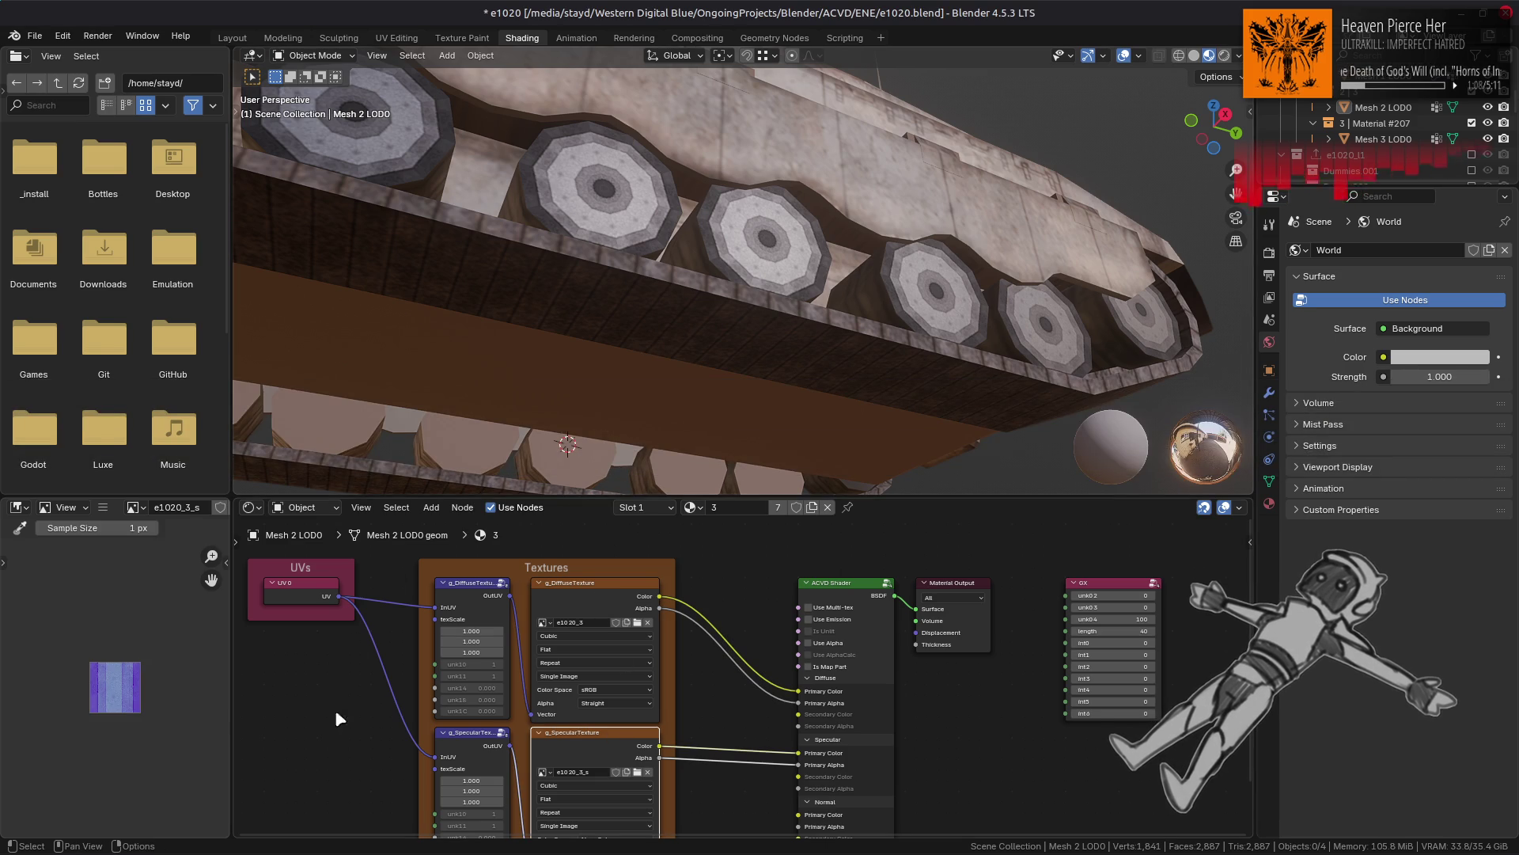
Step: Inspect the specular texture on the tank, then select the Mesh 0 LOD0 hull and enter Edit Mode
mouse_move(732, 133)
middle_down()
mouse_move(723, 150)
mouse_move(577, 162)
mouse_move(554, 193)
mouse_move(650, 147)
mouse_move(709, 143)
middle_up()
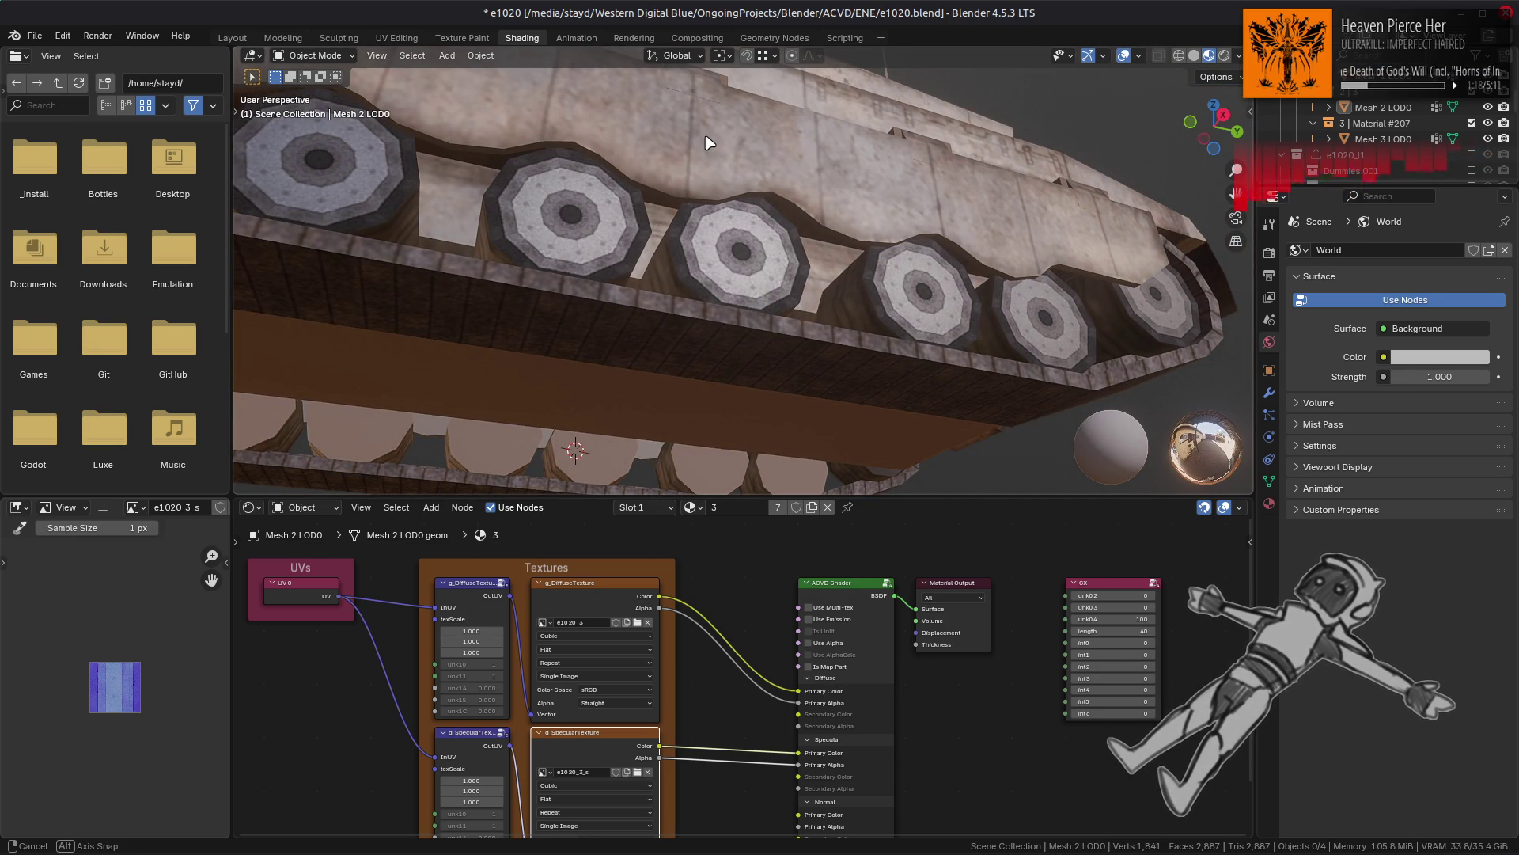
mouse_move(709, 143)
middle_down()
mouse_move(716, 158)
mouse_move(616, 197)
mouse_move(500, 283)
mouse_move(617, 254)
mouse_move(592, 273)
middle_up()
scroll(716, 166, down, 4)
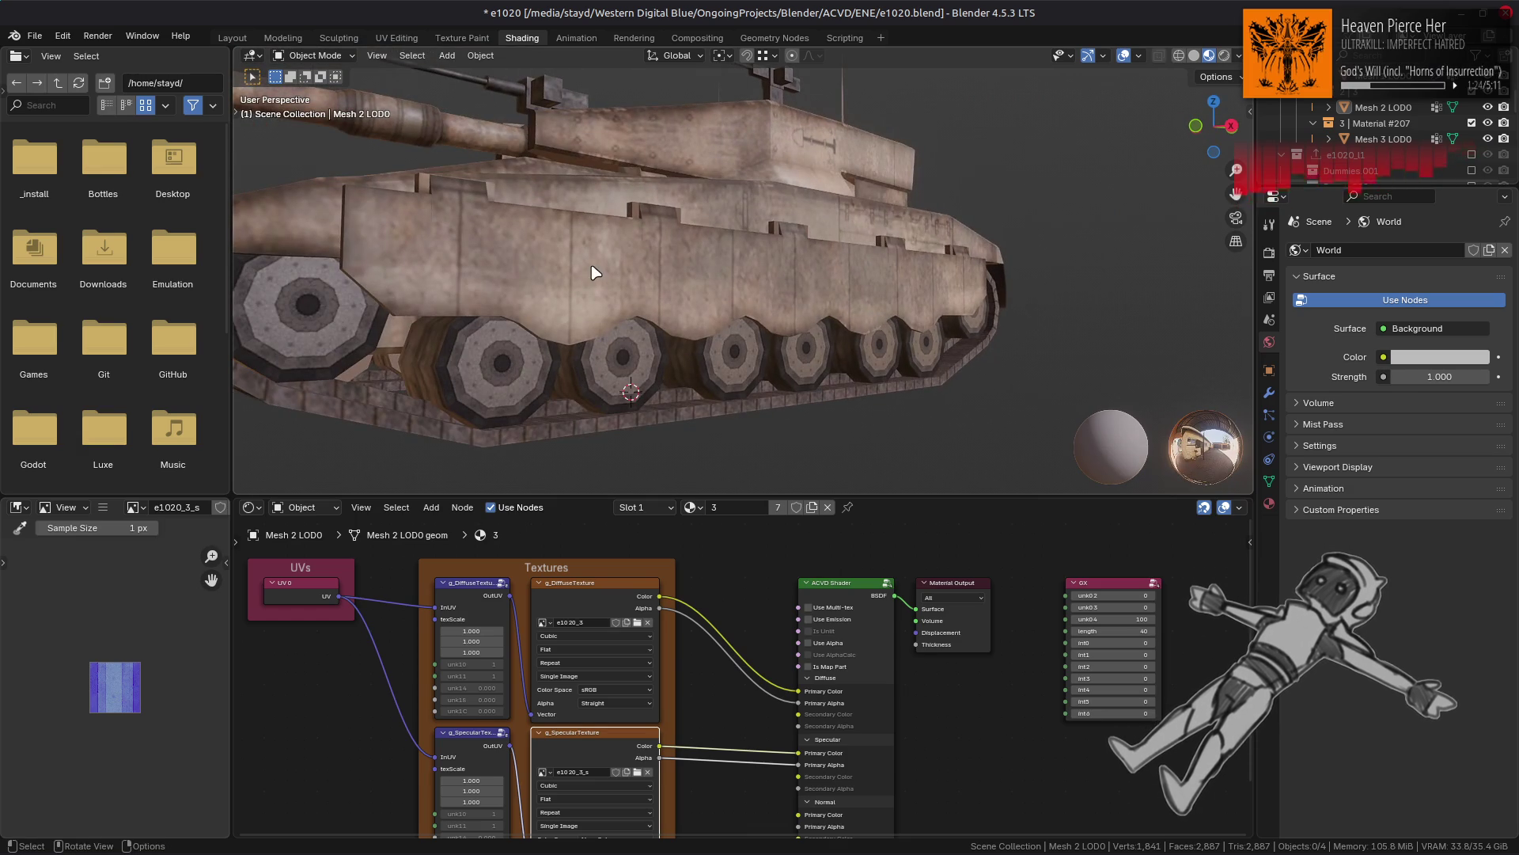
mouse_move(583, 245)
middle_down()
mouse_move(596, 224)
mouse_move(644, 305)
middle_up()
scroll(622, 271, up, 4)
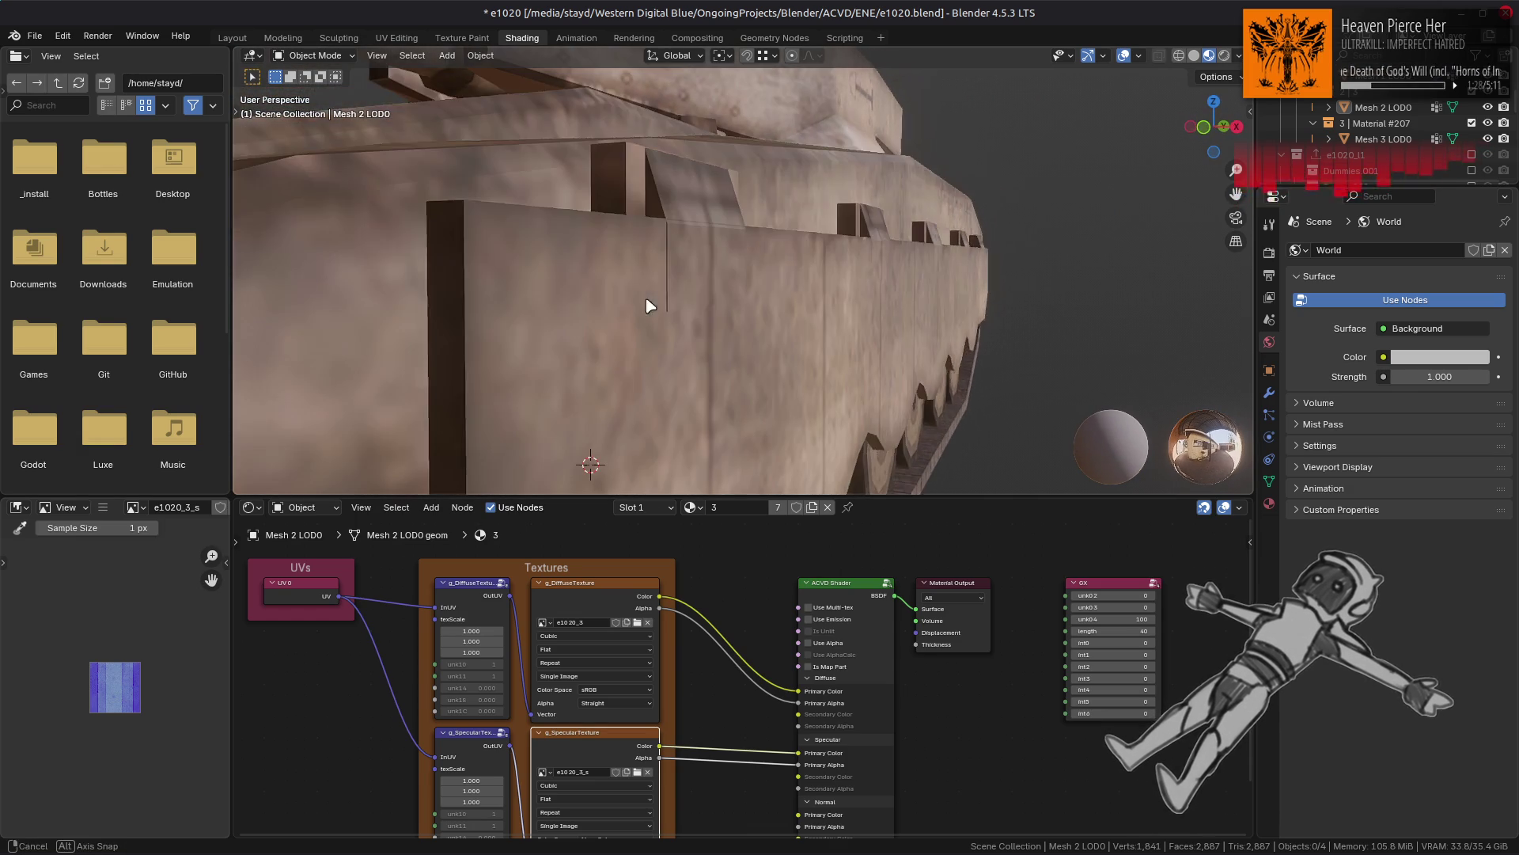
click(695, 311)
key(Tab)
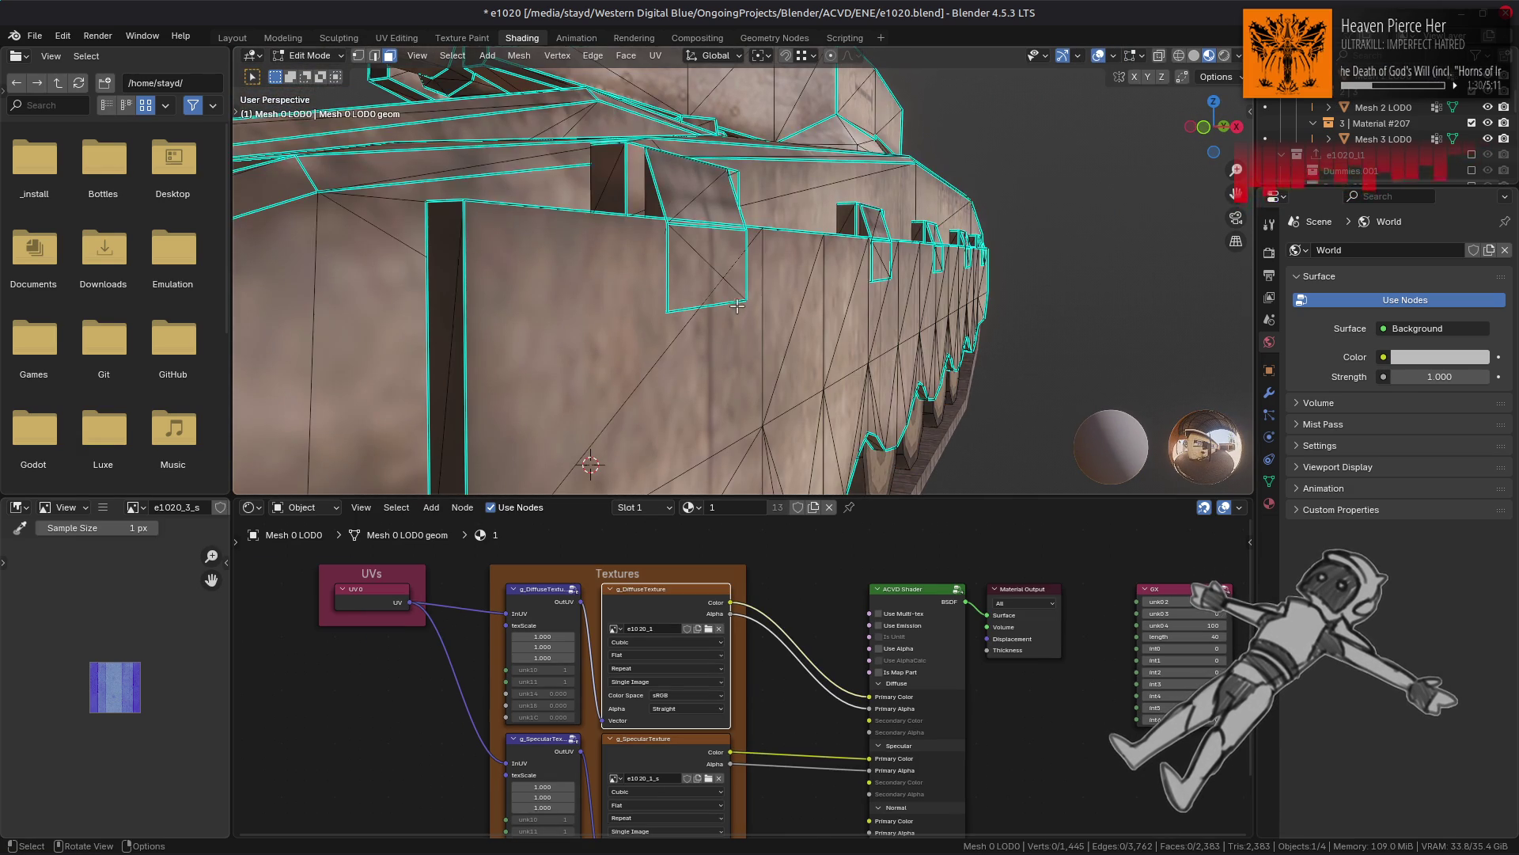
Step: Inspect the hull-top faces from above in Edit Mode, then return to Object Mode
key(KP_8)
key(KP_8)
key(KP_8)
key(KP_8)
key(KP_8)
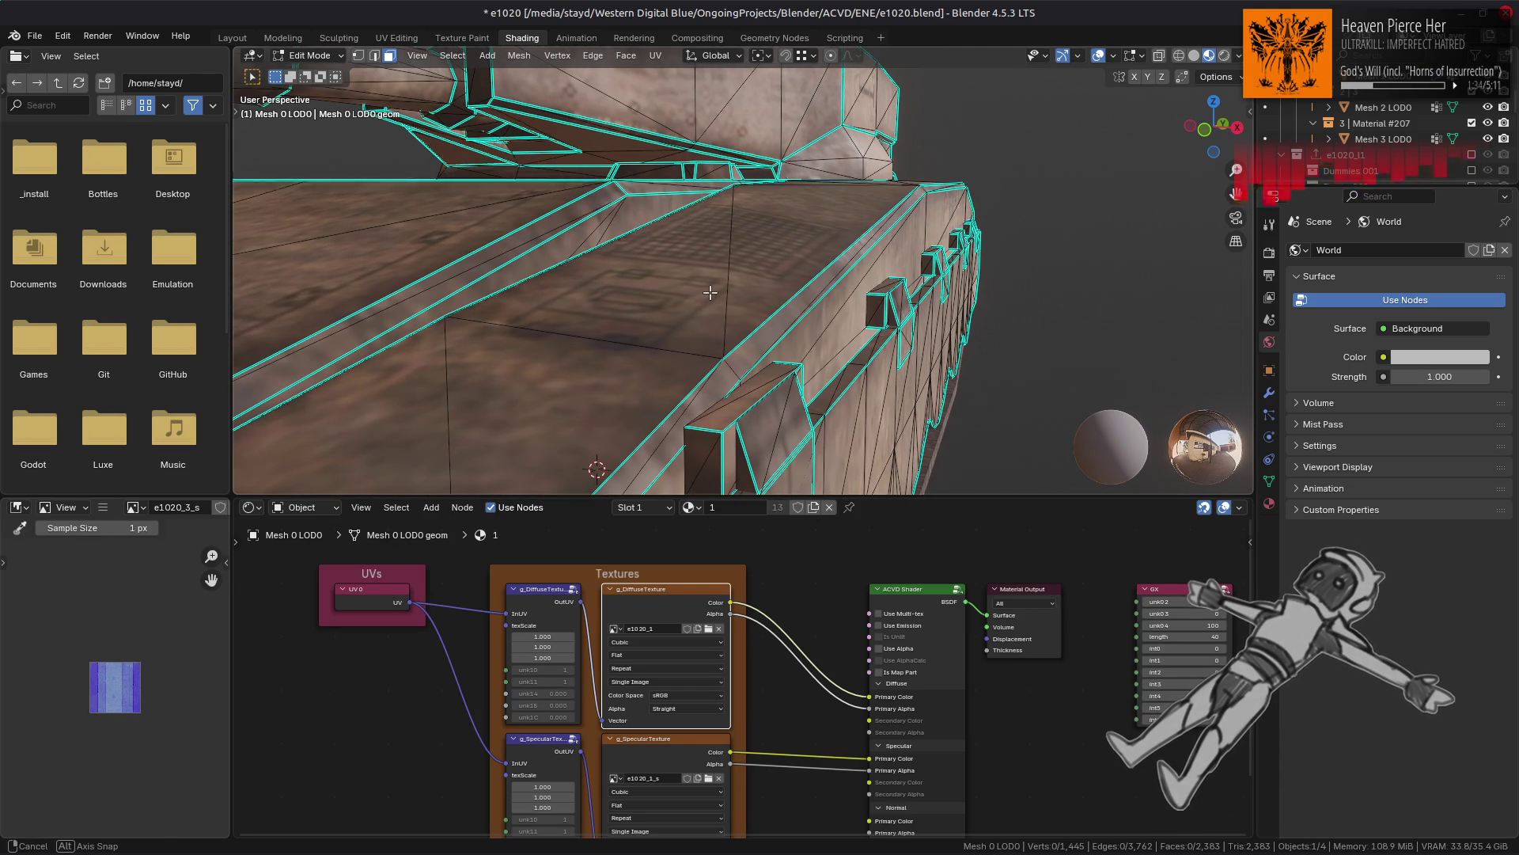
scroll(702, 324, up, 2)
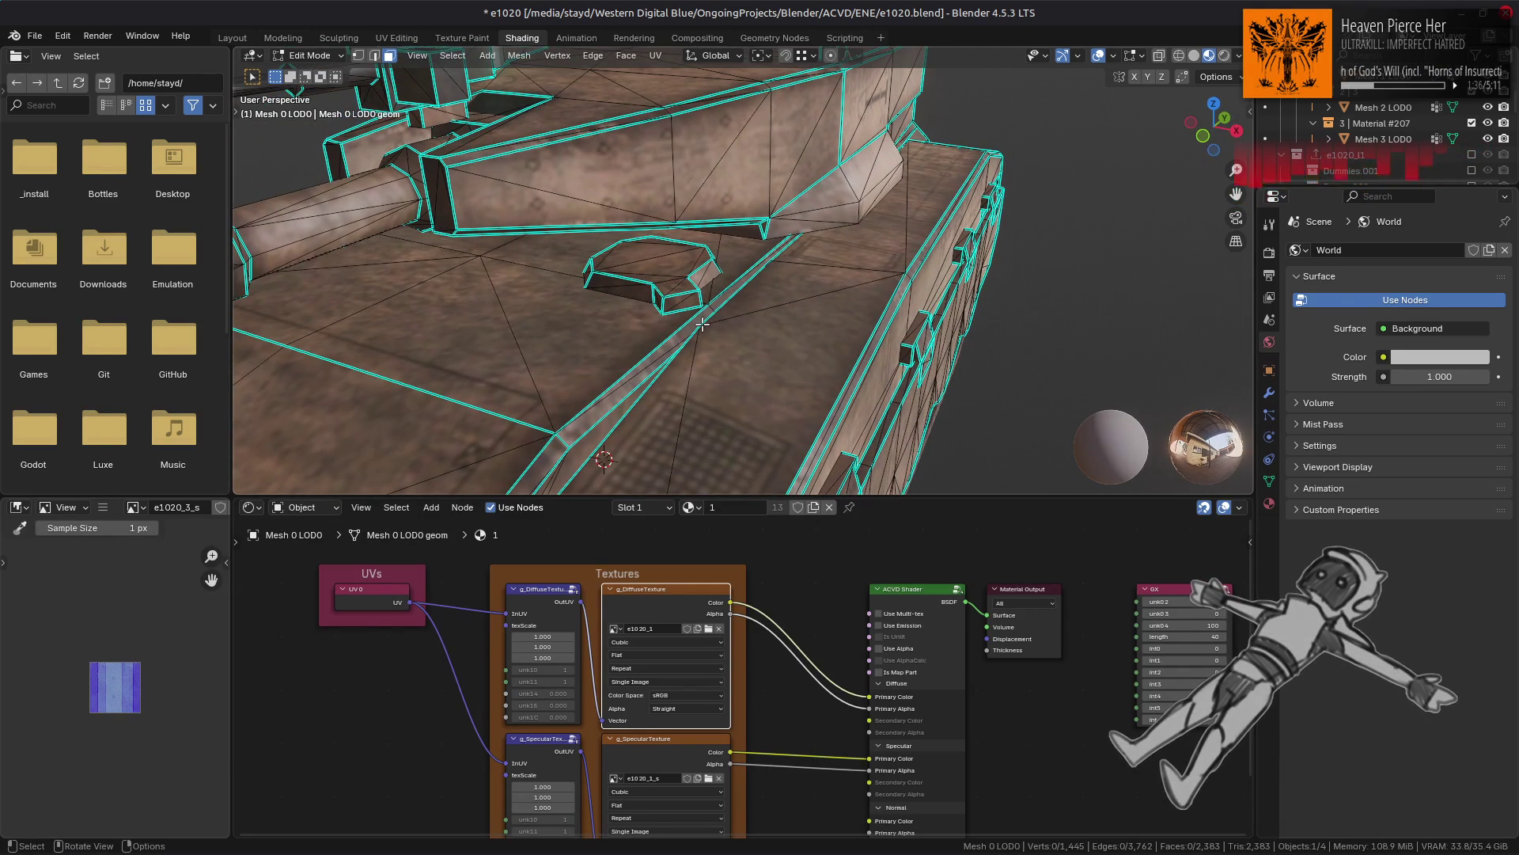
scroll(702, 324, down, 4)
scroll(708, 309, up, 3)
scroll(716, 286, down, 1)
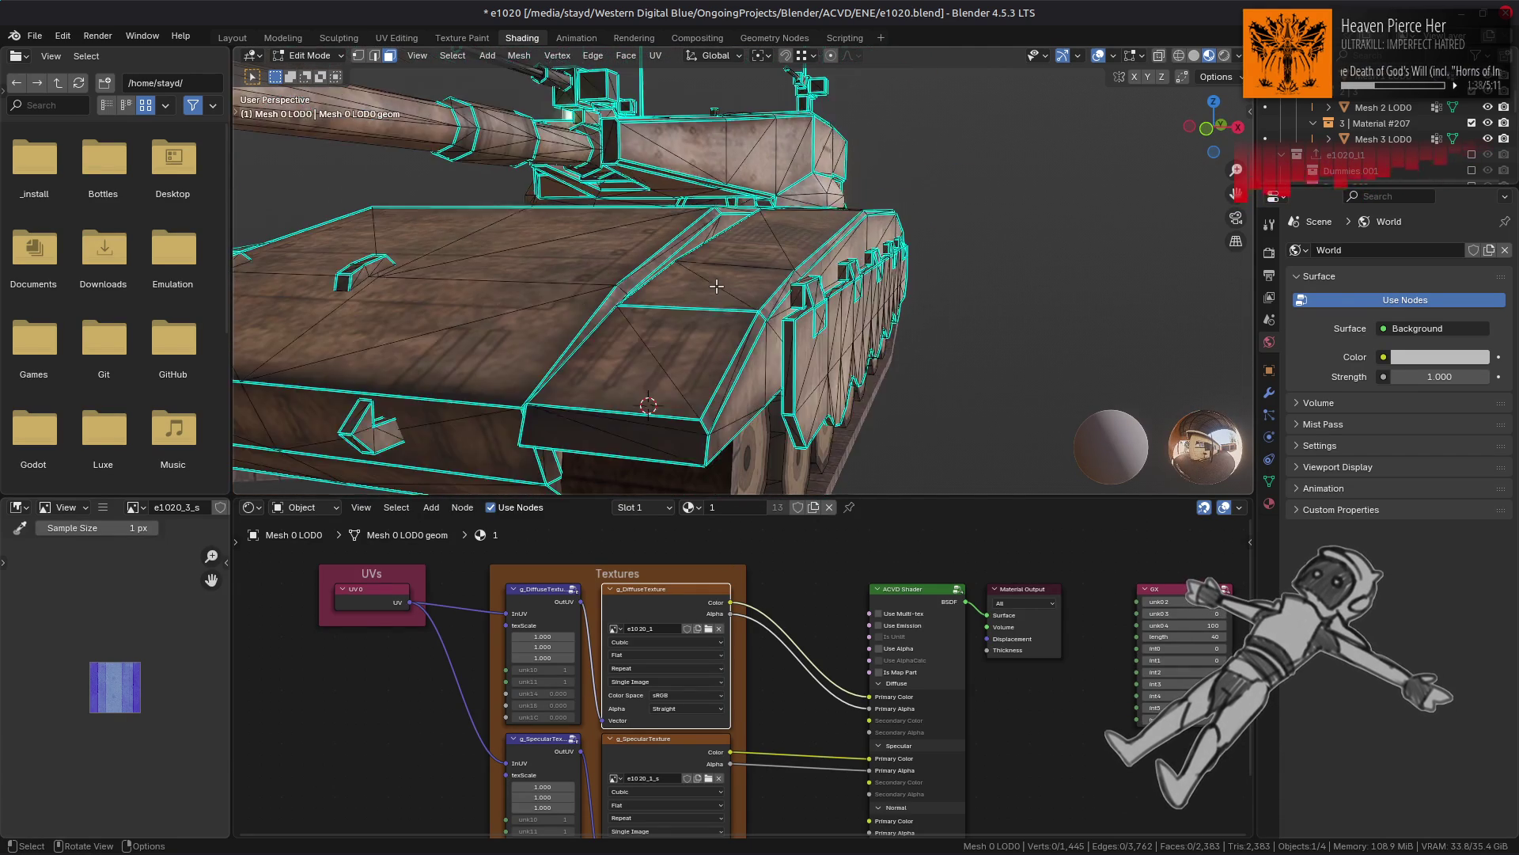
key(Tab)
key(Tab)
mouse_move(716, 286)
middle_down()
mouse_move(778, 294)
mouse_move(619, 297)
middle_up()
scroll(777, 294, down, 3)
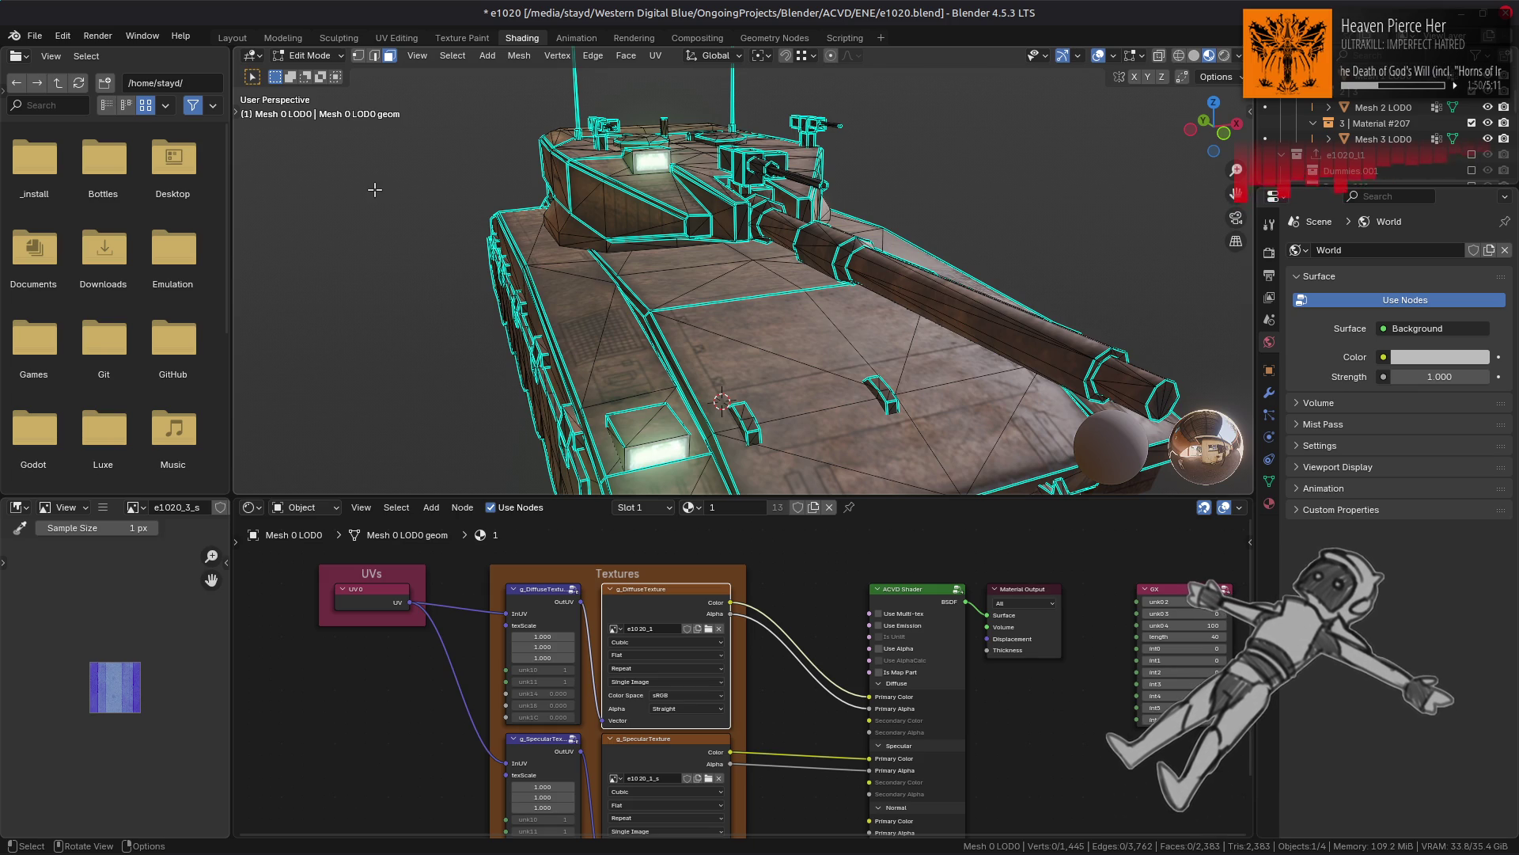
key(Tab)
Step: Deselect everything in the Layout workspace and bring GIMP to the front
click(237, 38)
scroll(533, 299, down, 5)
middle_drag(532, 299, 614, 339)
scroll(642, 372, up, 2)
key(alt+a)
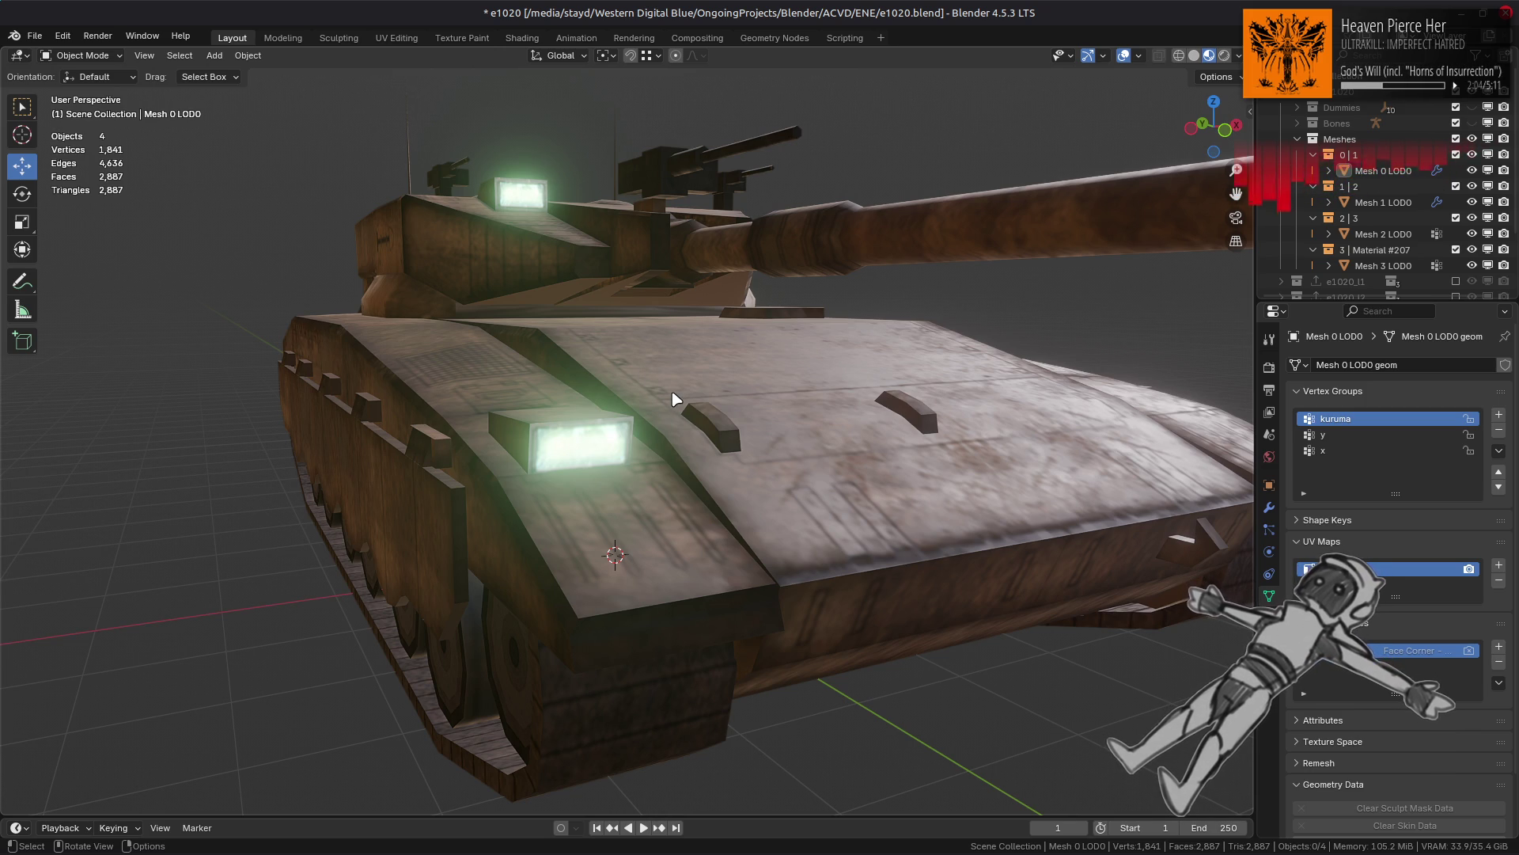
mouse_move(328, 851)
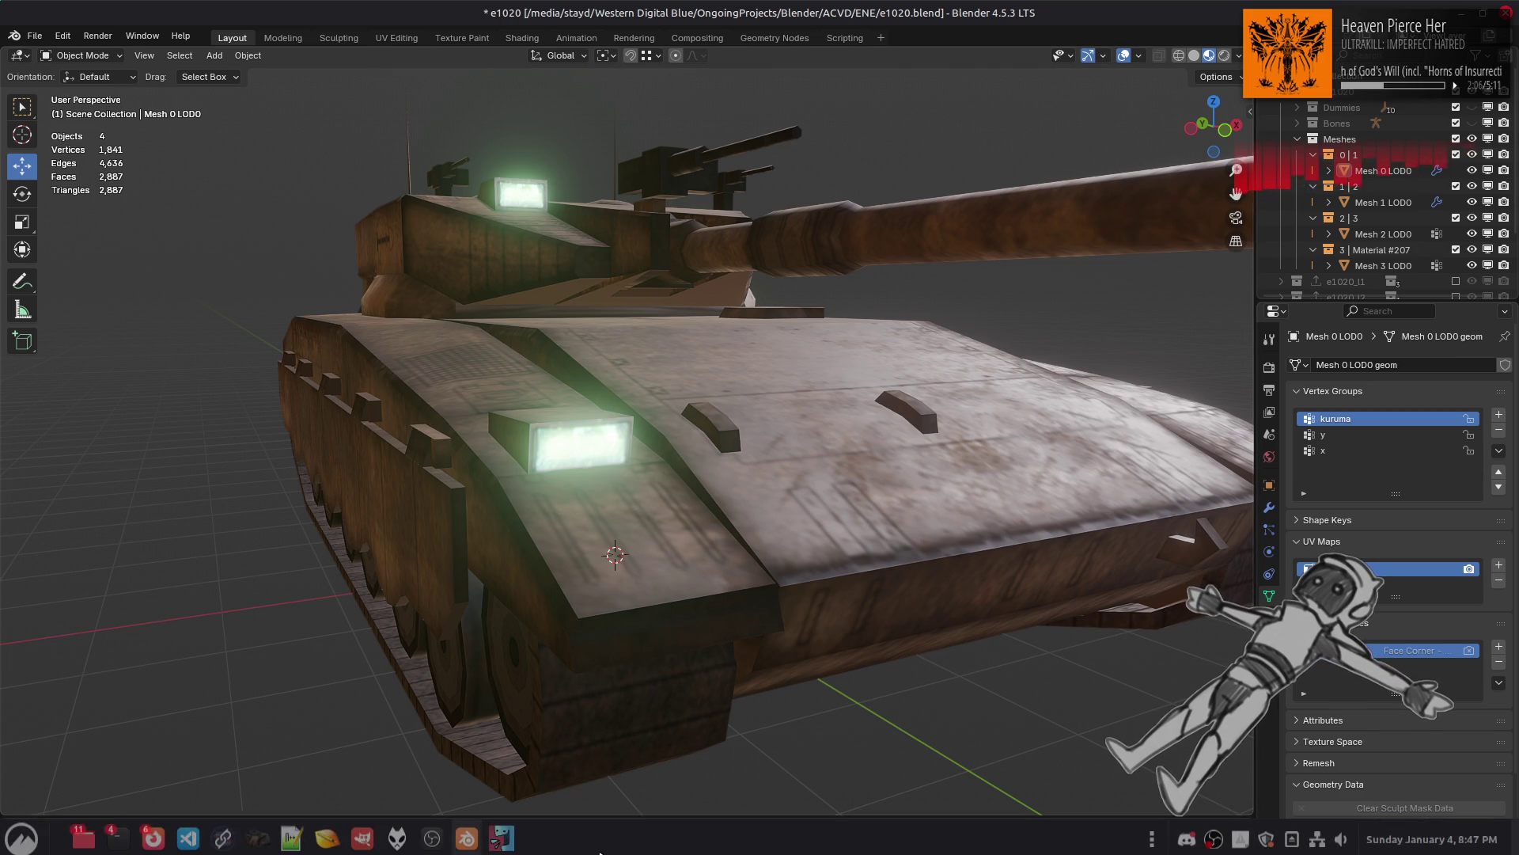
click(328, 844)
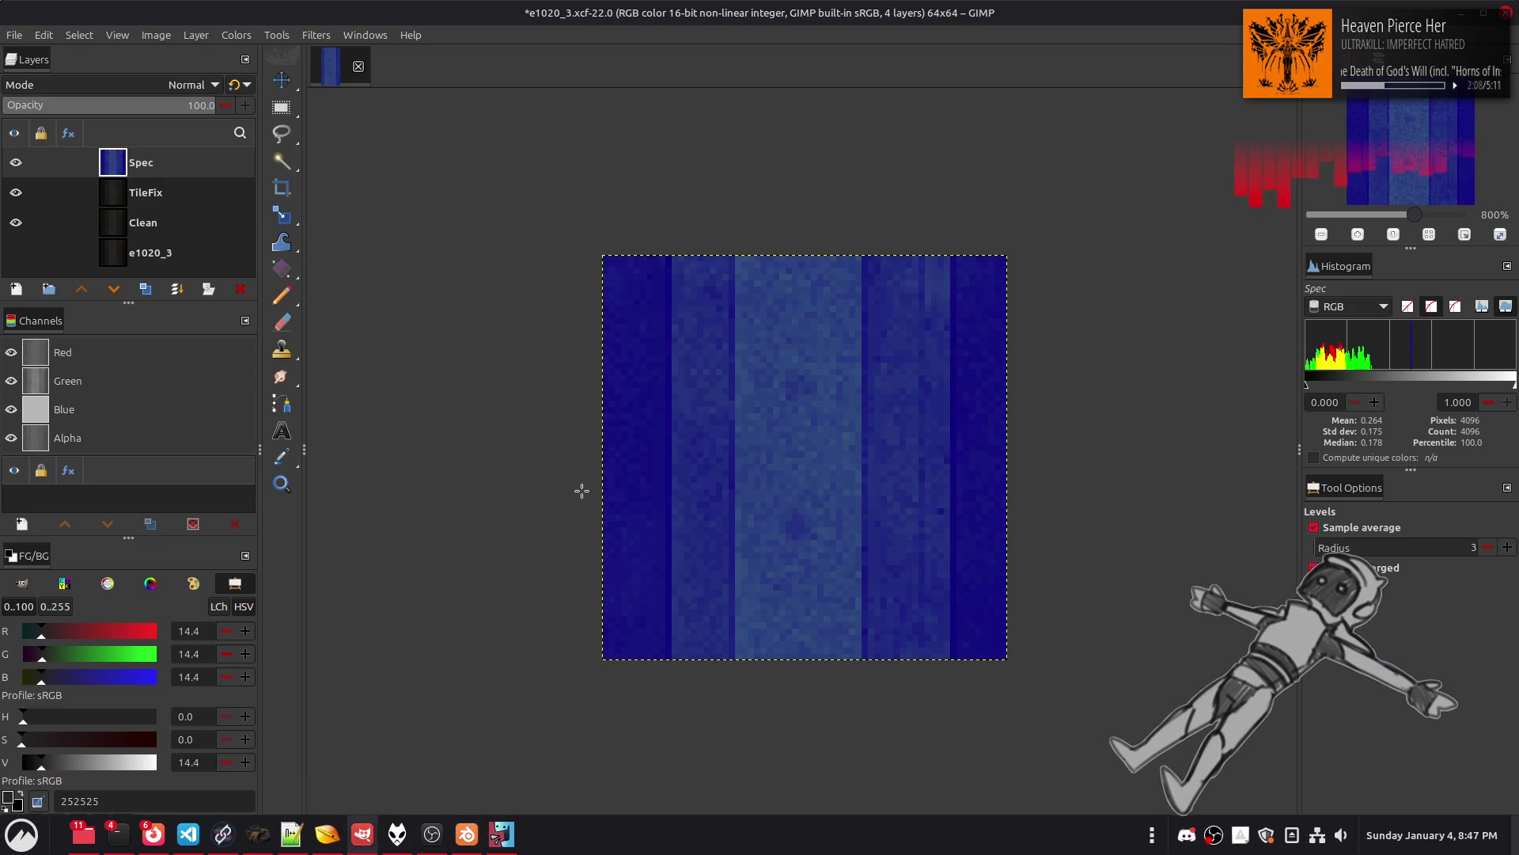
Step: Hide the Spec layer, make TileFix active, save e1020_3 and close it
click(15, 162)
click(172, 190)
key(ctrl+s)
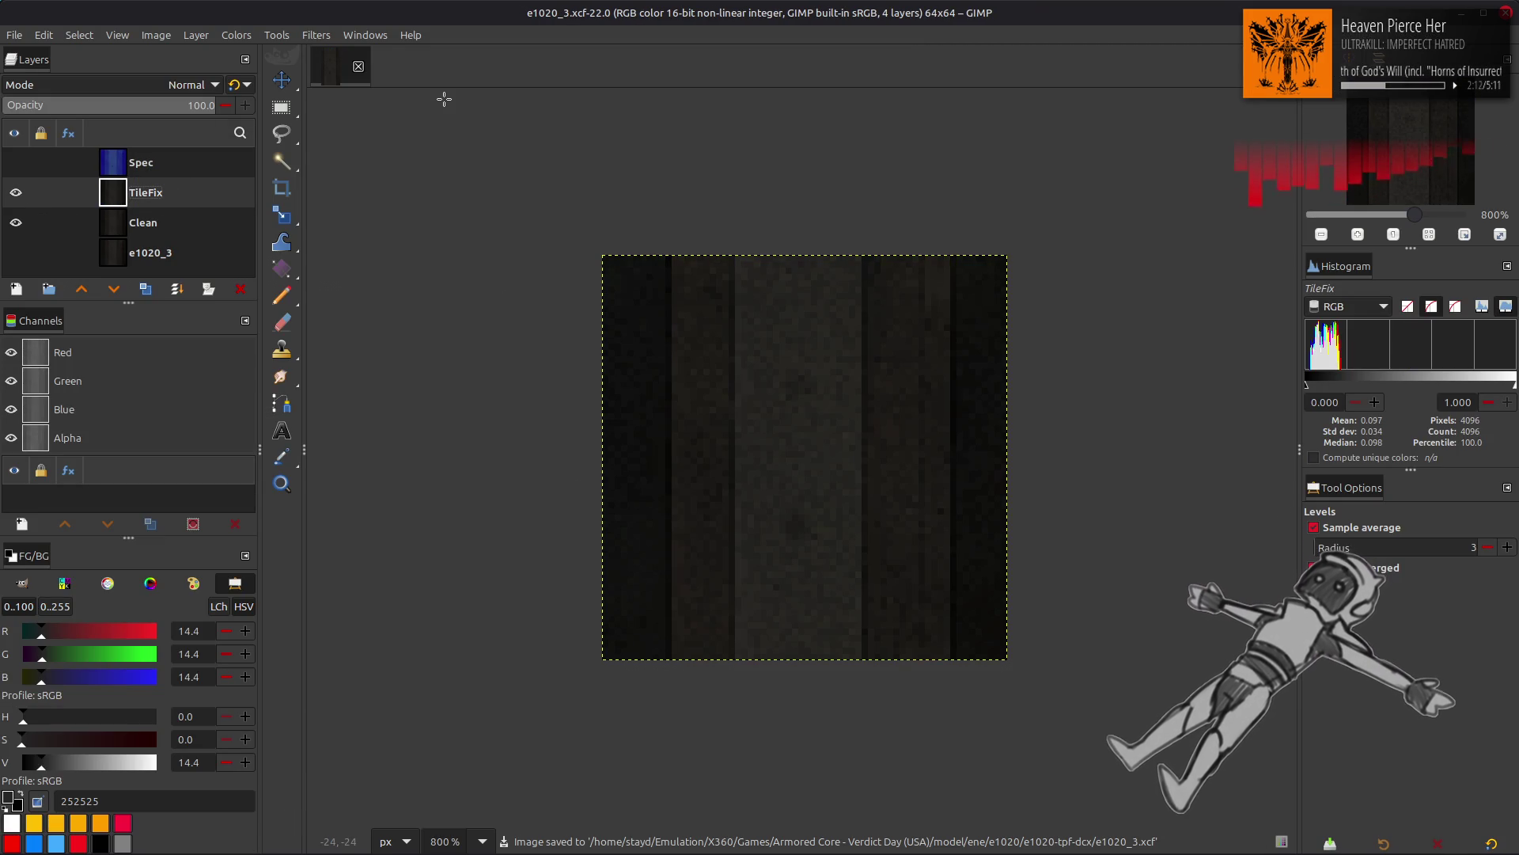
click(358, 66)
Step: Load e1020_4.dds into GIMP at 800% zoom with the Move tool, then return to Blender
key(alt+Tab)
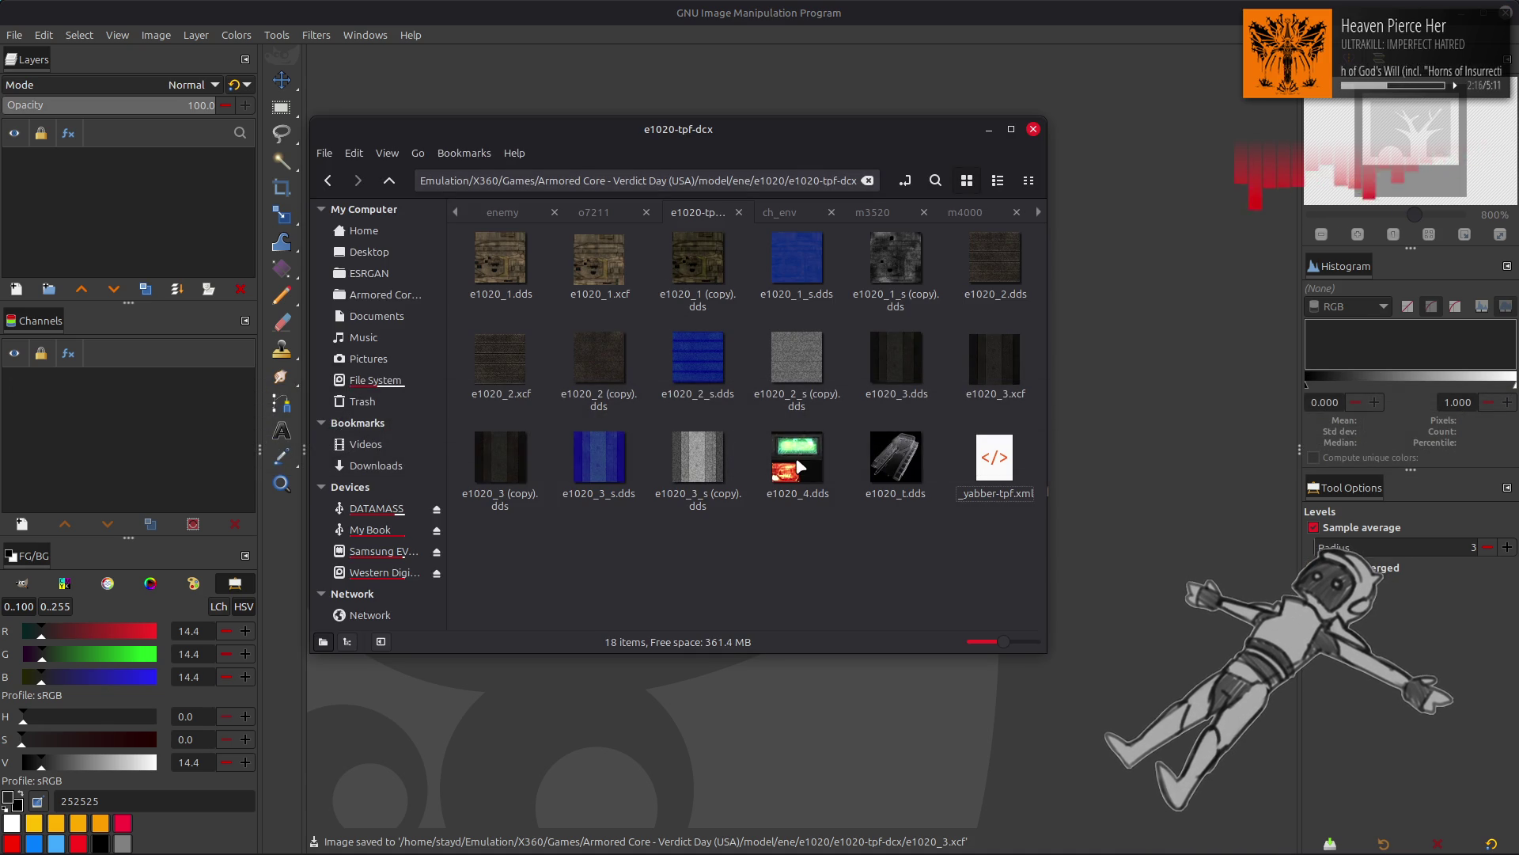
drag(799, 467, 1147, 514)
click(878, 485)
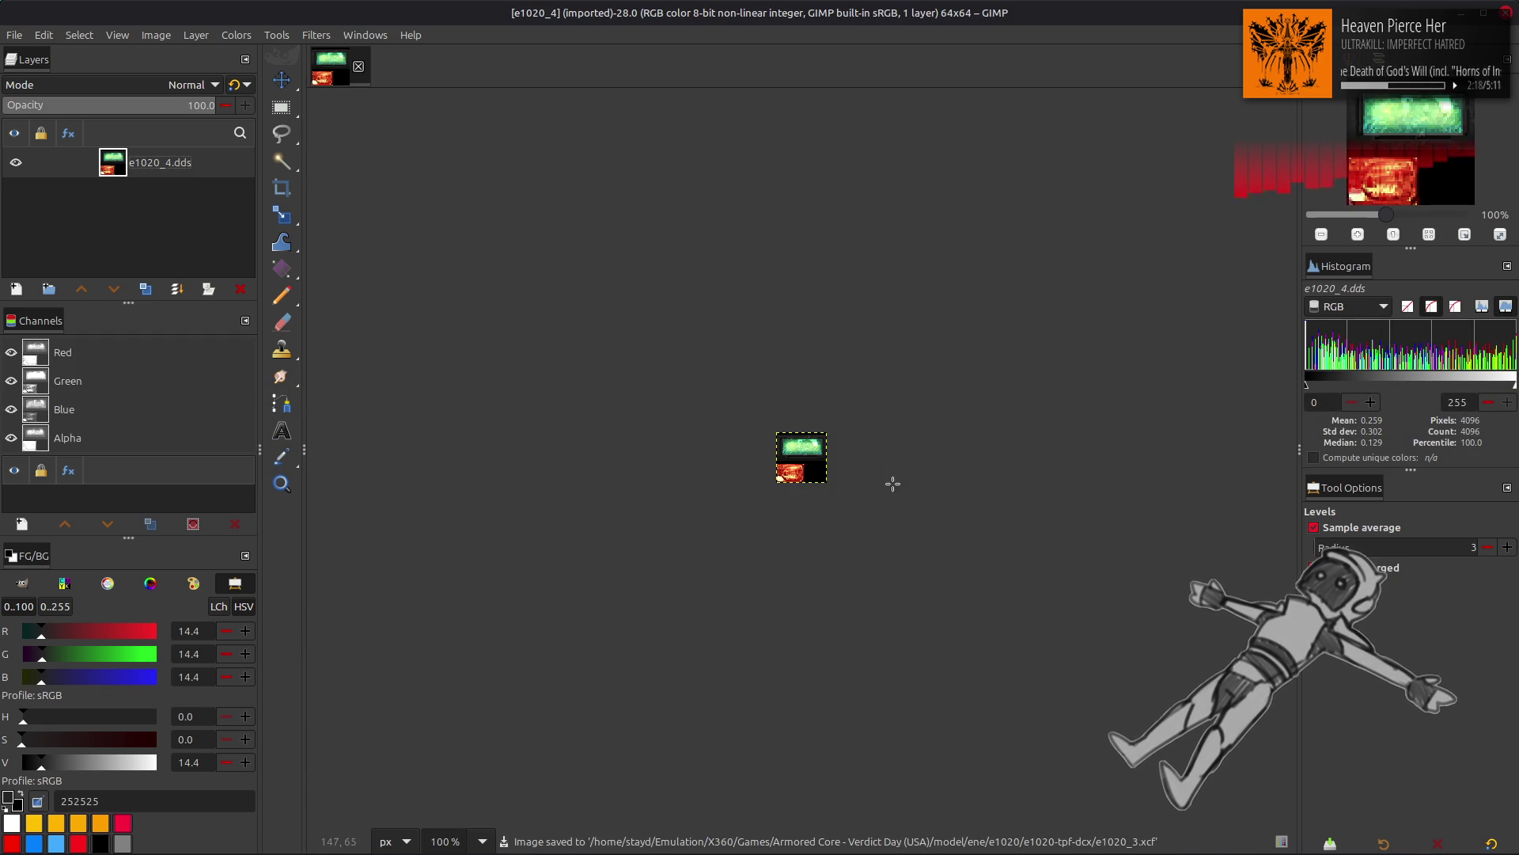
key(4)
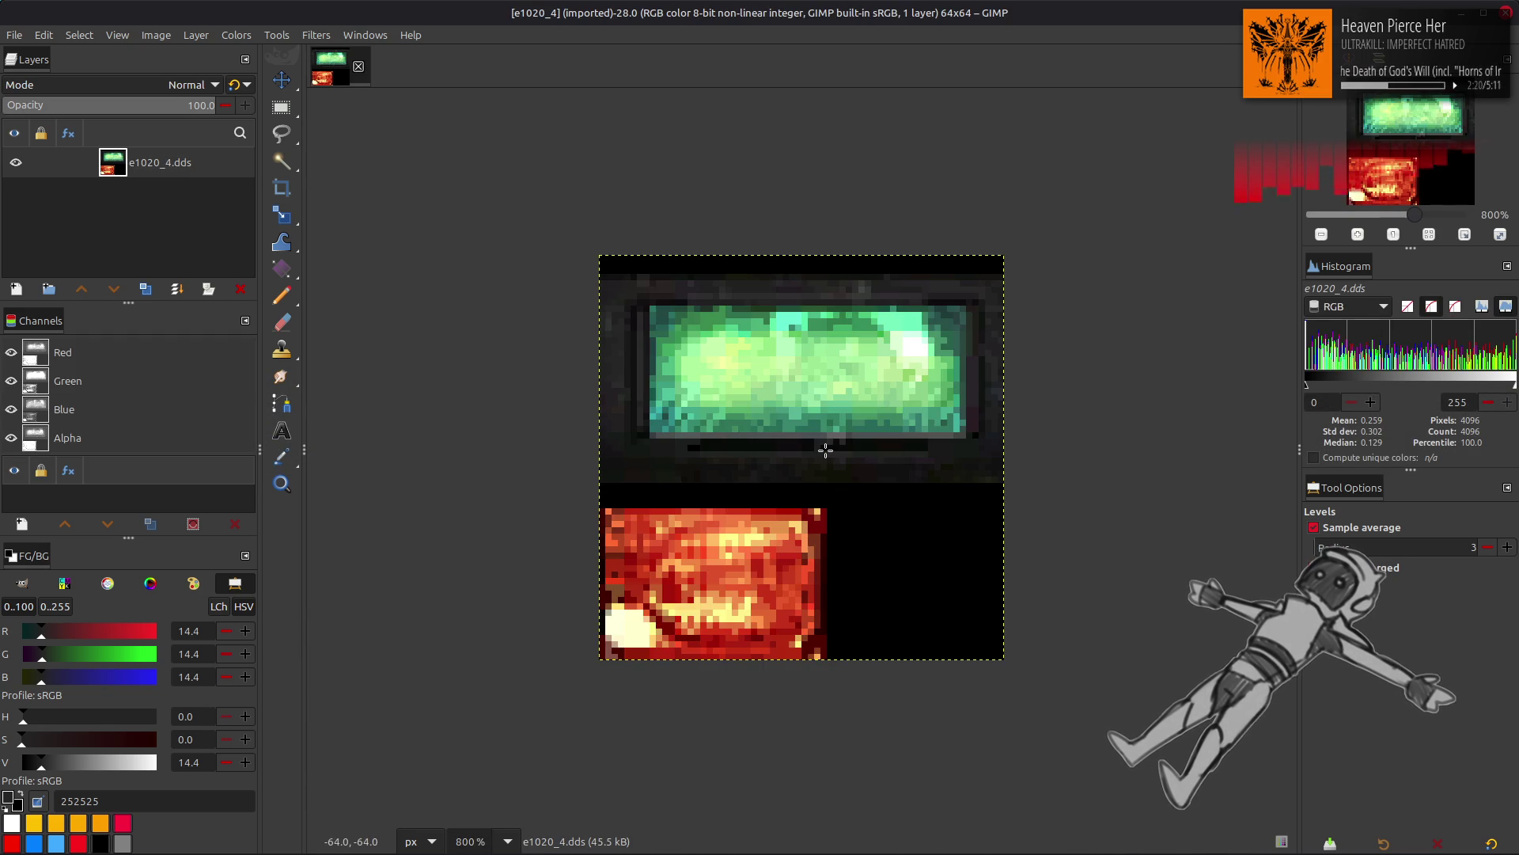
key(m)
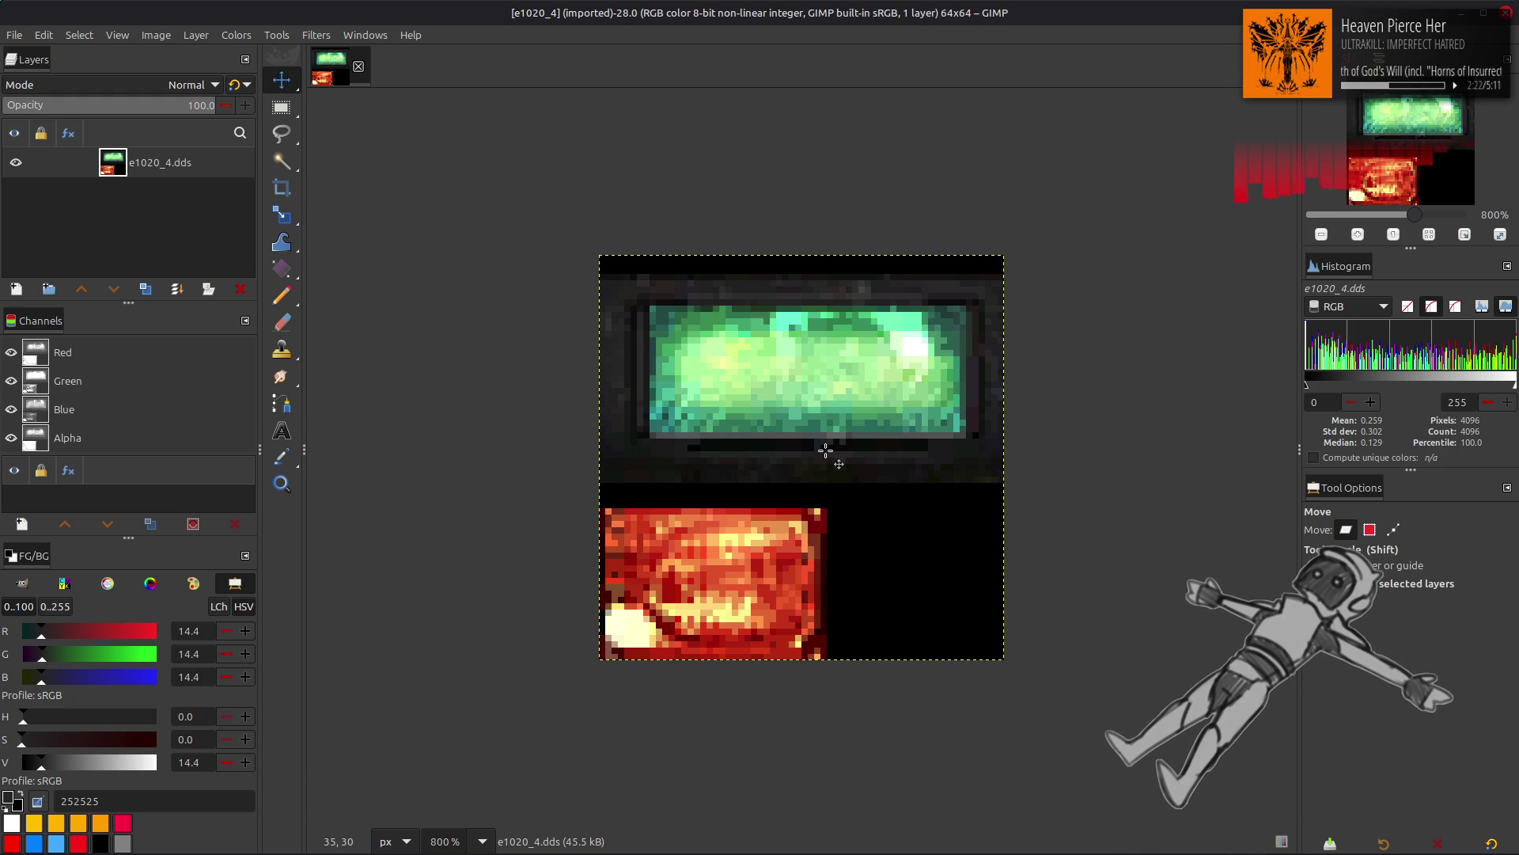
key(alt+Tab)
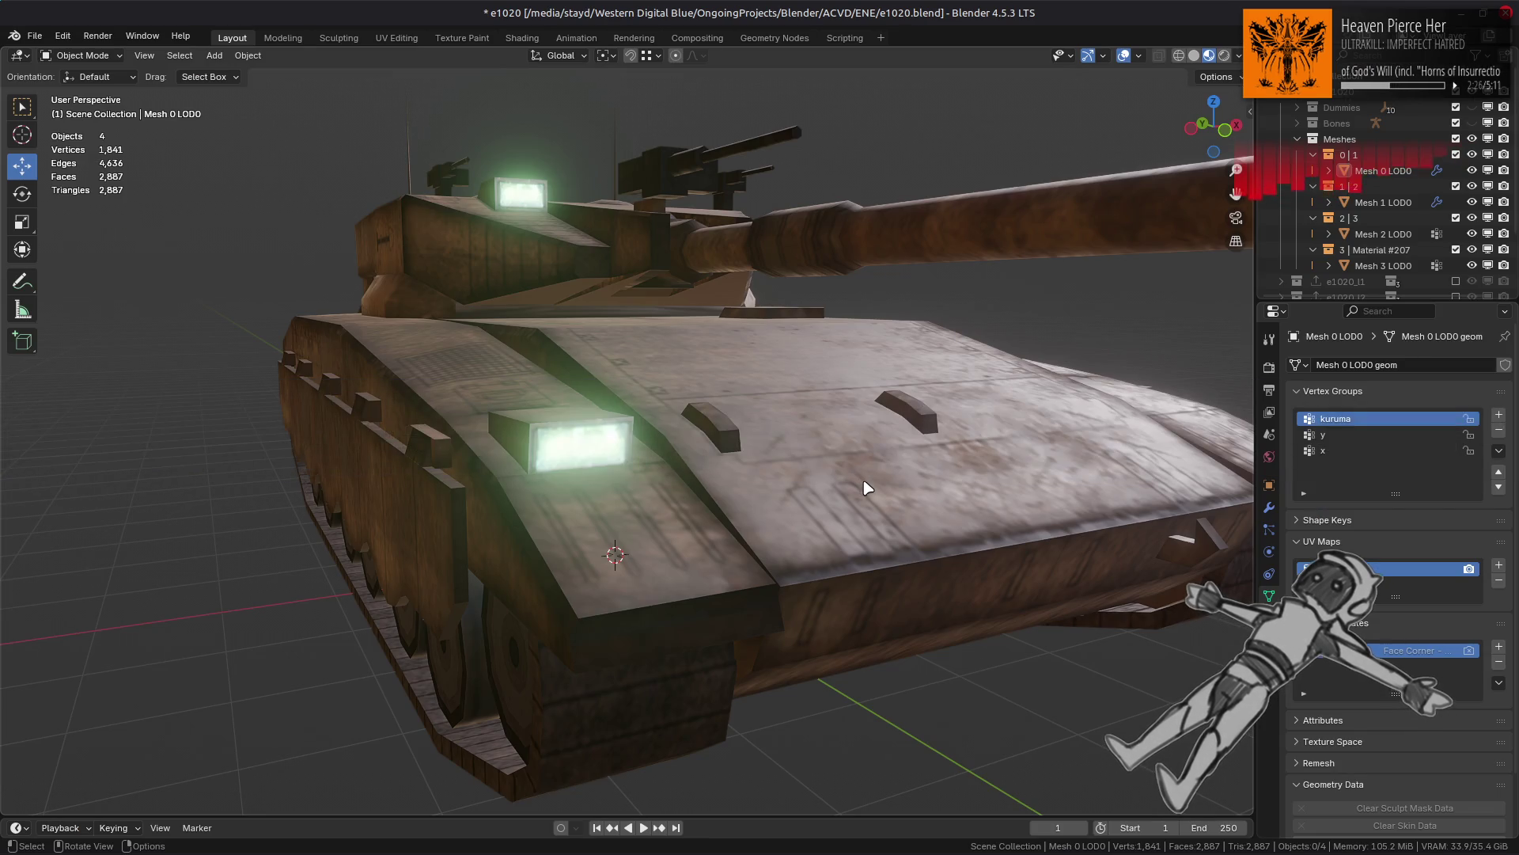
mouse_move(865, 485)
middle_down()
mouse_move(678, 464)
mouse_move(1019, 459)
middle_up()
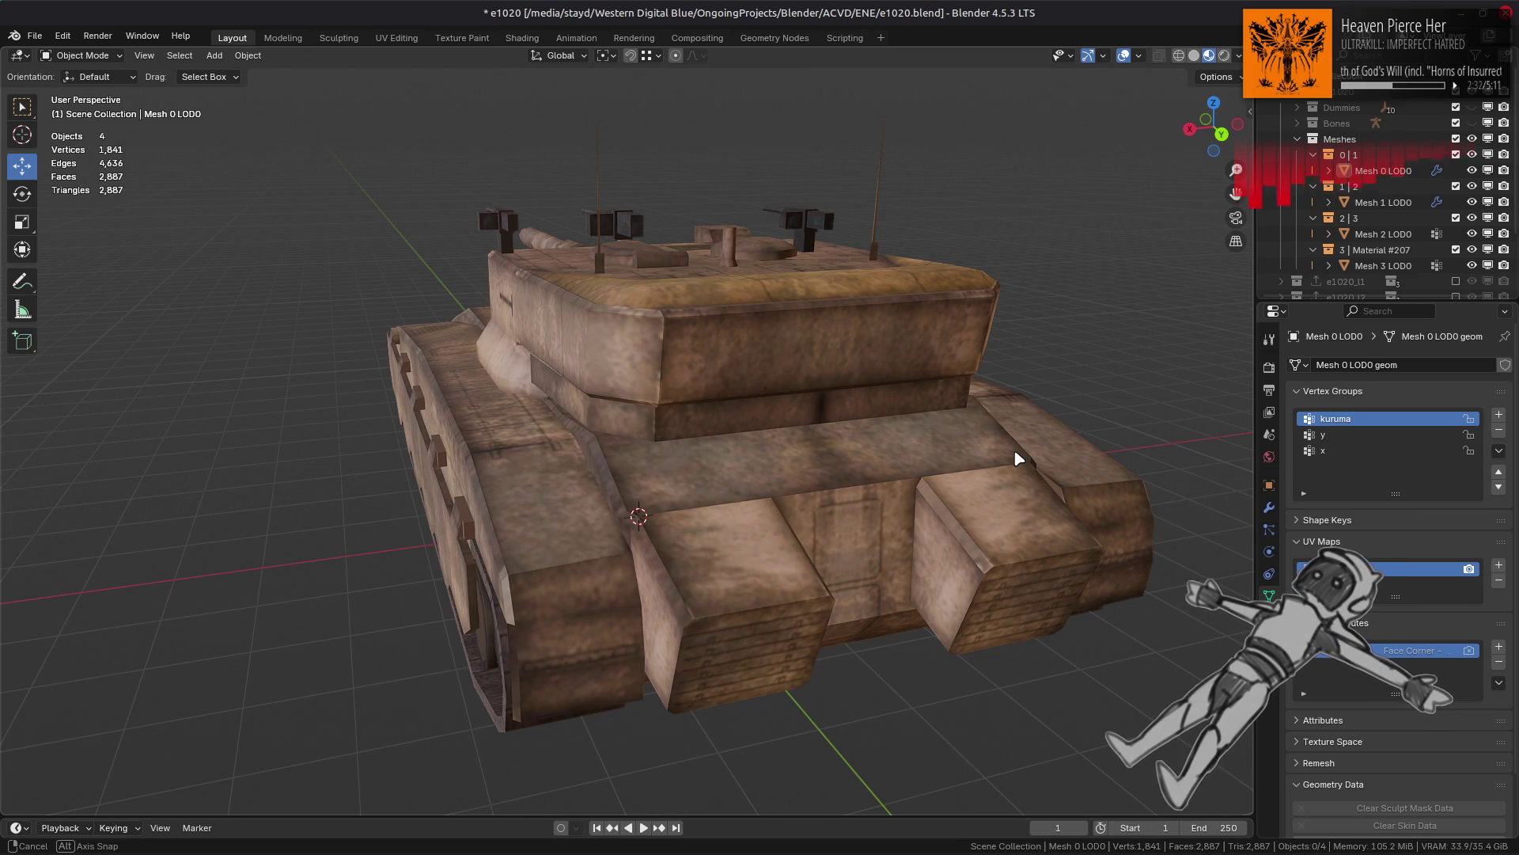
Step: Orbit to the tank's side, select the hull object and zoom in on the track and wheels
middle_drag(1019, 459, 984, 451)
middle_drag(587, 440, 633, 428)
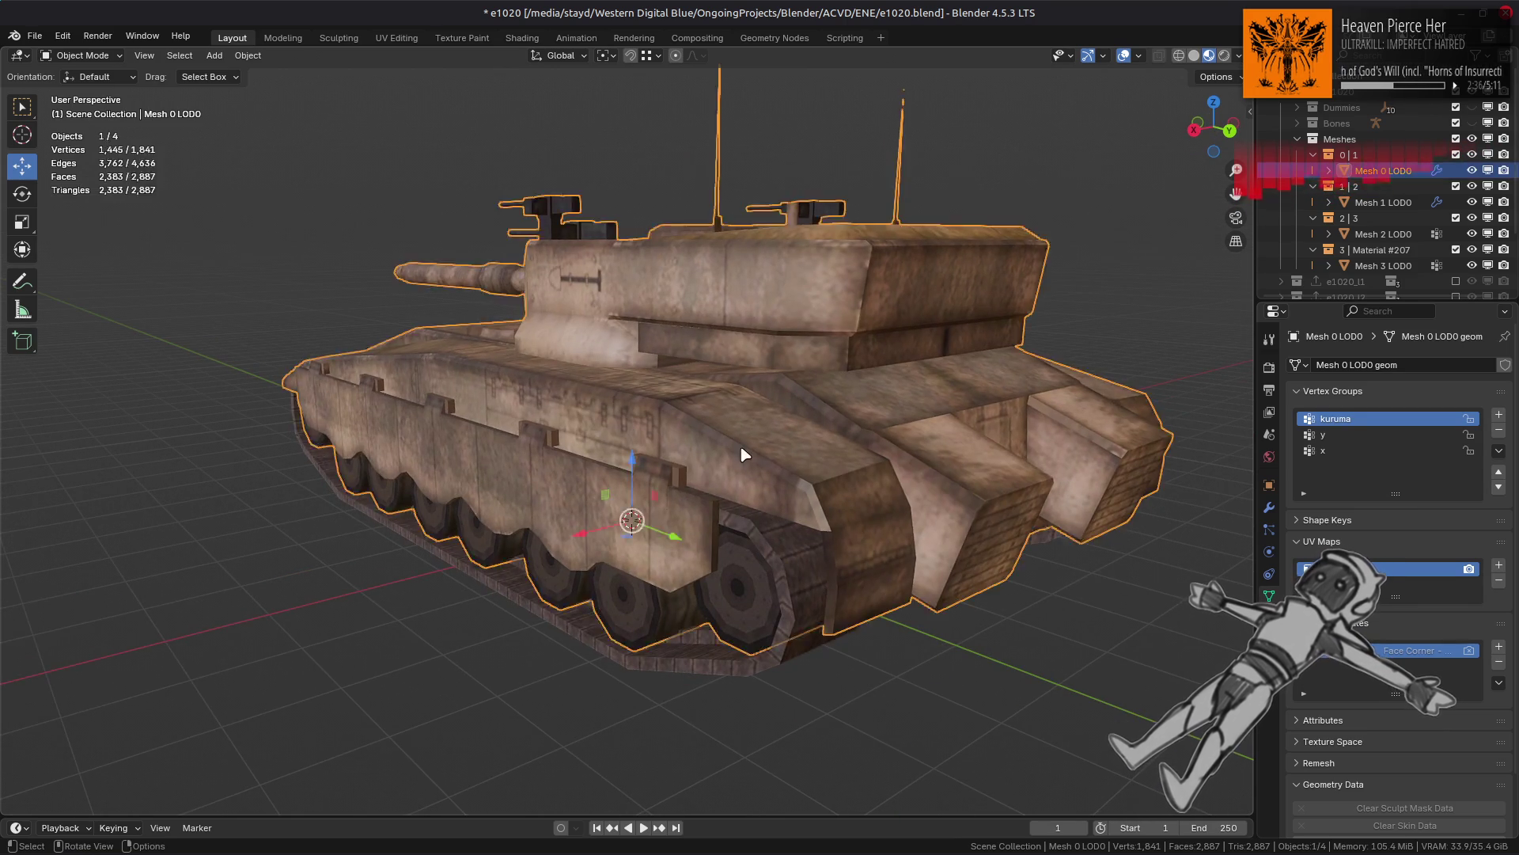
scroll(744, 455, up, 5)
click(750, 447)
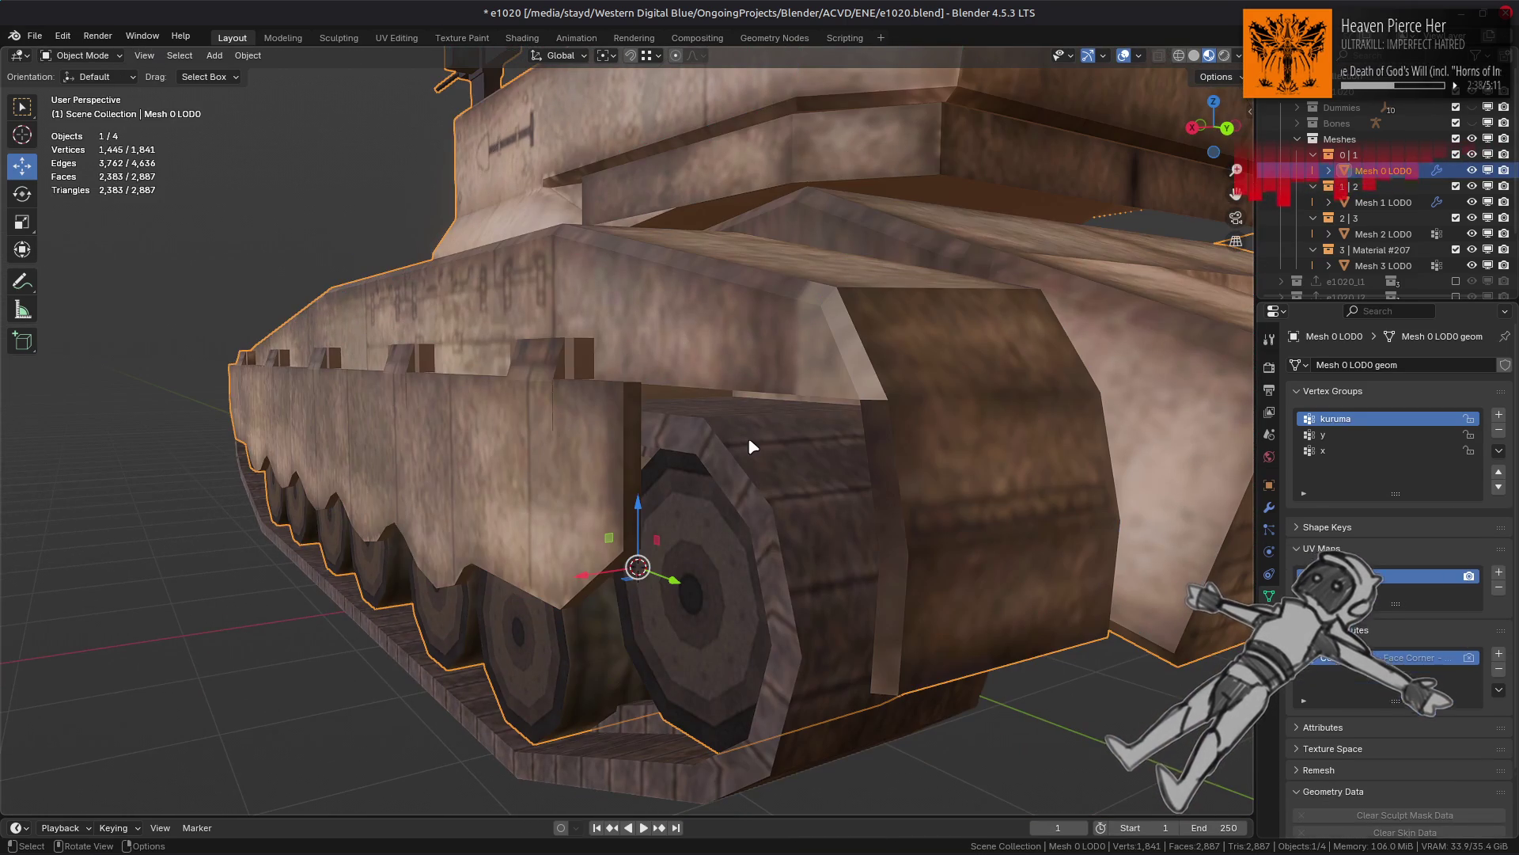
mouse_move(752, 447)
middle_down()
mouse_move(617, 441)
mouse_move(631, 447)
middle_up()
Step: Enter Edit Mode on Mesh 0 LOD0, frame the track, and select all geometry
key(Tab)
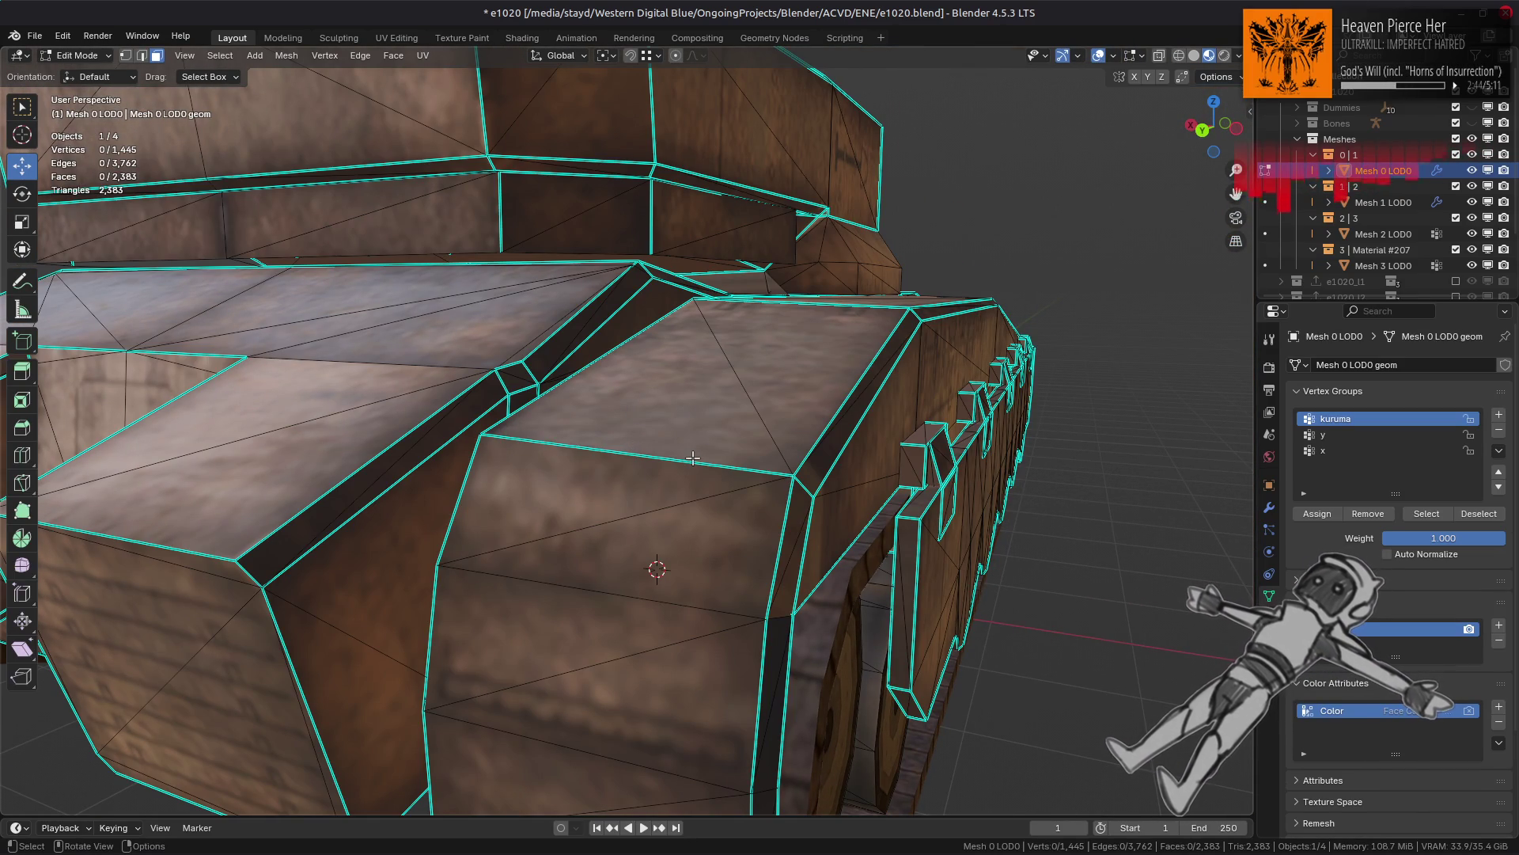
middle_drag(693, 458, 578, 339)
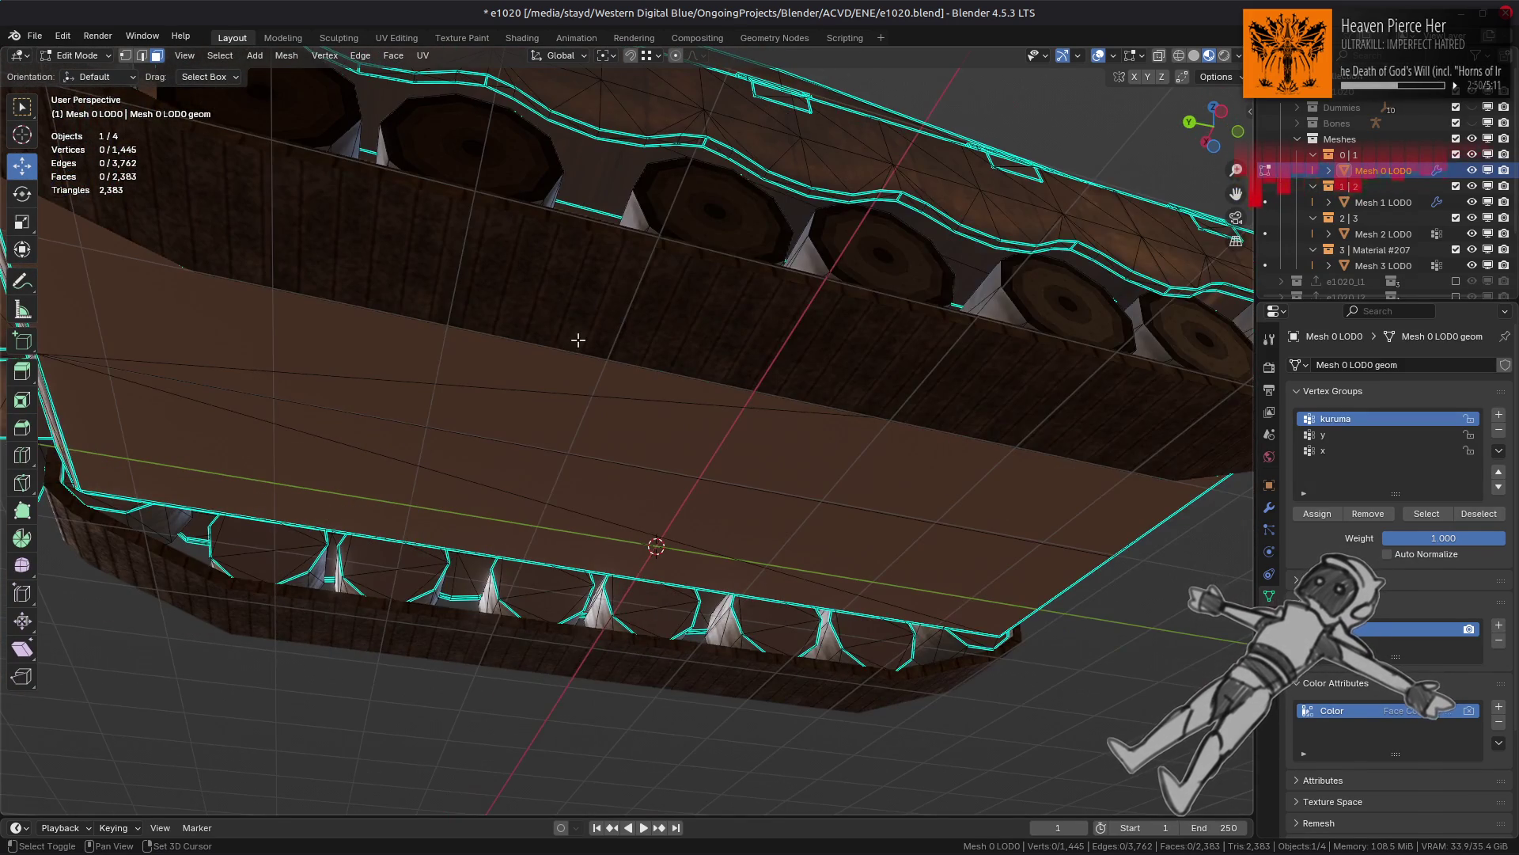
shift+middle_drag(523, 292, 604, 482)
scroll(604, 475, up, 4)
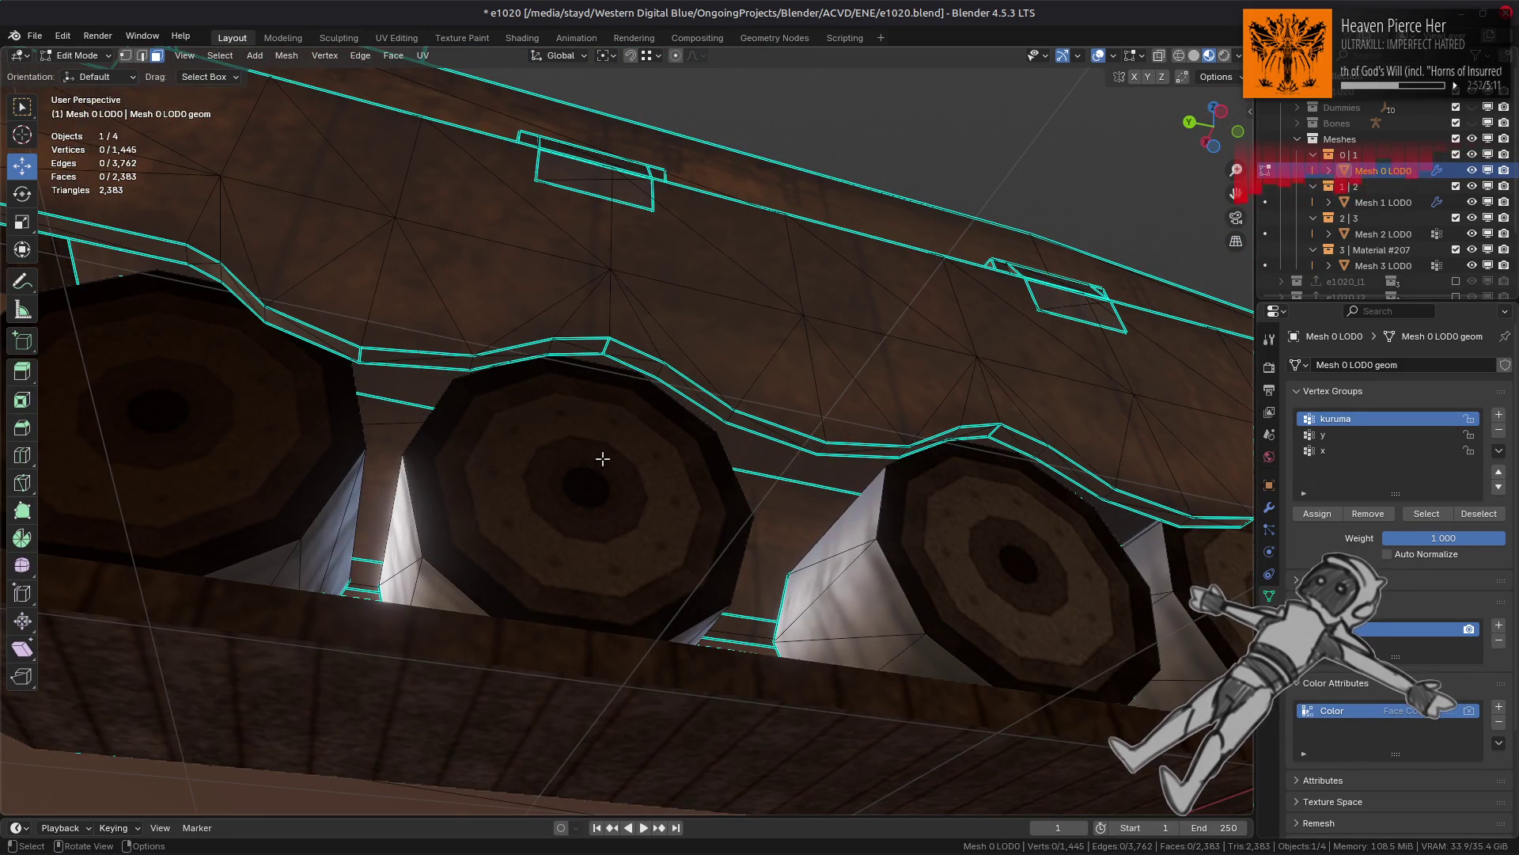
key(a)
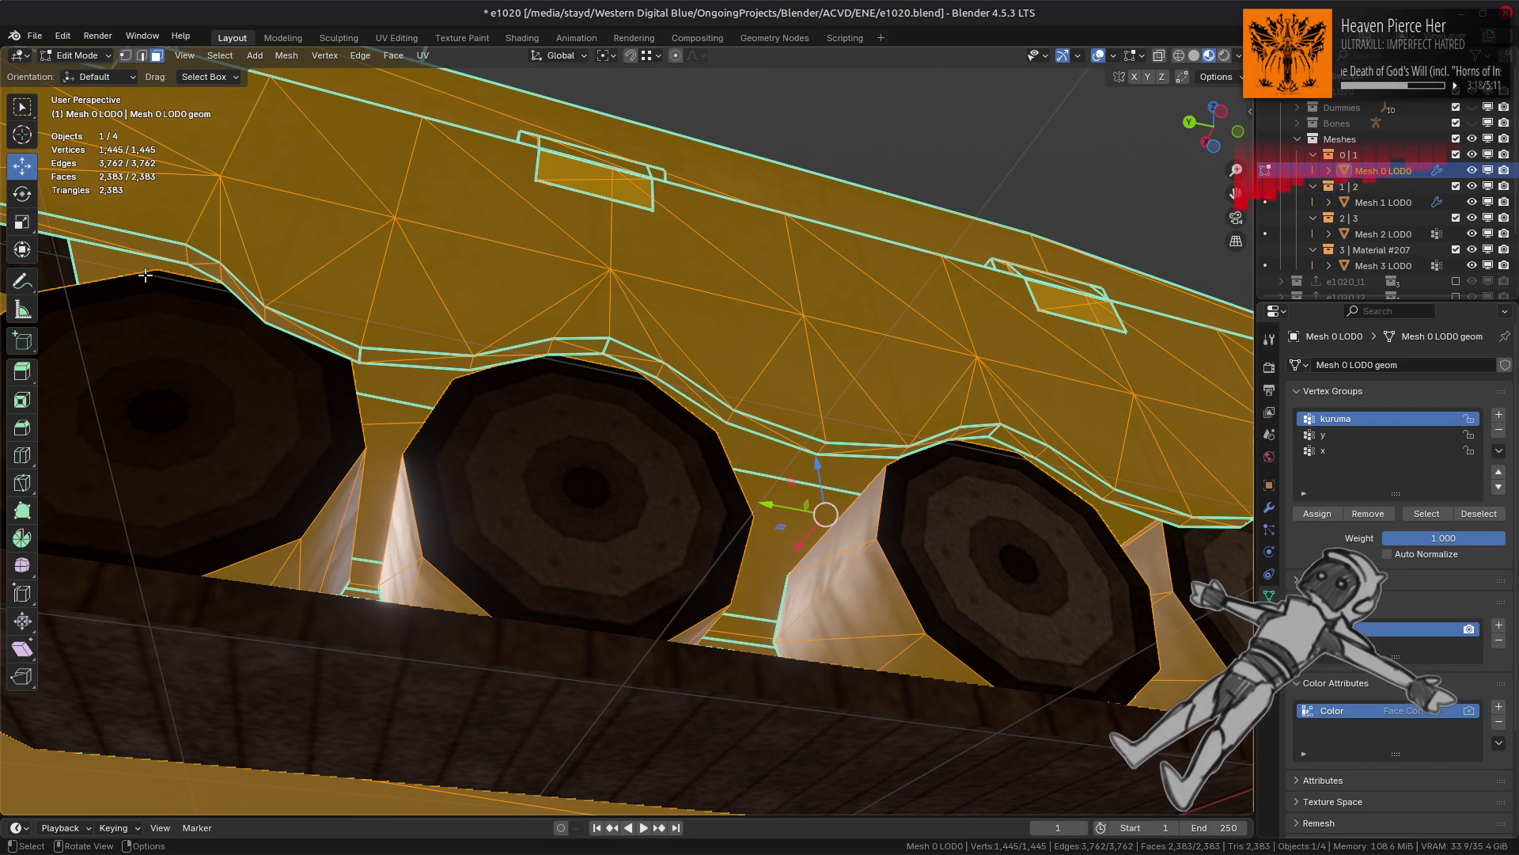
Step: Select the track's linked flat faces, trying 45° sharpness before settling on 60°
click(153, 243)
key(q)
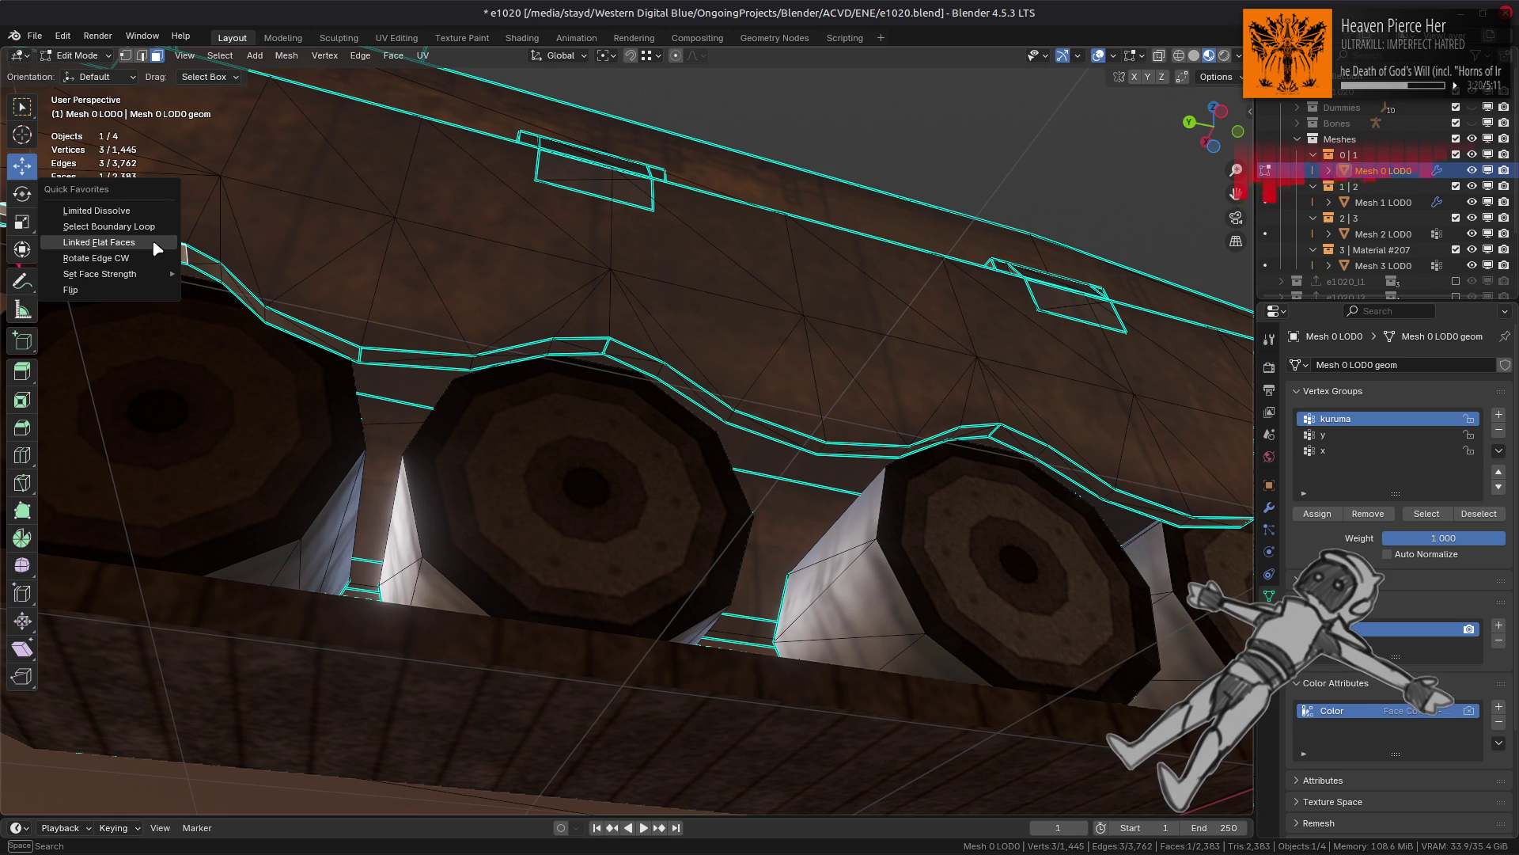
click(153, 243)
click(228, 796)
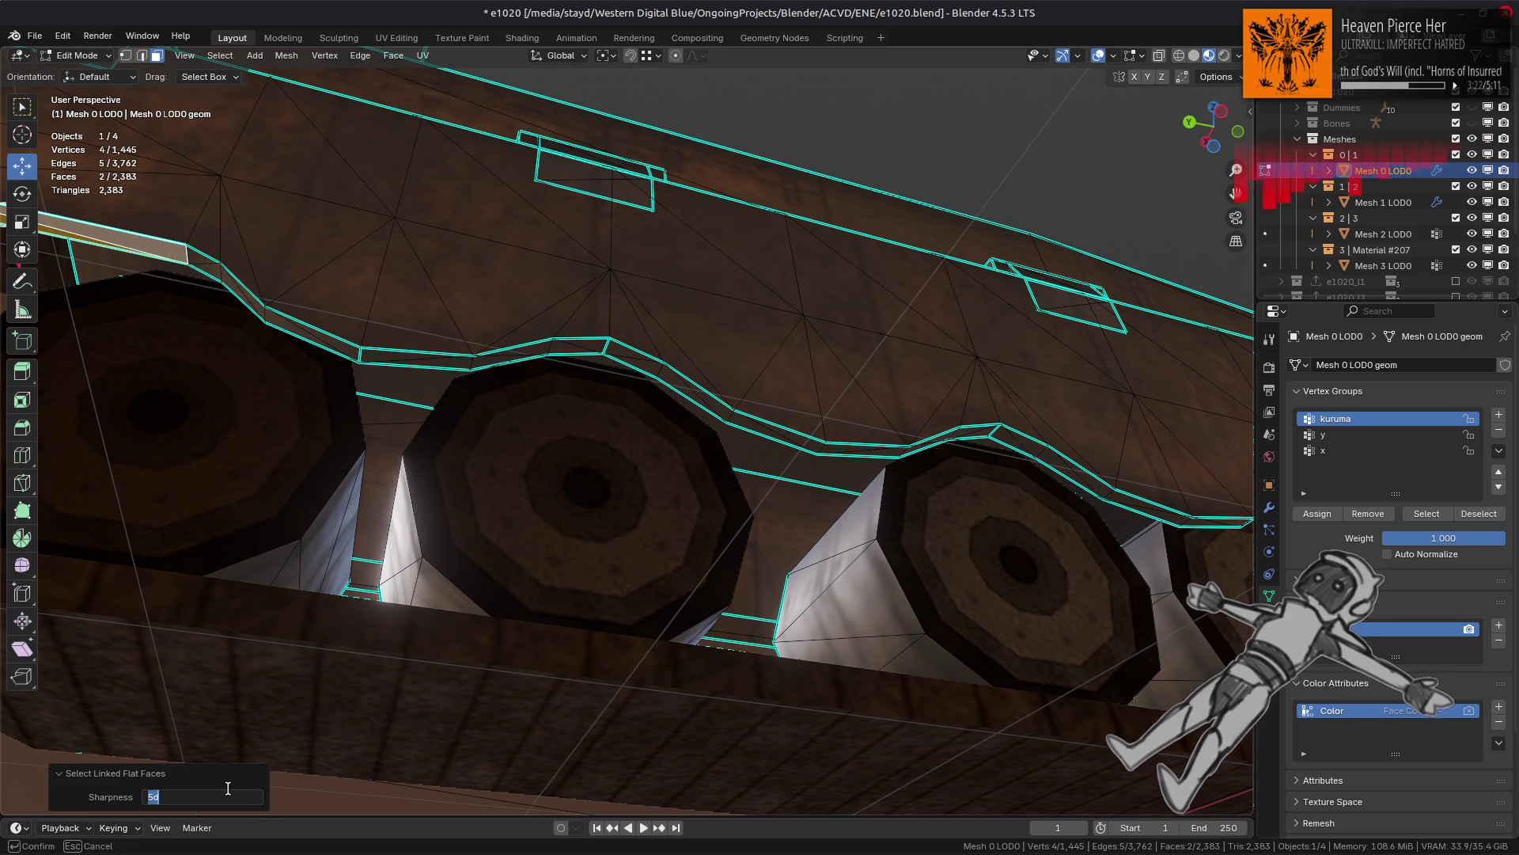
text(0)
key(Return)
scroll(723, 478, down, 7)
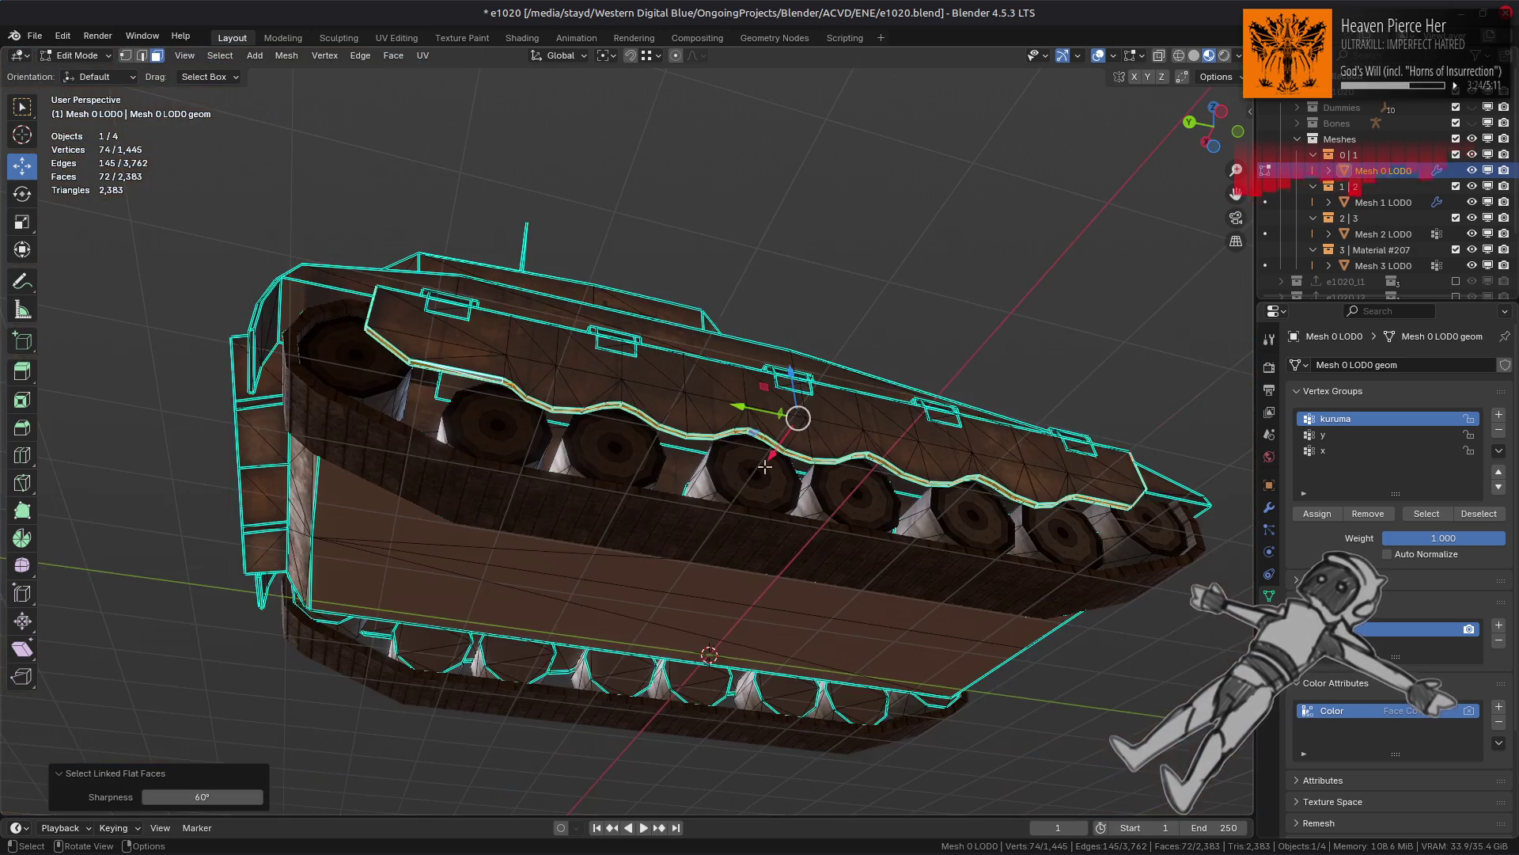
scroll(666, 467, up, 5)
mouse_move(831, 440)
middle_down()
mouse_move(838, 473)
mouse_move(580, 444)
mouse_move(614, 451)
middle_up()
click(202, 796)
text(45)
key(Return)
mouse_move(413, 541)
middle_down()
mouse_move(413, 485)
mouse_move(530, 469)
mouse_move(386, 227)
middle_up()
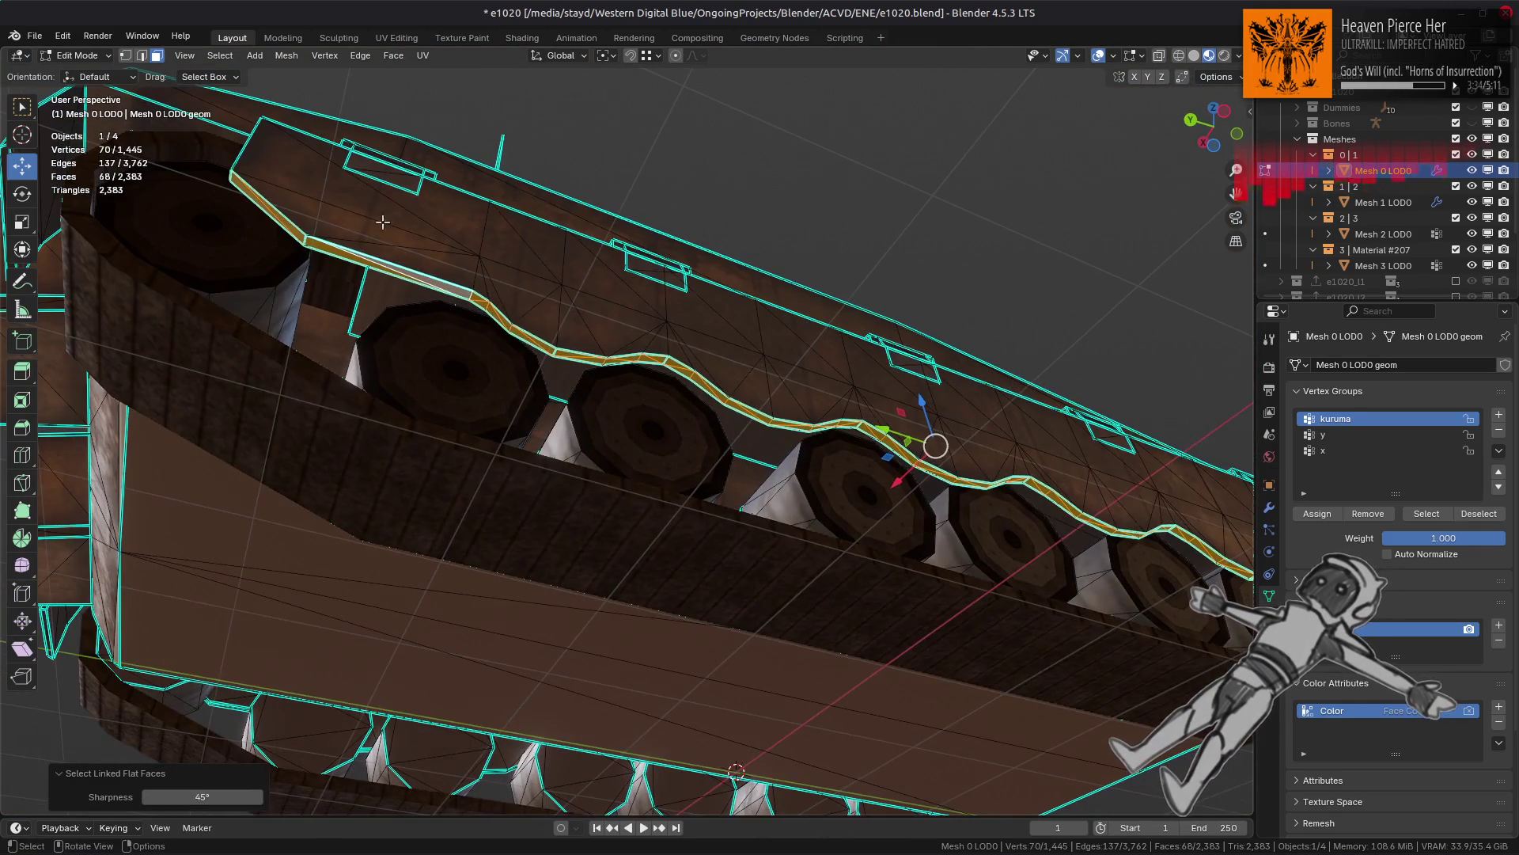
click(217, 796)
text(60)
key(Return)
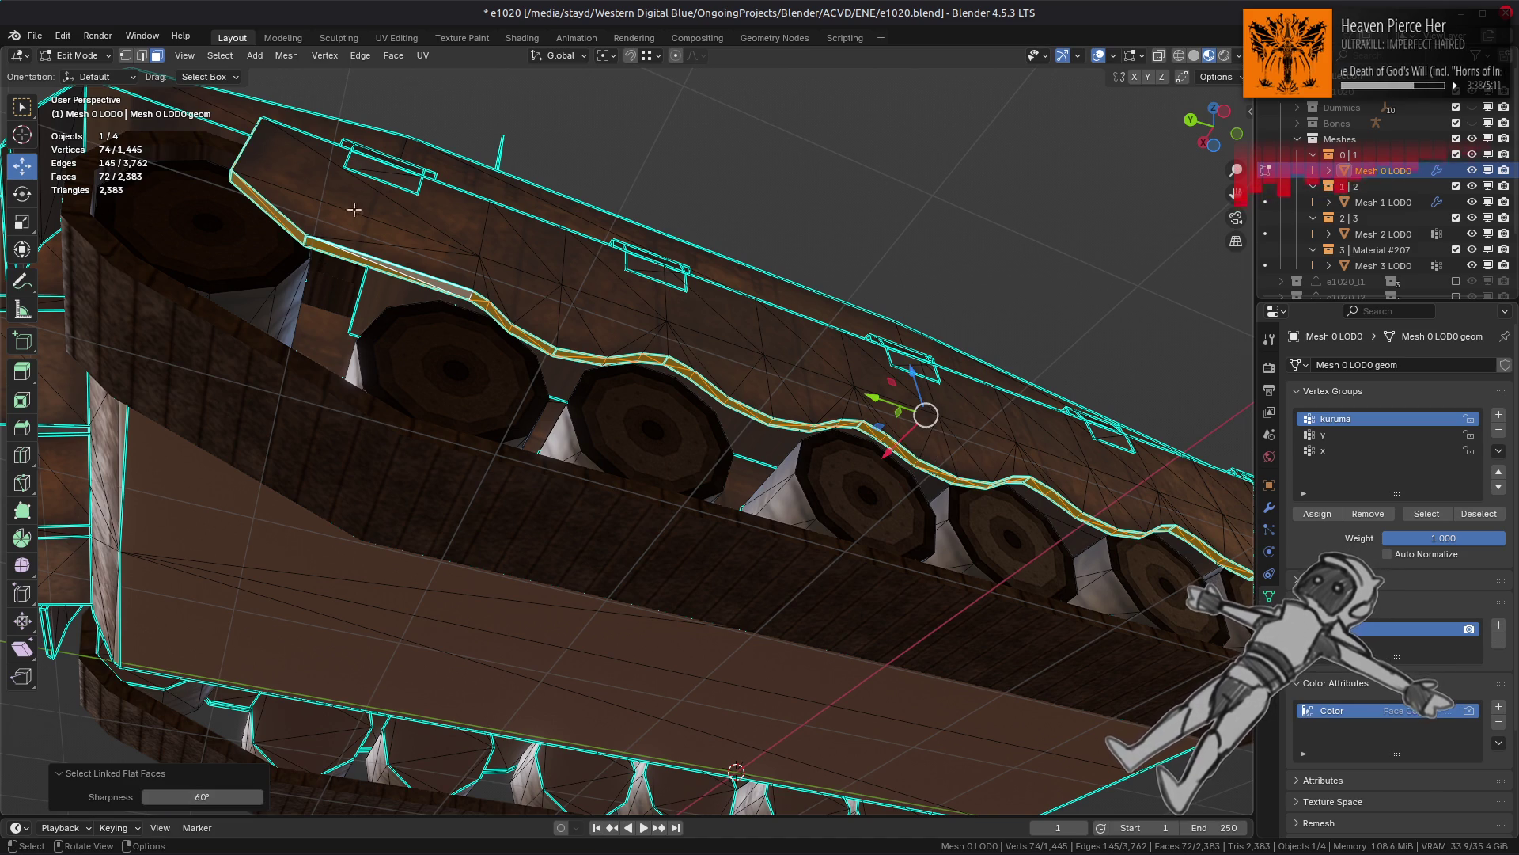
Step: Convert triangles to quads on this track, then on the other track's flat faces
click(393, 57)
click(440, 174)
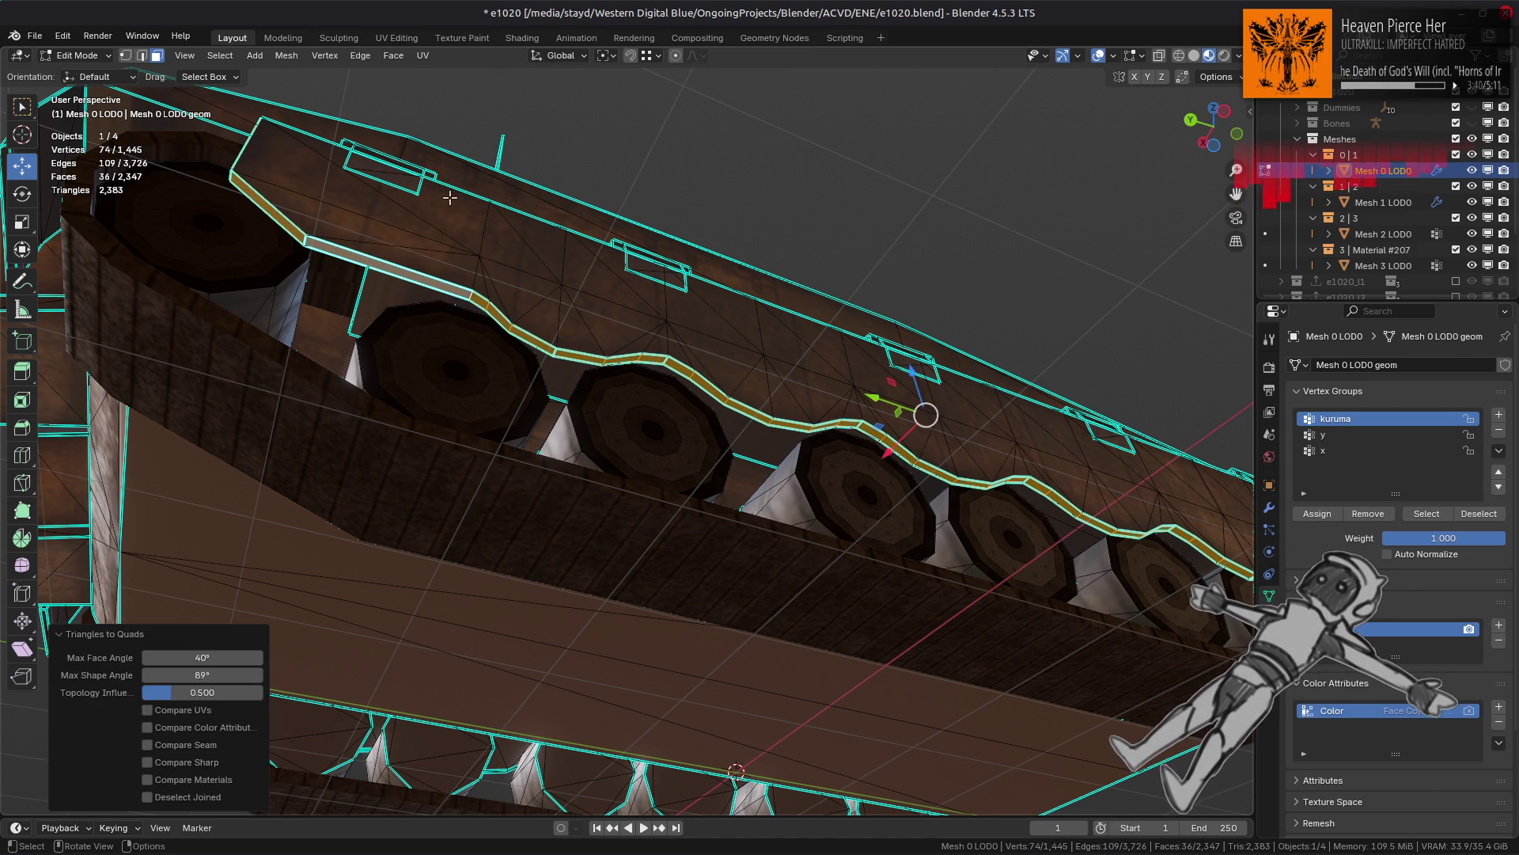
middle_drag(430, 567, 776, 533)
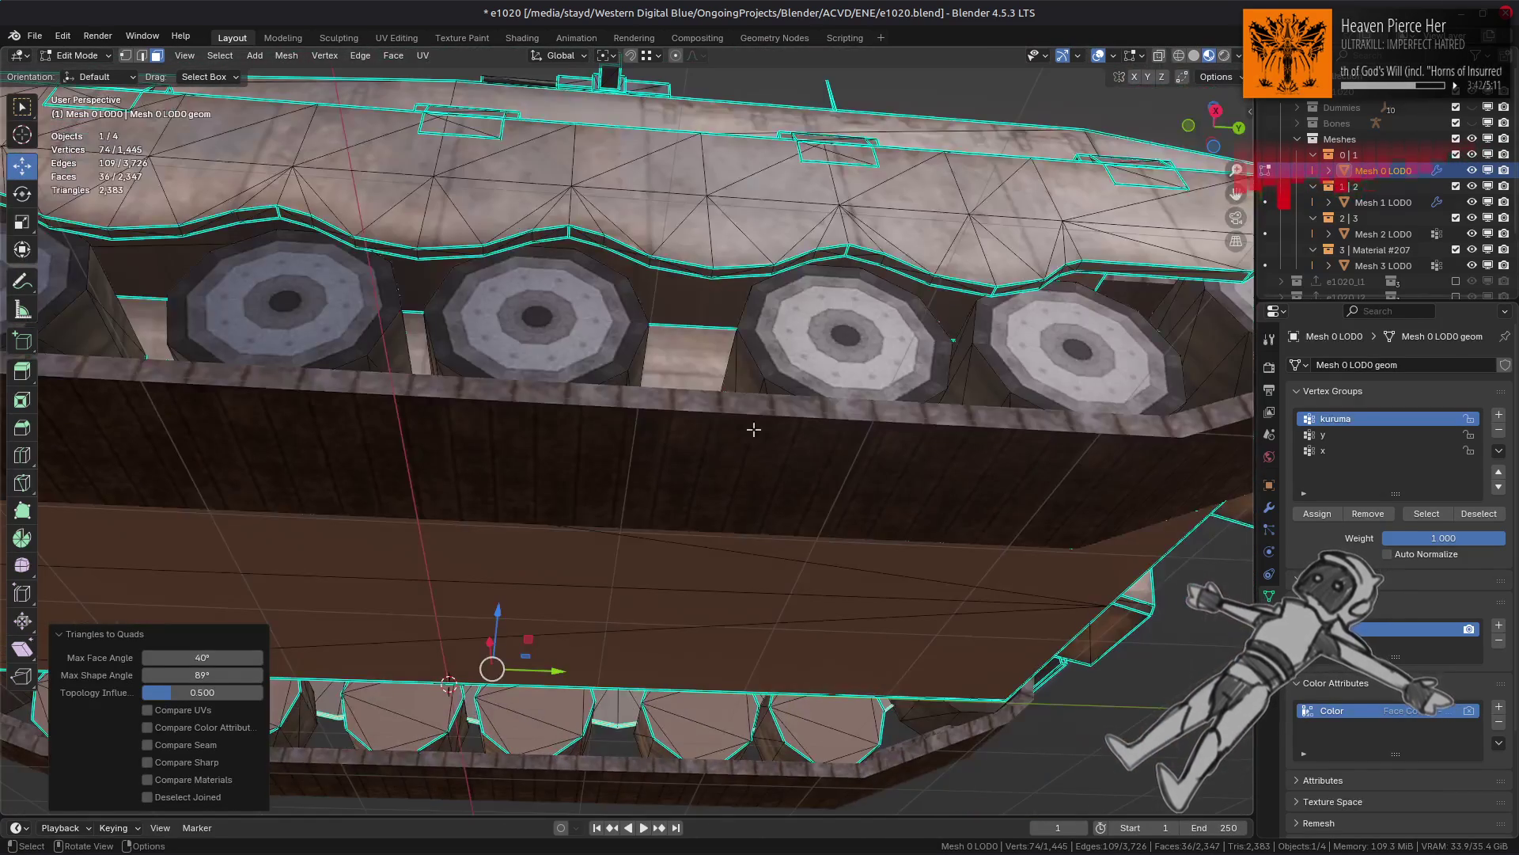
key(ctrl+alt+z)
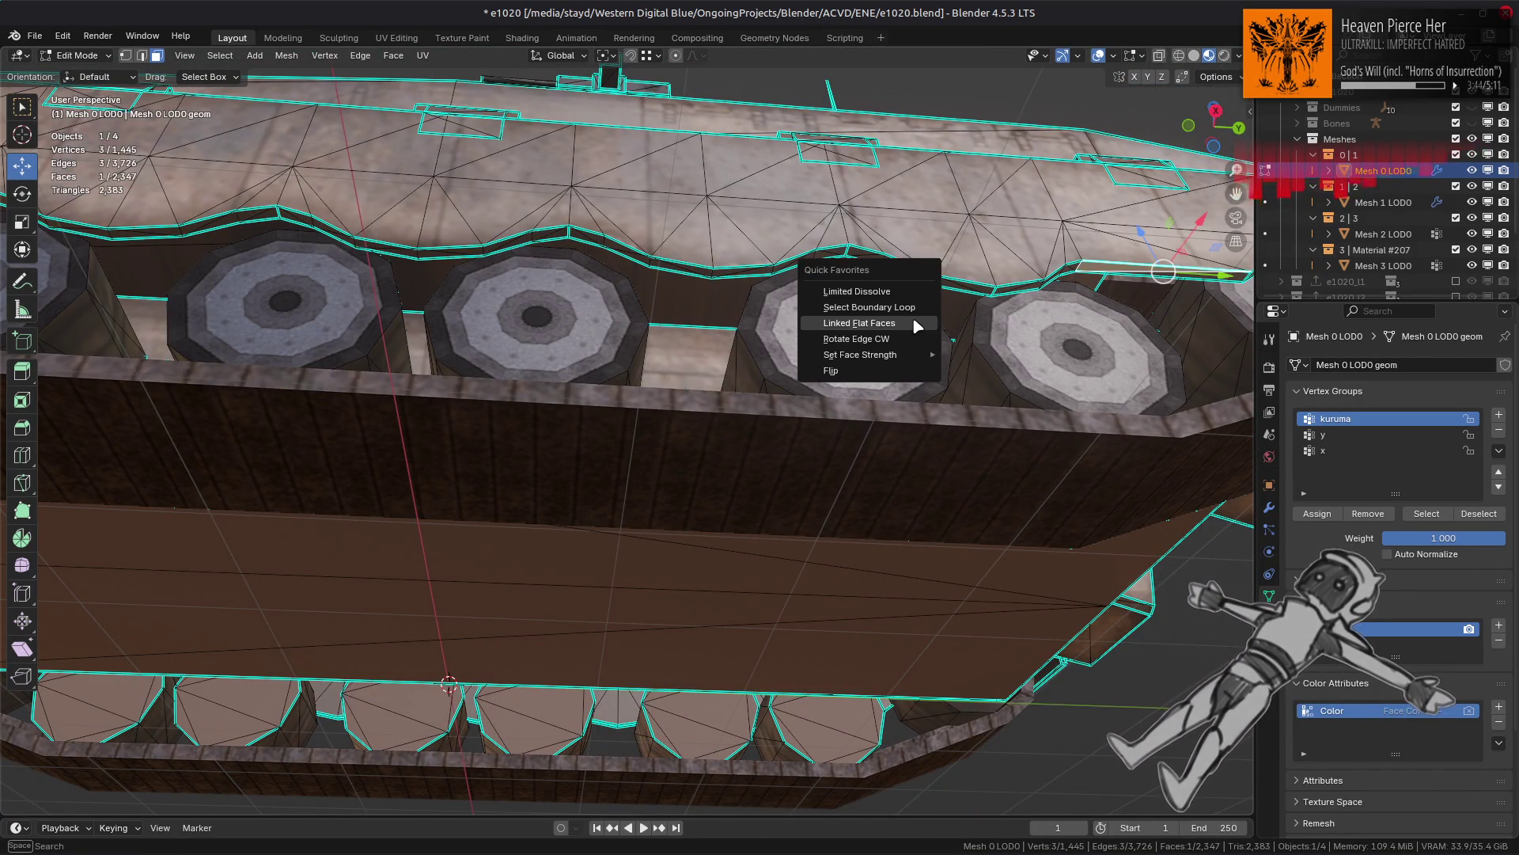
click(910, 316)
click(394, 56)
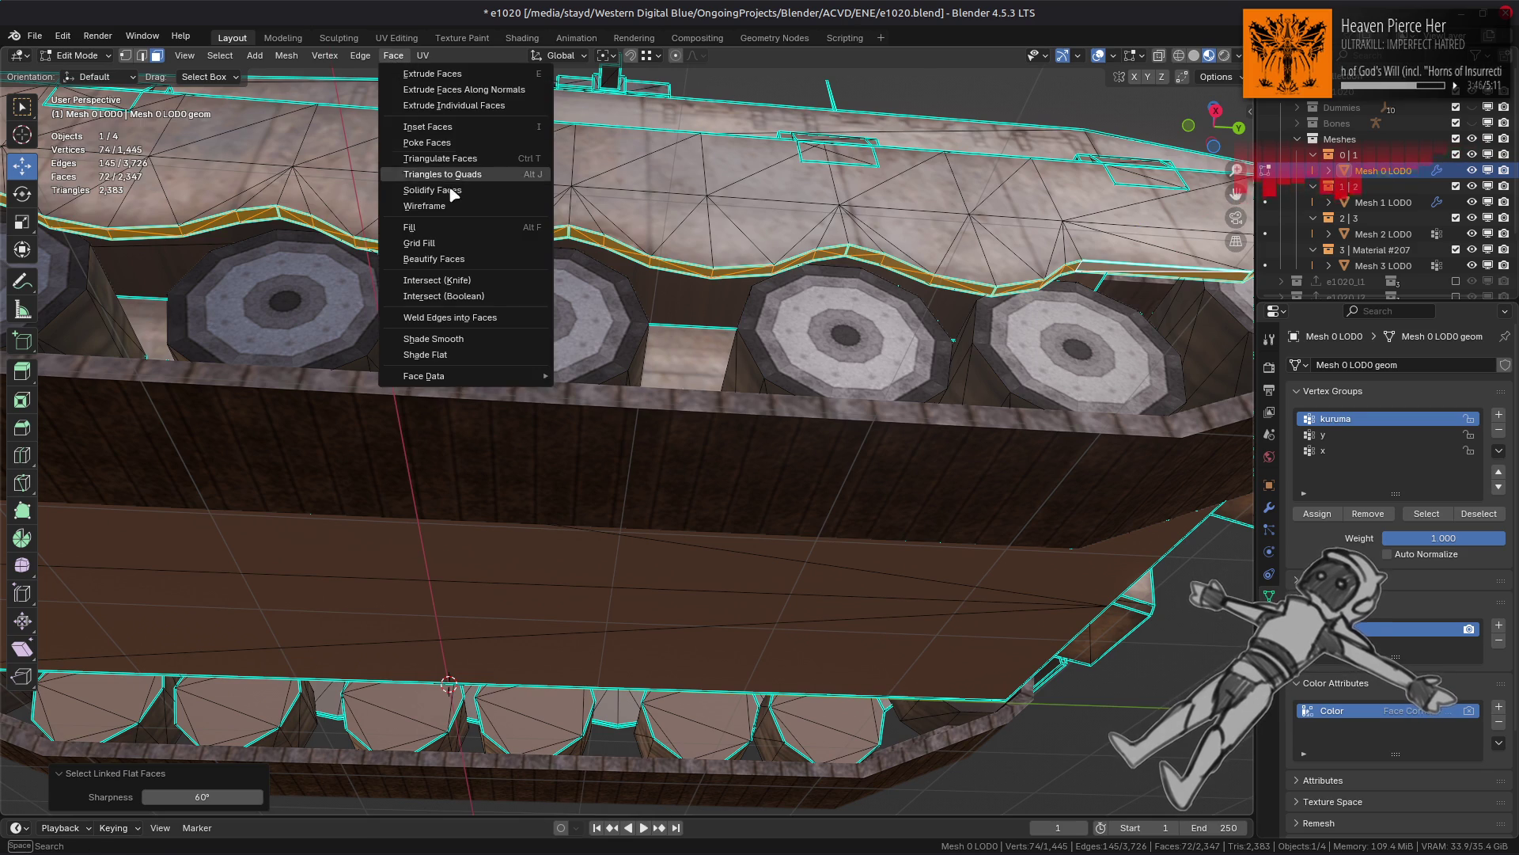
click(441, 174)
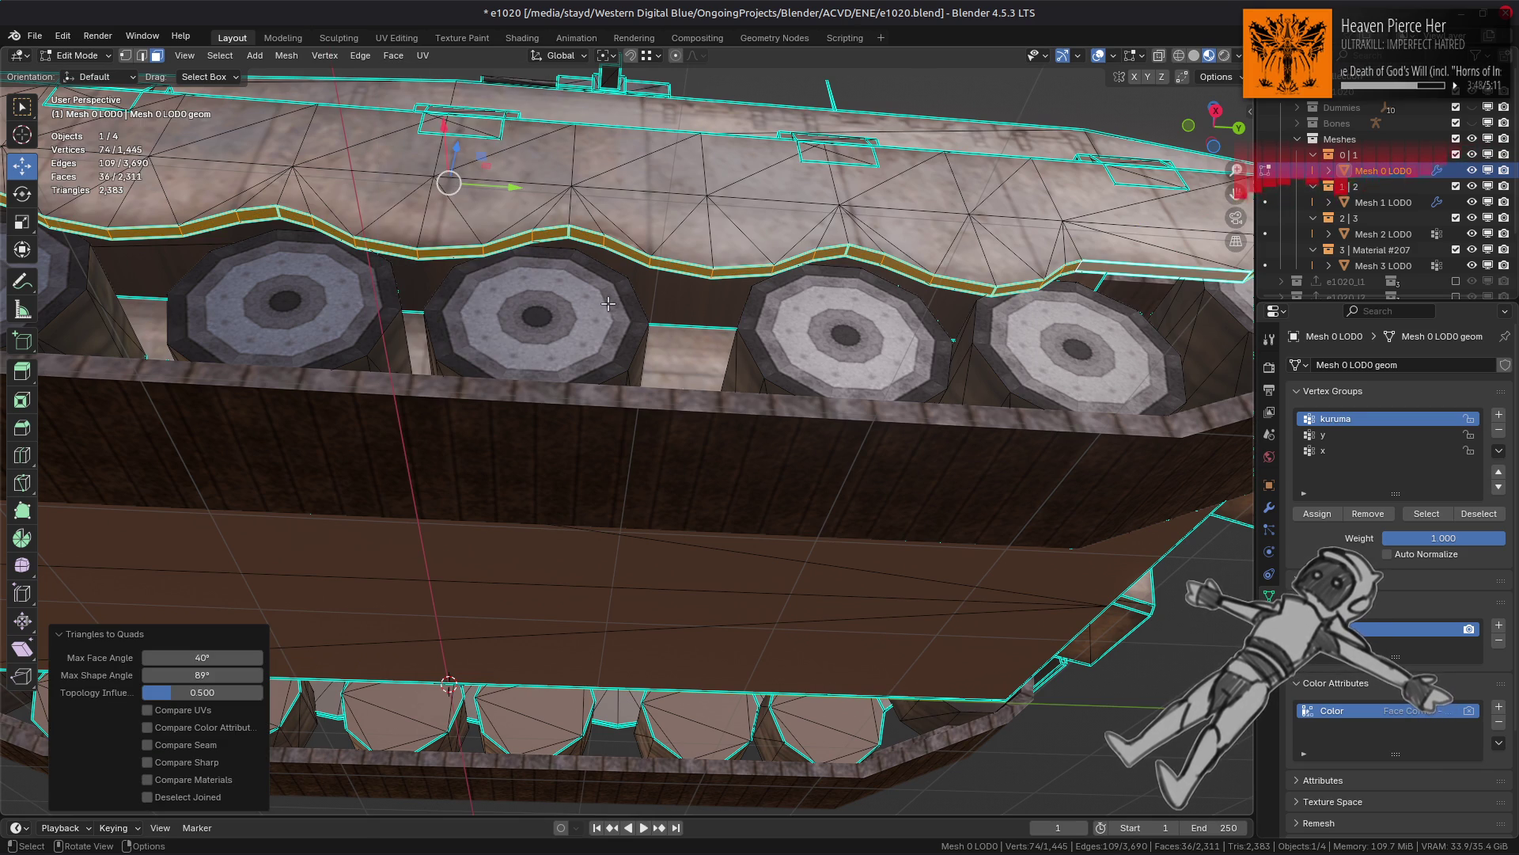
Step: Switch to edge select and pick the edge ring along the upper track edge
key(2)
ctrl+alt+click(846, 250)
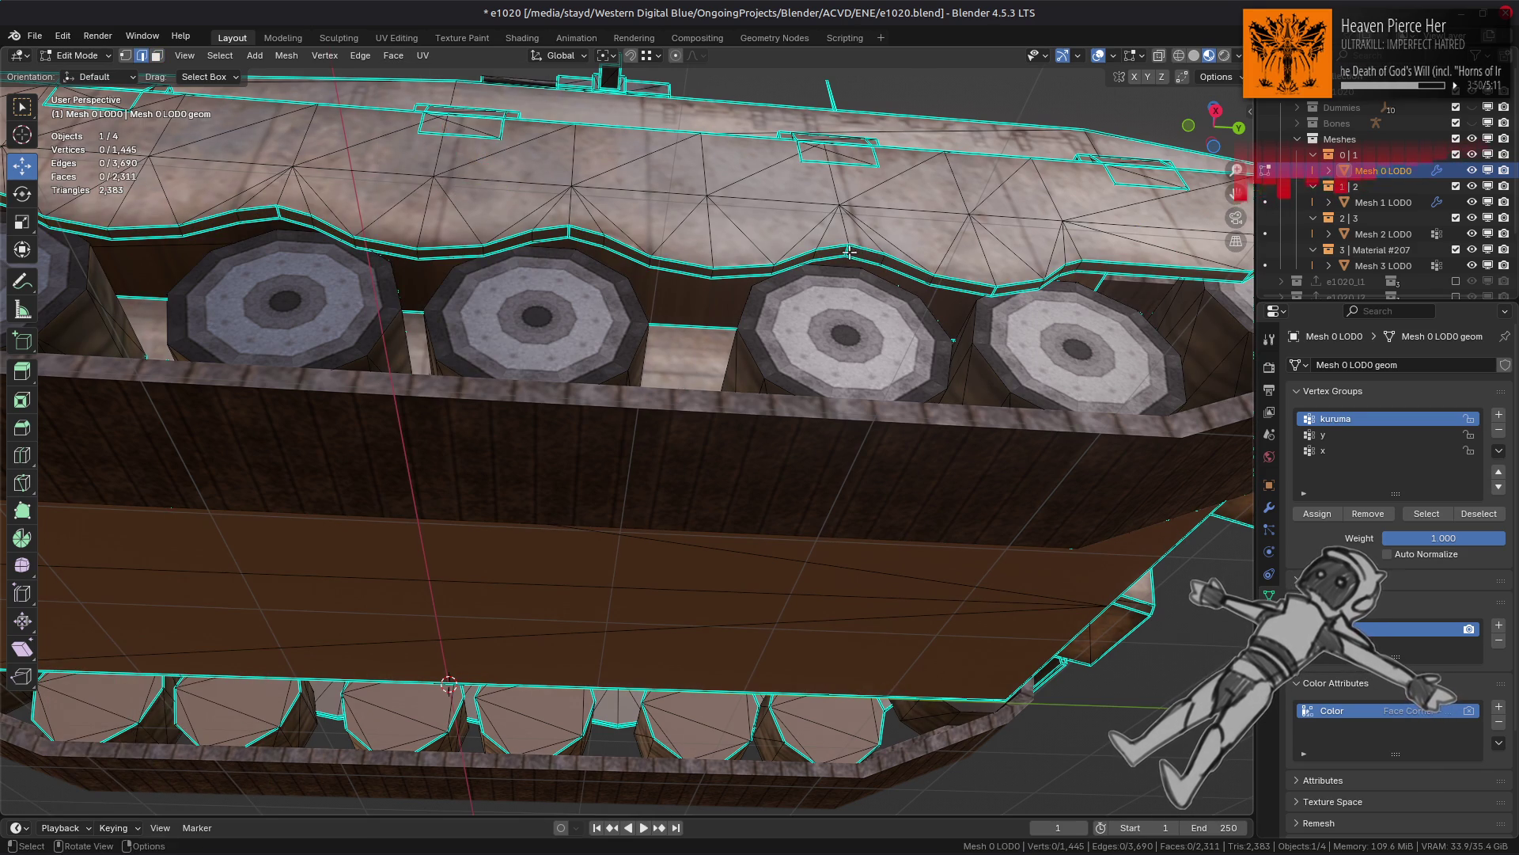
scroll(617, 420, down, 3)
mouse_move(617, 420)
middle_down()
mouse_move(548, 460)
mouse_move(634, 481)
middle_up()
Step: Add a second edge ring, deselect both ends' vertices, and mark the edges sharp
scroll(634, 481, up, 5)
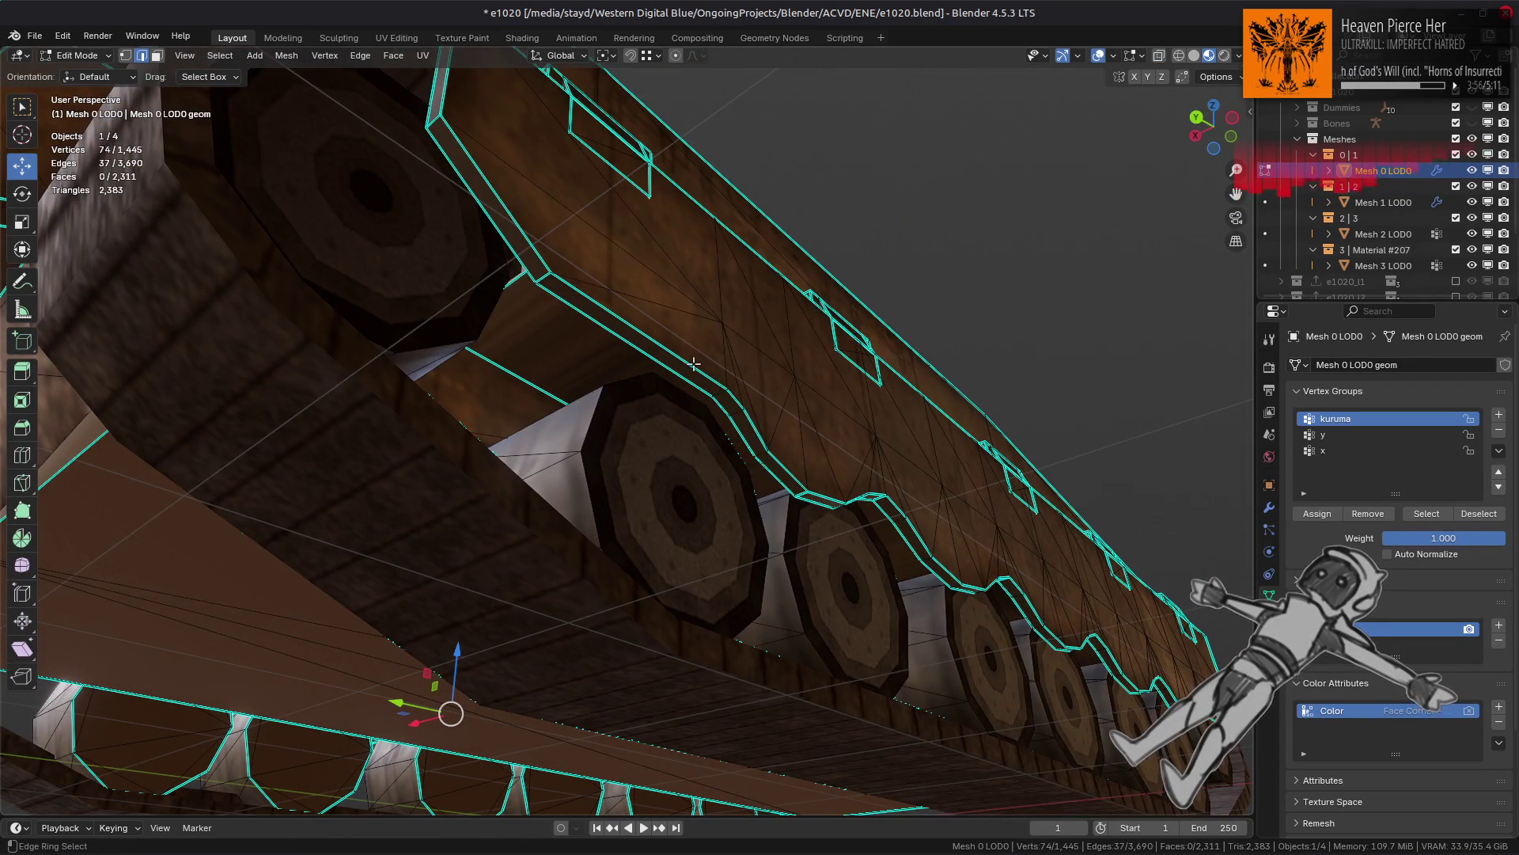
ctrl+alt+shift+click(735, 413)
middle_drag(532, 419, 508, 435)
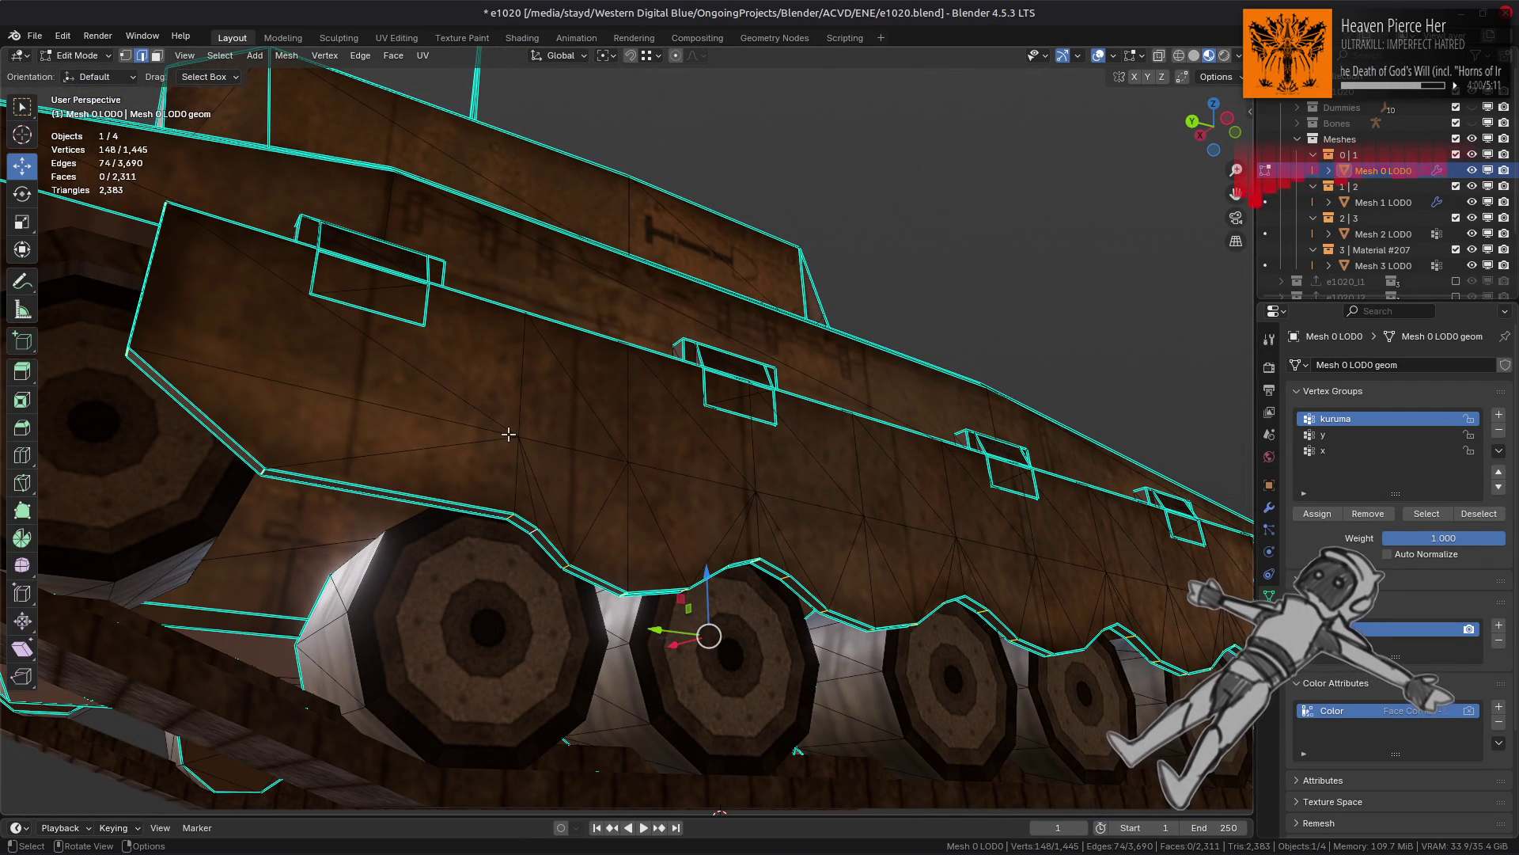
scroll(508, 434, down, 4)
mouse_move(508, 434)
middle_down()
mouse_move(526, 465)
mouse_move(443, 428)
middle_up()
scroll(950, 396, up, 3)
mouse_move(1096, 247)
ctrl+mouse_down()
mouse_move(850, 524)
mouse_move(811, 597)
ctrl+mouse_up()
shift+middle_drag(317, 474, 1240, 485)
drag(242, 257, 524, 649)
mouse_move(524, 649)
middle_down()
mouse_move(468, 556)
mouse_move(522, 538)
middle_up()
right_click(736, 607)
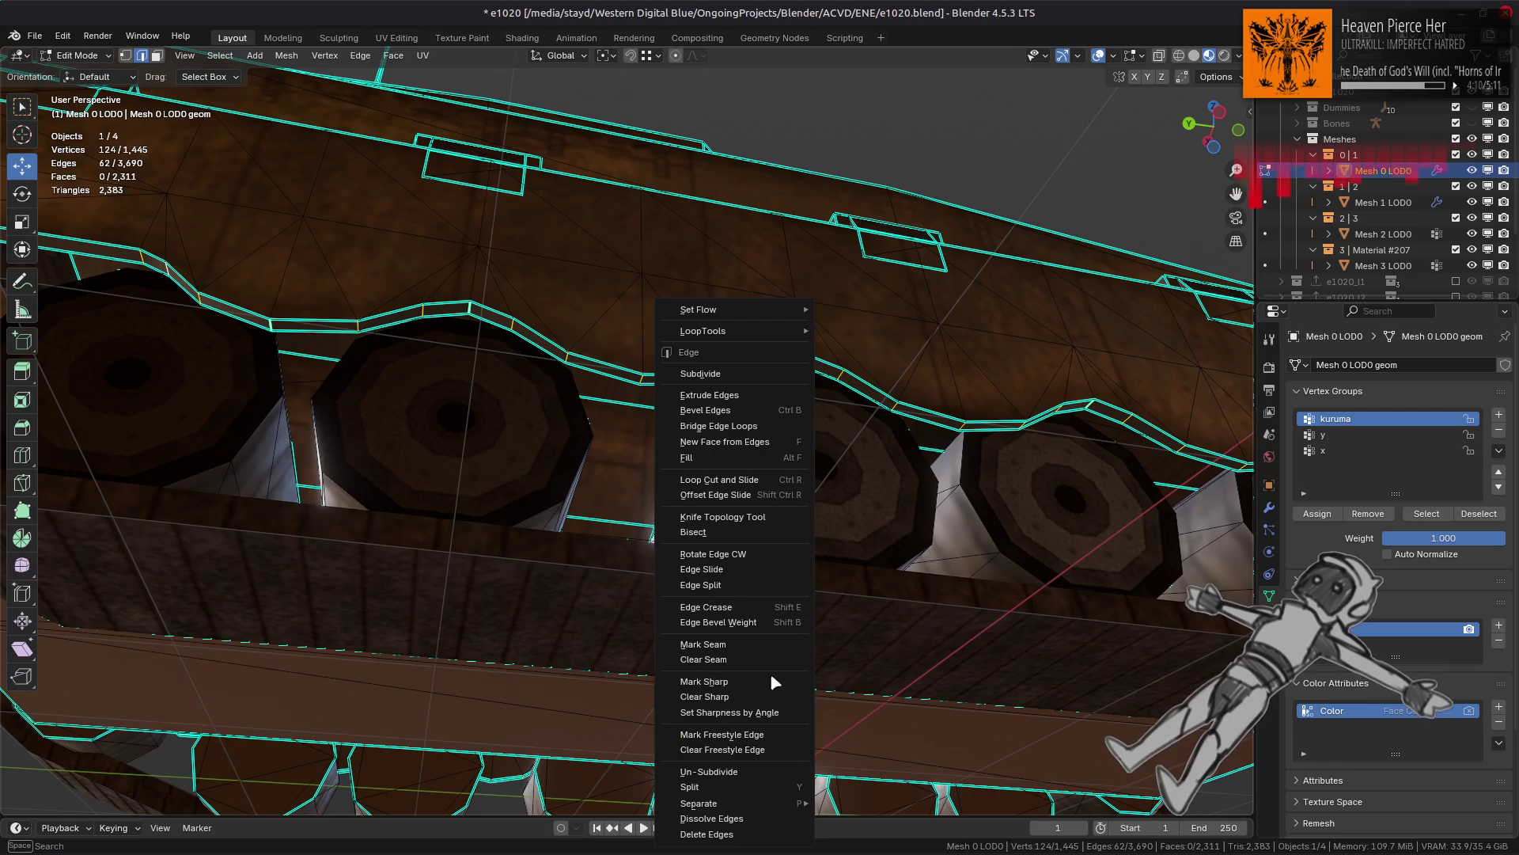
click(736, 700)
Step: In face select, pick several hull faces including the long and thin strip faces
middle_drag(396, 504, 507, 491)
key(3)
click(380, 325)
mouse_move(380, 325)
middle_down()
mouse_move(279, 369)
mouse_move(554, 380)
mouse_move(997, 431)
mouse_move(665, 397)
mouse_move(872, 401)
mouse_move(590, 354)
middle_up()
shift+click(997, 432)
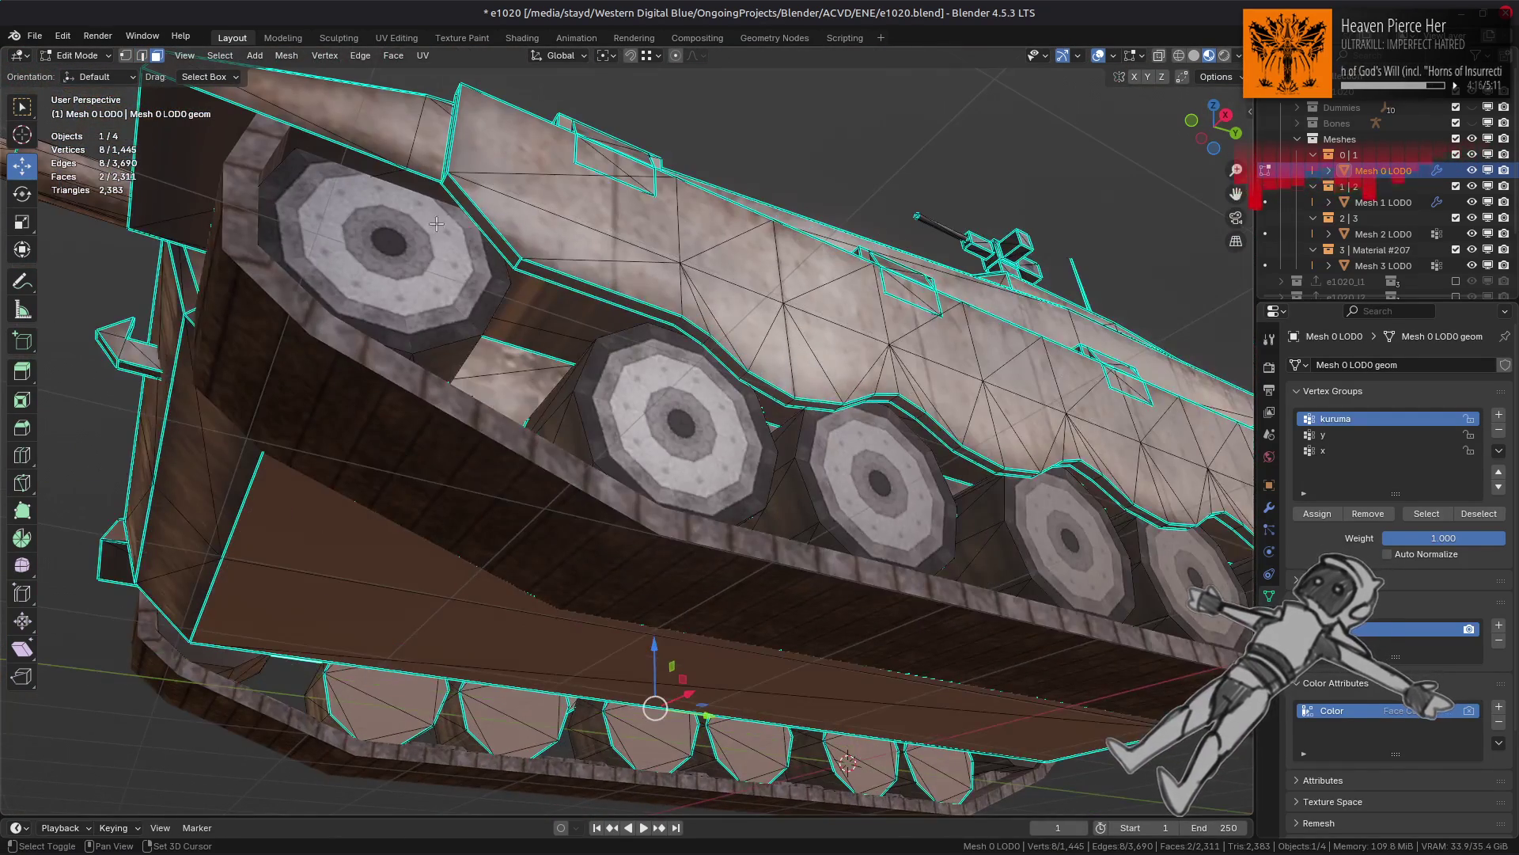
shift+click(590, 290)
middle_drag(916, 441, 579, 340)
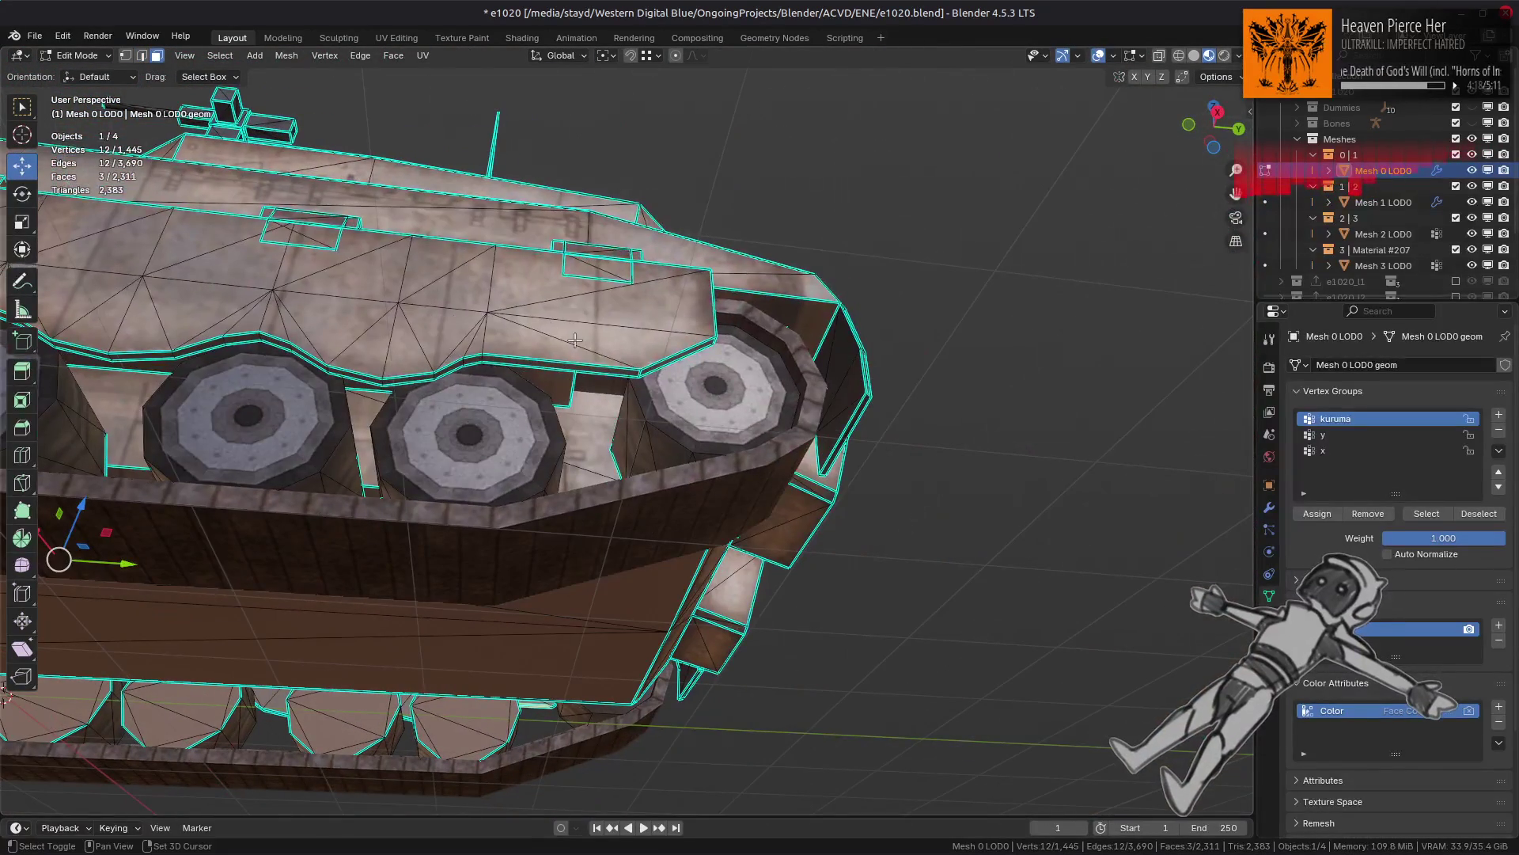
shift+click(598, 367)
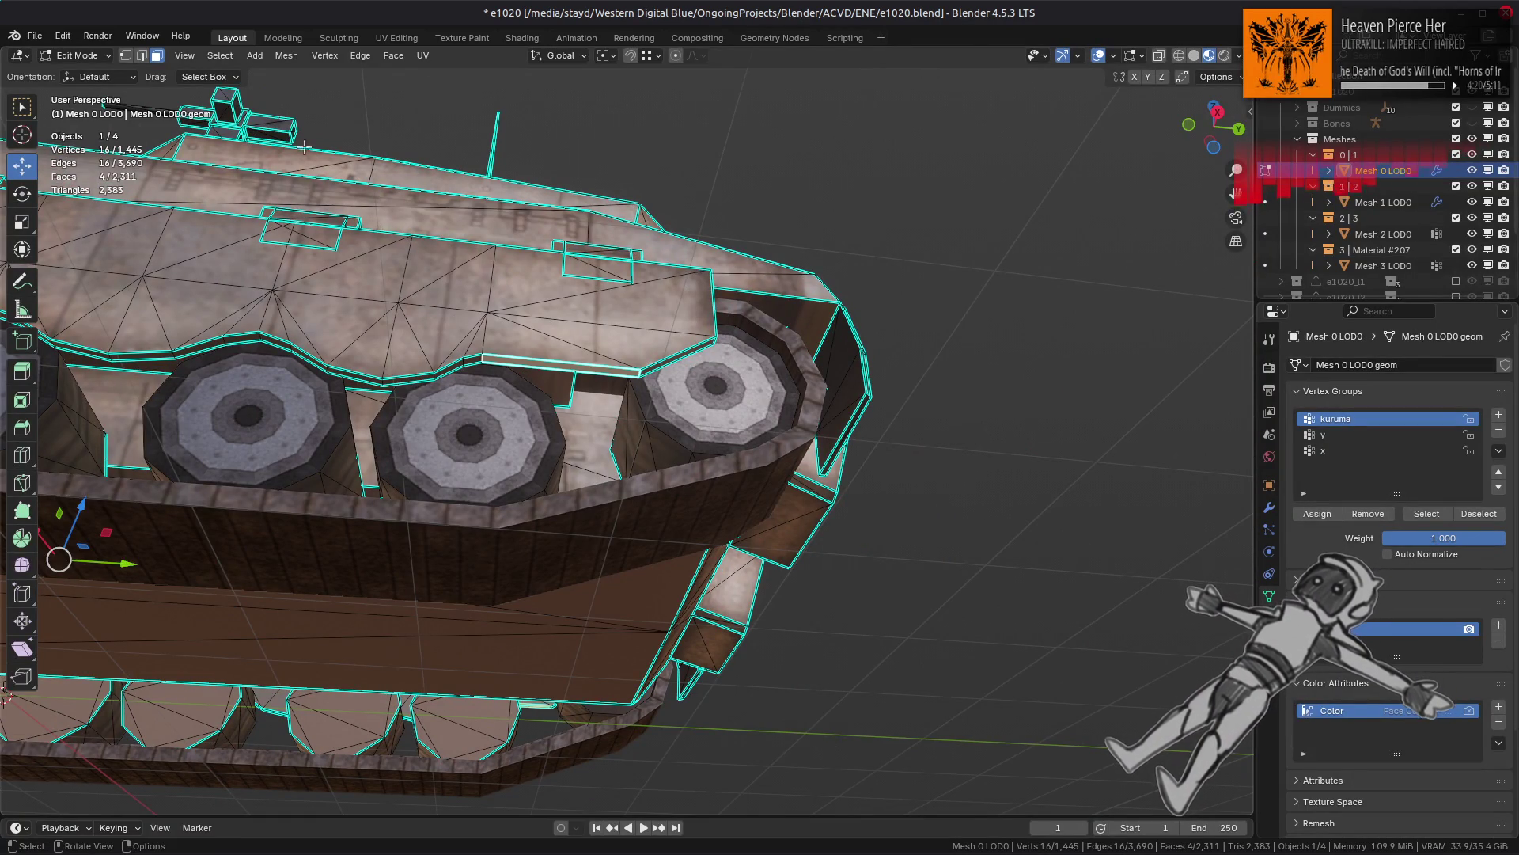
click(286, 56)
mouse_move(376, 324)
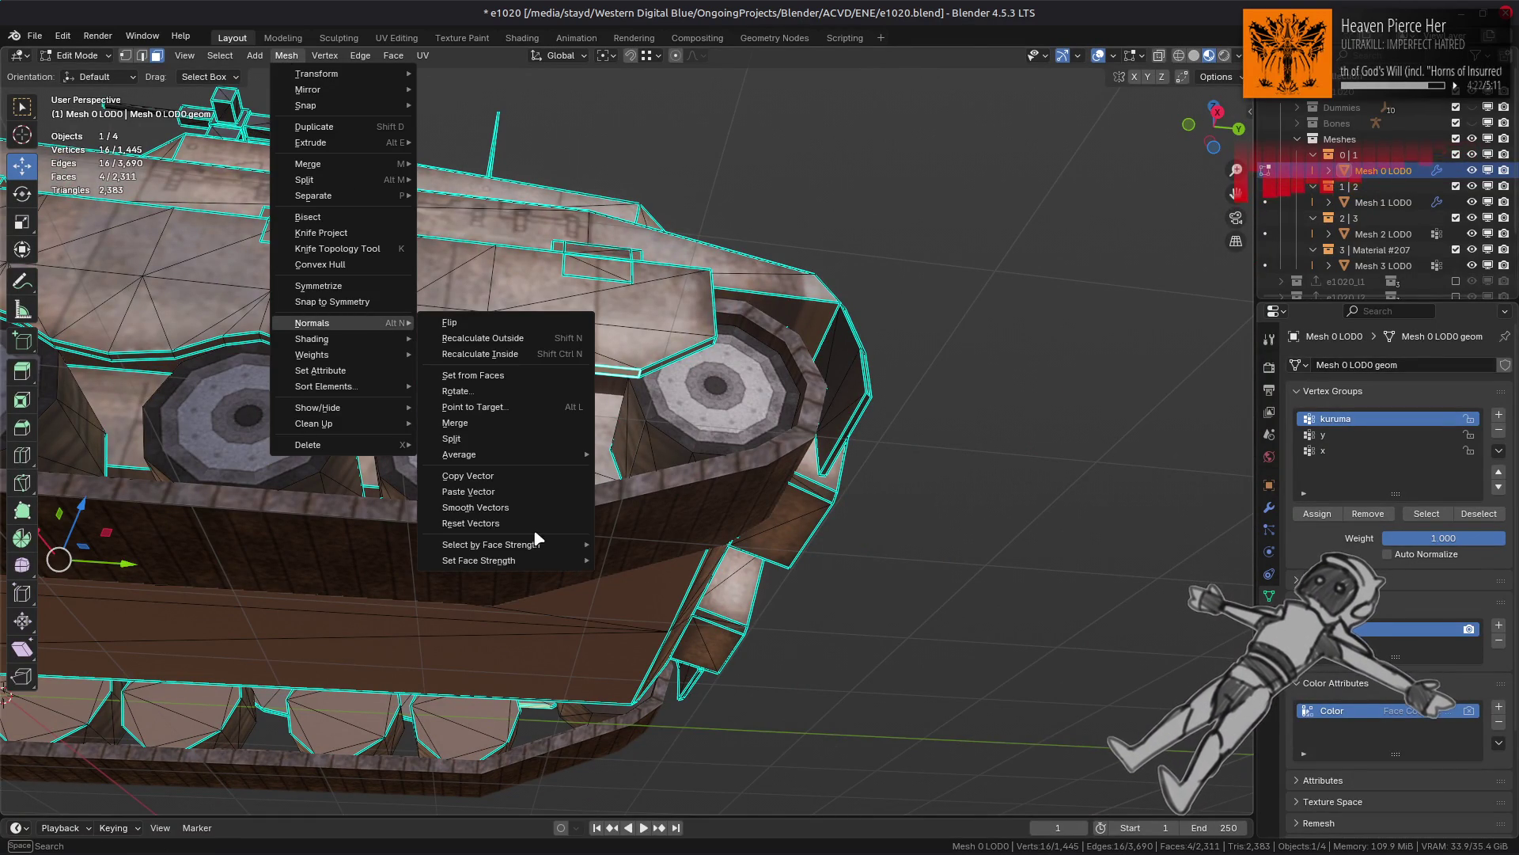
mouse_move(523, 562)
Step: Select four faces on the tank's side, including the narrow side face
mouse_move(871, 522)
middle_down()
mouse_move(586, 391)
mouse_move(689, 409)
mouse_move(841, 485)
mouse_move(647, 503)
mouse_move(959, 504)
middle_up()
click(589, 392)
scroll(689, 408, up, 5)
shift+click(997, 485)
scroll(837, 501, down, 5)
scroll(647, 502, up, 4)
scroll(647, 502, down, 3)
scroll(959, 504, down, 2)
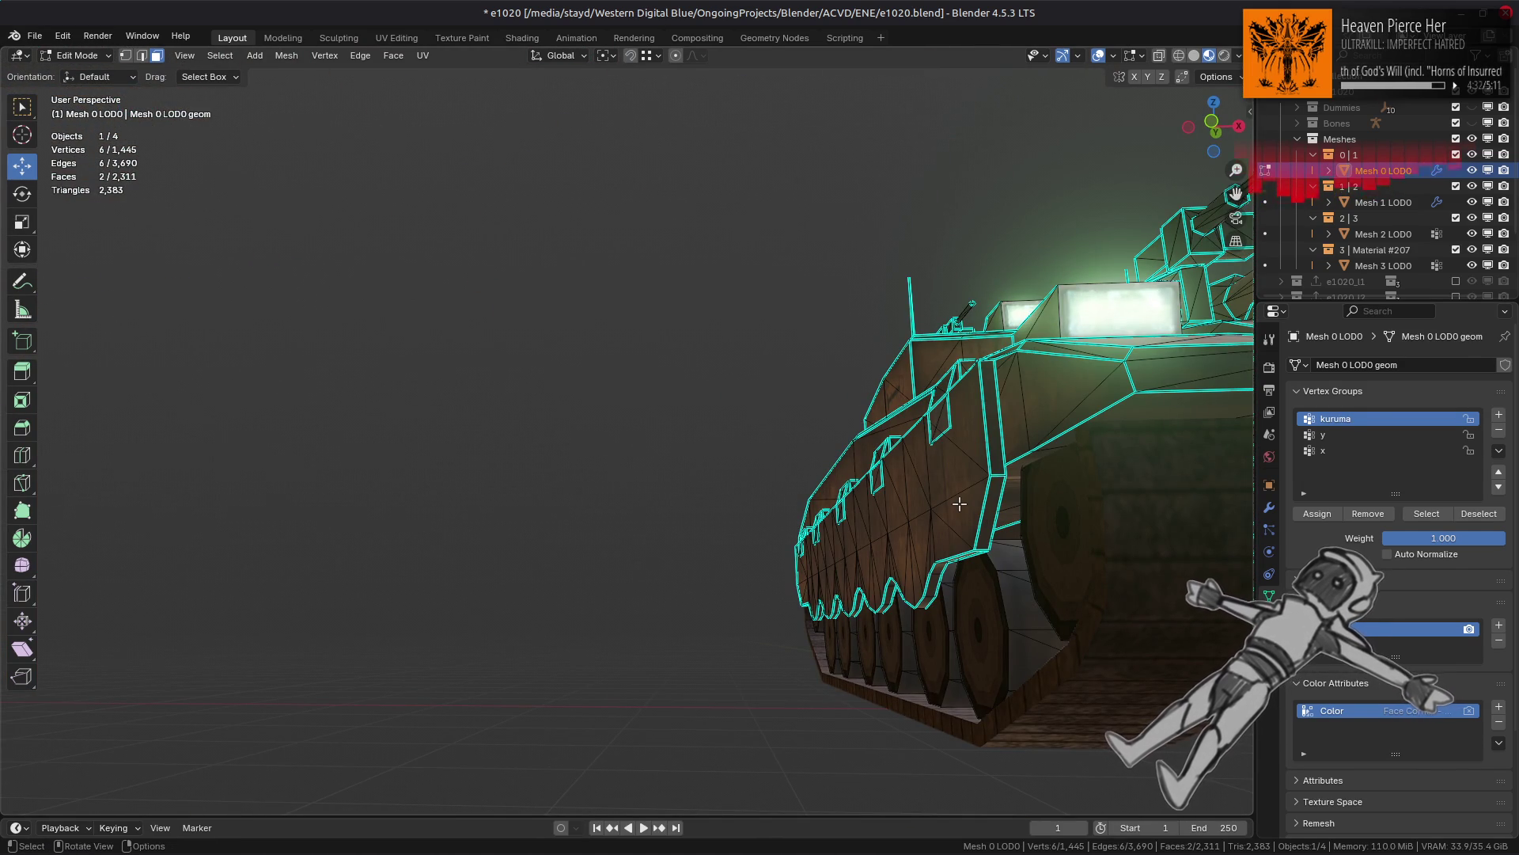
shift+click(959, 504)
scroll(910, 472, up, 6)
scroll(910, 471, down, 2)
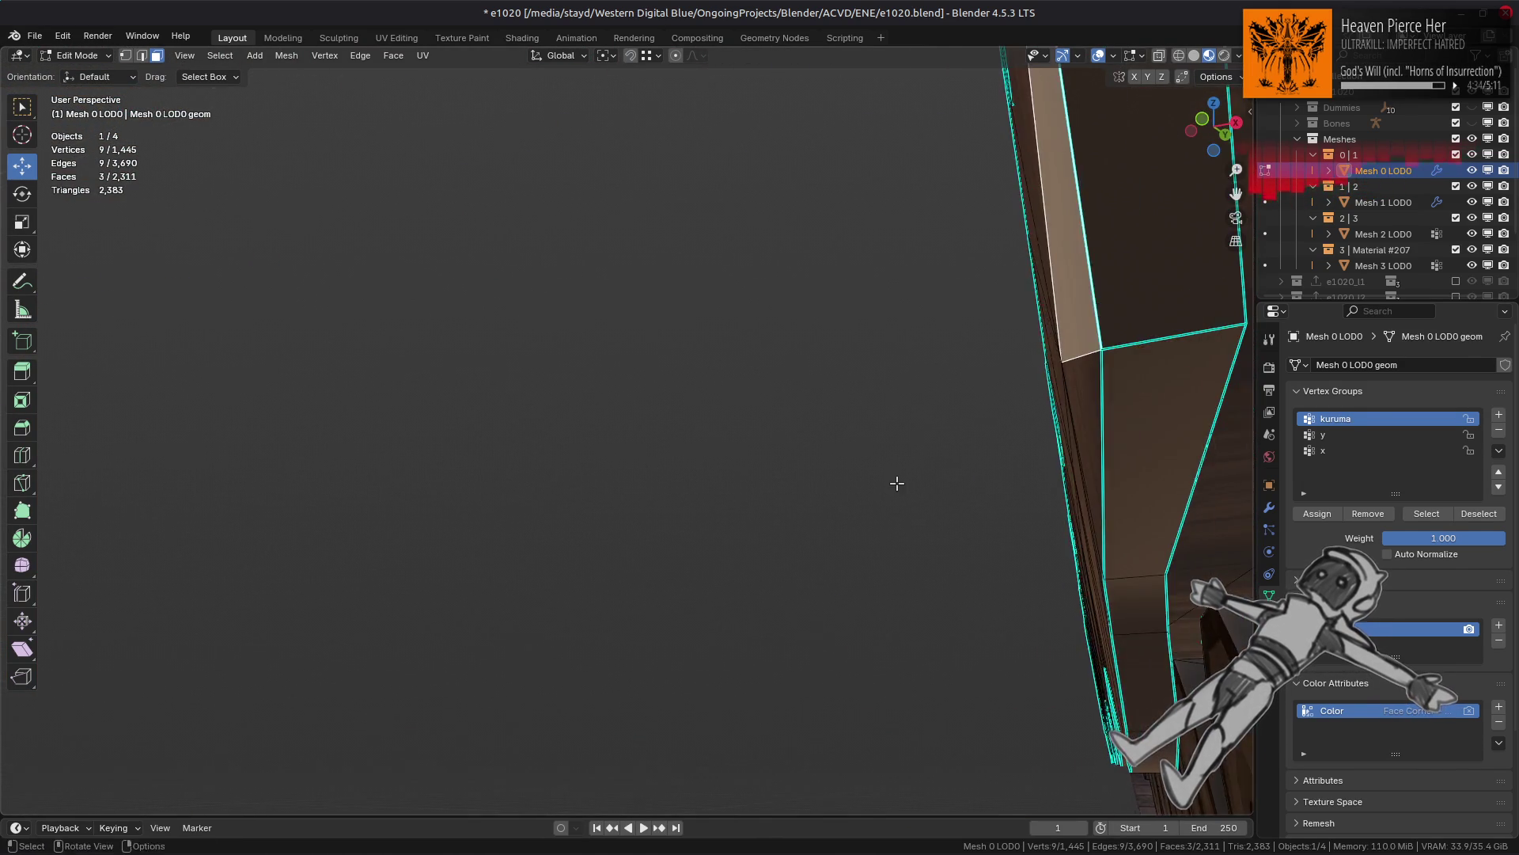
scroll(894, 482, up, 3)
shift+click(894, 482)
mouse_move(895, 482)
middle_down()
mouse_move(884, 468)
mouse_move(910, 475)
middle_up()
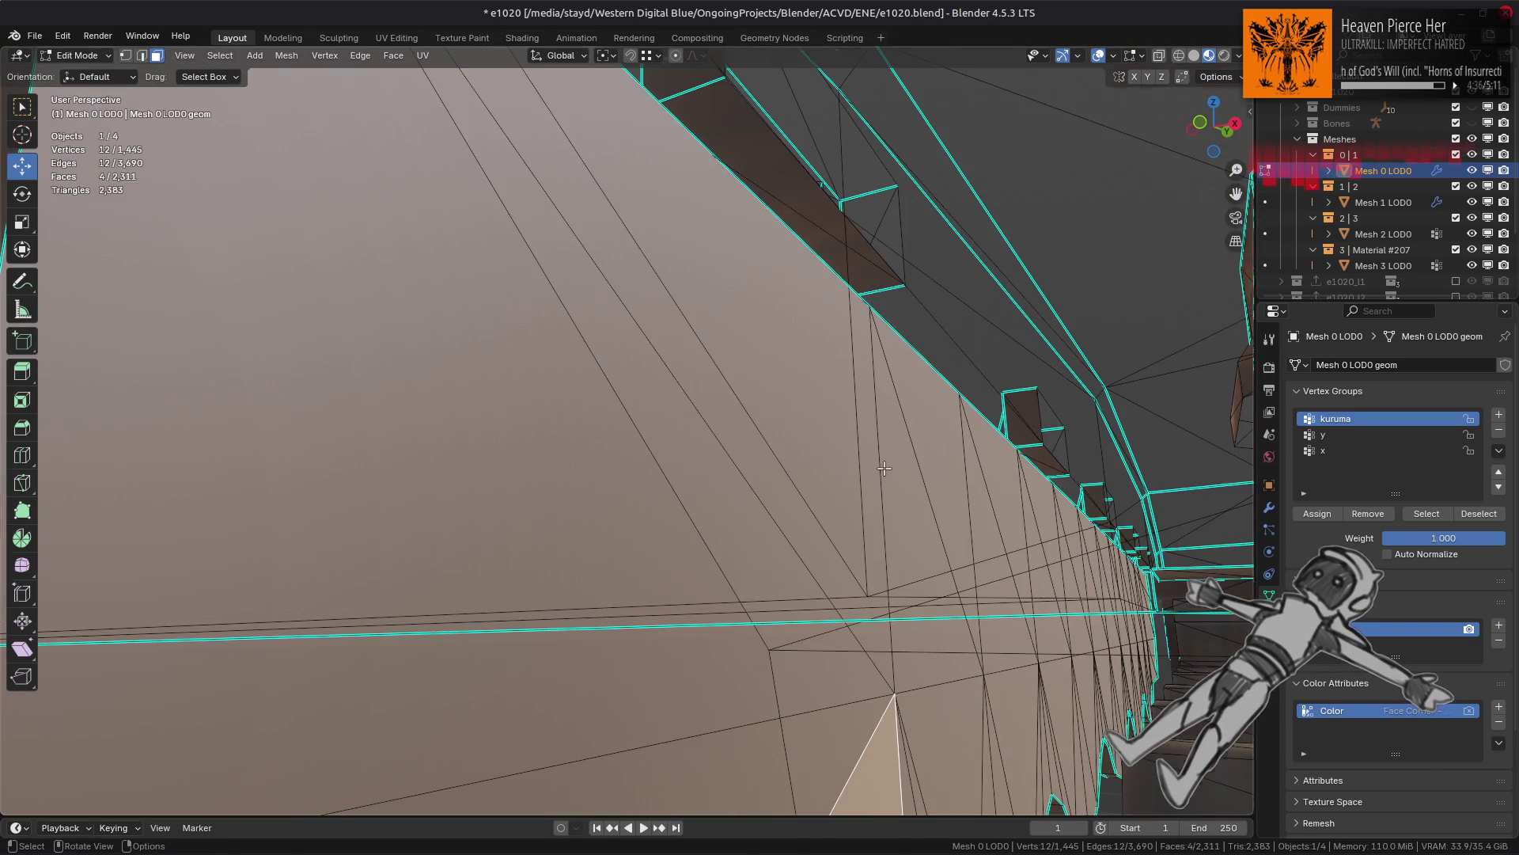
scroll(1021, 471, down, 5)
mouse_move(1021, 471)
middle_down()
mouse_move(756, 487)
mouse_move(805, 503)
middle_up()
scroll(803, 502, up, 5)
scroll(810, 502, up, 1)
scroll(803, 502, down, 1)
scroll(675, 478, down, 5)
middle_drag(675, 478, 565, 410)
Step: Select the side skirt's linked flat faces and Beautify Faces with a 30° max angle
key(ctrl+l)
click(565, 410)
key(q)
click(565, 411)
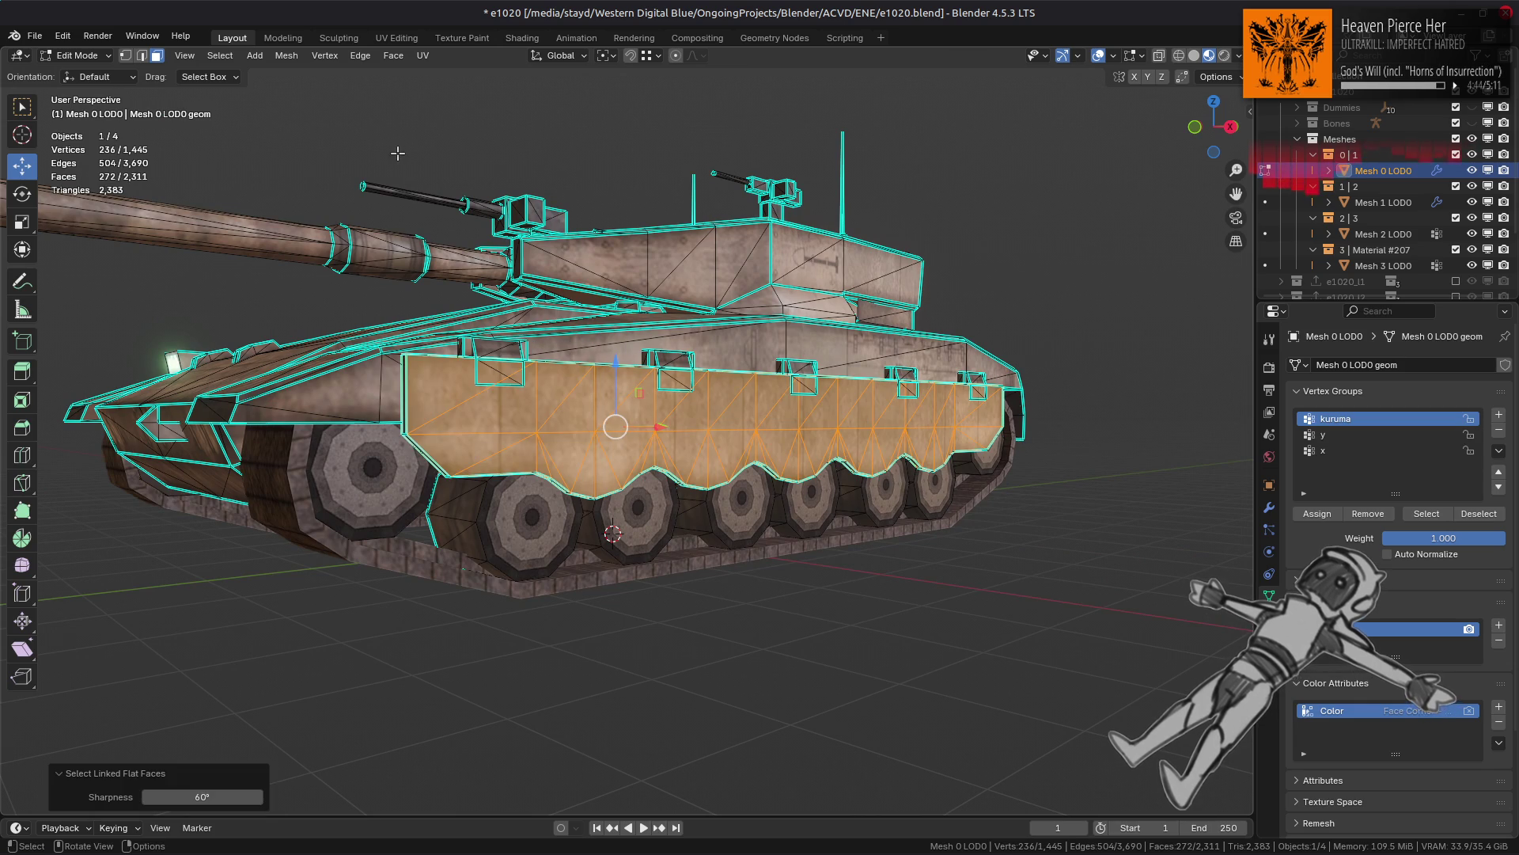
click(395, 57)
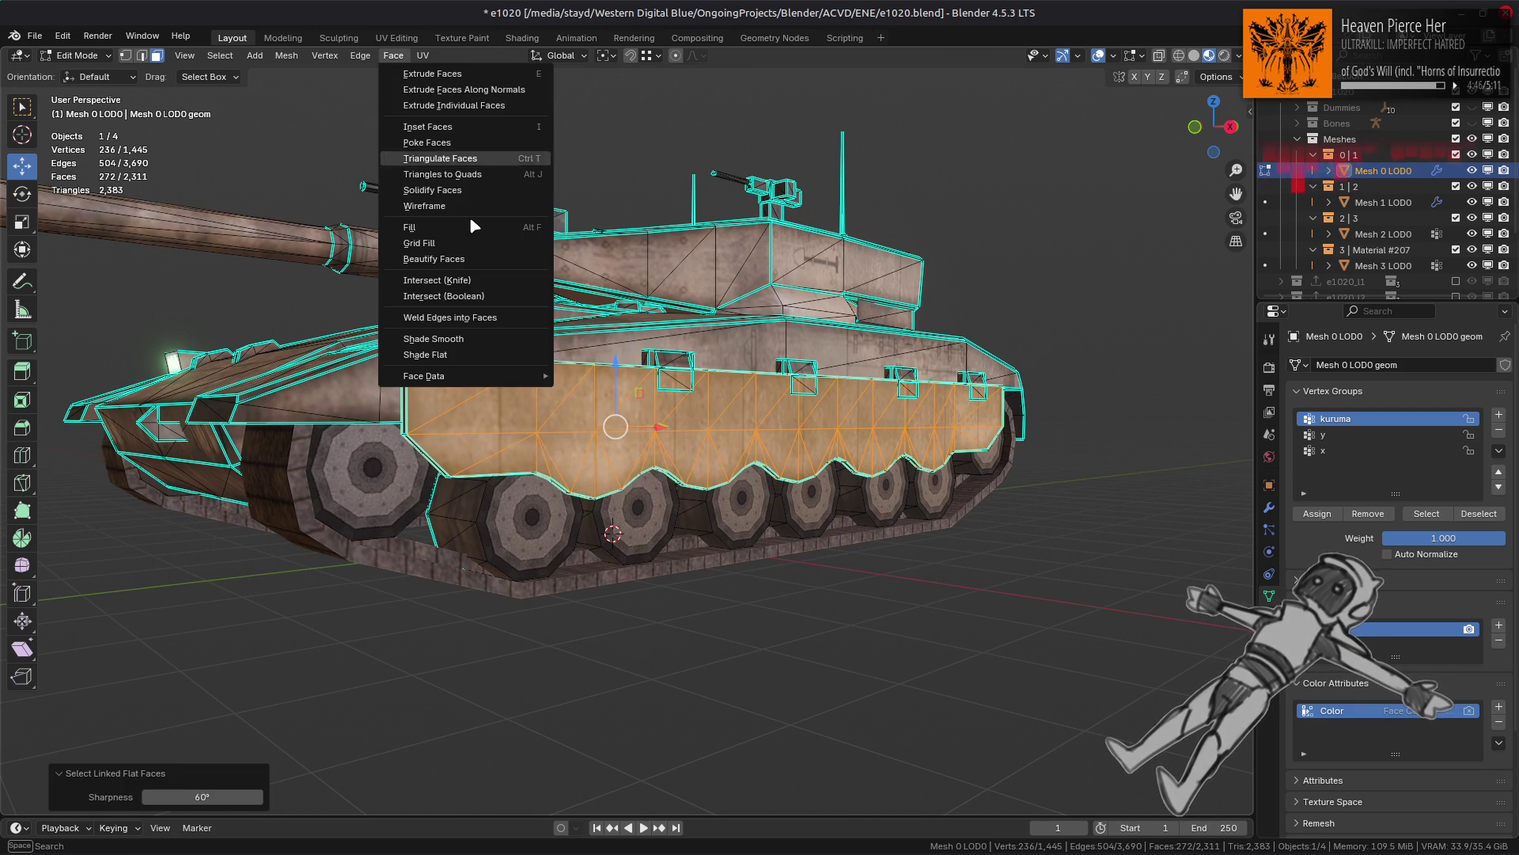
click(461, 261)
click(217, 792)
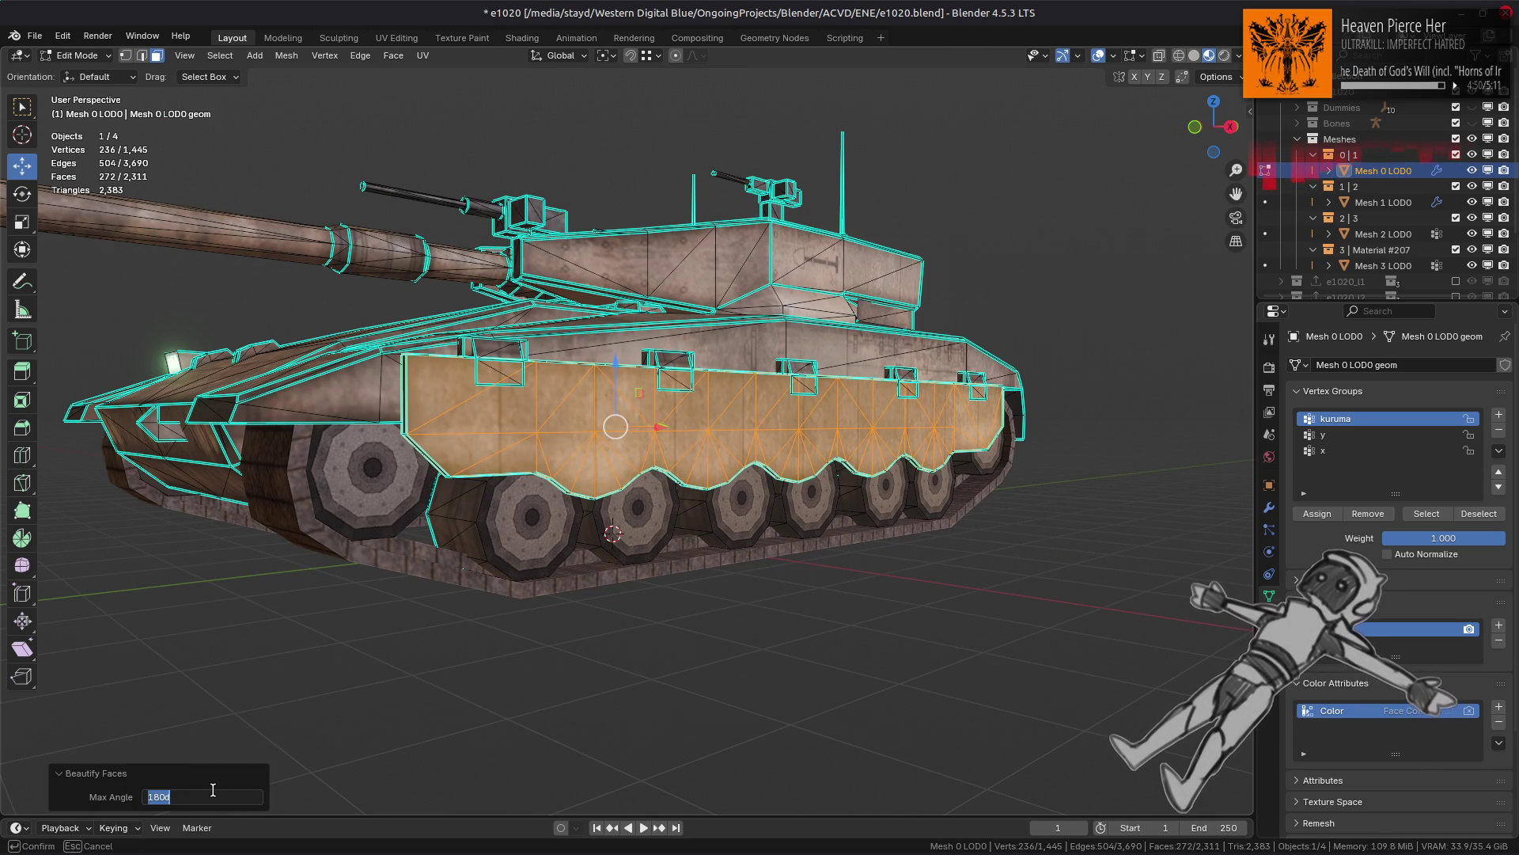
text(30)
key(Return)
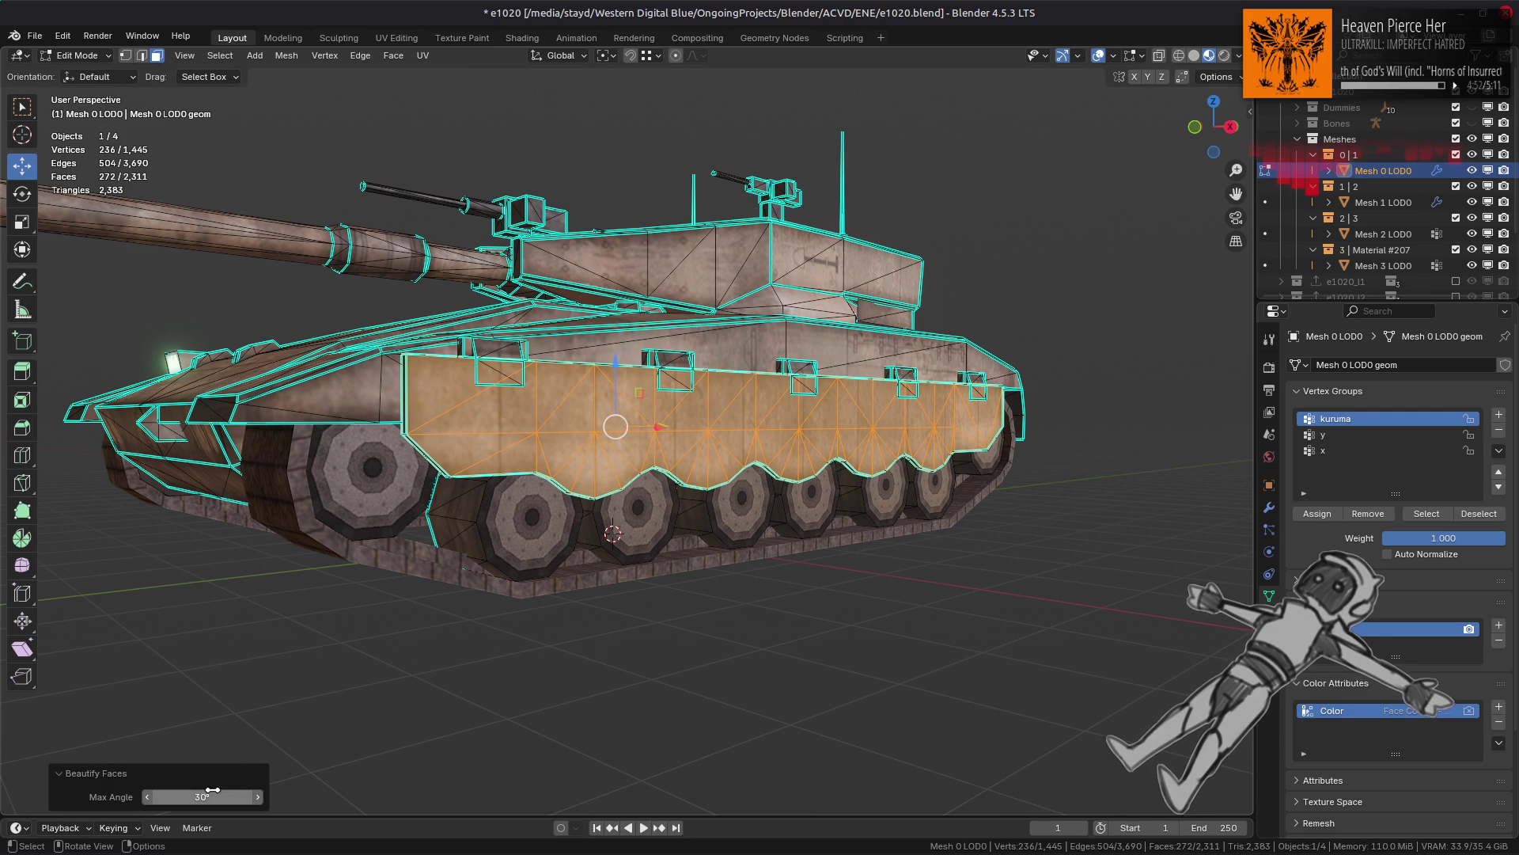
Step: In Right Ortho, deselect the upper skirt rows and beautify the lower row again
scroll(660, 529, up, 4)
mouse_move(659, 529)
middle_down()
mouse_move(614, 512)
mouse_move(757, 436)
middle_up()
scroll(614, 511, down, 3)
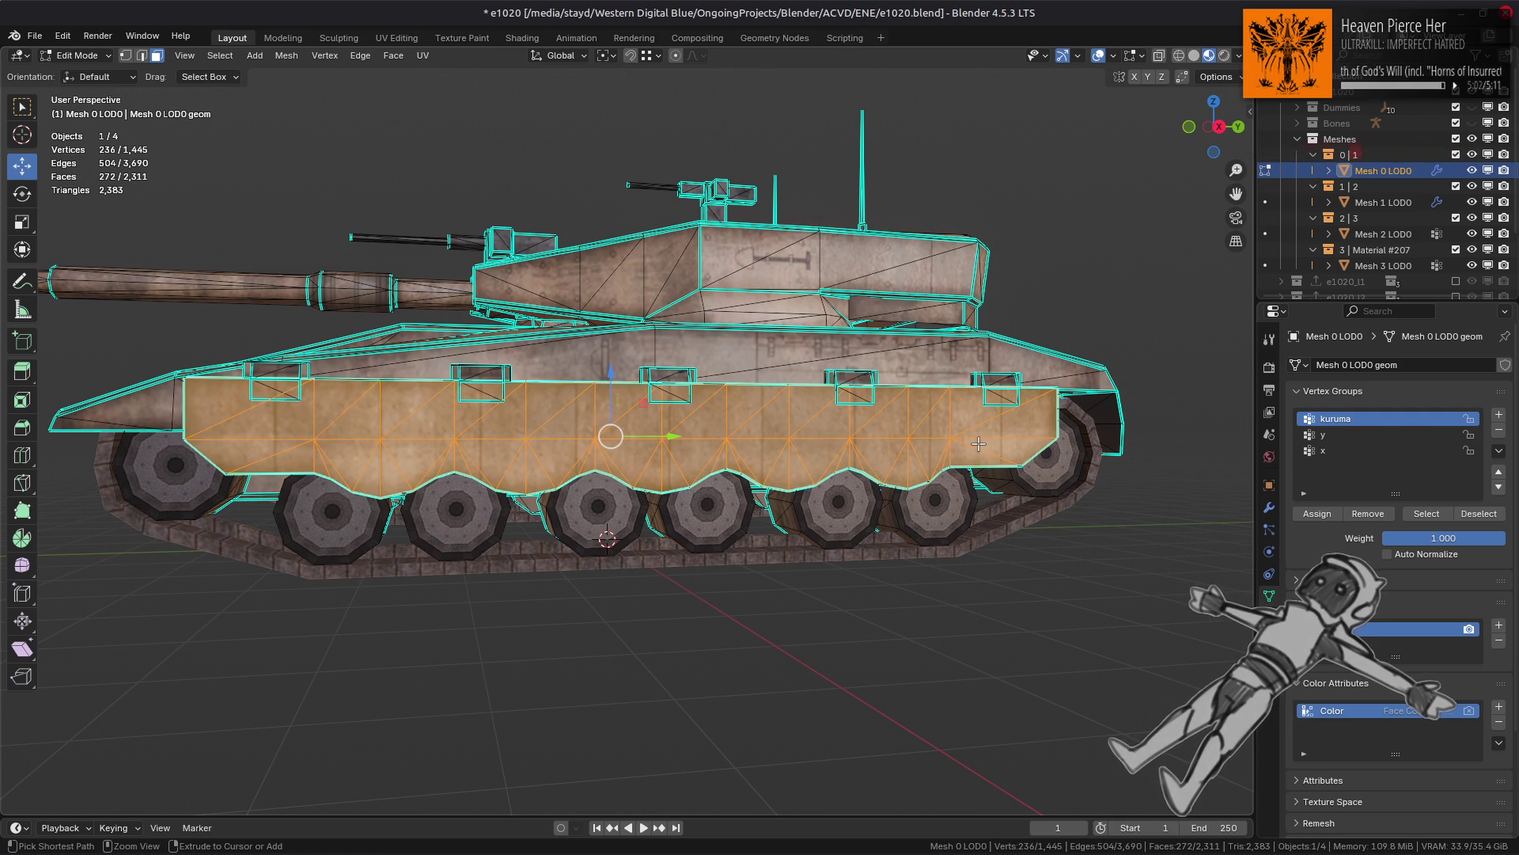
key(KP_3)
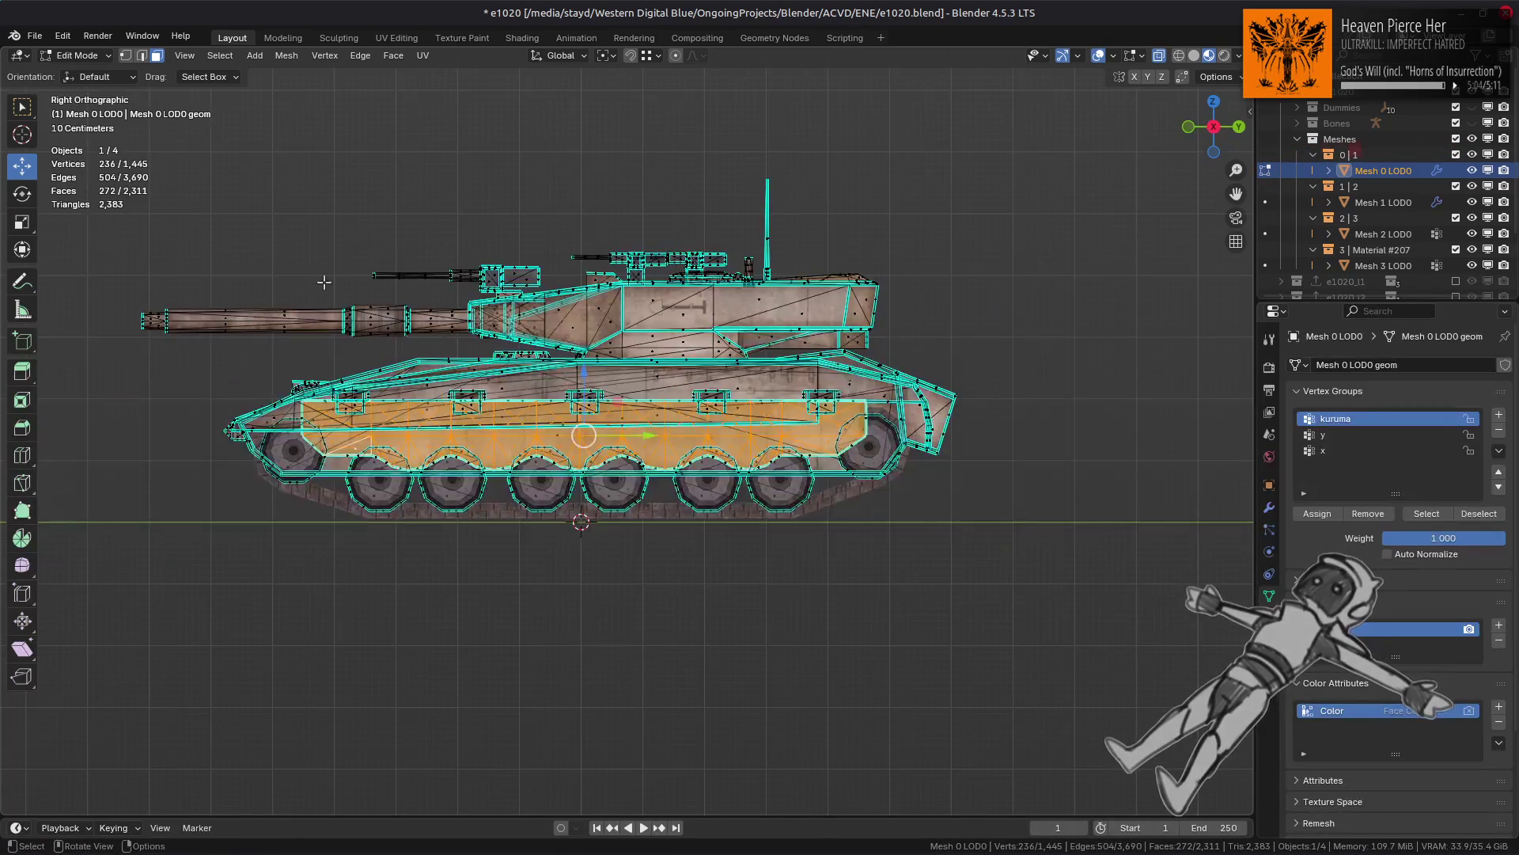
mouse_move(55, 281)
ctrl+mouse_down()
mouse_move(475, 413)
mouse_move(1021, 428)
ctrl+mouse_up()
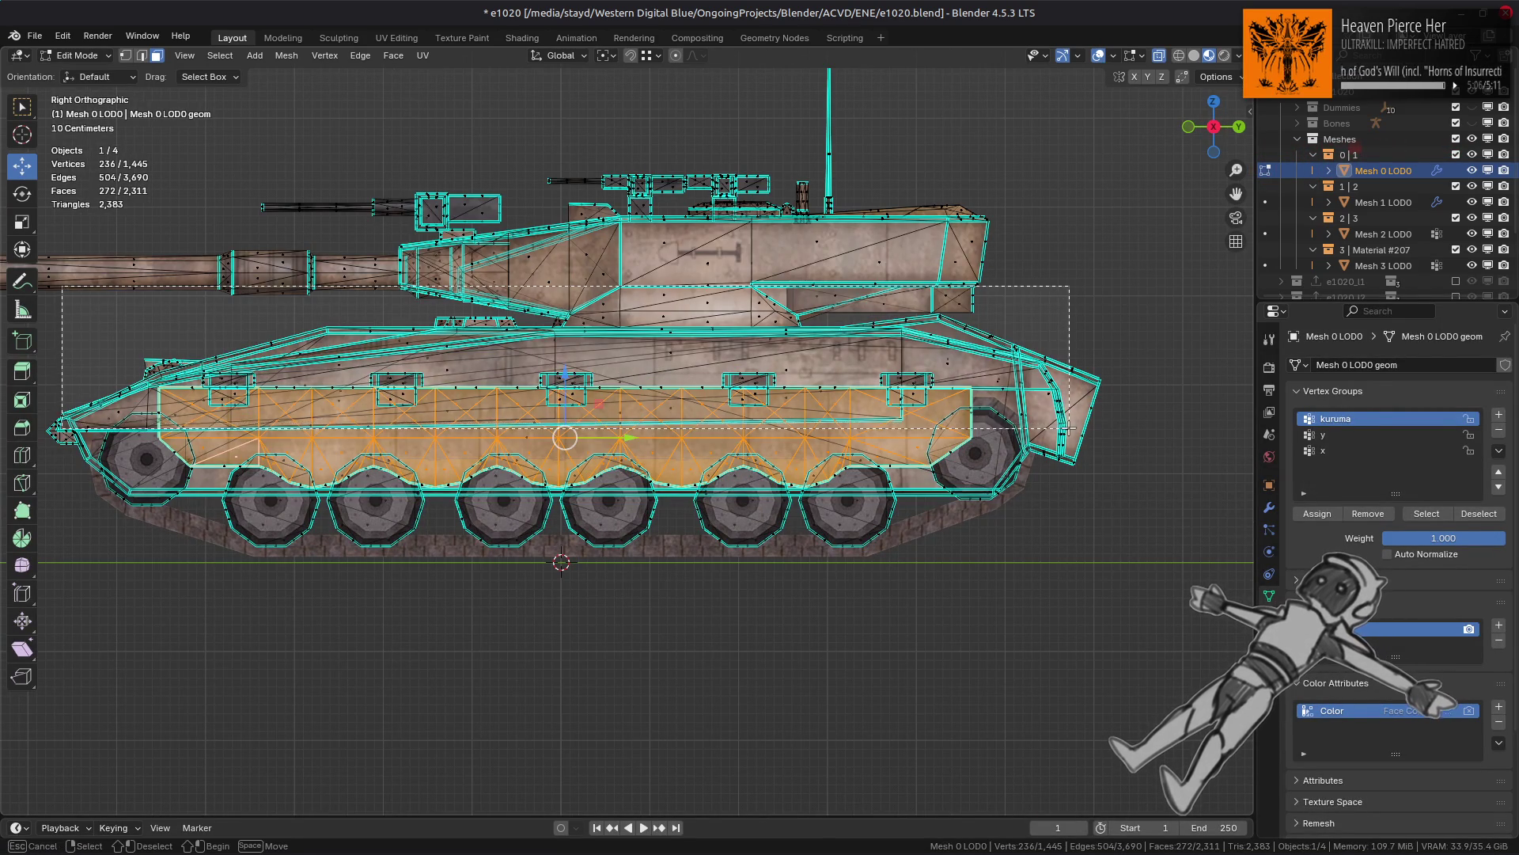
click(393, 55)
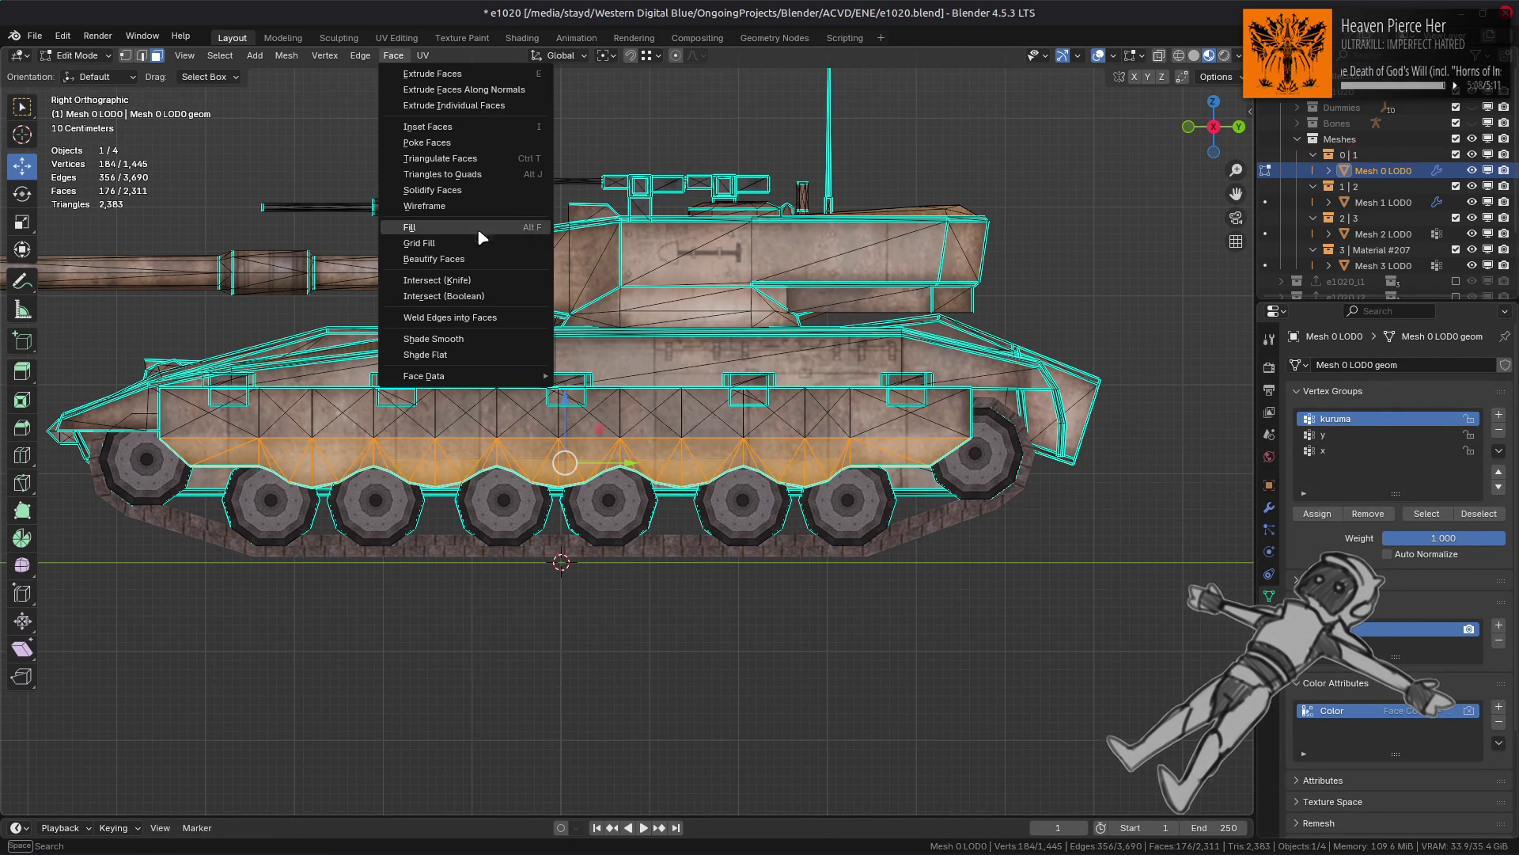
click(434, 258)
Step: Deselect all faces, return to Object Mode, and deselect the tank
scroll(477, 302, up, 3)
middle_drag(477, 302, 485, 304)
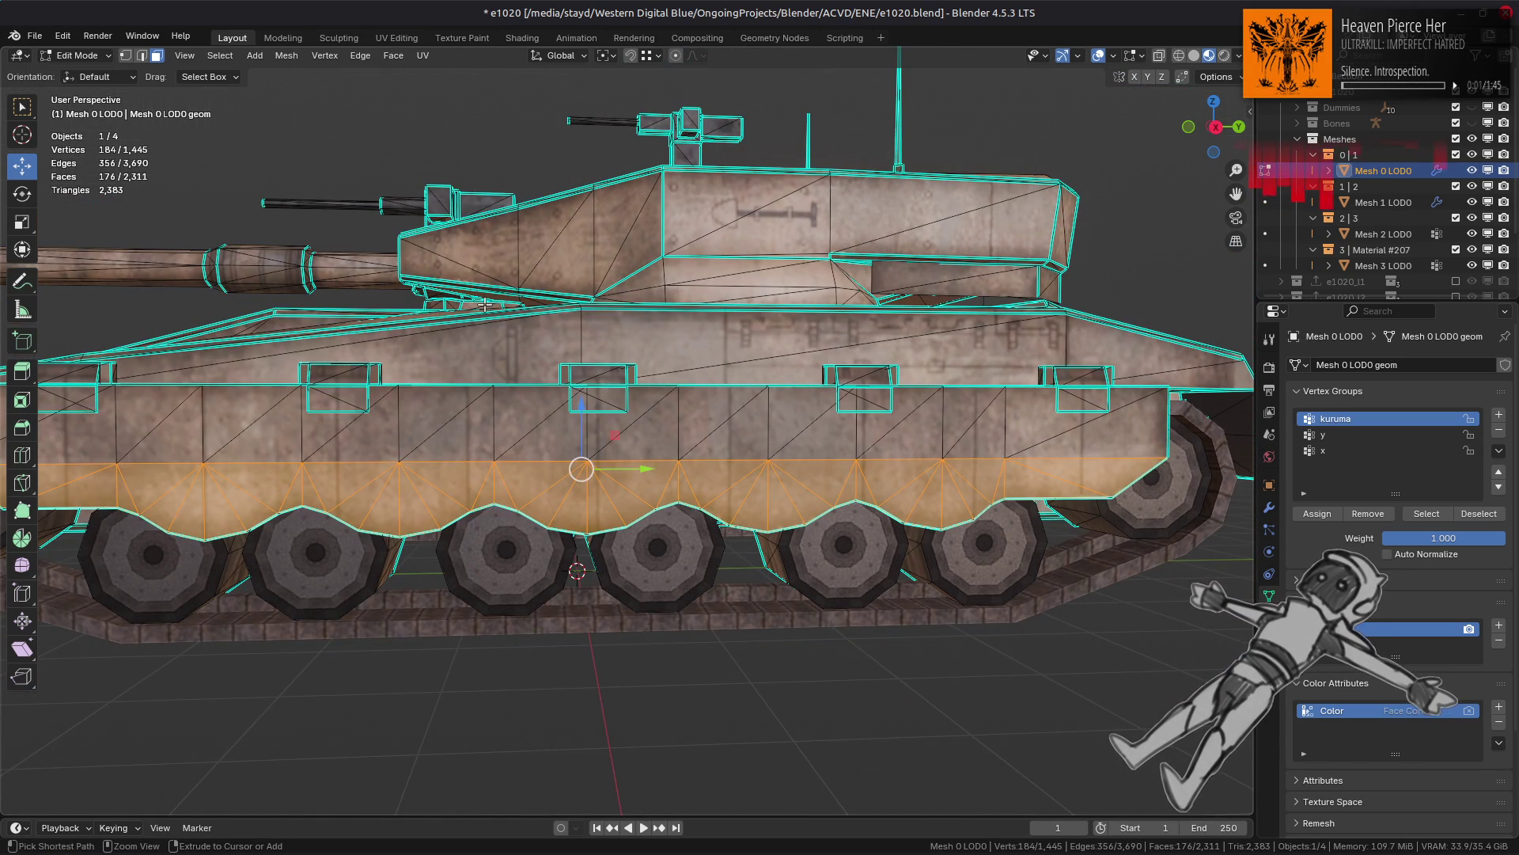
key(alt+a)
middle_drag(484, 304, 529, 390)
key(Tab)
key(alt+a)
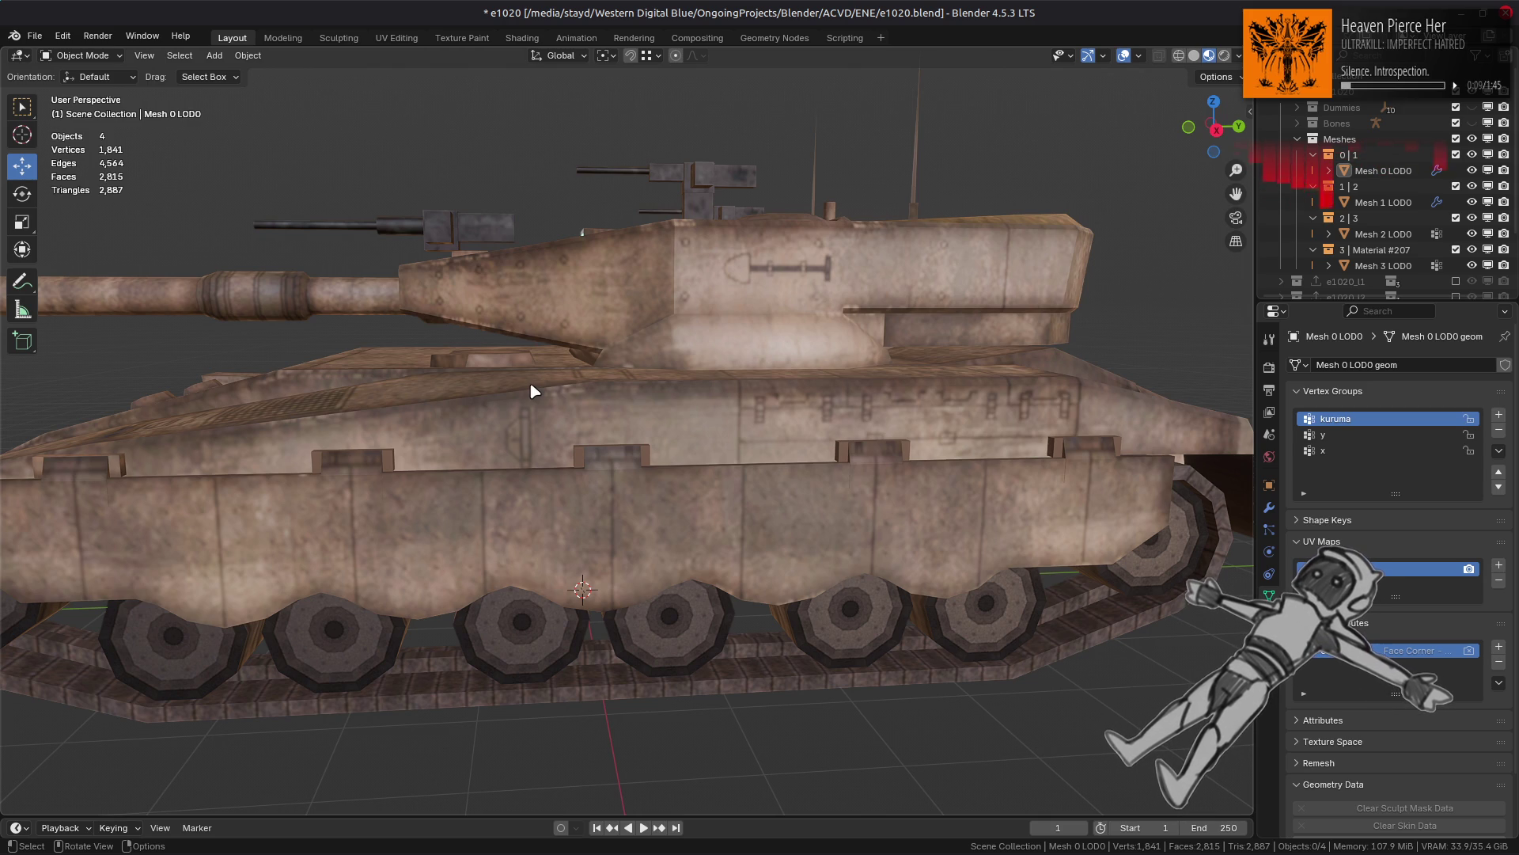
mouse_move(567, 404)
middle_down()
mouse_move(719, 437)
mouse_move(694, 457)
mouse_move(805, 441)
mouse_move(689, 447)
mouse_move(566, 424)
mouse_move(610, 438)
middle_up()
key(Tab)
scroll(694, 456, up, 3)
key(Tab)
scroll(689, 447, down, 5)
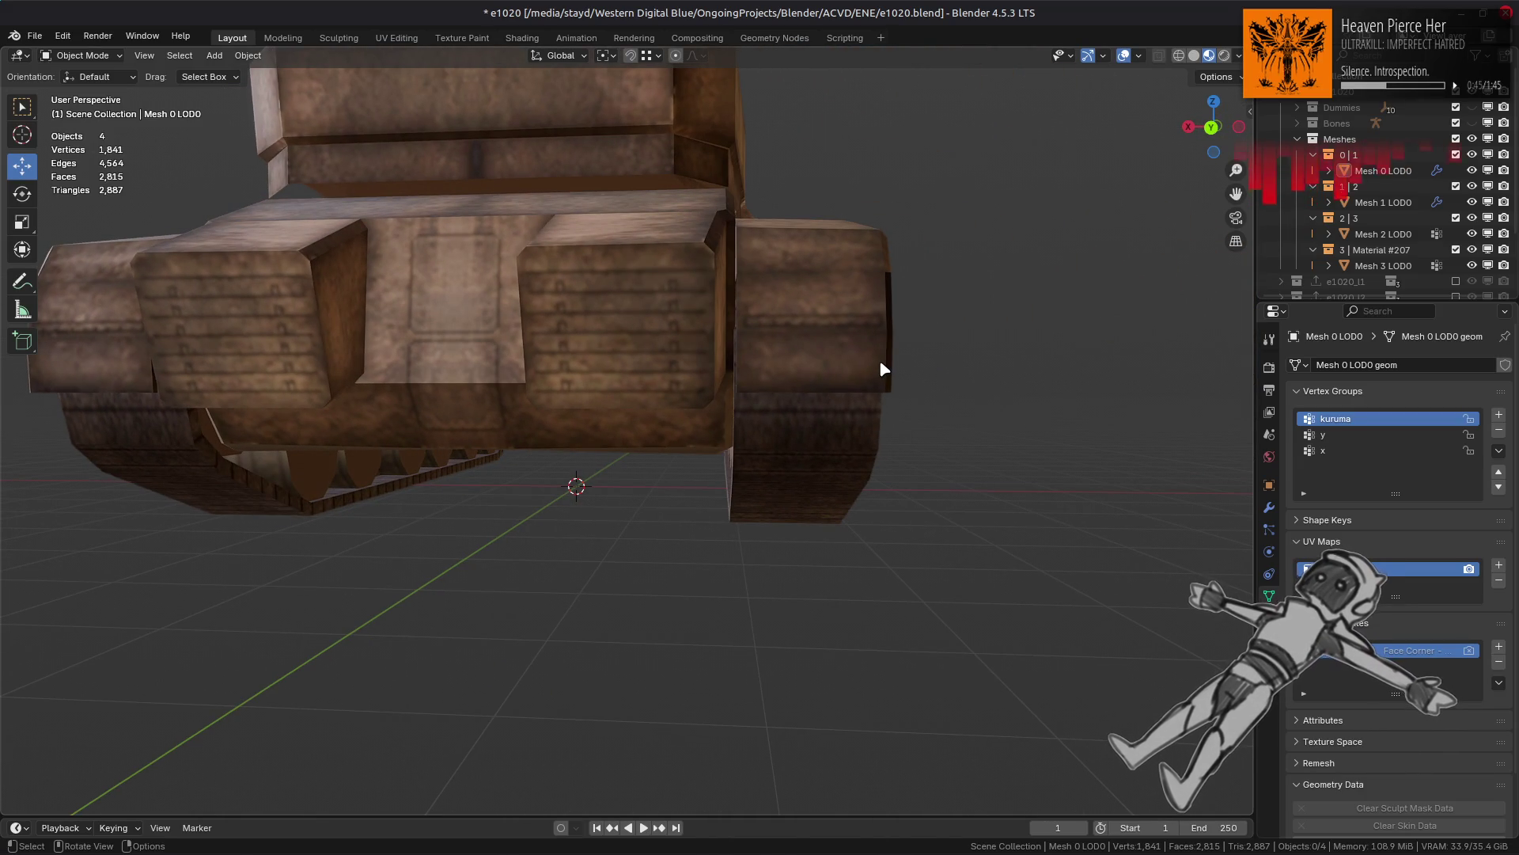
mouse_move(883, 365)
middle_down()
mouse_move(941, 358)
mouse_move(804, 396)
middle_up()
key(Tab)
scroll(942, 358, up, 5)
Step: Isolate the track piece by hiding the other geometry and other tank meshes
click(802, 399)
key(ctrl+l)
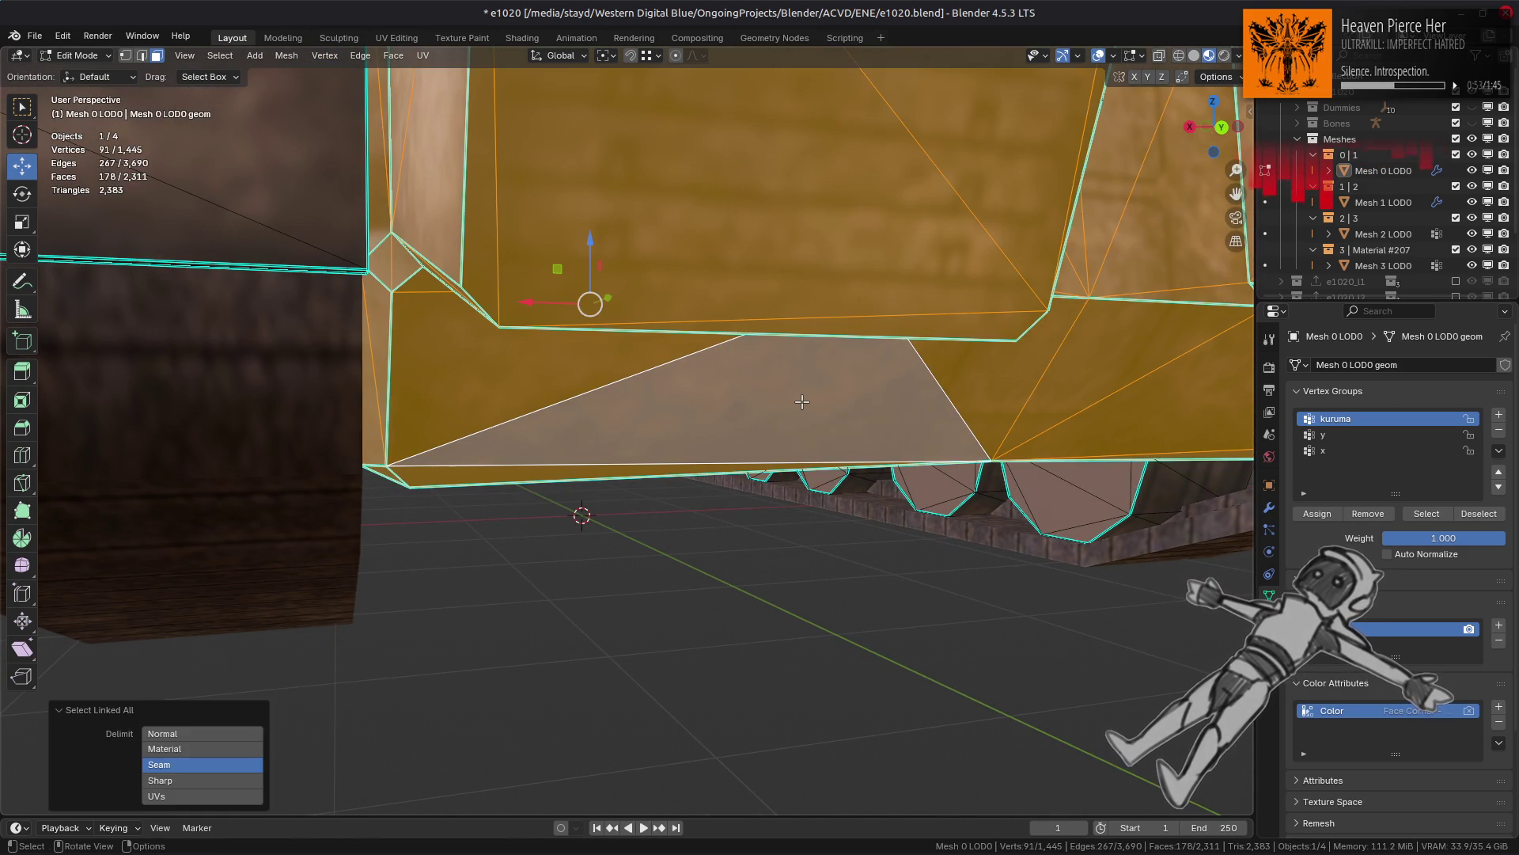
key(shift+h)
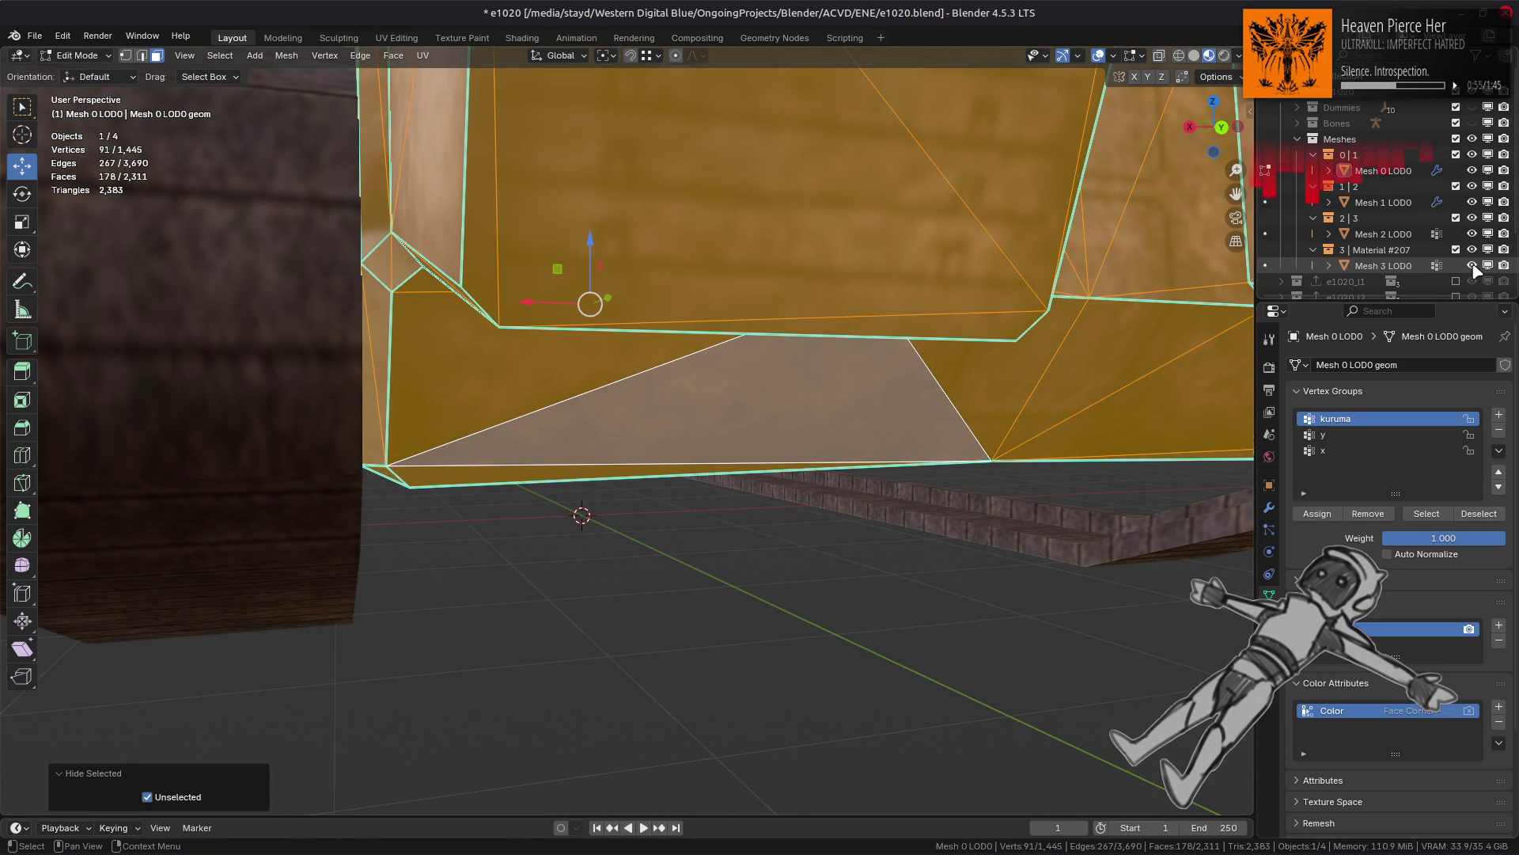
drag(1472, 202, 1473, 265)
mouse_move(926, 332)
middle_down()
mouse_move(934, 281)
mouse_move(939, 308)
mouse_move(916, 326)
mouse_move(808, 305)
mouse_move(919, 280)
mouse_move(800, 277)
mouse_move(733, 305)
mouse_move(773, 305)
mouse_move(738, 305)
middle_up()
key(alt+a)
Step: Select the track's large side face and its linked flat faces at a 5° limit
key(l)
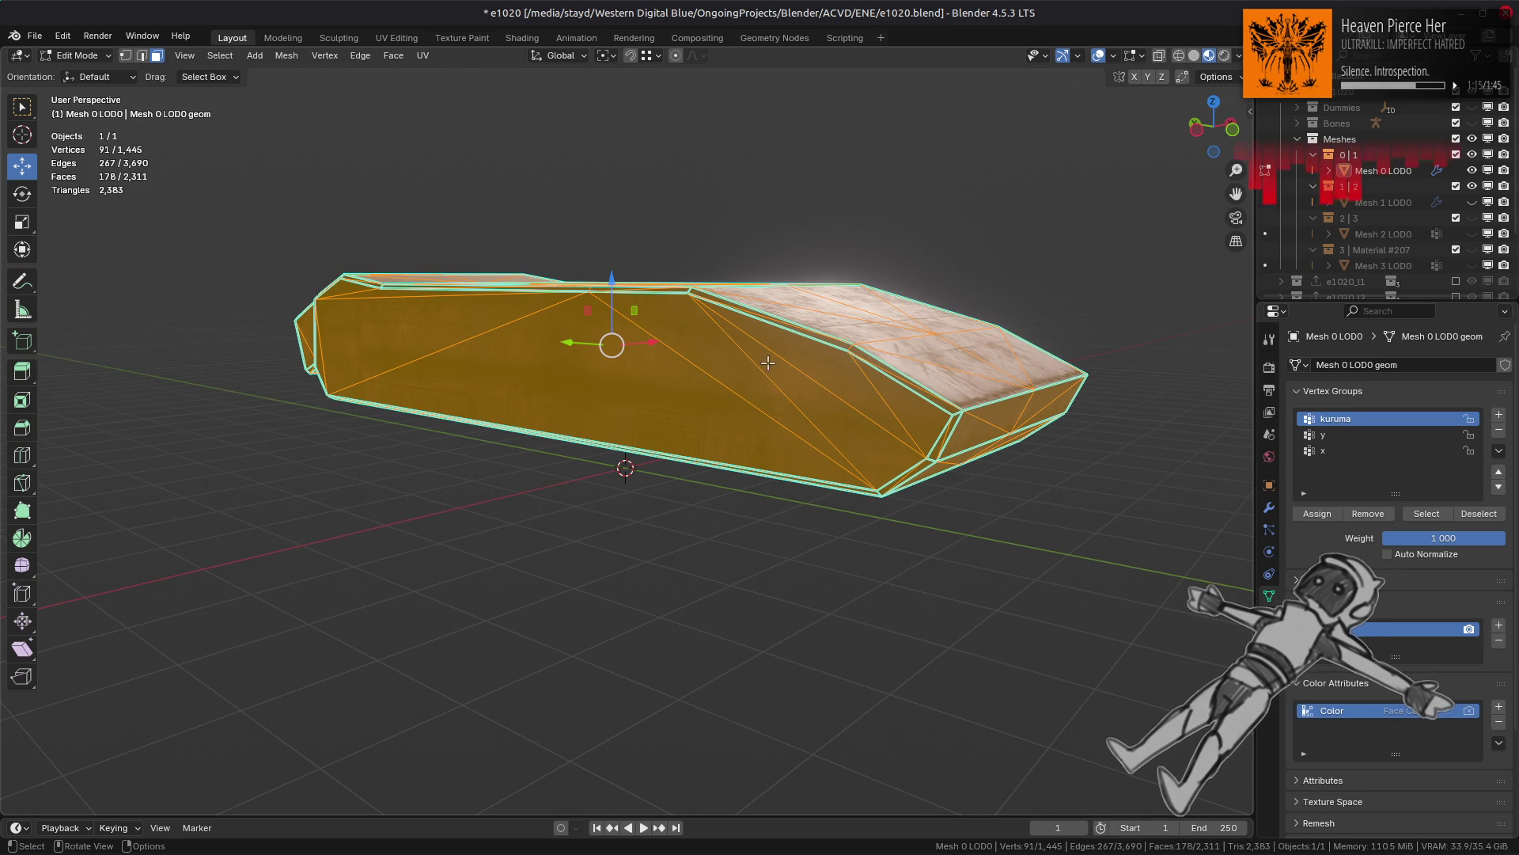
click(723, 370)
mouse_move(722, 371)
middle_down()
mouse_move(719, 353)
mouse_move(610, 392)
middle_up()
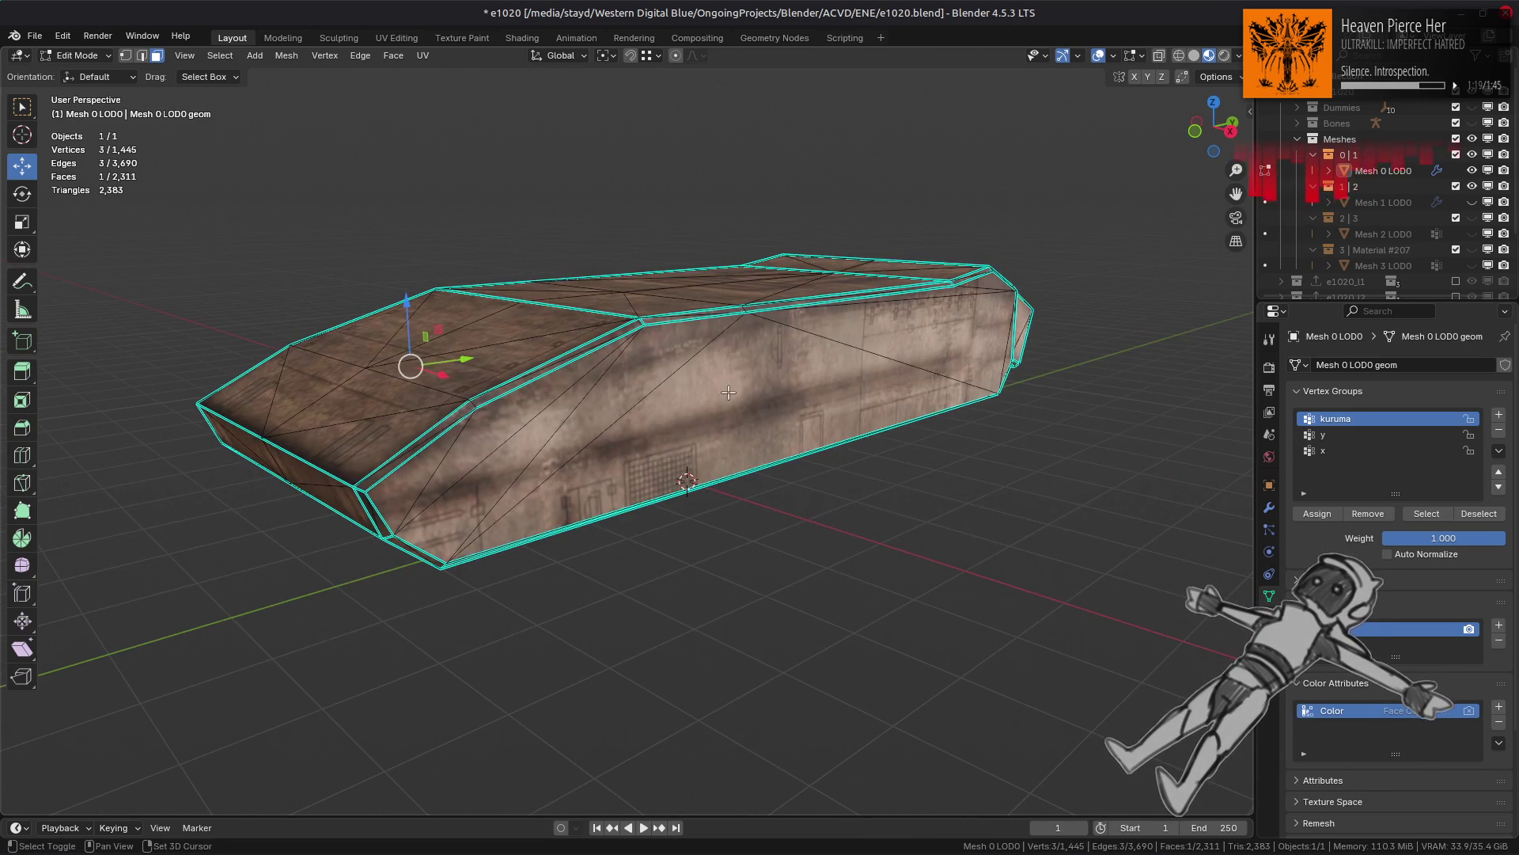
click(770, 400)
key(q)
click(736, 396)
click(264, 793)
text(5)
key(Return)
Step: Triangulate the selected flat faces, then apply Beautify Faces
middle_drag(689, 438, 568, 429)
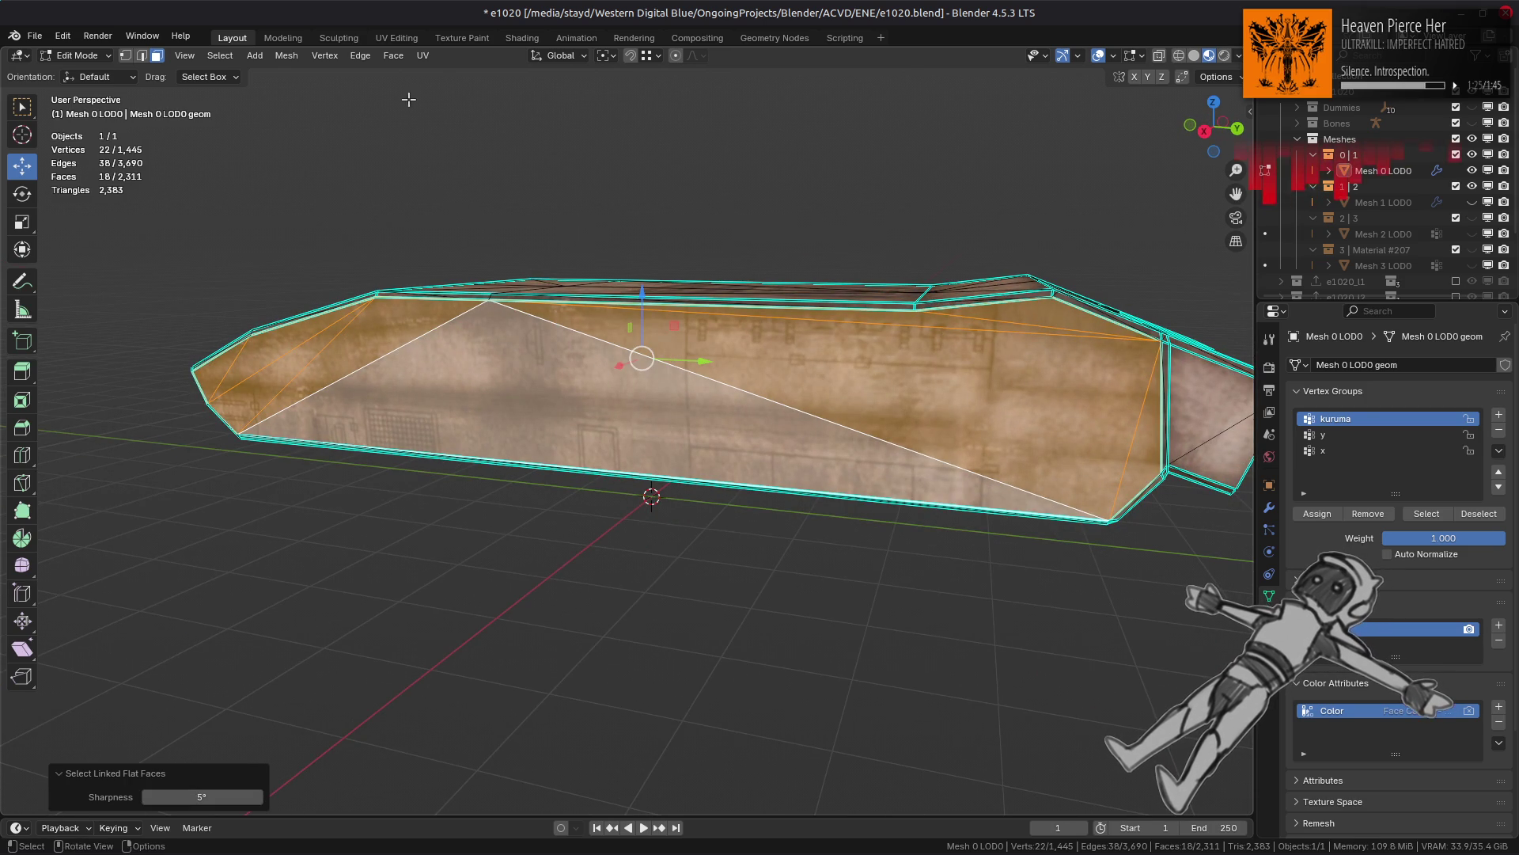
click(393, 55)
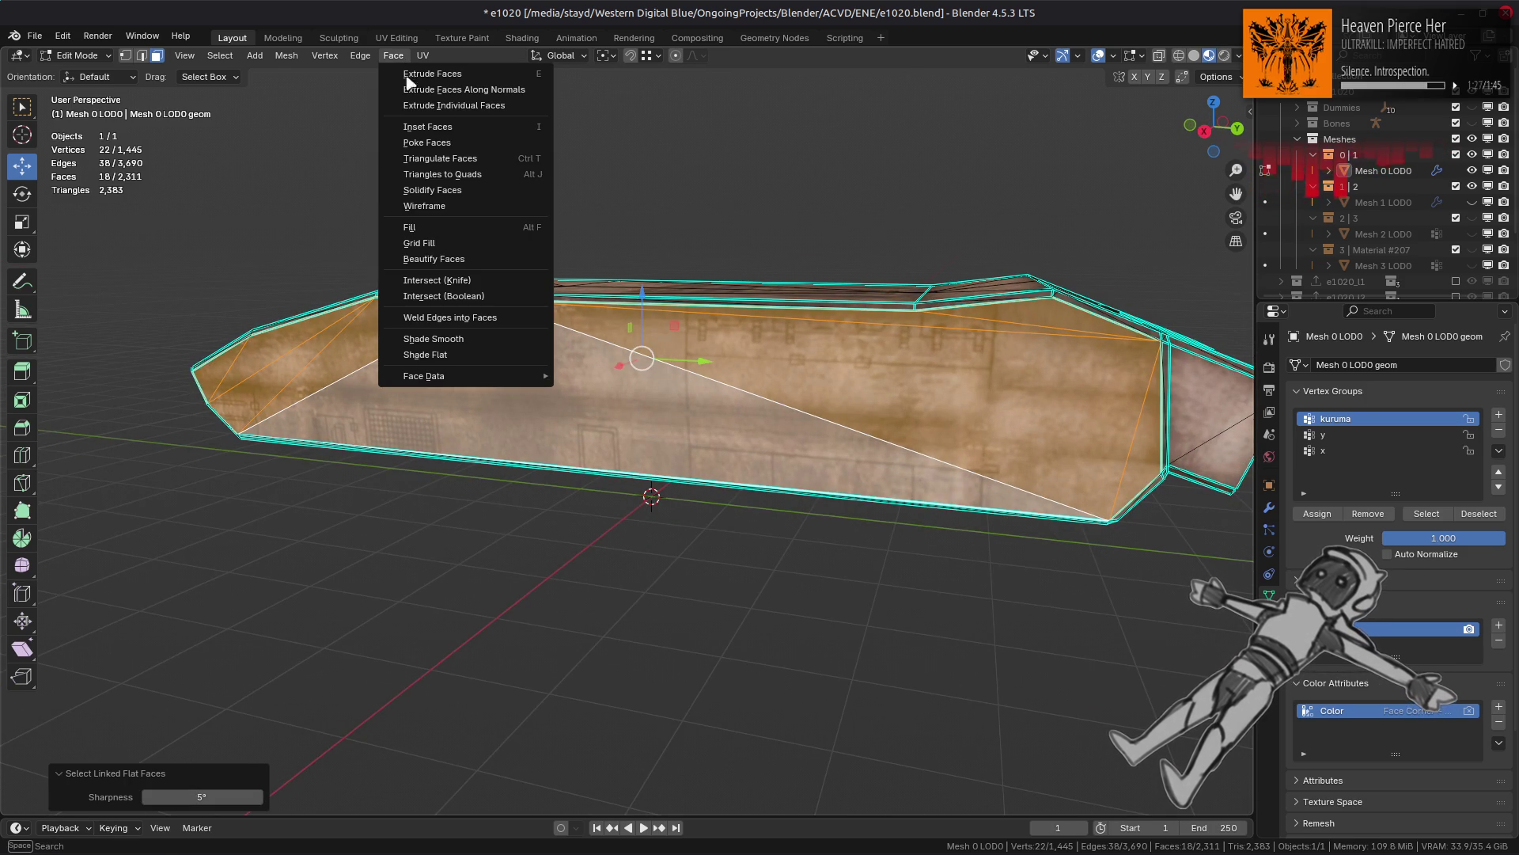
click(451, 158)
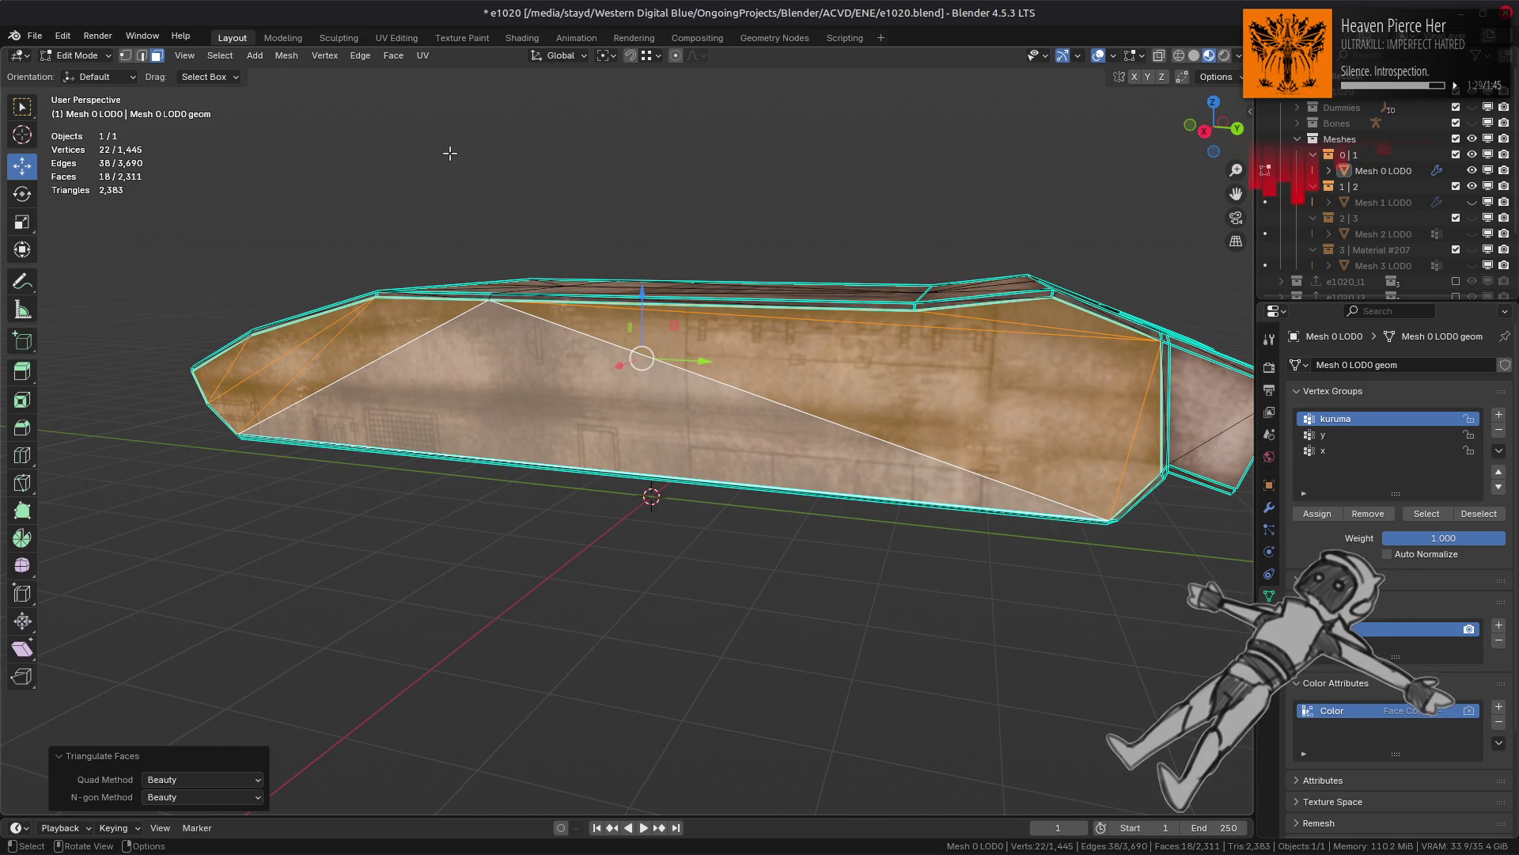
click(393, 55)
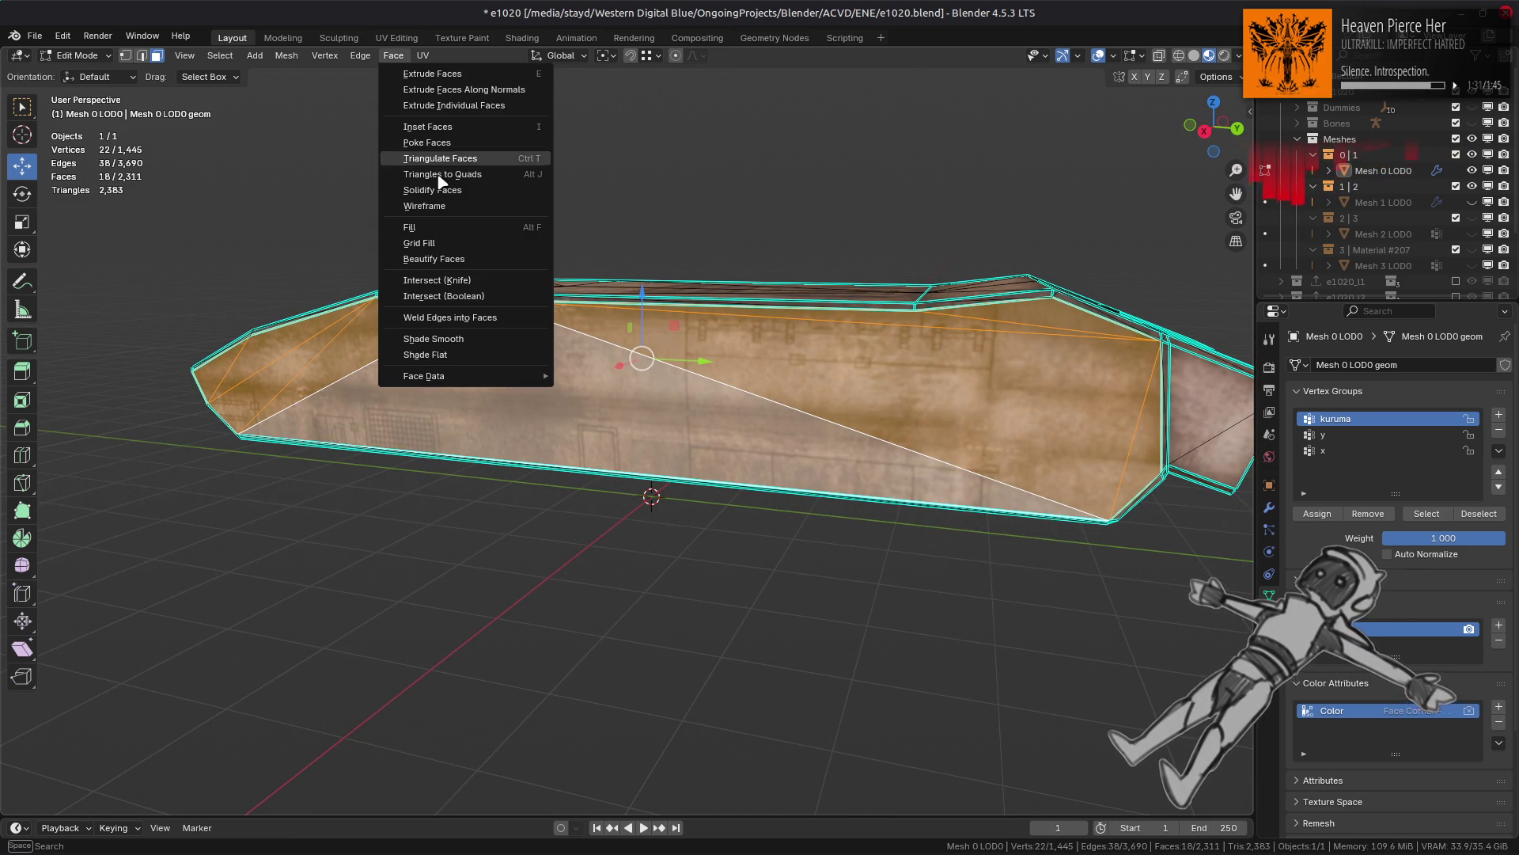
click(437, 263)
Step: Compare before and after with undo/redo, keep the beautified result, and reveal all hidden geometry with Alt+H
key(ctrl+z)
key(ctrl+shift+z)
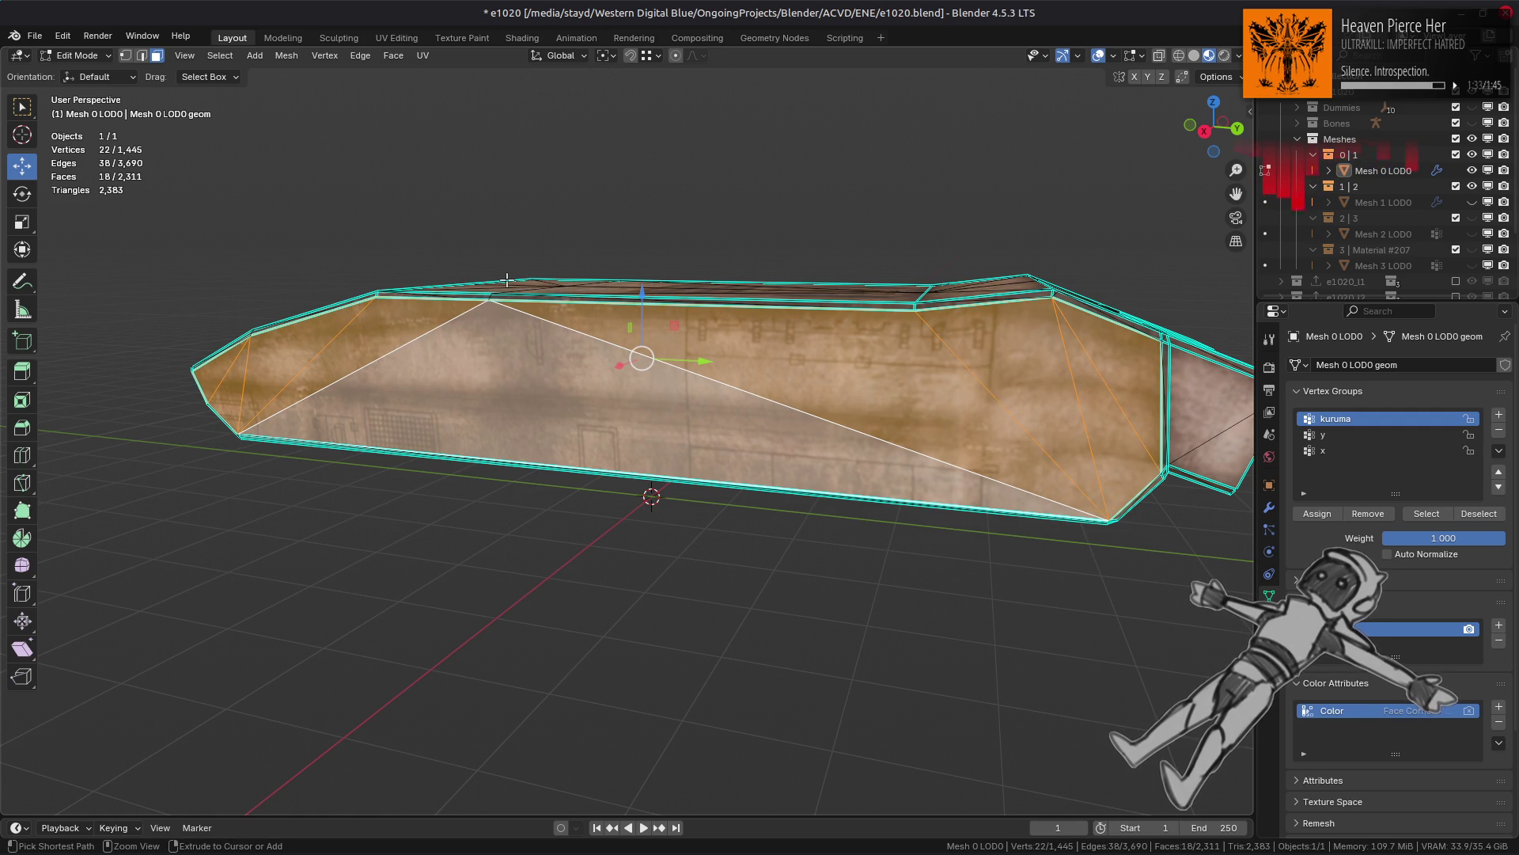
key(ctrl+z)
key(ctrl+shift+z)
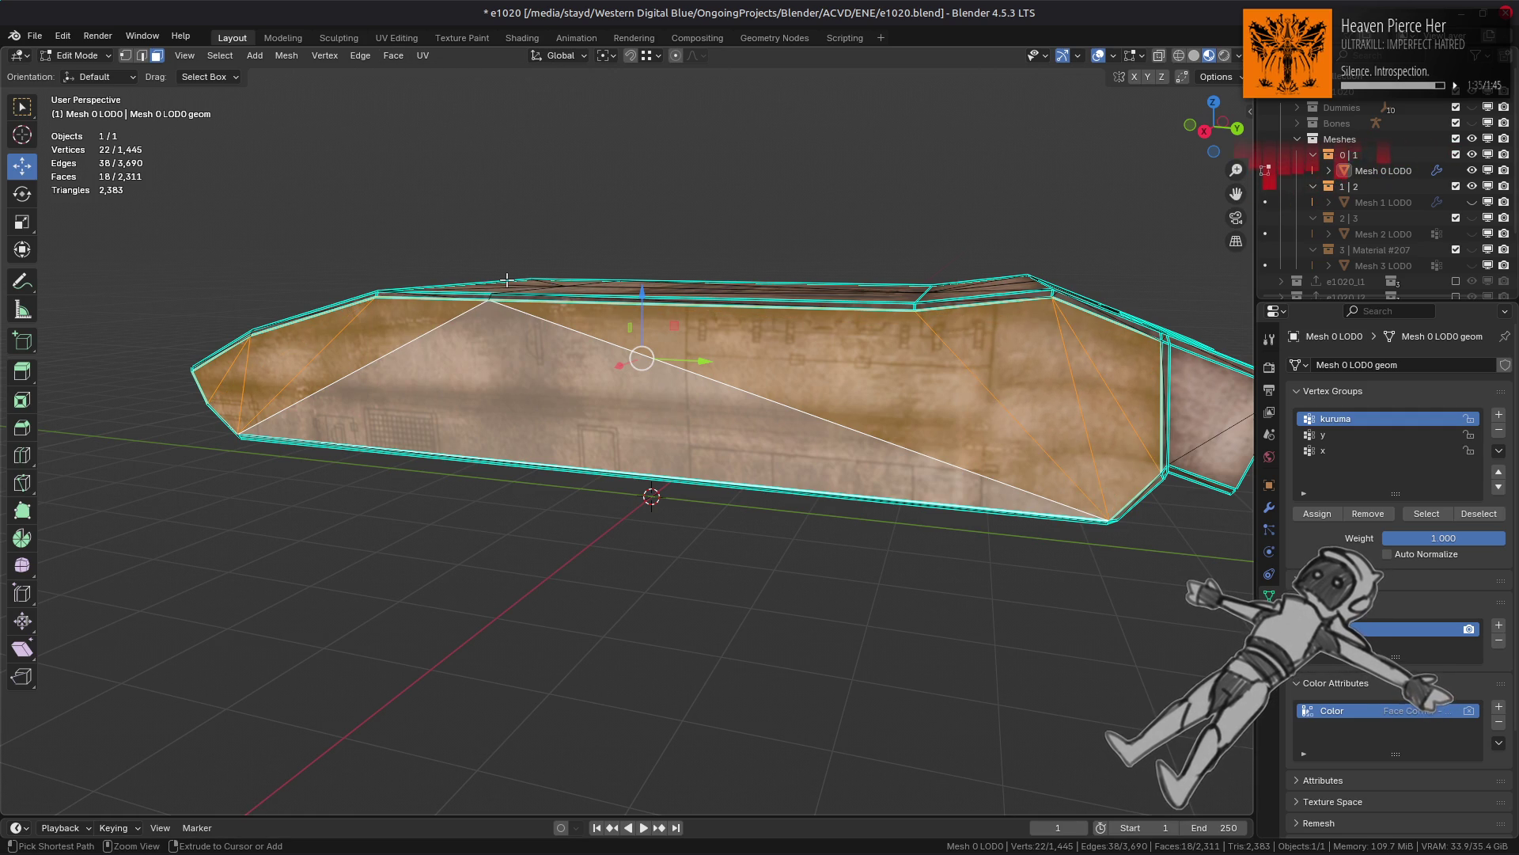
key(ctrl+z)
key(ctrl+shift+z)
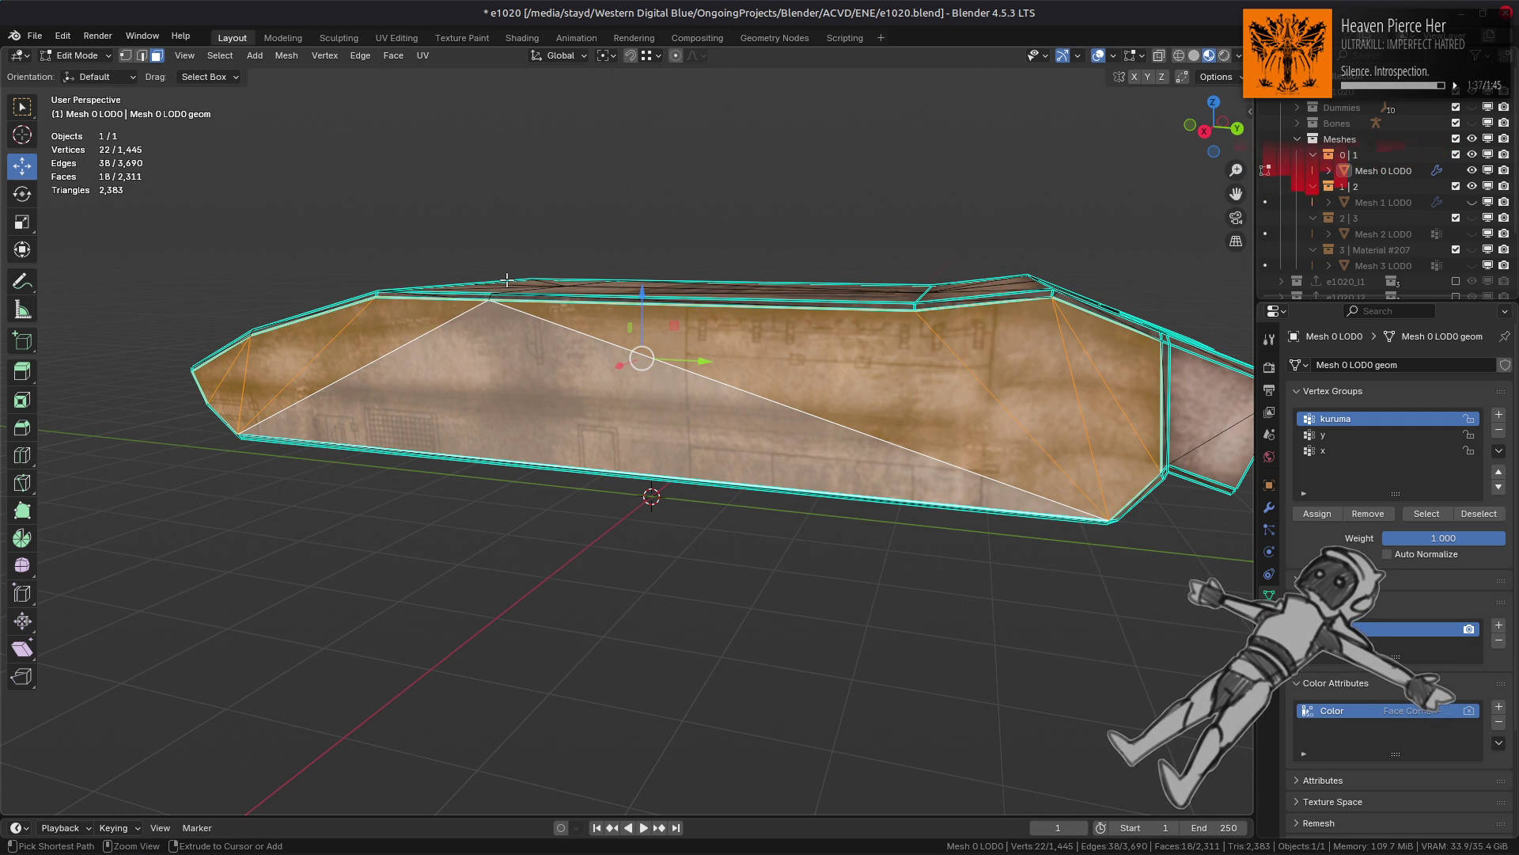
middle_drag(506, 279, 601, 332)
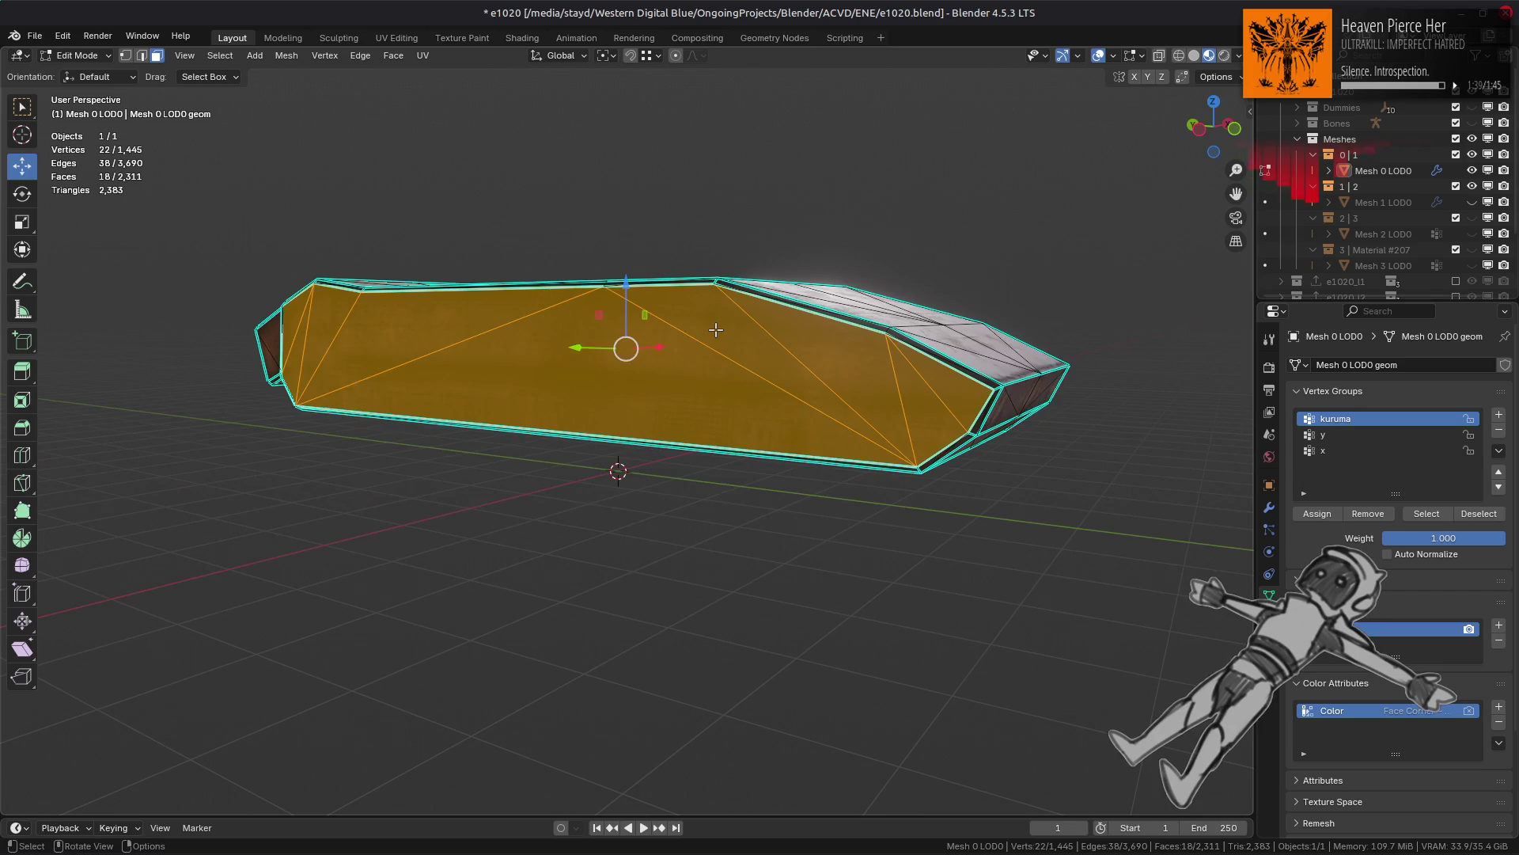
key(alt+h)
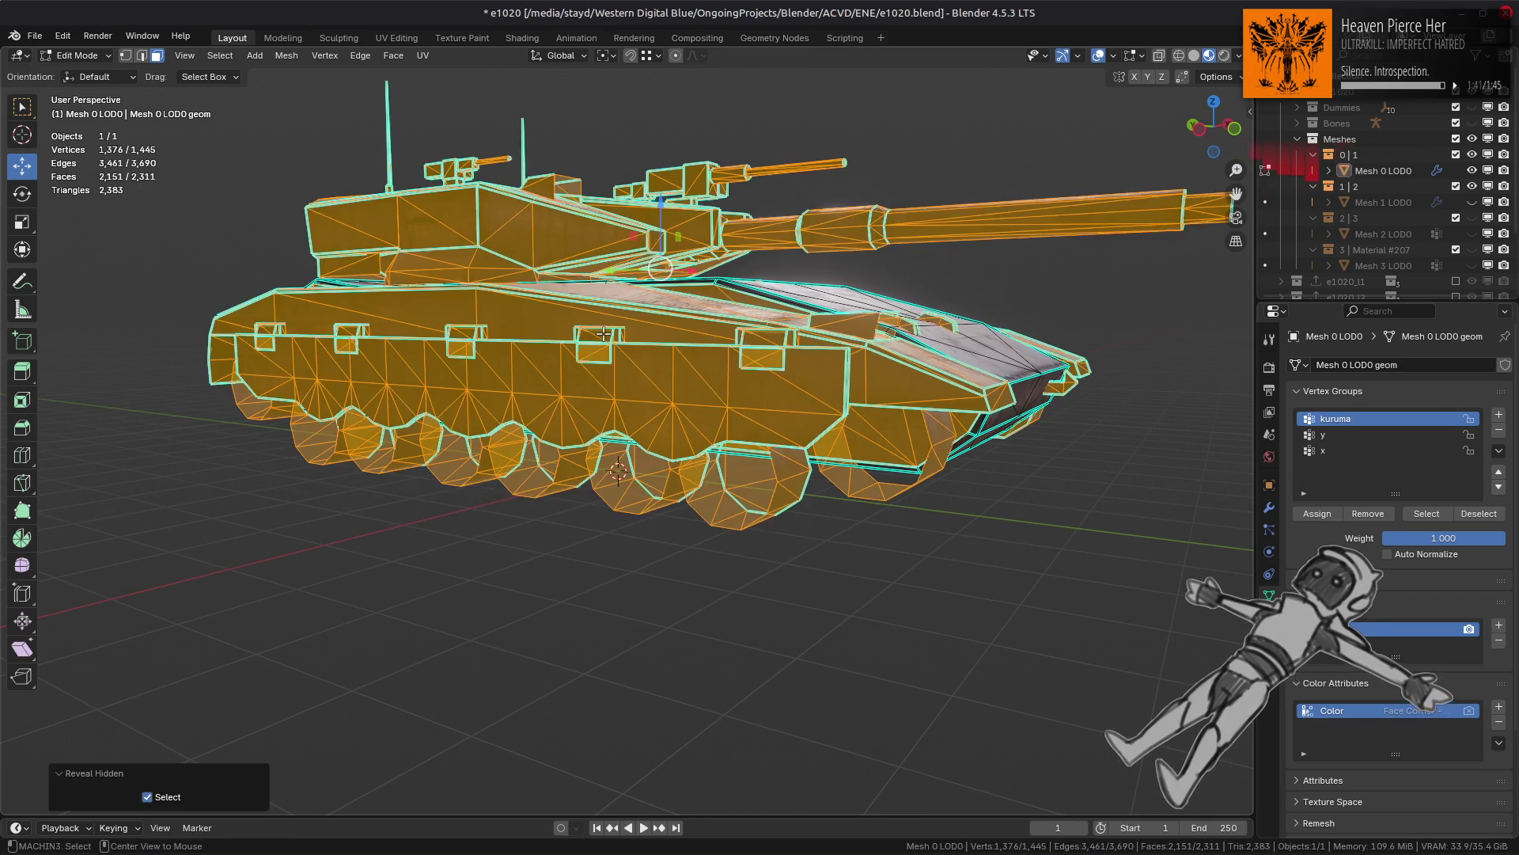
Step: Isolate the linked side-strip region of the hull and frame it in view
key(alt+a)
mouse_move(672, 341)
middle_down()
mouse_move(671, 383)
mouse_move(634, 369)
middle_up()
key(Tab)
key(Tab)
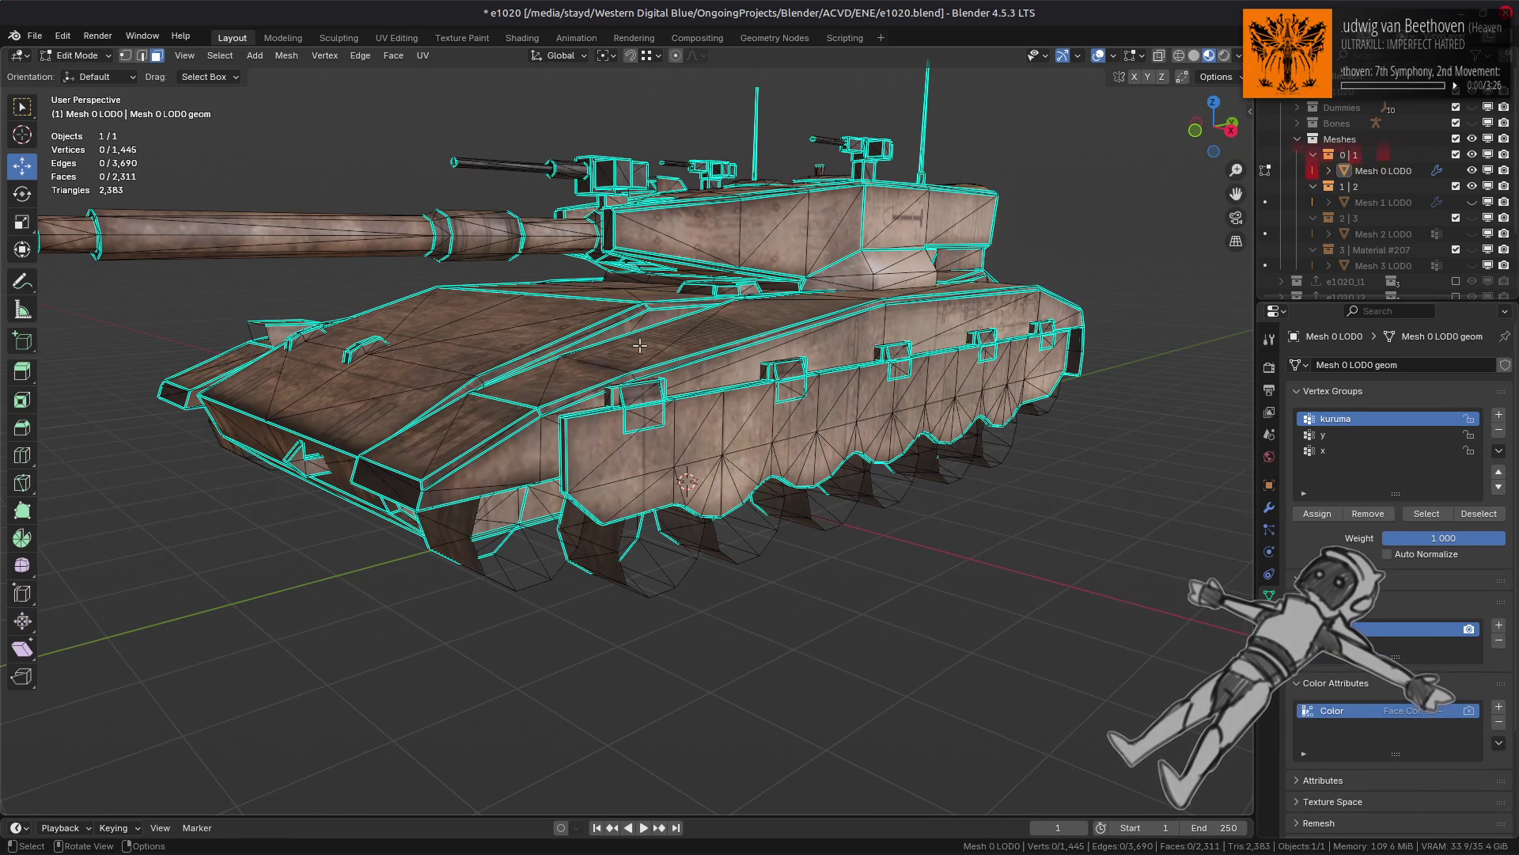
click(656, 369)
middle_drag(494, 363, 558, 391)
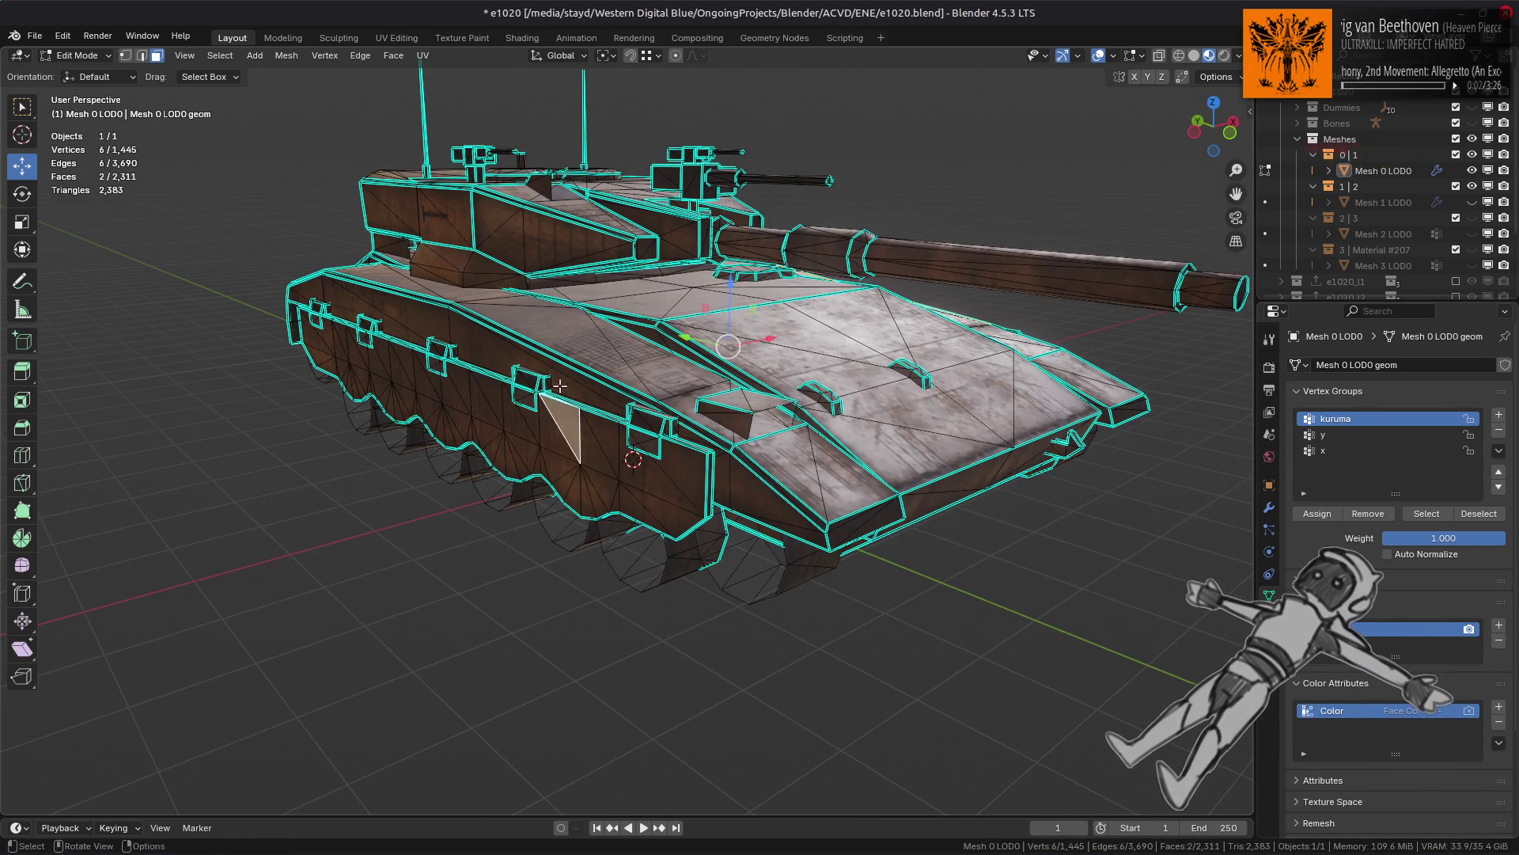
key(ctrl+l)
key(shift+h)
key(KP_Decimal)
mouse_move(567, 375)
middle_down()
mouse_move(530, 407)
mouse_move(488, 399)
mouse_move(484, 416)
middle_up()
Step: Select the left strip's linked flat faces, triangulate and beautify them, and keep the beautified result
click(724, 269)
middle_drag(725, 269, 505, 316)
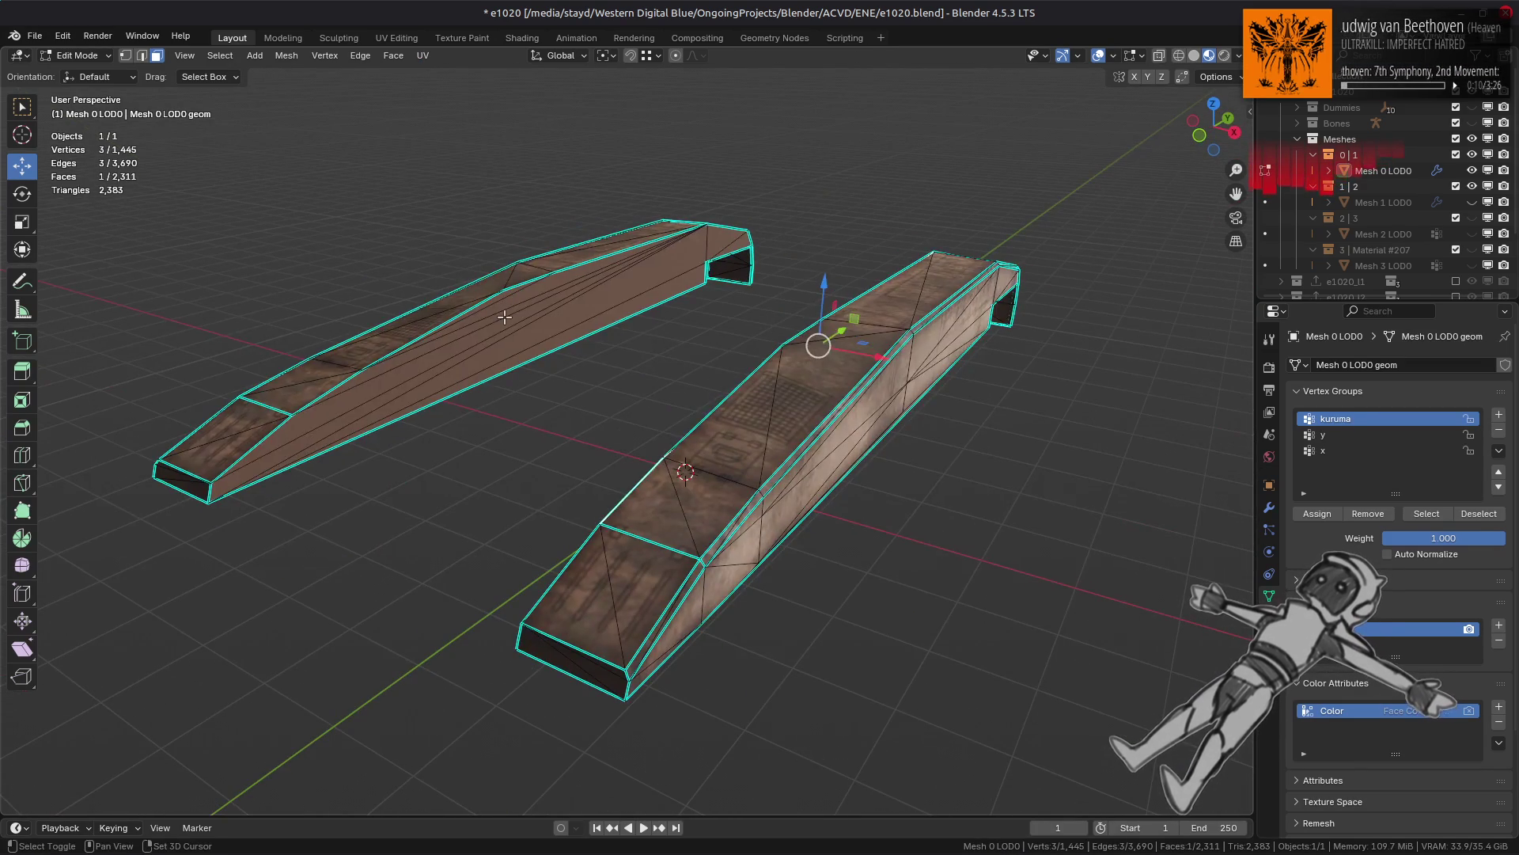
shift+click(505, 317)
key(q)
click(673, 389)
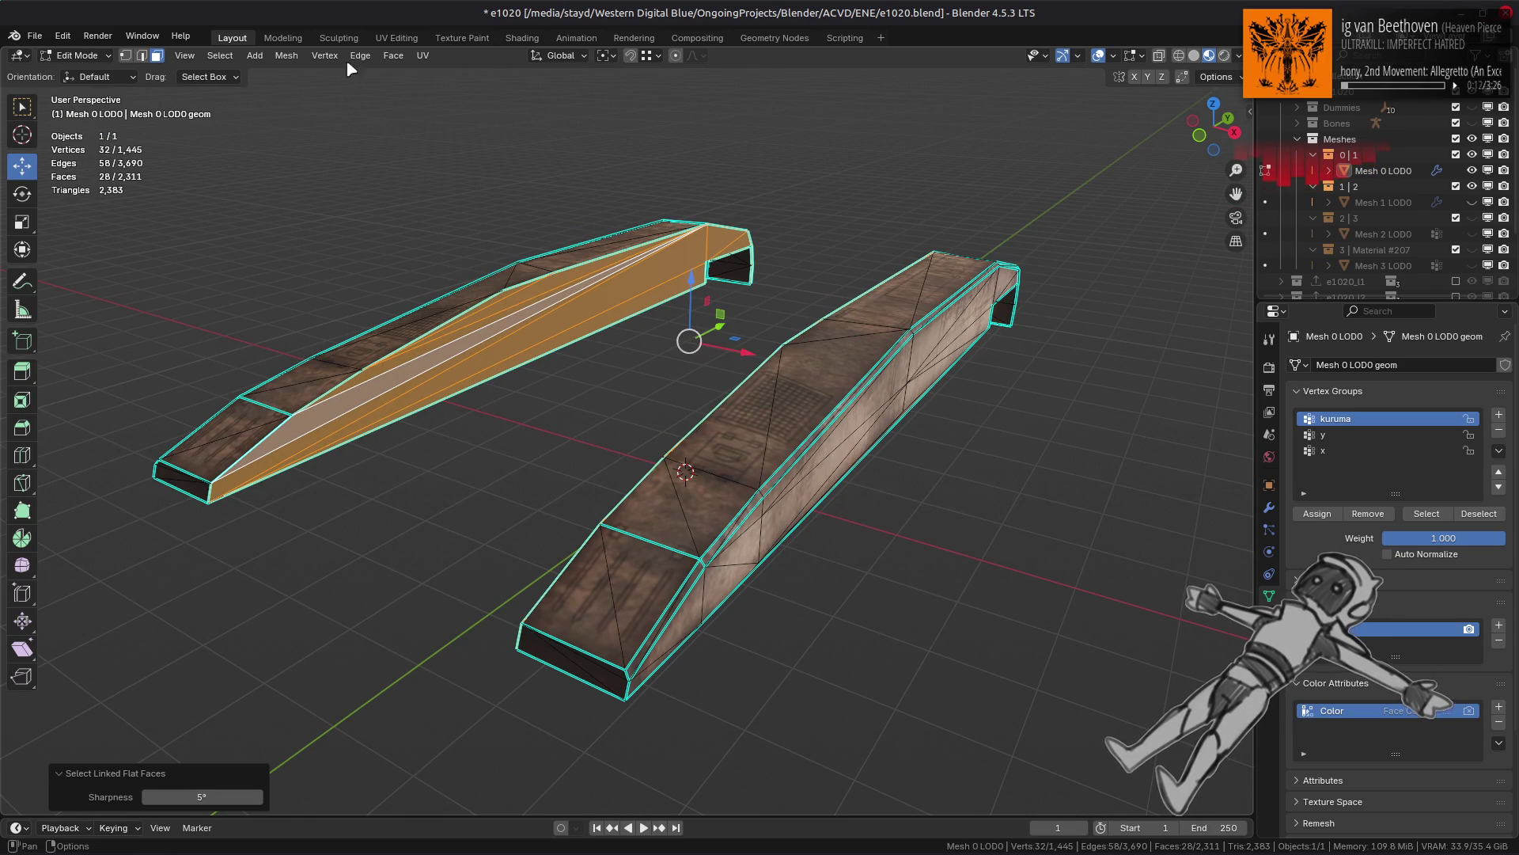
click(393, 55)
click(462, 162)
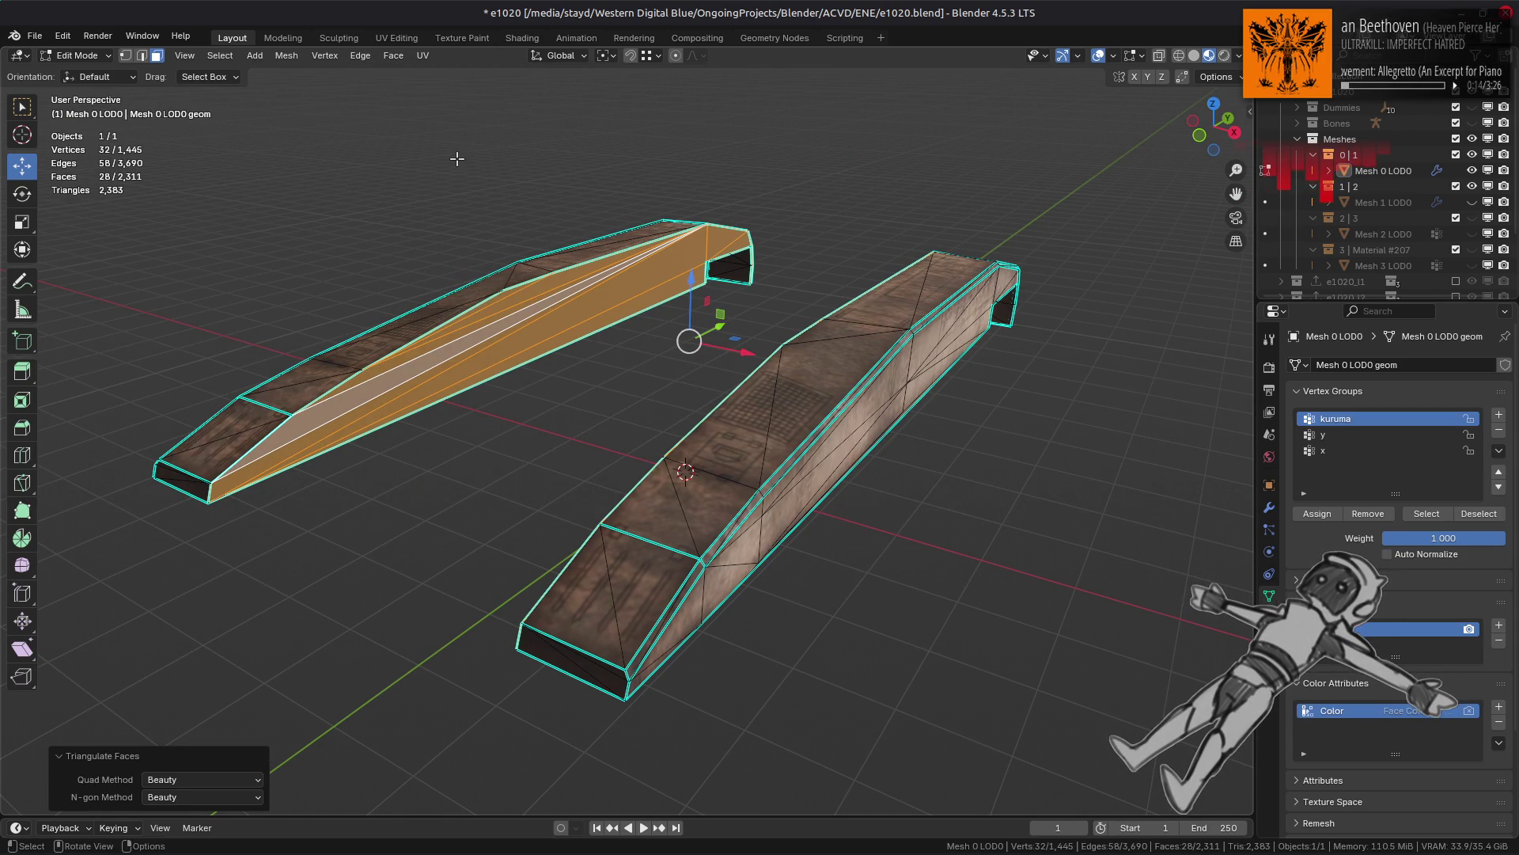
click(394, 56)
click(468, 255)
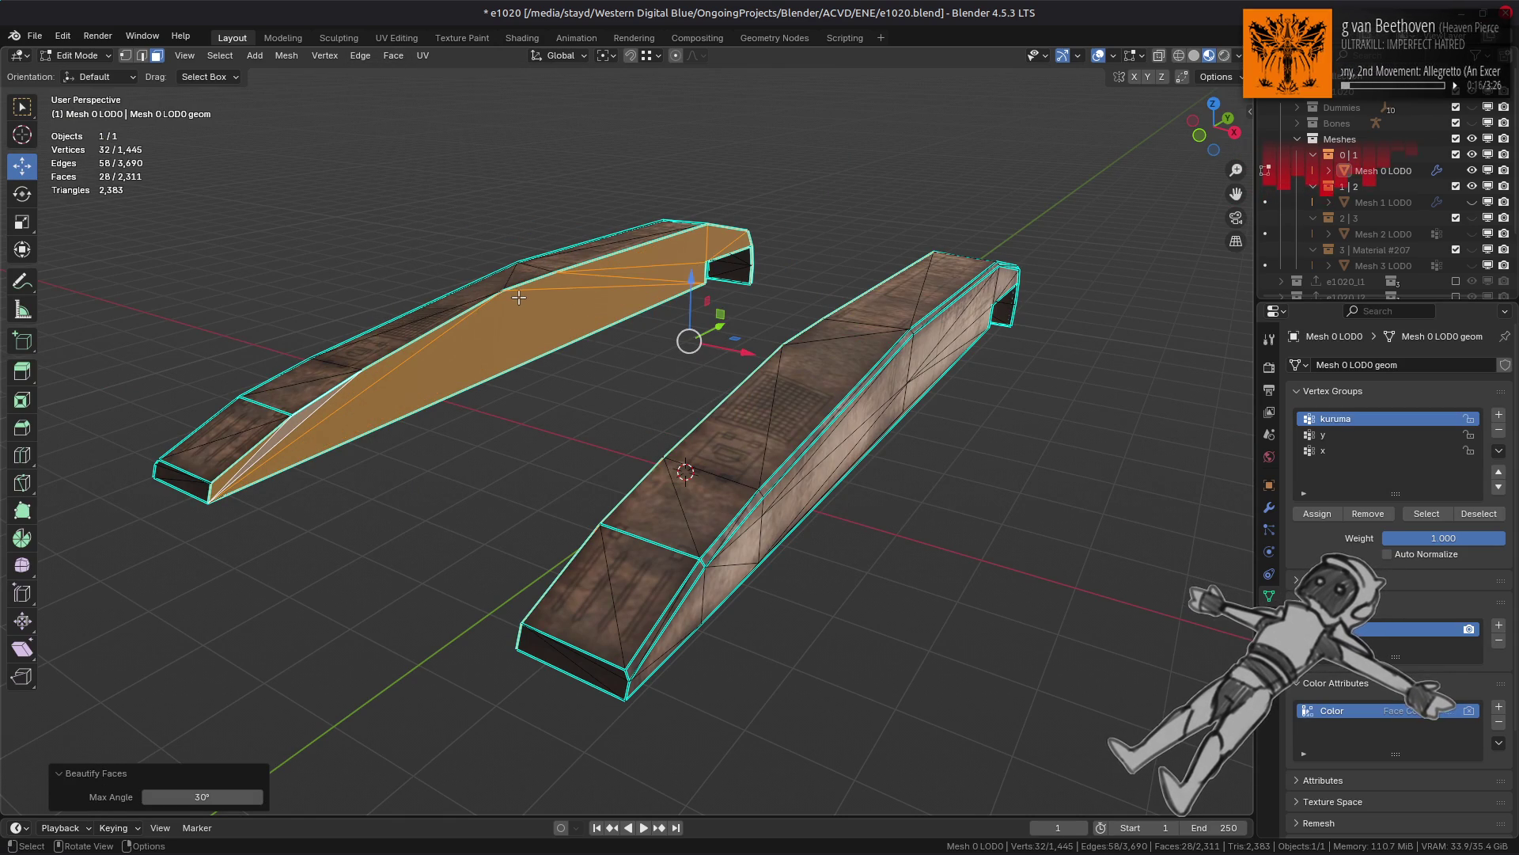
middle_drag(558, 339, 629, 339)
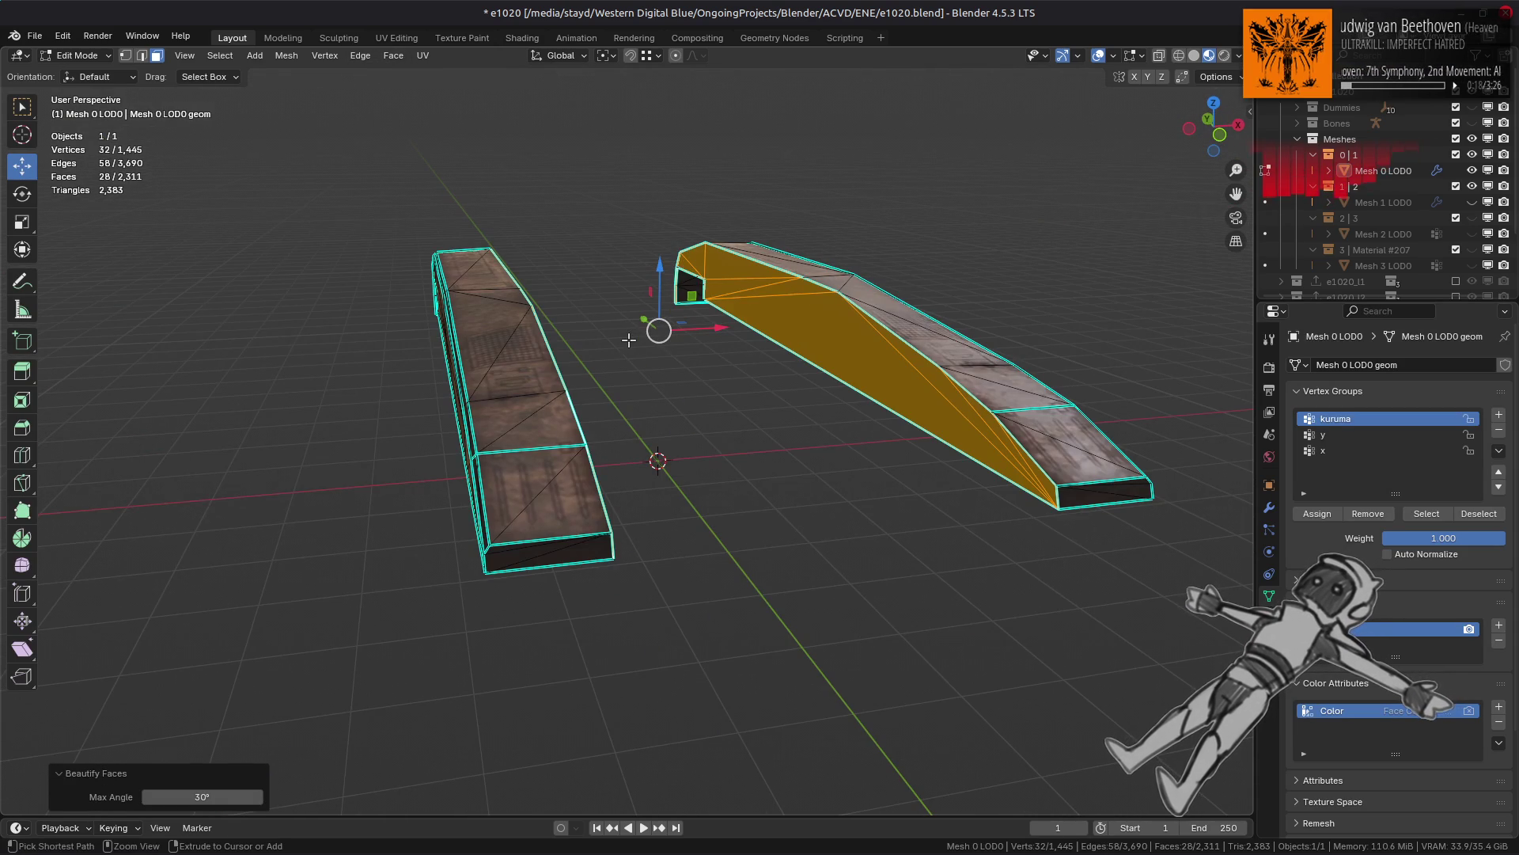
key(ctrl+z)
key(ctrl+shift+z)
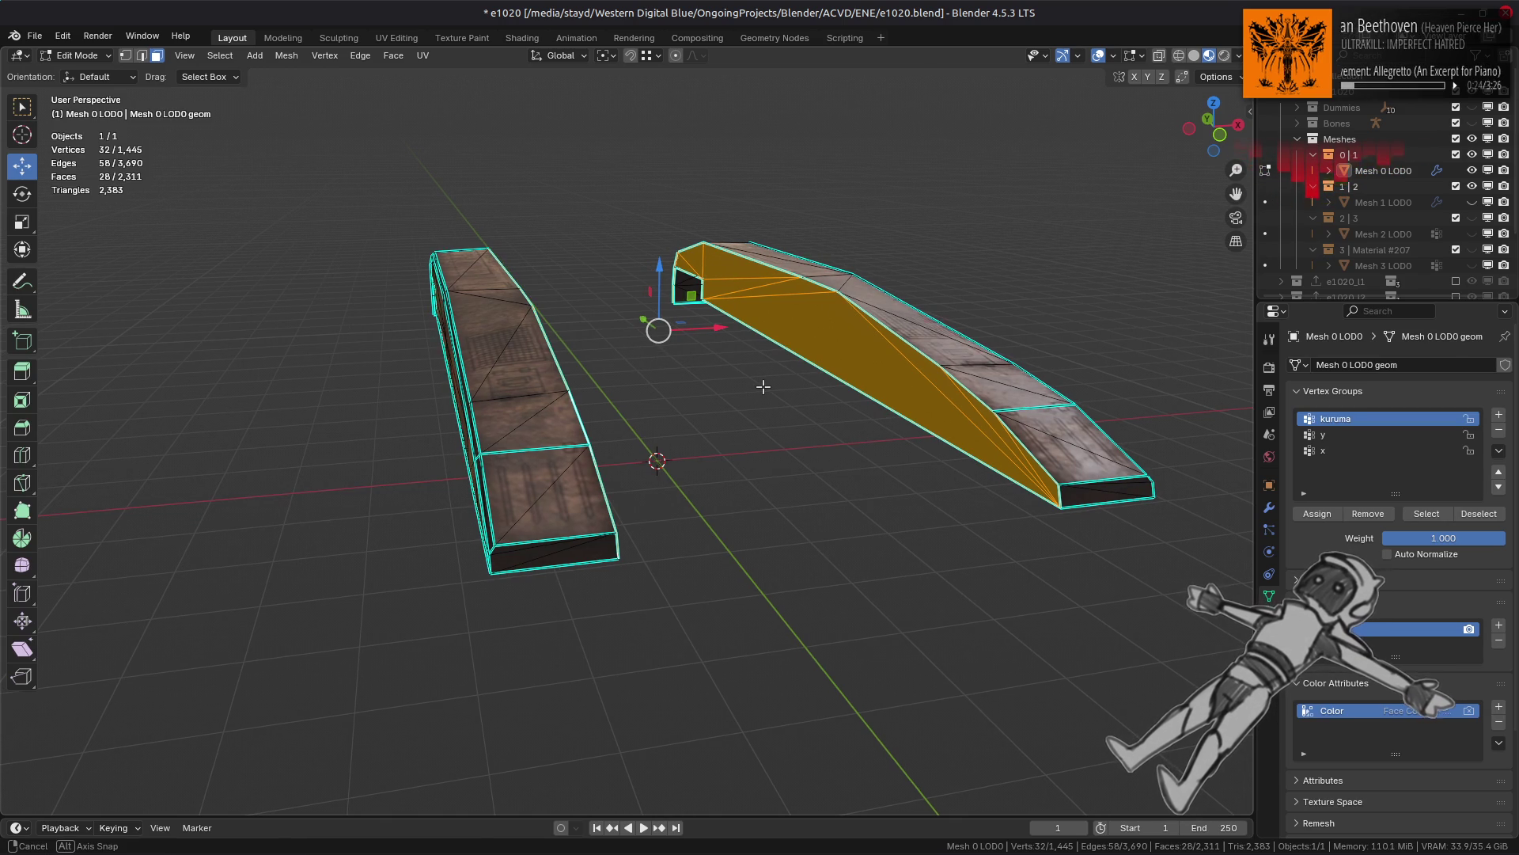
Step: Return to Object Mode and make Mesh 1–3 visible again in the outliner
key(Tab)
mouse_move(763, 386)
middle_down()
mouse_move(705, 434)
mouse_move(718, 454)
mouse_move(615, 391)
middle_up()
mouse_move(710, 425)
middle_down()
mouse_move(421, 464)
mouse_move(526, 451)
mouse_move(491, 427)
middle_up()
drag(1472, 202, 1472, 265)
mouse_move(752, 331)
middle_down()
mouse_move(678, 400)
mouse_move(732, 407)
middle_up()
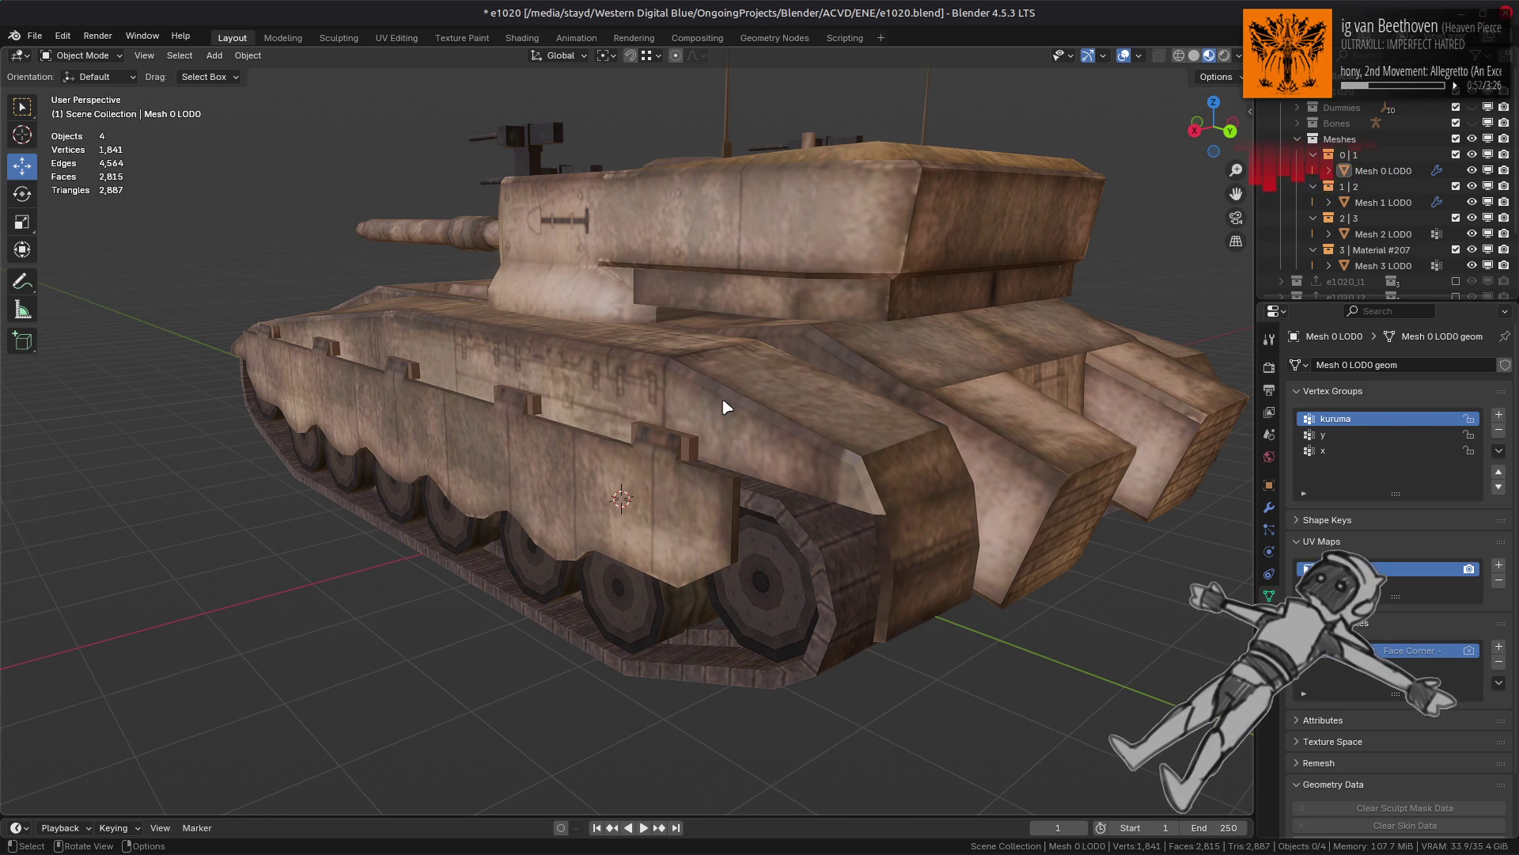
Step: Switch the viewport lighting to the sky-and-field HDRI, then select the hull mesh
mouse_move(519, 367)
middle_down()
mouse_move(665, 386)
mouse_move(960, 286)
middle_up()
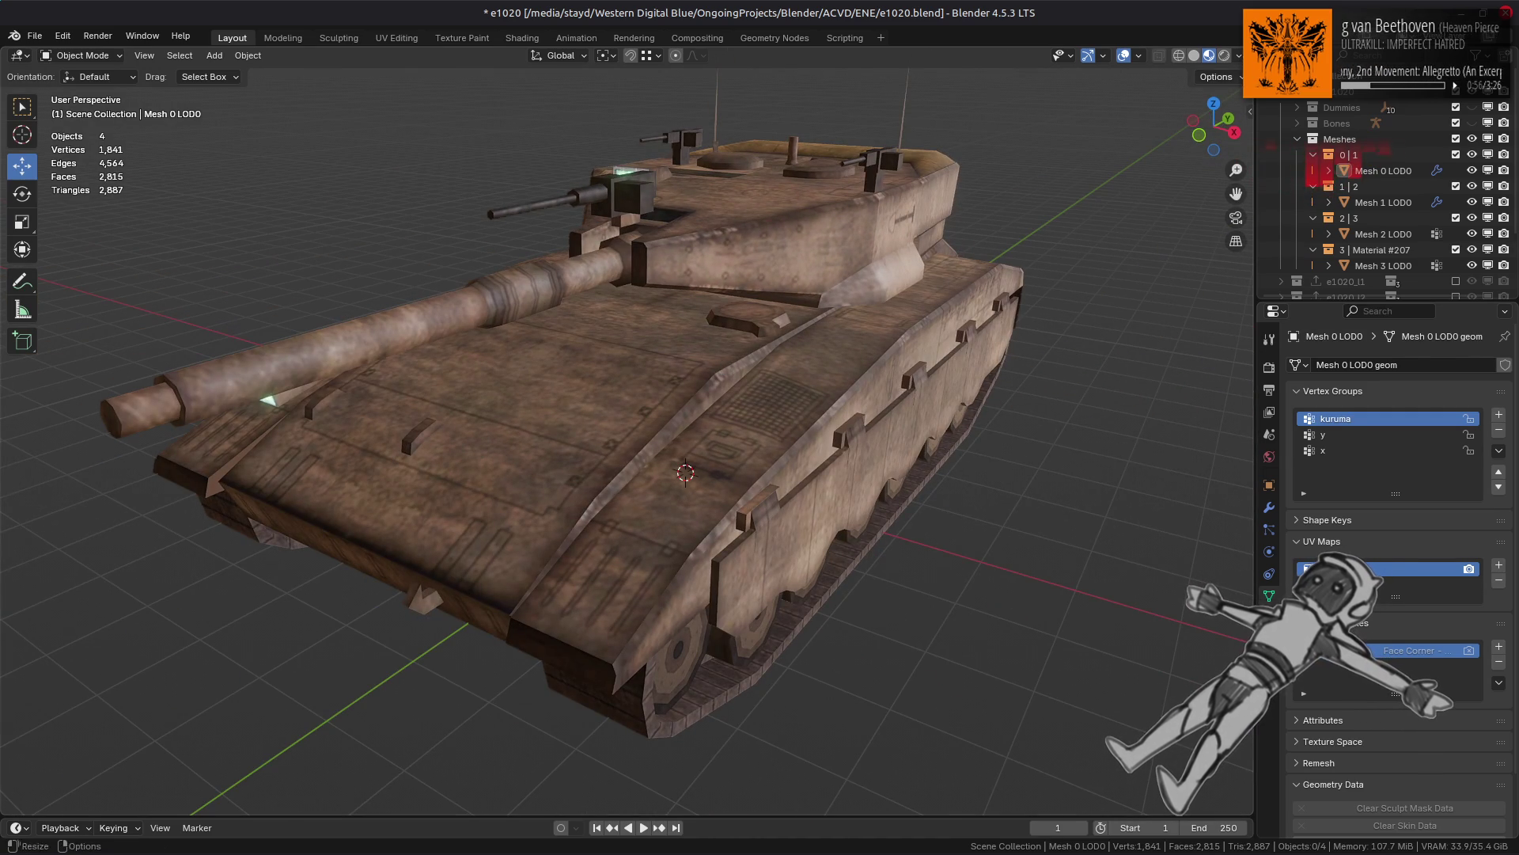
click(1239, 56)
click(1230, 189)
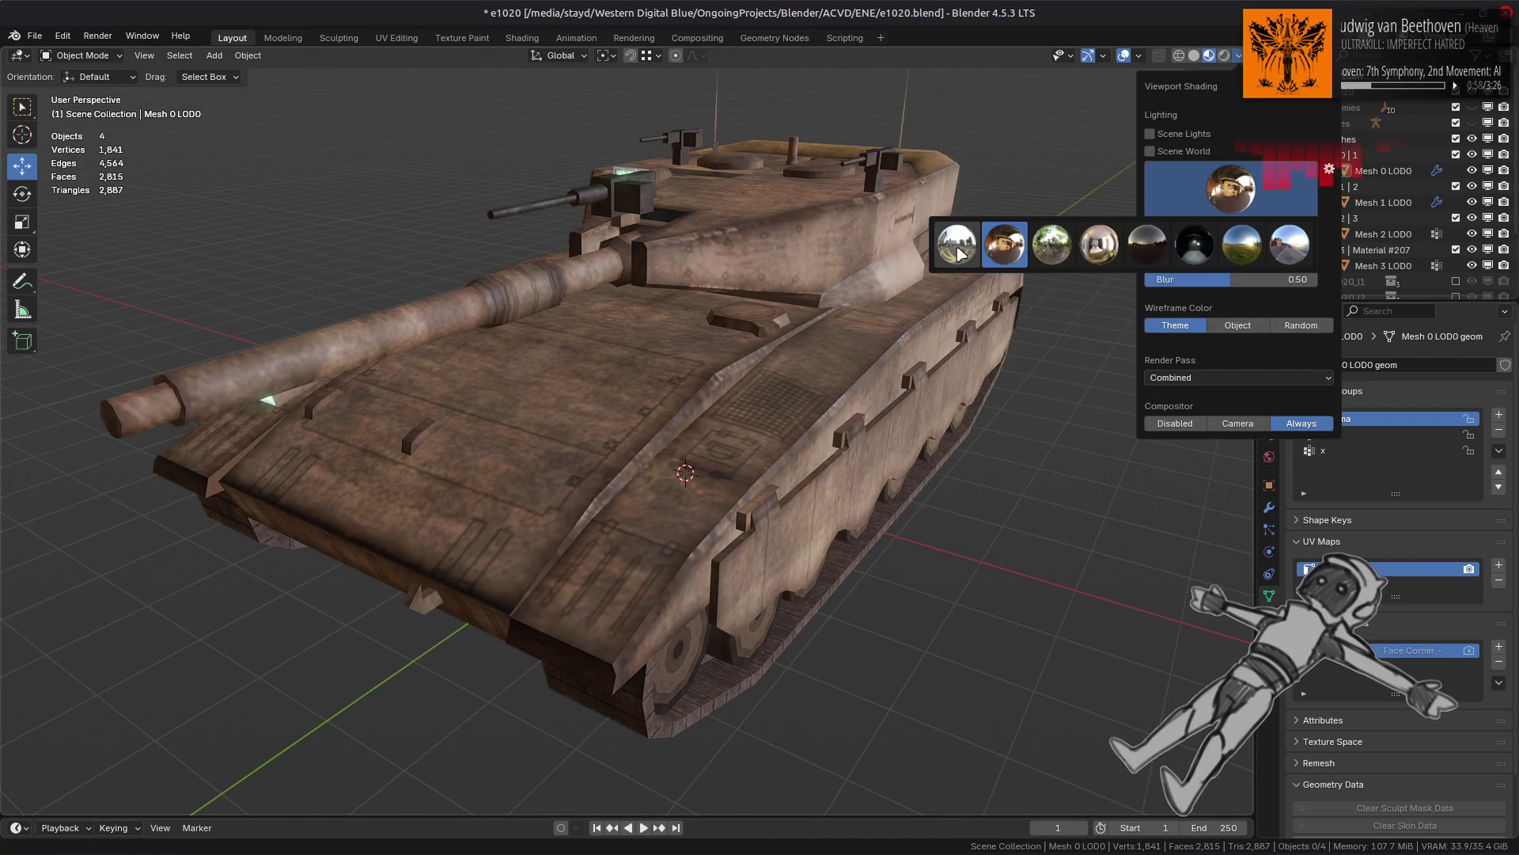
click(959, 252)
click(1220, 184)
click(1224, 235)
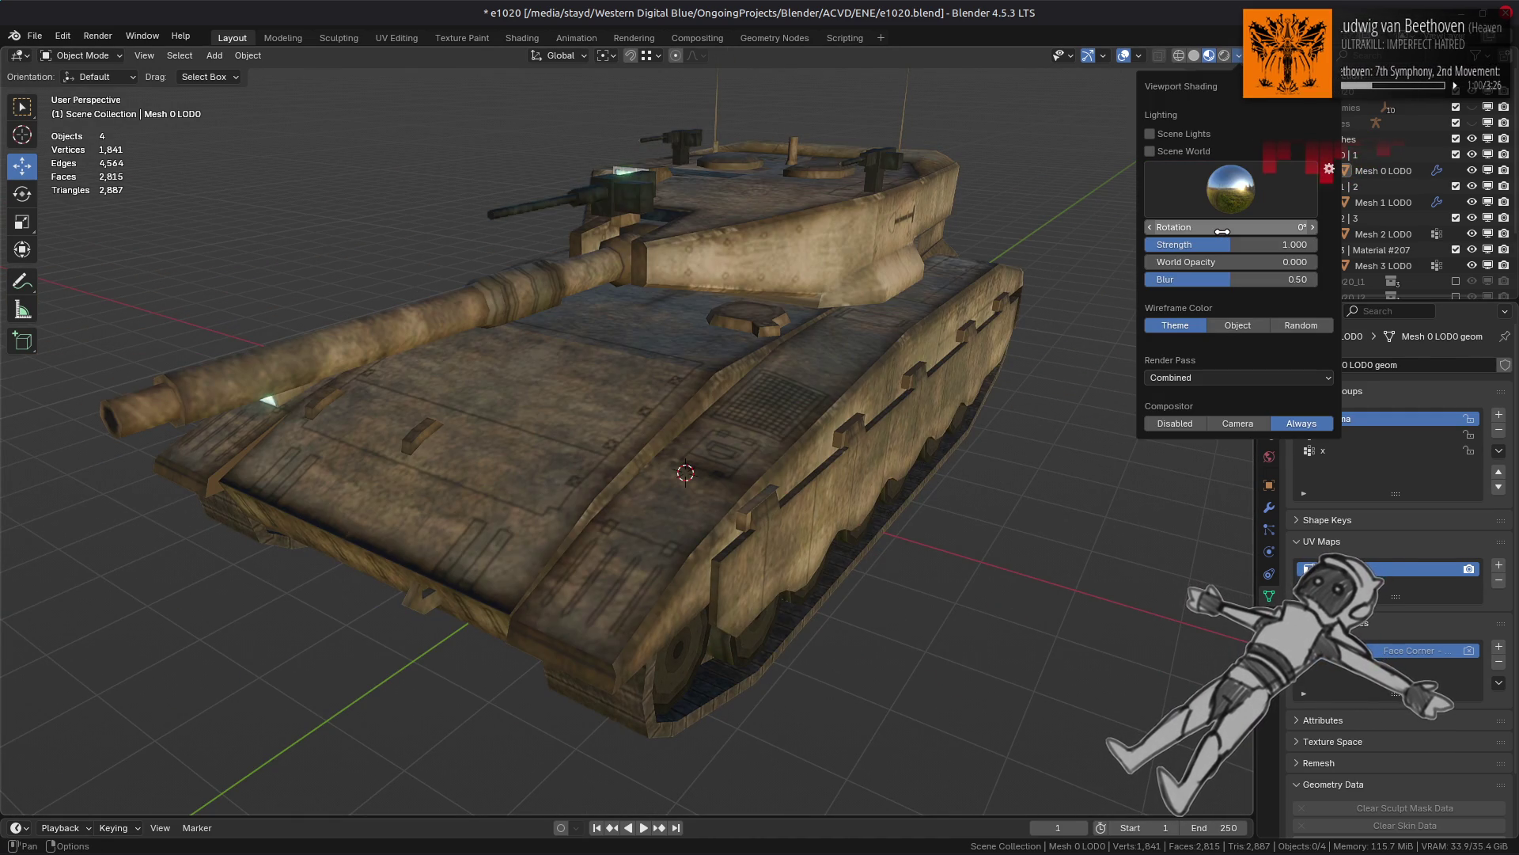
mouse_move(1108, 229)
middle_down()
mouse_move(908, 237)
mouse_move(1068, 234)
mouse_move(1048, 249)
mouse_move(1058, 278)
mouse_move(1104, 264)
mouse_move(1096, 319)
mouse_move(854, 292)
mouse_move(932, 237)
mouse_move(935, 279)
middle_up()
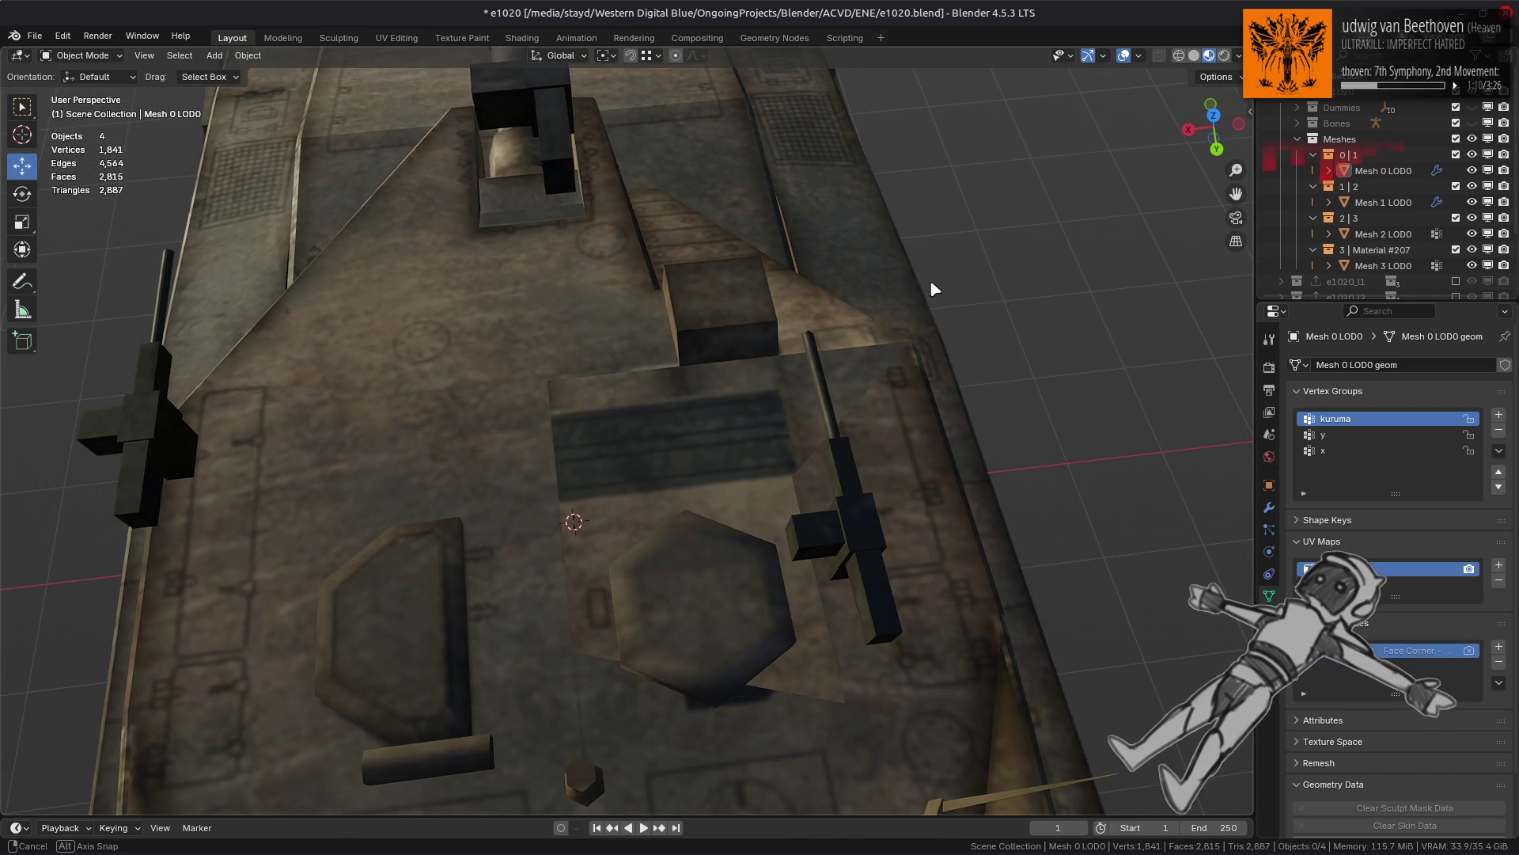
middle_drag(929, 279, 937, 264)
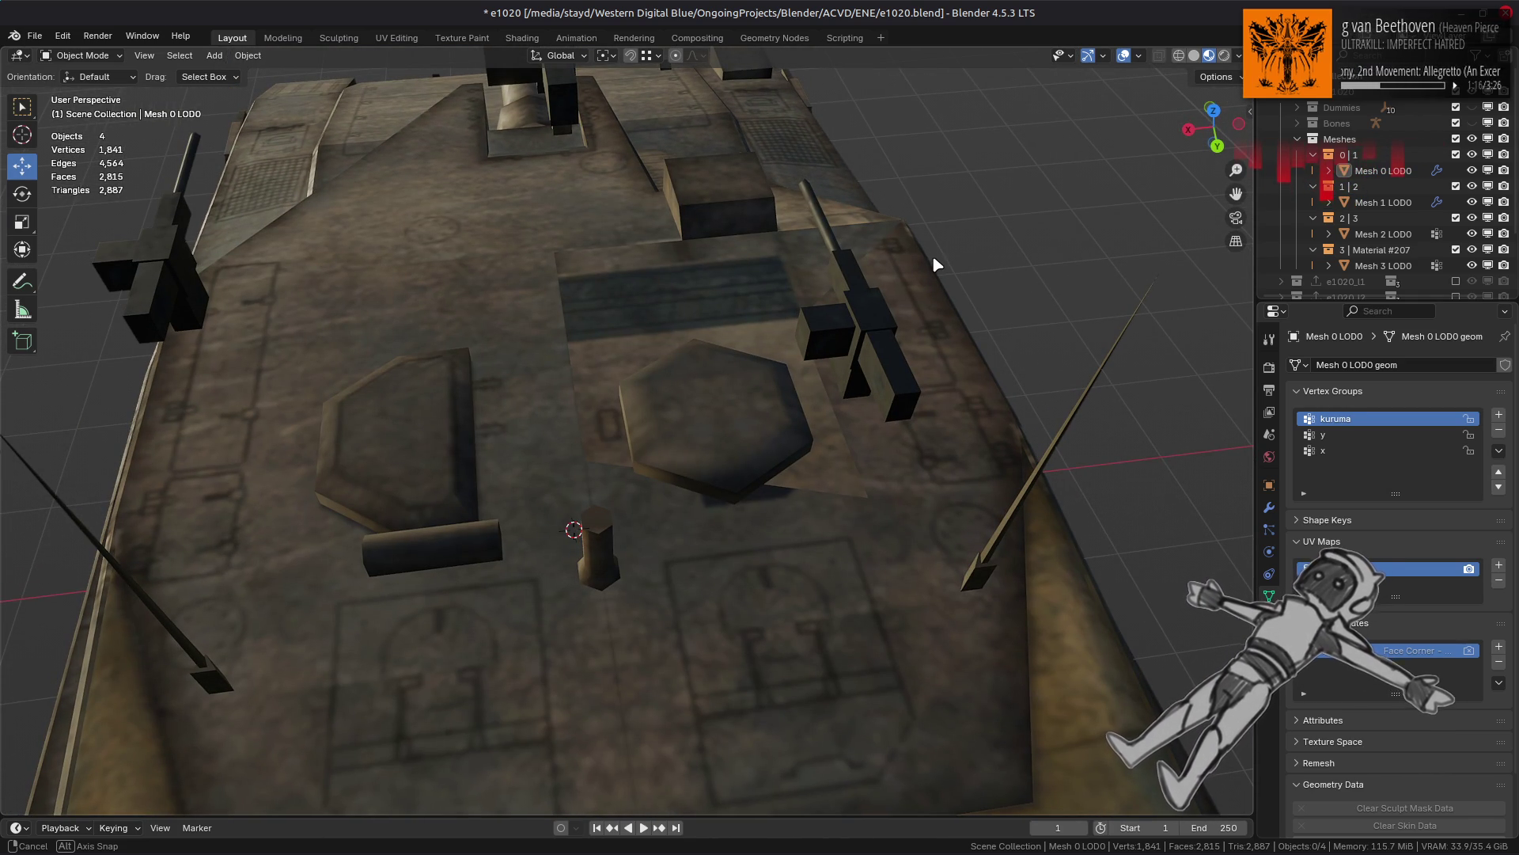
middle_drag(934, 260, 1041, 290)
click(905, 339)
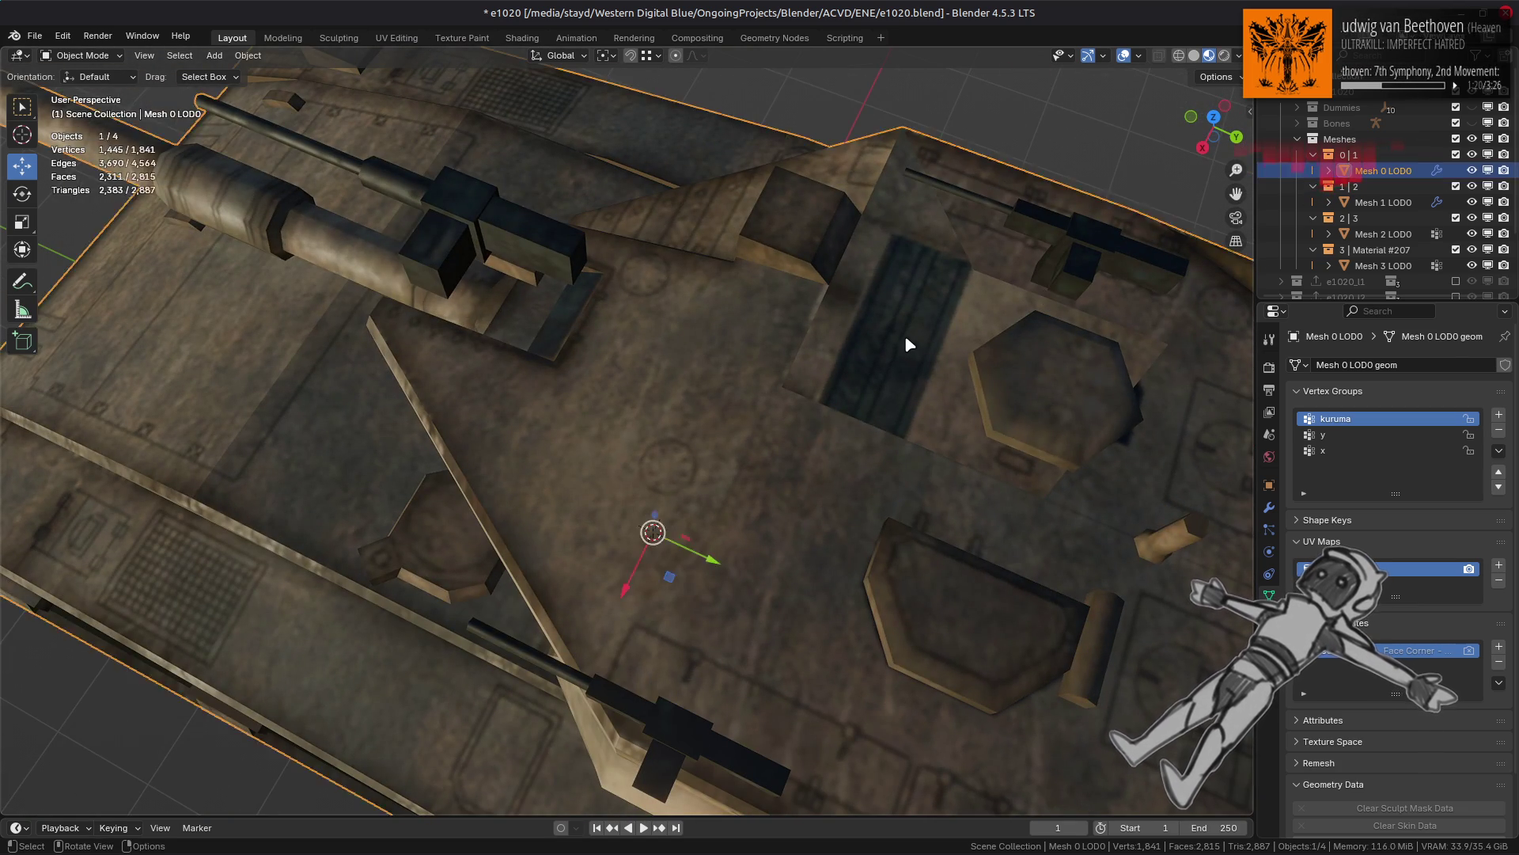
key(Tab)
key(alt+h)
key(alt+a)
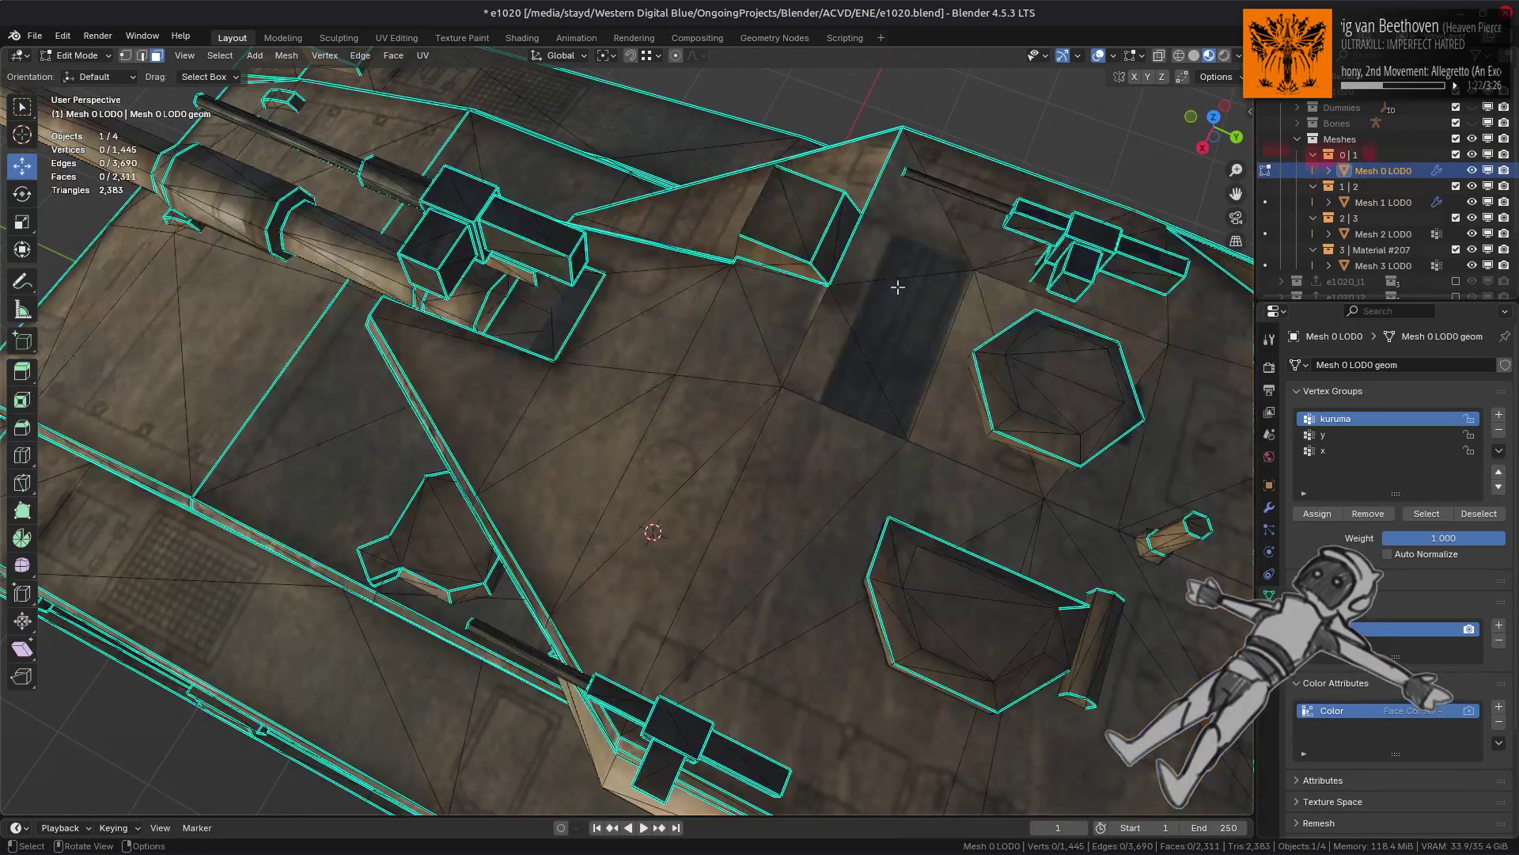
click(899, 270)
key(h)
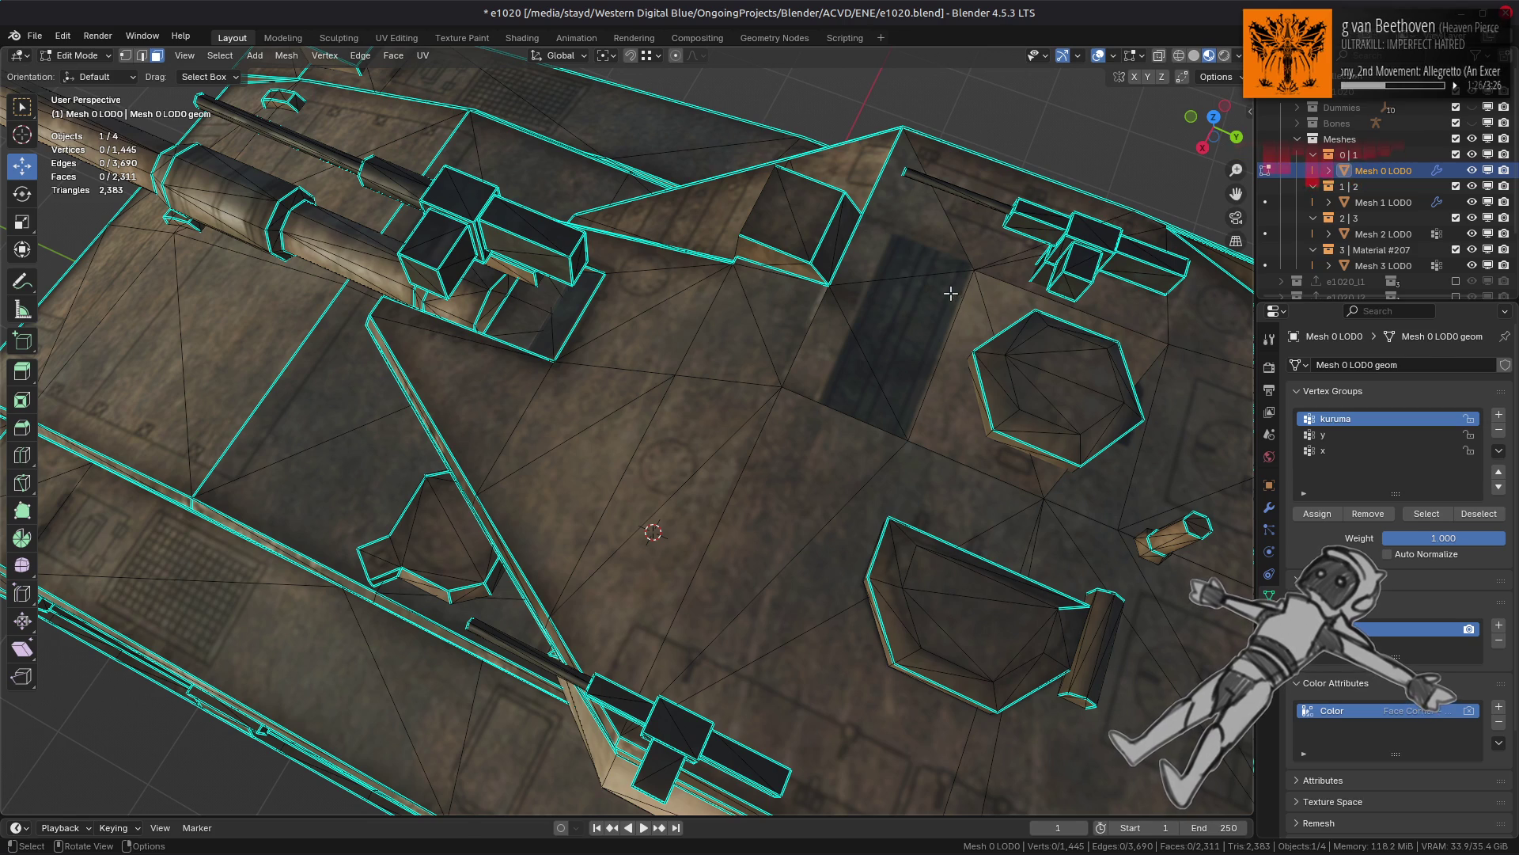
key(alt+h)
ctrl+click(890, 339)
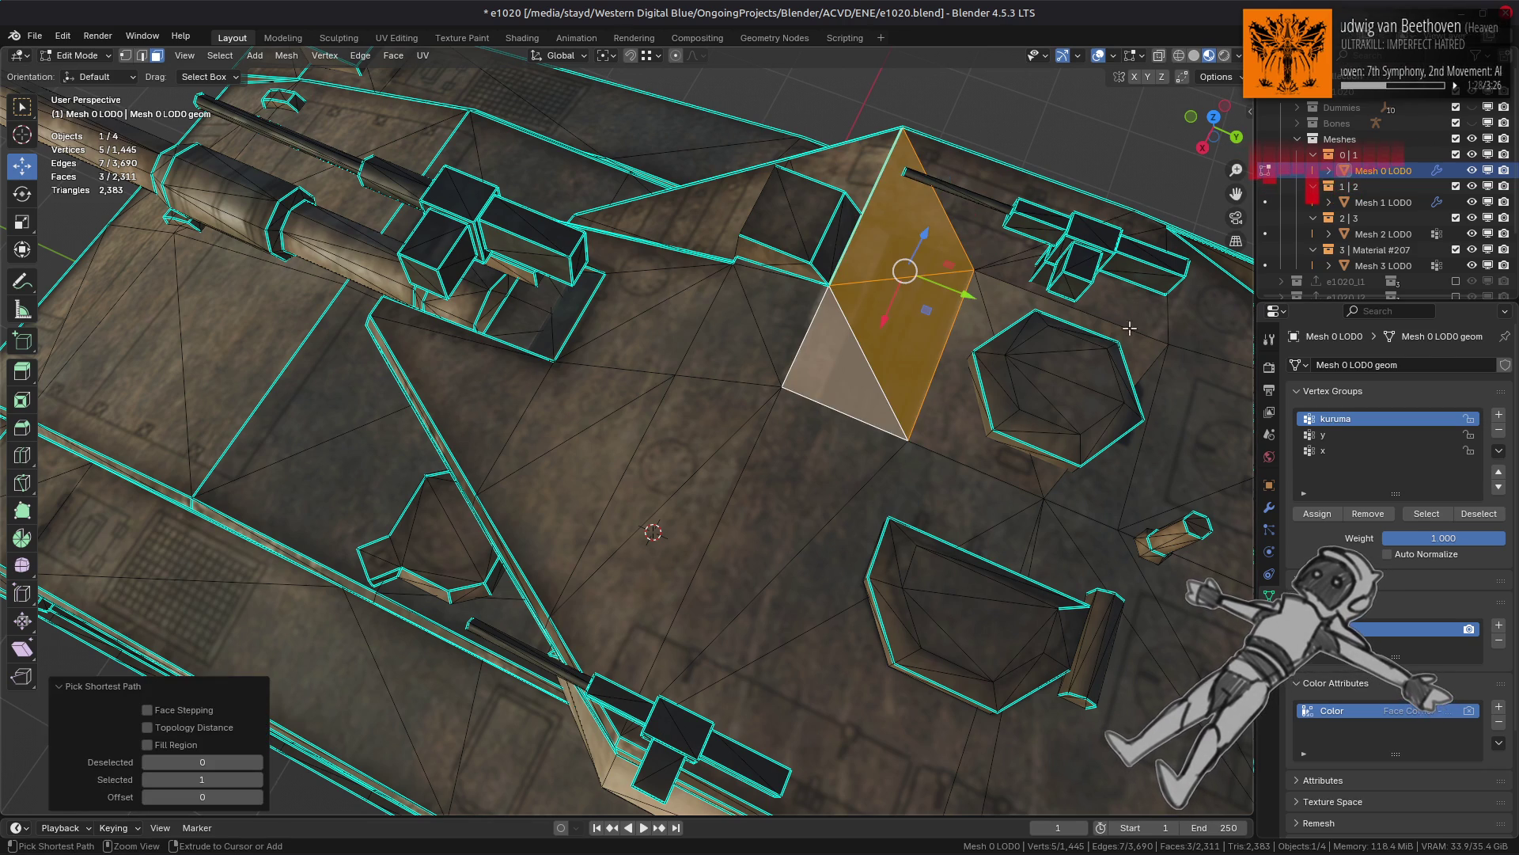
ctrl+click(1149, 377)
click(396, 38)
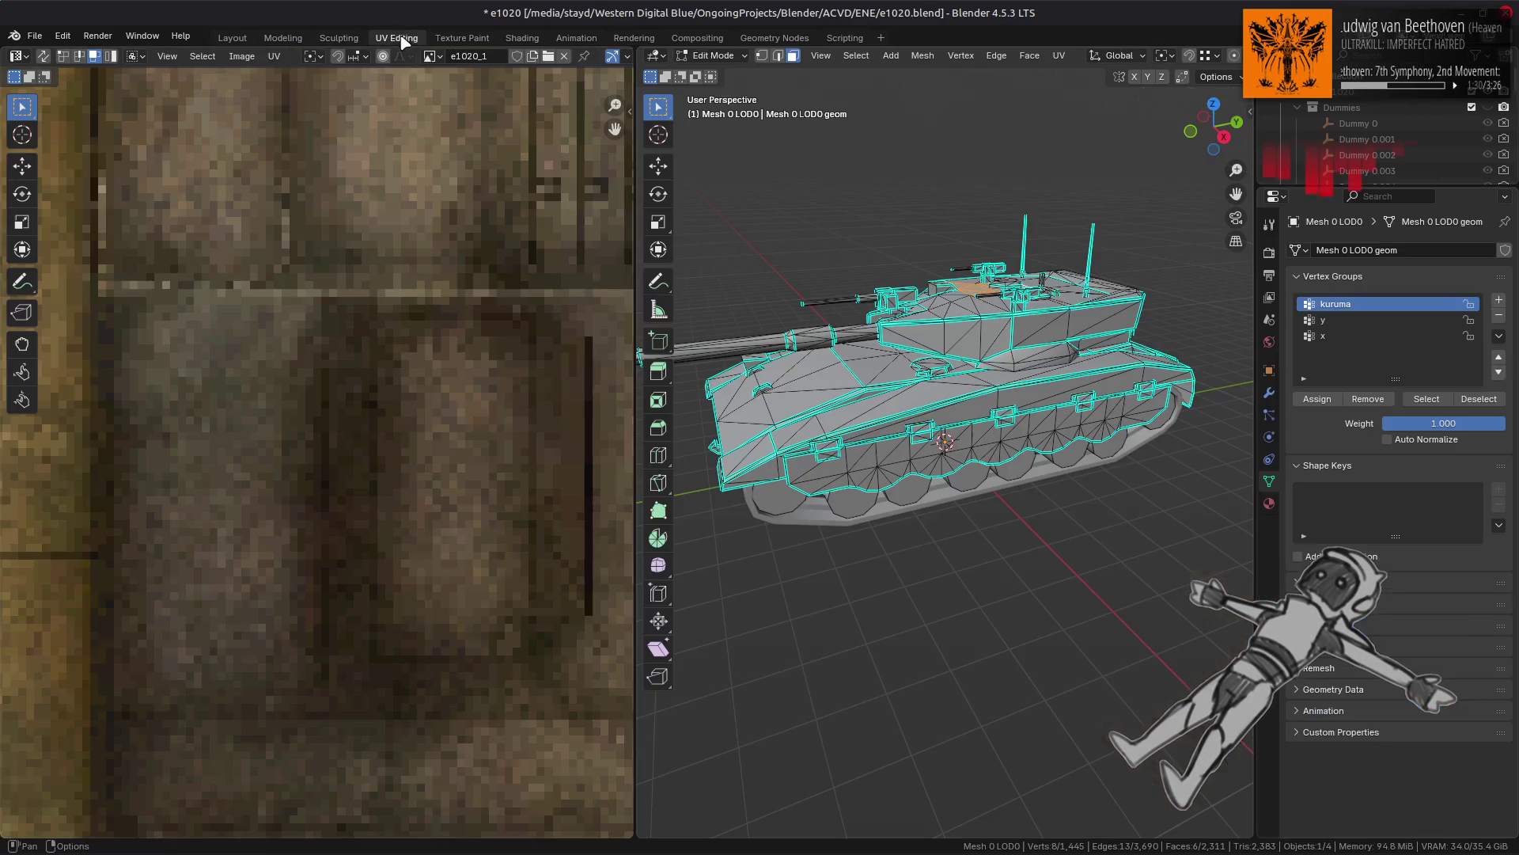
scroll(299, 341, down, 5)
key(a)
mouse_move(252, 381)
middle_down()
mouse_move(566, 481)
mouse_move(313, 373)
middle_up()
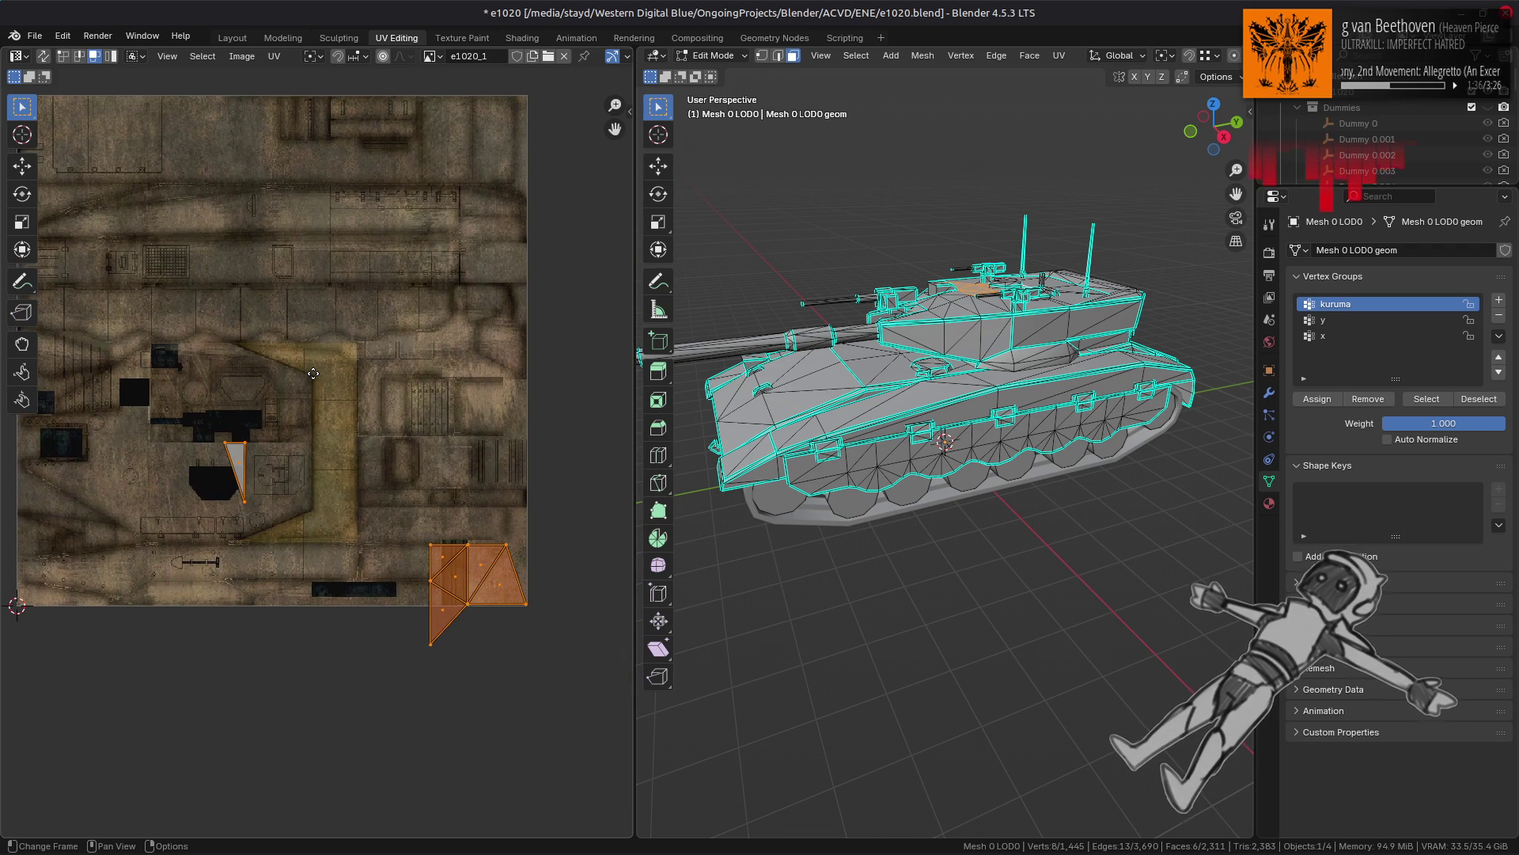
key(a)
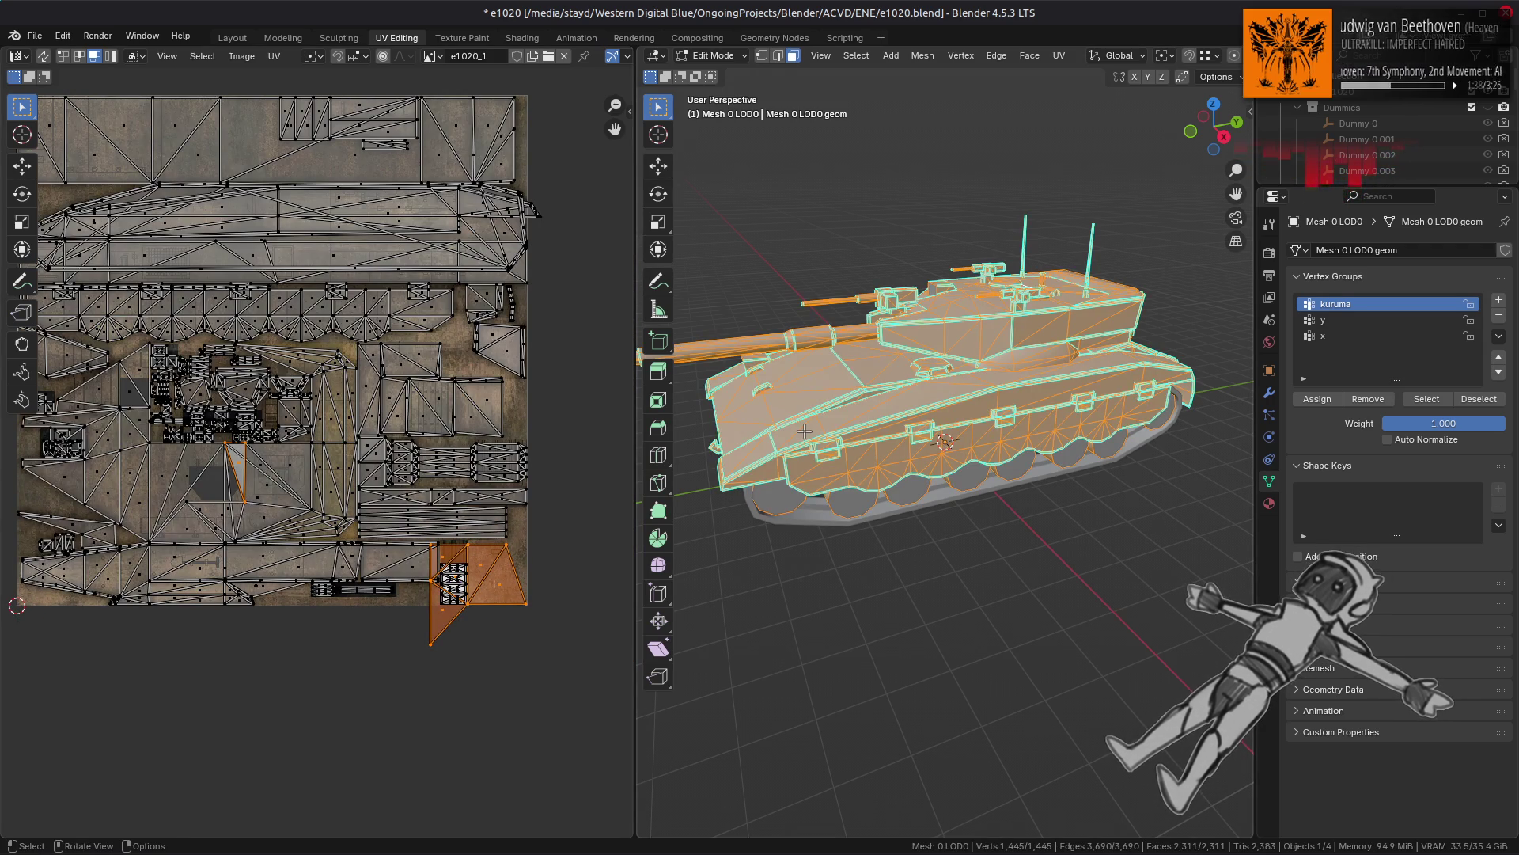
scroll(804, 431, up, 3)
middle_drag(804, 431, 796, 523)
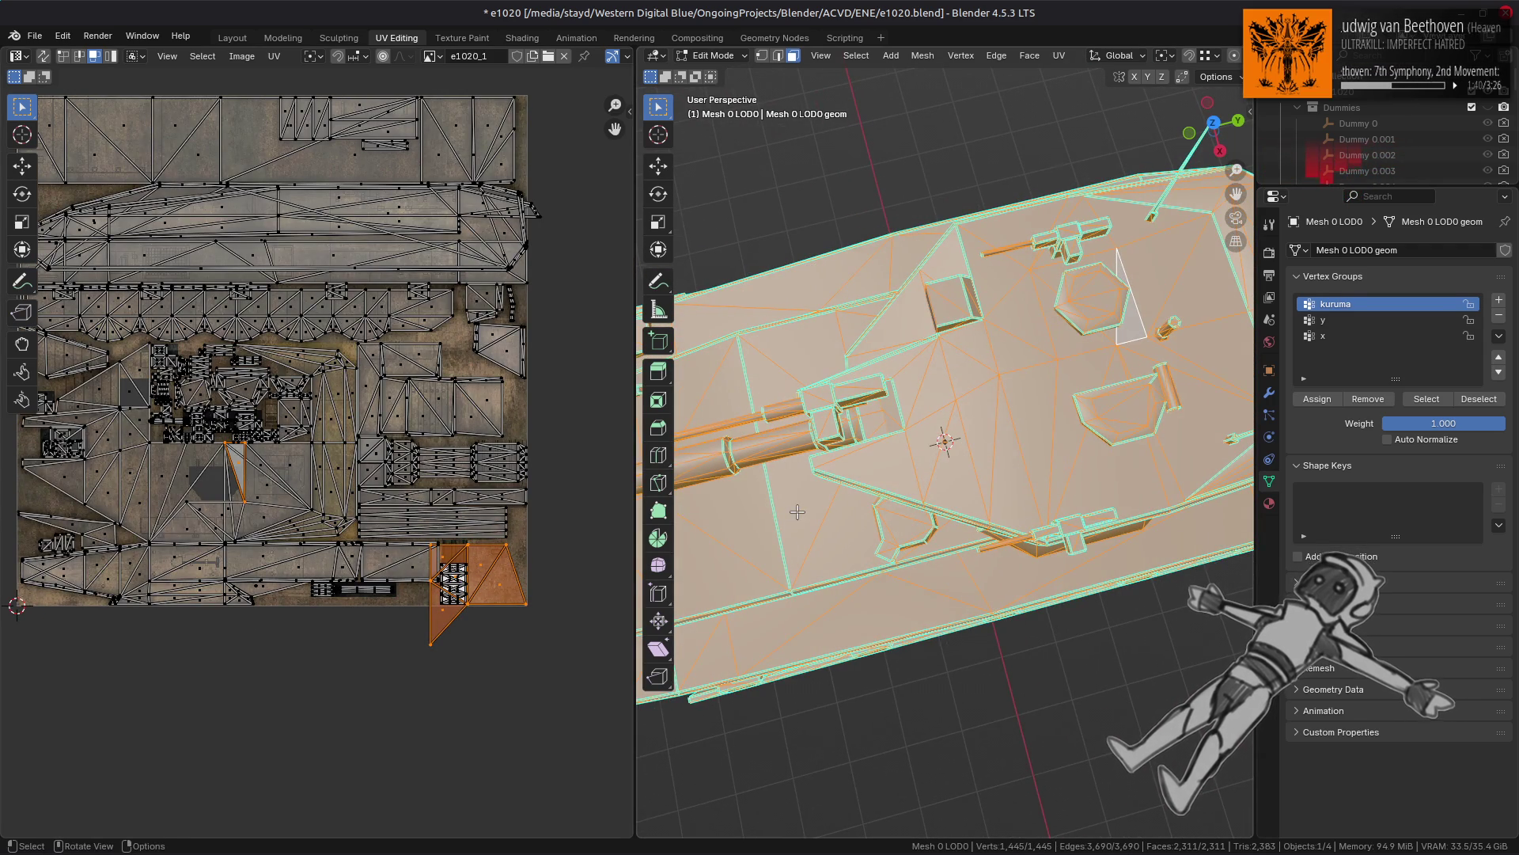
key(ctrl)
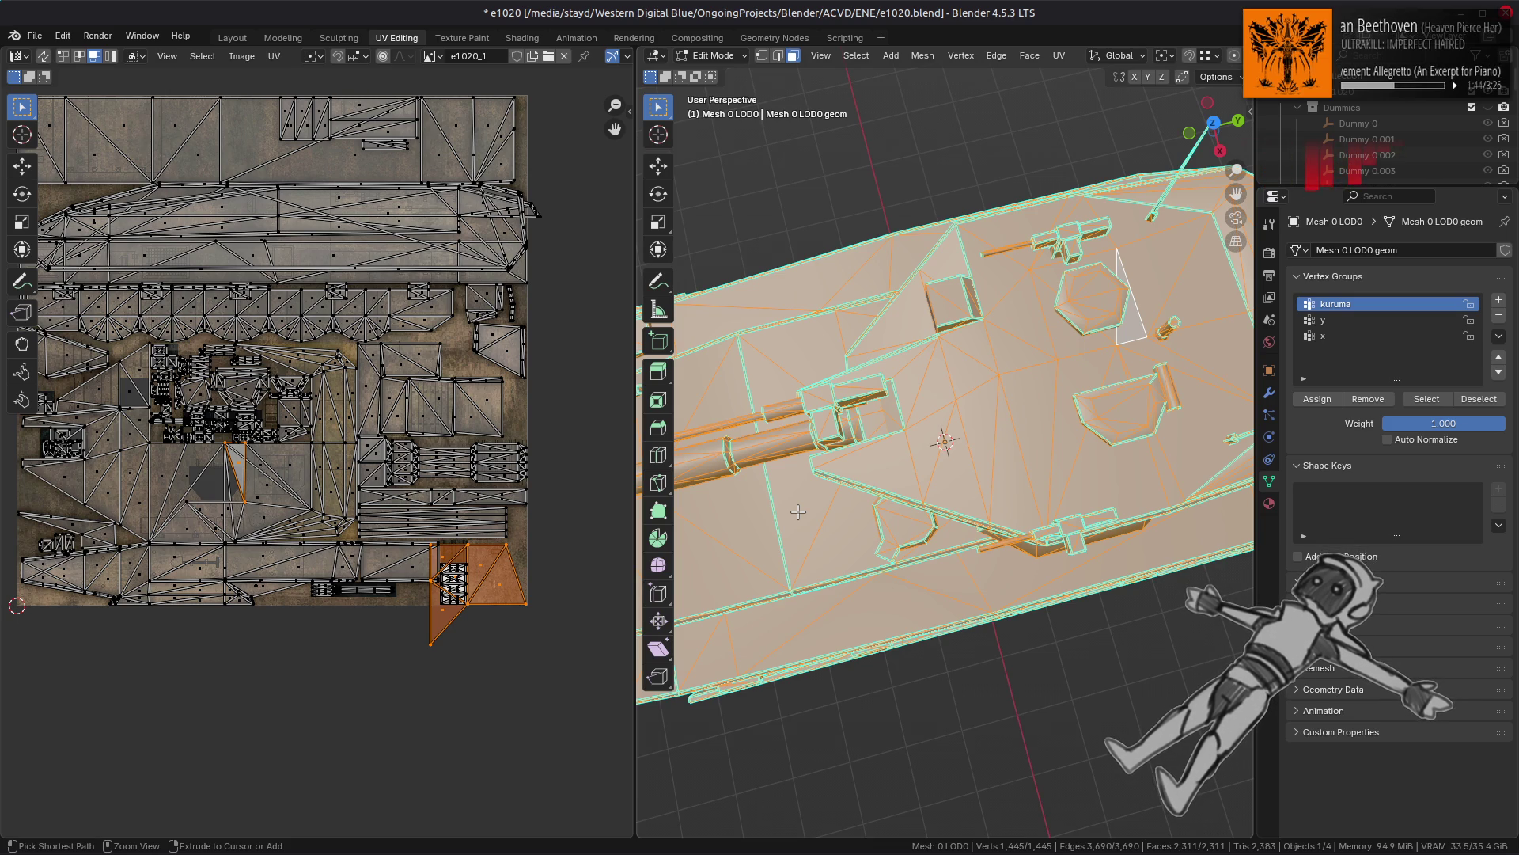
key(ctrl+z)
middle_drag(797, 512, 942, 531)
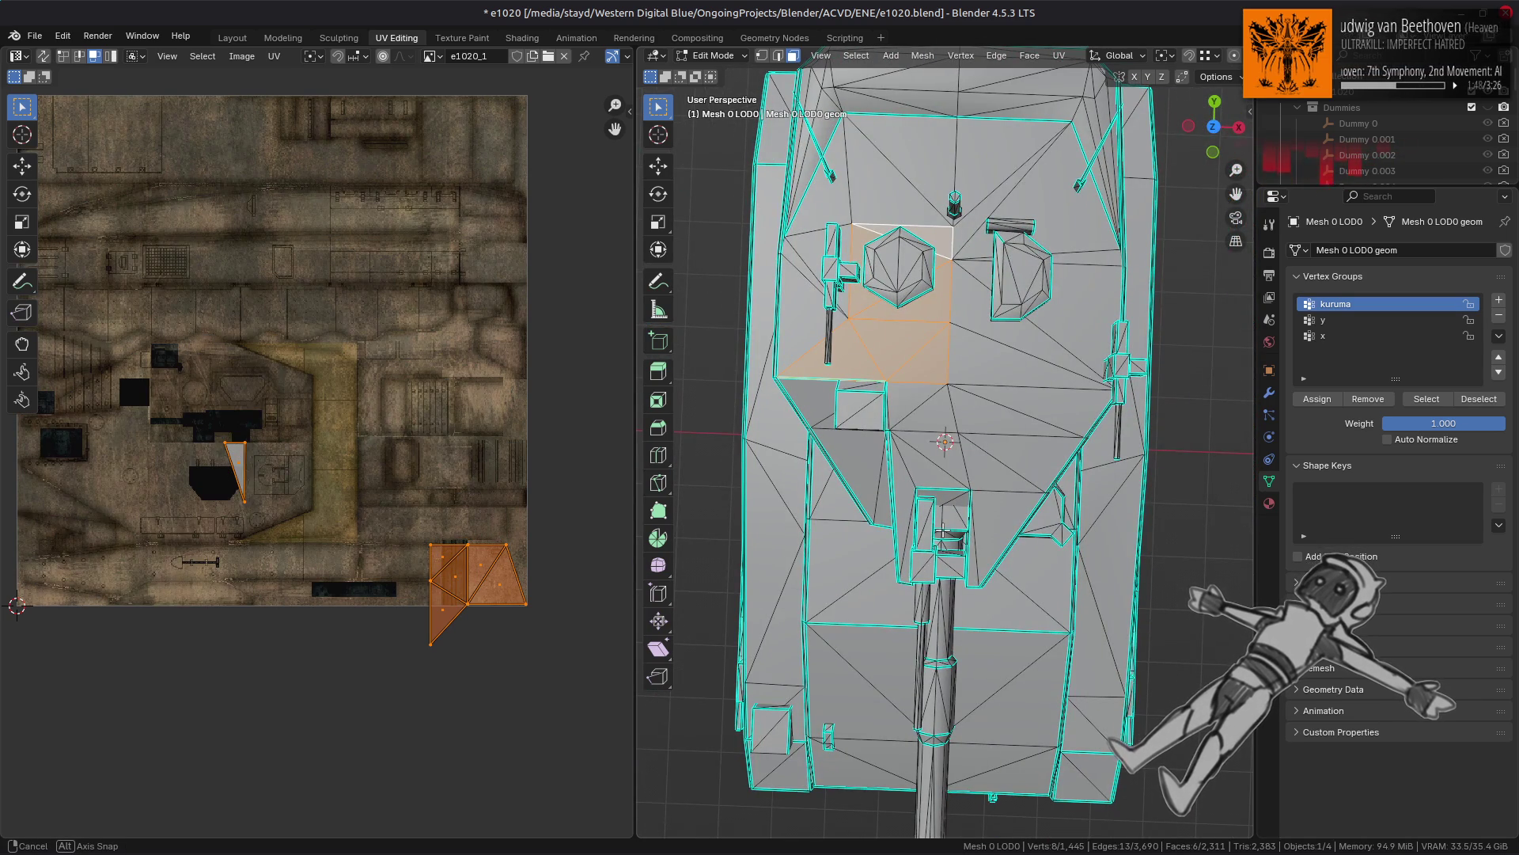
middle_drag(943, 528, 944, 528)
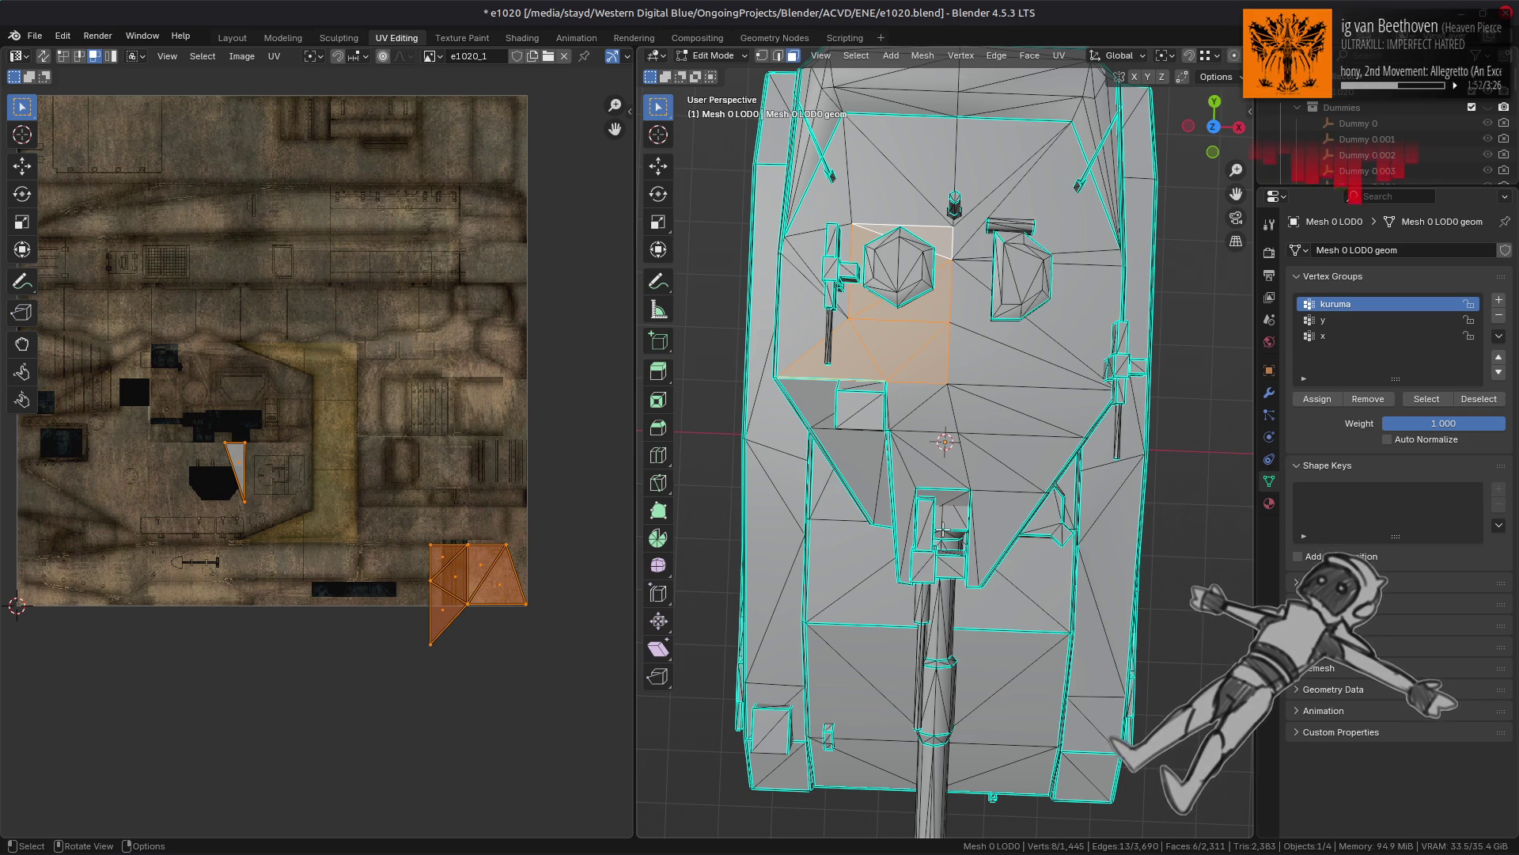
click(232, 37)
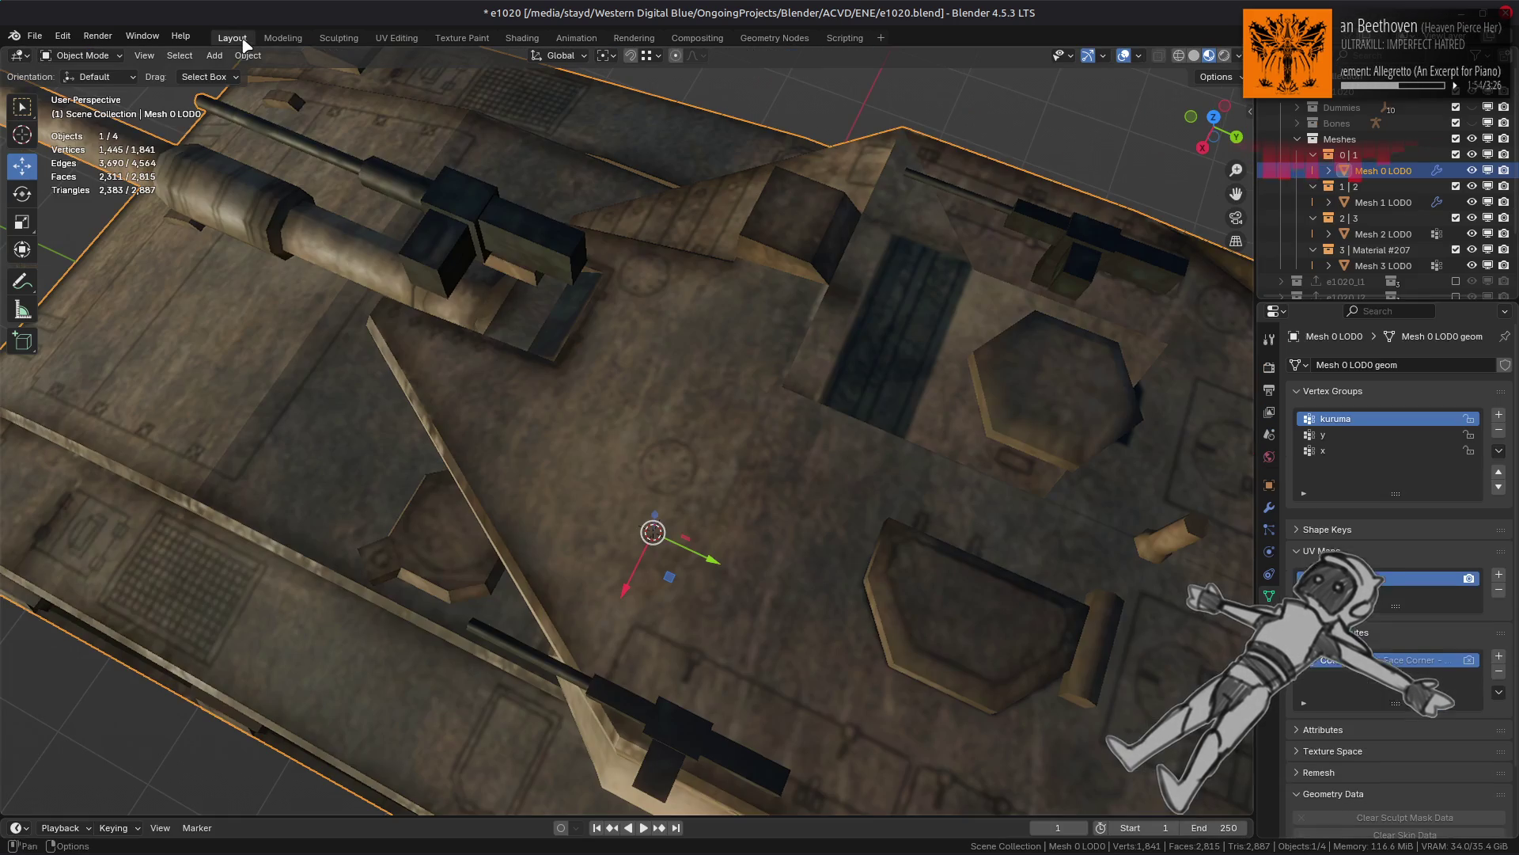
Step: Enter Edit Mode in edge select mode and frame an edge on the hull top
key(Tab)
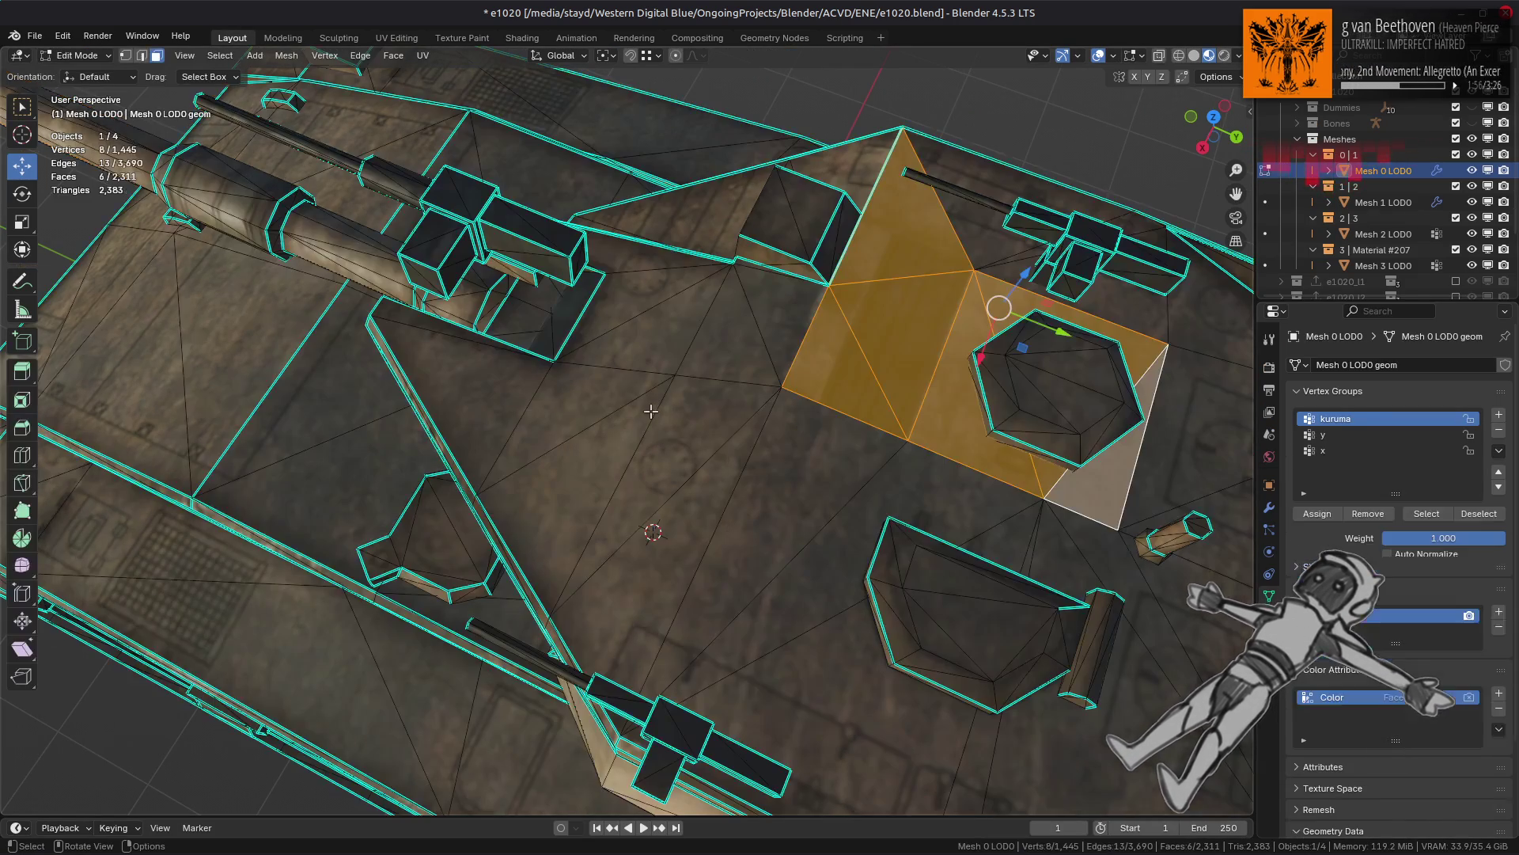
key(alt+a)
mouse_move(653, 419)
middle_down()
mouse_move(429, 425)
mouse_move(585, 469)
middle_up()
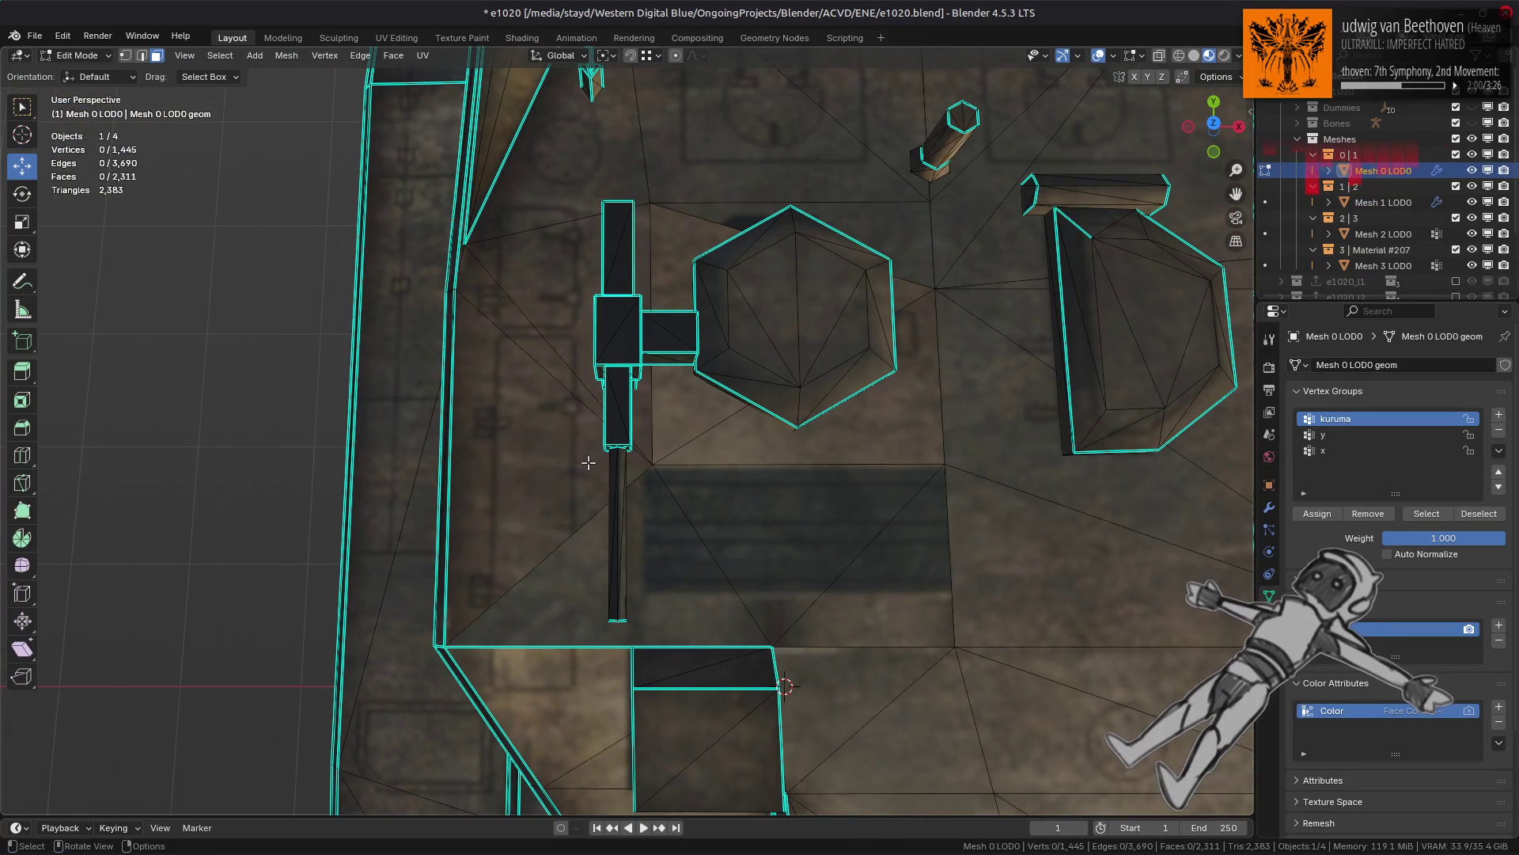
middle_drag(784, 452, 781, 481)
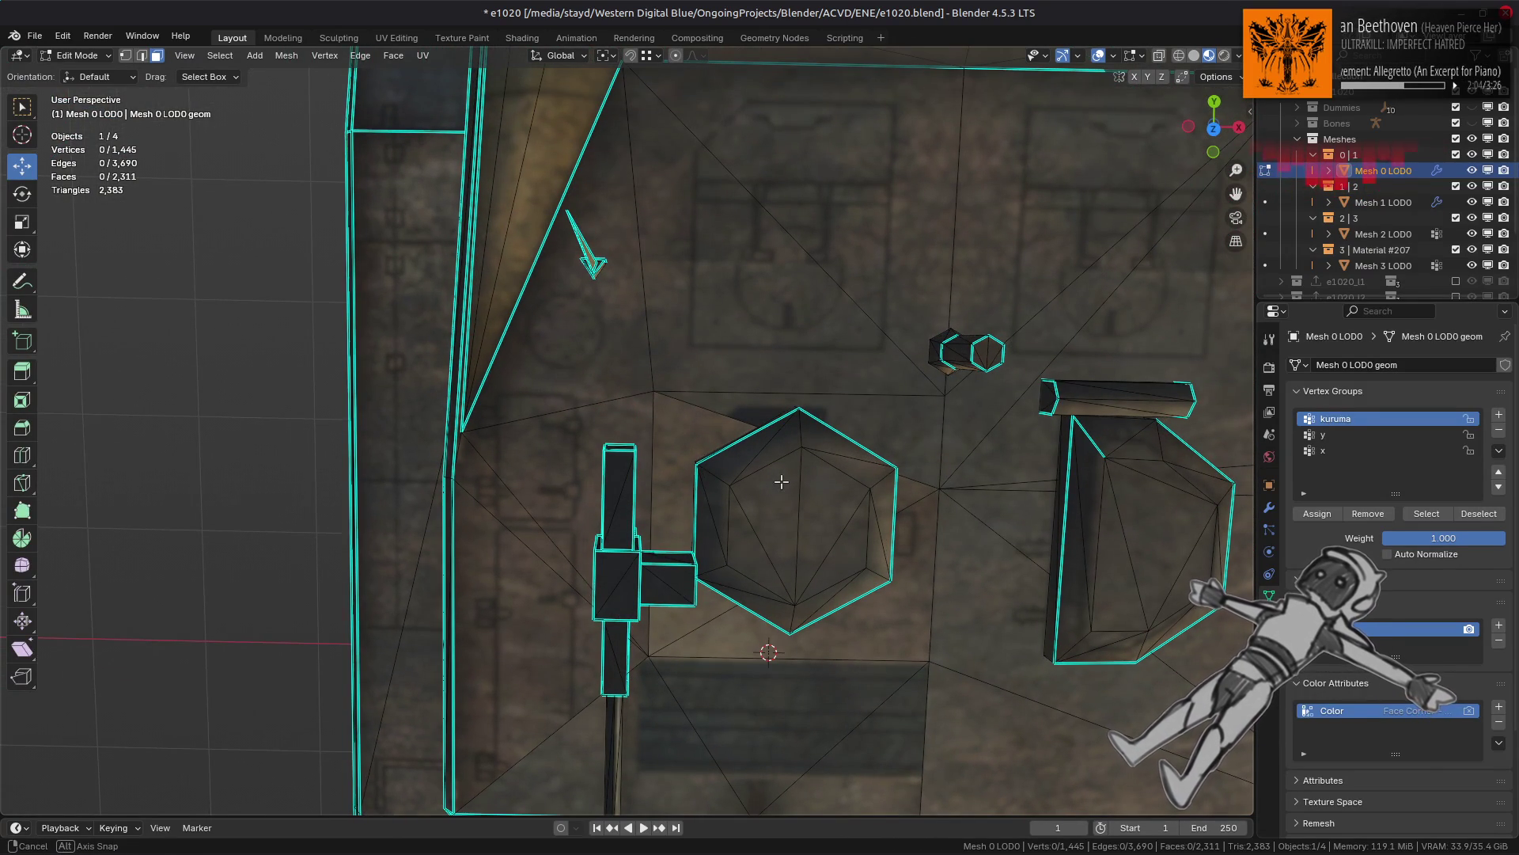
middle_drag(781, 482, 754, 491)
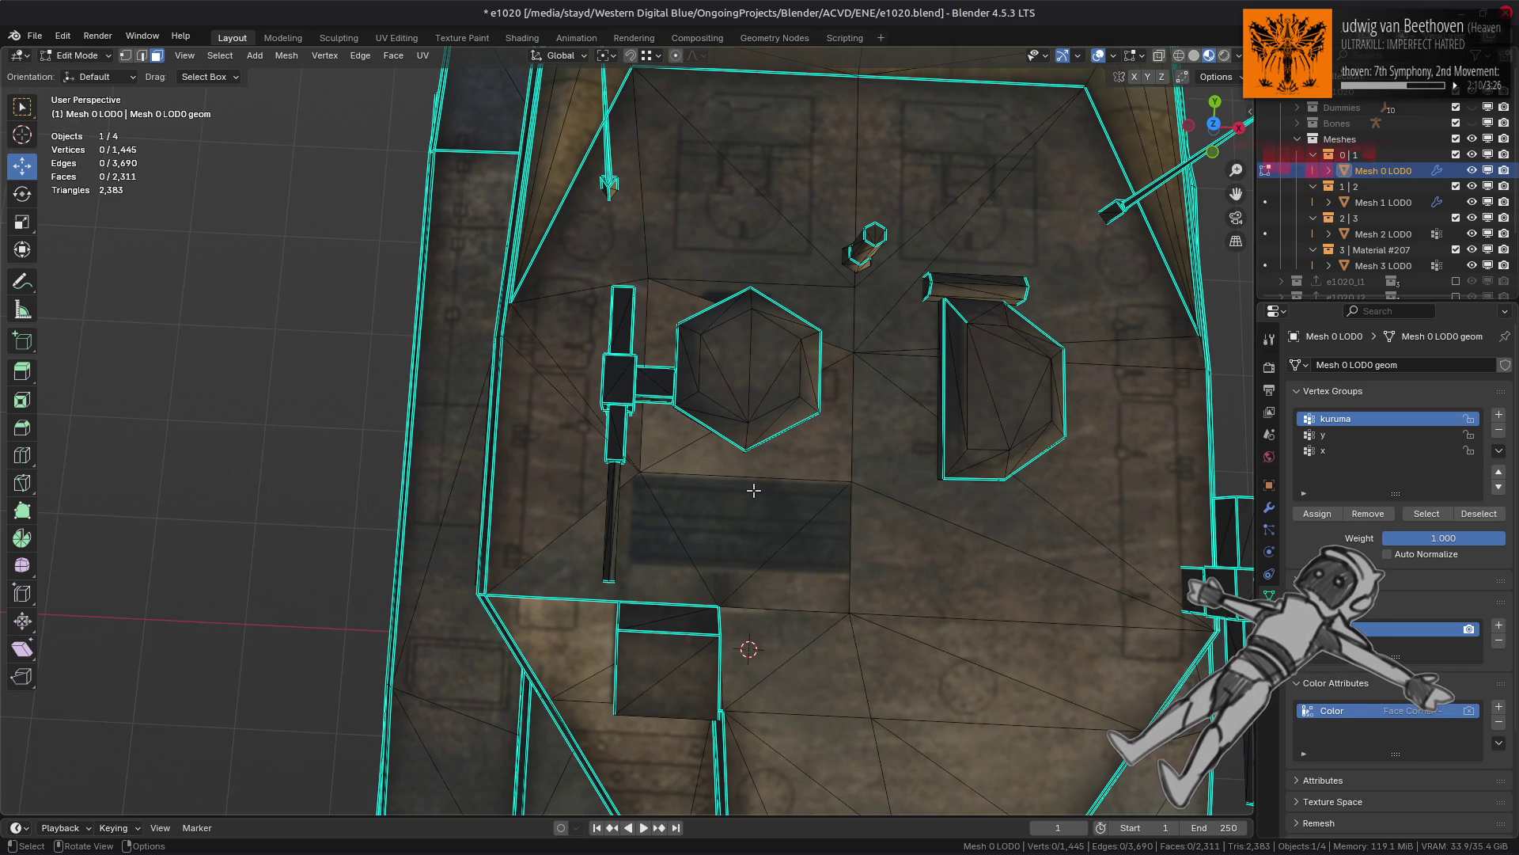
key(2)
click(988, 360)
key(KP_Decimal)
scroll(854, 475, down, 3)
key(Tab)
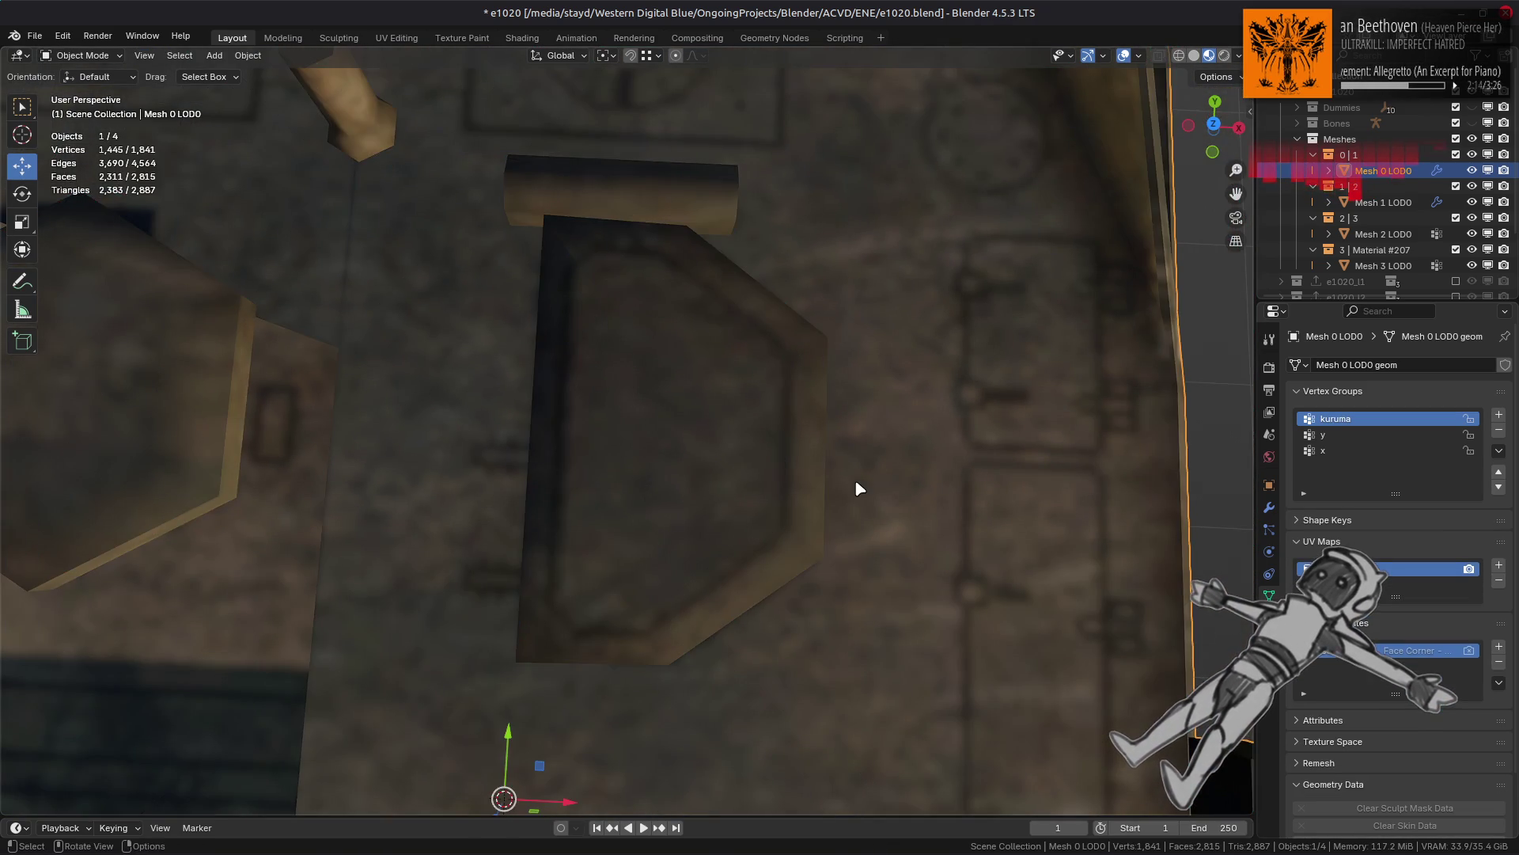
Step: Mark the raised slab's edge as sharp and return to Object Mode
middle_drag(858, 489, 1101, 436)
key(Tab)
click(497, 584)
mouse_move(660, 590)
middle_down()
mouse_move(623, 601)
mouse_move(641, 577)
mouse_move(620, 543)
mouse_move(713, 503)
mouse_move(703, 478)
mouse_move(774, 584)
middle_up()
scroll(704, 487, down, 5)
right_click(879, 641)
click(890, 649)
middle_drag(824, 638, 777, 490)
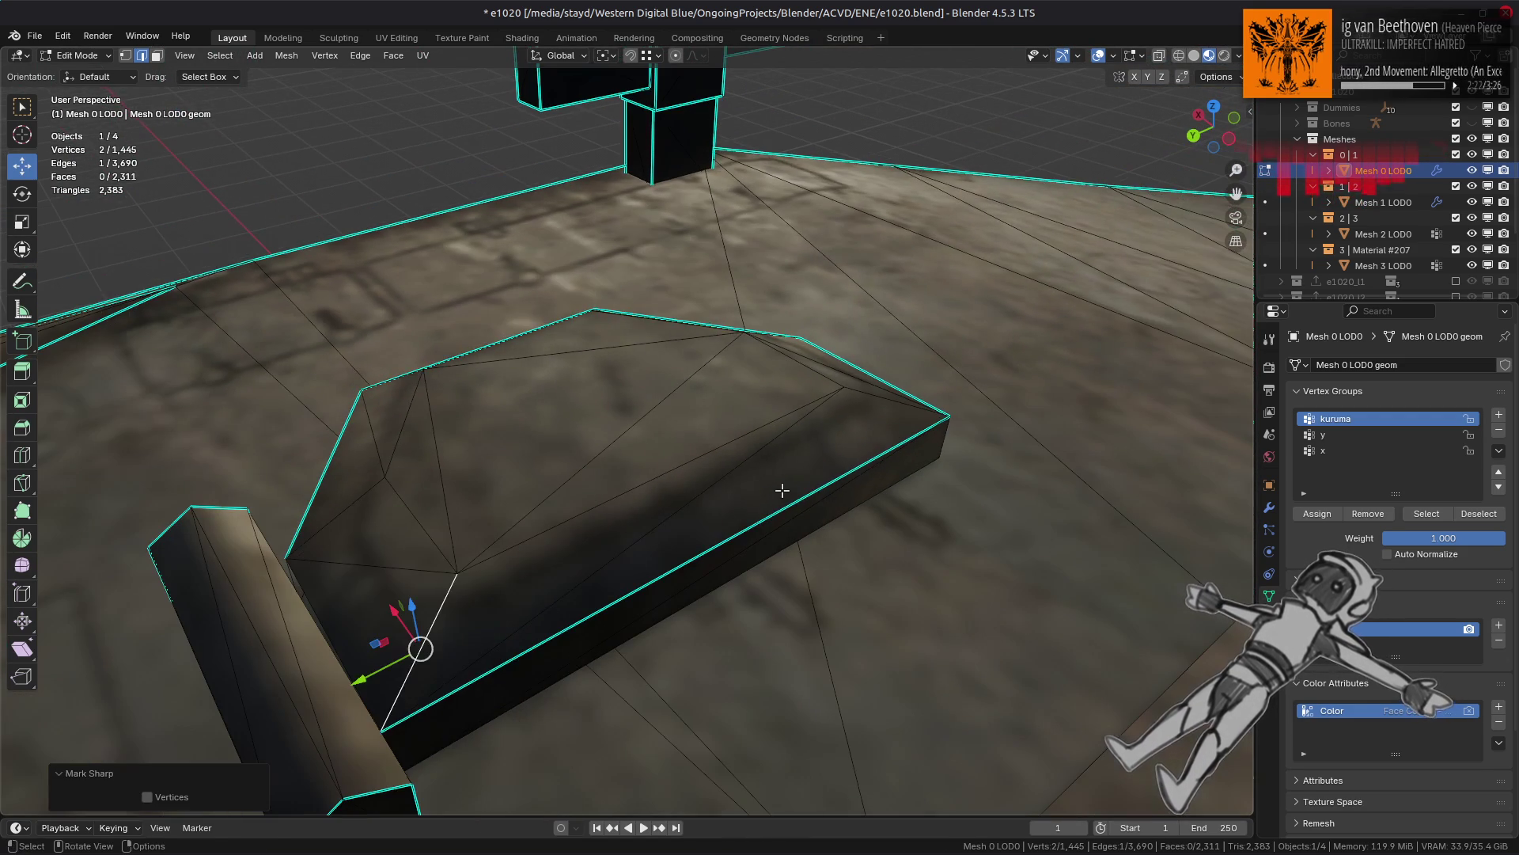
key(Tab)
scroll(819, 478, down, 3)
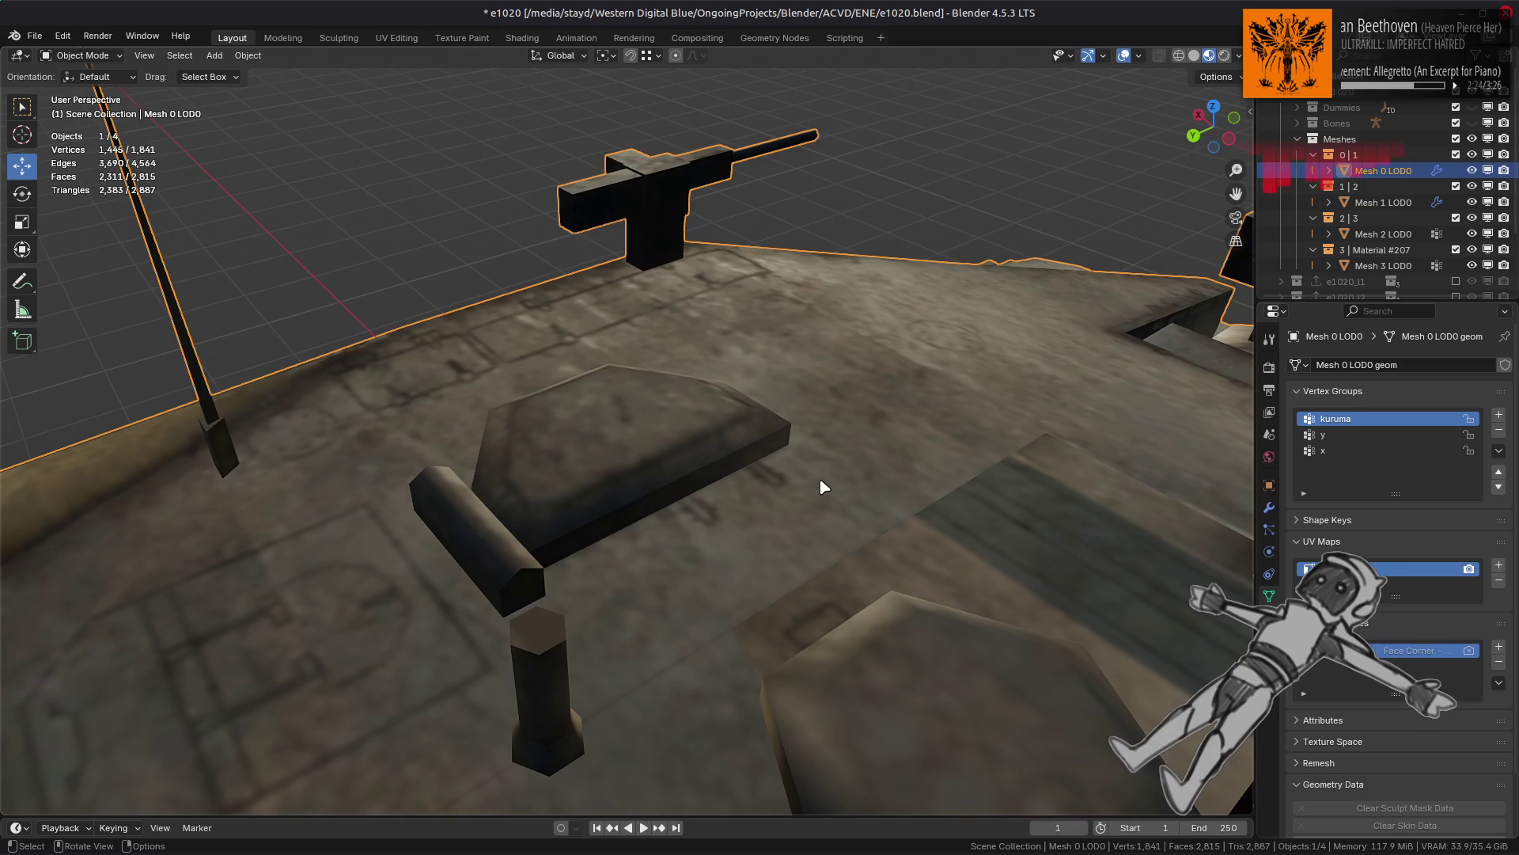
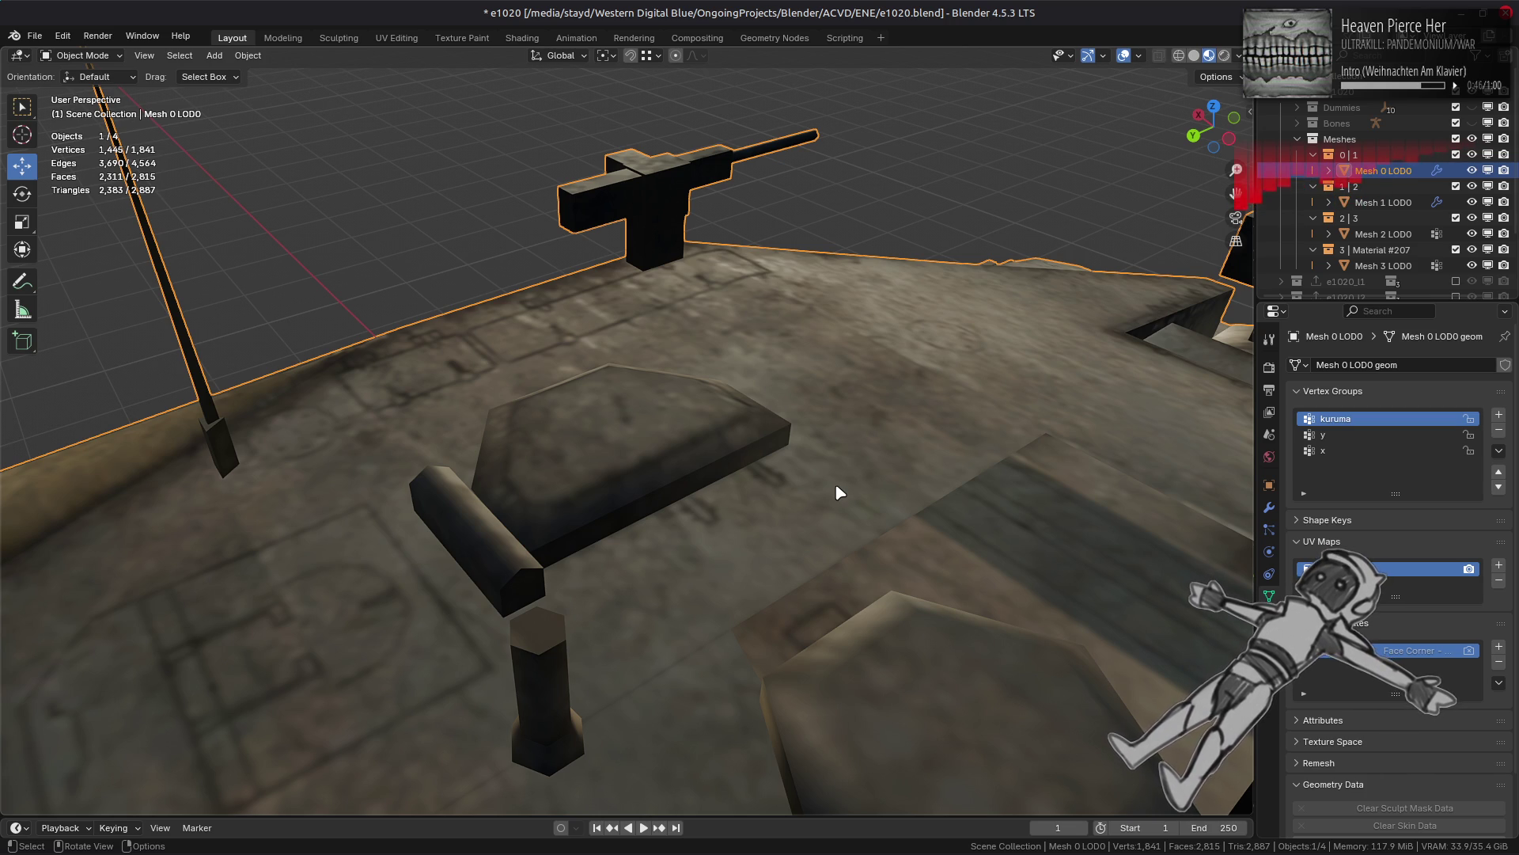
Step: Enter Edit Mode in face select mode and orbit to a top-down view of the hexagon
key(Tab)
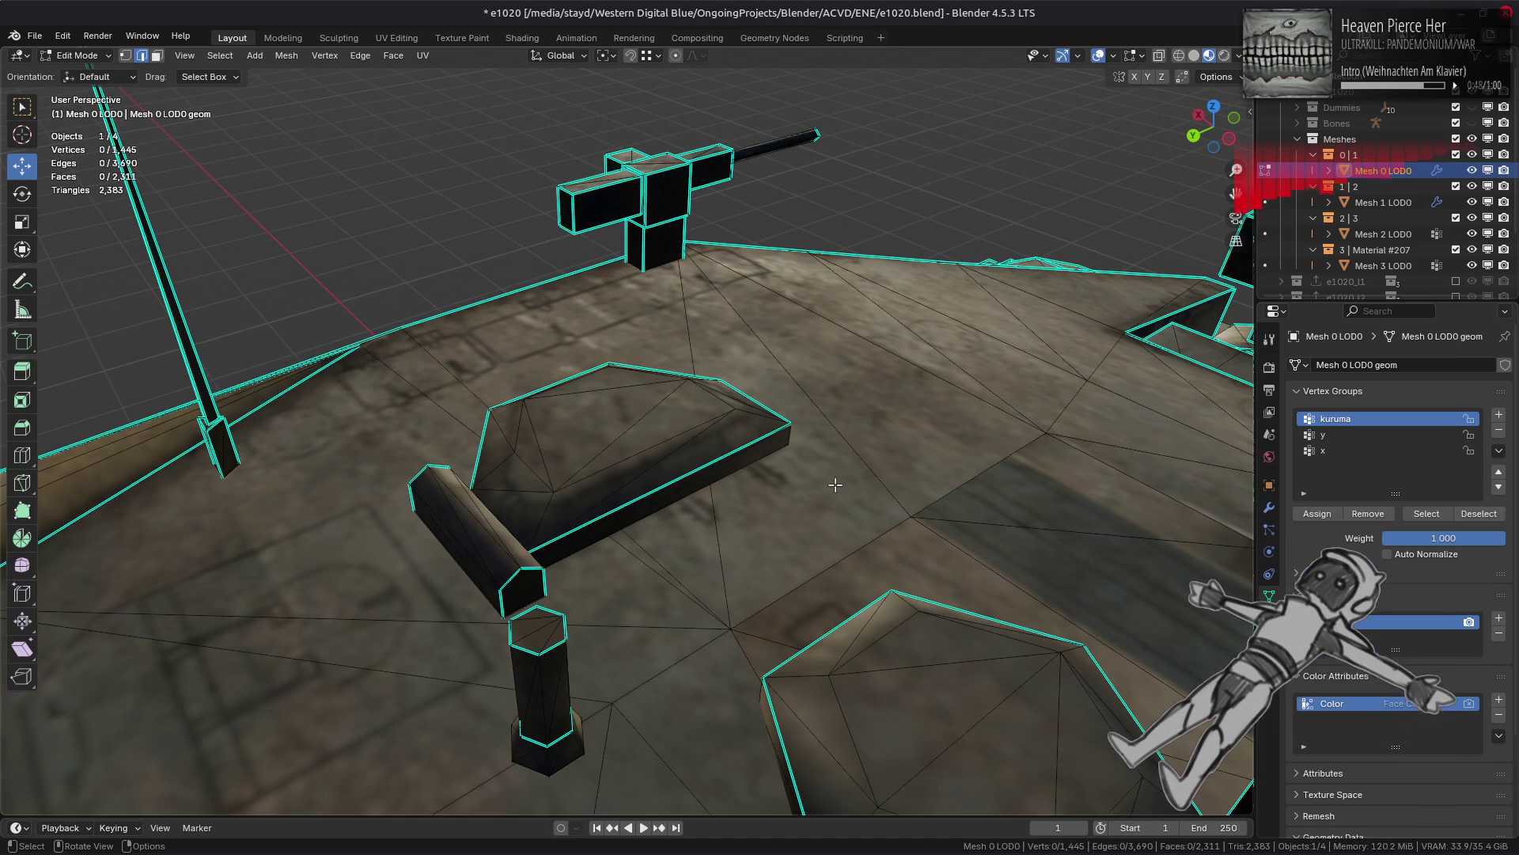
mouse_move(819, 513)
middle_down()
mouse_move(718, 549)
mouse_move(531, 538)
middle_up()
key(Tab)
middle_drag(678, 525, 696, 461)
key(Tab)
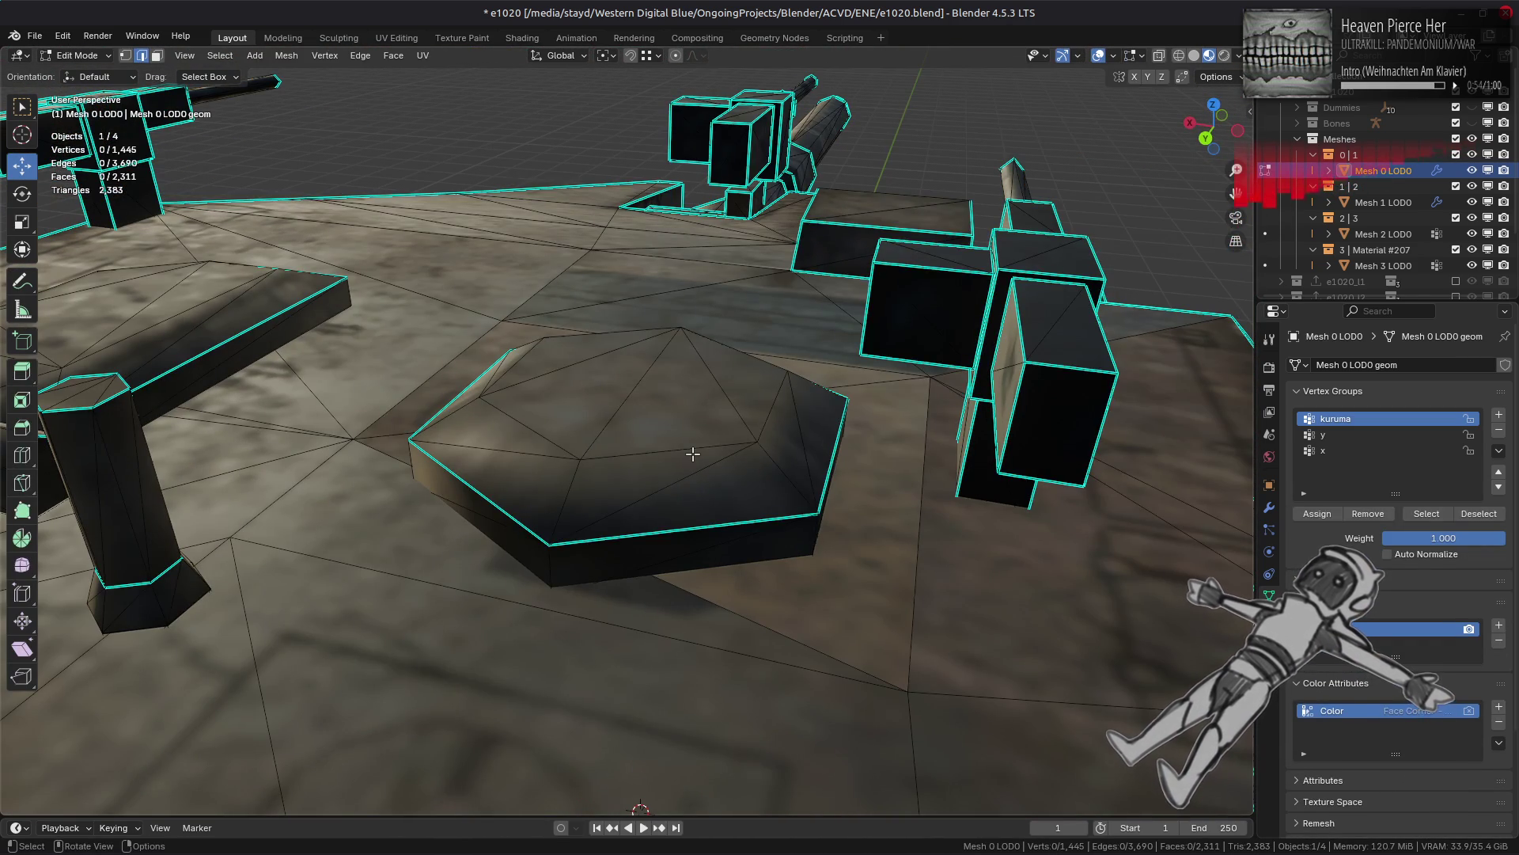
key(3)
shift+right_click(641, 443)
mouse_move(612, 404)
middle_down()
mouse_move(621, 464)
mouse_move(752, 544)
middle_up()
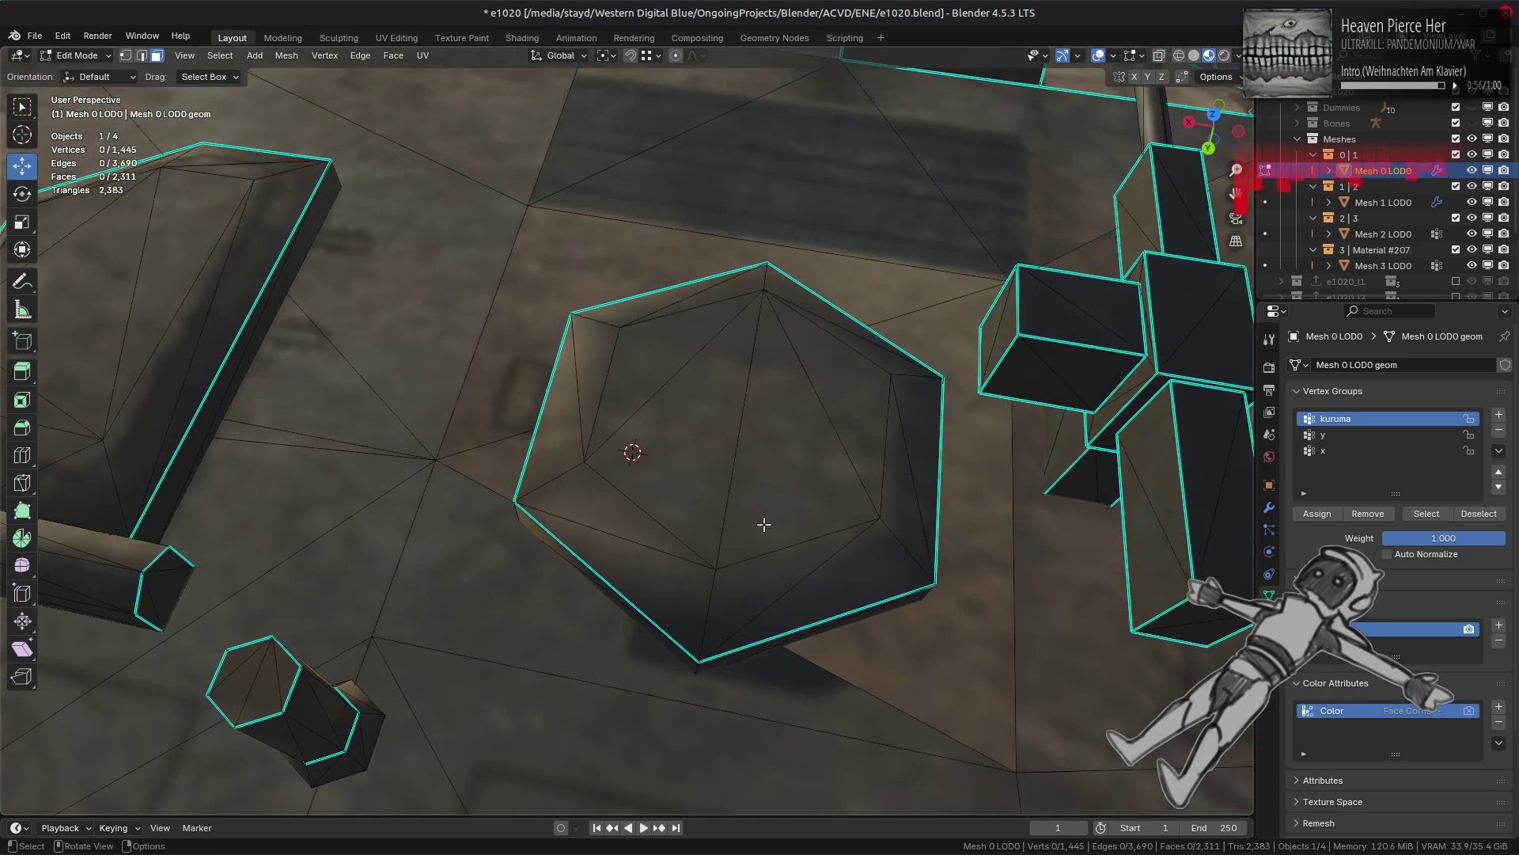
key(Tab)
key(Tab)
Step: Select the hexagon's upper-left side faces, apply Beautify Faces at 30° max angle, then deselect
click(668, 299)
ctrl+click(653, 299)
ctrl+click(637, 298)
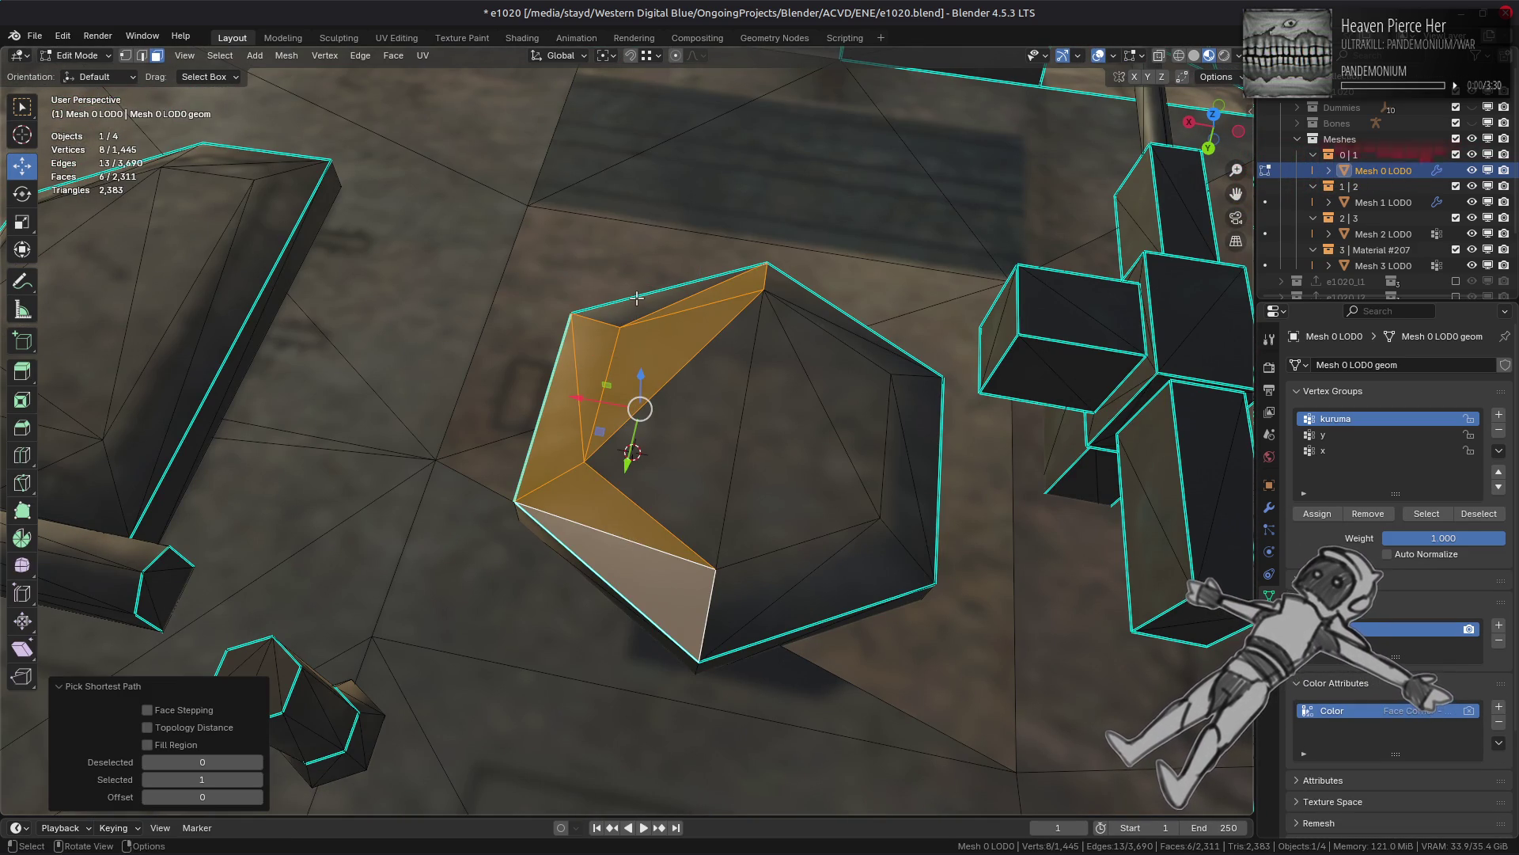
shift+click(641, 585)
shift+click(657, 360)
click(393, 56)
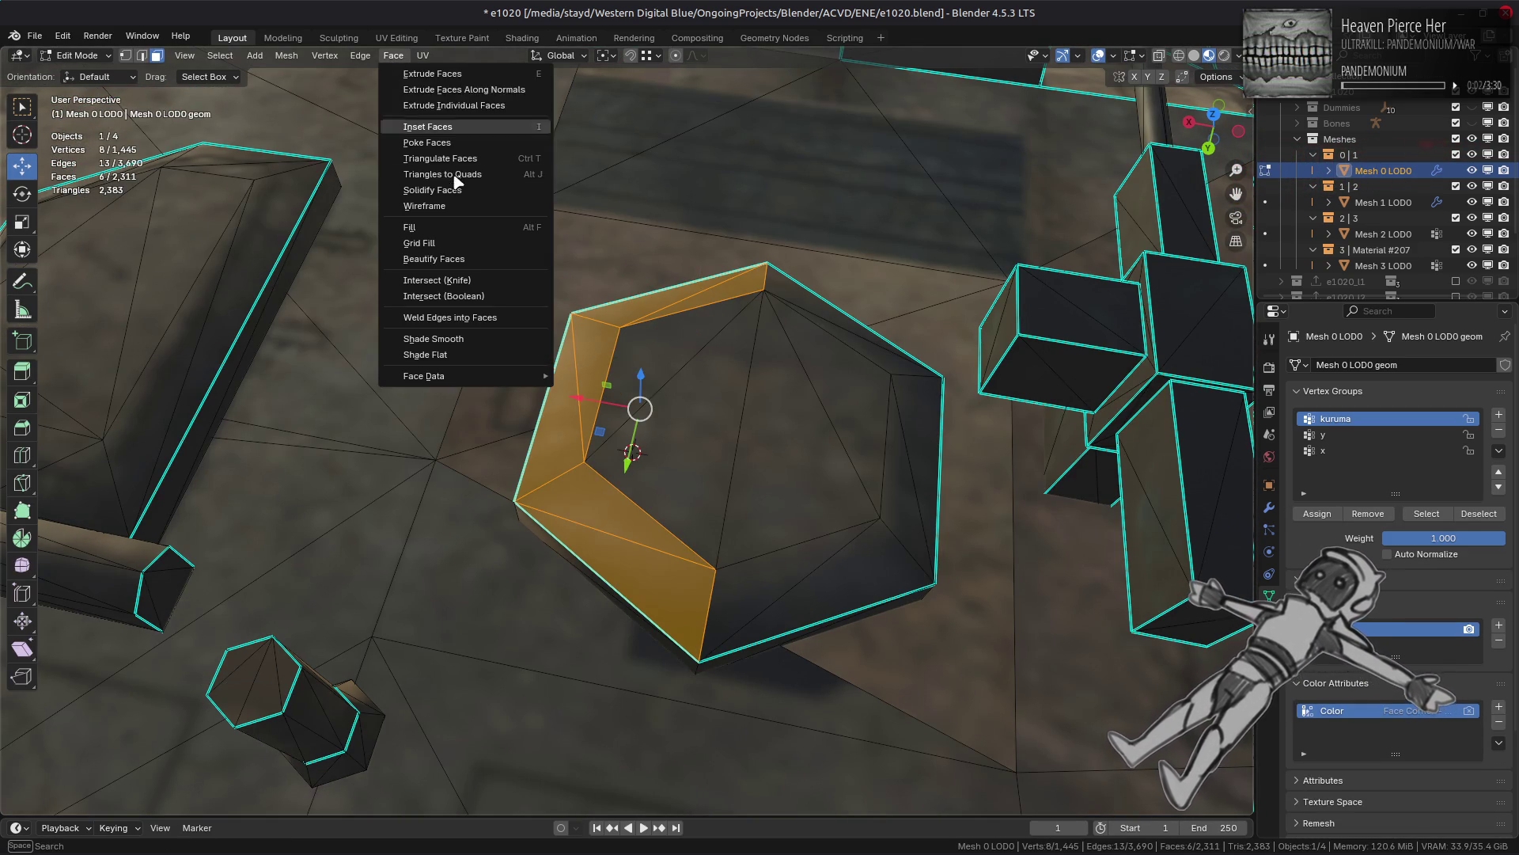
click(478, 258)
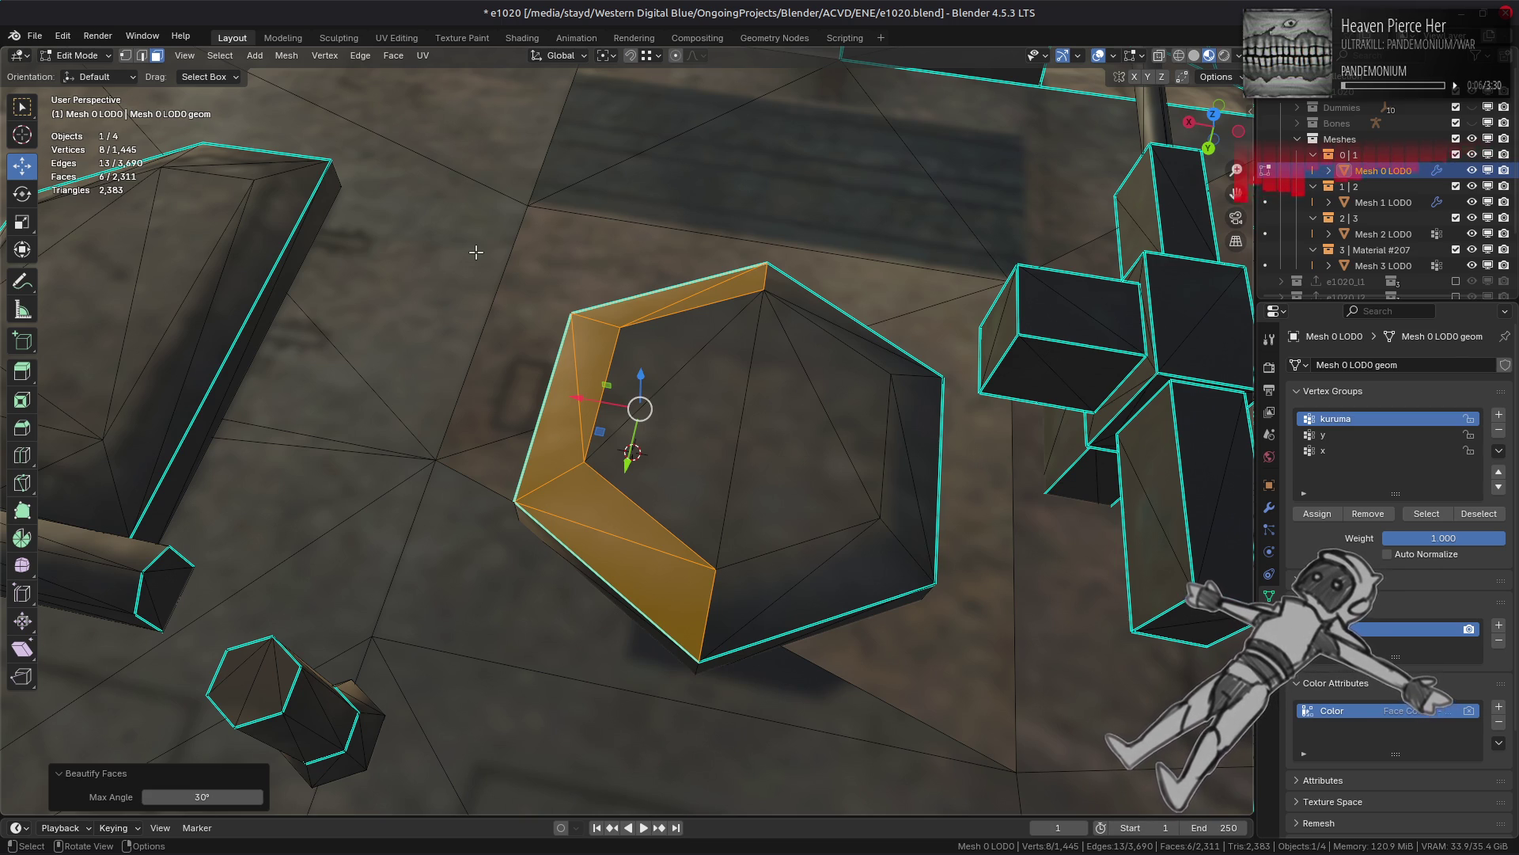
click(627, 341)
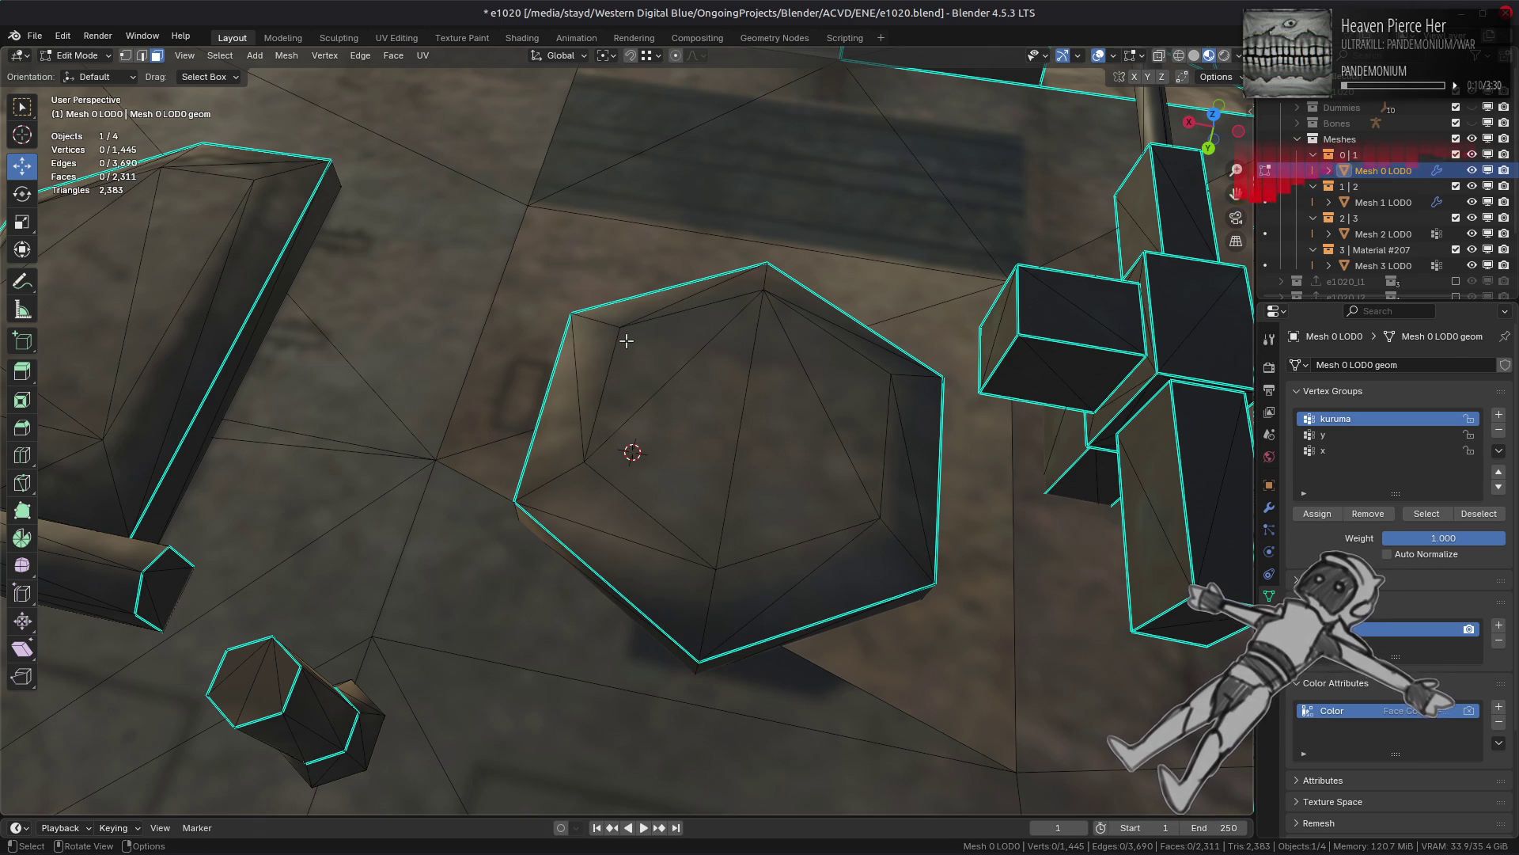
scroll(463, 450, down, 3)
Step: Select three faces on the slab platform's top and apply Beautify Faces
key(a)
mouse_move(409, 462)
middle_down()
mouse_move(692, 470)
mouse_move(607, 408)
middle_up()
click(608, 408)
ctrl+click(712, 451)
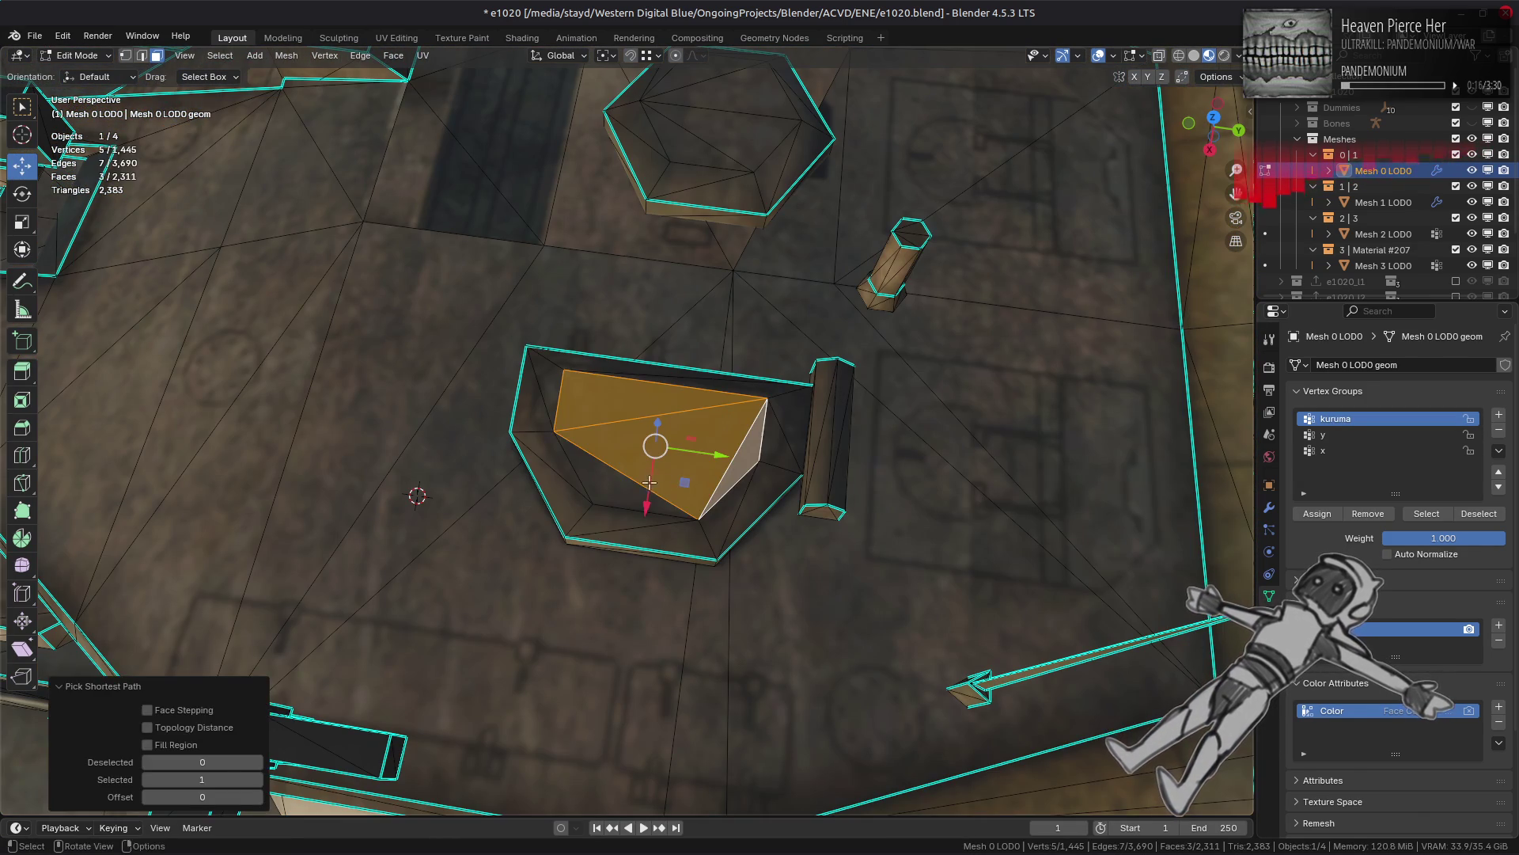
shift+click(625, 487)
click(376, 60)
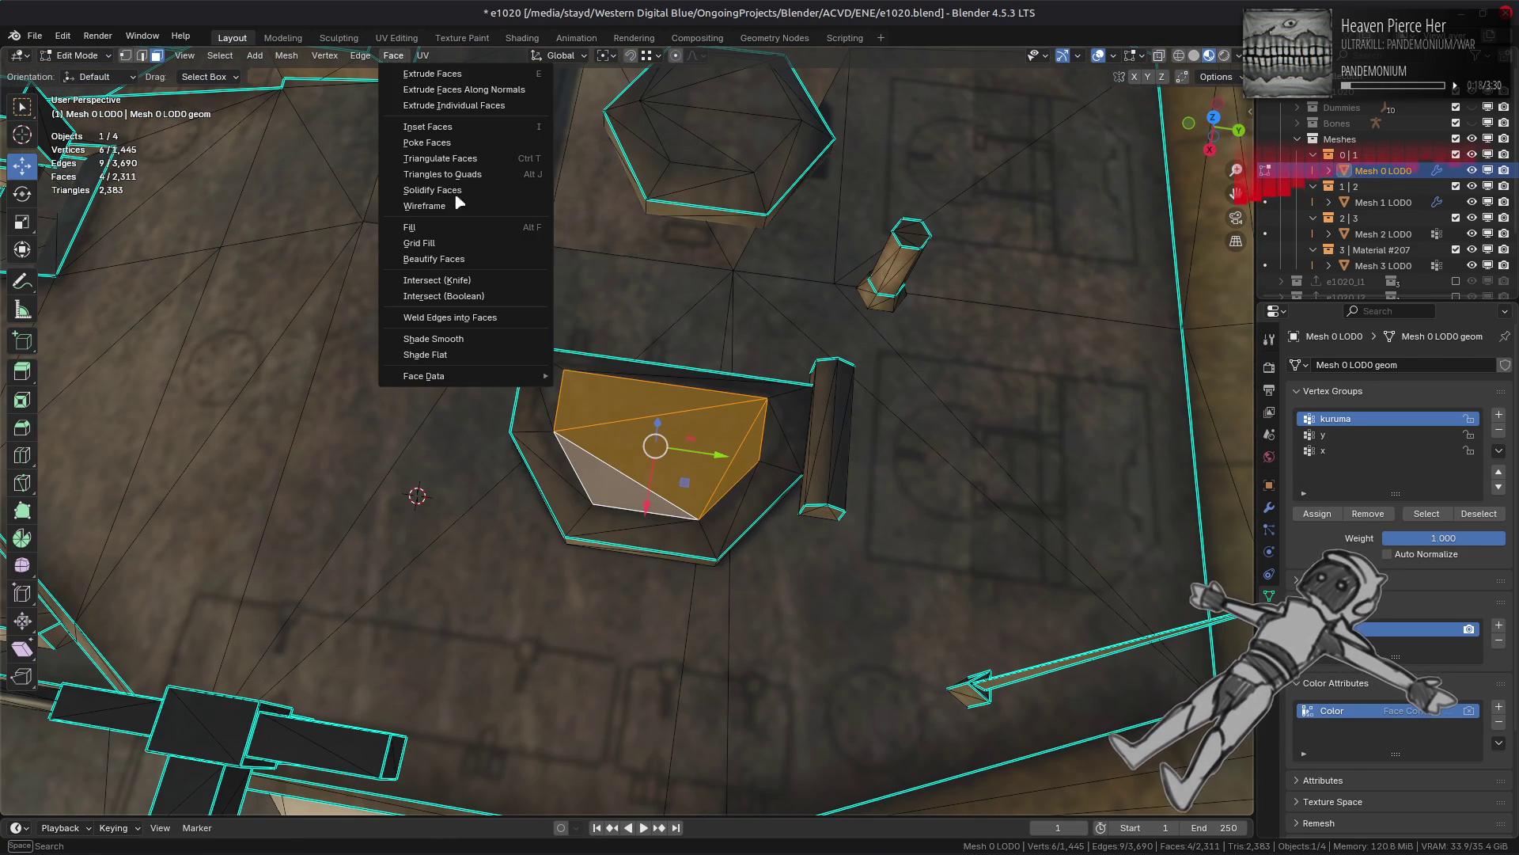
click(473, 266)
scroll(582, 405, up, 2)
Step: Grow a selection from one slab triangle, beautify it, then undo that change
key(alt+a)
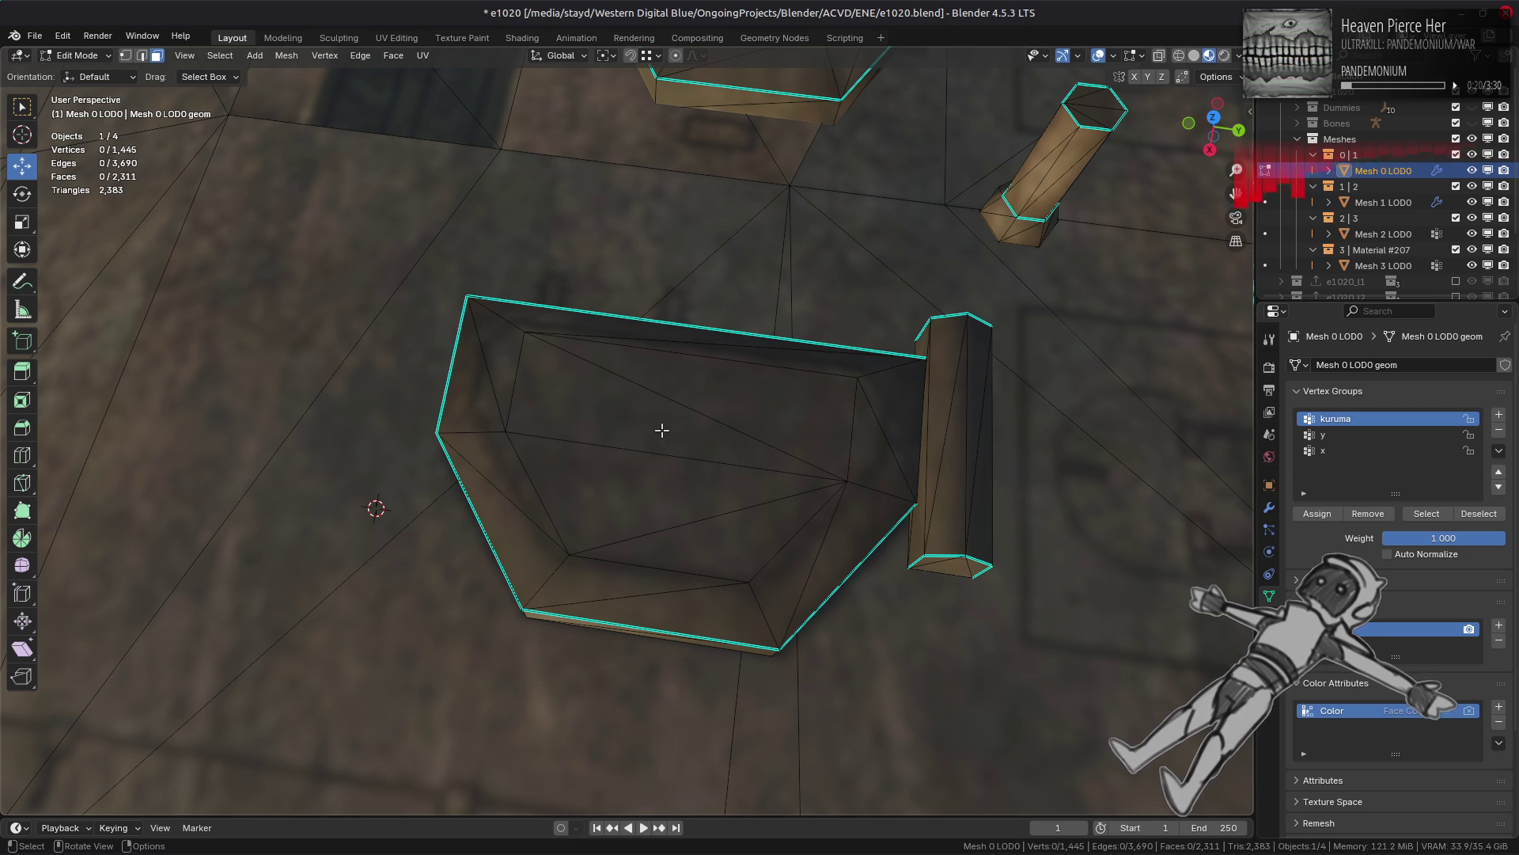
click(570, 467)
key(ctrl+KP_Add)
key(ctrl+KP_Add)
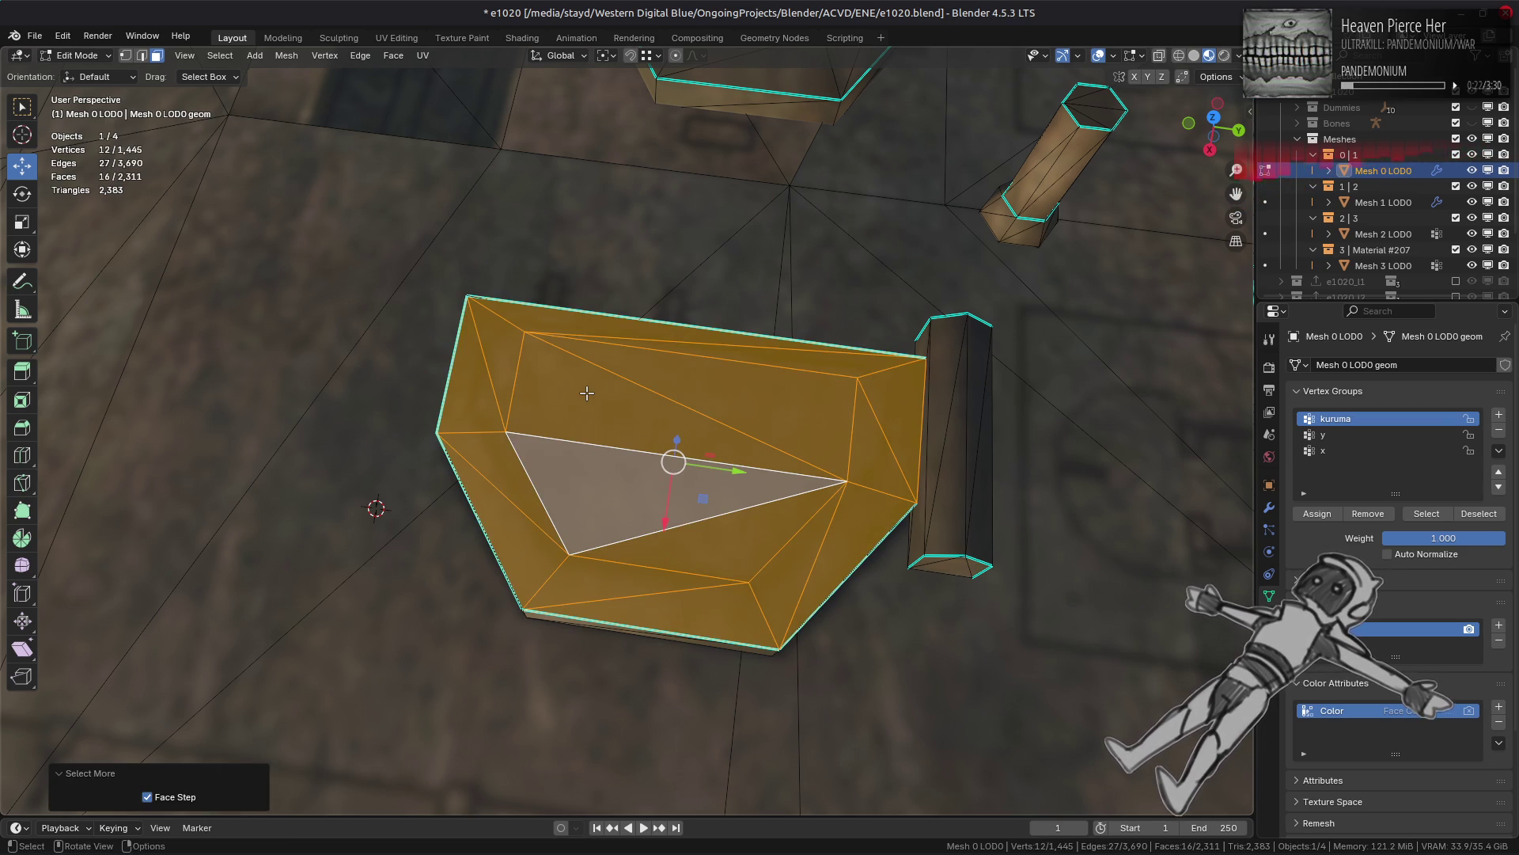
click(394, 55)
click(459, 258)
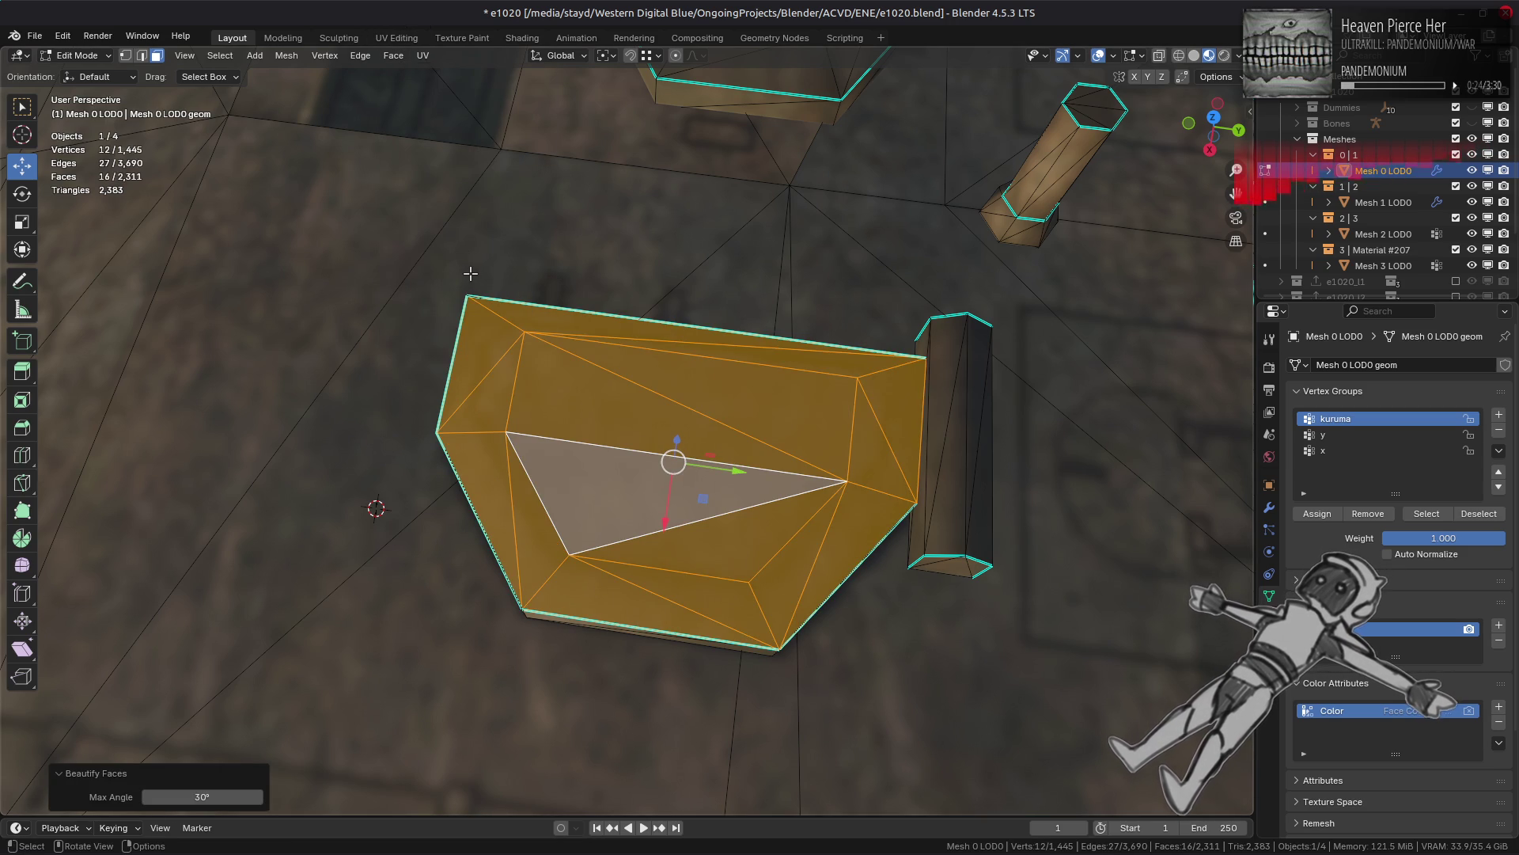
key(ctrl+z)
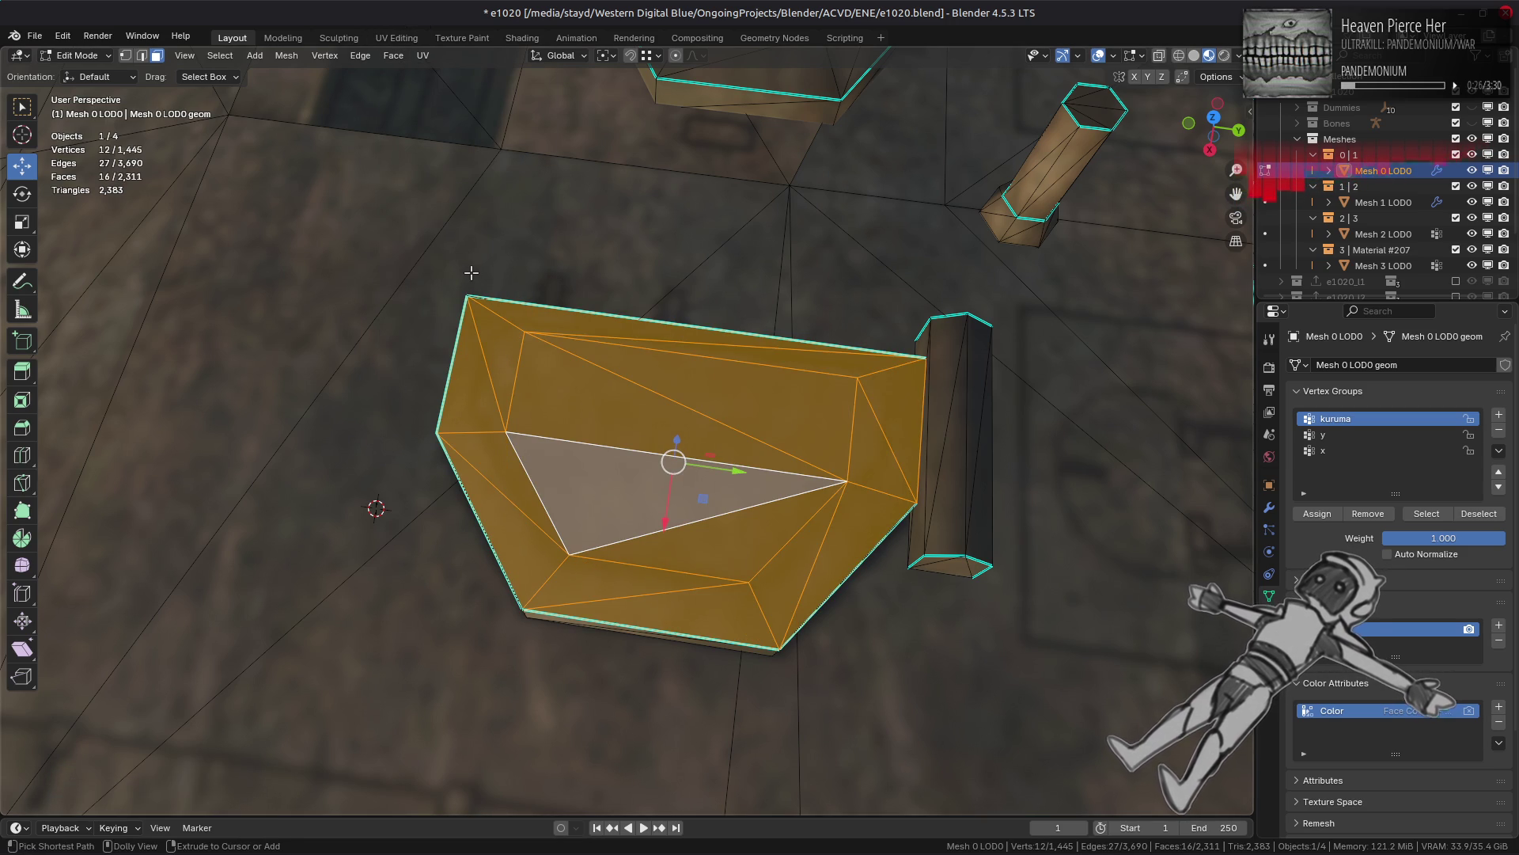
Step: Switch the viewport to Solid shading and return to Object Mode
key(z)
mouse_move(554, 309)
middle_down()
mouse_move(688, 351)
mouse_move(669, 411)
mouse_move(943, 428)
mouse_move(871, 421)
mouse_move(800, 452)
mouse_move(828, 430)
mouse_move(810, 451)
mouse_move(625, 507)
mouse_move(652, 509)
middle_up()
key(Tab)
key(Tab)
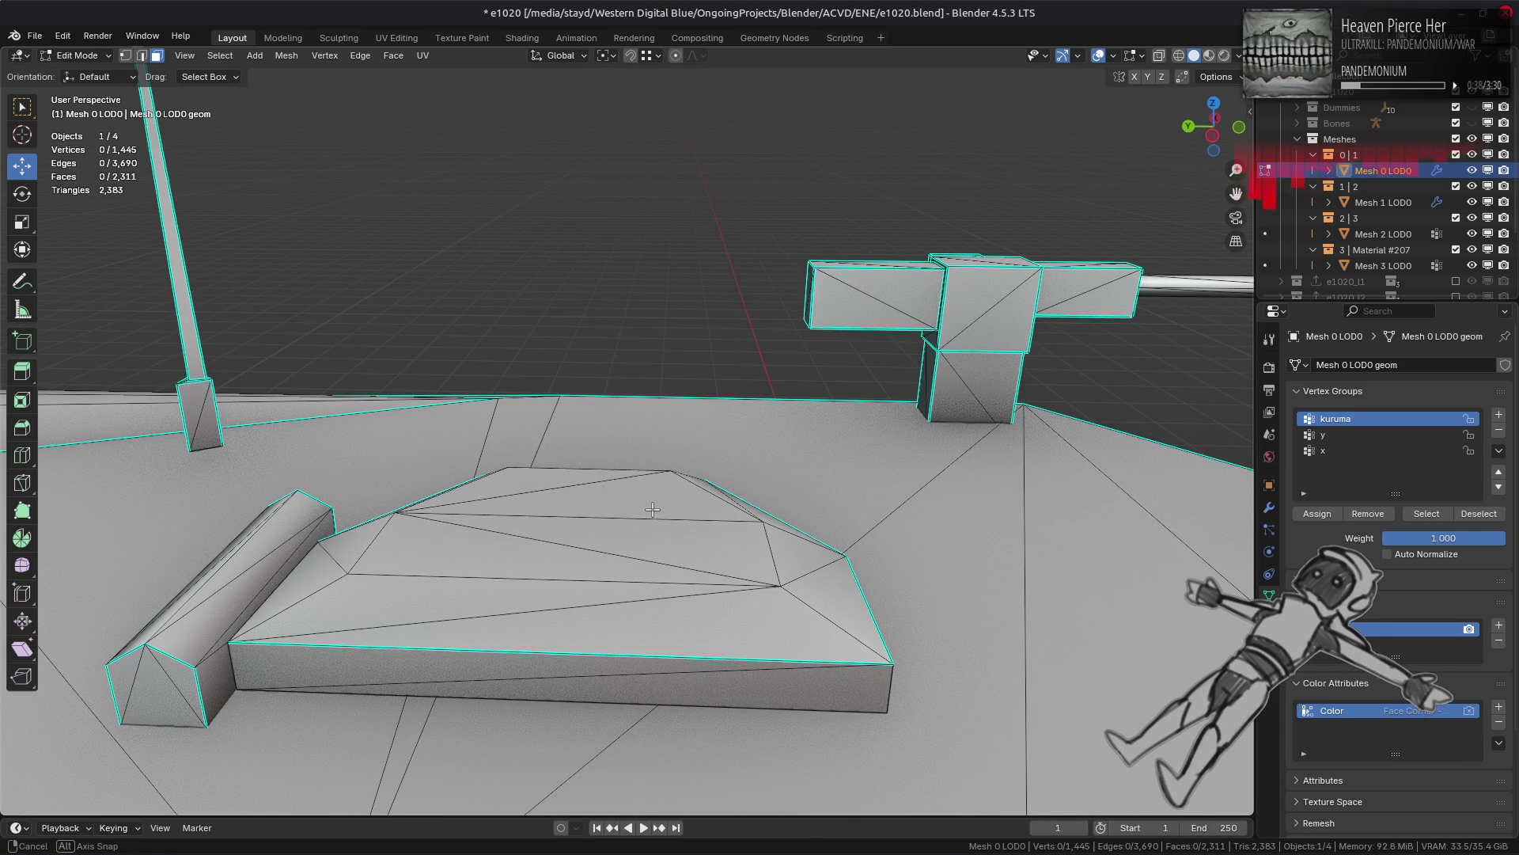
Step: Select two edges on the platform top and Rotate Edge CW
mouse_move(652, 509)
middle_down()
mouse_move(726, 569)
mouse_move(827, 517)
middle_up()
key(2)
click(756, 555)
shift+click(826, 517)
click(360, 55)
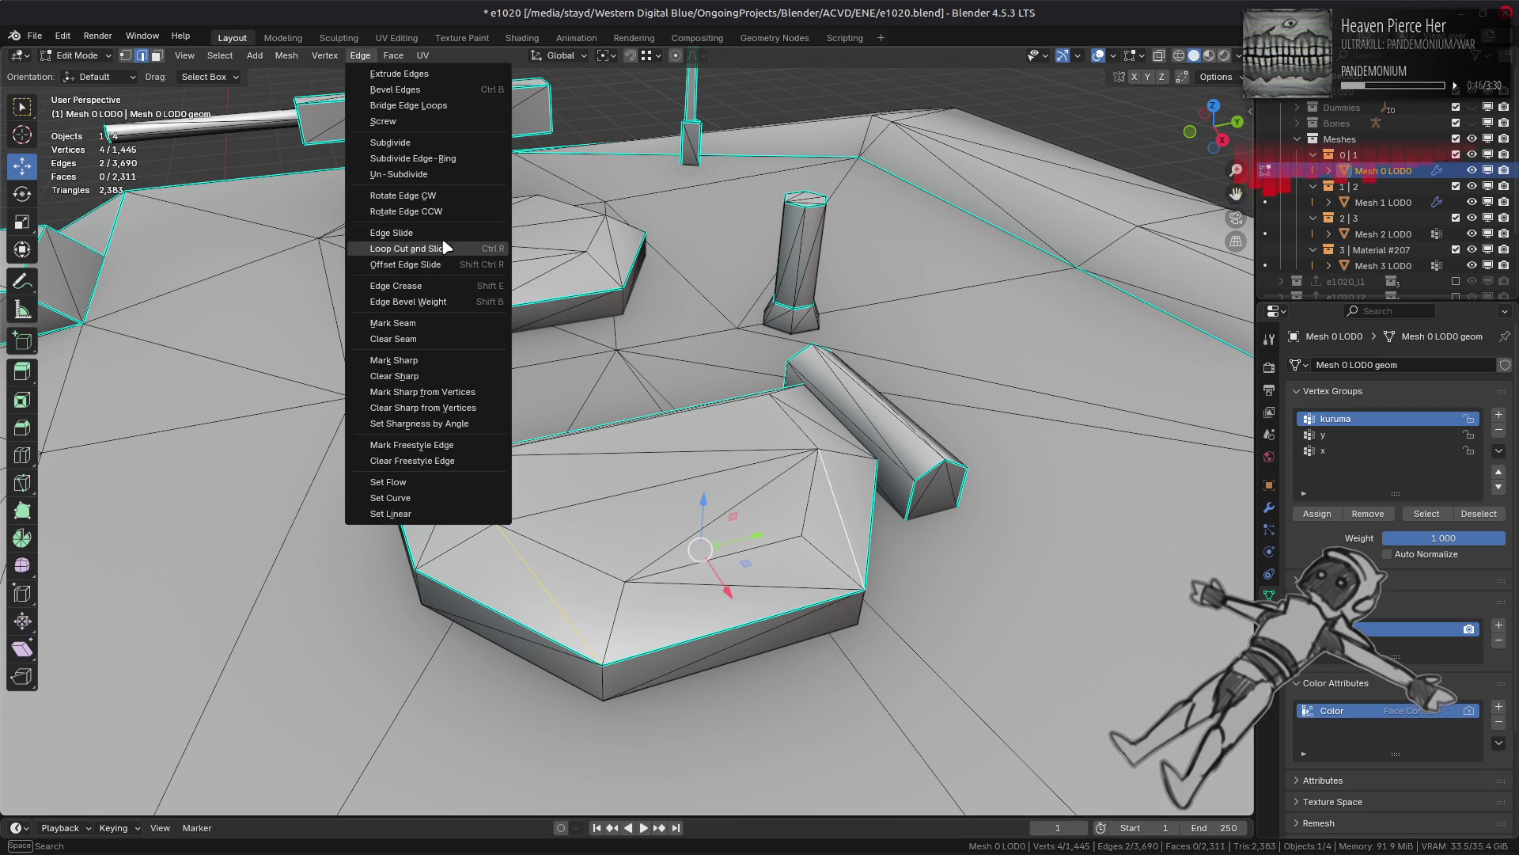
click(443, 195)
Step: In the Modifier properties, toggle the WeightedNormal modifier's effect off and back on
key(Tab)
mouse_move(526, 502)
middle_down()
mouse_move(659, 457)
mouse_move(763, 451)
mouse_move(678, 425)
mouse_move(659, 475)
mouse_move(838, 509)
middle_up()
key(Tab)
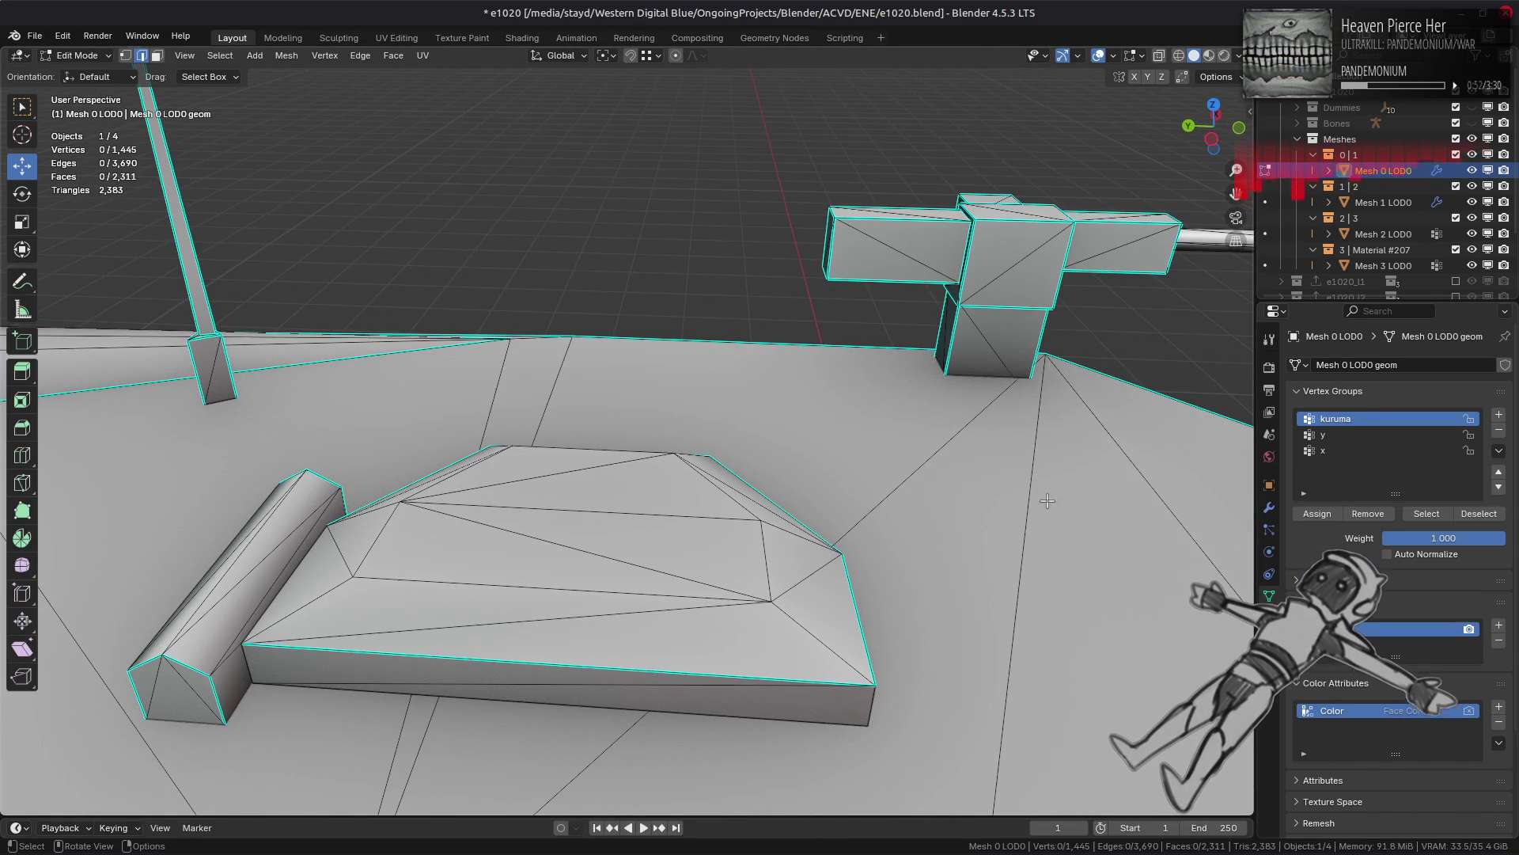
key(Tab)
click(1270, 507)
click(1435, 427)
click(1436, 426)
Step: Compare shading with Face Influence off and on, leaving Face Influence enabled
click(1380, 527)
mouse_move(870, 475)
middle_down()
mouse_move(918, 506)
mouse_move(953, 498)
mouse_move(1053, 538)
mouse_move(912, 525)
mouse_move(919, 543)
mouse_move(910, 526)
middle_up()
click(1381, 527)
click(1381, 527)
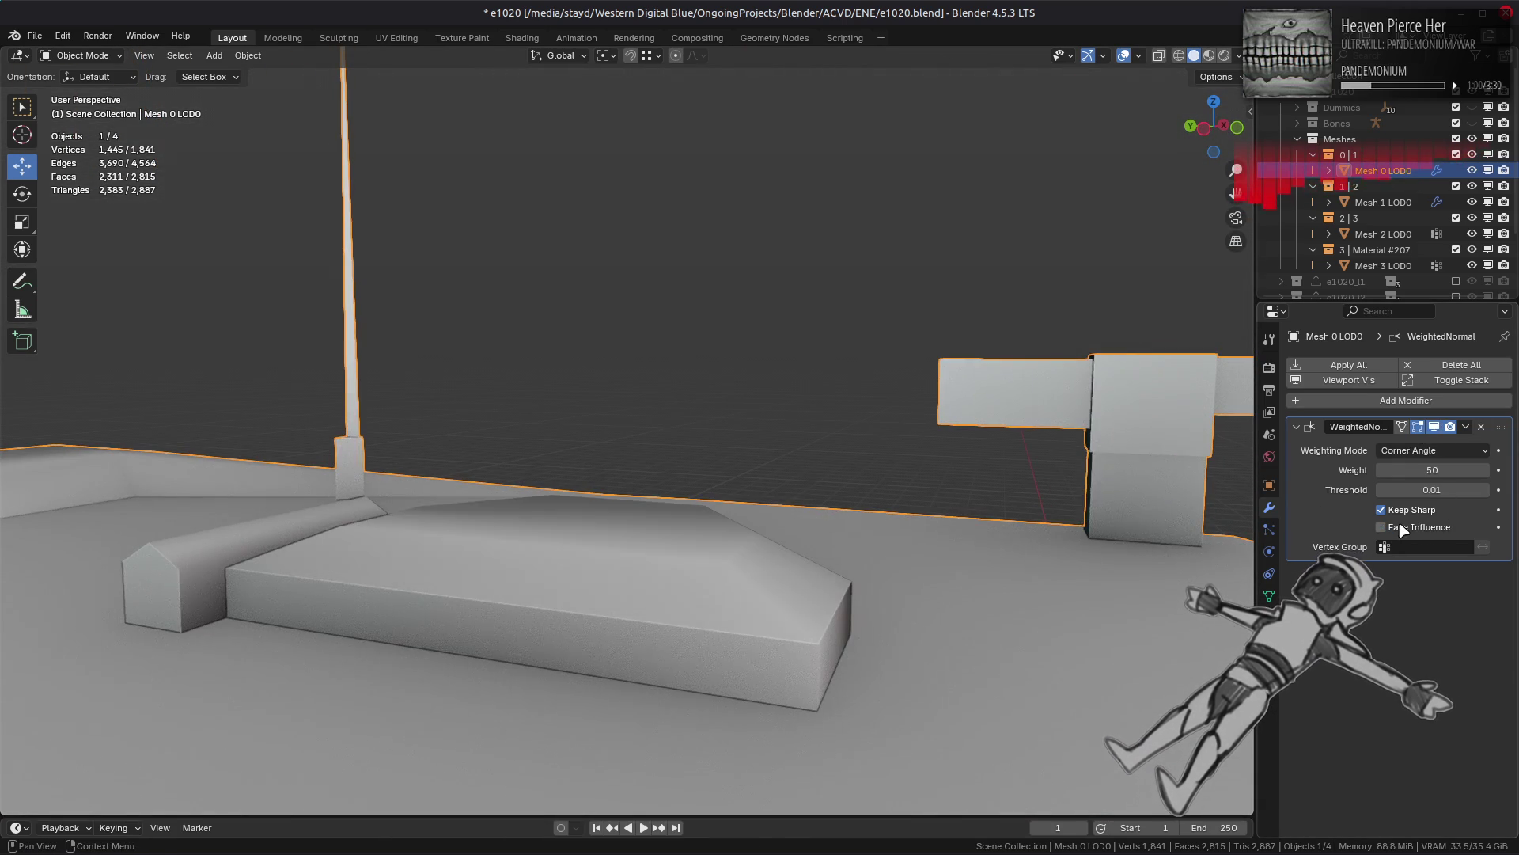
click(1402, 529)
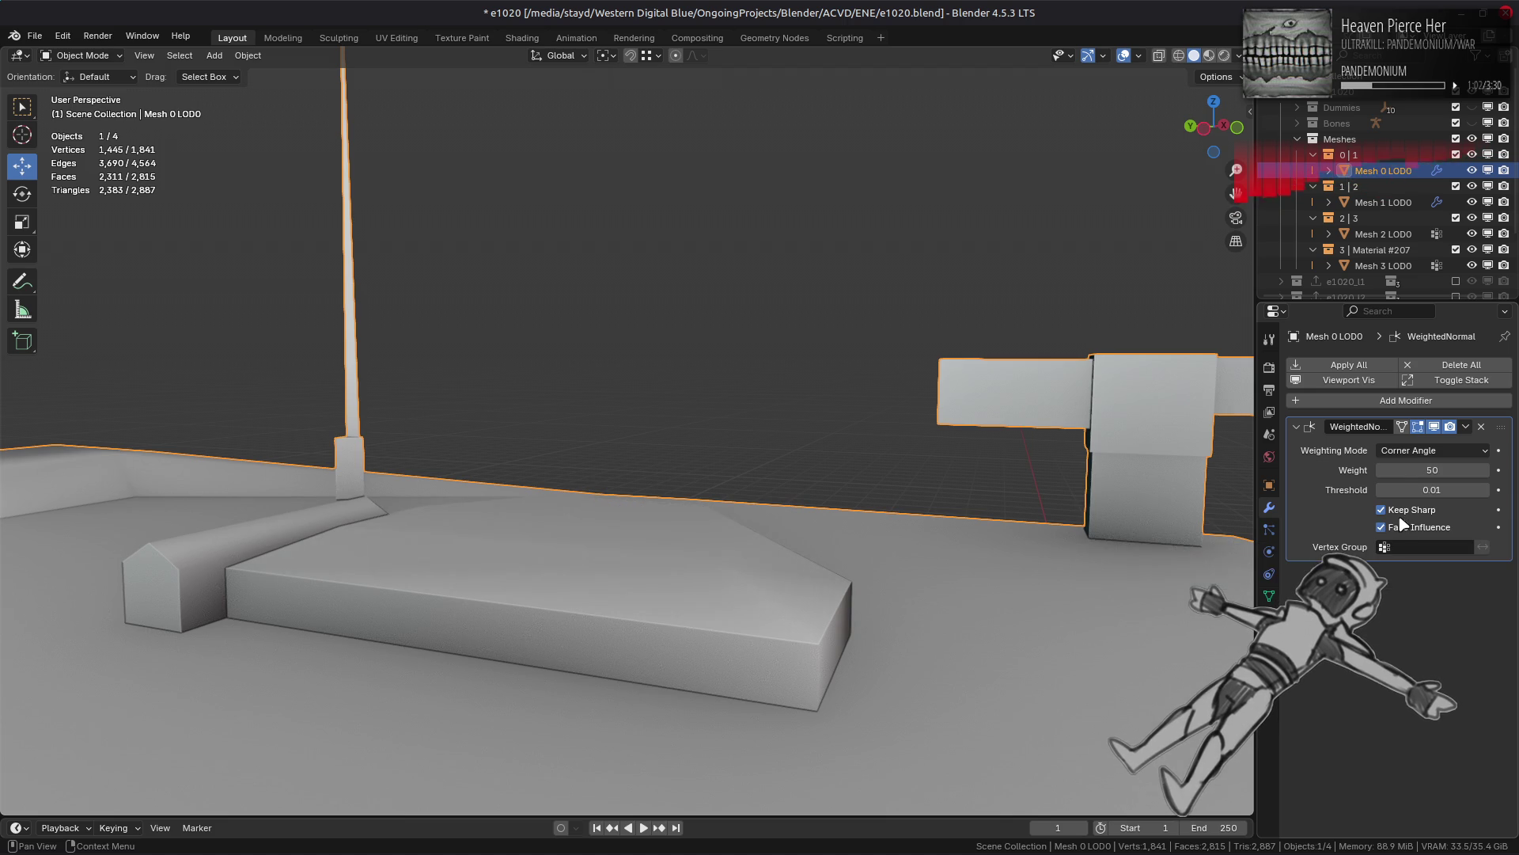
Step: Try Face Area & Angle weighting, revert to Corner Angle, then select a vertical slab edge
click(1432, 450)
click(1424, 500)
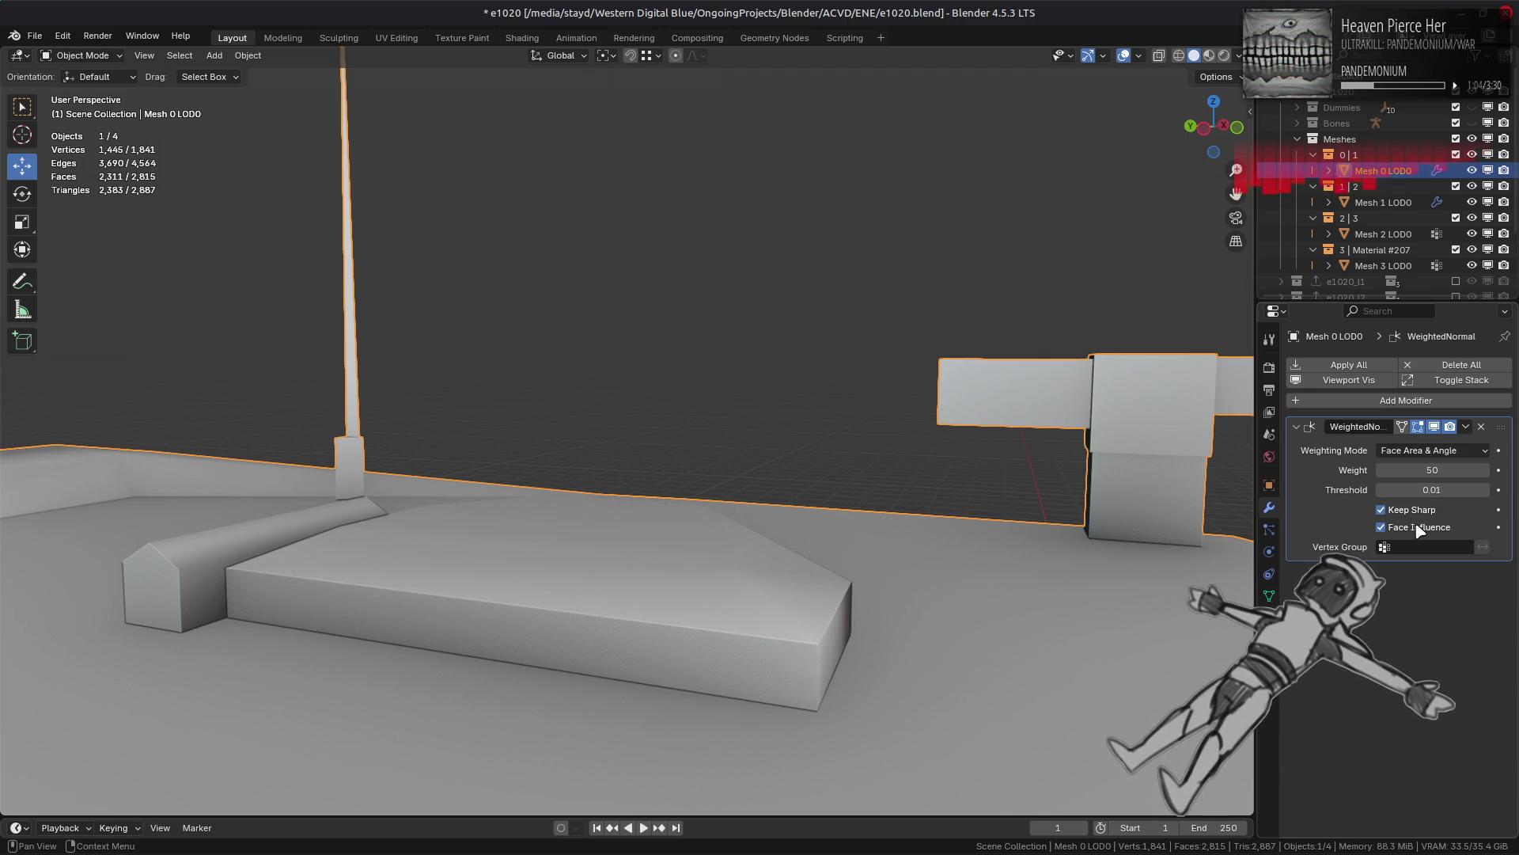
click(1428, 450)
click(1417, 489)
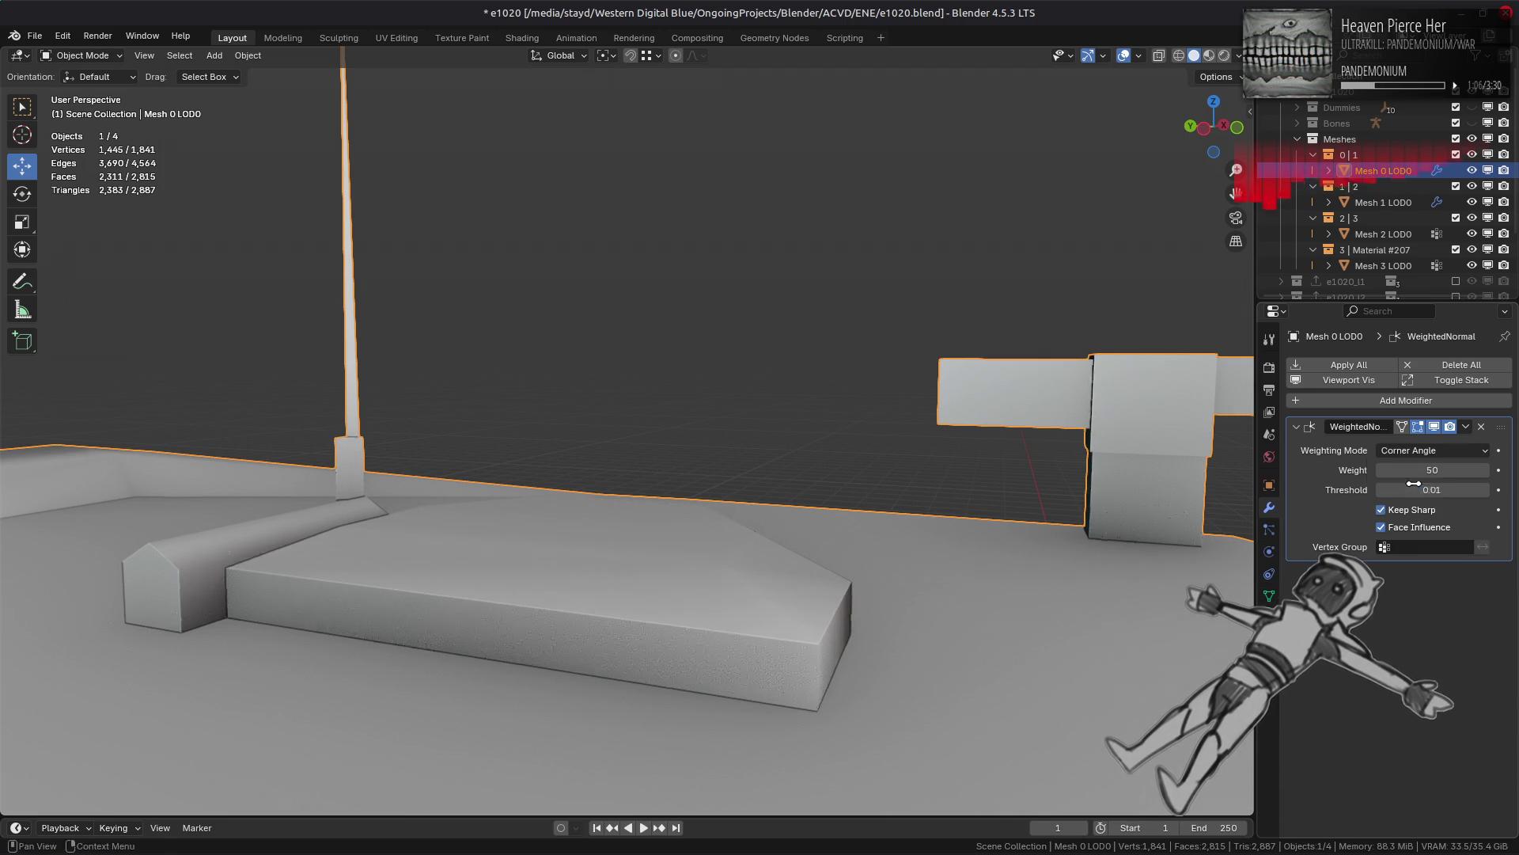
key(Tab)
click(816, 678)
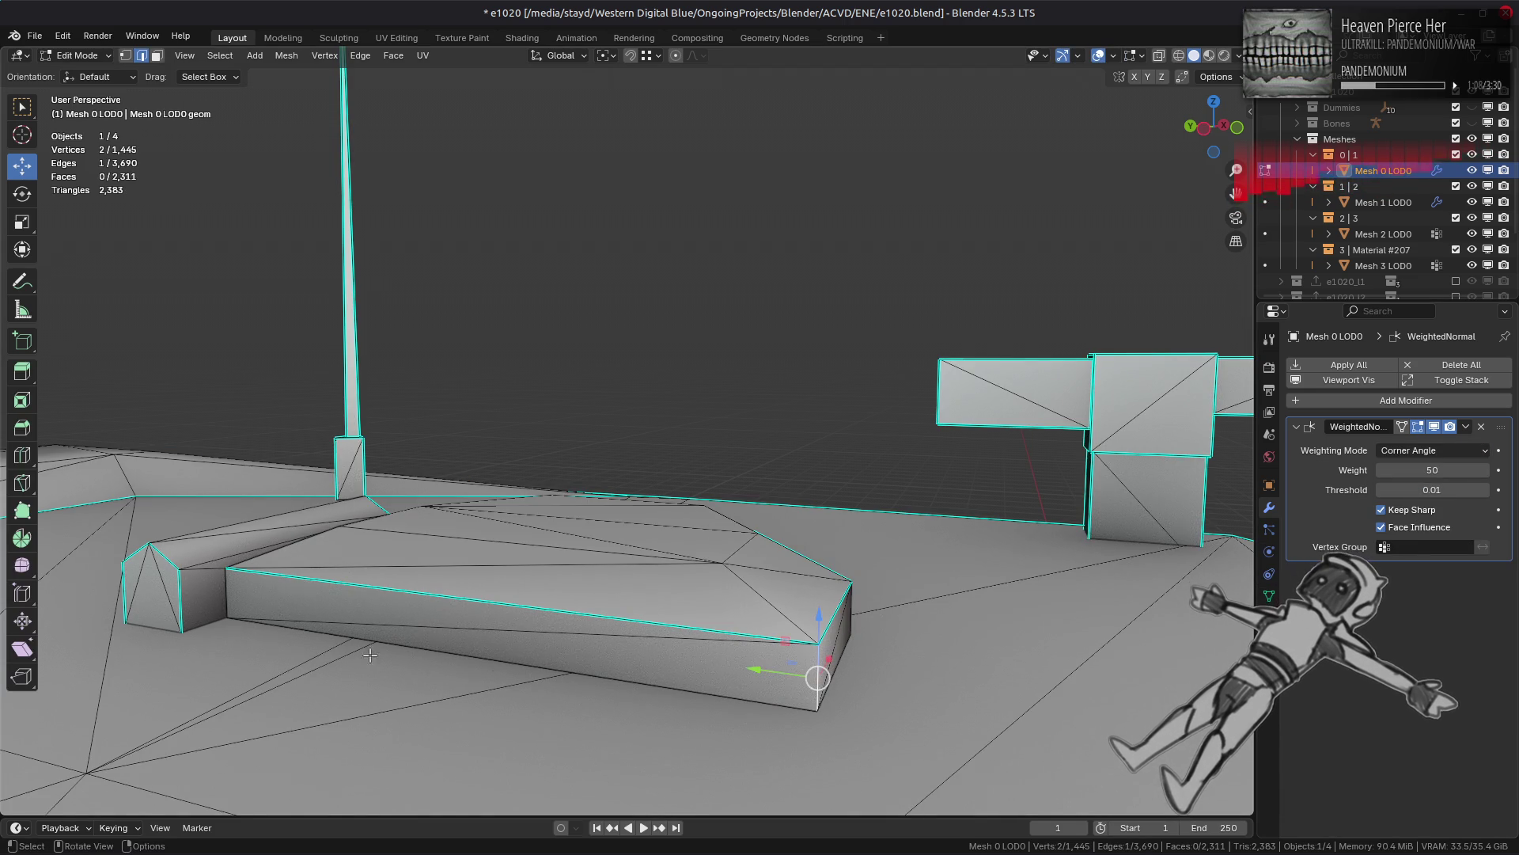
Step: Mark the two selected slab edges sharp and restore textured viewport display
shift+click(285, 616)
right_click(741, 647)
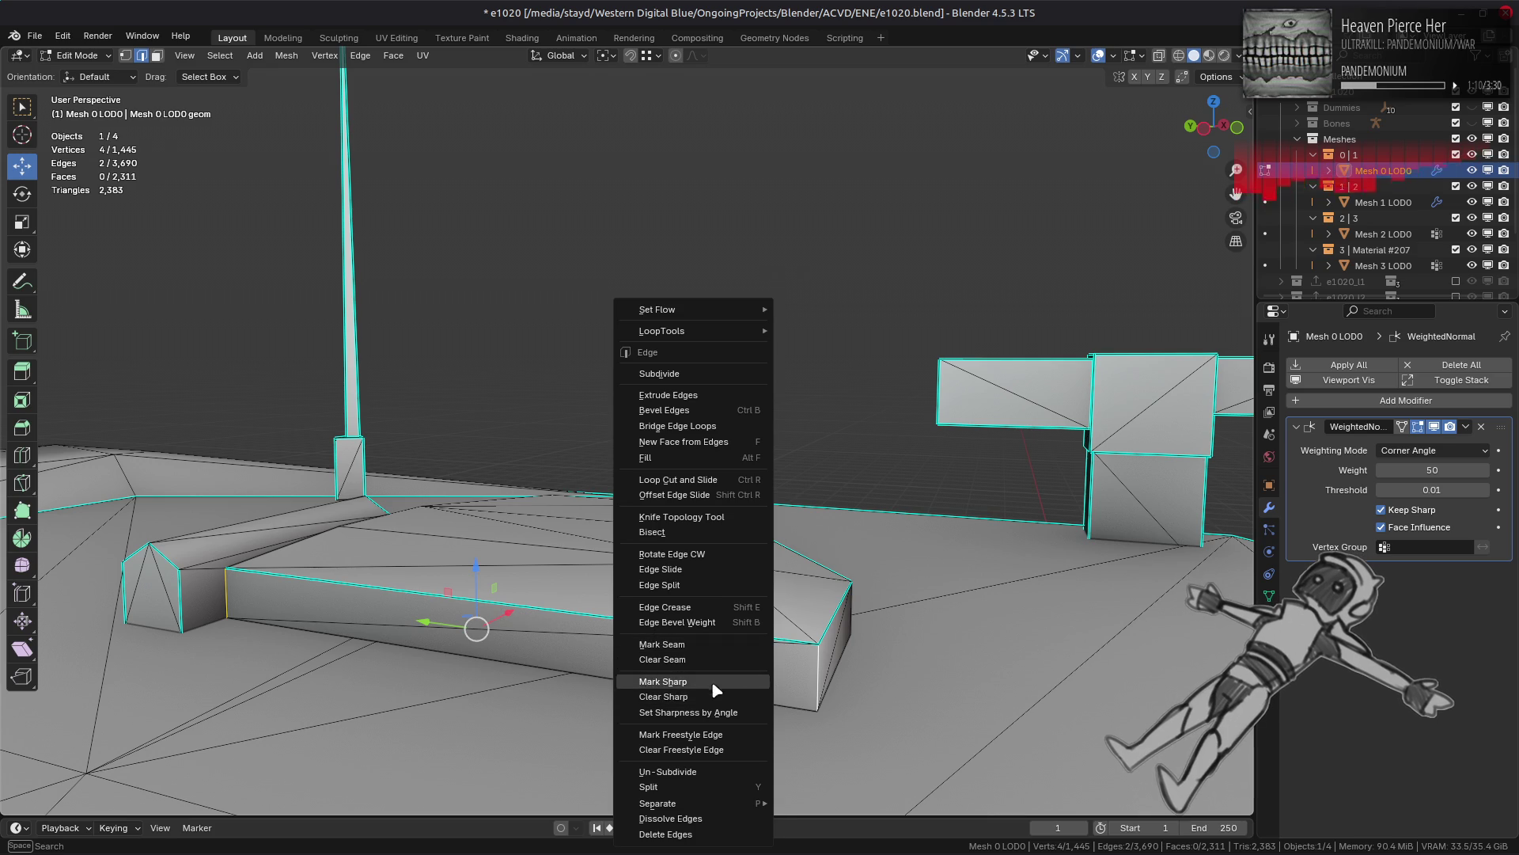
click(711, 678)
mouse_move(719, 650)
middle_down()
mouse_move(697, 641)
mouse_move(949, 317)
middle_up()
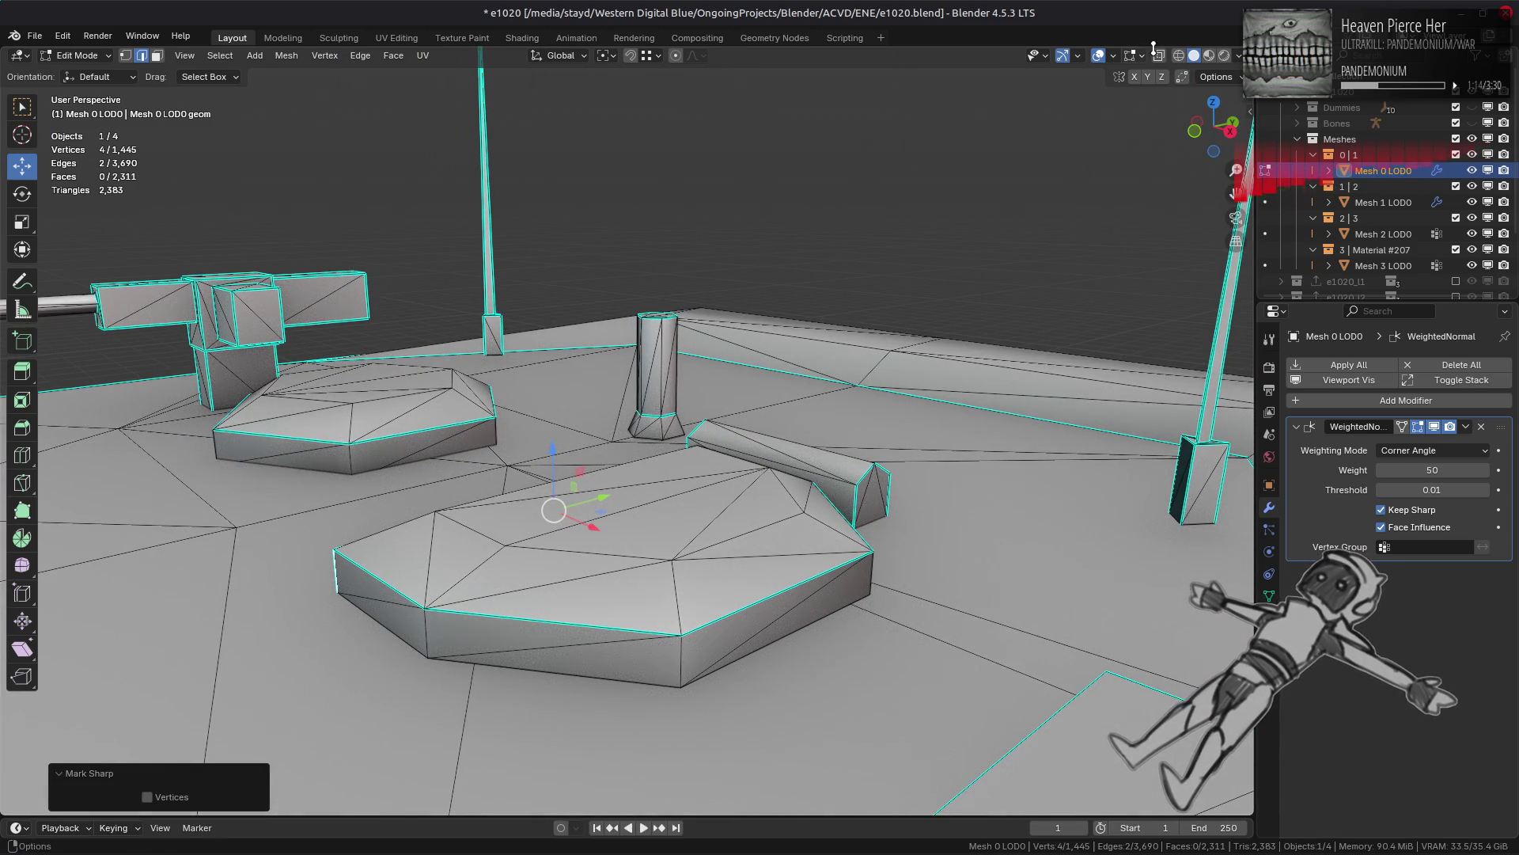
click(1207, 57)
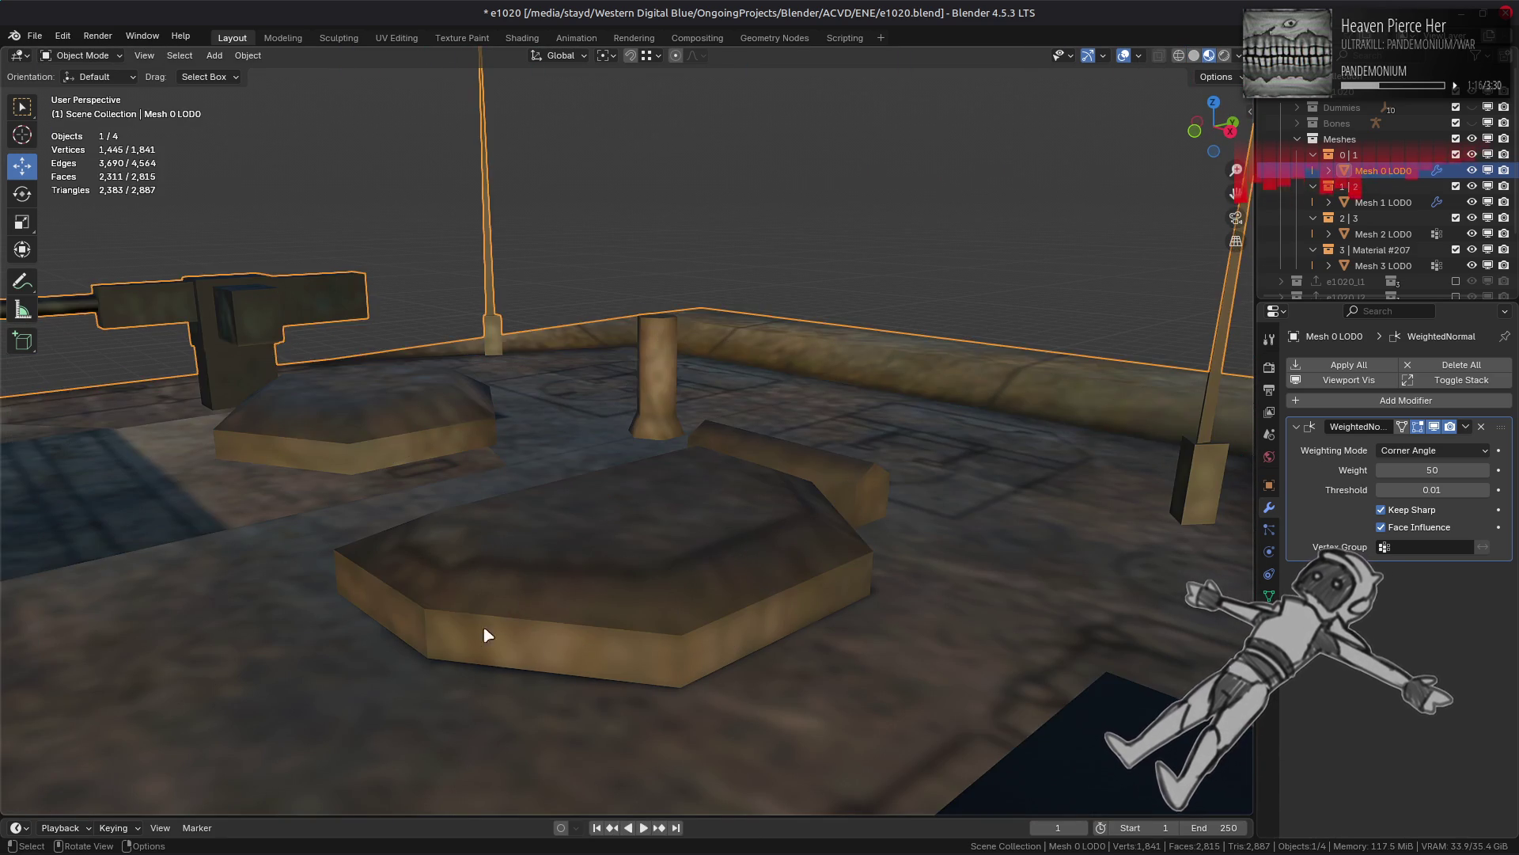
Step: Select three vertical side edges, dismiss the edge menu unused, and clear the selection
click(428, 629)
shift+click(681, 661)
mouse_move(863, 659)
middle_down()
mouse_move(587, 703)
mouse_move(752, 649)
mouse_move(970, 618)
middle_up()
shift+click(587, 702)
right_click(633, 625)
click(633, 626)
key(alt+a)
Step: Mark six edges around the hexagonal platform as sharp
mouse_move(645, 542)
middle_down()
mouse_move(686, 544)
mouse_move(712, 583)
middle_up()
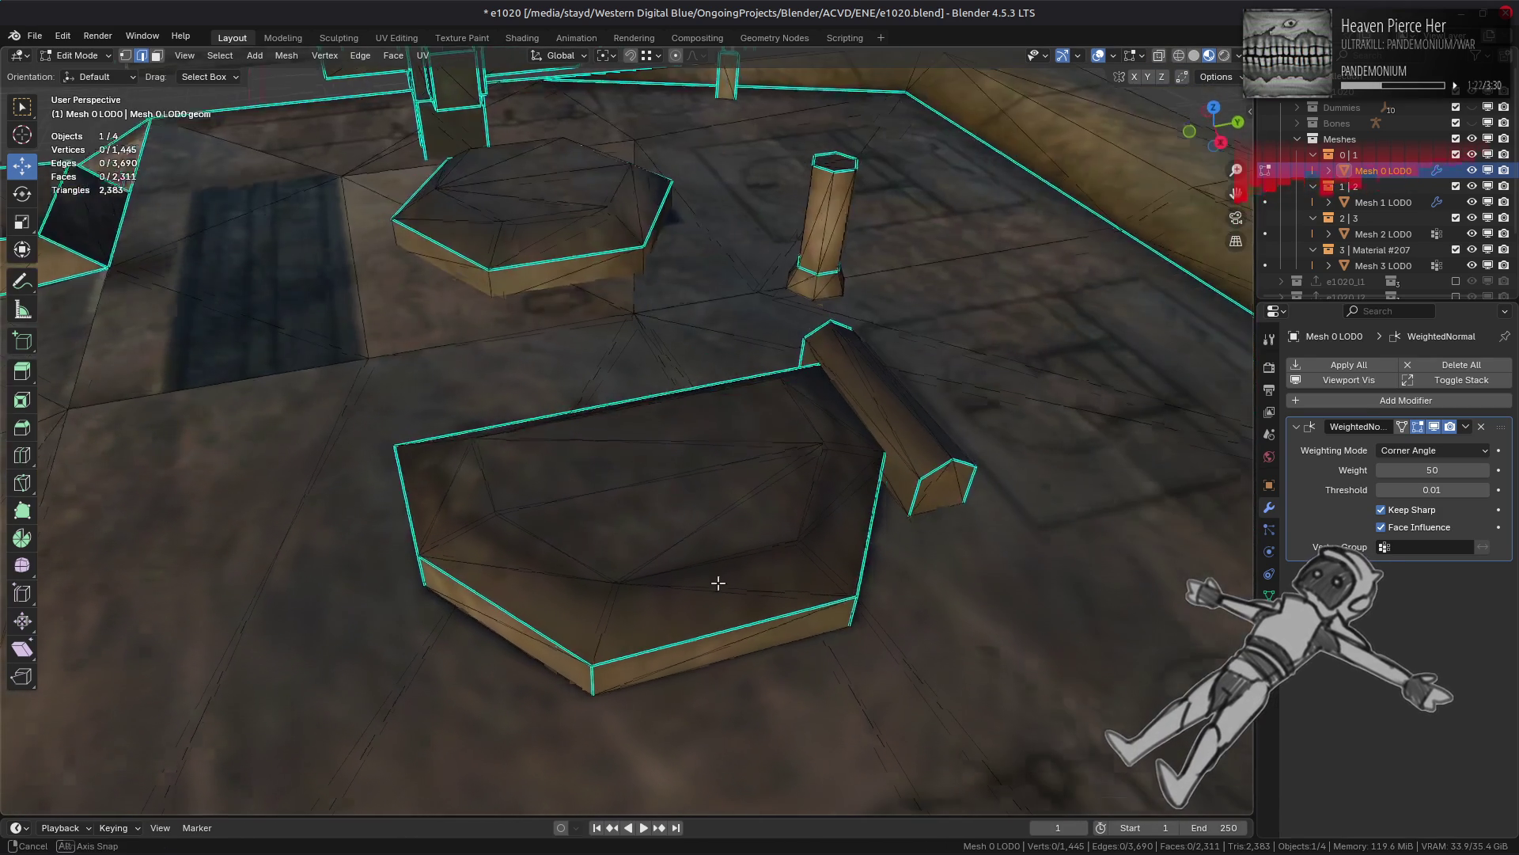
key(Tab)
scroll(577, 604, up, 3)
middle_drag(576, 604, 707, 627)
key(Tab)
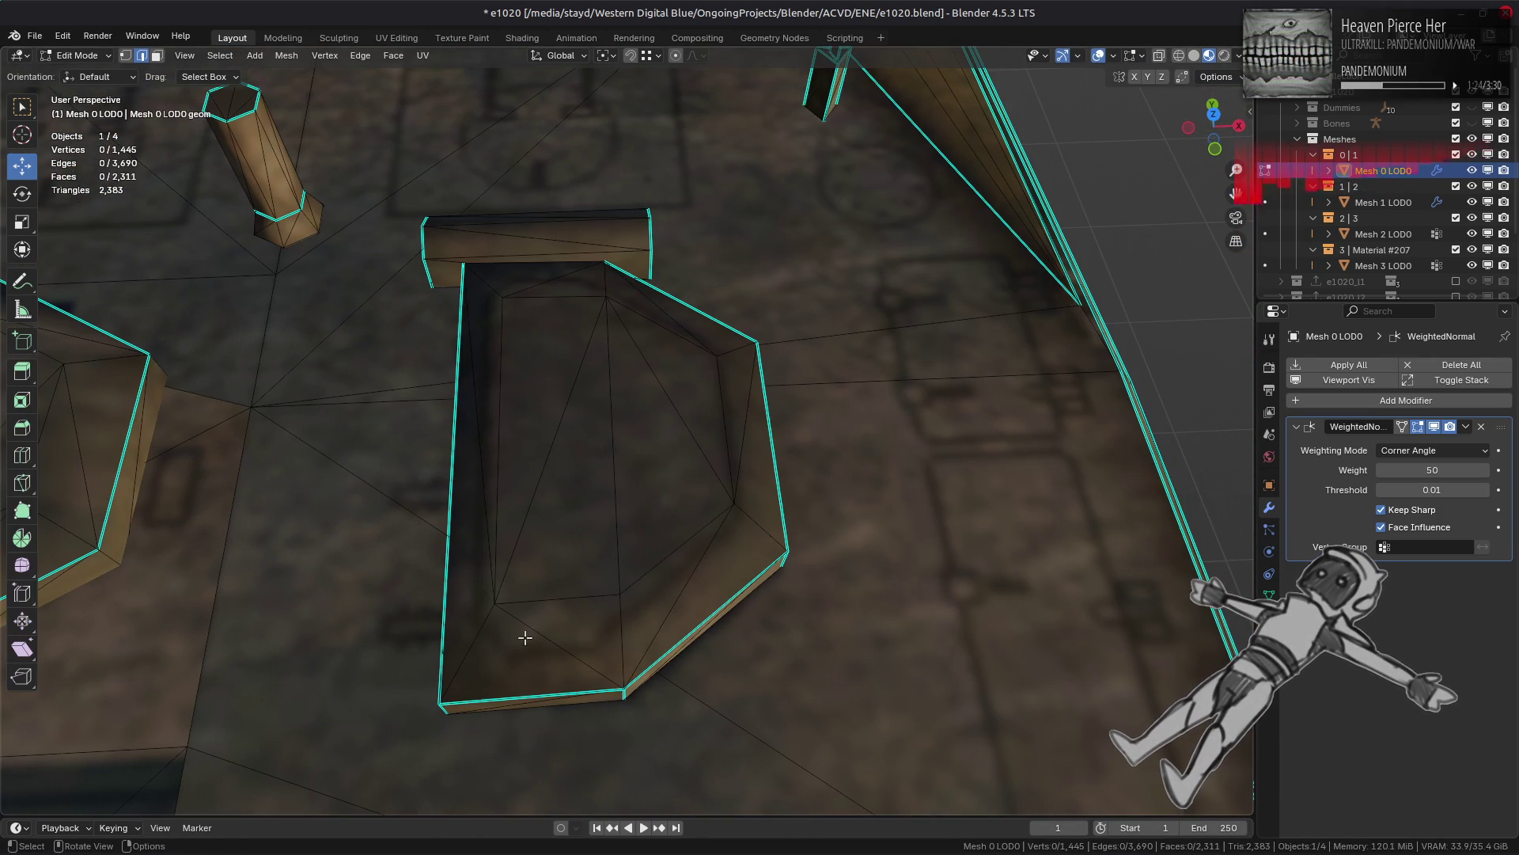
click(475, 640)
shift+click(622, 642)
shift+click(754, 521)
shift+click(728, 352)
shift+click(603, 283)
shift+click(484, 285)
right_click(883, 589)
click(884, 589)
key(Tab)
Step: Check the shading, then select five more hexagon edges and apply the edge command
mouse_move(868, 600)
middle_down()
mouse_move(760, 543)
mouse_move(895, 536)
mouse_move(768, 568)
mouse_move(583, 532)
mouse_move(701, 544)
middle_up()
scroll(768, 568, down, 3)
scroll(630, 549, up, 3)
key(Tab)
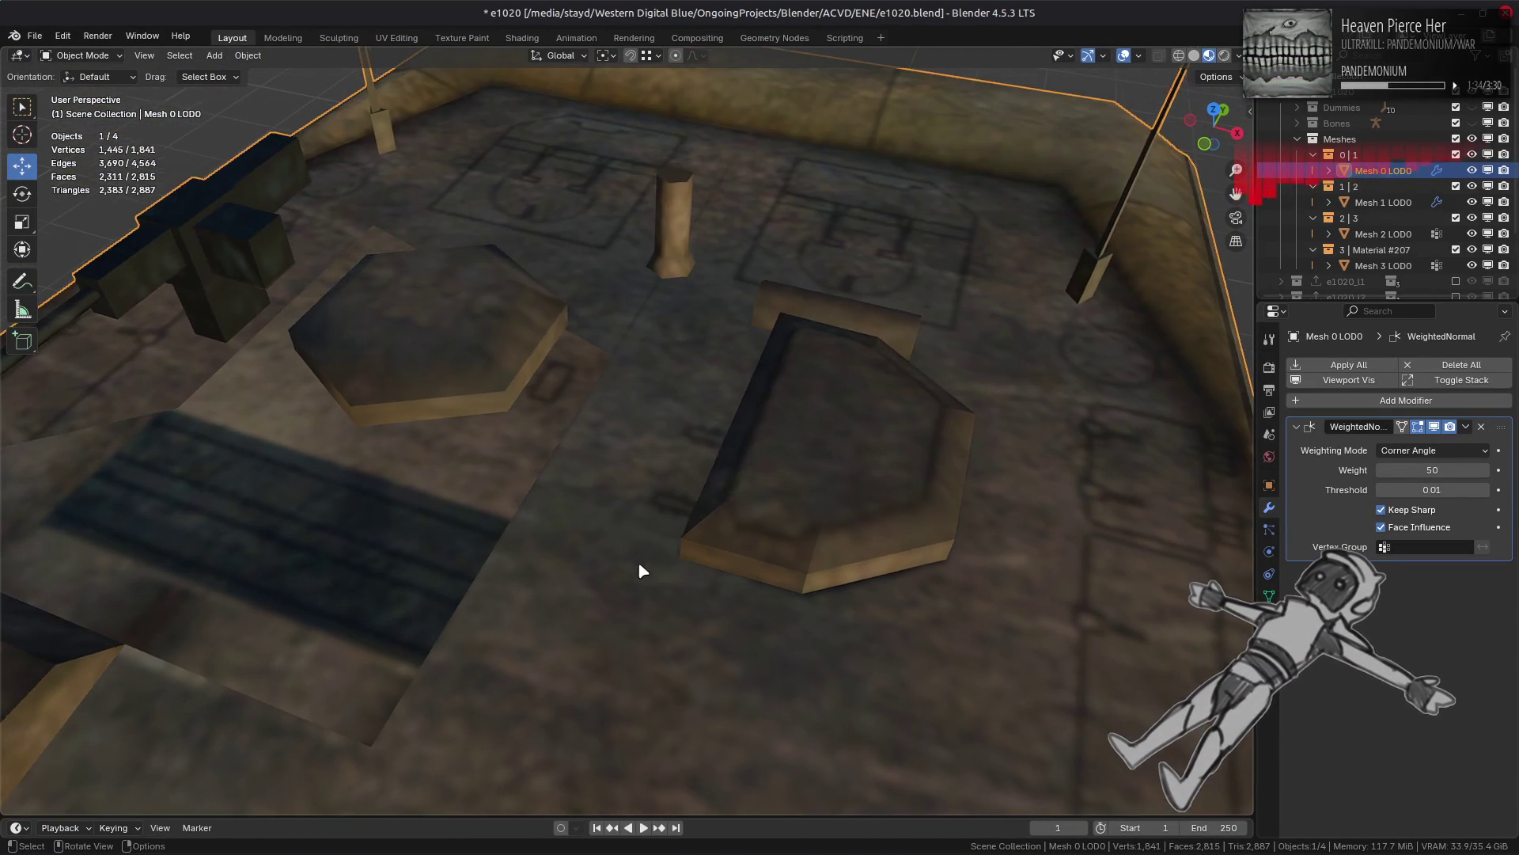
middle_drag(486, 406, 445, 494)
click(434, 494)
shift+click(558, 453)
shift+click(571, 323)
shift+click(473, 247)
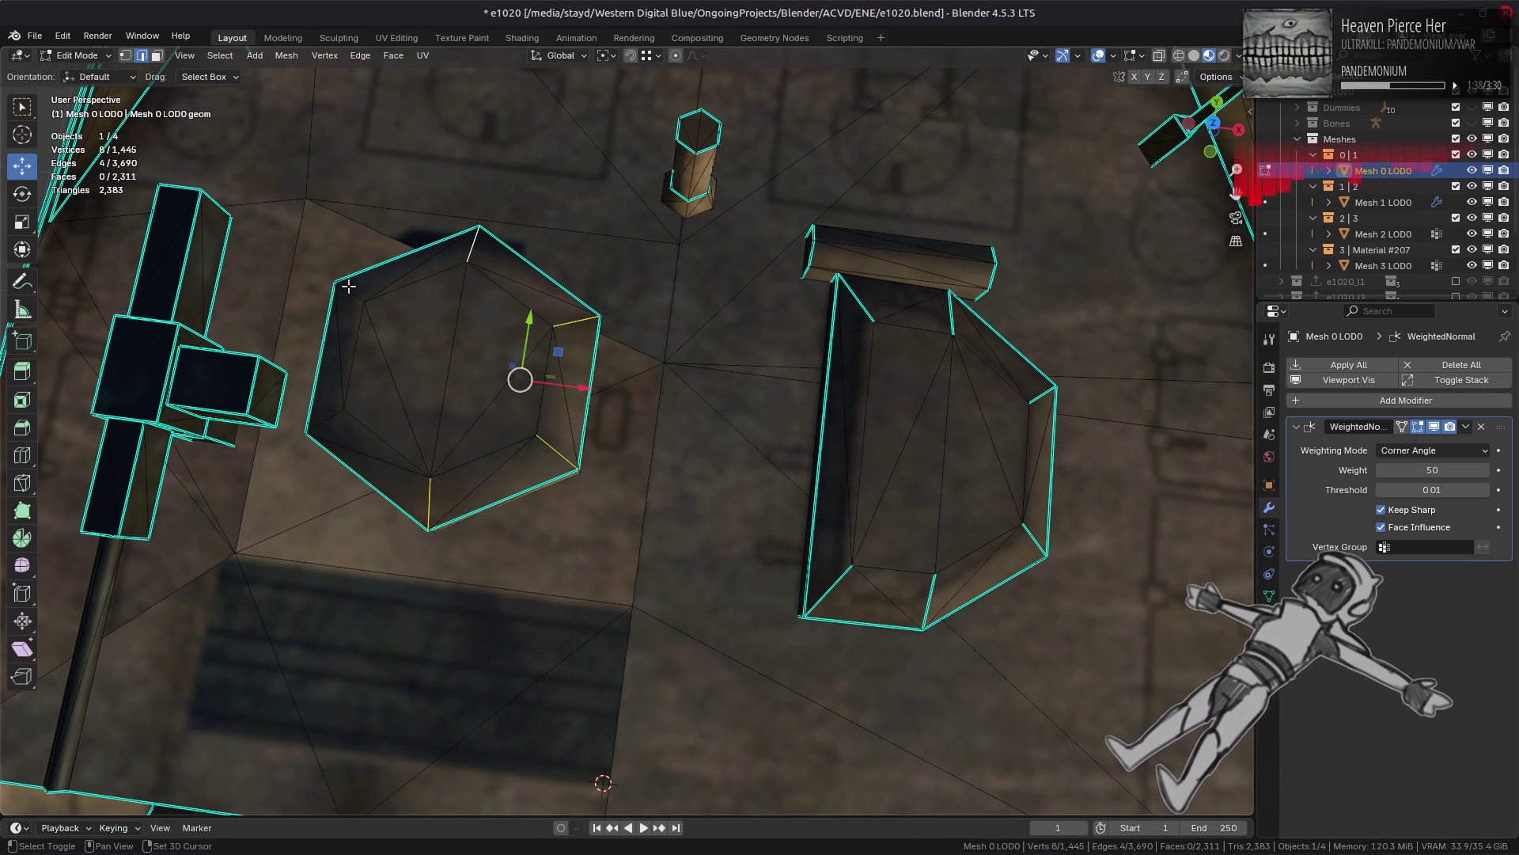
shift+click(352, 291)
right_click(777, 561)
click(783, 558)
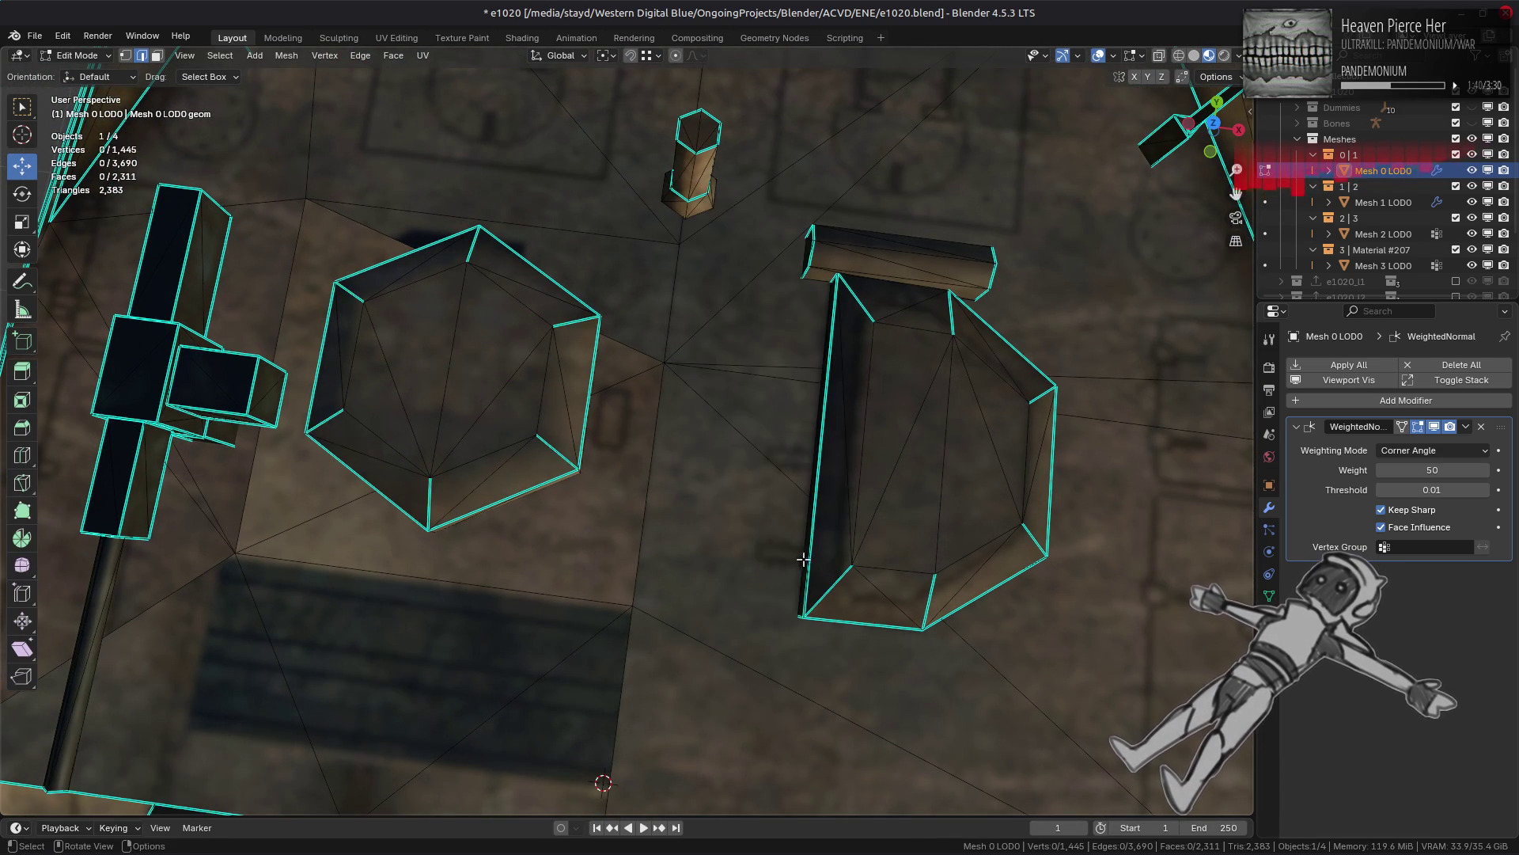
Step: Inspect the result in Object Mode, then re-enter Edit Mode on Mesh 0 LOD0
key(Tab)
scroll(794, 543, down, 4)
middle_drag(795, 543, 842, 471)
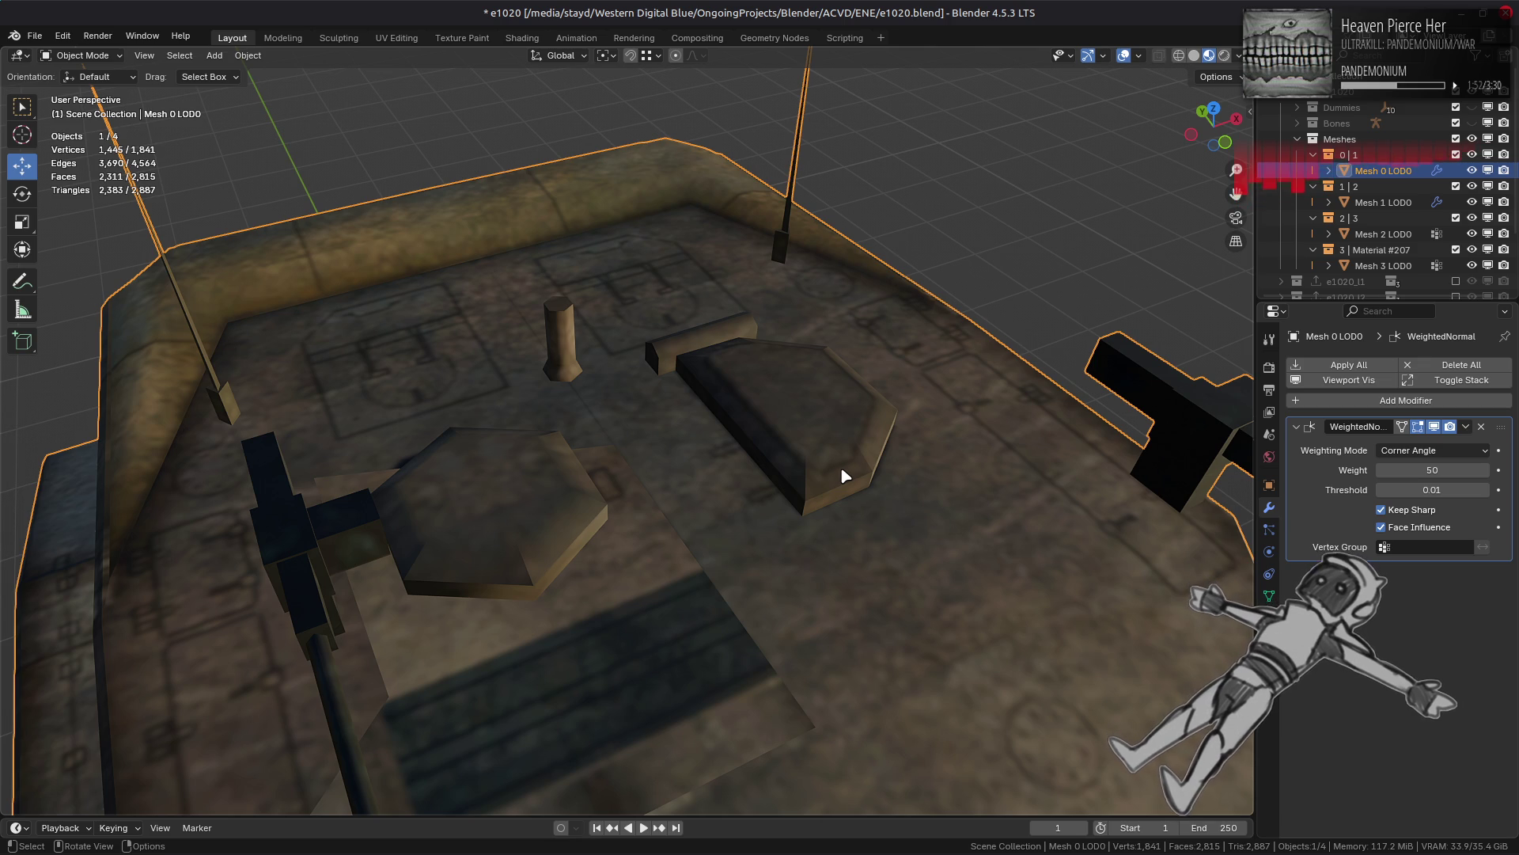
key(Tab)
mouse_move(841, 468)
middle_down()
mouse_move(748, 568)
mouse_move(696, 430)
mouse_move(694, 448)
mouse_move(759, 410)
mouse_move(730, 512)
middle_up()
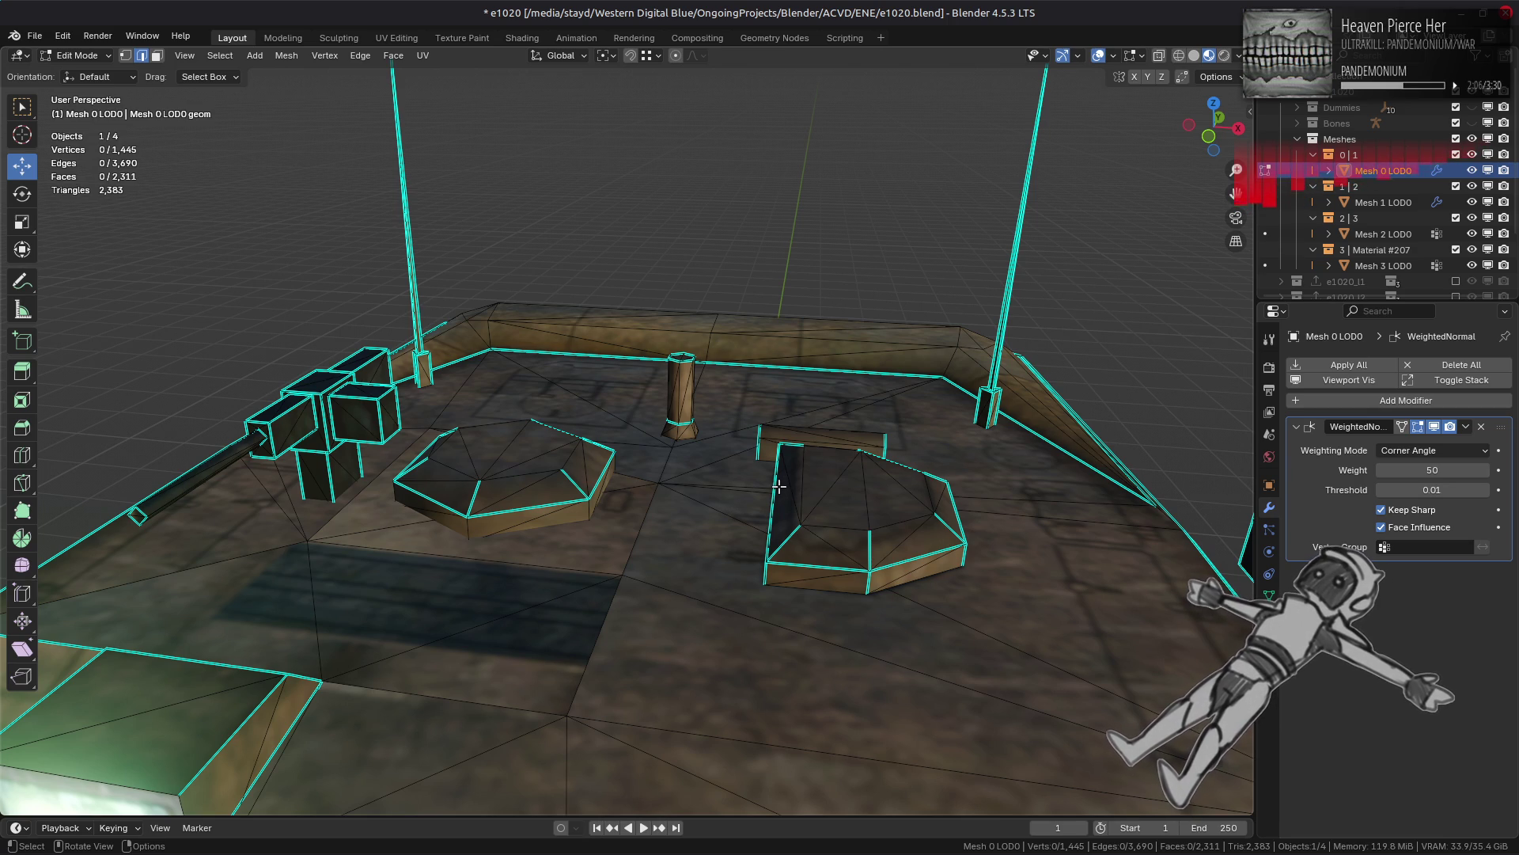
Step: Select all the faces of the hexagonal and left raised plates on the hull deck
key(Tab)
mouse_move(647, 435)
middle_down()
mouse_move(661, 528)
mouse_move(647, 524)
mouse_move(672, 526)
middle_up()
middle_drag(790, 516, 752, 532)
key(Tab)
click(732, 499)
shift+click(434, 479)
key(q)
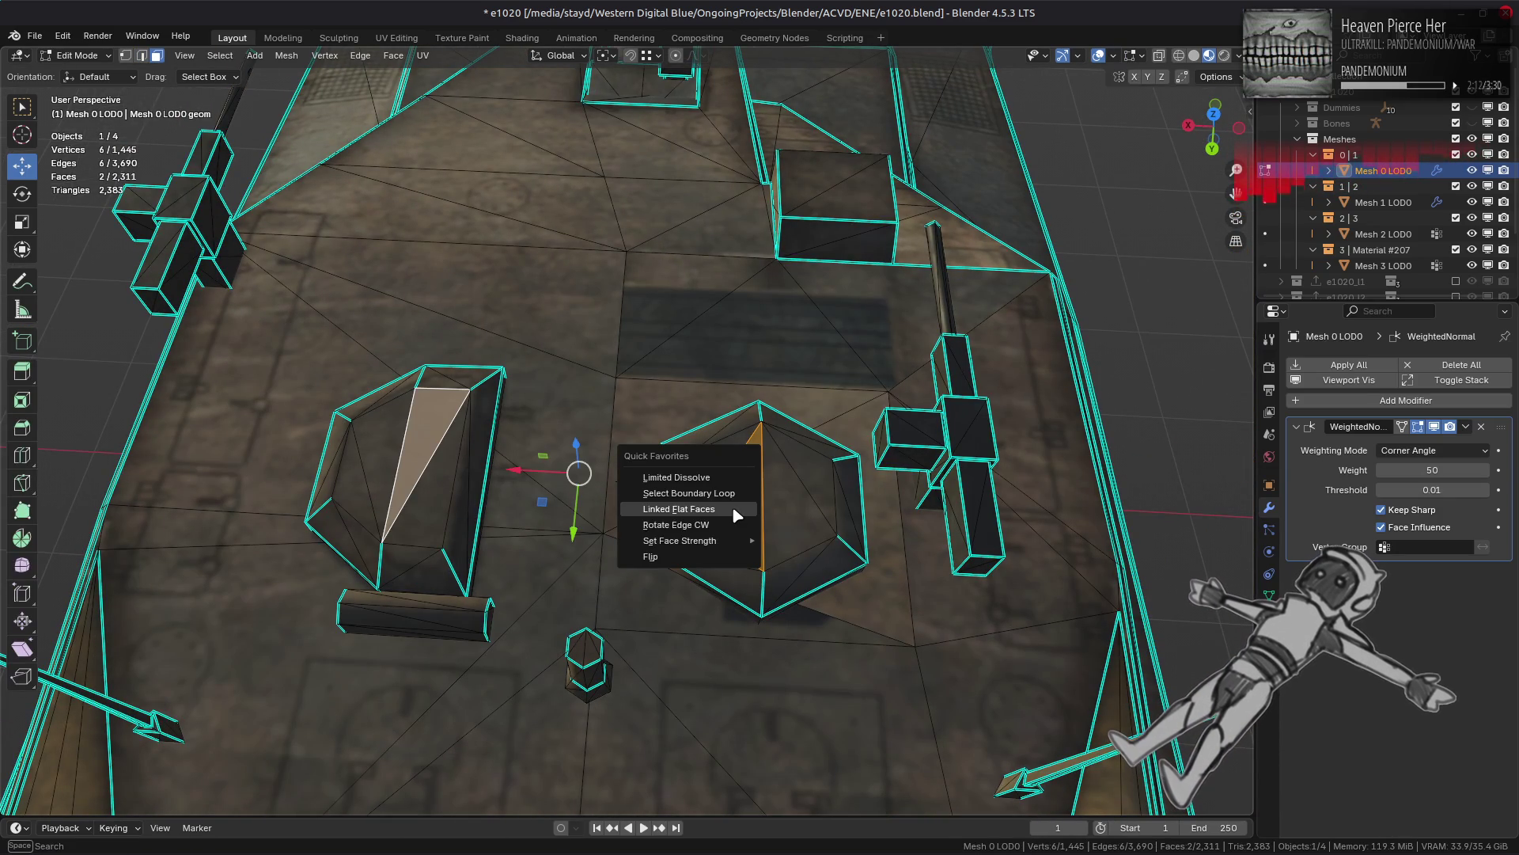
click(679, 509)
key(ctrl+KP_Add)
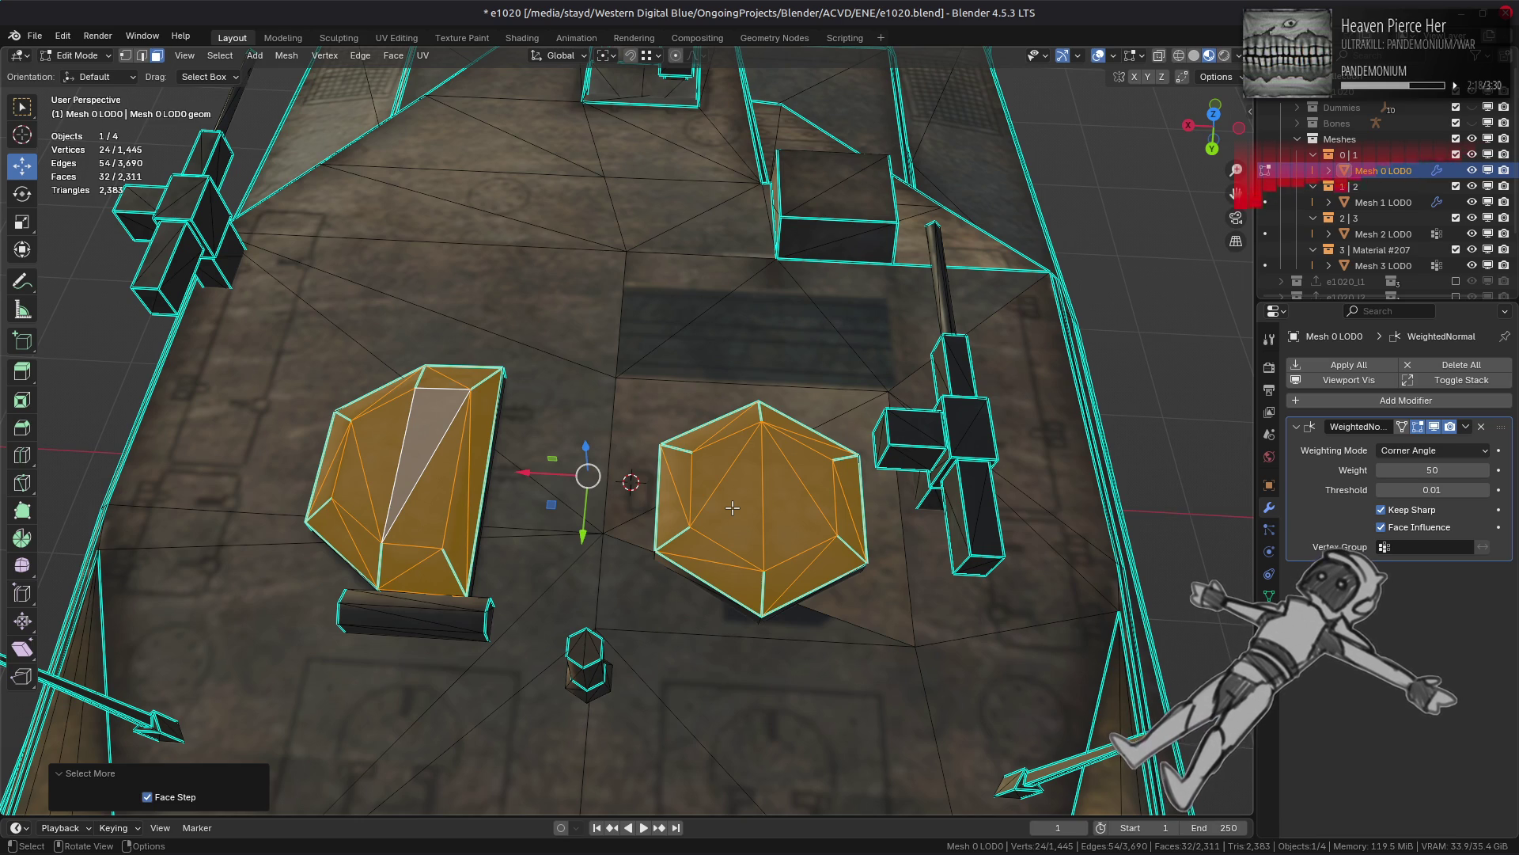
Step: Select the boundary loops of both plates and mark them as sharp edges
key(2)
key(q)
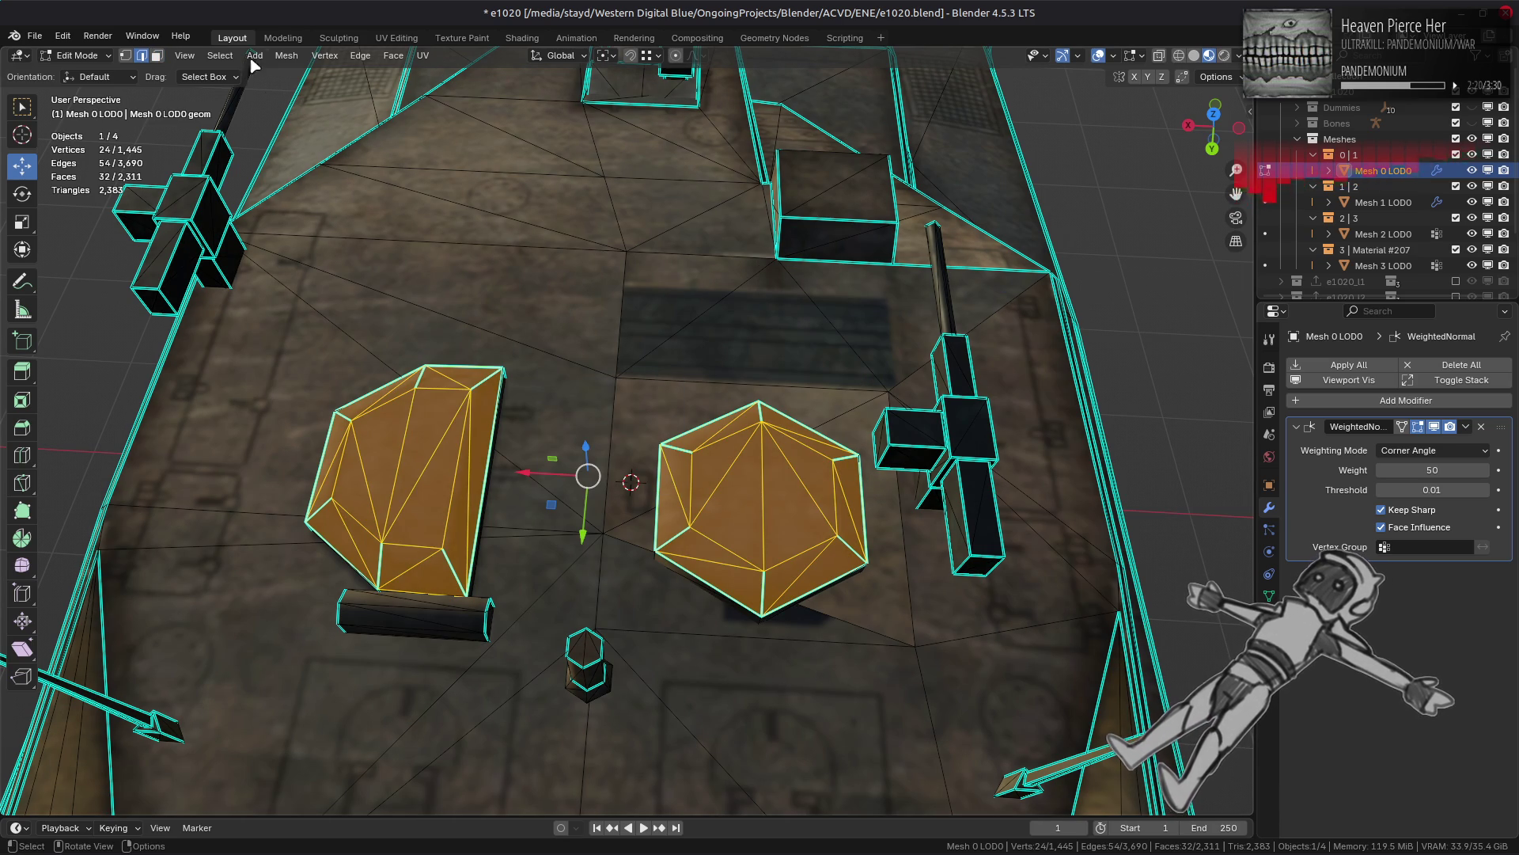
click(220, 55)
mouse_move(312, 301)
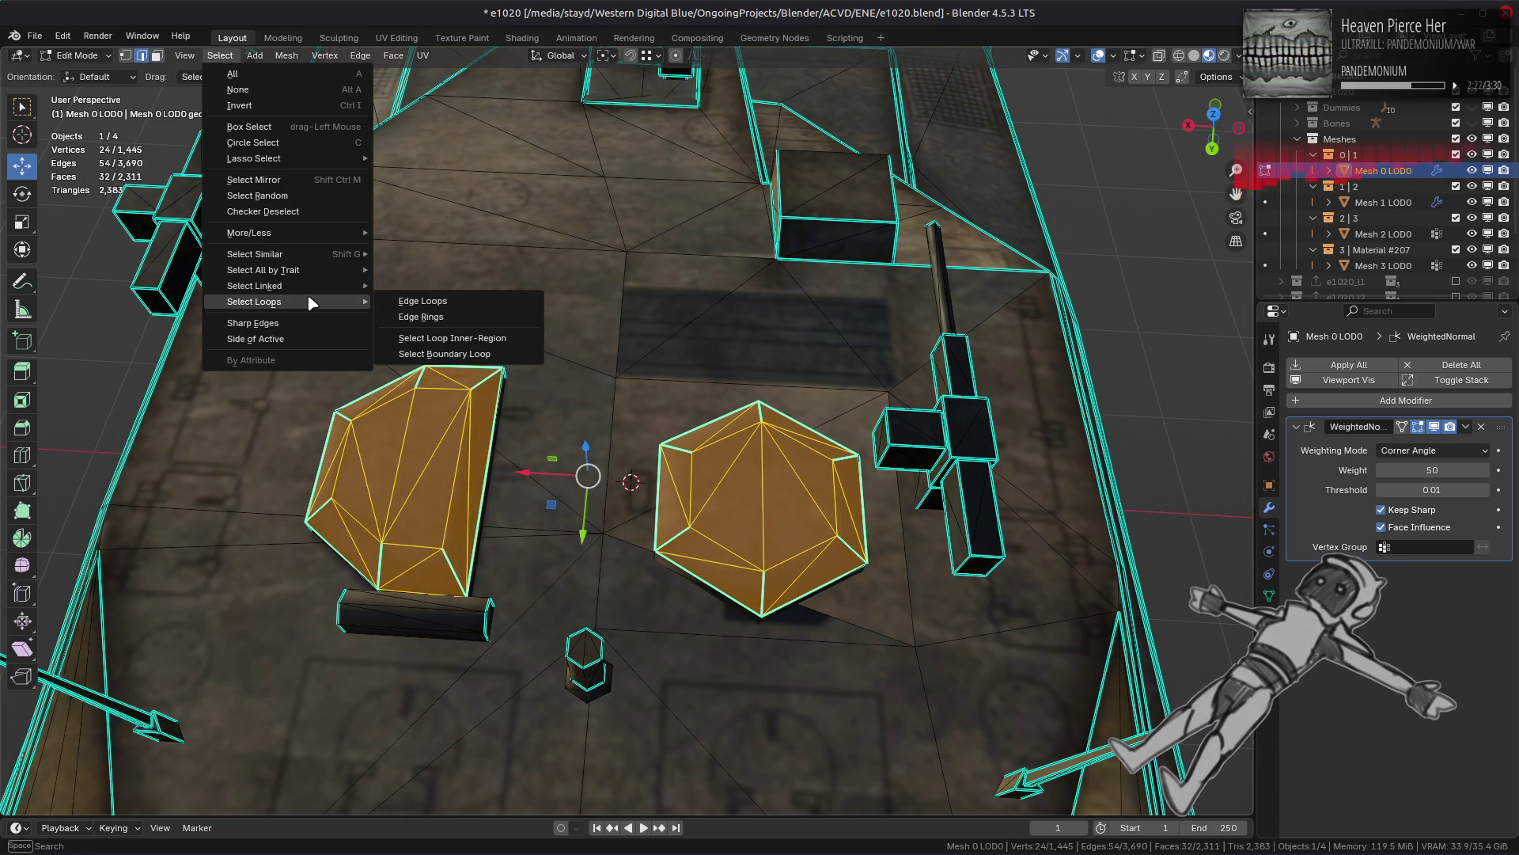
click(435, 341)
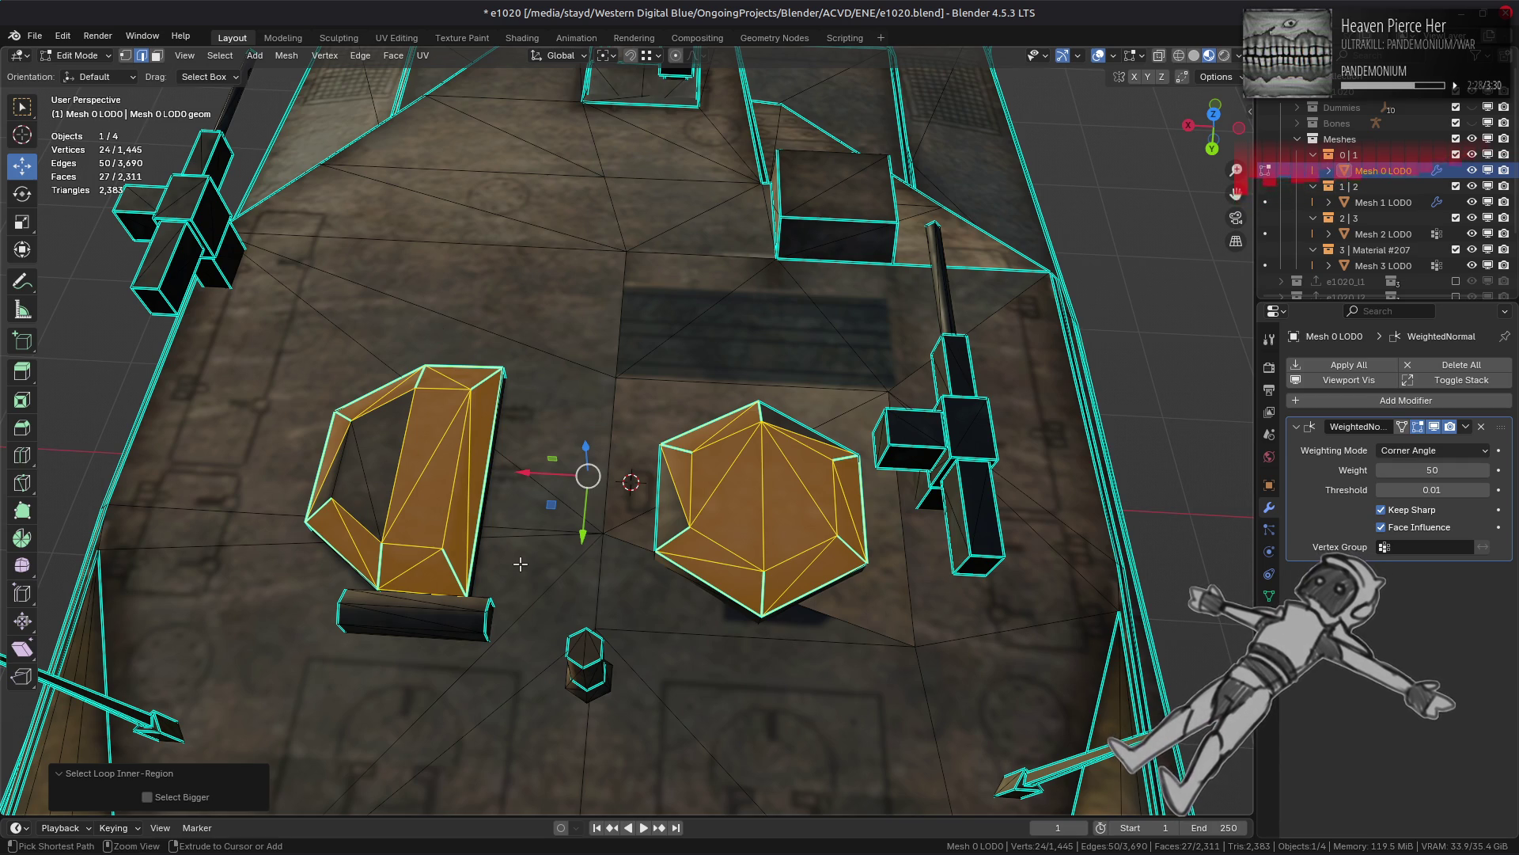
key(ctrl+z)
right_click(520, 563)
click(540, 705)
key(q)
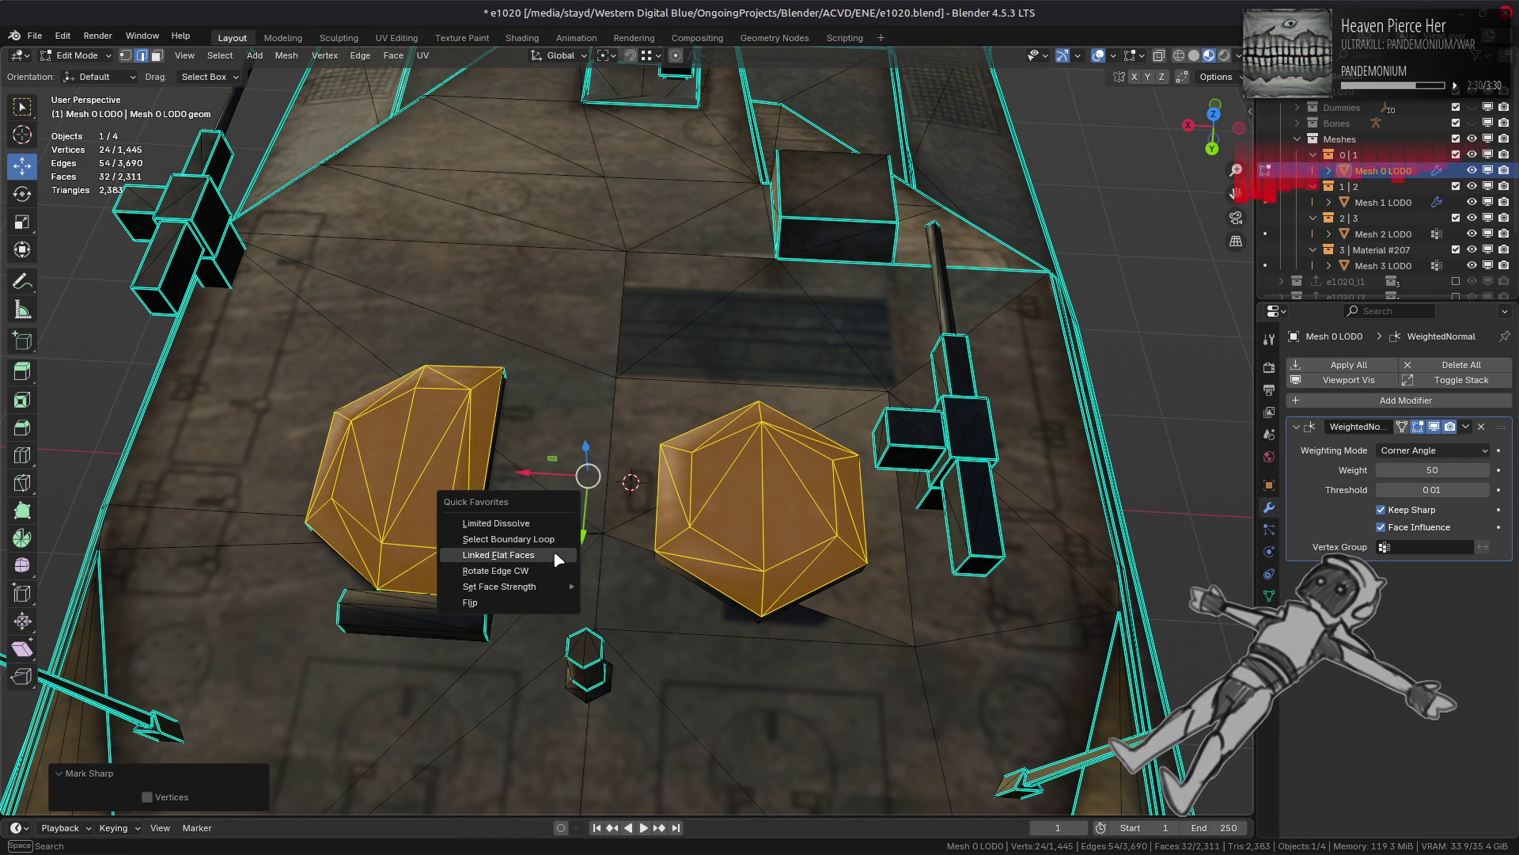
click(546, 539)
right_click(575, 541)
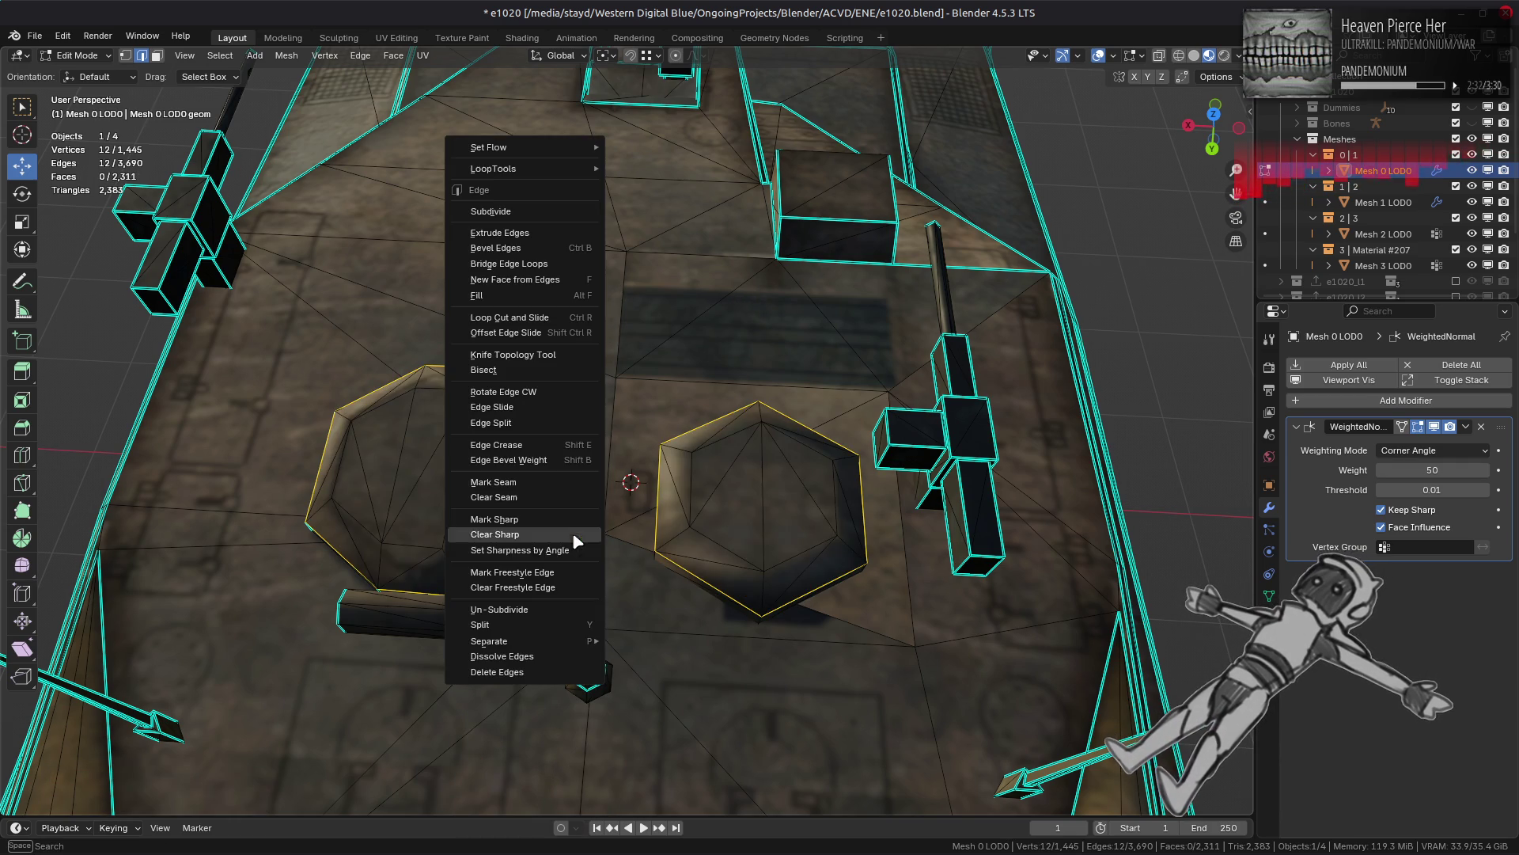
click(558, 519)
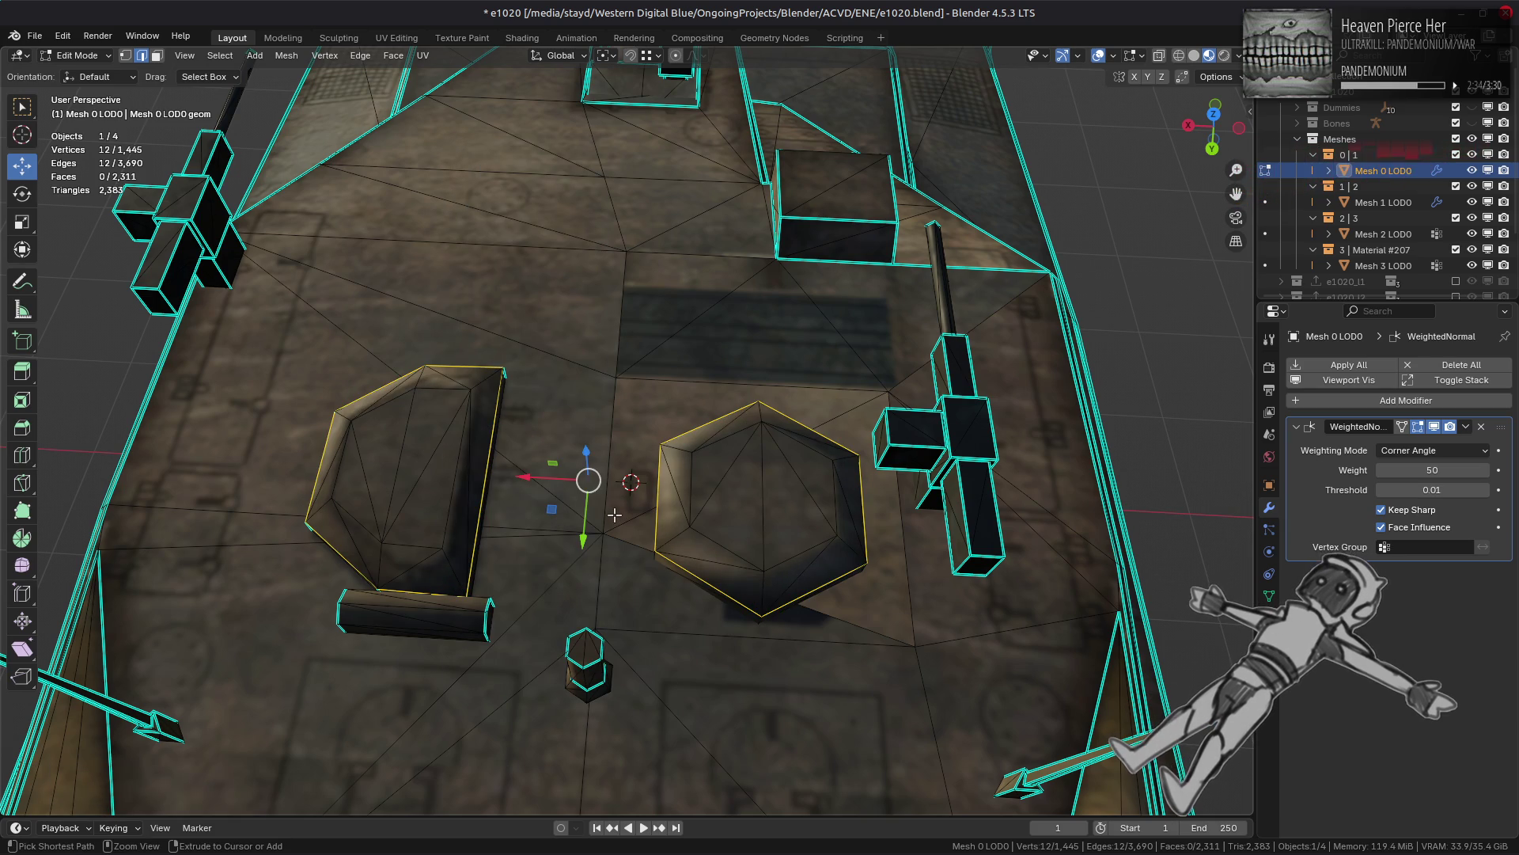
Step: Compare the deck shading with and without the sharp plate outlines in Object Mode
middle_drag(614, 516, 626, 526)
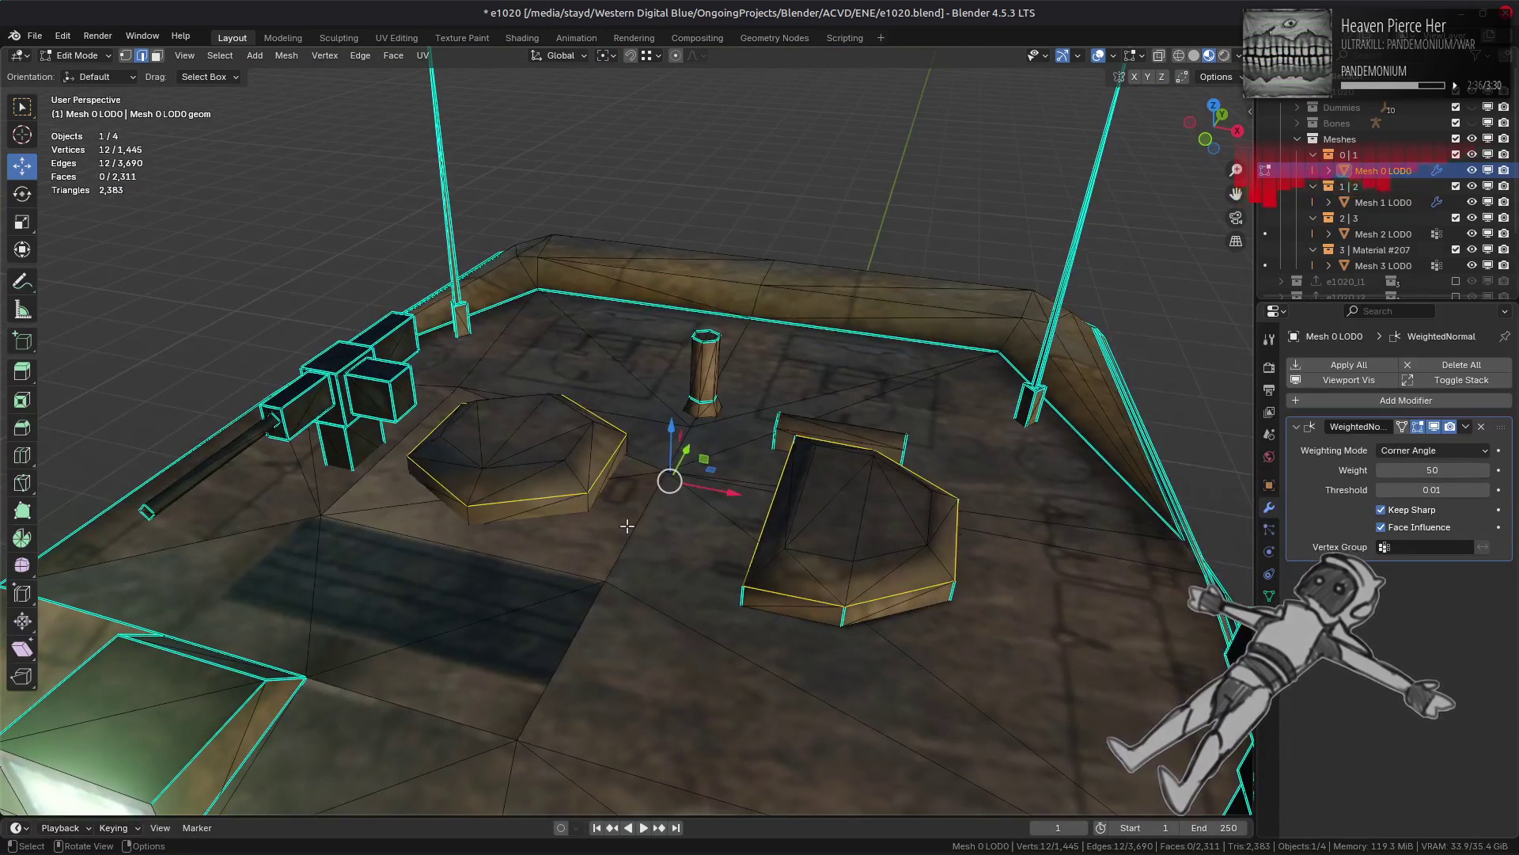
key(ctrl+shift+z)
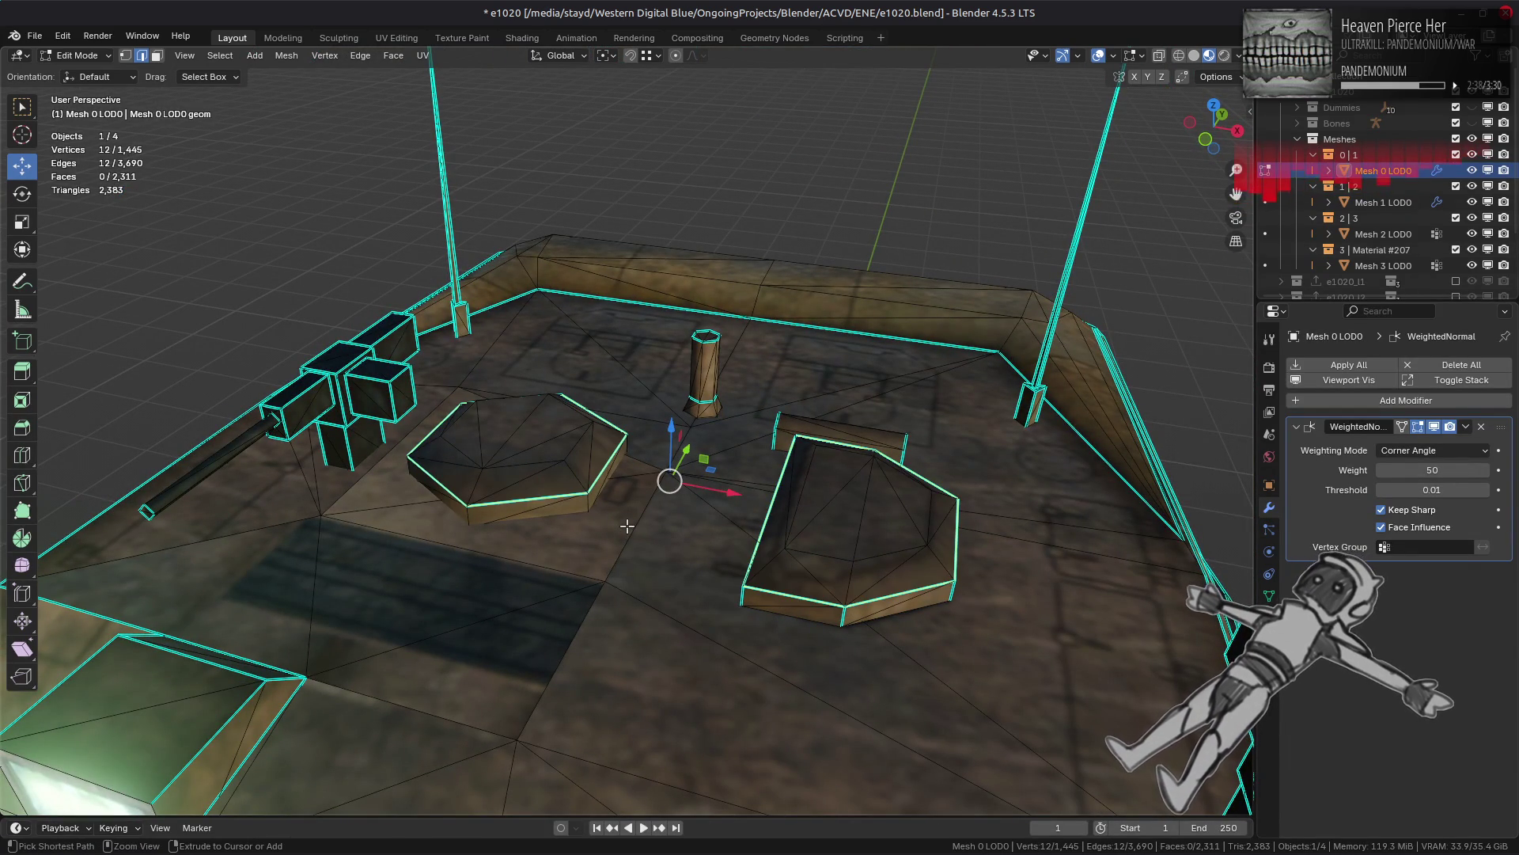
key(ctrl+shift+z)
key(ctrl+z)
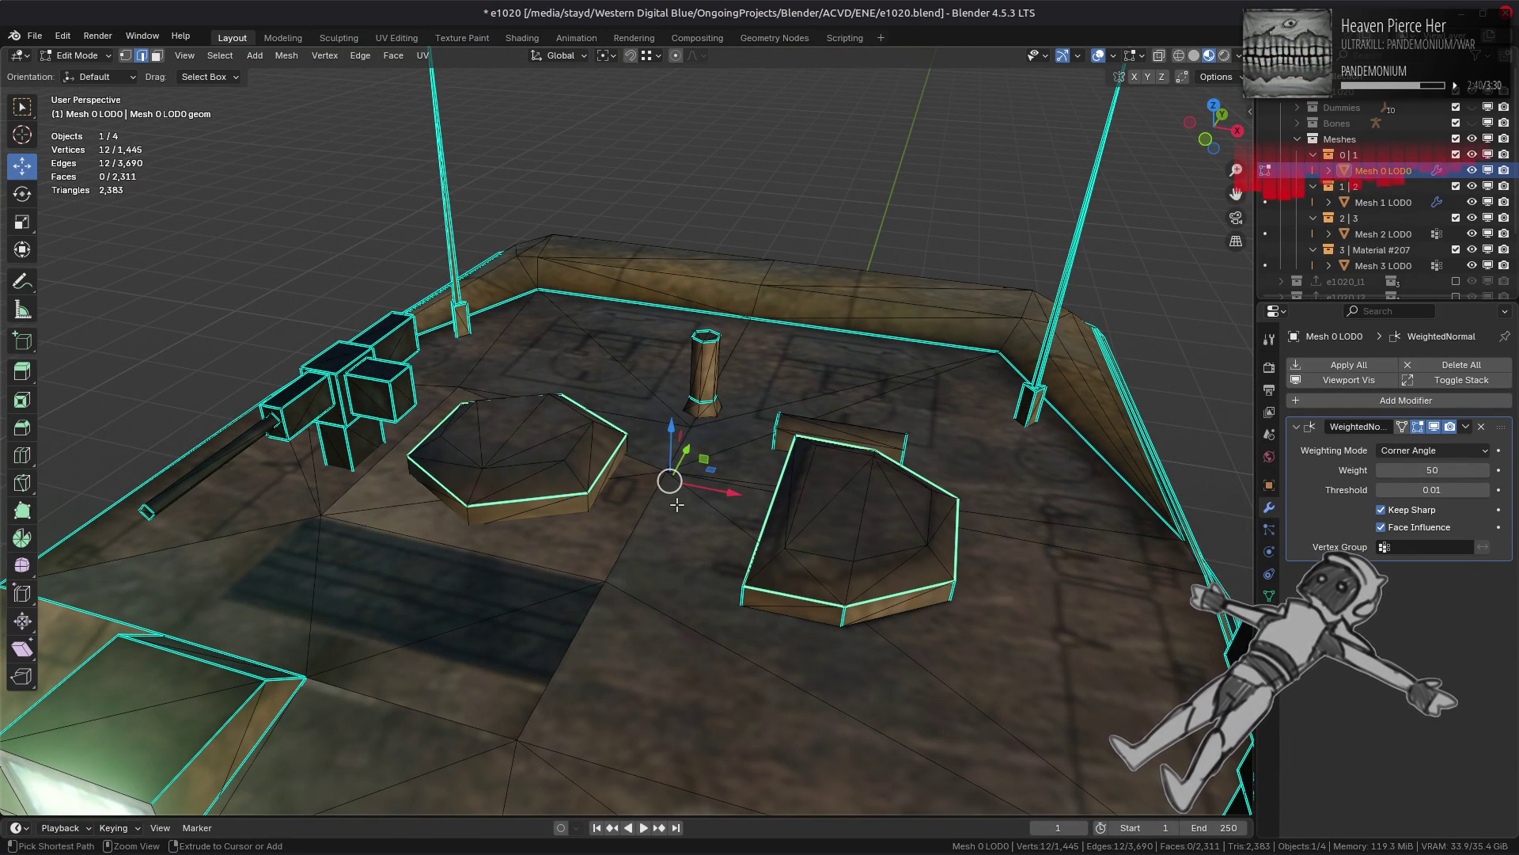
key(ctrl+z)
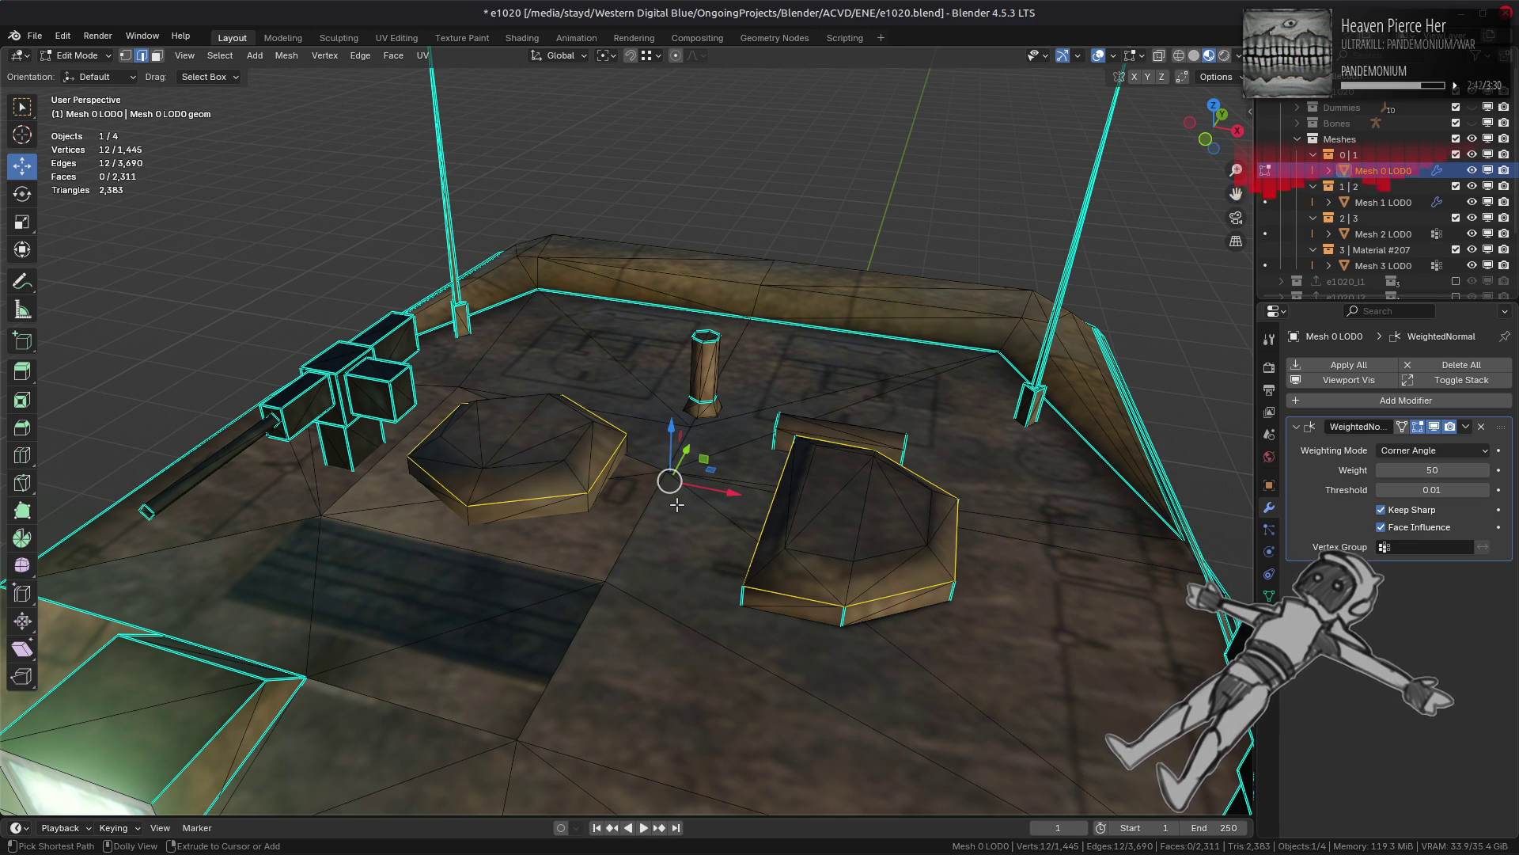
key(ctrl+shift+z)
key(Tab)
mouse_move(677, 504)
ctrl+middle_down()
mouse_move(663, 505)
mouse_move(756, 495)
ctrl+middle_up()
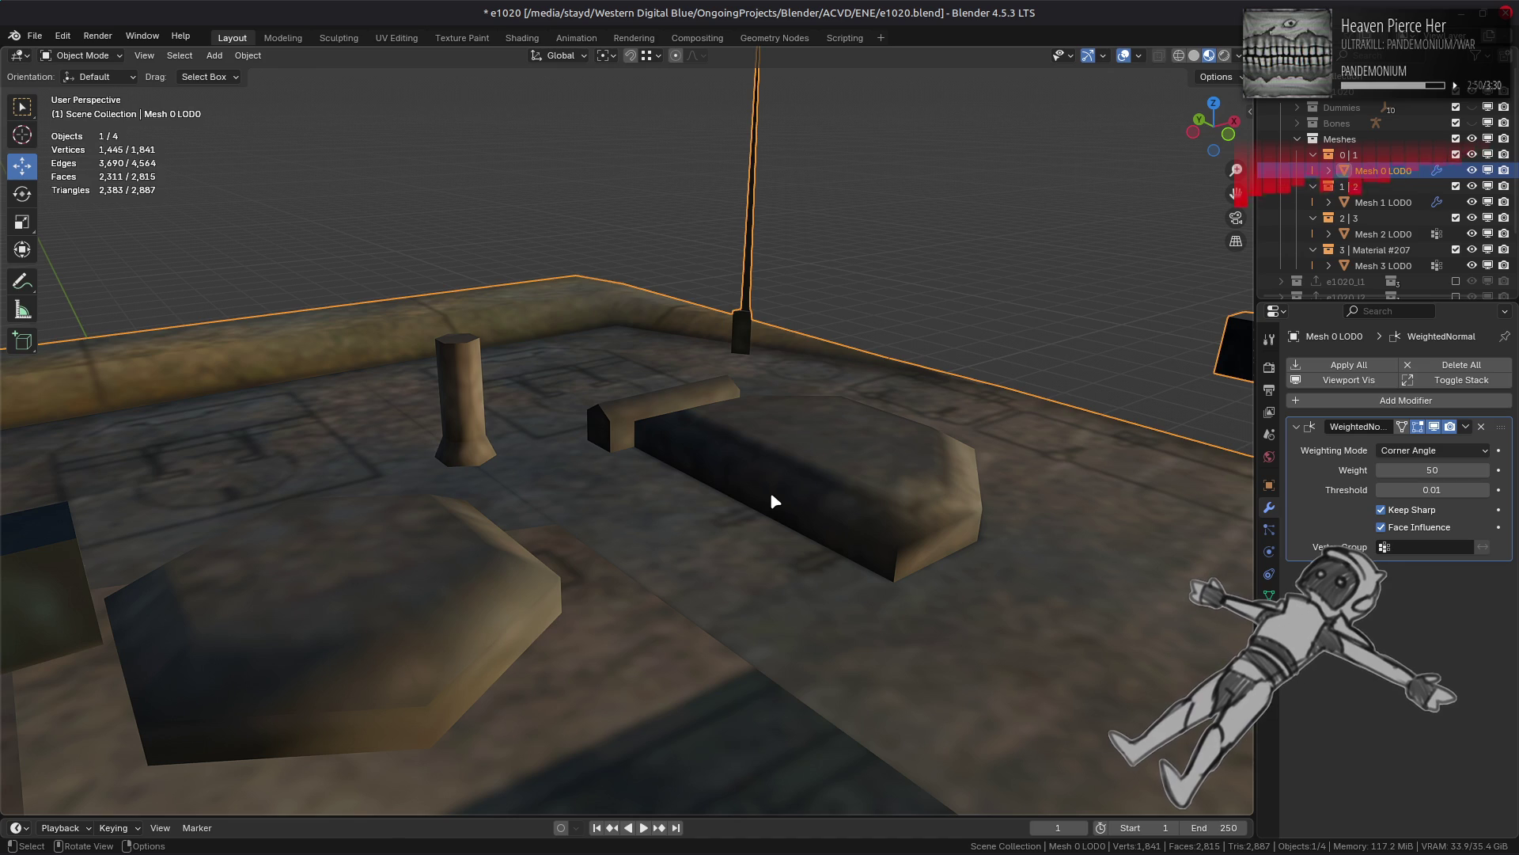
mouse_move(816, 476)
middle_down()
mouse_move(806, 554)
mouse_move(554, 563)
middle_up()
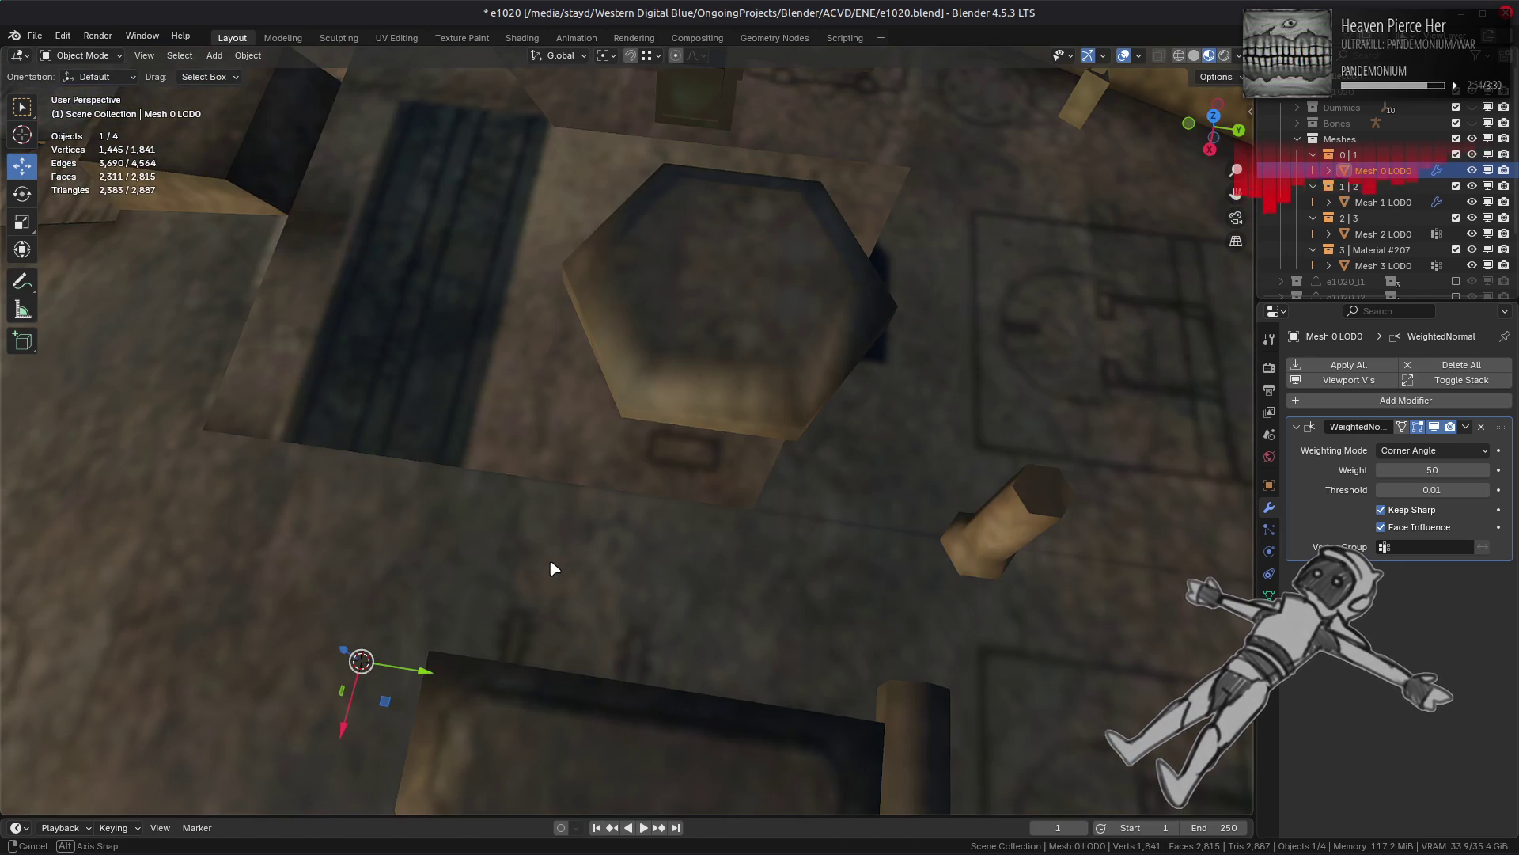
Step: Re-mark the plate outline edges as sharp and check the resulting shading
key(Tab)
key(ctrl+l)
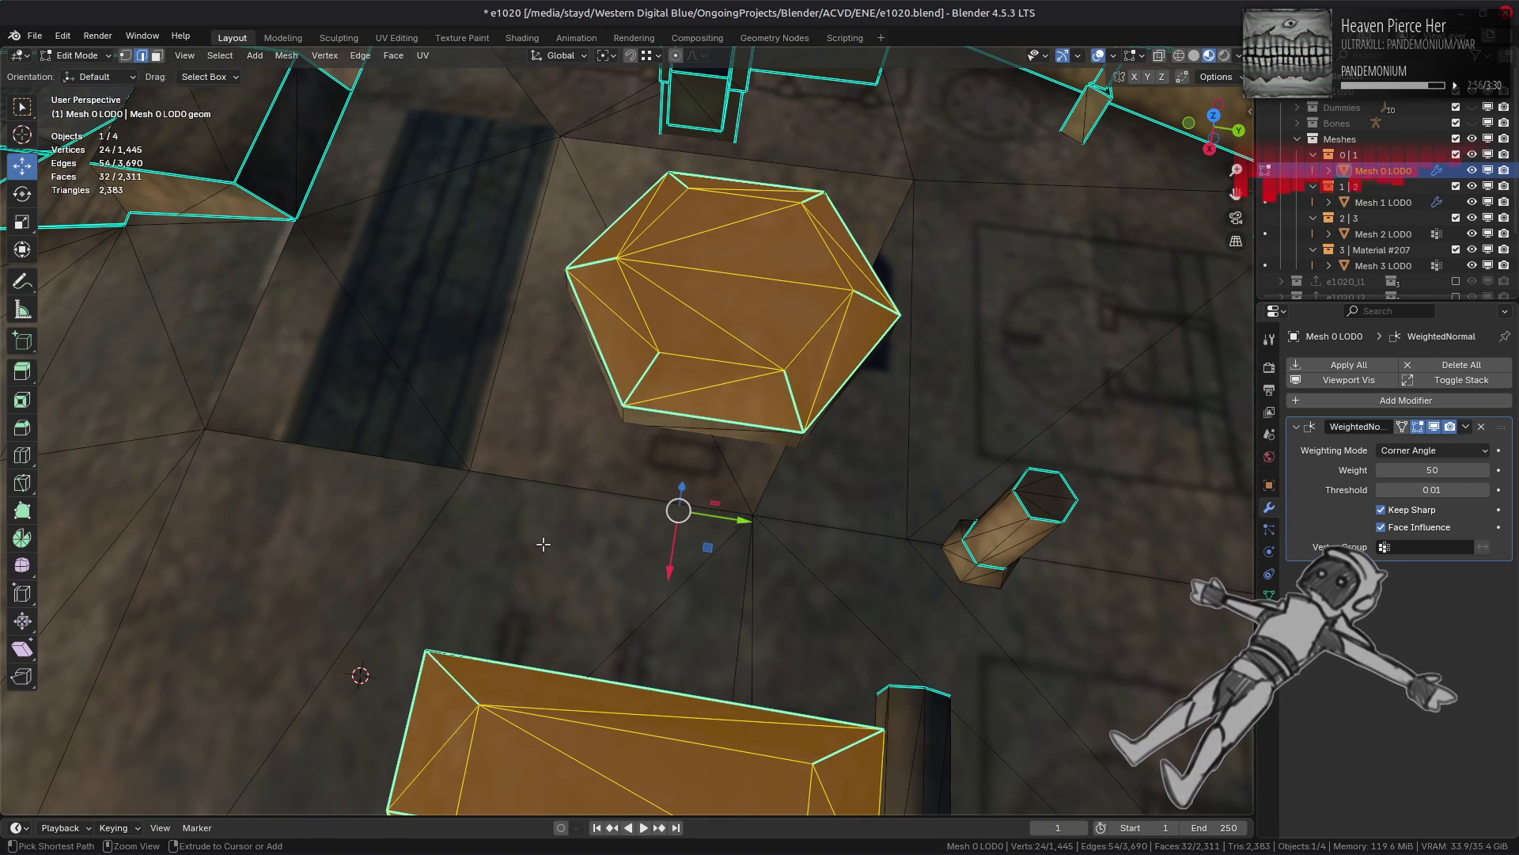
key(ctrl+z)
key(ctrl+e)
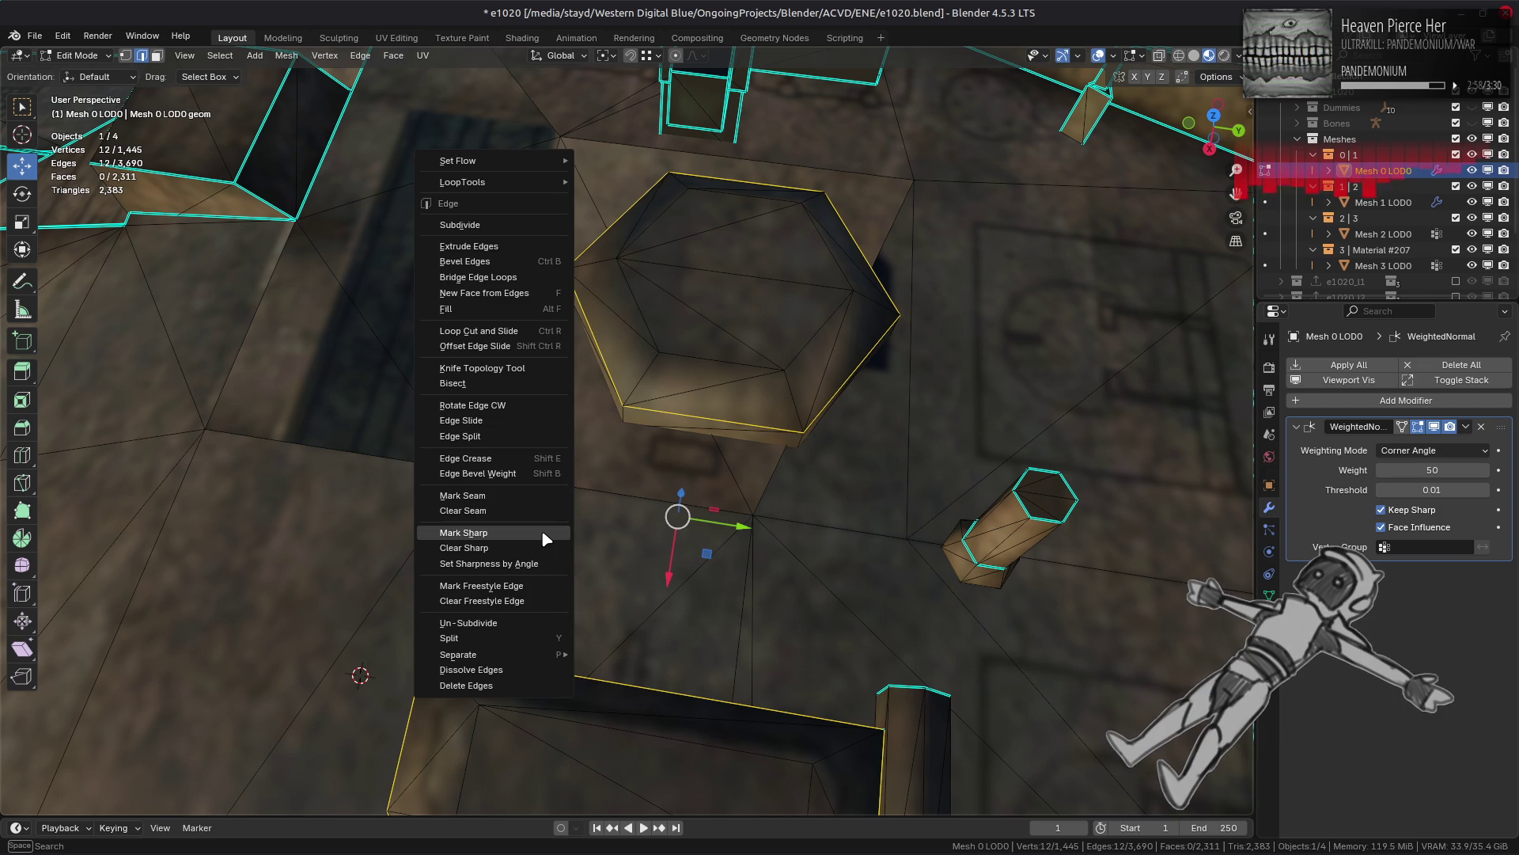
click(546, 538)
key(Tab)
mouse_move(572, 519)
middle_down()
mouse_move(664, 538)
mouse_move(489, 456)
mouse_move(667, 576)
middle_up()
Step: Rotate the hexagon top's triangulation edge clockwise, then return to Object Mode
key(Tab)
click(726, 625)
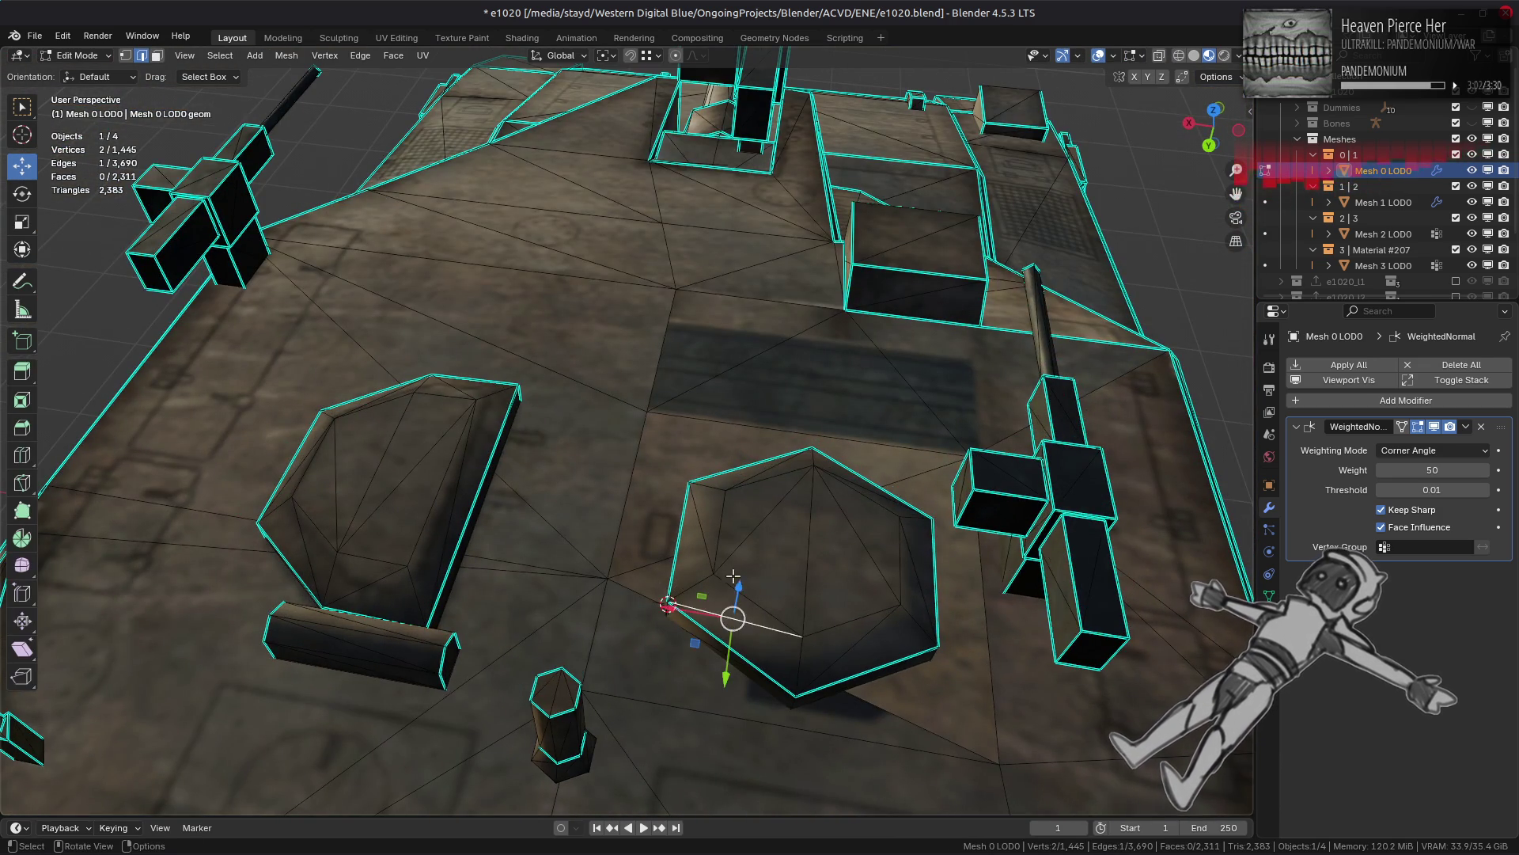
middle_drag(694, 642, 776, 552)
shift+click(834, 471)
shift+click(834, 471)
shift+click(866, 480)
click(361, 56)
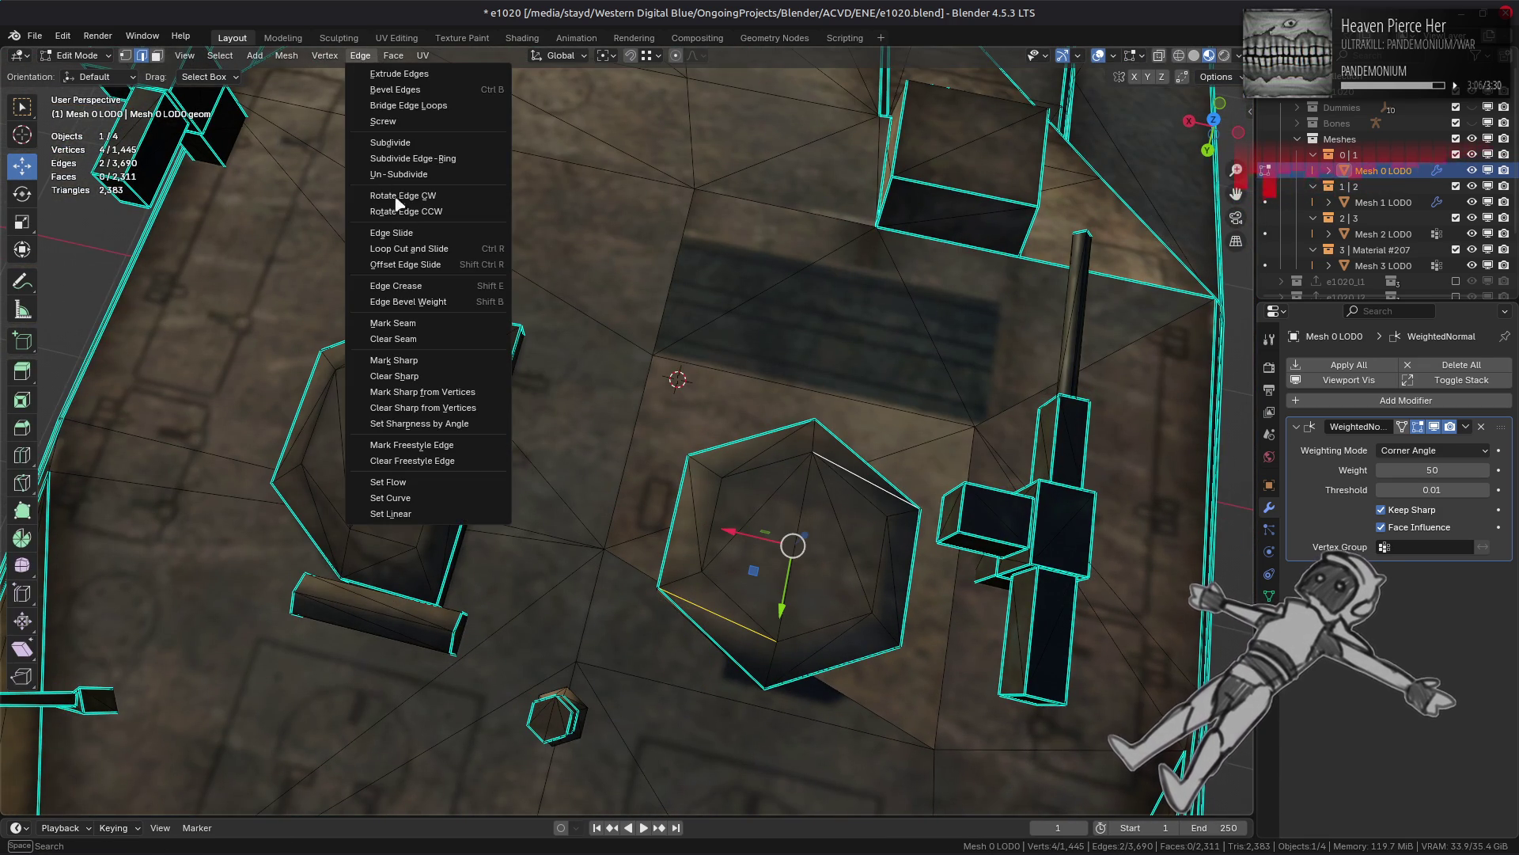
click(391, 197)
key(Tab)
mouse_move(568, 382)
middle_down()
mouse_move(560, 464)
mouse_move(568, 437)
mouse_move(586, 553)
mouse_move(629, 477)
middle_up()
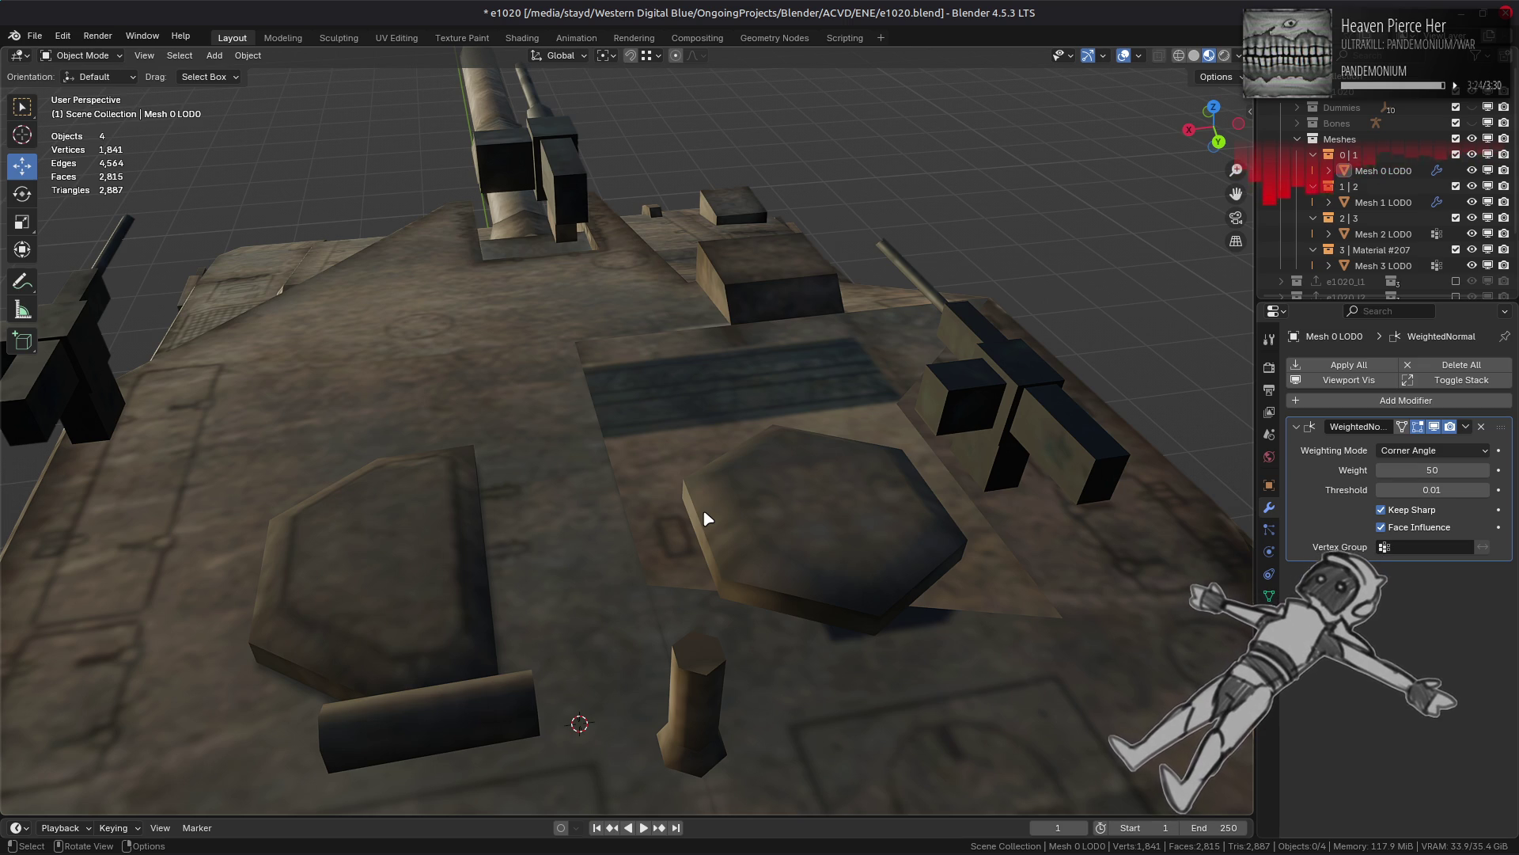
Step: Click the Mesh 0 LOD0 hull in the viewport and enter Edit Mode on it
mouse_move(709, 526)
middle_down()
mouse_move(701, 567)
mouse_move(699, 553)
middle_up()
click(648, 548)
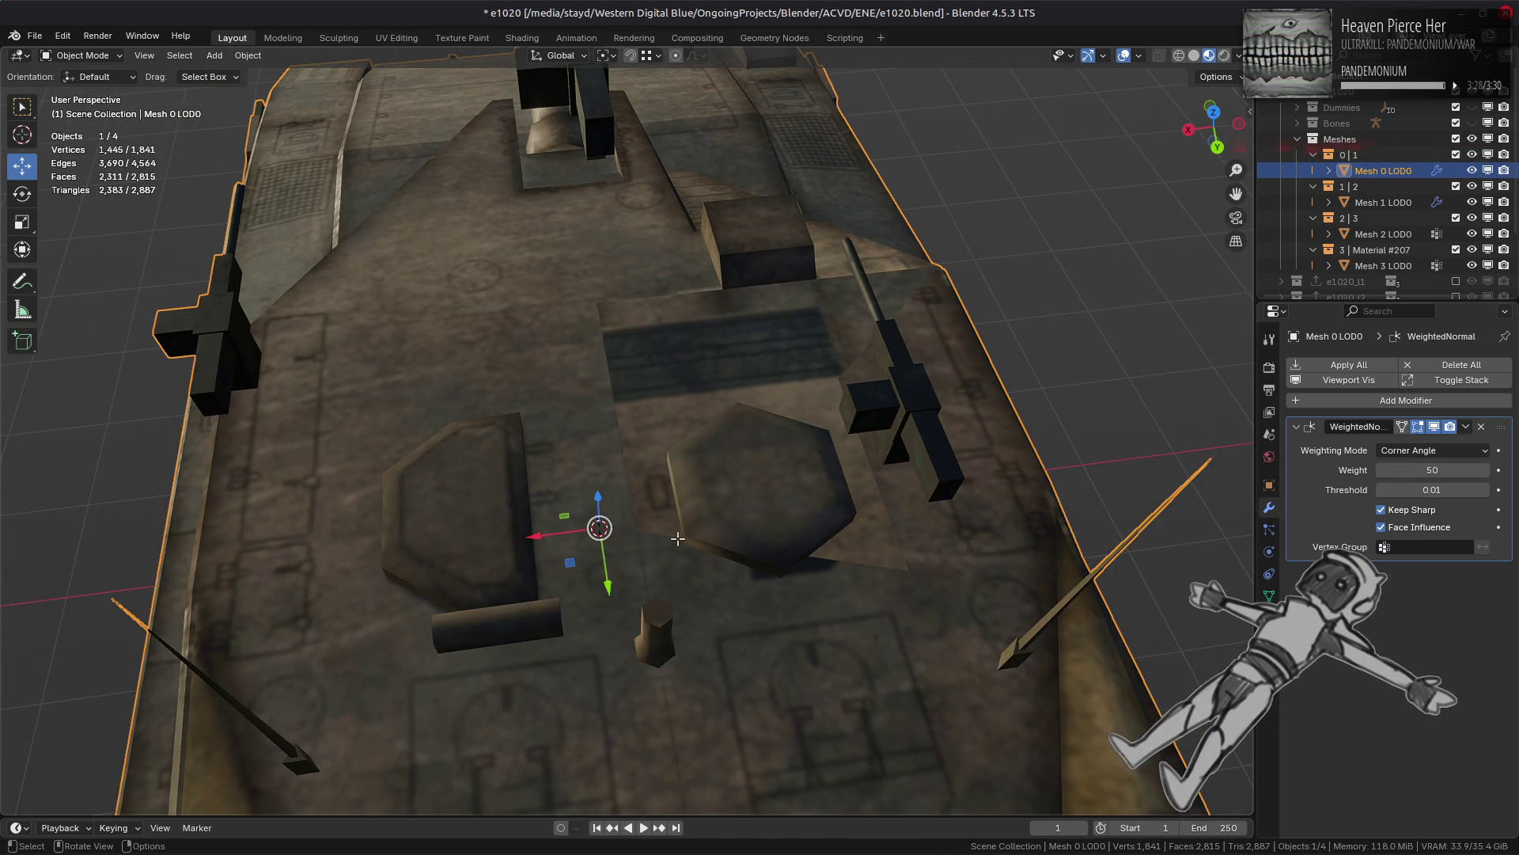
key(Tab)
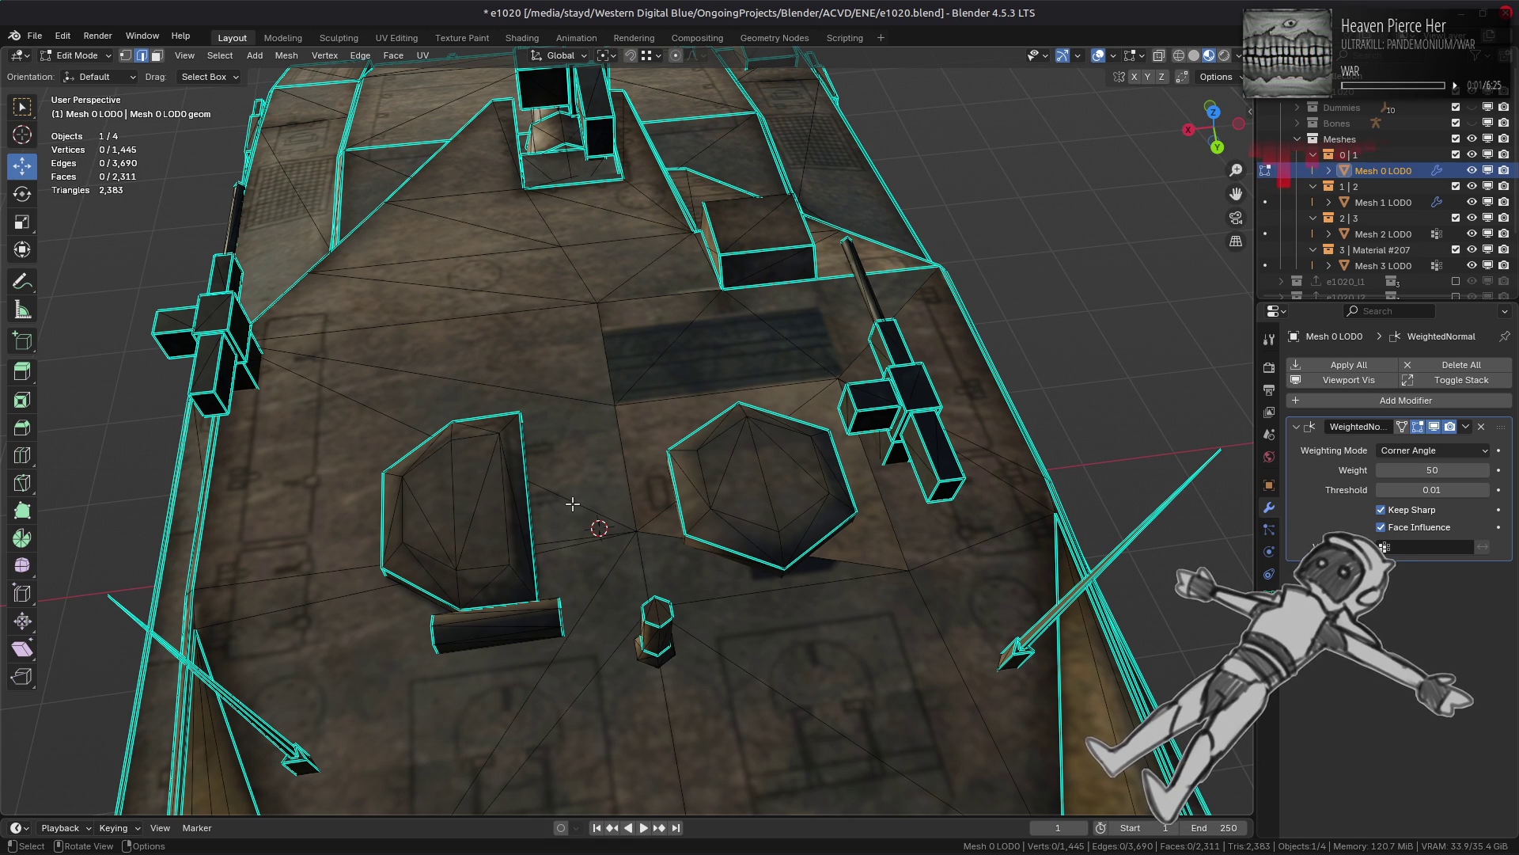
Step: Select the column of deck faces beside the left hexagonal plate and view them in UV Editing
key(3)
click(788, 320)
middle_drag(548, 343, 637, 413)
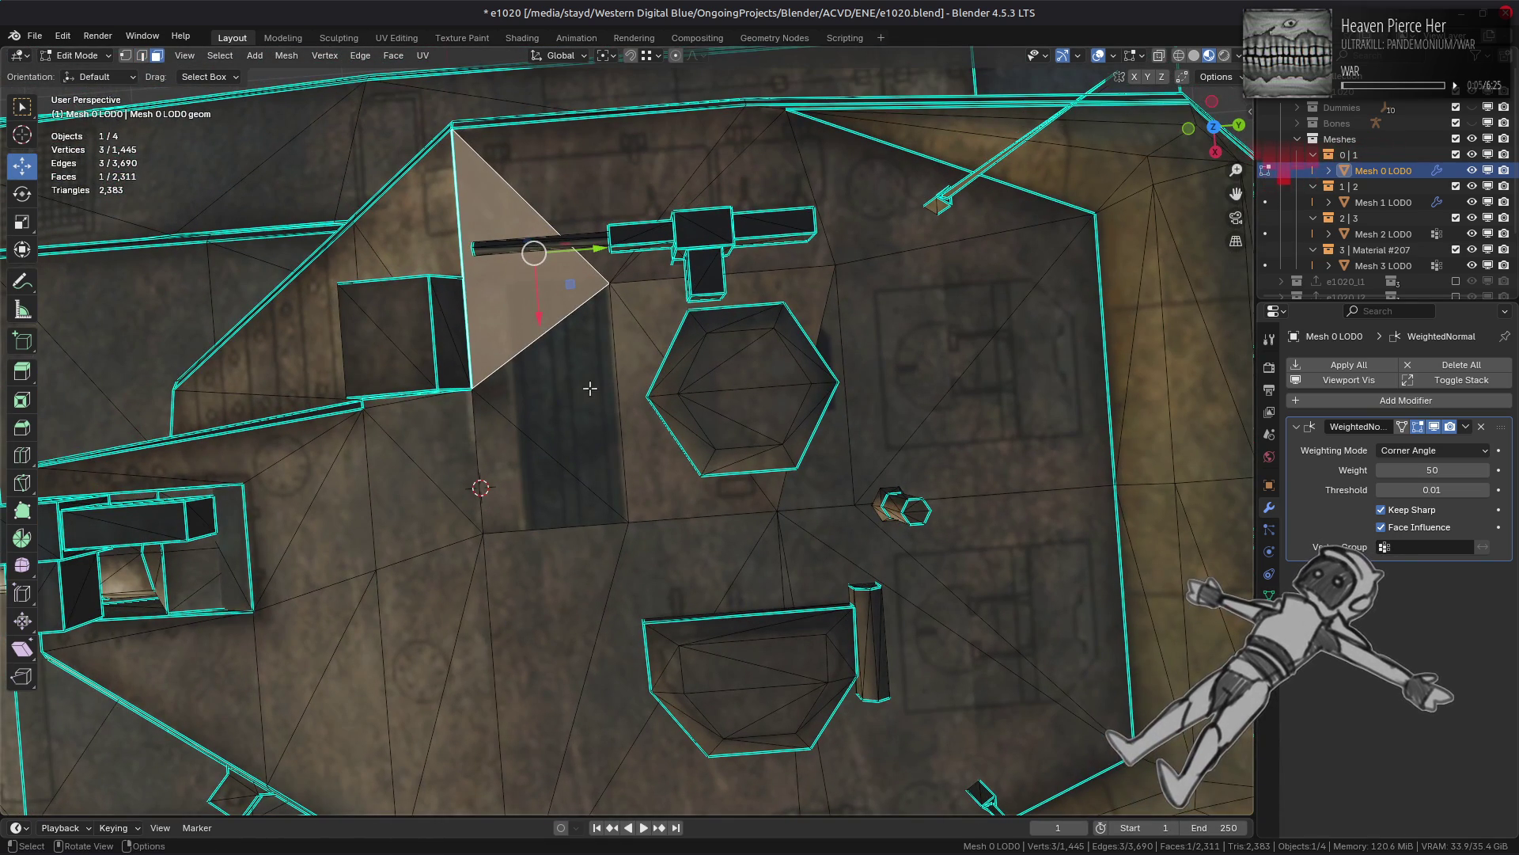
ctrl+click(546, 443)
ctrl+click(656, 320)
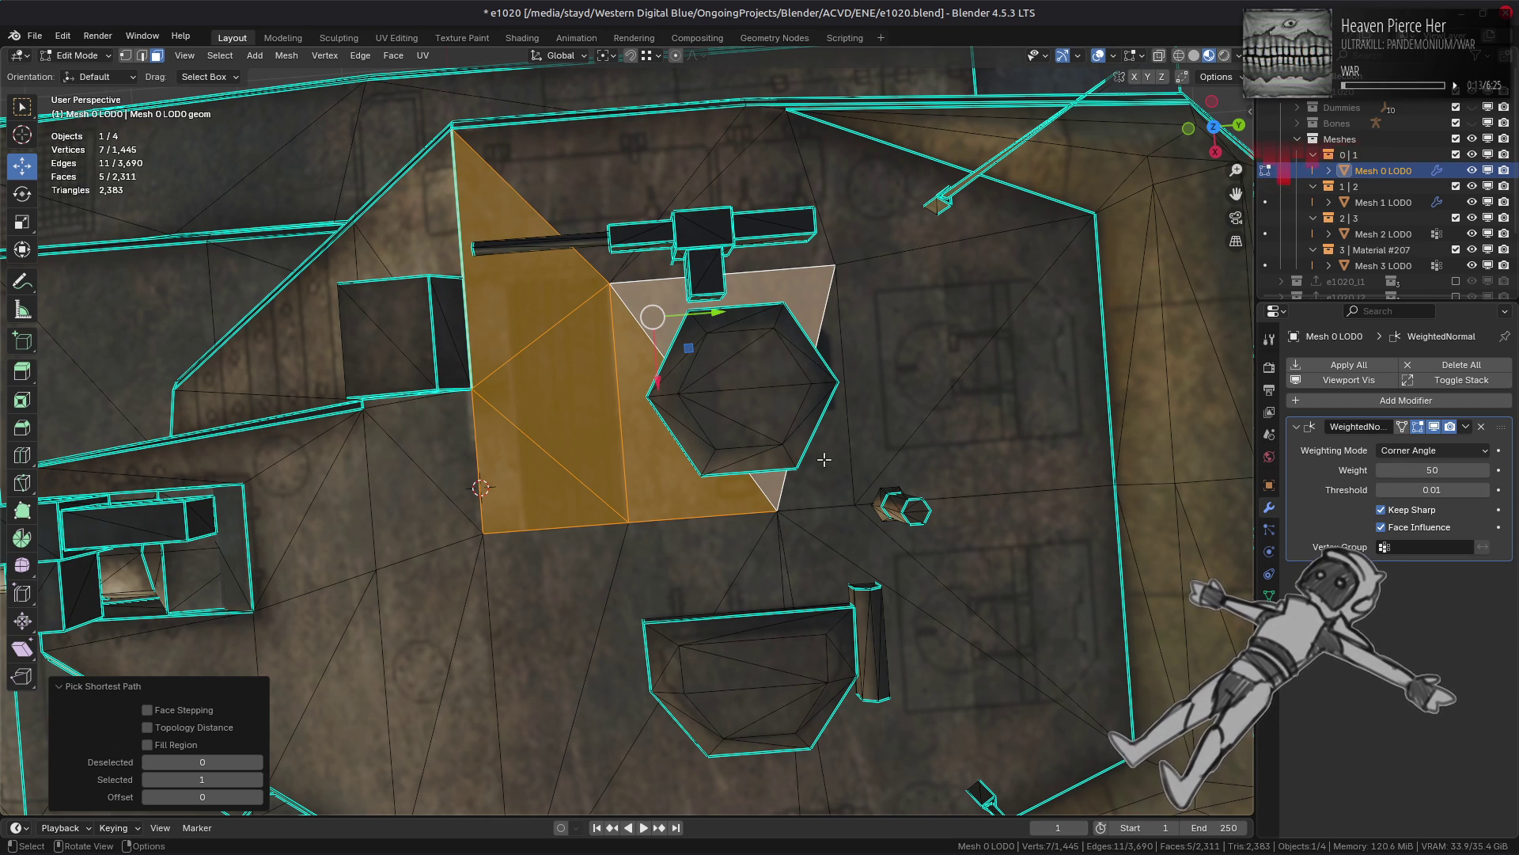
shift+click(564, 193)
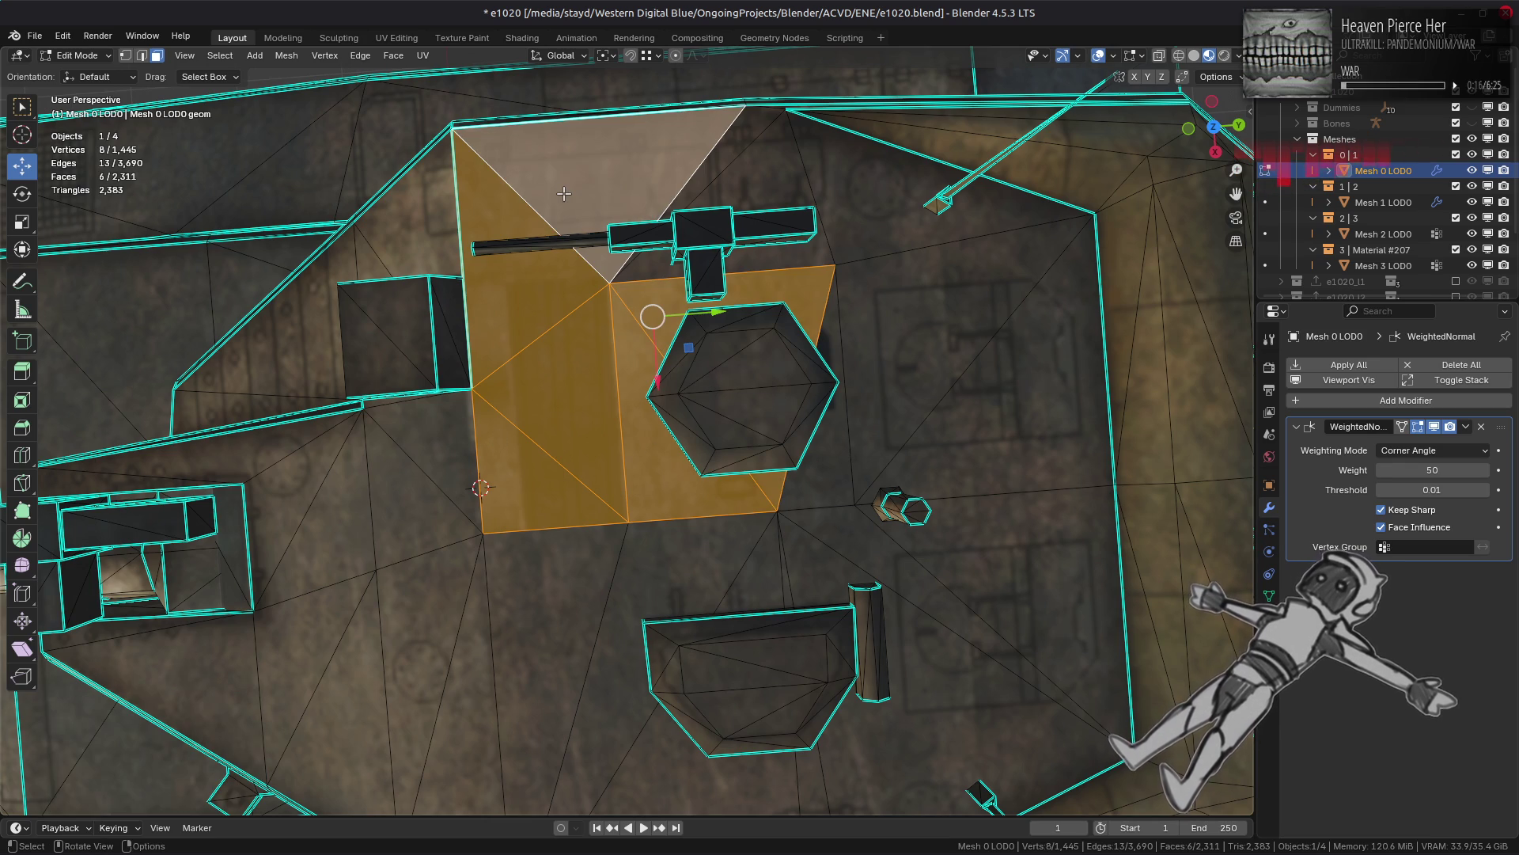
click(546, 459)
ctrl+click(586, 174)
click(396, 38)
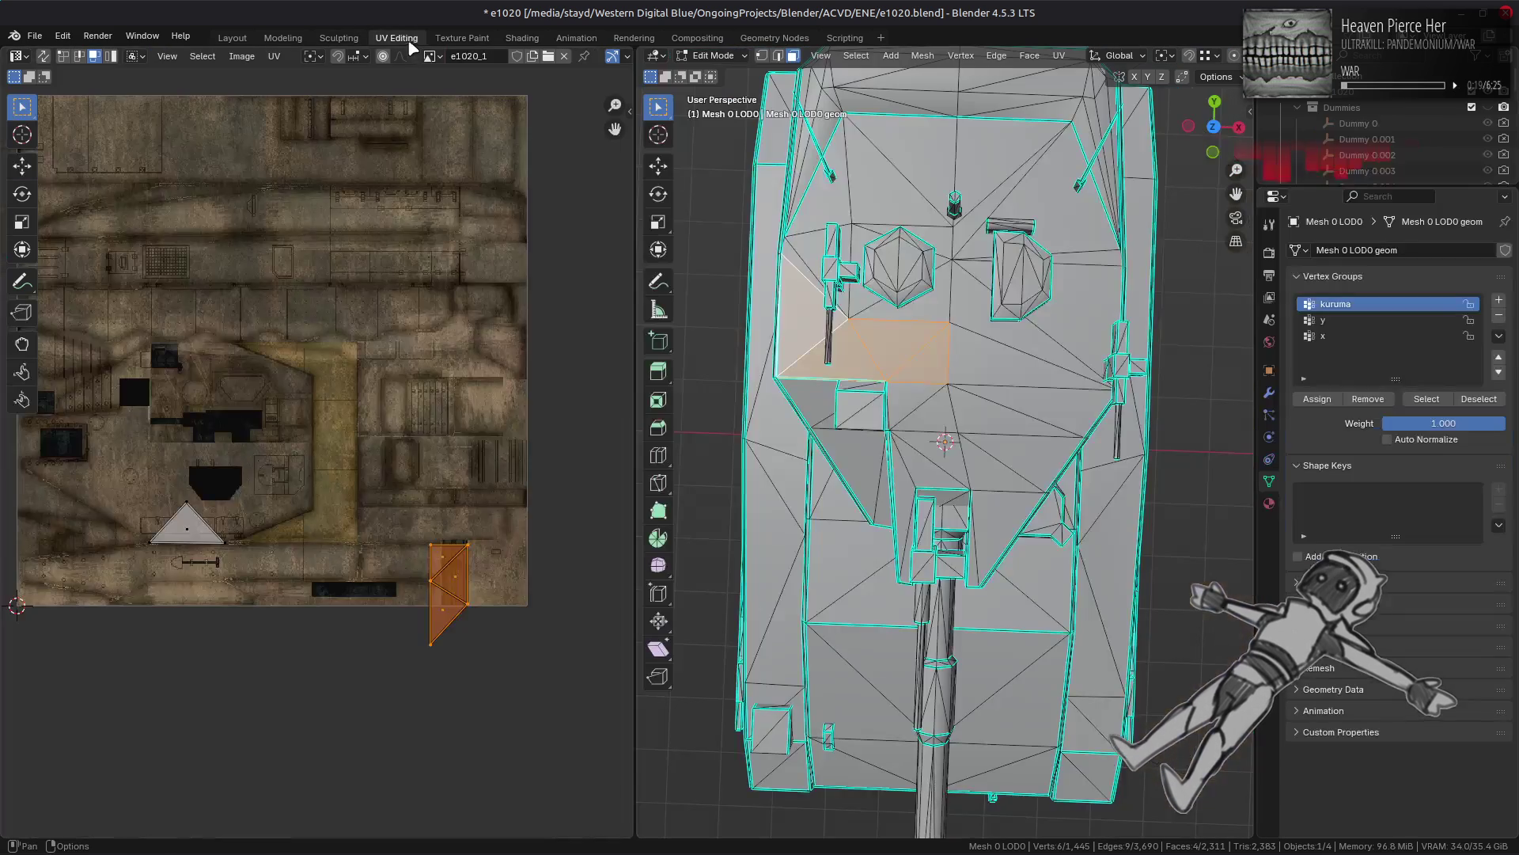
Step: Show the hull in material preview and box-select the selected face's UV island
scroll(1137, 54, down, 5)
click(1209, 55)
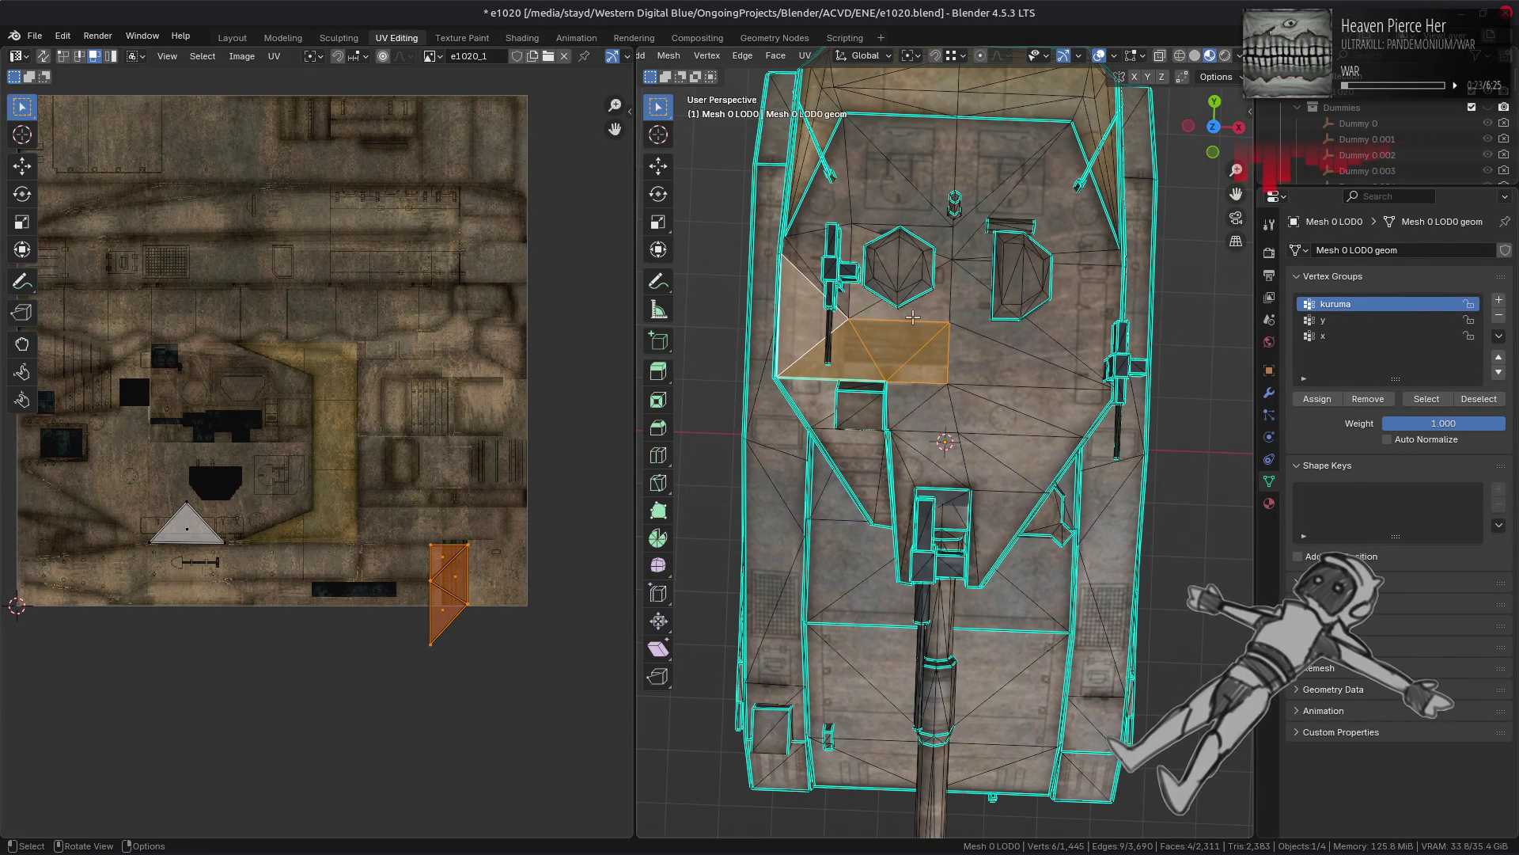
scroll(895, 321, up, 5)
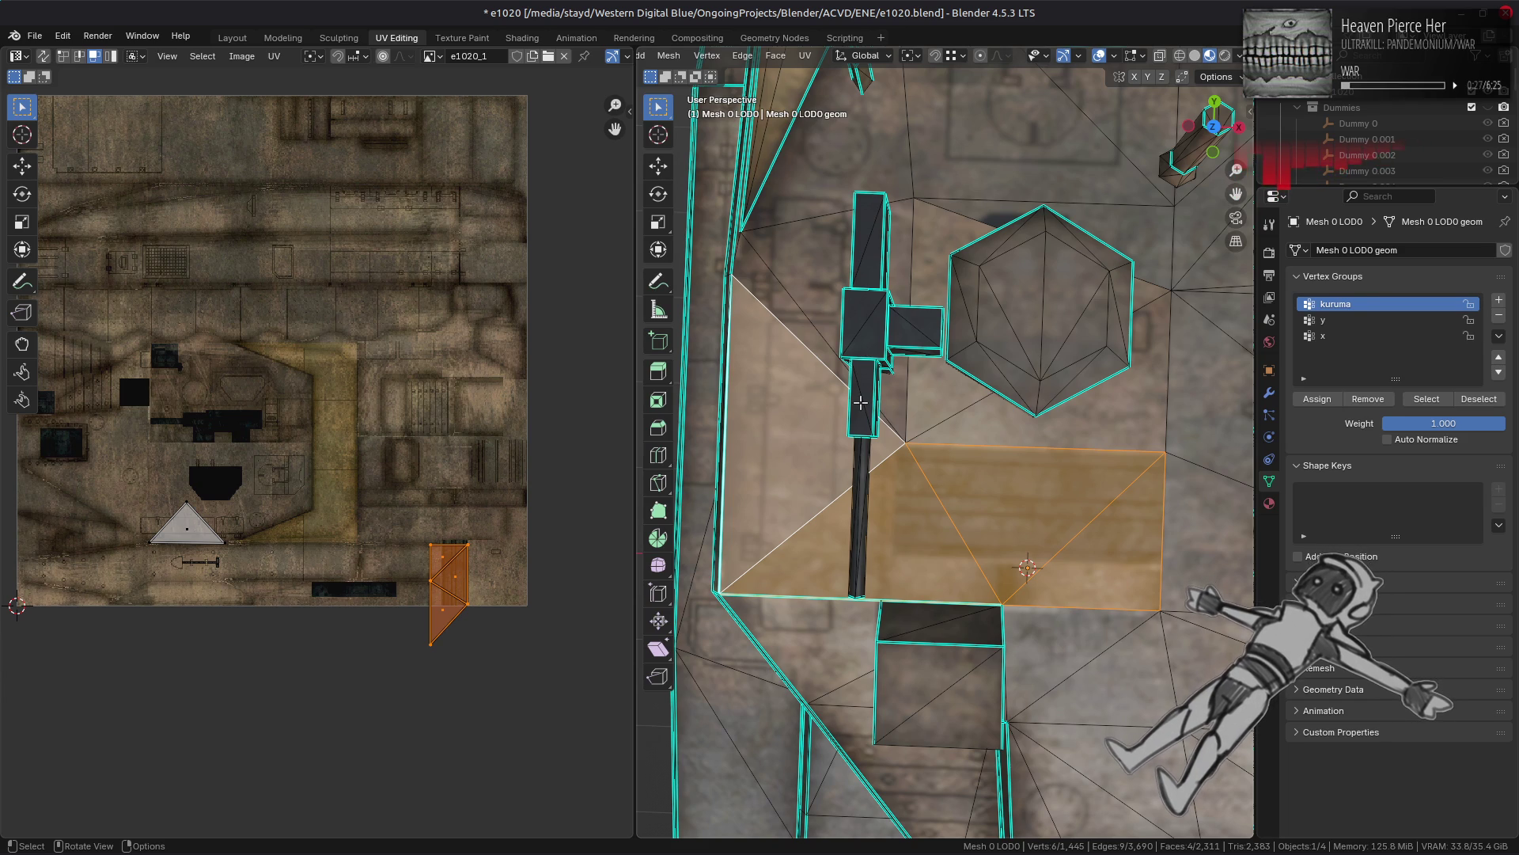
mouse_move(322, 477)
middle_down()
mouse_move(458, 460)
mouse_move(382, 502)
middle_up()
mouse_move(934, 411)
middle_down()
mouse_move(955, 406)
mouse_move(736, 383)
mouse_move(833, 413)
mouse_move(1111, 382)
mouse_move(1093, 394)
middle_up()
scroll(304, 443, up, 2)
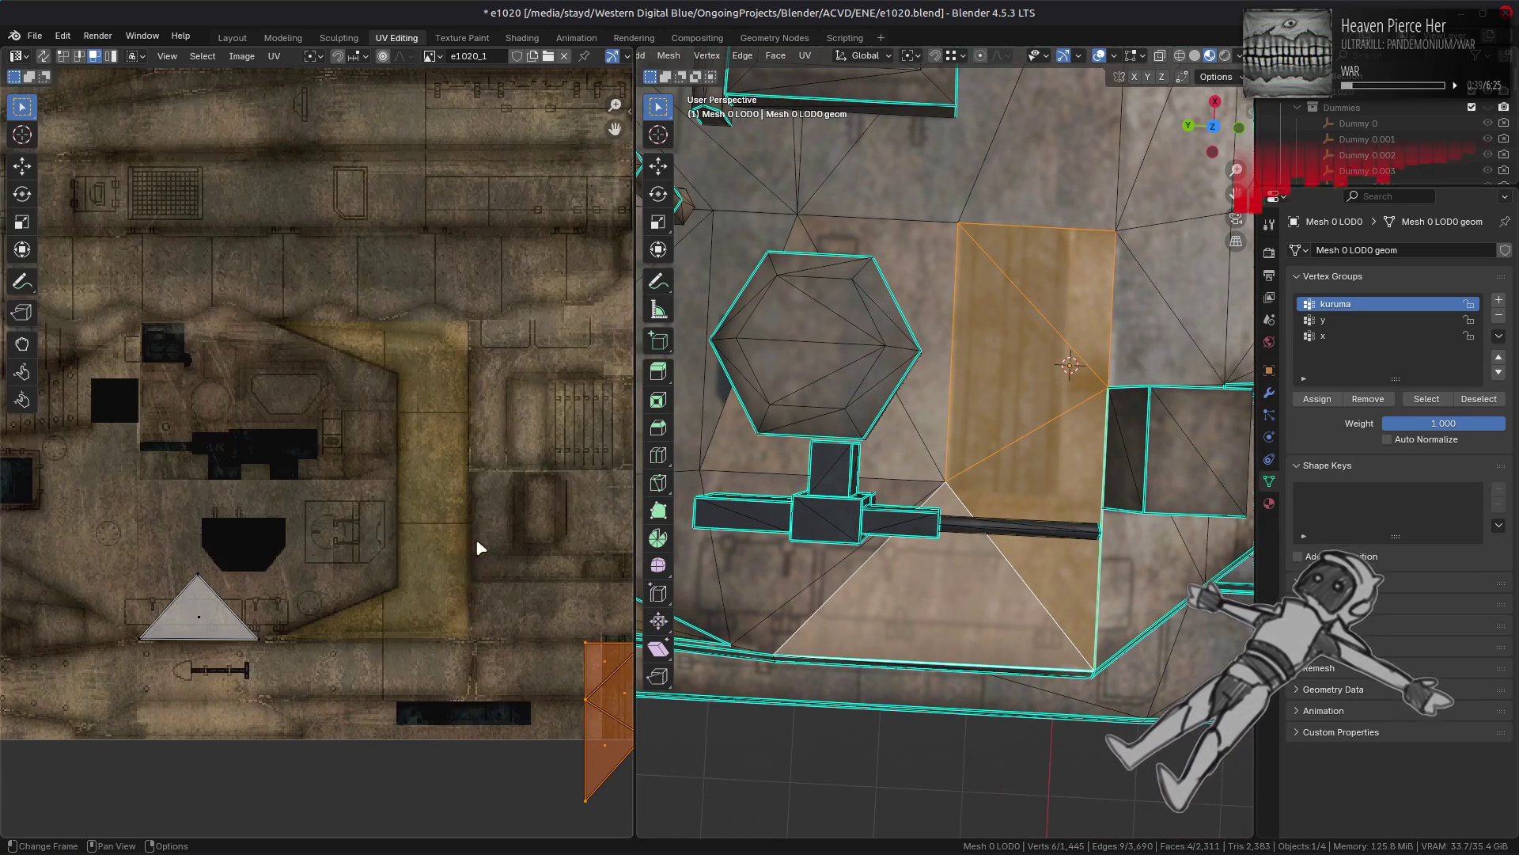
middle_drag(475, 620, 432, 505)
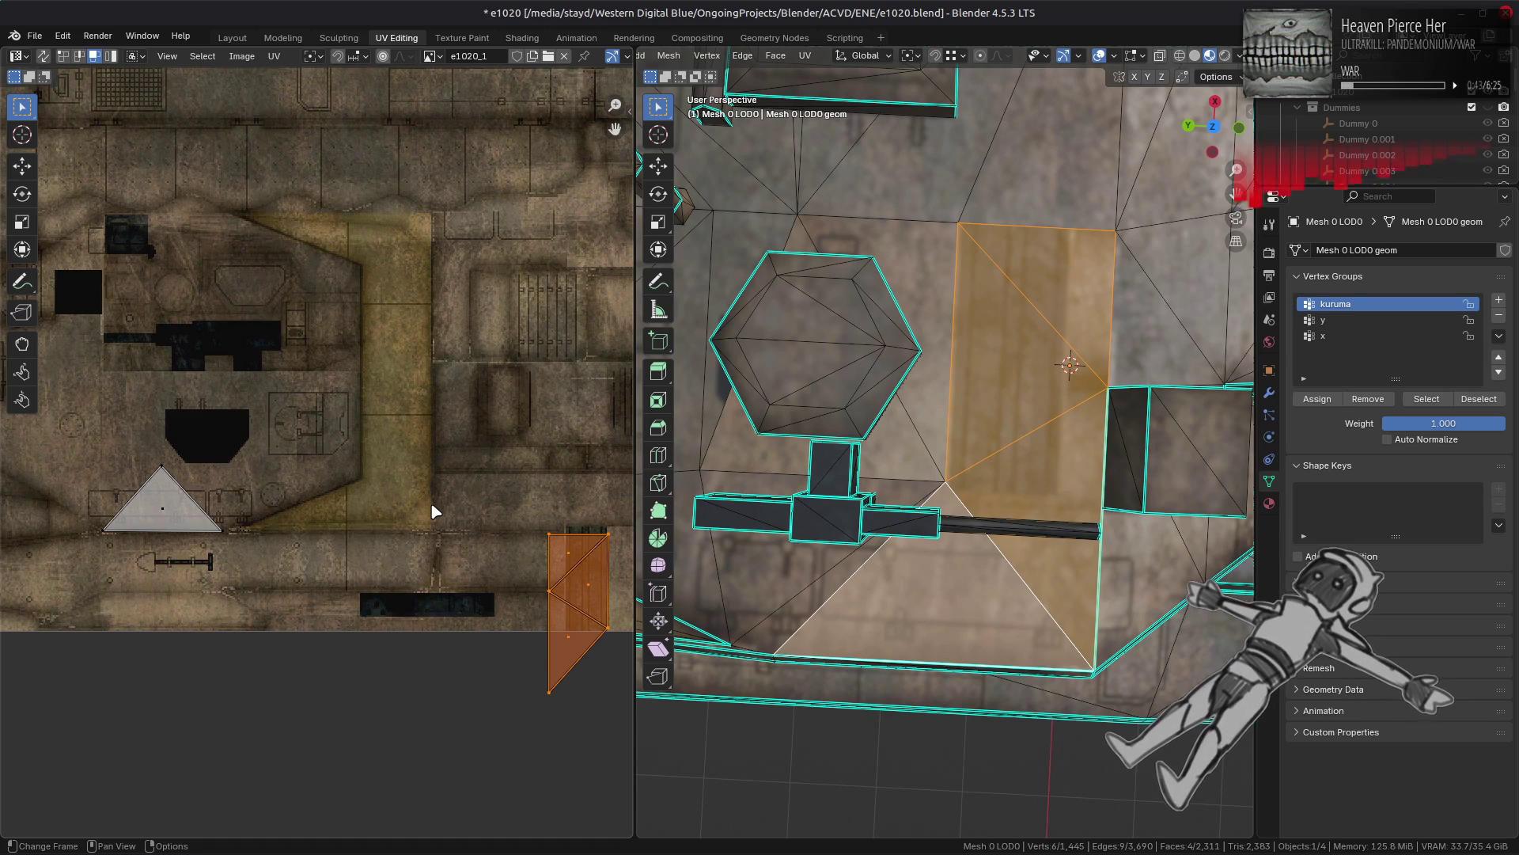
mouse_move(382, 328)
mouse_down()
mouse_move(485, 485)
mouse_move(617, 768)
mouse_up()
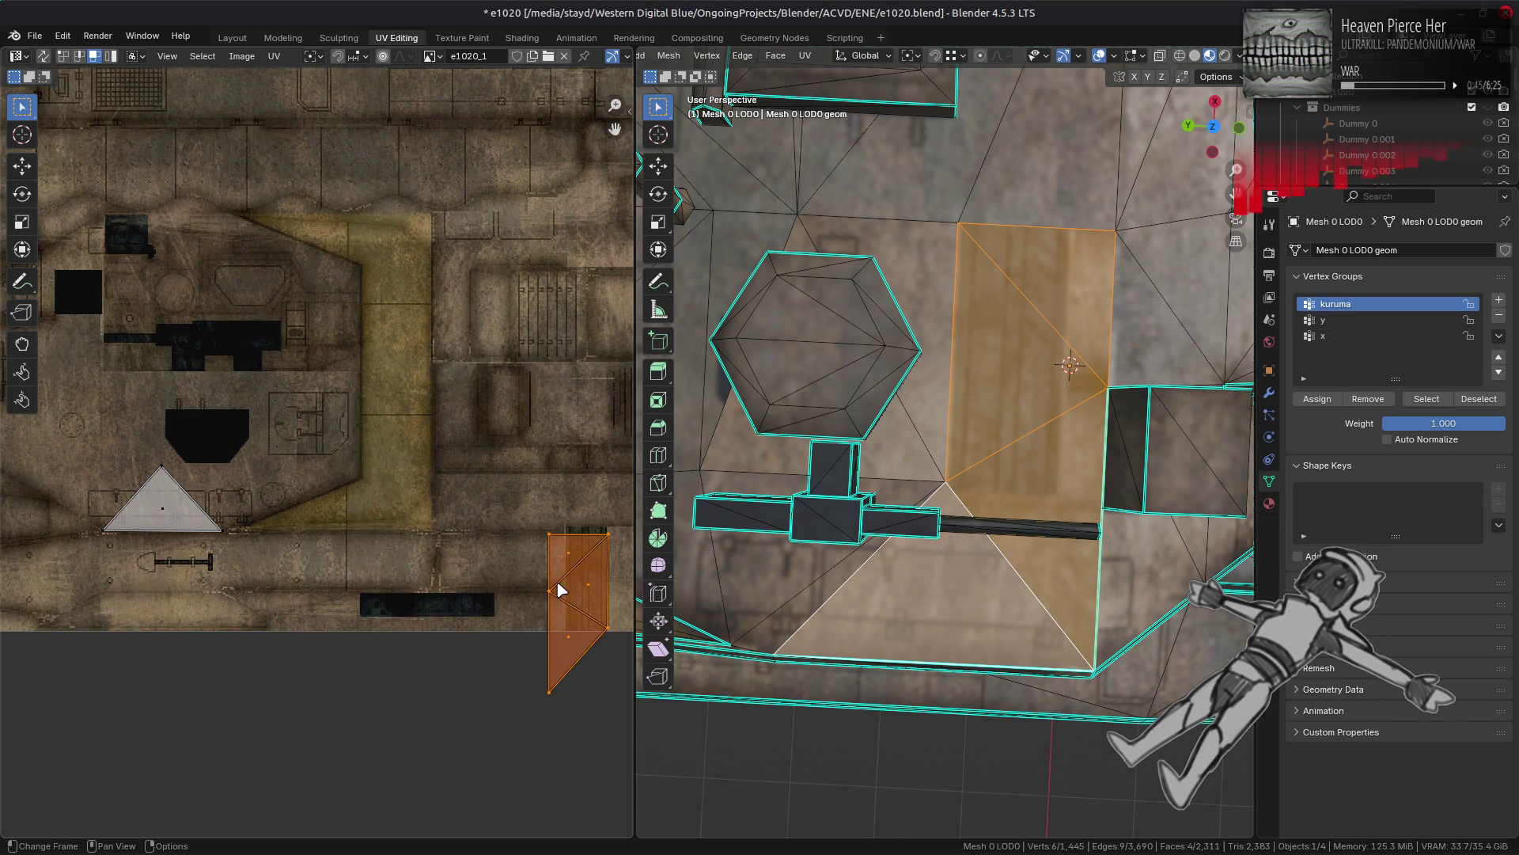
Step: Move the UV island onto the dark texture area beside the grey triangle, then return to Object Mode
click(22, 165)
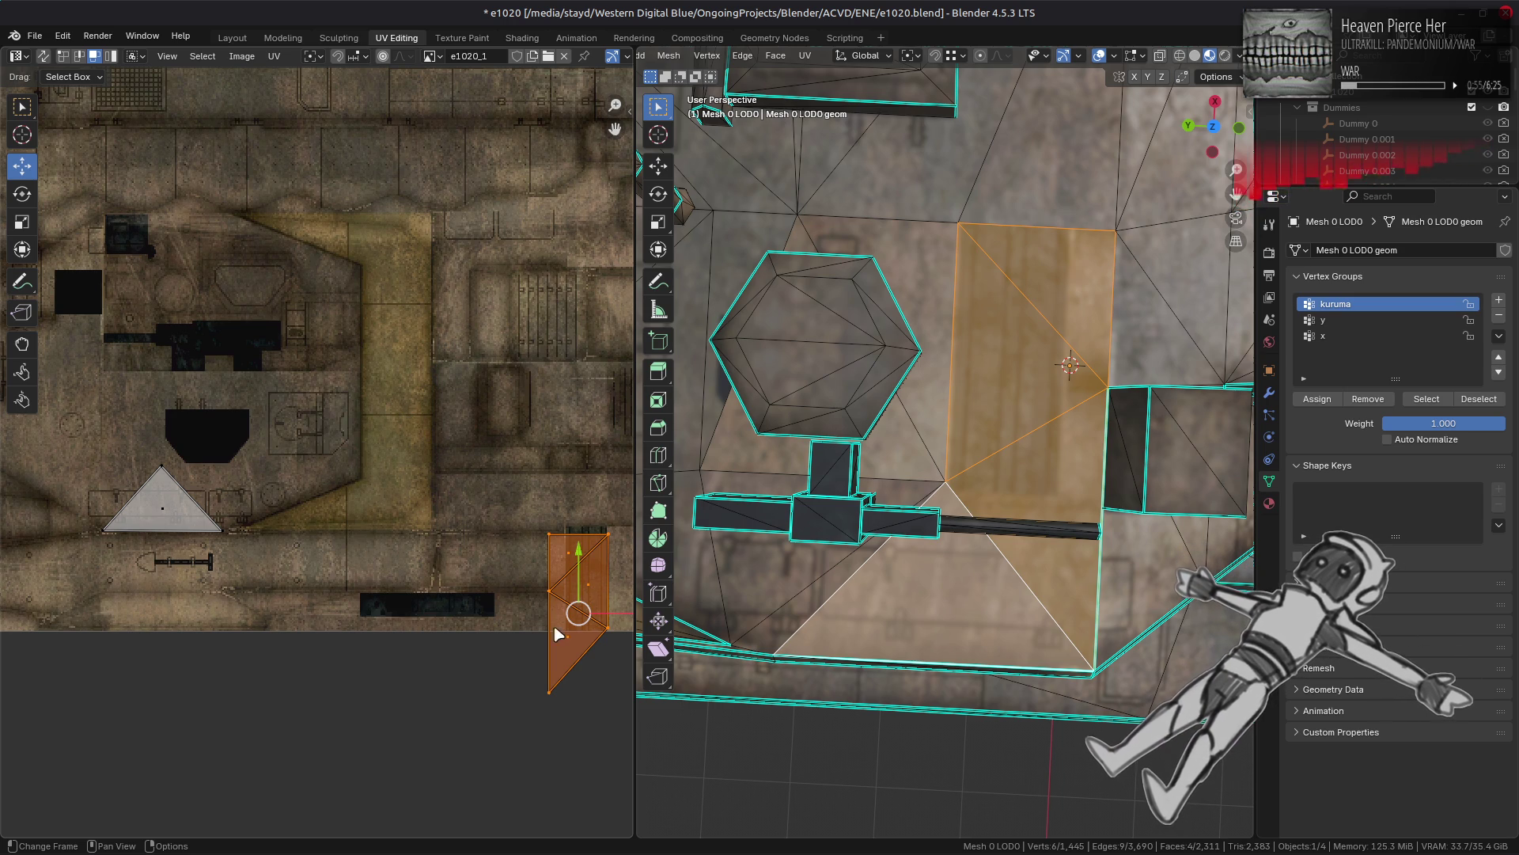
key(ctrl+Tab)
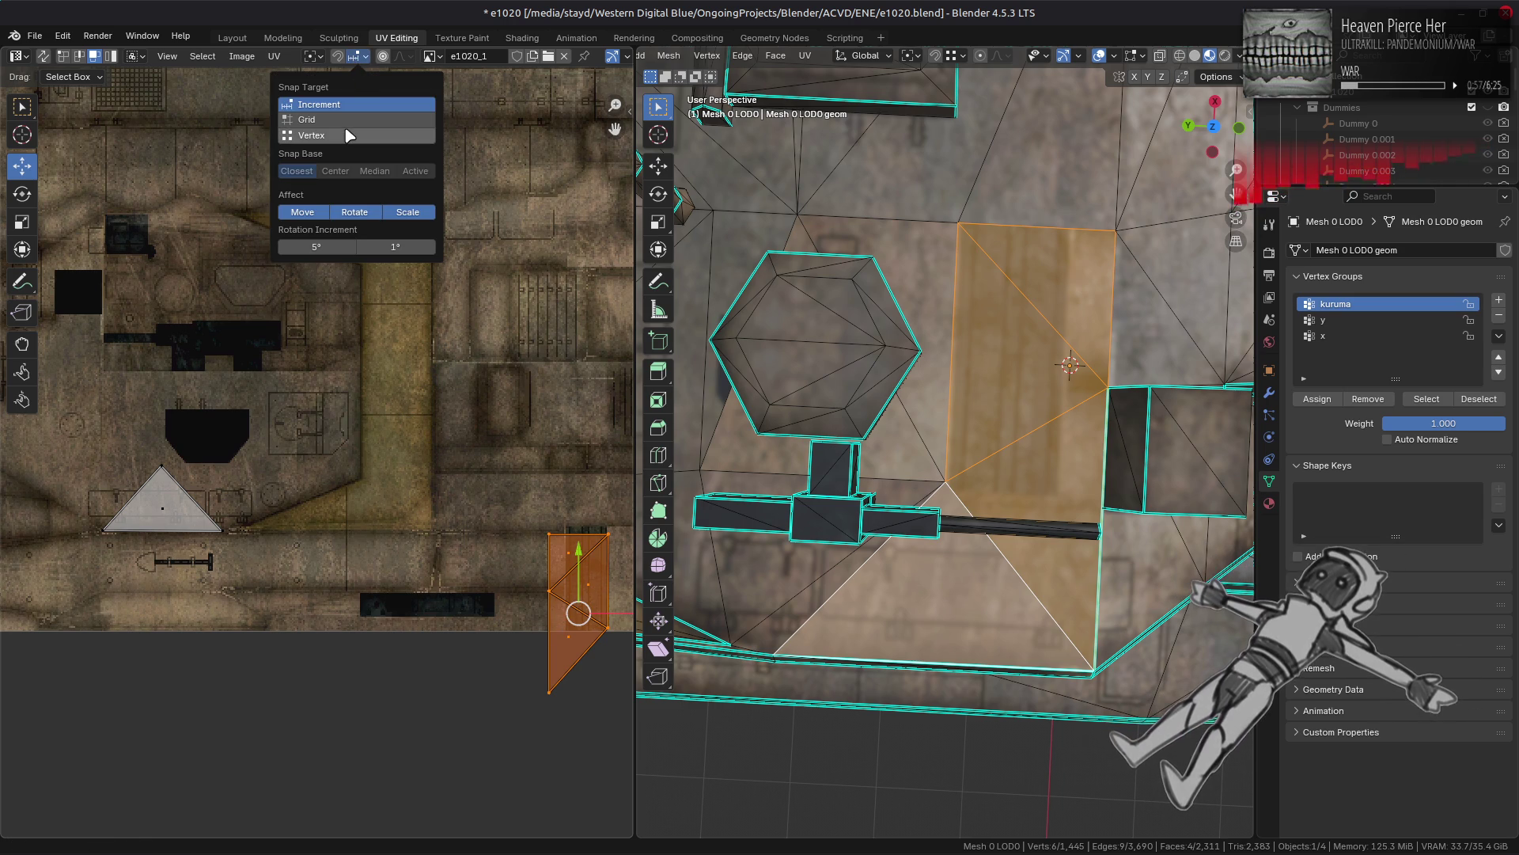
key(g)
right_click(532, 621)
key(g)
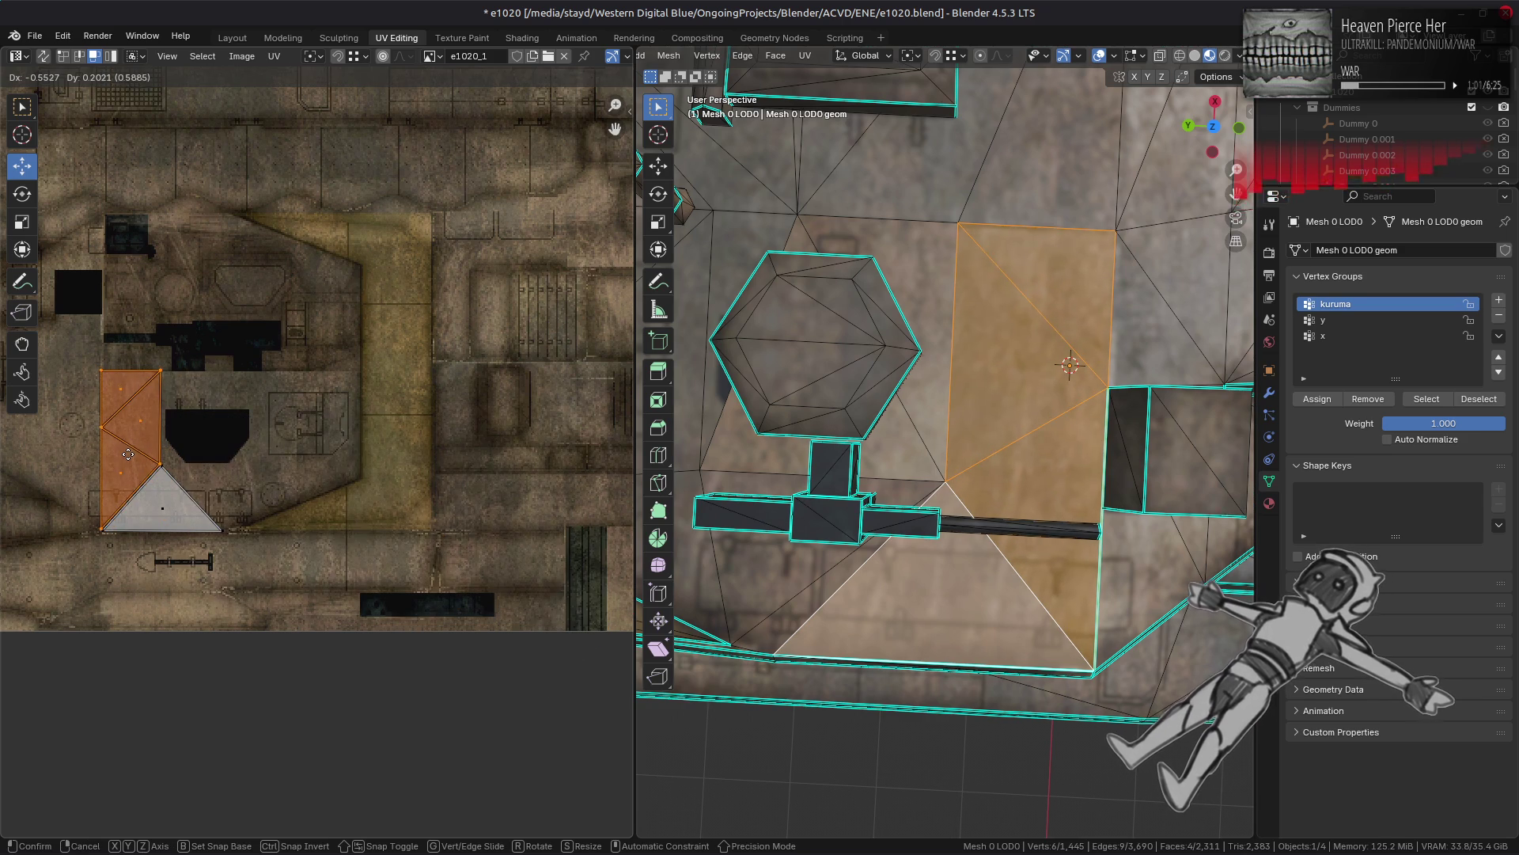
click(132, 456)
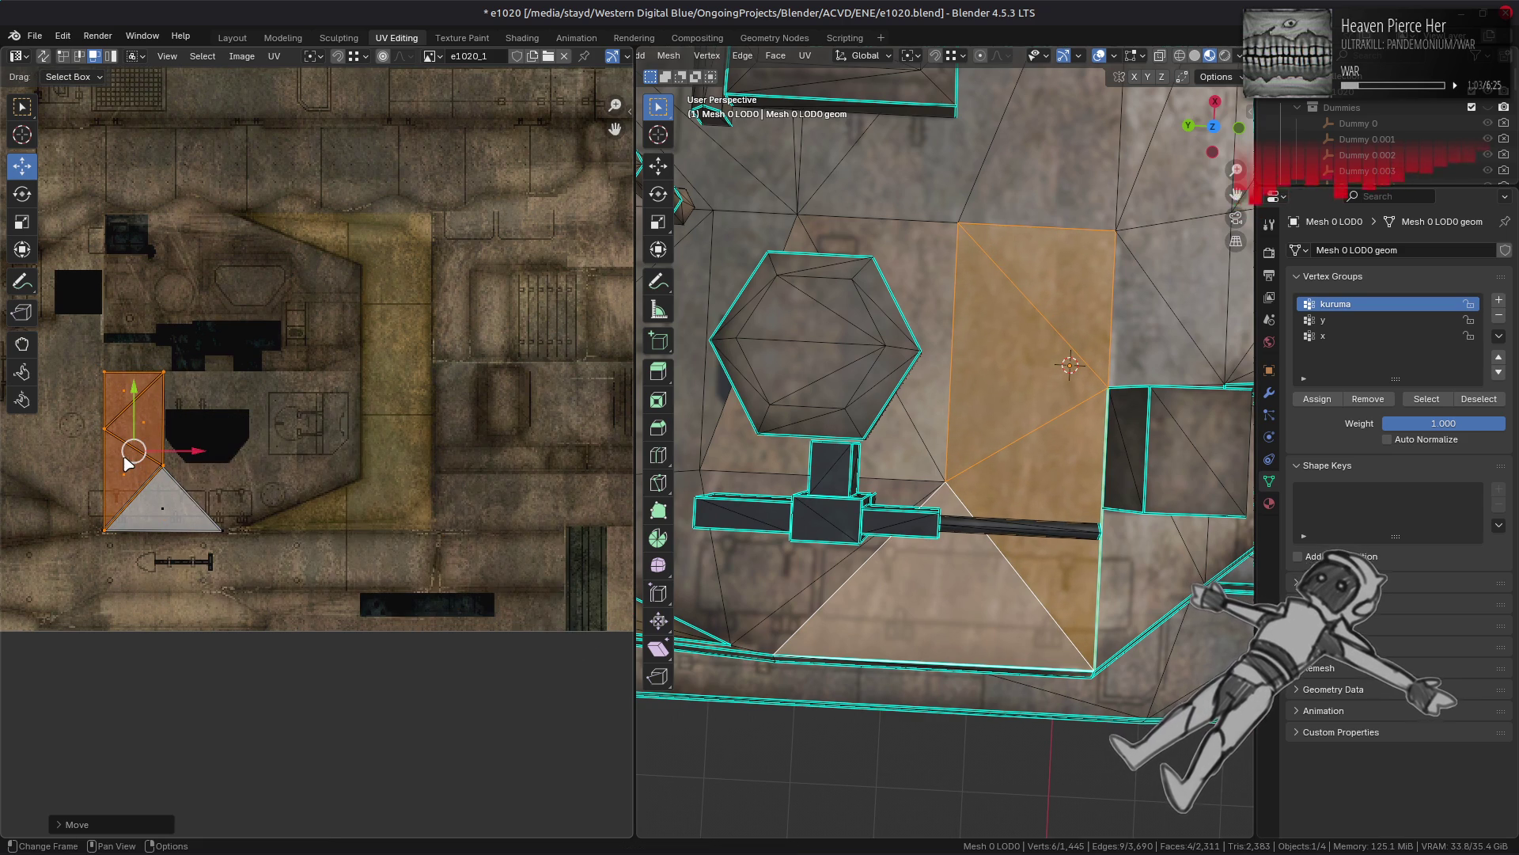
key(g)
click(125, 462)
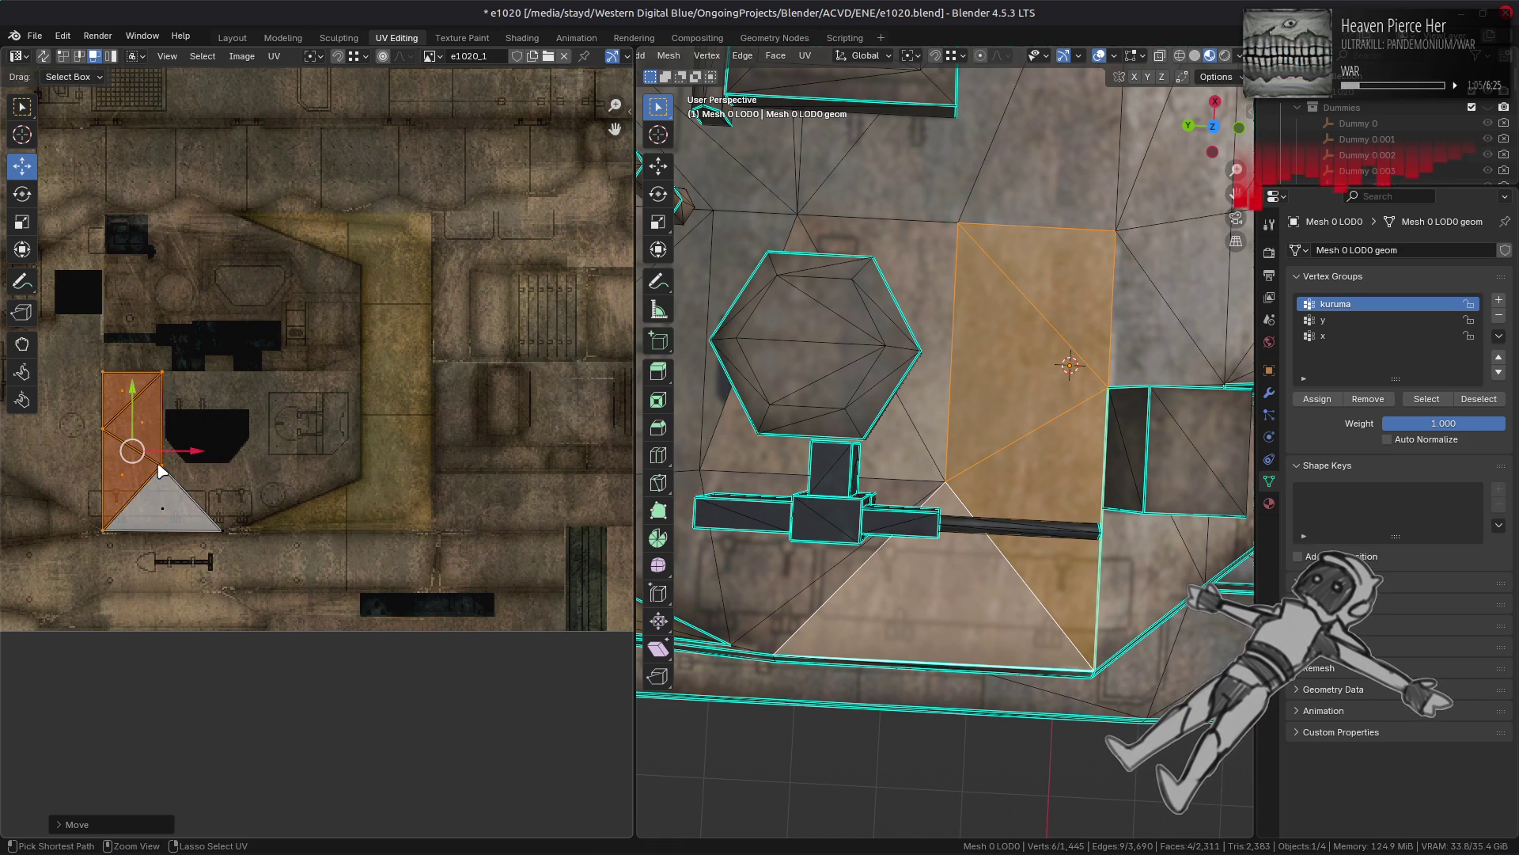
click(181, 508)
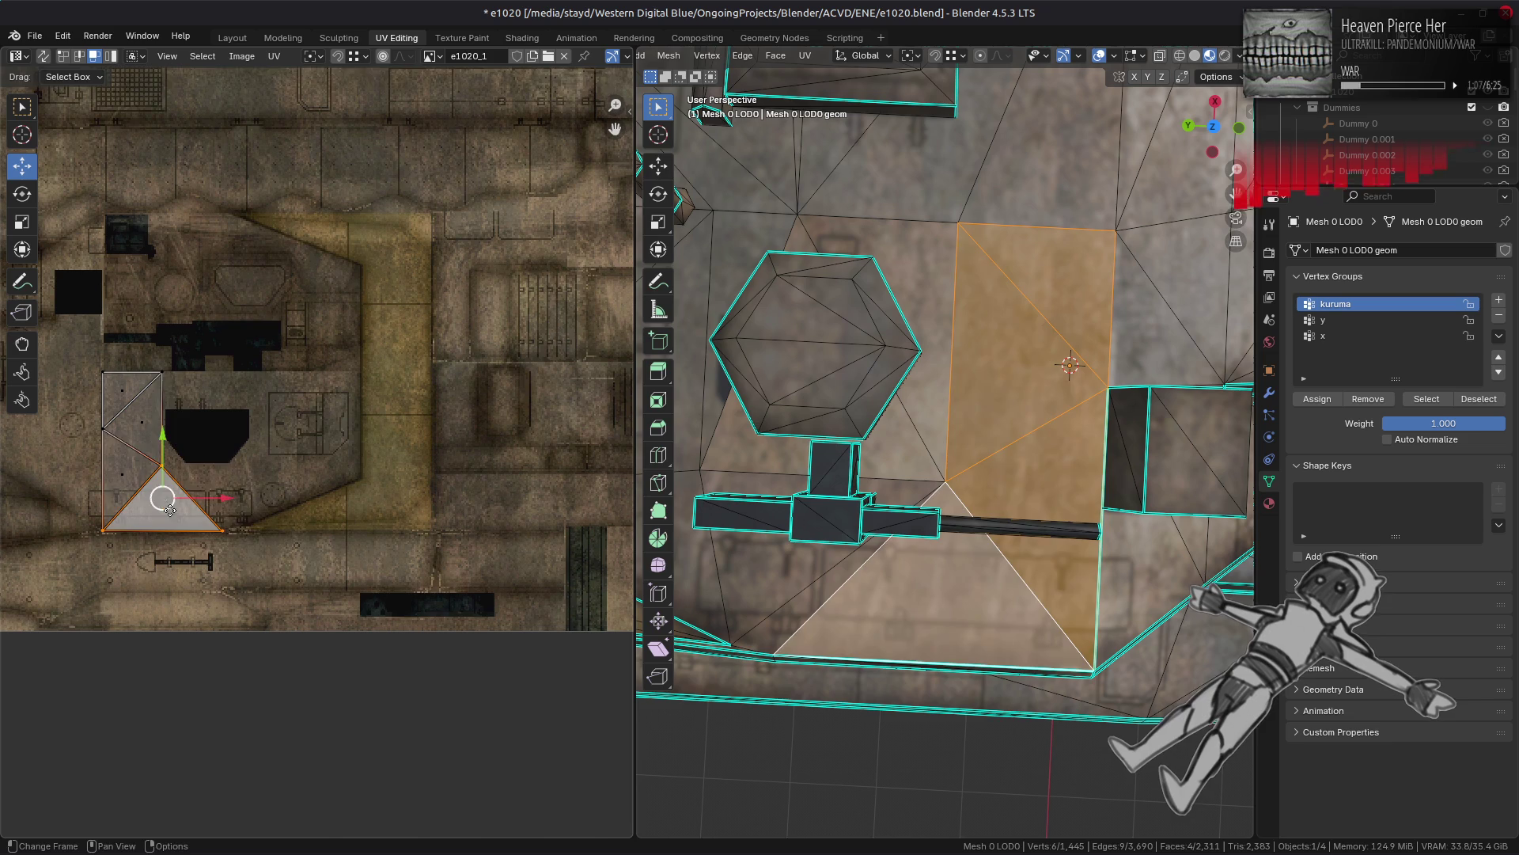
drag(164, 507, 259, 532)
key(ctrl+z)
key(alt+a)
key(Tab)
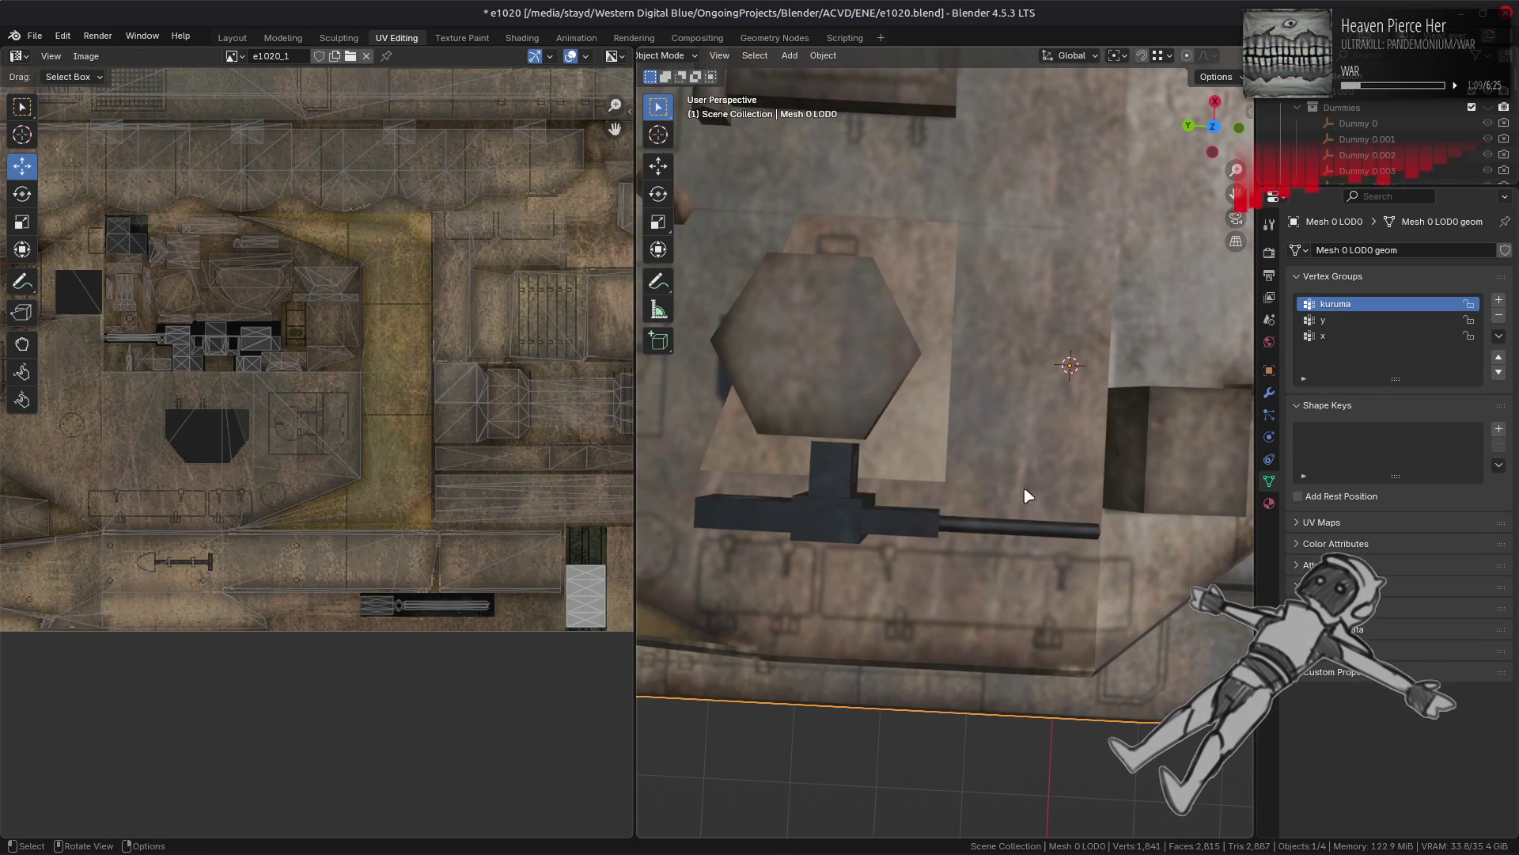
Step: Move the triangle face's UVs onto the neighbouring quad's texture patch, snapped to its right edge
mouse_move(1010, 499)
middle_down()
mouse_move(963, 553)
mouse_move(950, 544)
mouse_move(1029, 546)
middle_up()
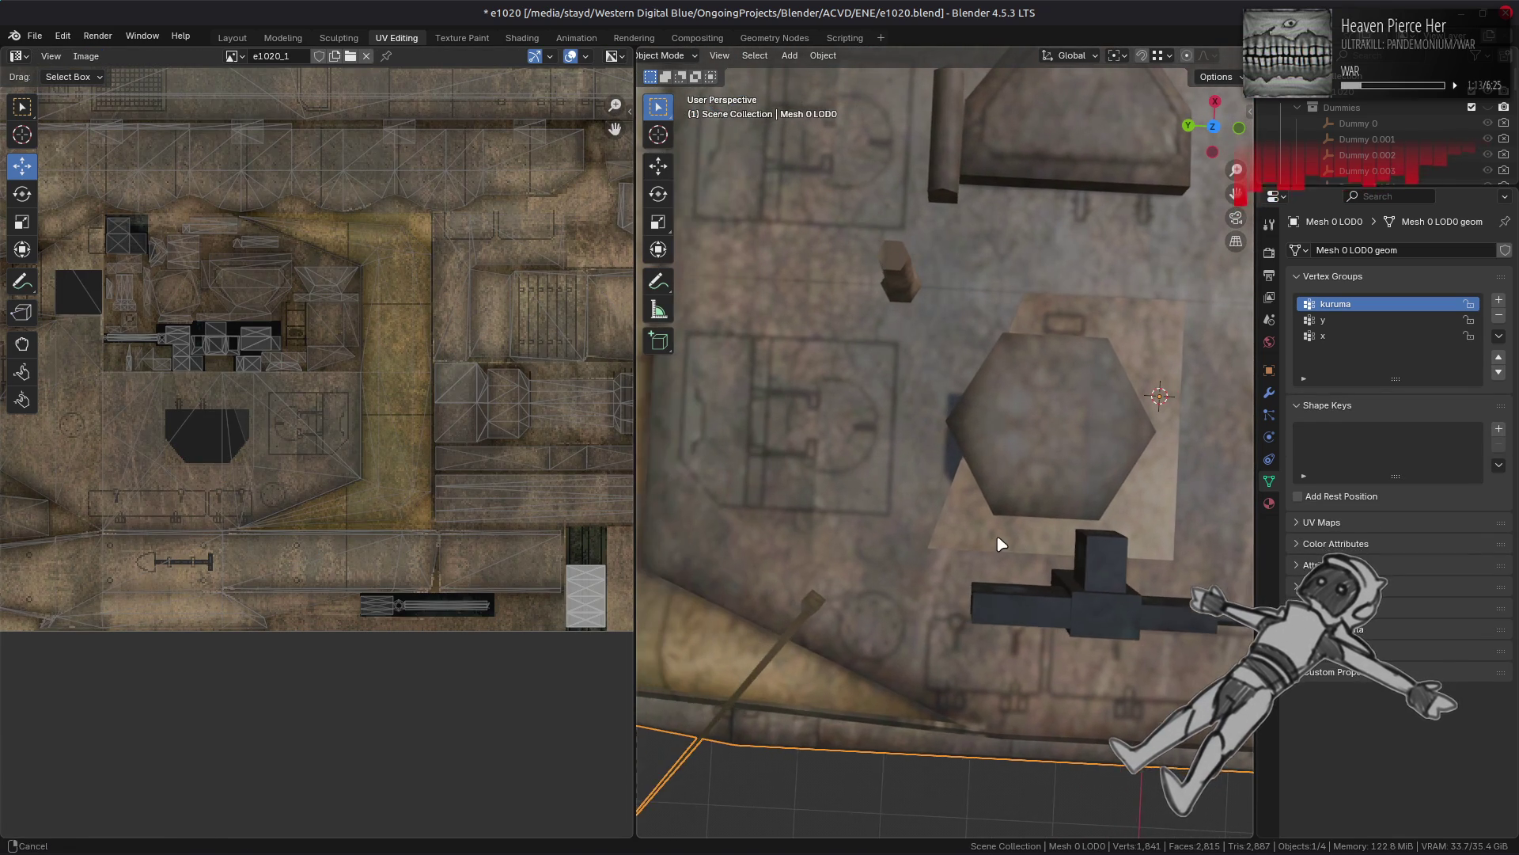
key(Tab)
click(960, 345)
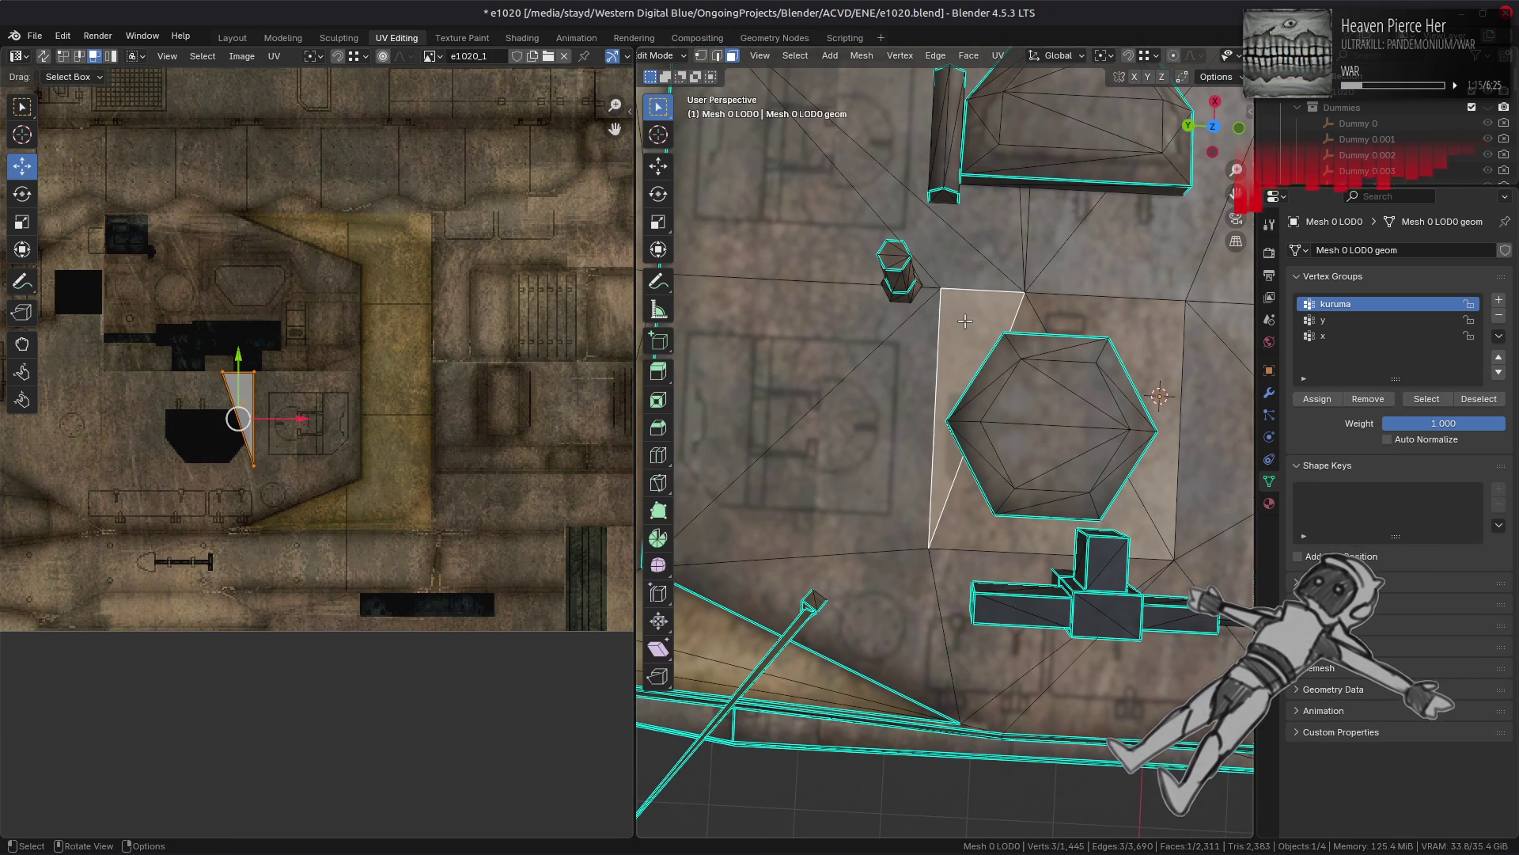
shift+click(1028, 313)
middle_drag(530, 428, 400, 444)
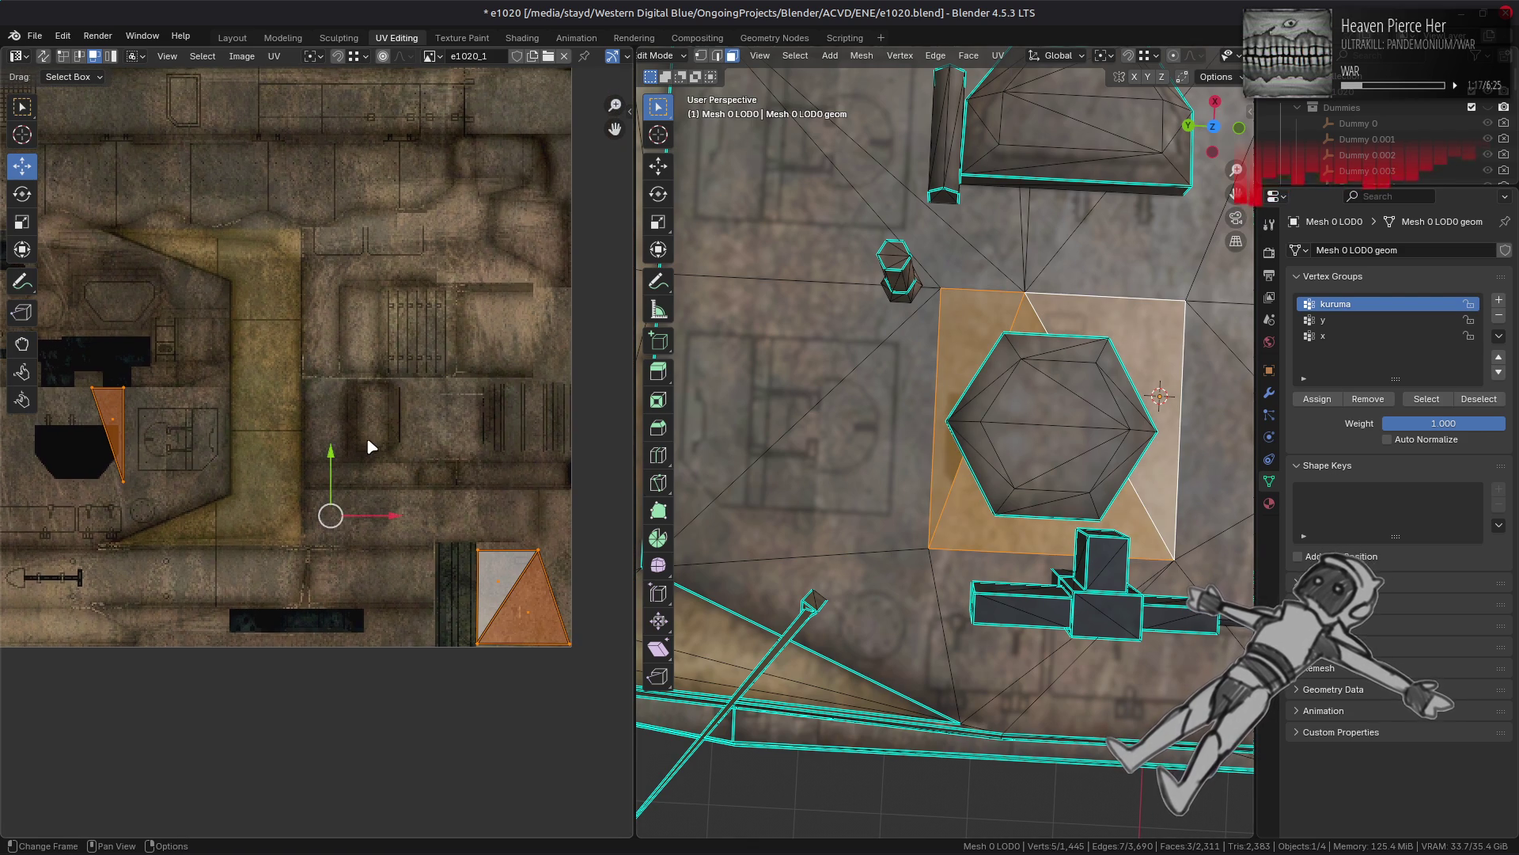
click(125, 412)
mouse_move(119, 439)
mouse_down()
mouse_move(508, 556)
mouse_move(591, 605)
mouse_up()
drag(592, 606, 568, 641)
key(alt+a)
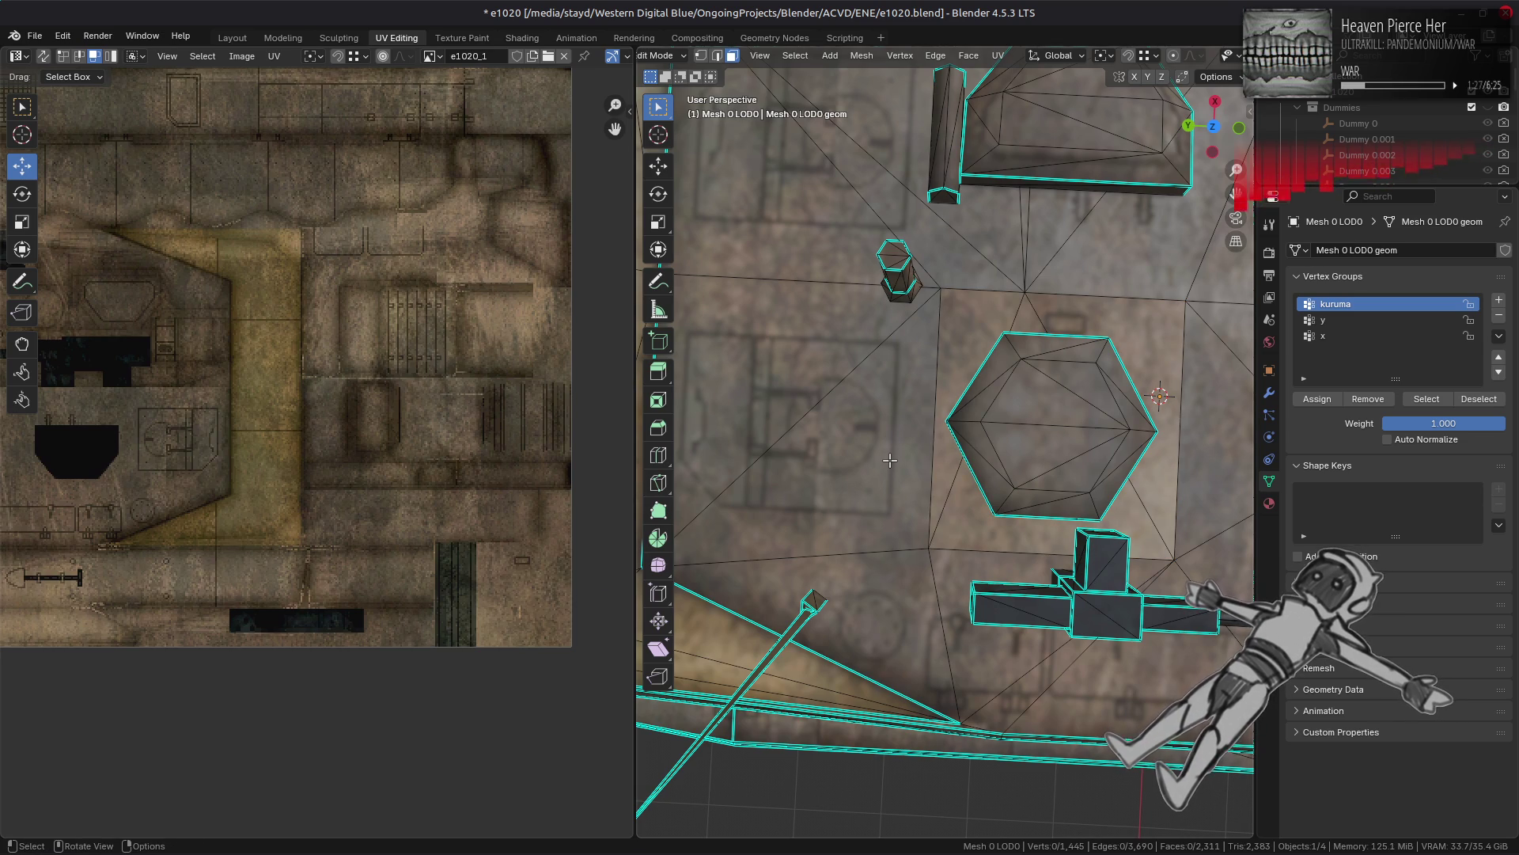
Step: Review the whole mesh's UVs, then return to the Layout workspace in Object Mode
scroll(446, 416, down, 5)
key(a)
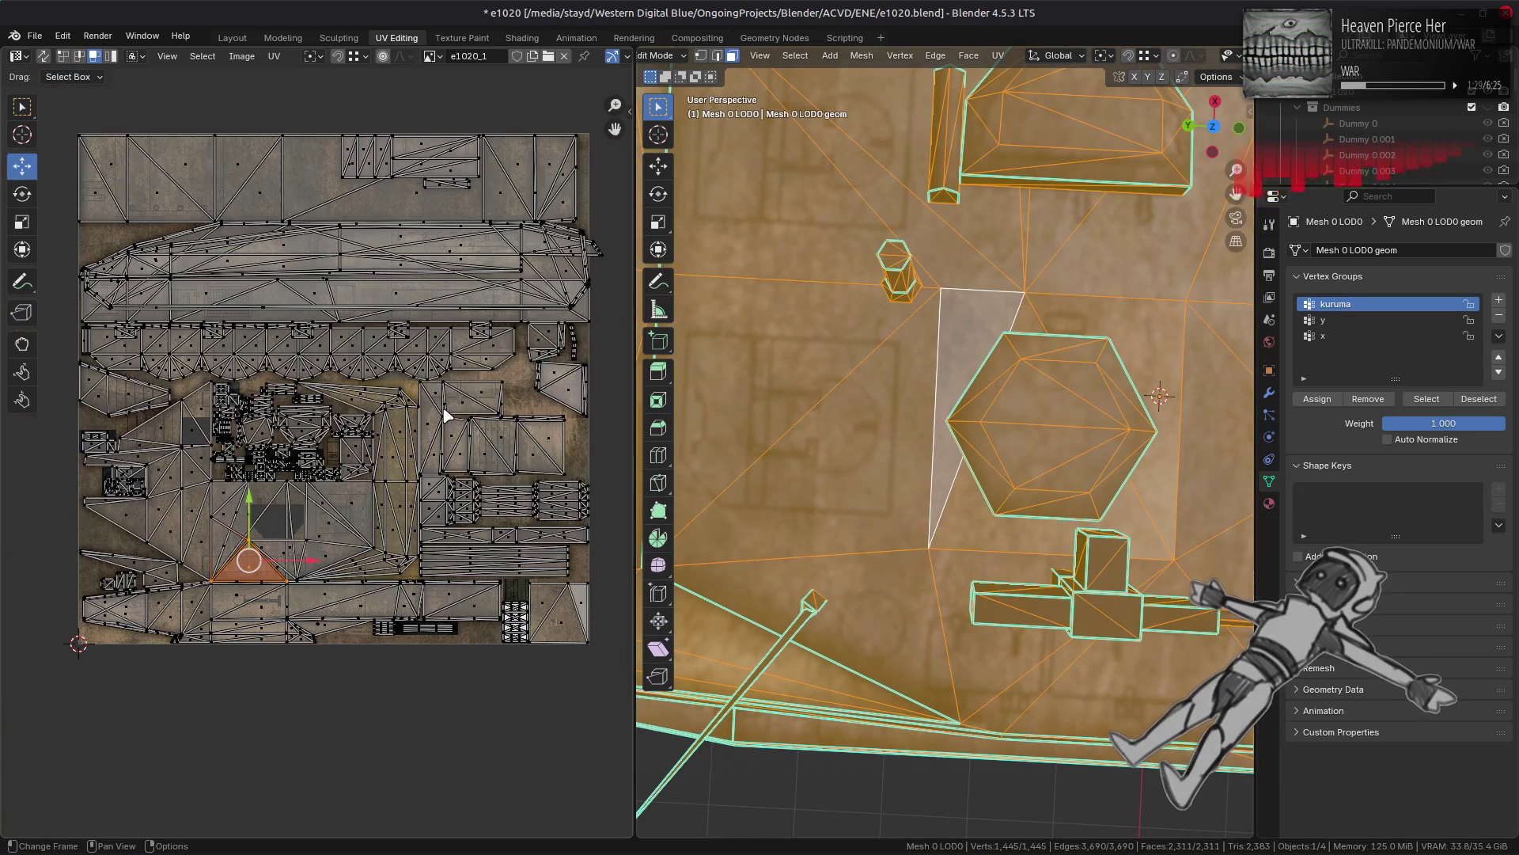
scroll(445, 416, up, 2)
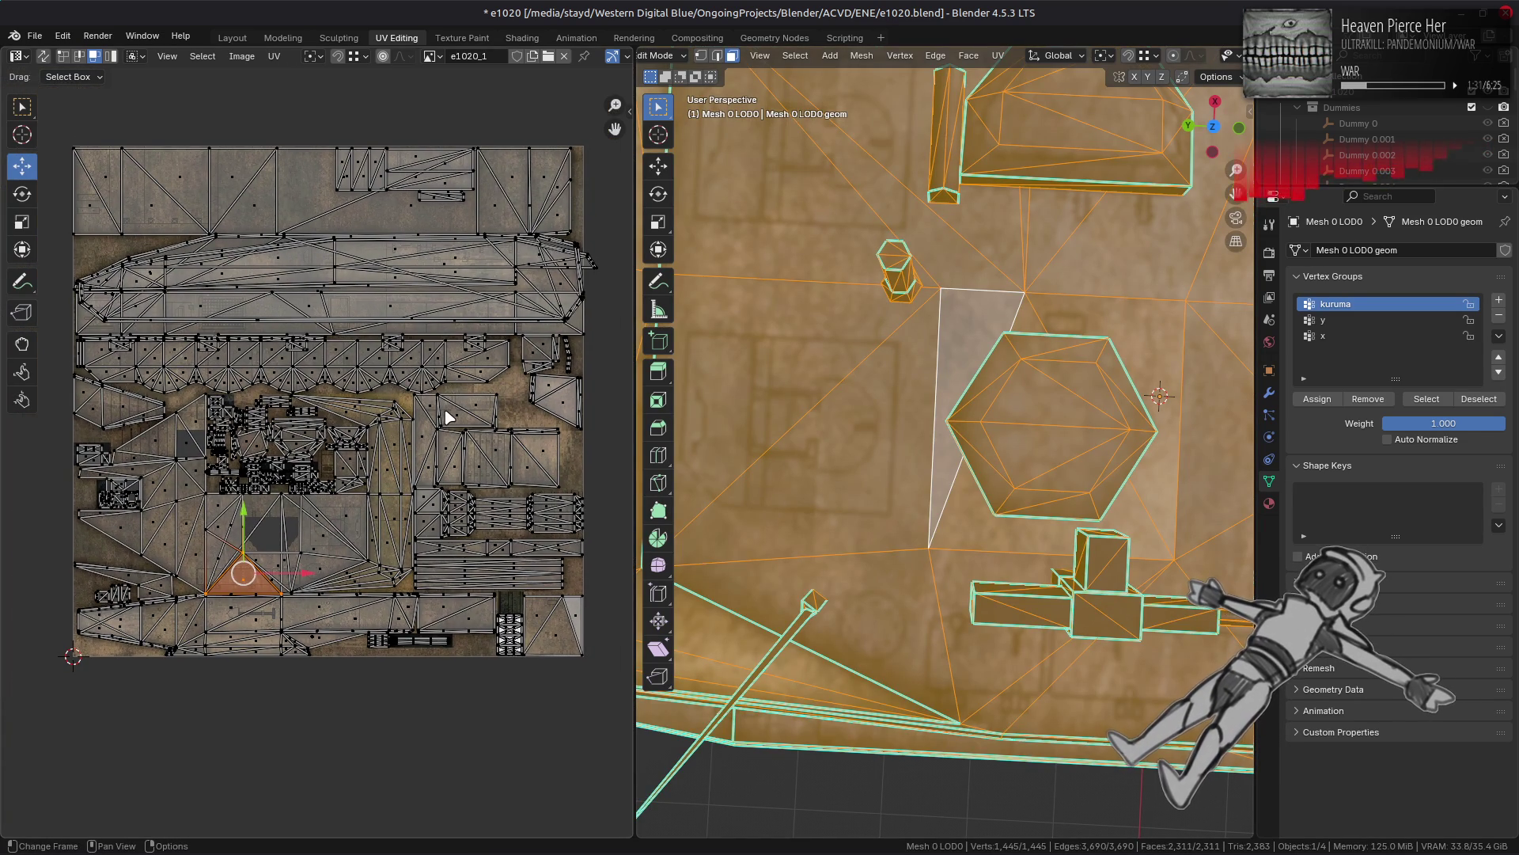
key(alt+a)
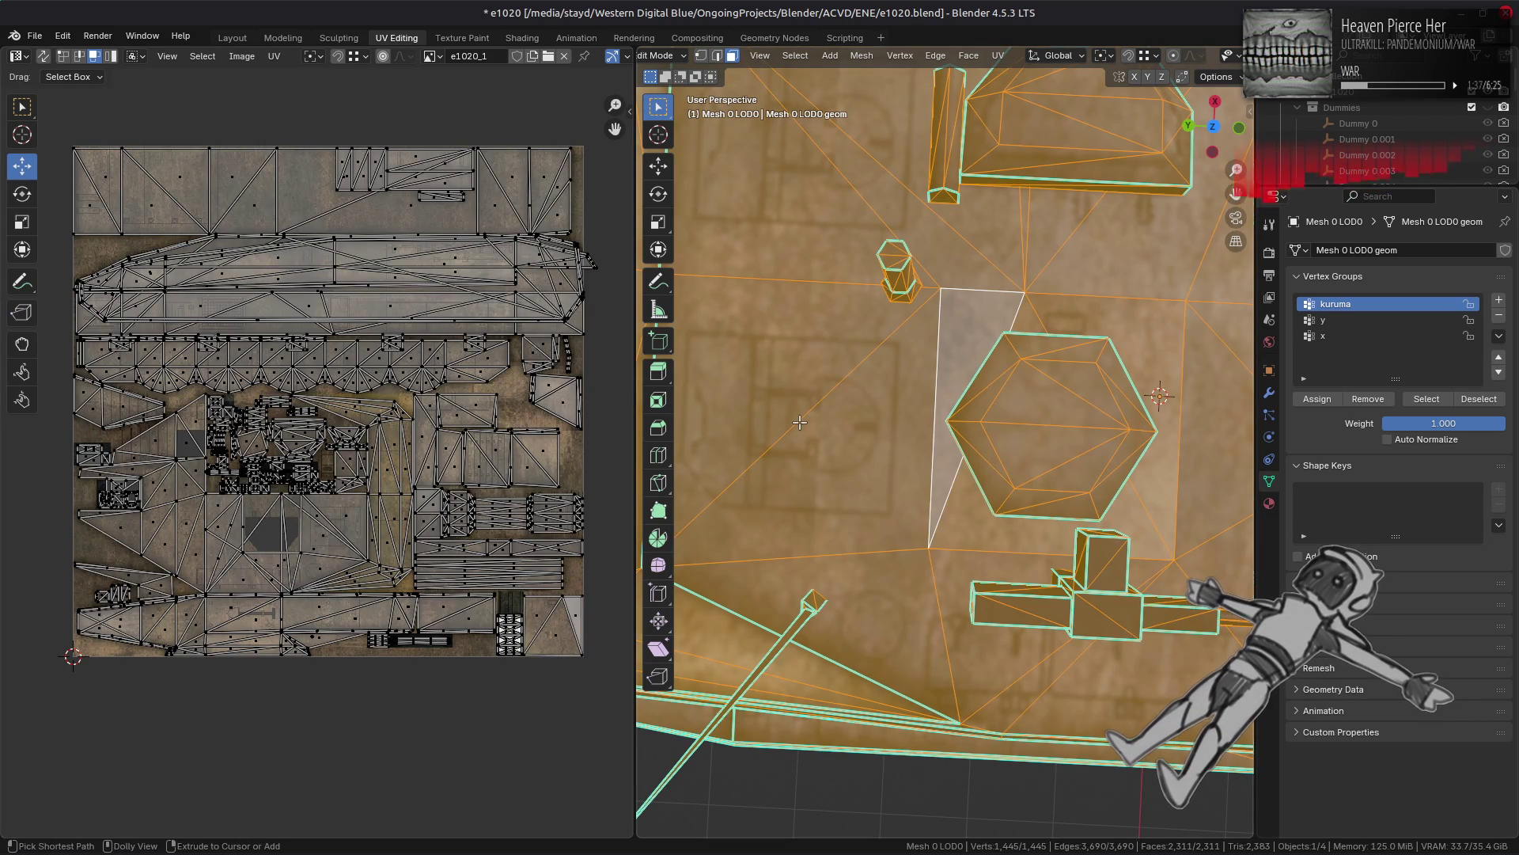
key(alt+a)
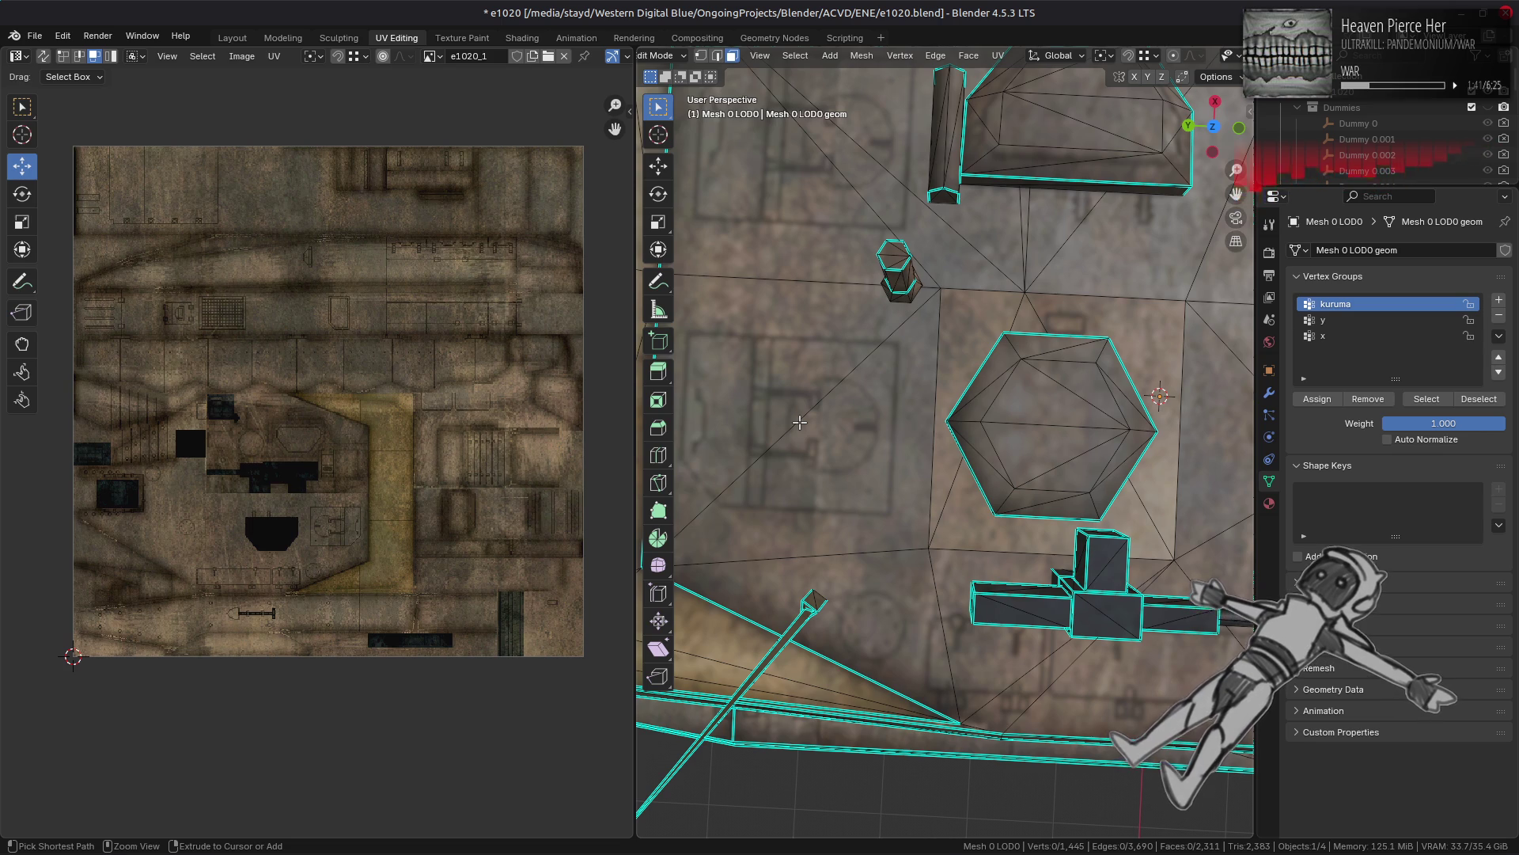
key(a)
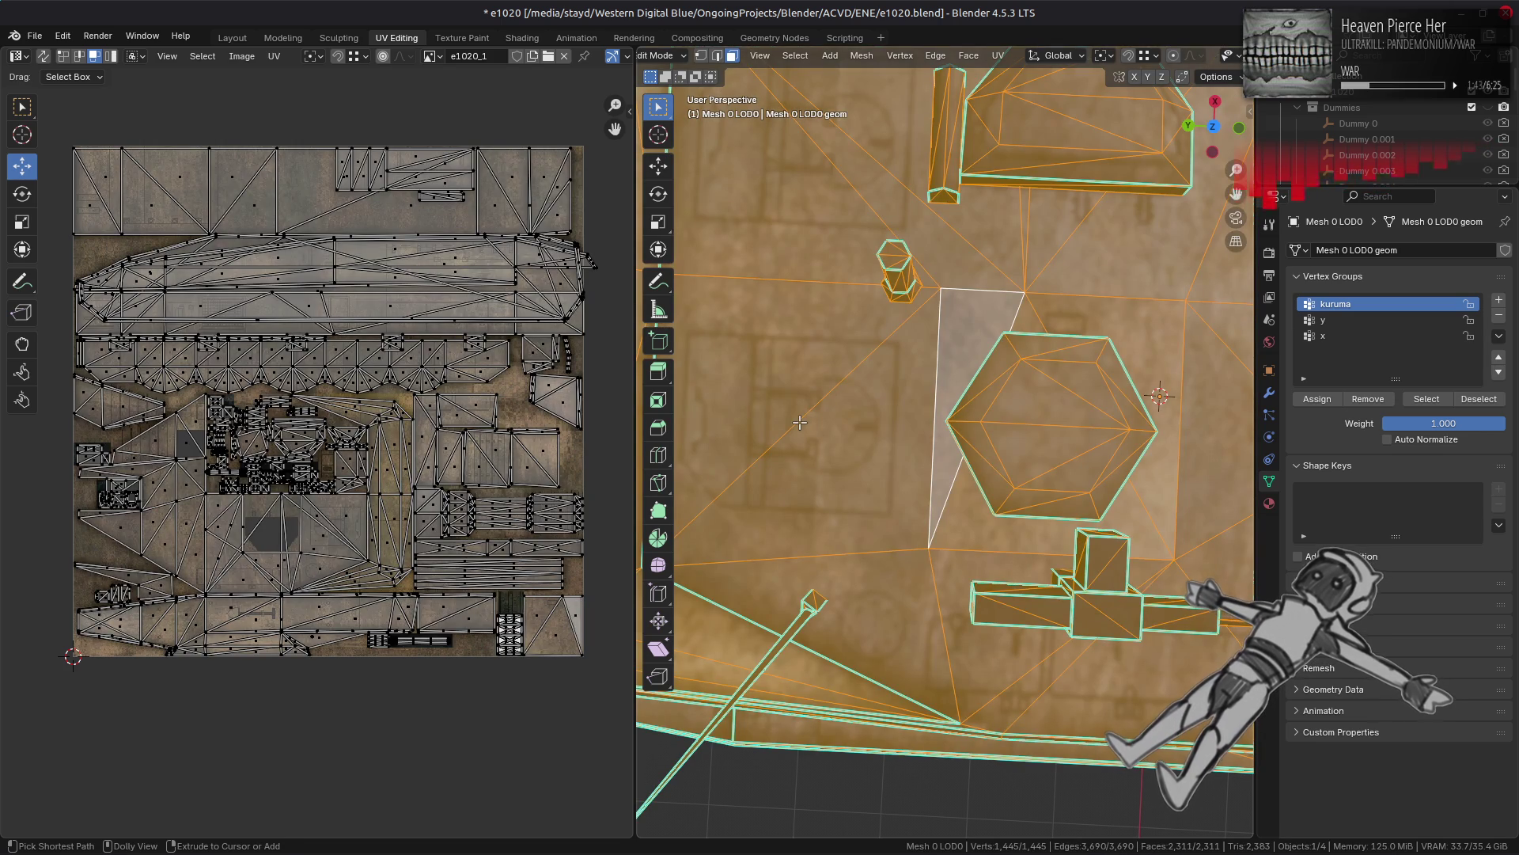
key(Tab)
click(233, 38)
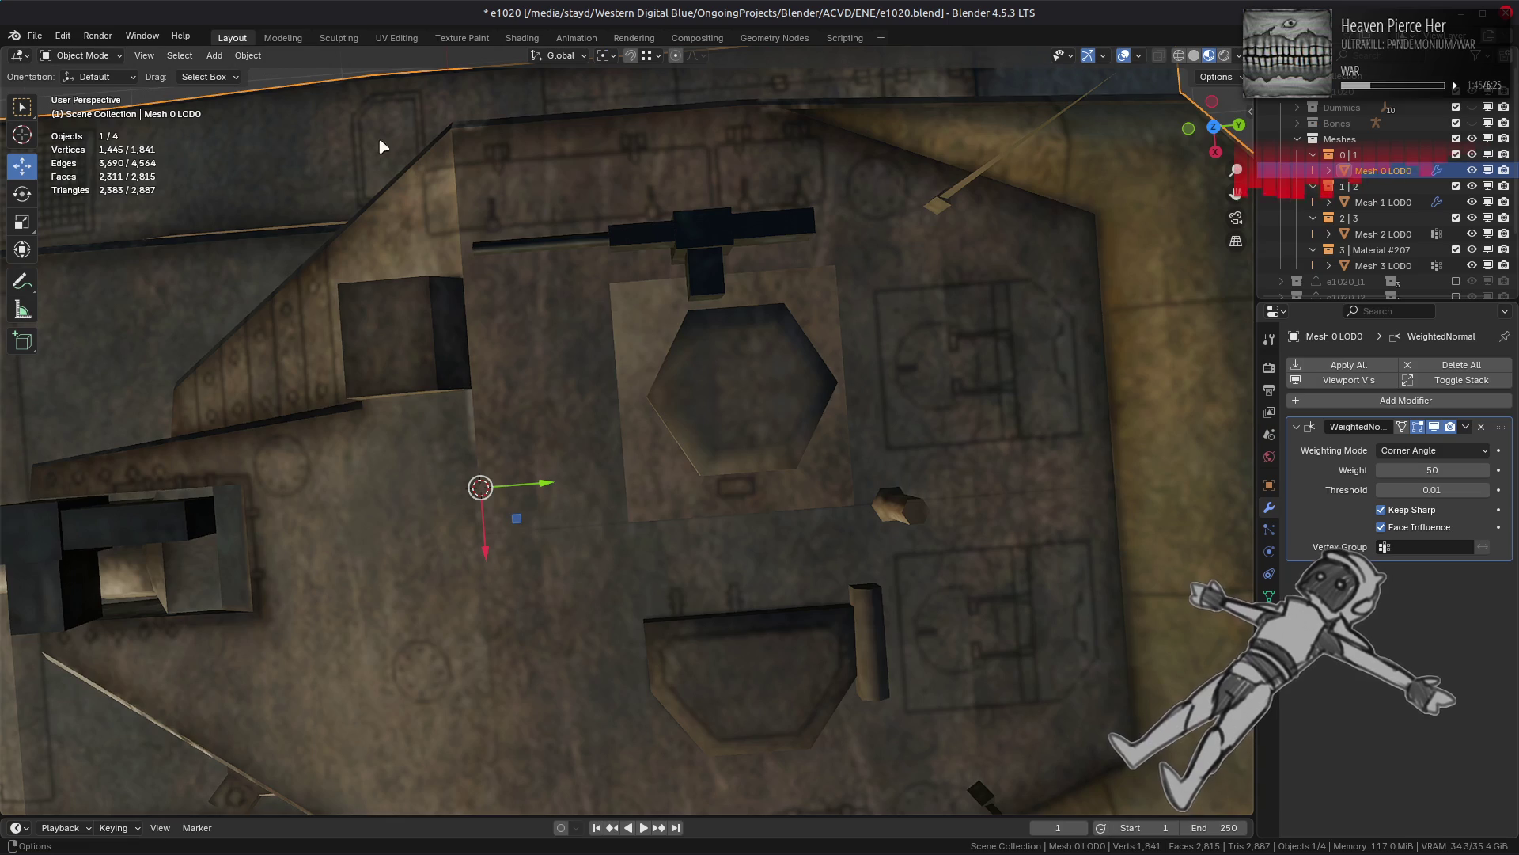
Step: View the whole retextured tank top, then enter Edit Mode zoomed in on the turret
mouse_move(574, 526)
middle_down()
mouse_move(631, 485)
mouse_move(343, 533)
mouse_move(647, 516)
middle_up()
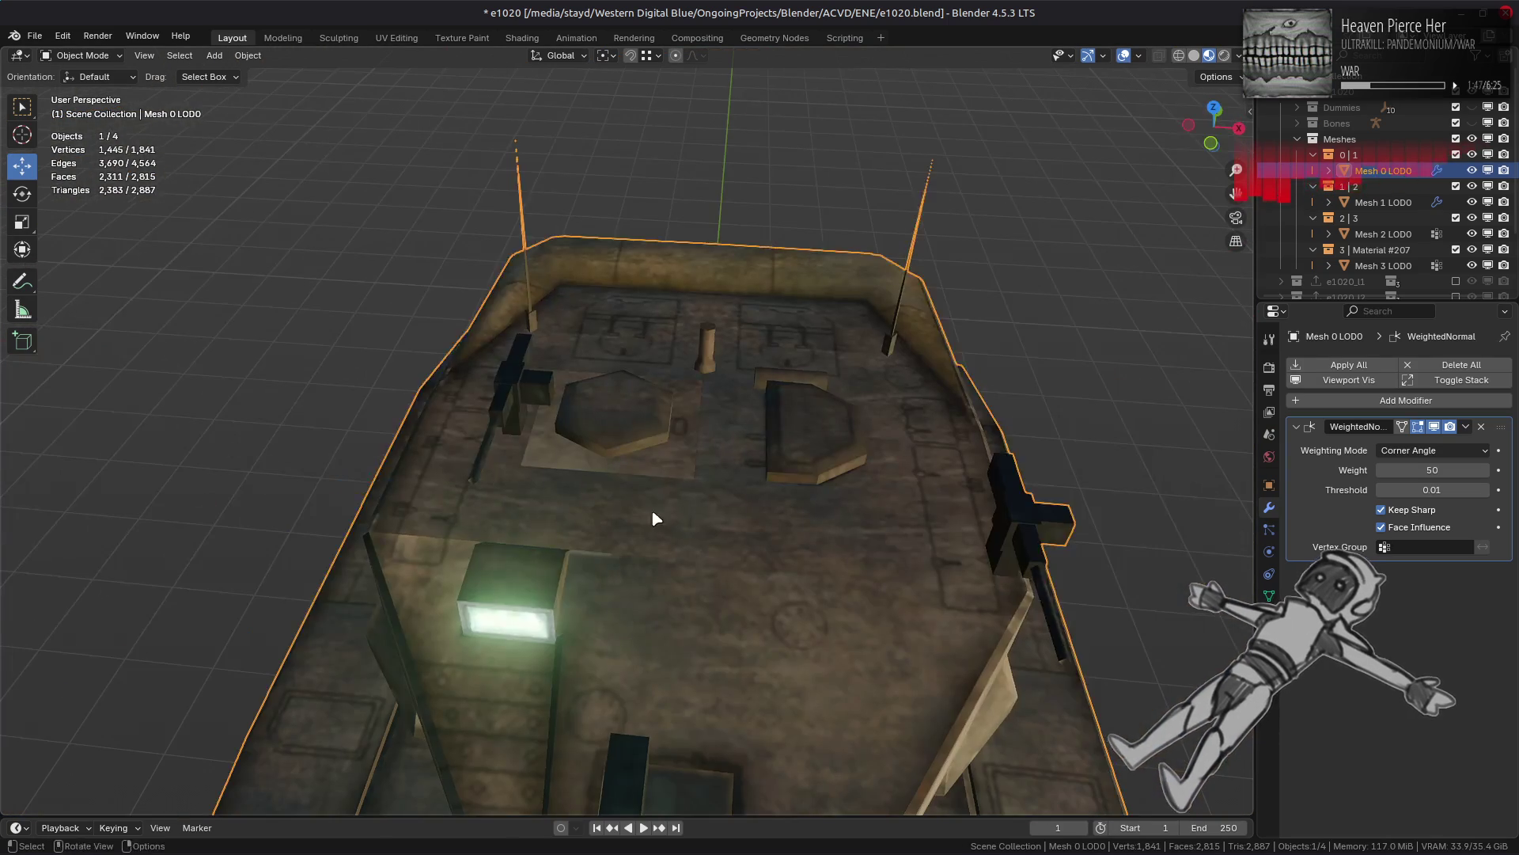
key(alt+a)
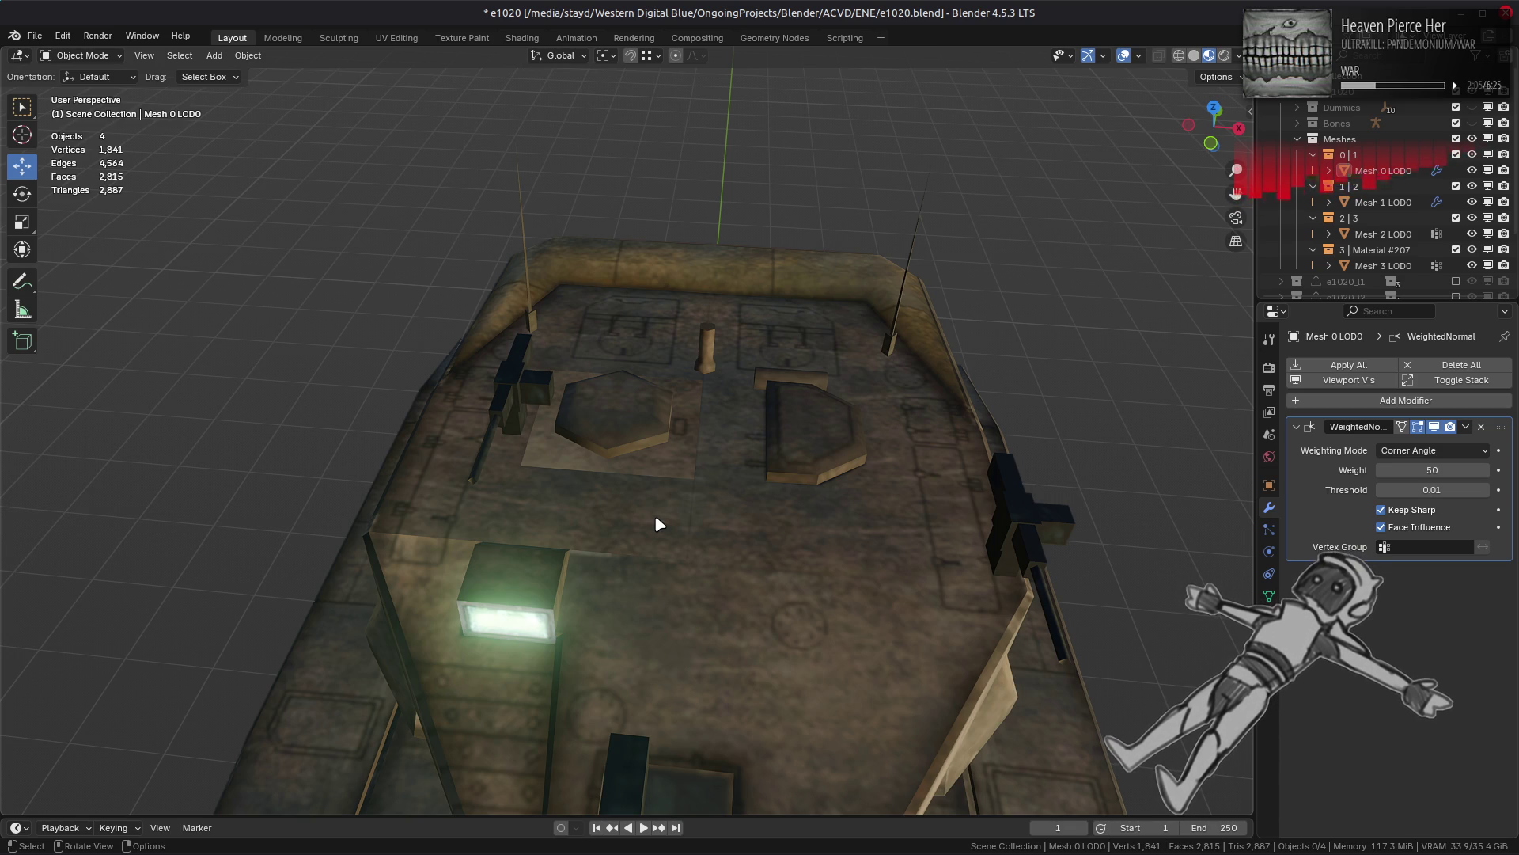
key(Tab)
scroll(678, 492, up, 4)
scroll(678, 491, up, 2)
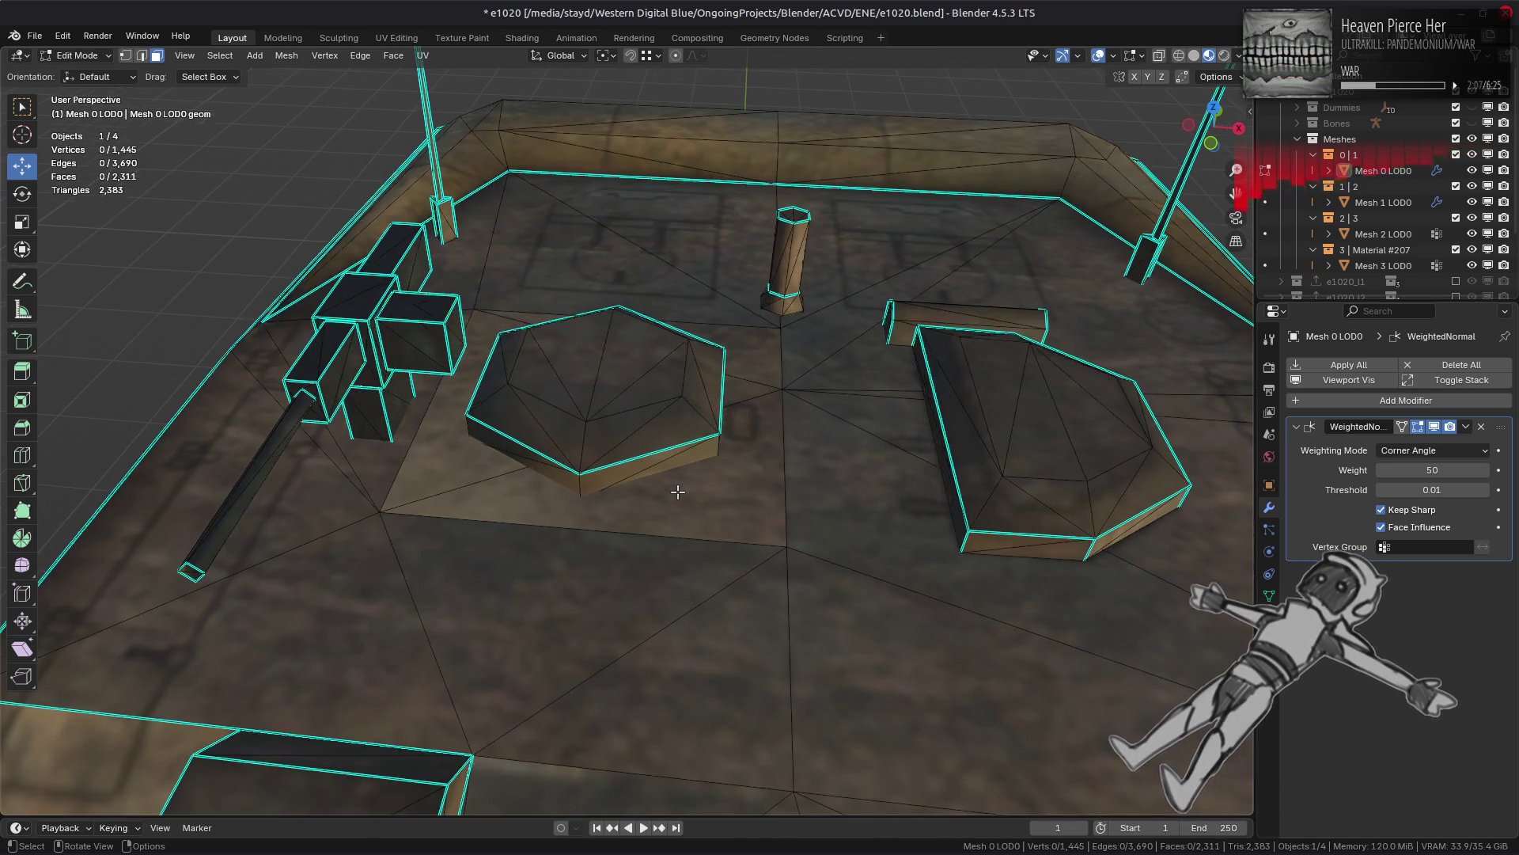
Step: Select the faces around the hexagon hatch and rotate their UV island 90°
key(Tab)
key(Tab)
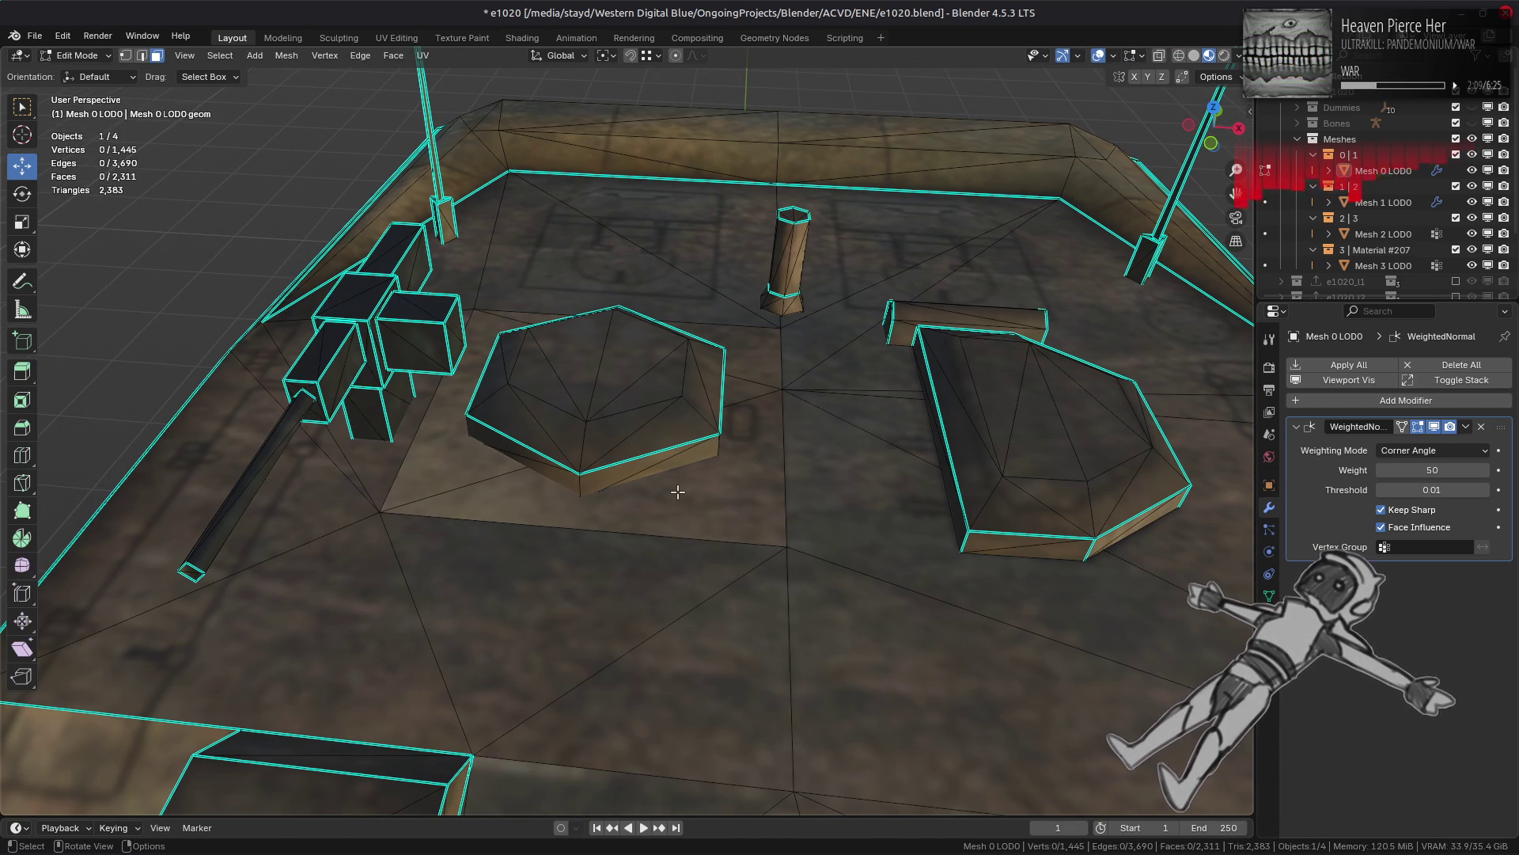
click(744, 352)
ctrl+click(633, 490)
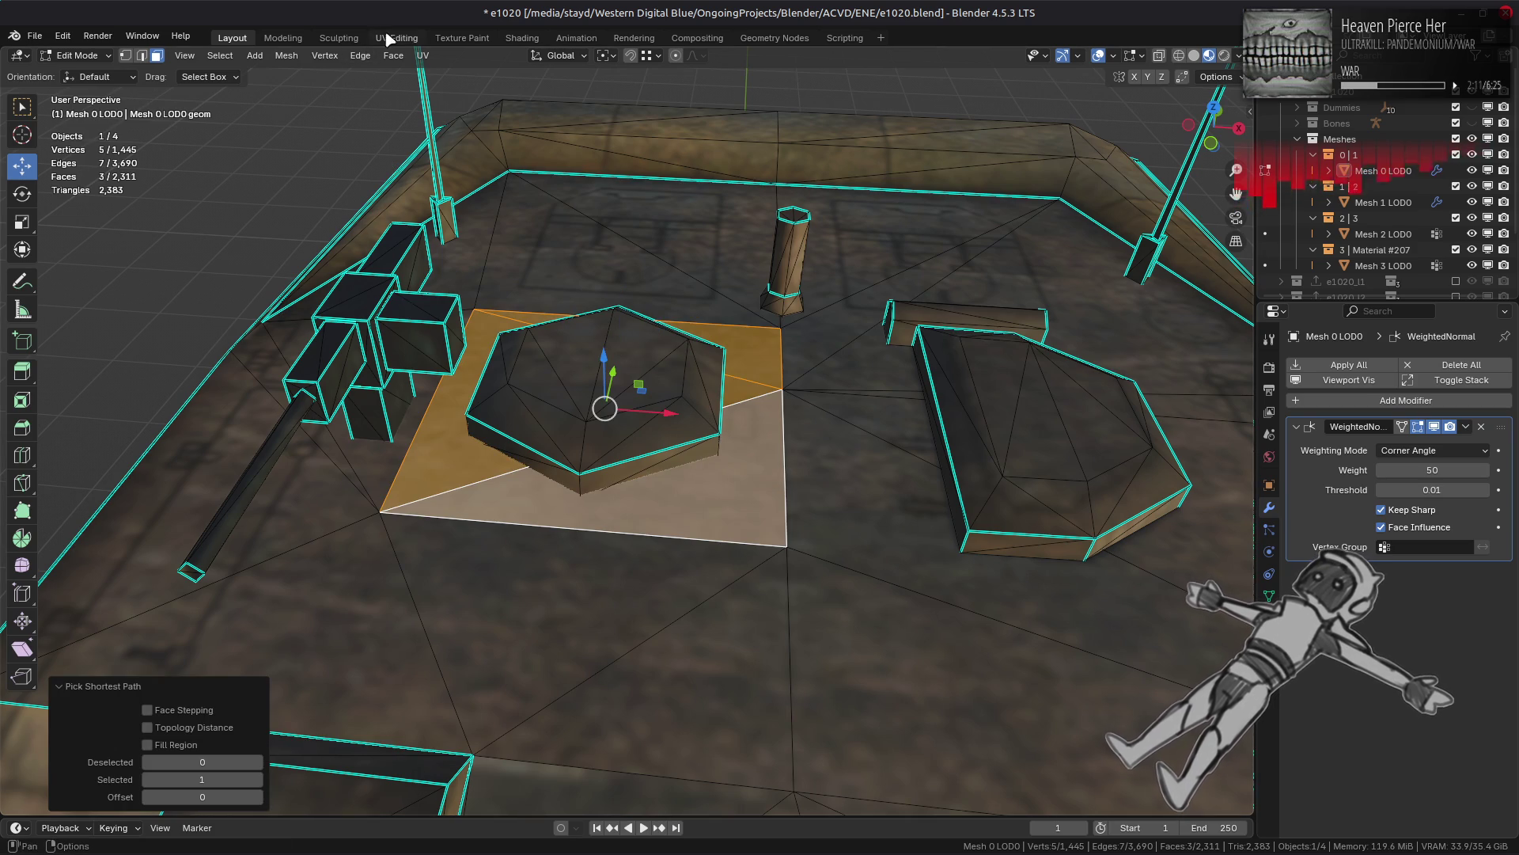
click(395, 38)
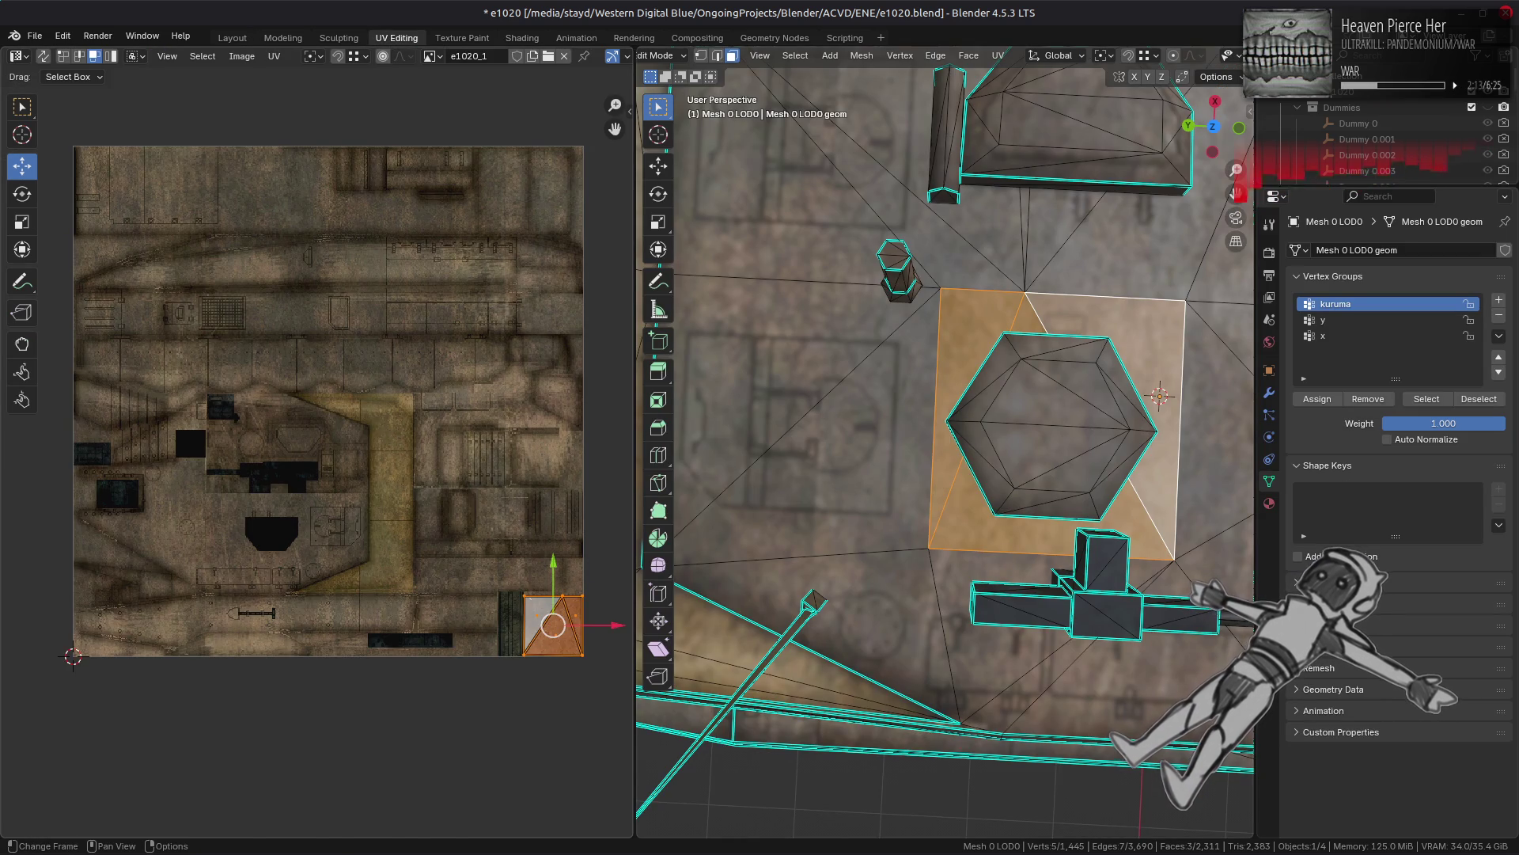
text(r90)
key(Return)
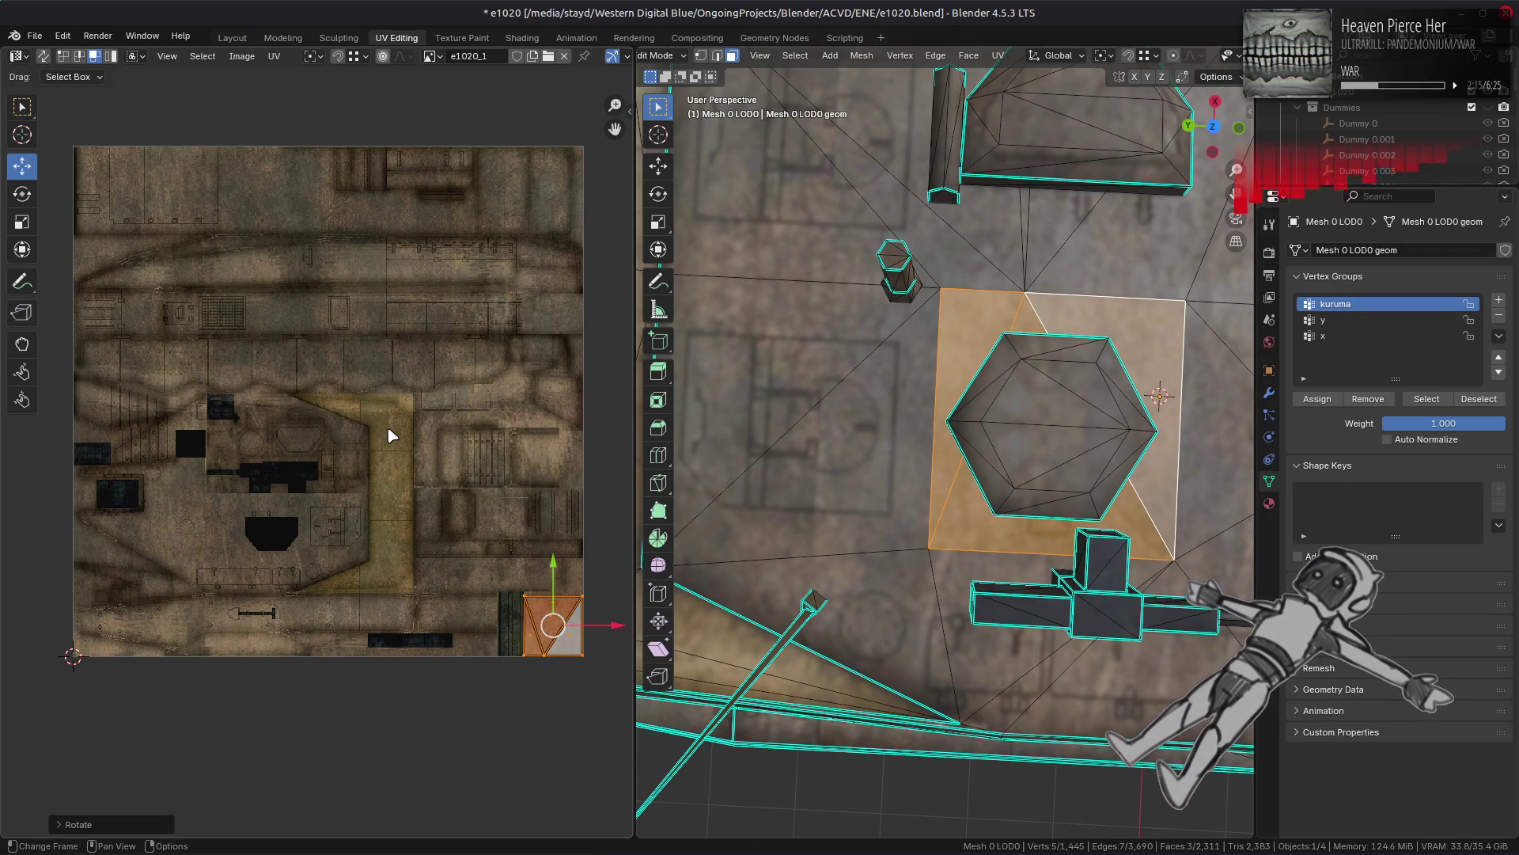
key(ctrl+z)
key(ctrl+shift+z)
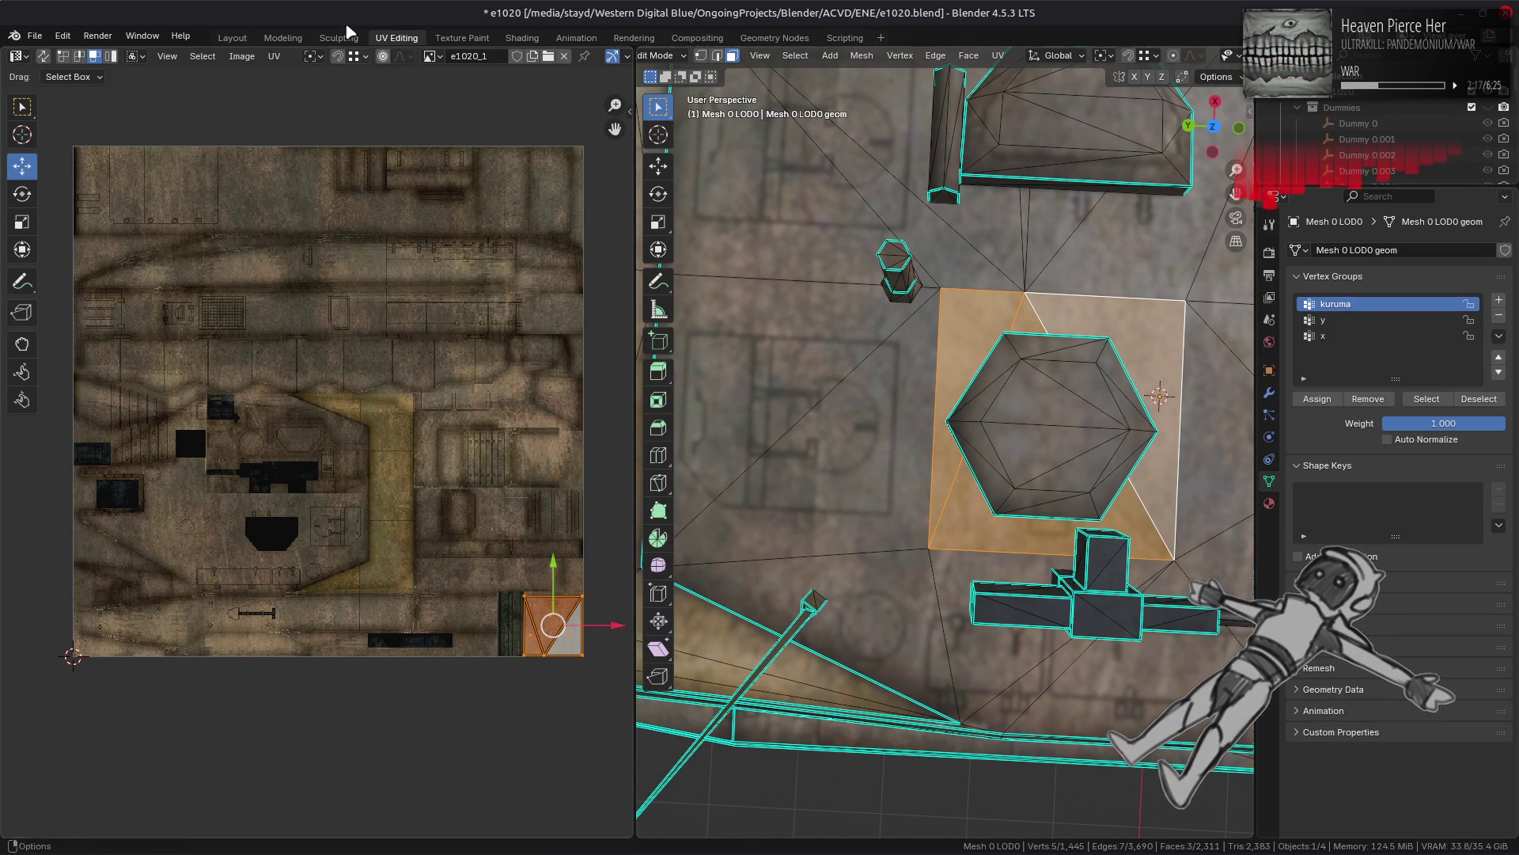
Step: Check the rotated mapping on the tank from a perspective view in the Layout workspace
click(232, 38)
mouse_move(472, 272)
middle_down()
mouse_move(484, 389)
mouse_move(491, 277)
mouse_move(484, 355)
mouse_move(501, 366)
middle_up()
key(Tab)
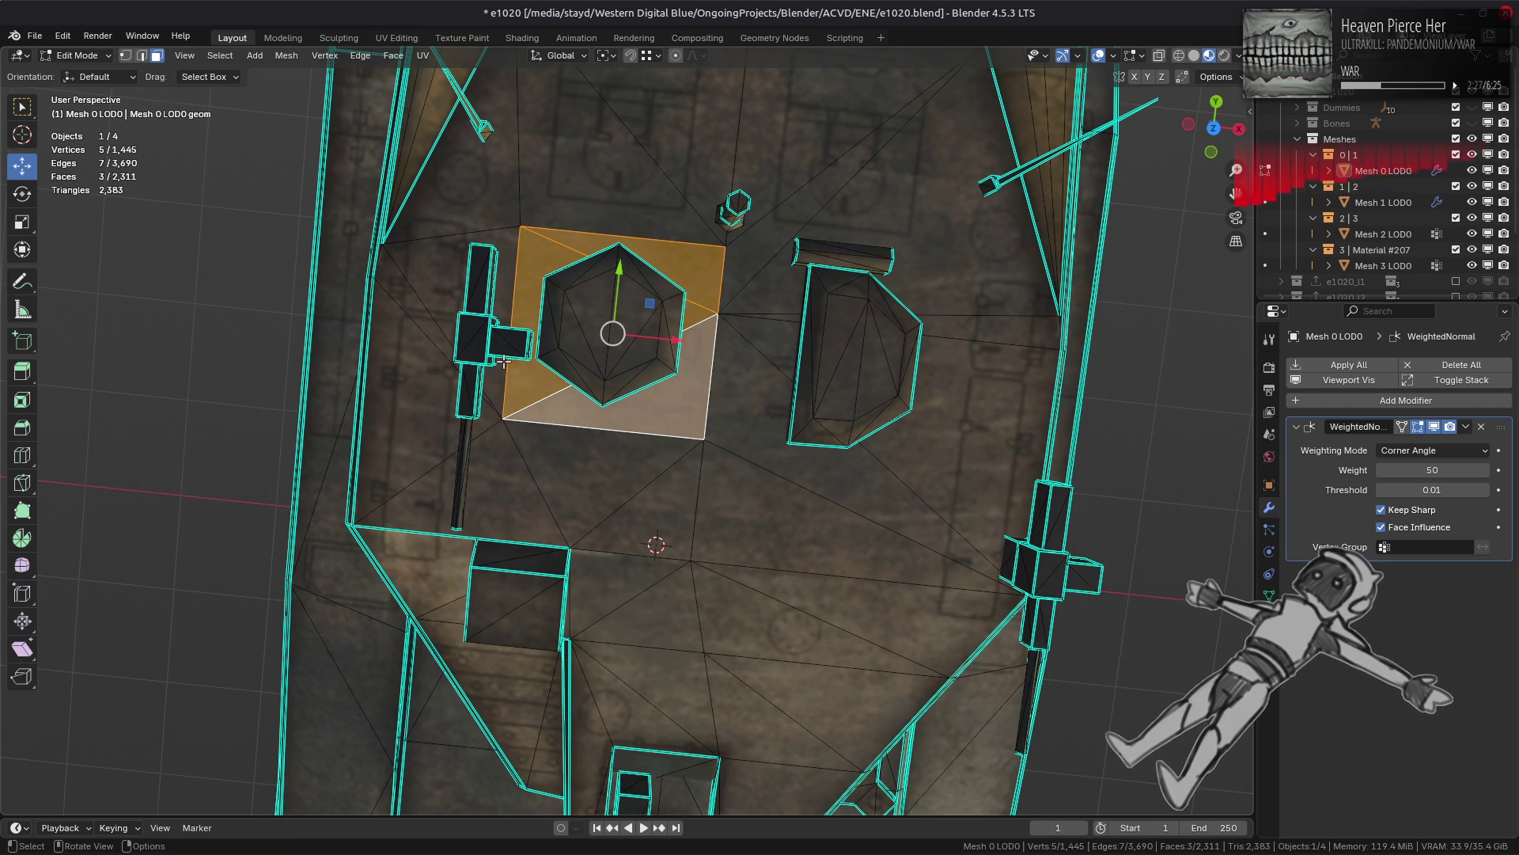
key(Tab)
key(alt+a)
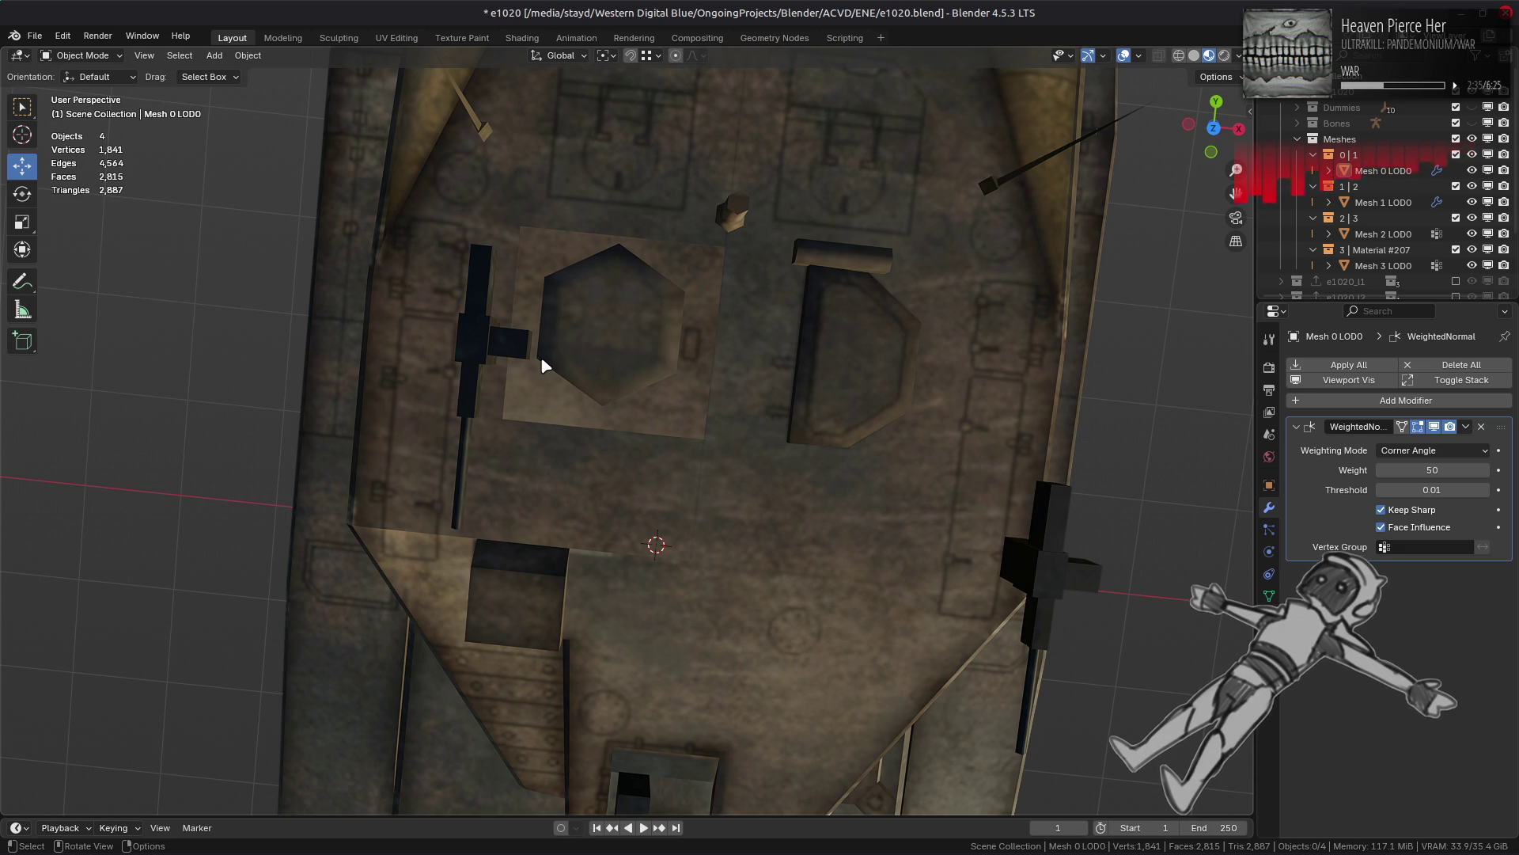
mouse_move(542, 360)
middle_down()
mouse_move(383, 412)
mouse_move(465, 281)
mouse_move(441, 340)
mouse_move(516, 434)
middle_up()
scroll(515, 431, up, 4)
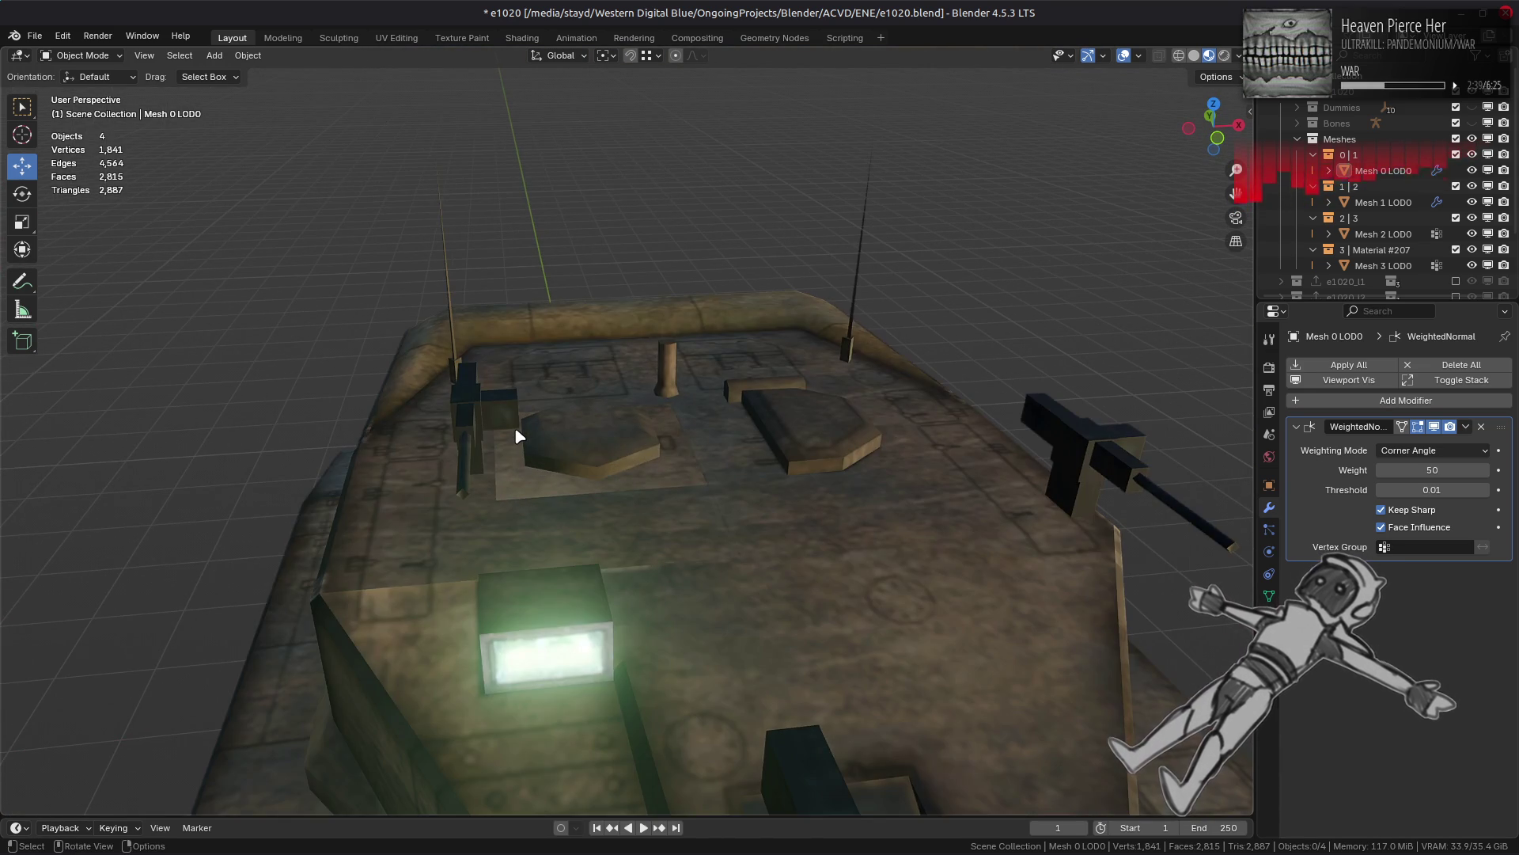
key(Tab)
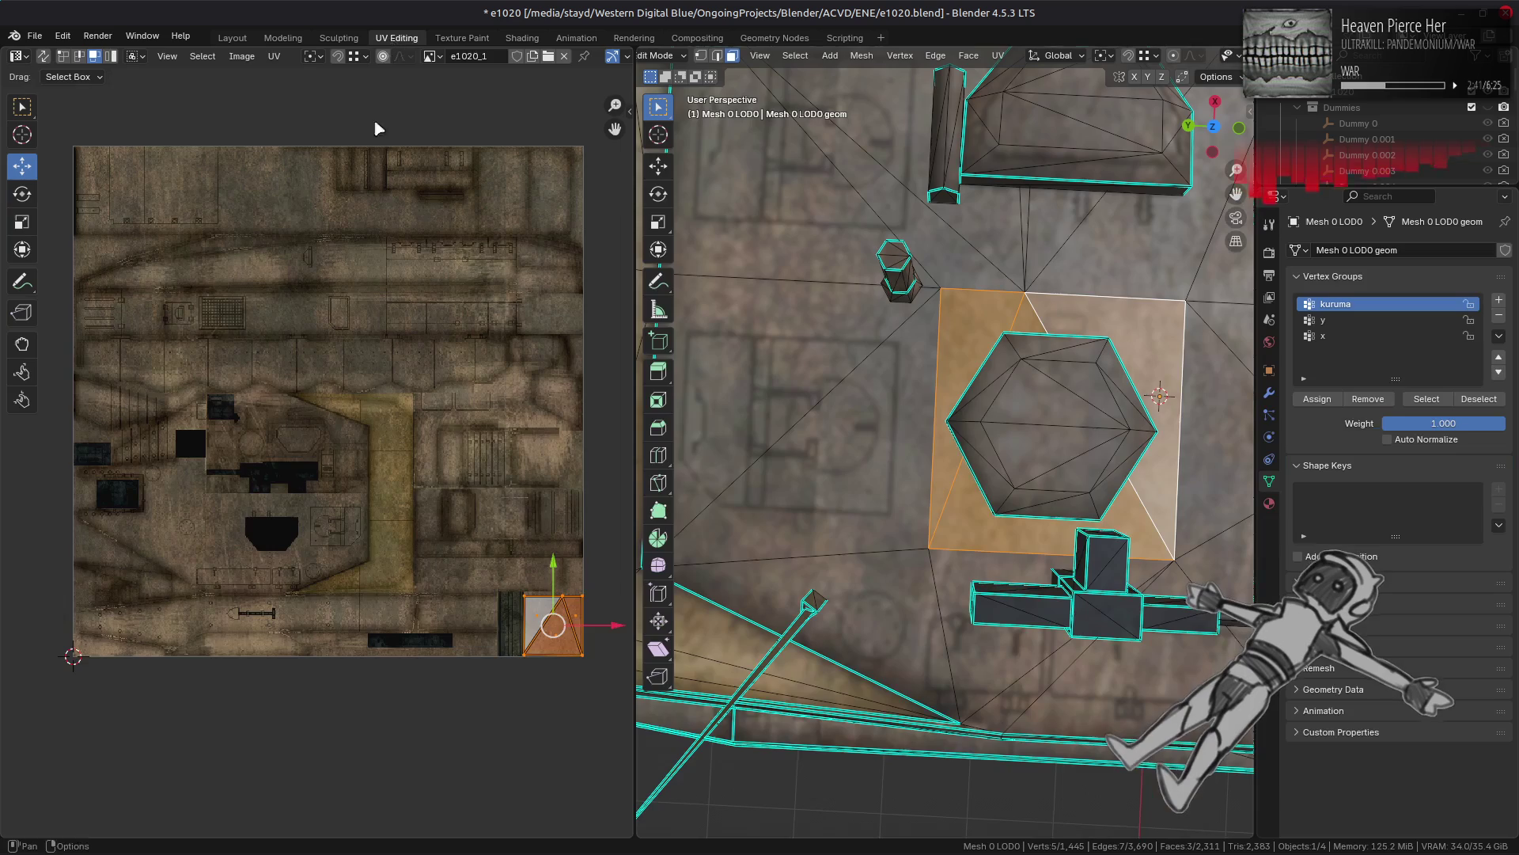
Step: Move the faces' UV patch to near the top edge of the e1020 texture and preview it
click(397, 38)
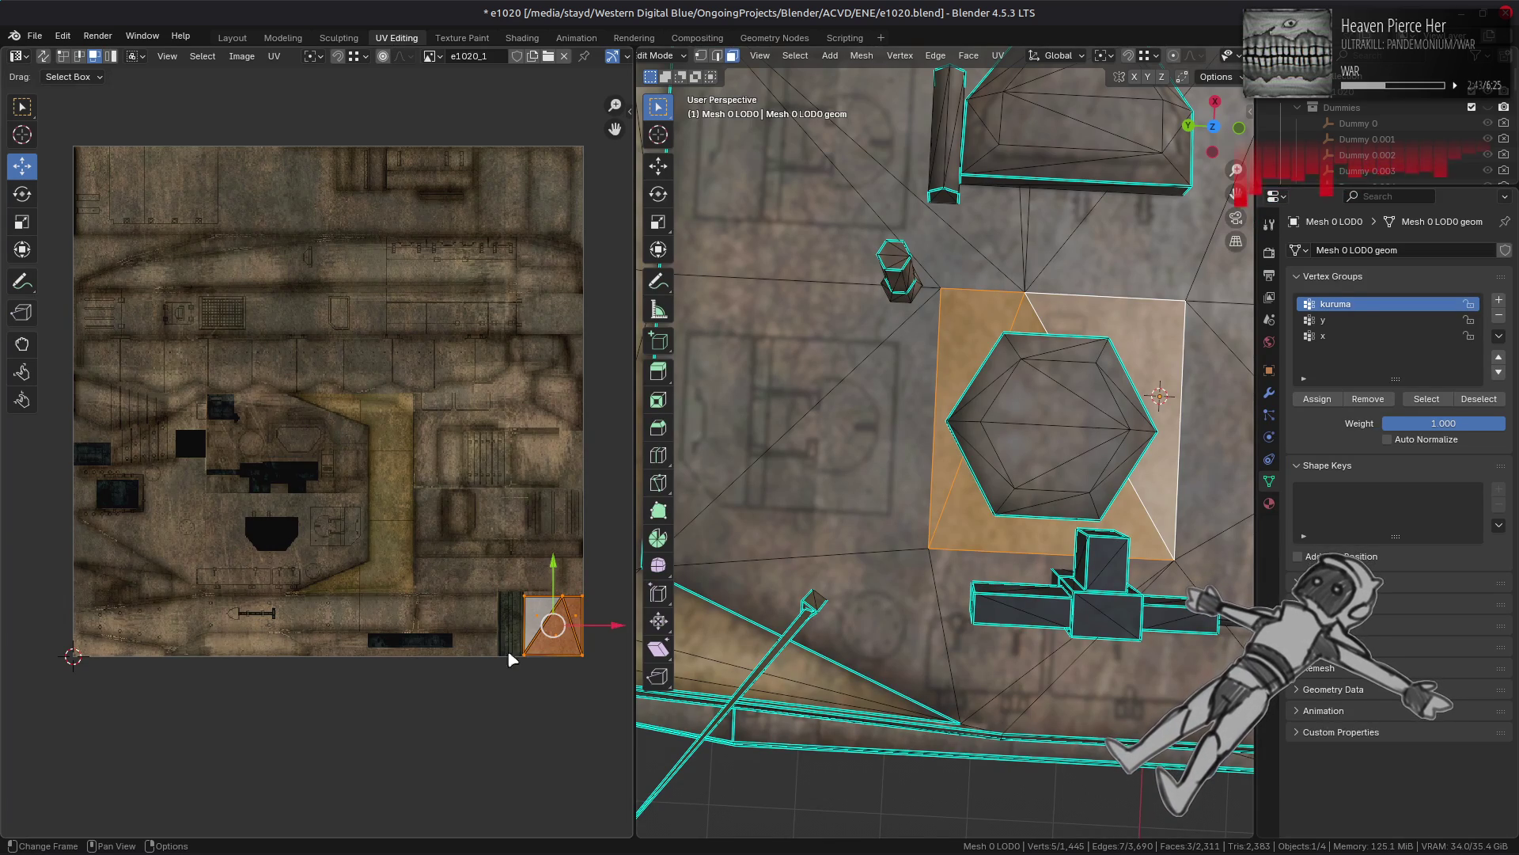
drag(550, 633, 197, 535)
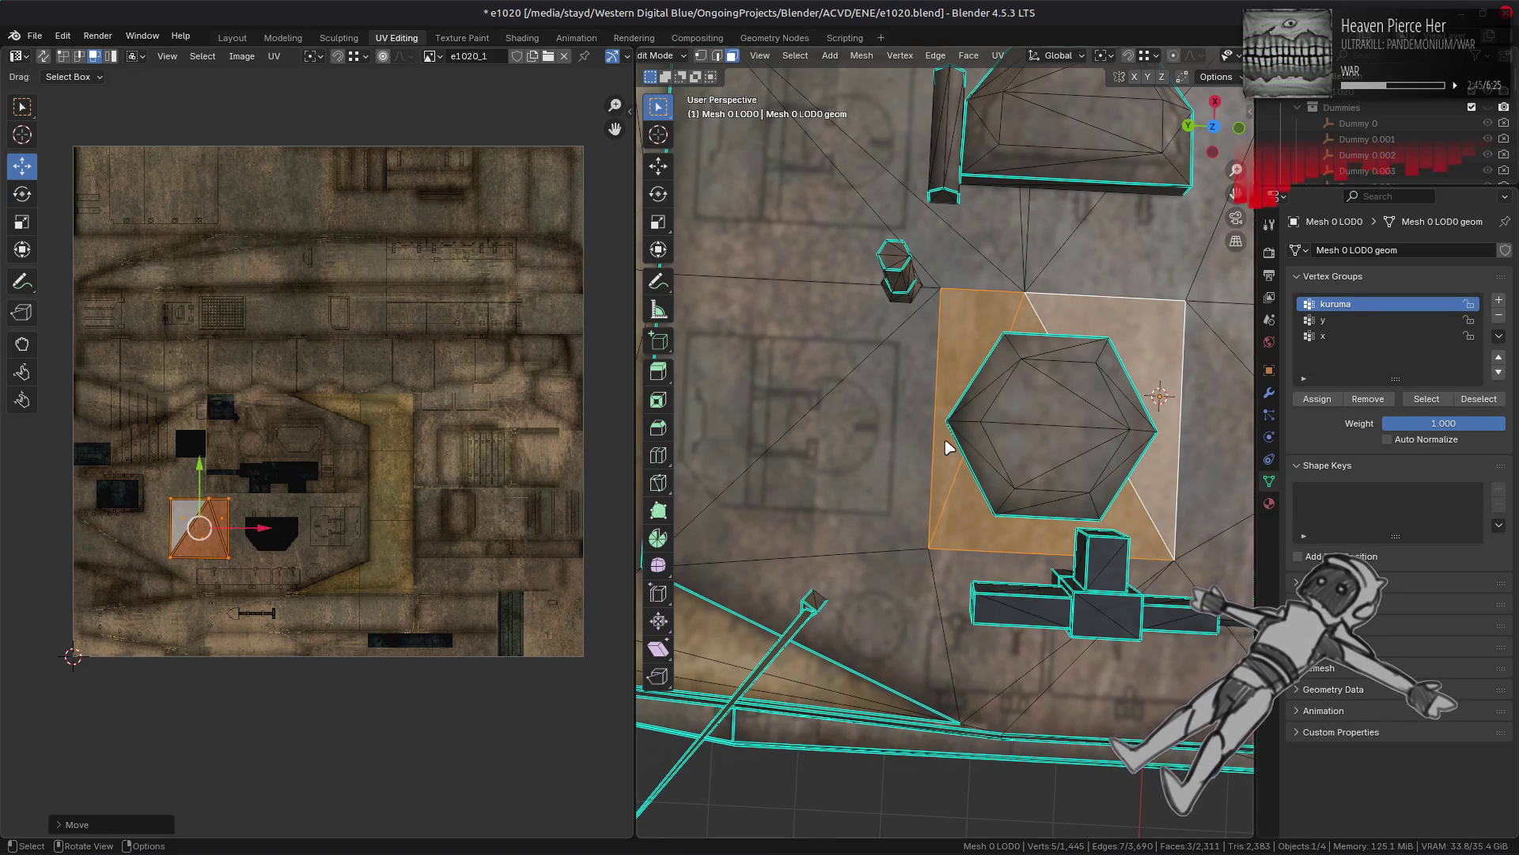
key(Tab)
click(232, 38)
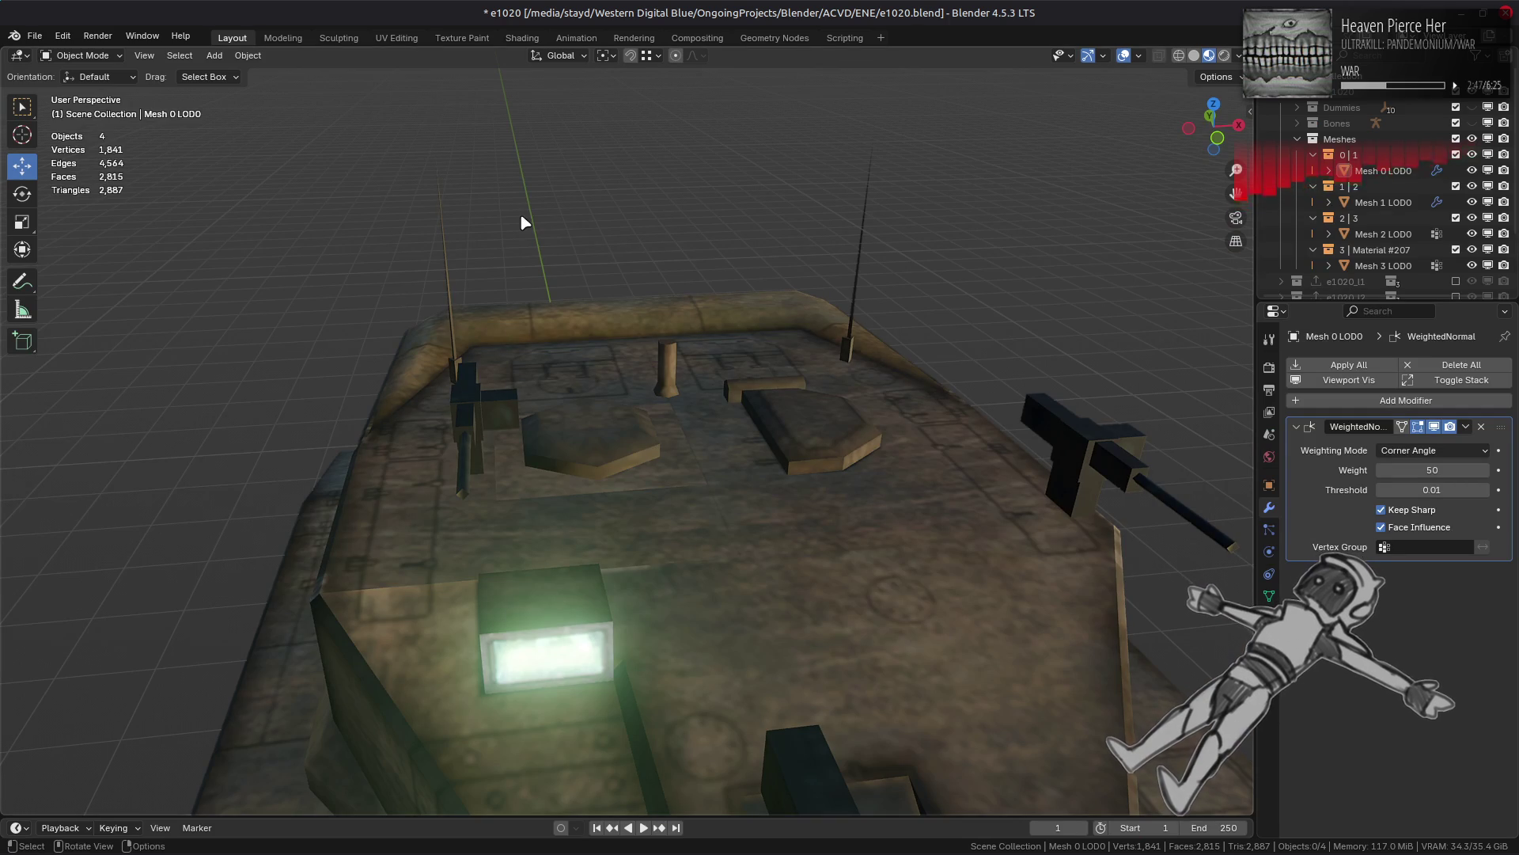
key(ctrl+Page_Down)
key(ctrl+Page_Down)
key(ctrl+Page_Down)
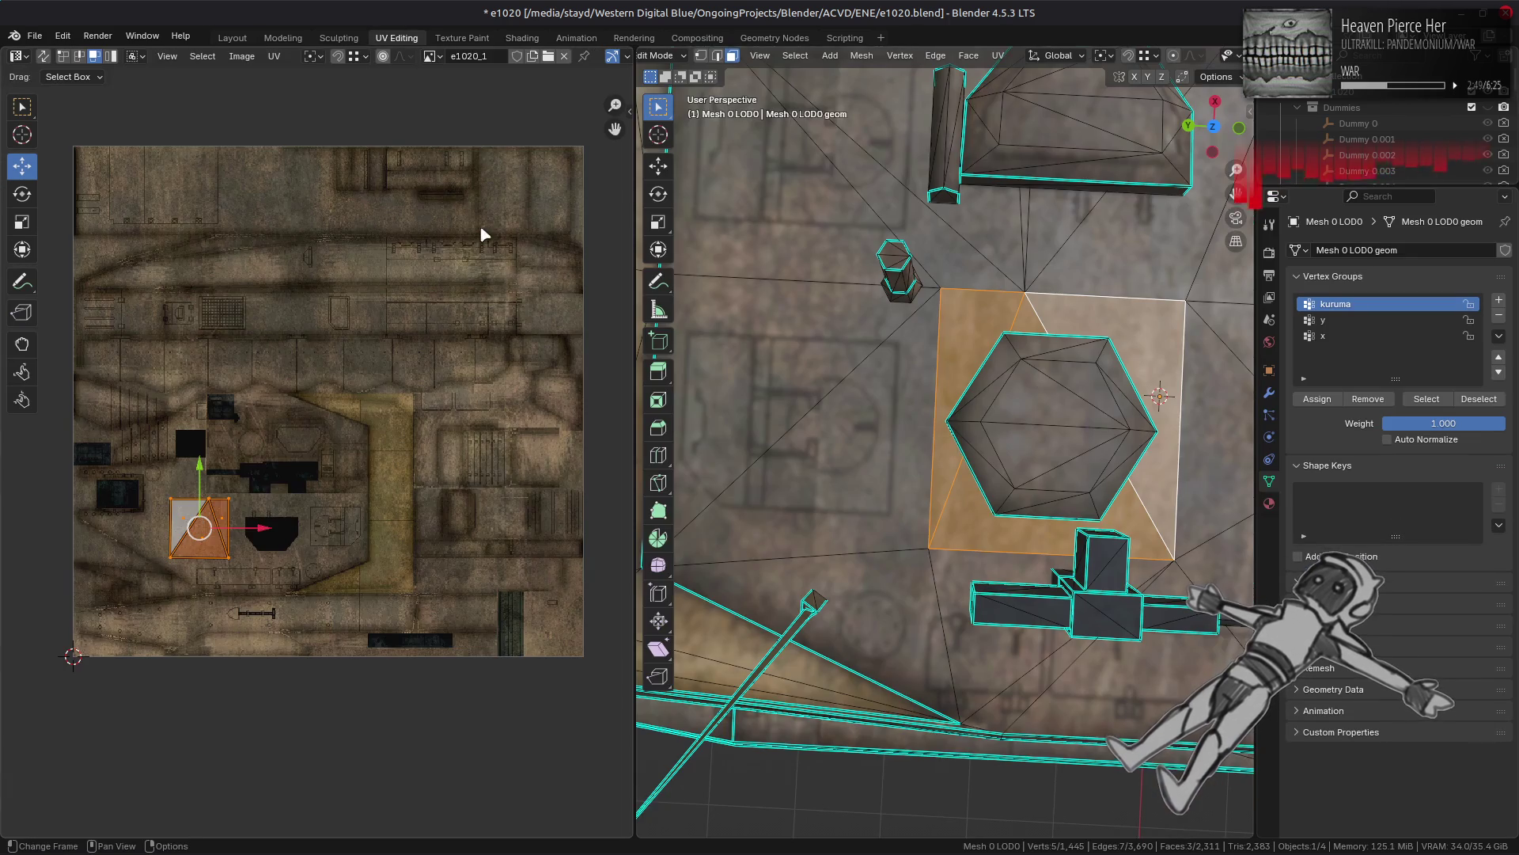
key(ctrl+z)
key(ctrl+z)
key(ctrl+z)
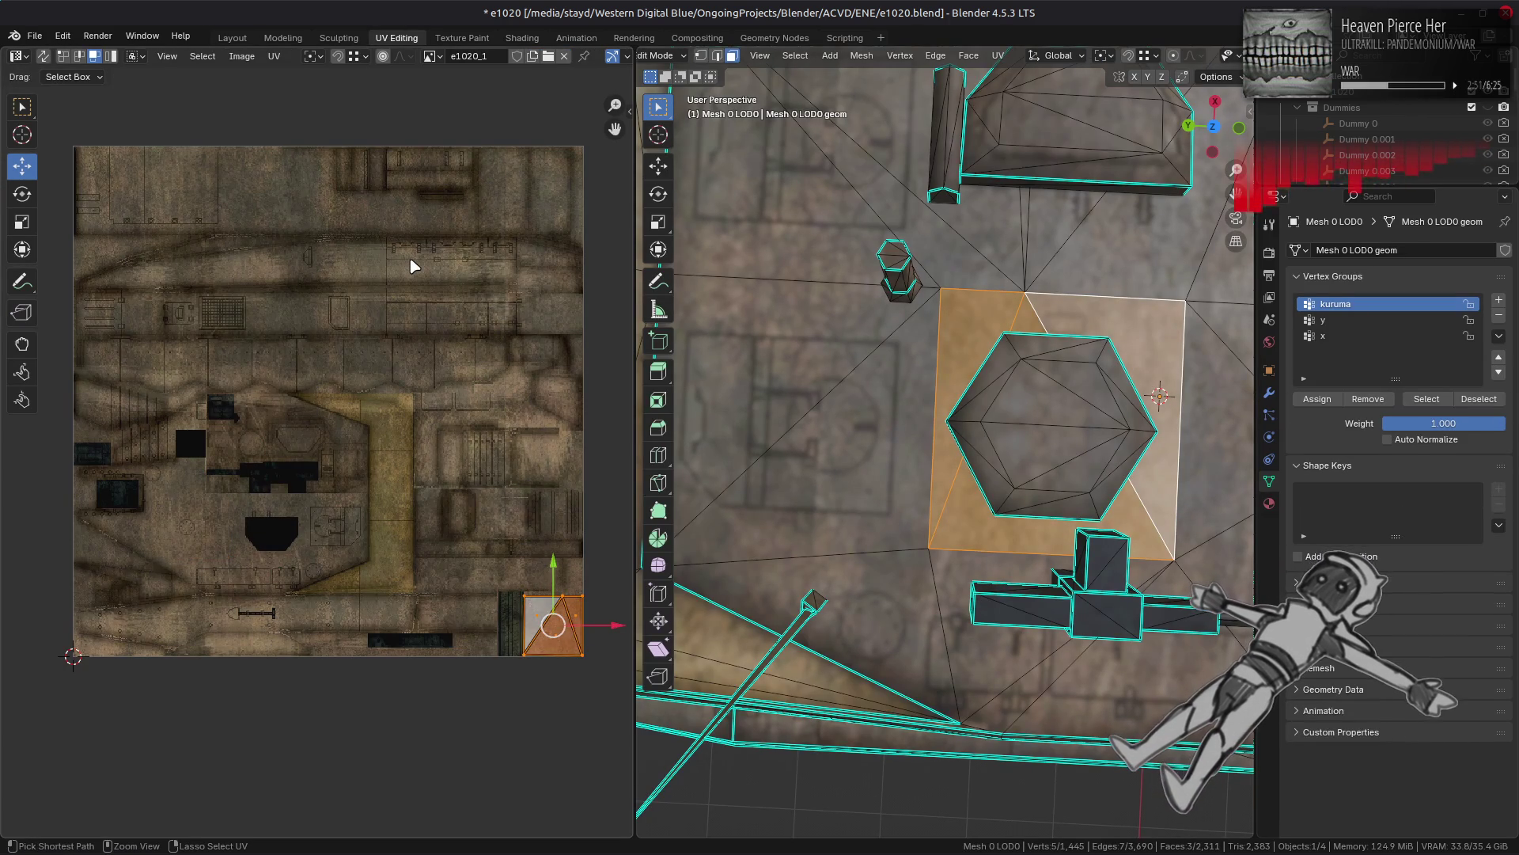
drag(554, 624, 276, 179)
click(232, 38)
middle_drag(429, 208, 482, 427)
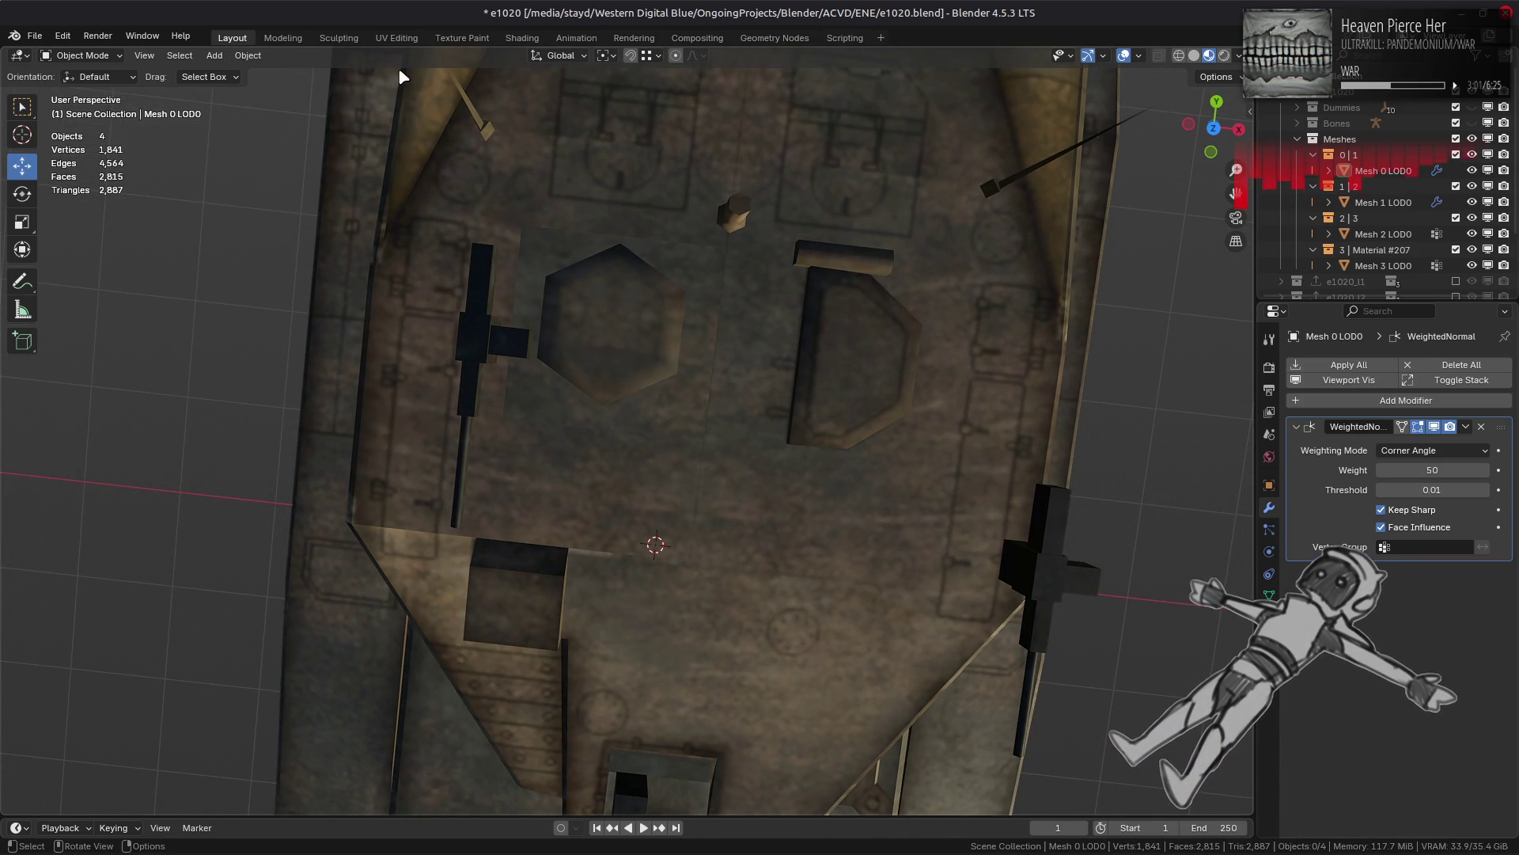
click(397, 38)
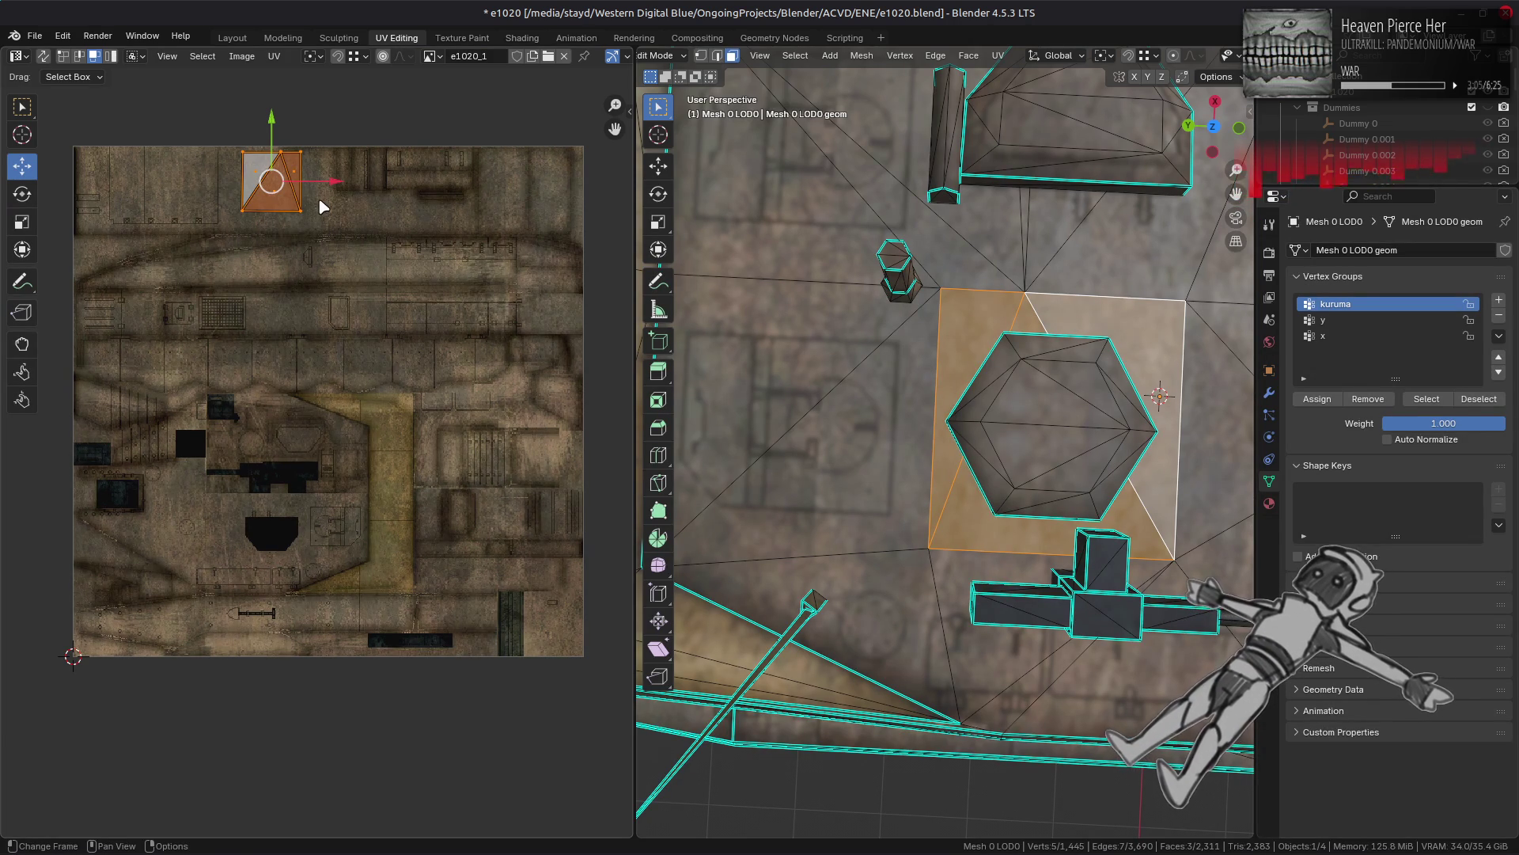
Step: Undo the last patch move and place the hatch's UV island at the top edge
key(ctrl+z)
key(ctrl+shift+z)
key(ctrl+shift+z)
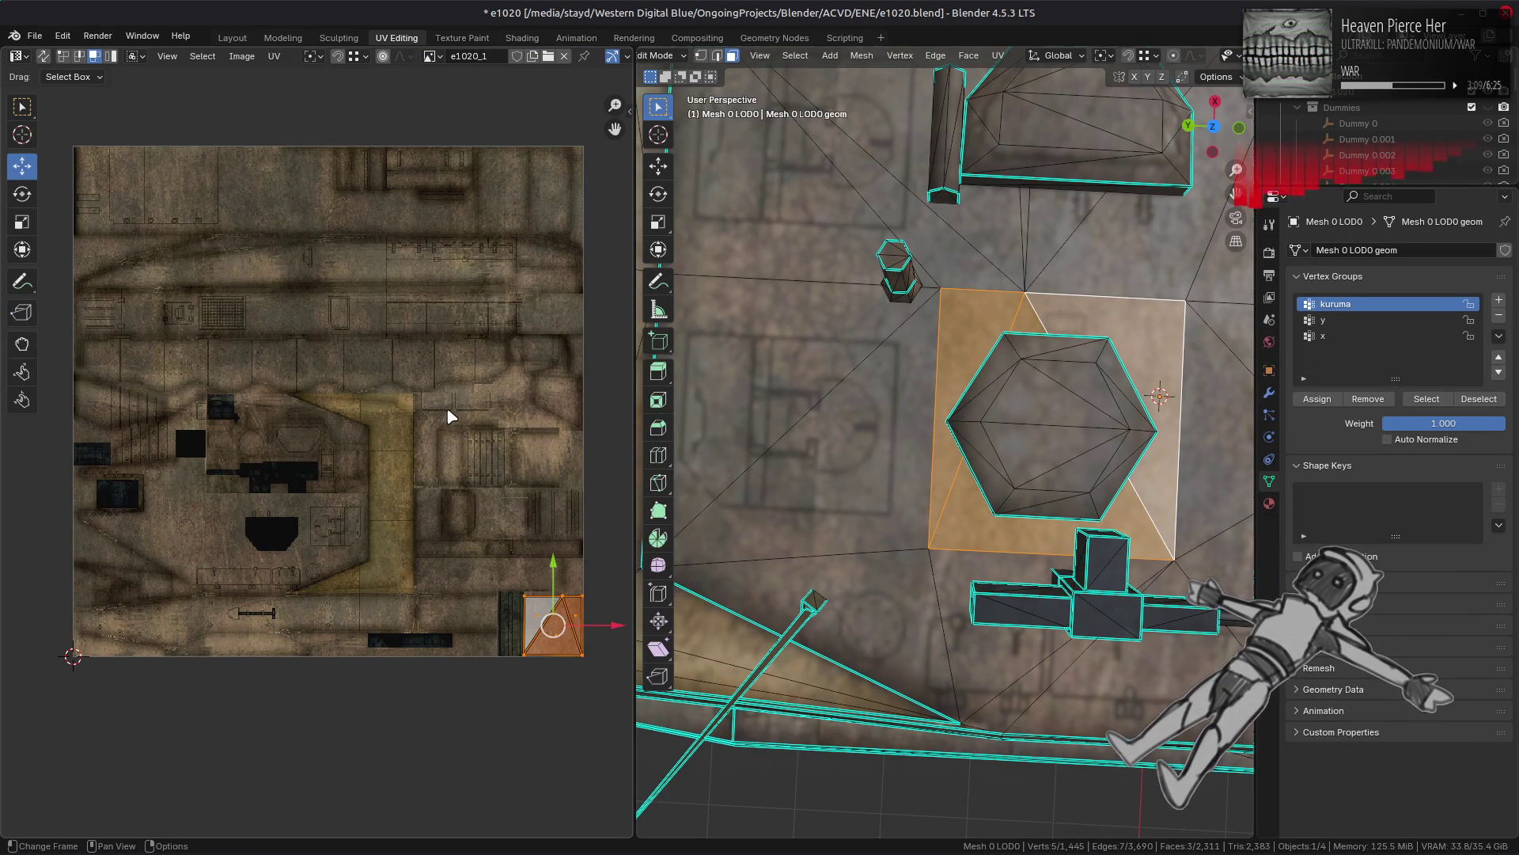
drag(553, 568, 534, 86)
click(533, 86)
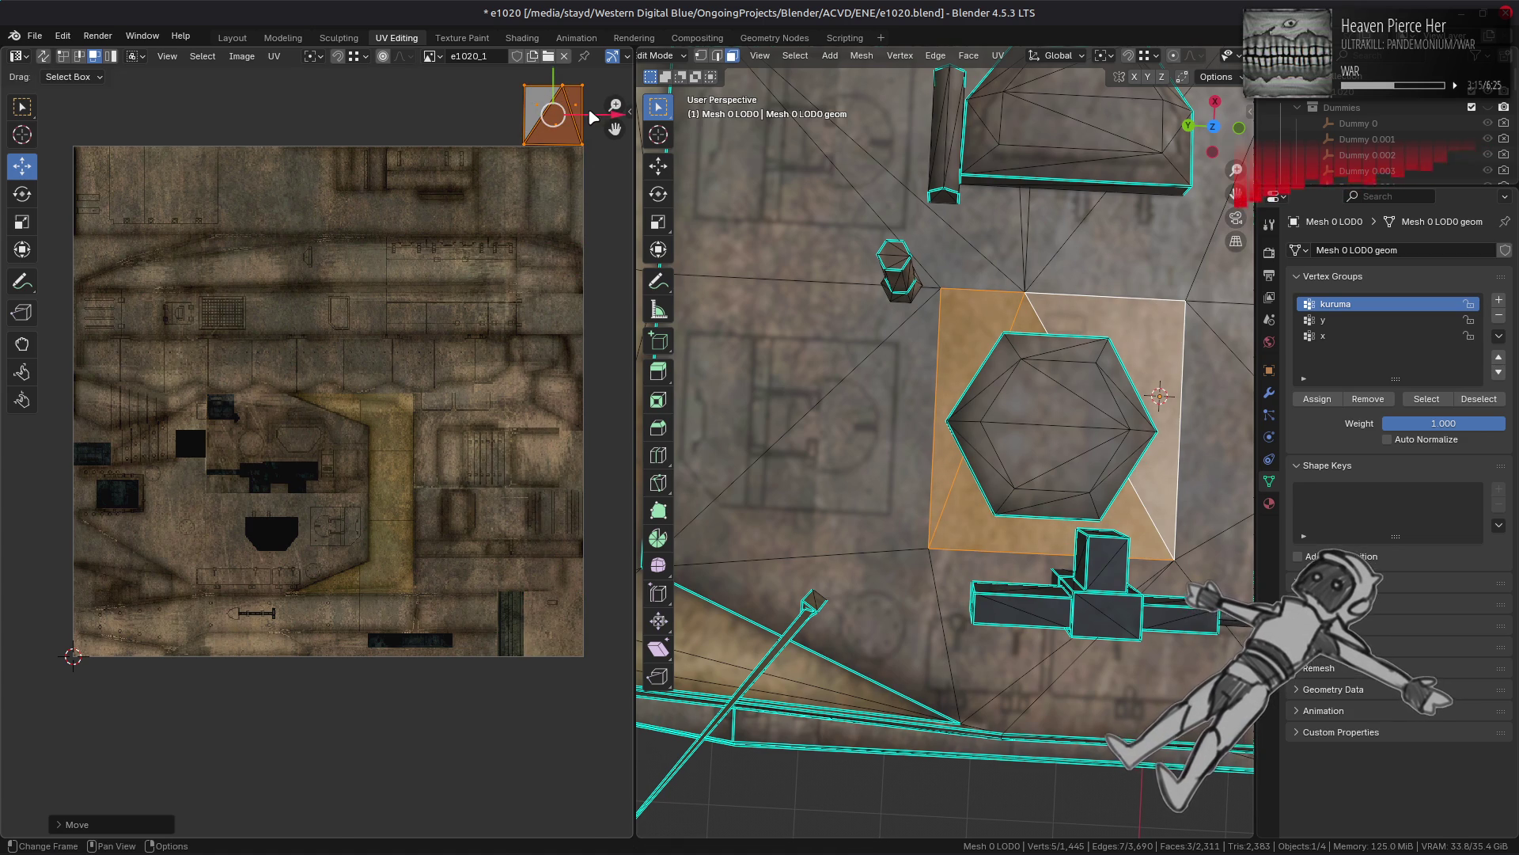
Step: Nudge the UV island down by -.125 and preview it in Layout
key(g)
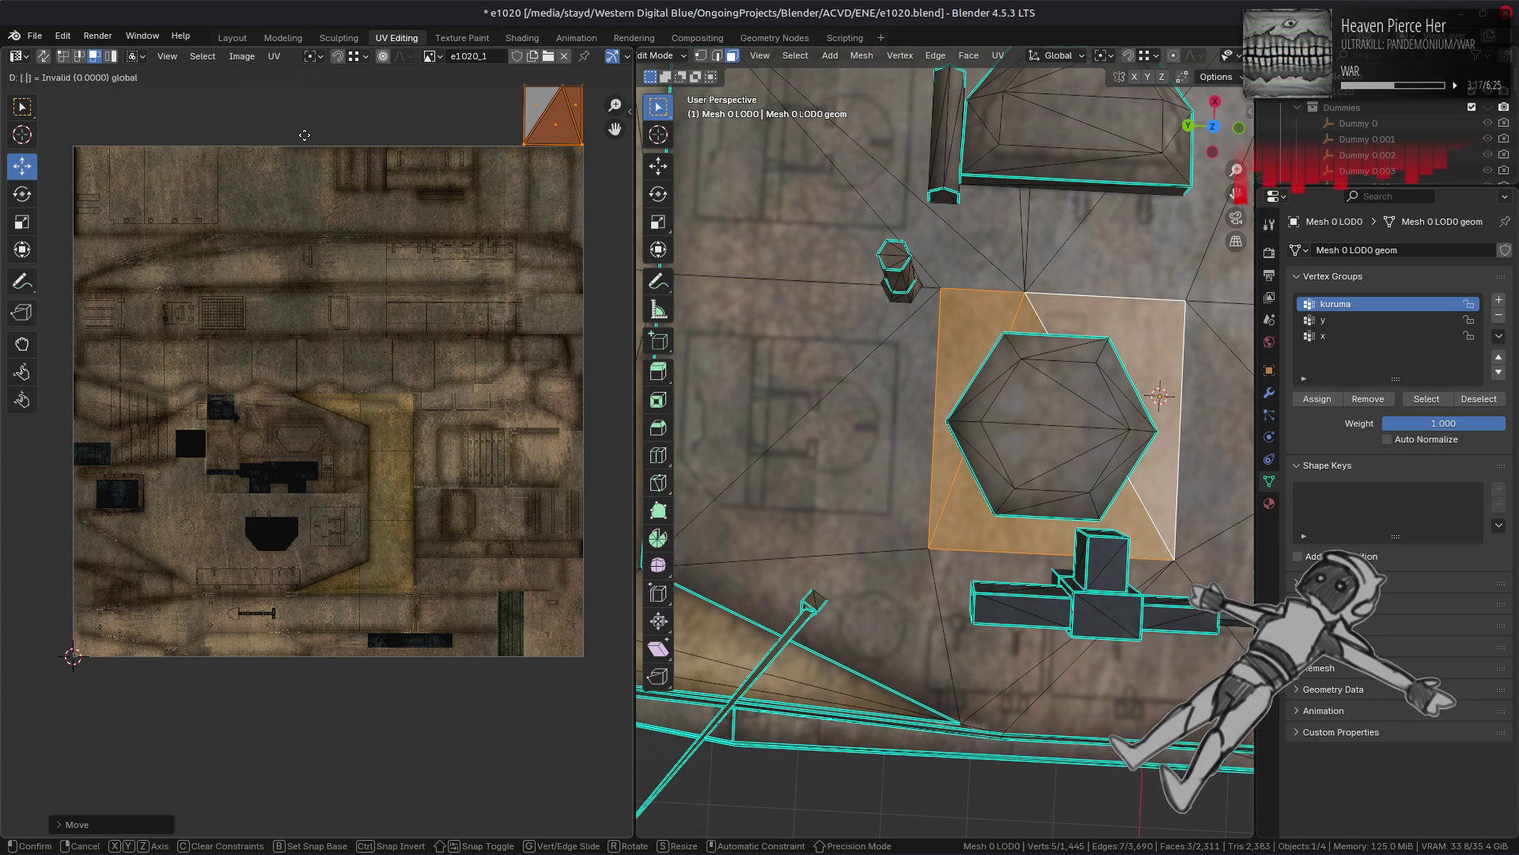
text(-(.5)
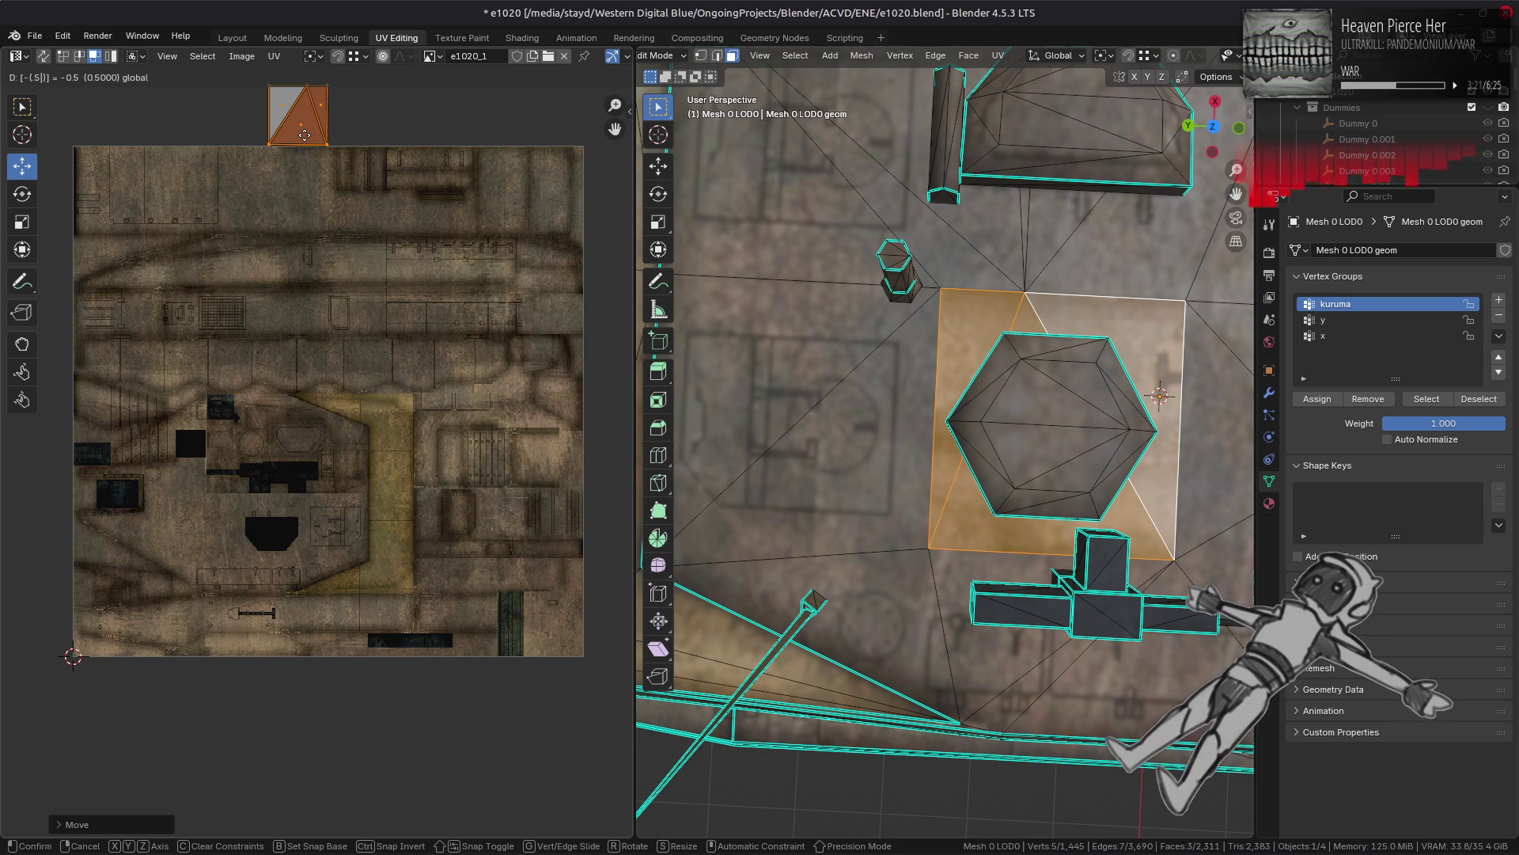
text(6)
key(BackSpace)
key(BackSpace)
key(BackSpace)
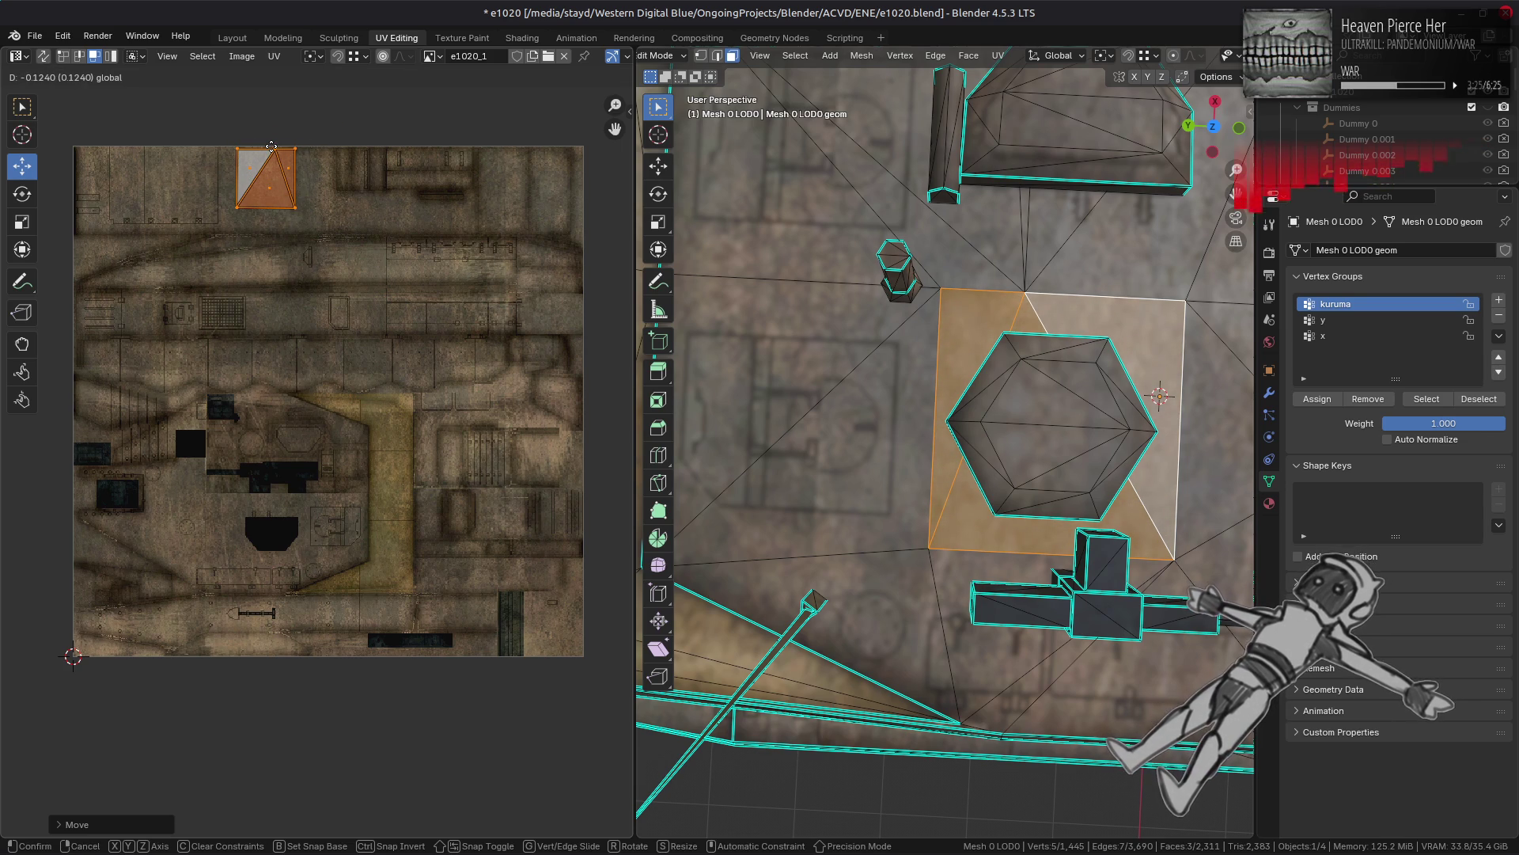
text(-.125)
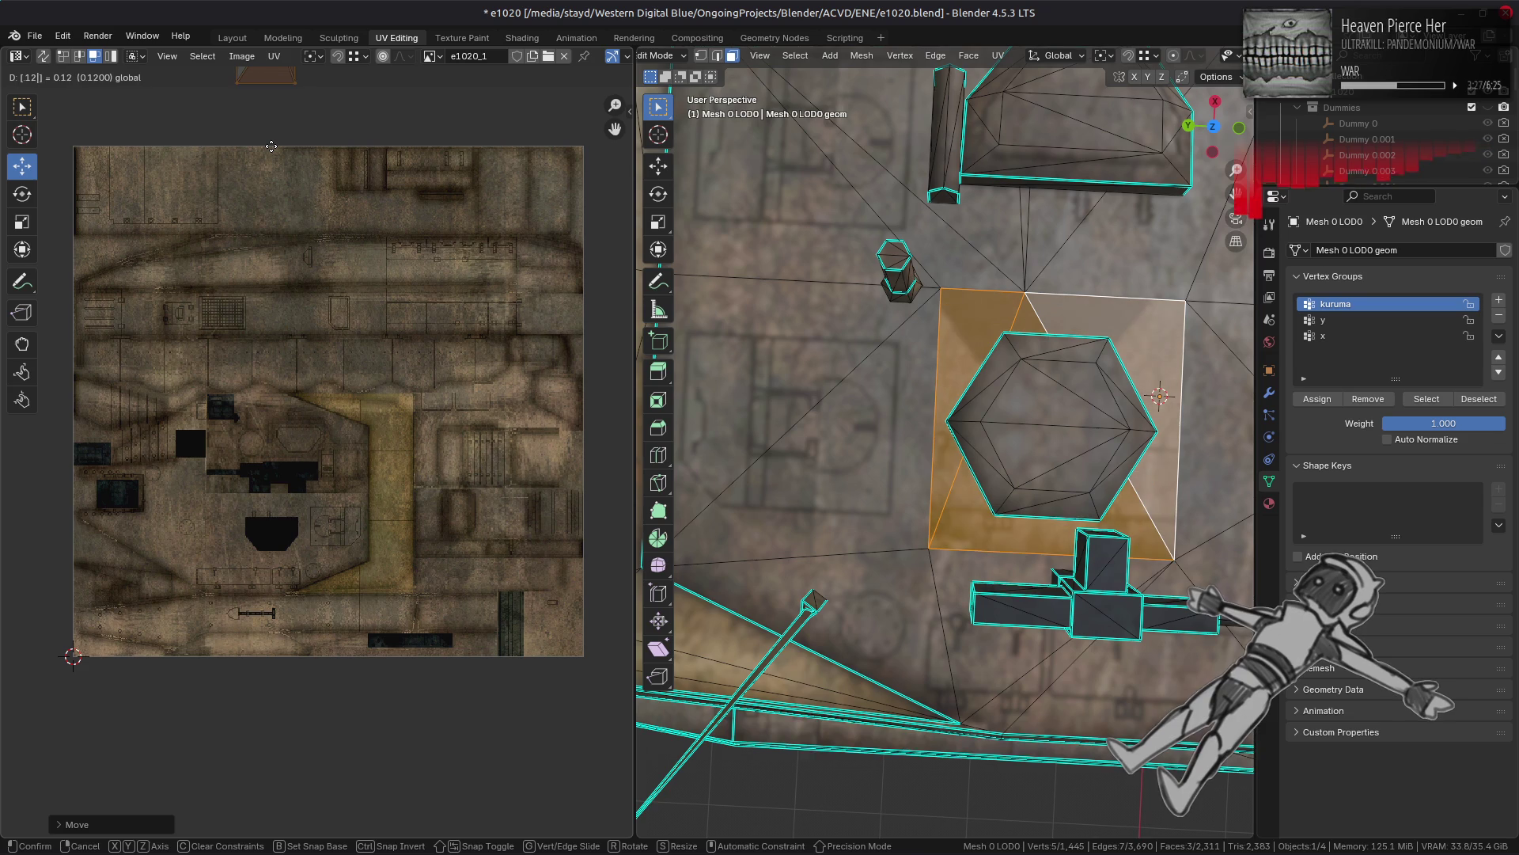
key(Return)
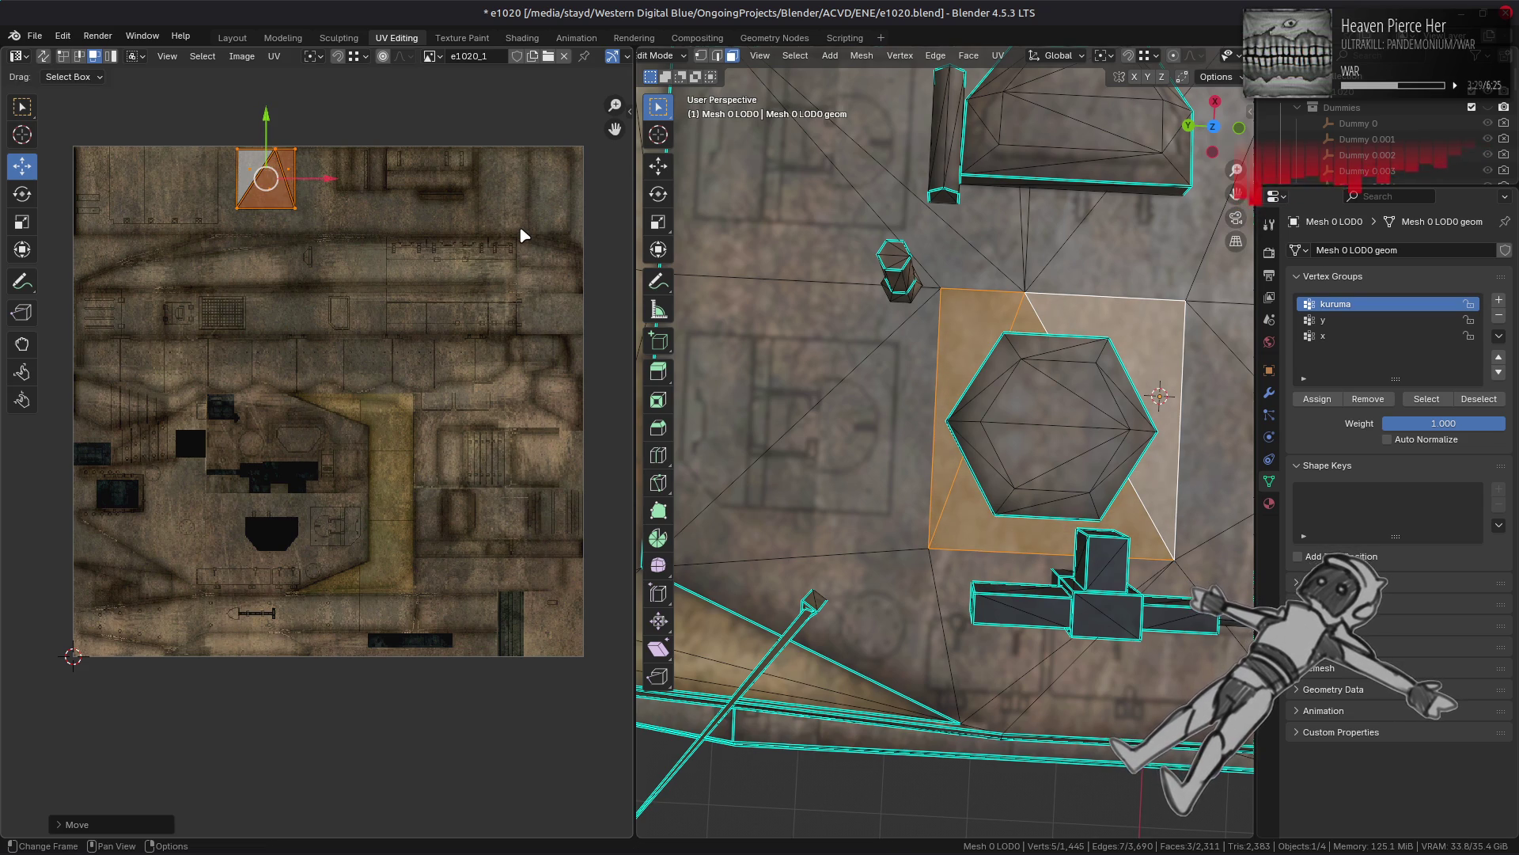
click(234, 38)
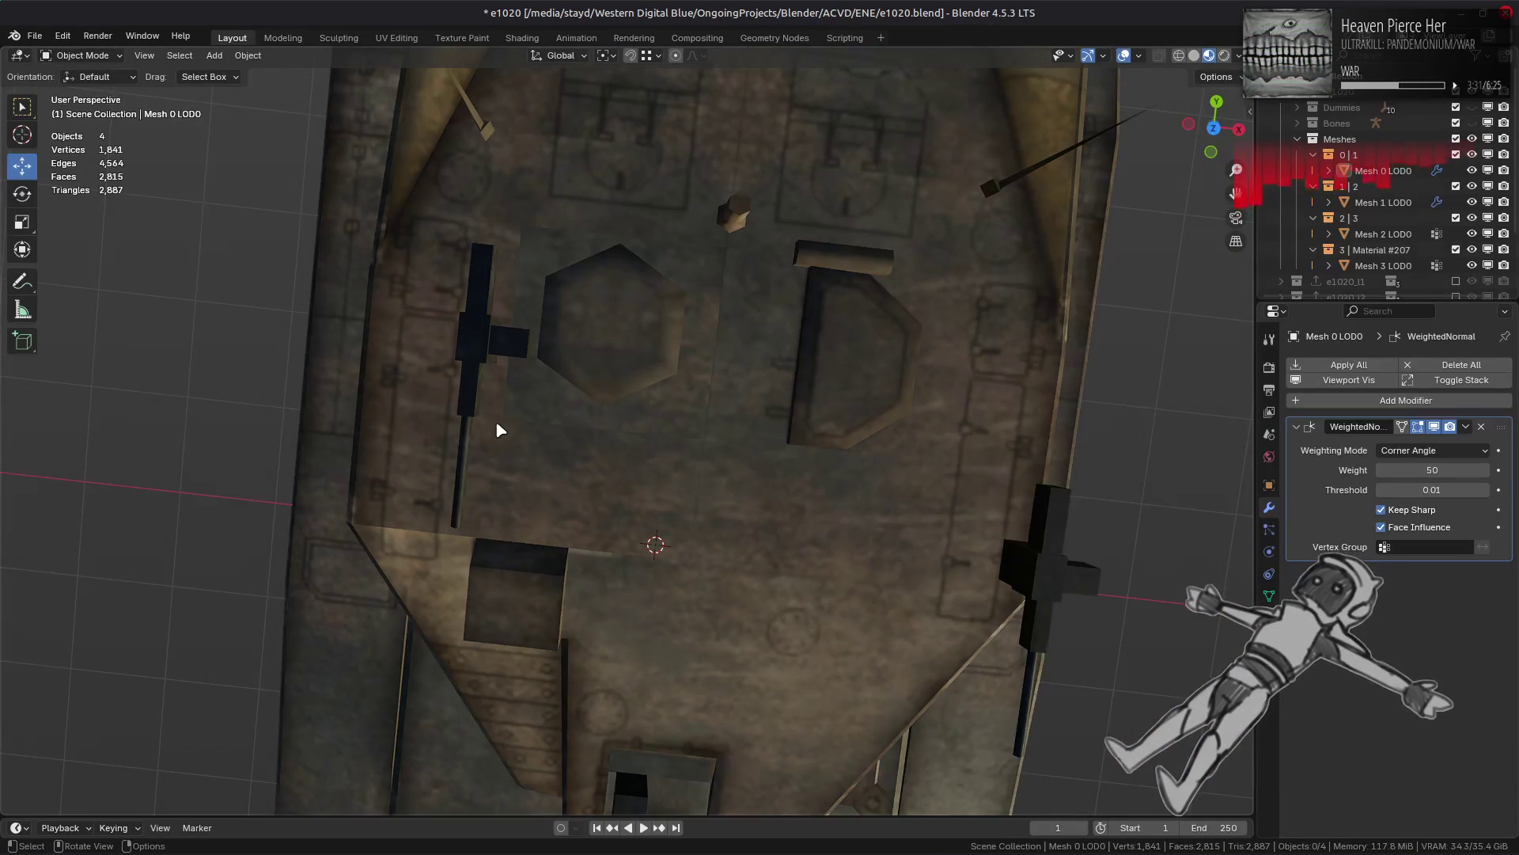
click(396, 38)
Step: Try a first rotation of the UV island and check the result in Layout
key(r)
key(Escape)
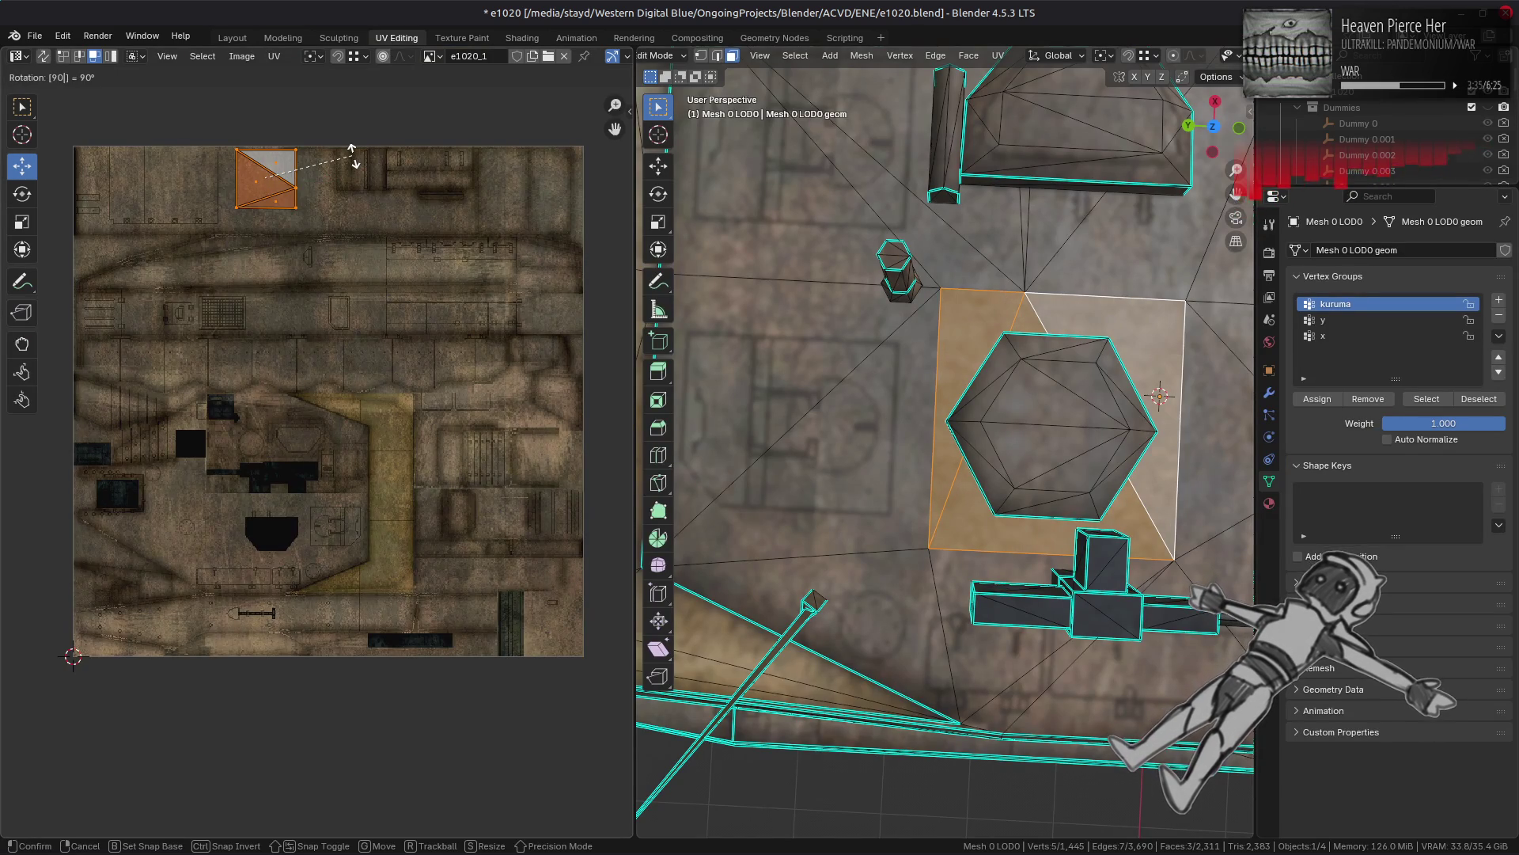
click(238, 37)
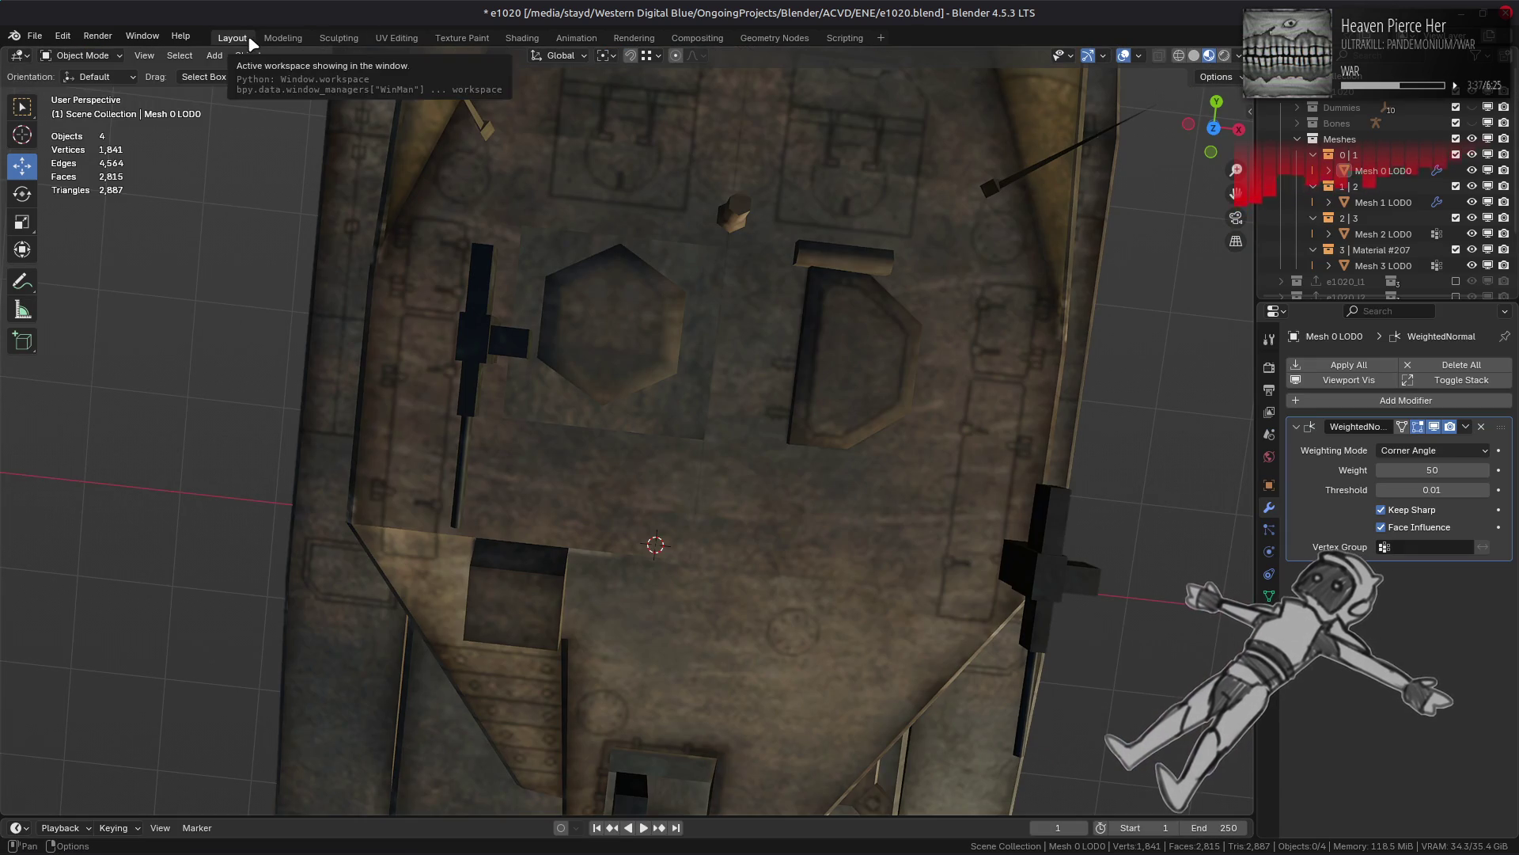
click(398, 36)
key(Tab)
key(r)
key(9)
key(0)
key(Return)
click(234, 37)
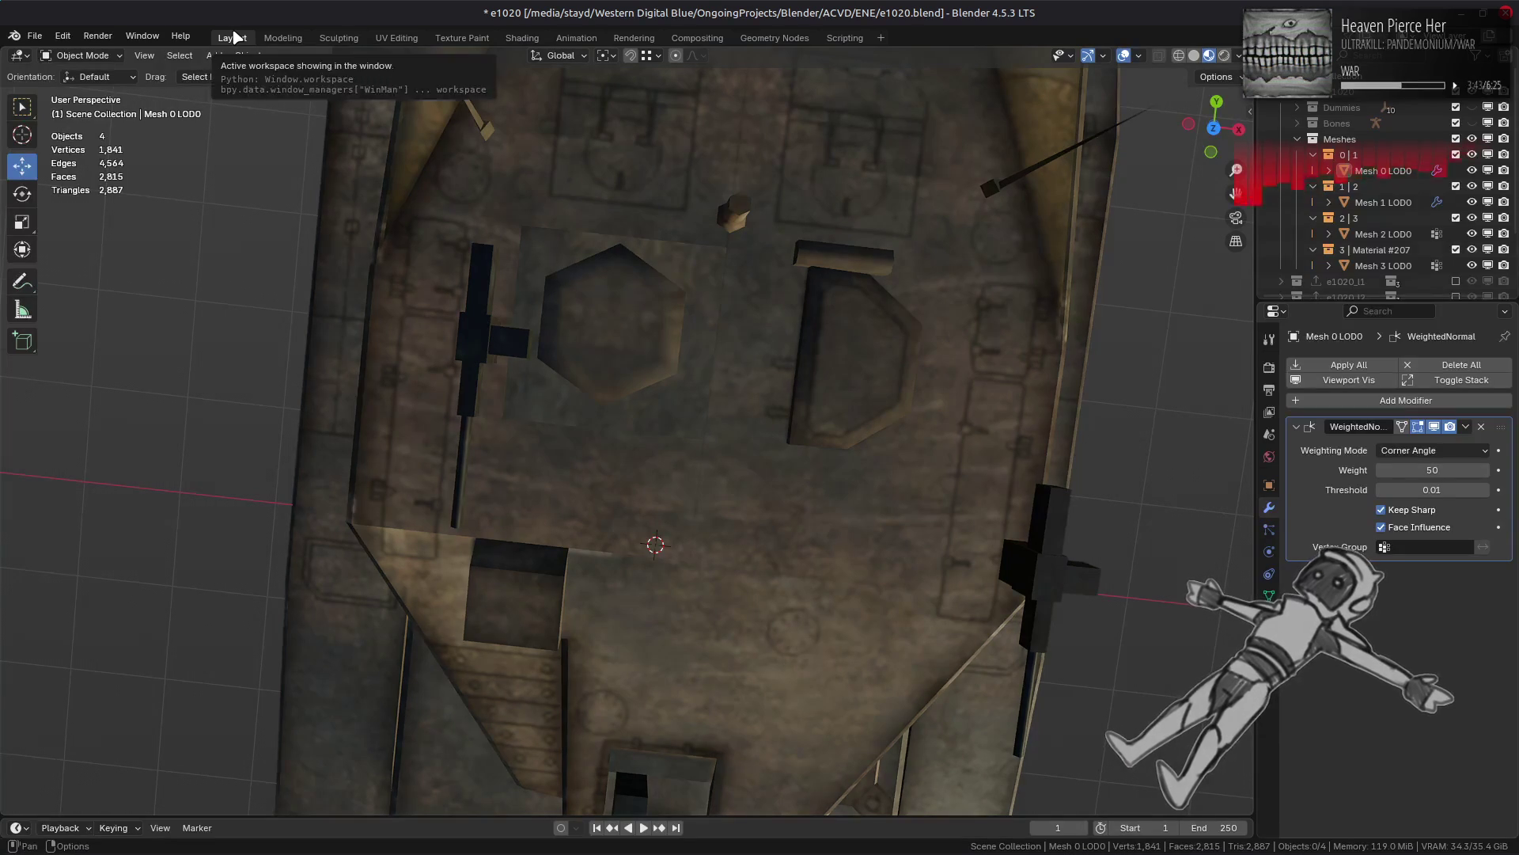
click(397, 37)
Step: Rotate the hatch's UV island by 18° and preview it in Layout
key(Tab)
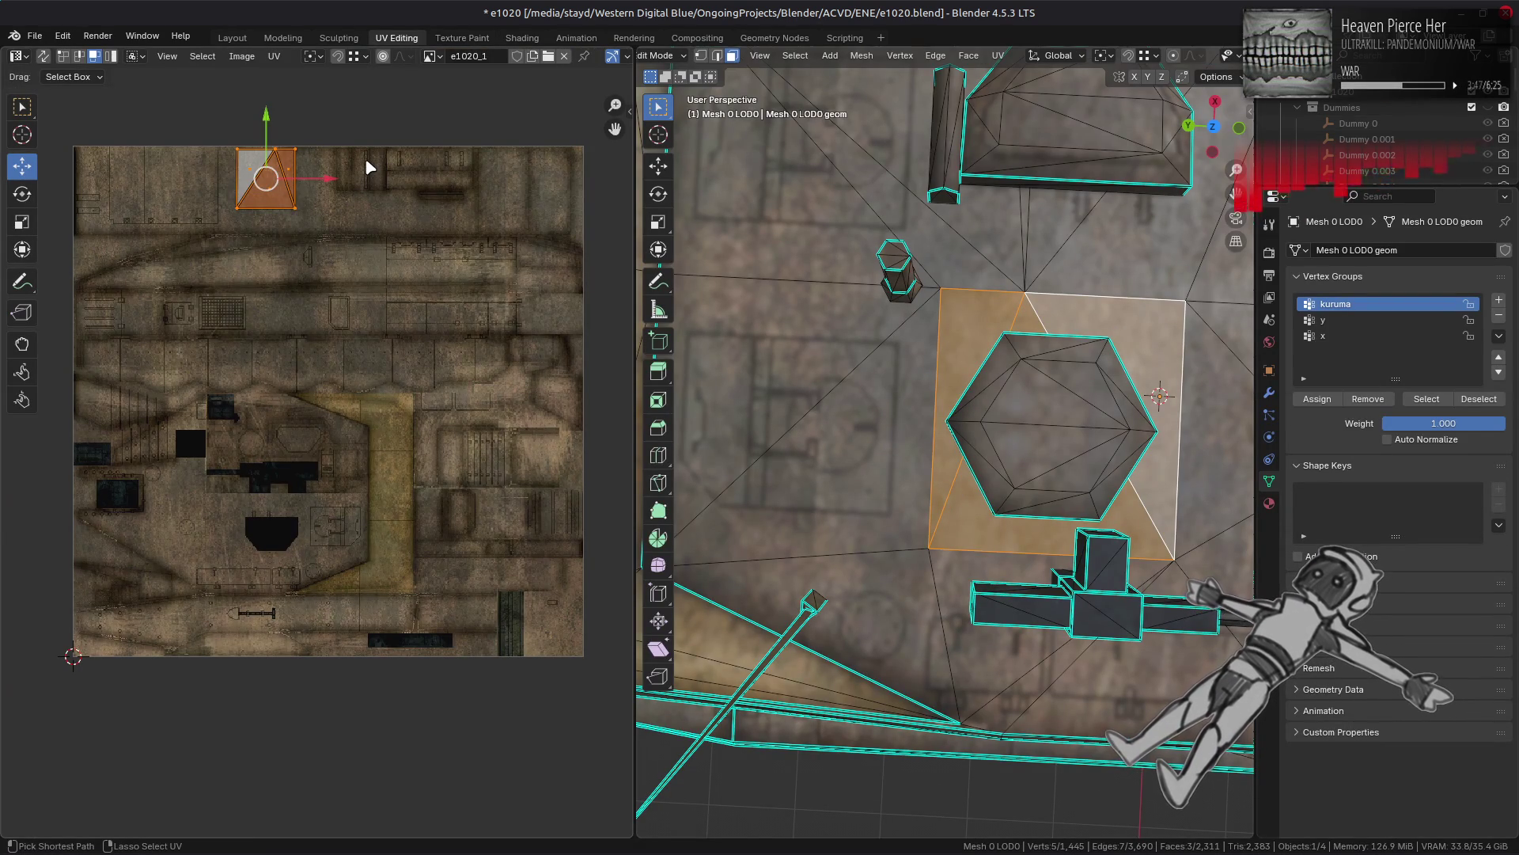
text(r18)
key(Return)
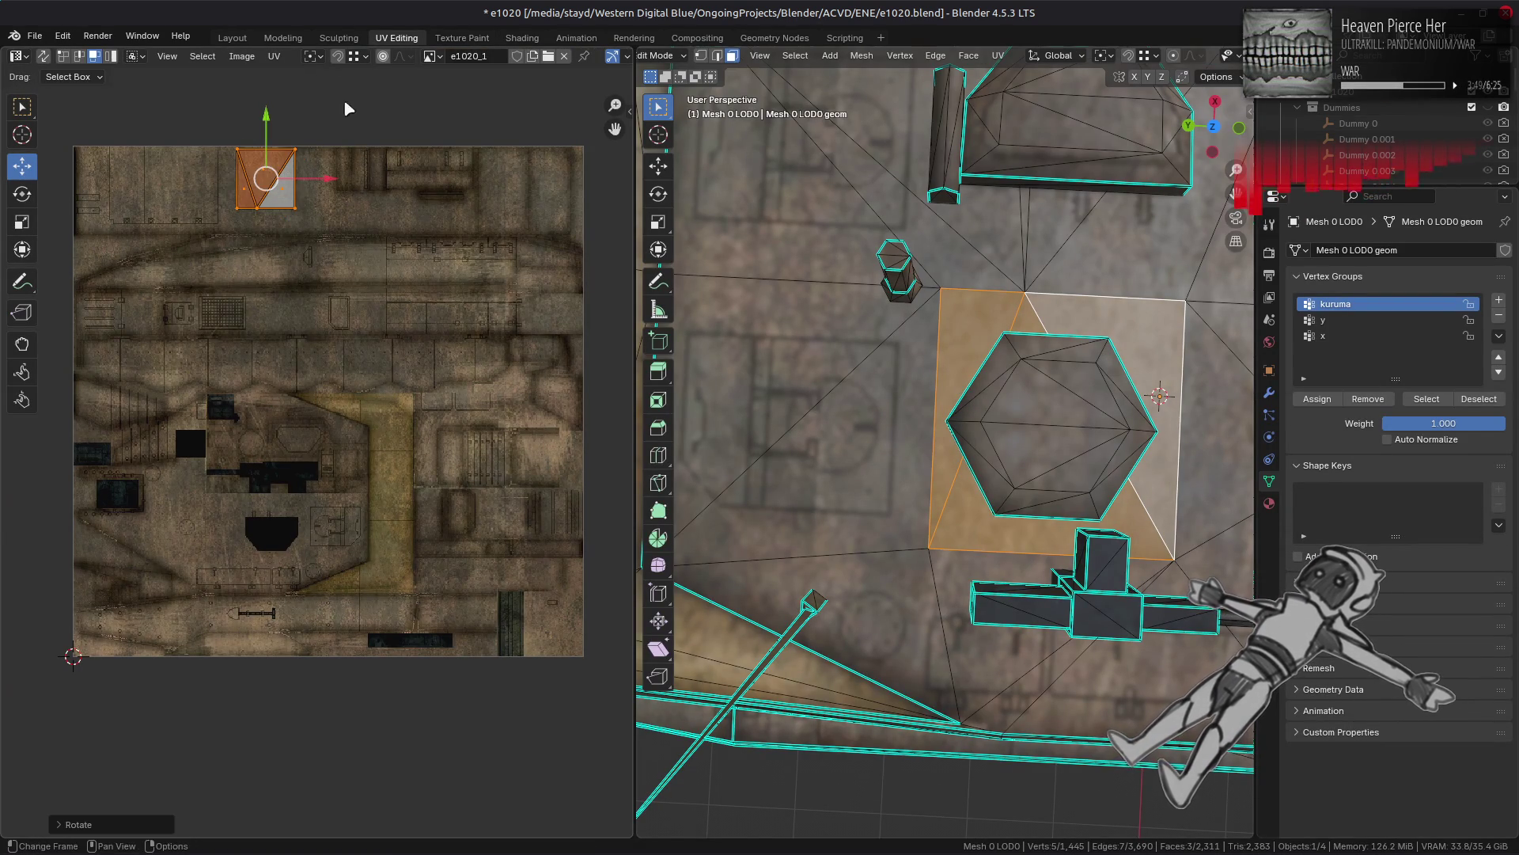
click(232, 37)
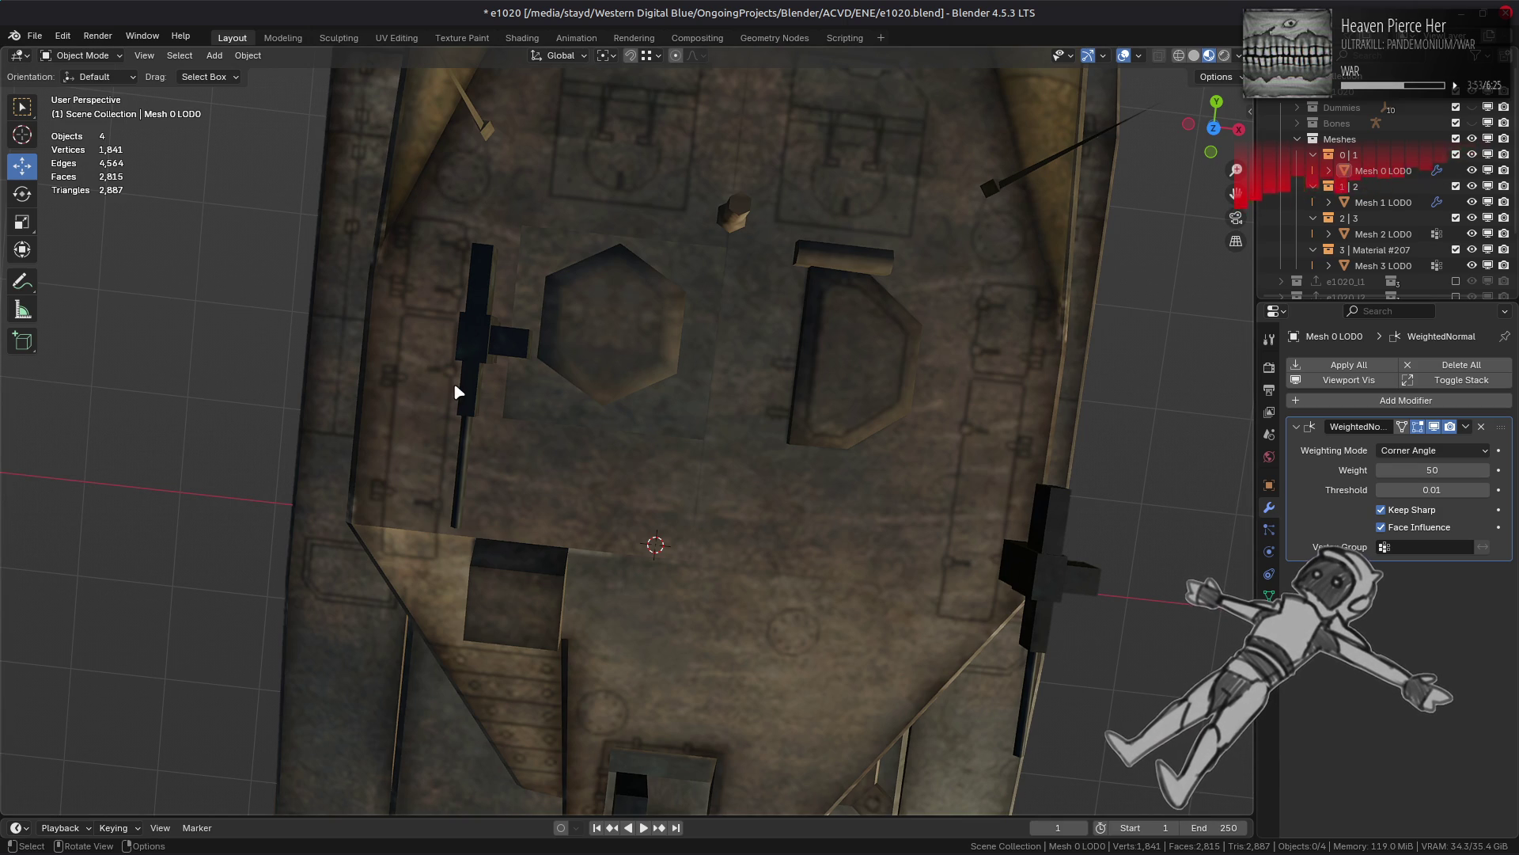
click(396, 37)
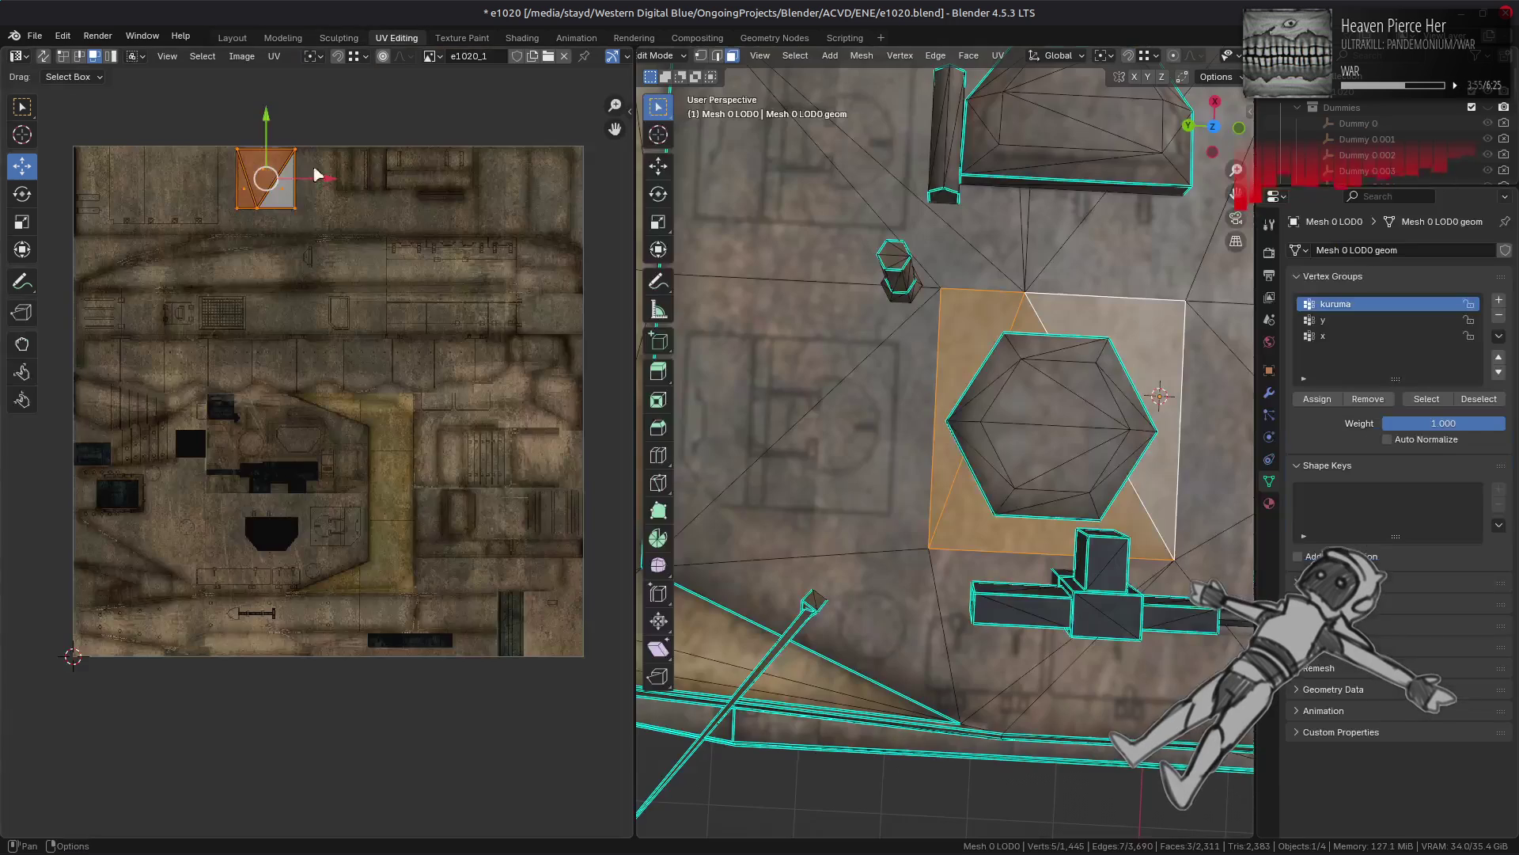
Step: Scale the UV island X by 1 and Y by -1 to flip it vertically, then preview
text(sx1)
key(minus)
key(Return)
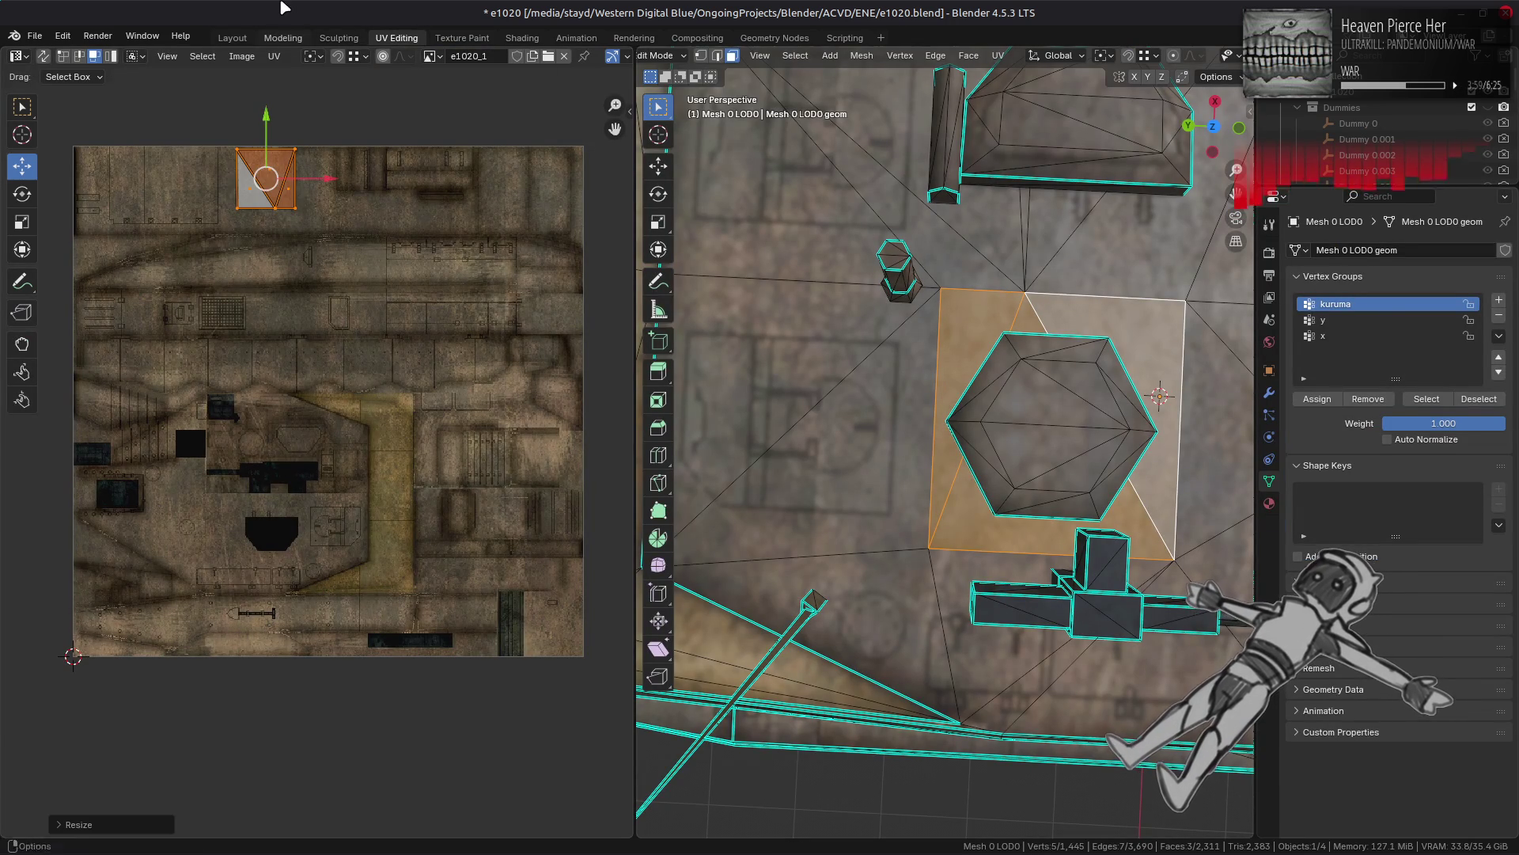
click(241, 38)
click(396, 38)
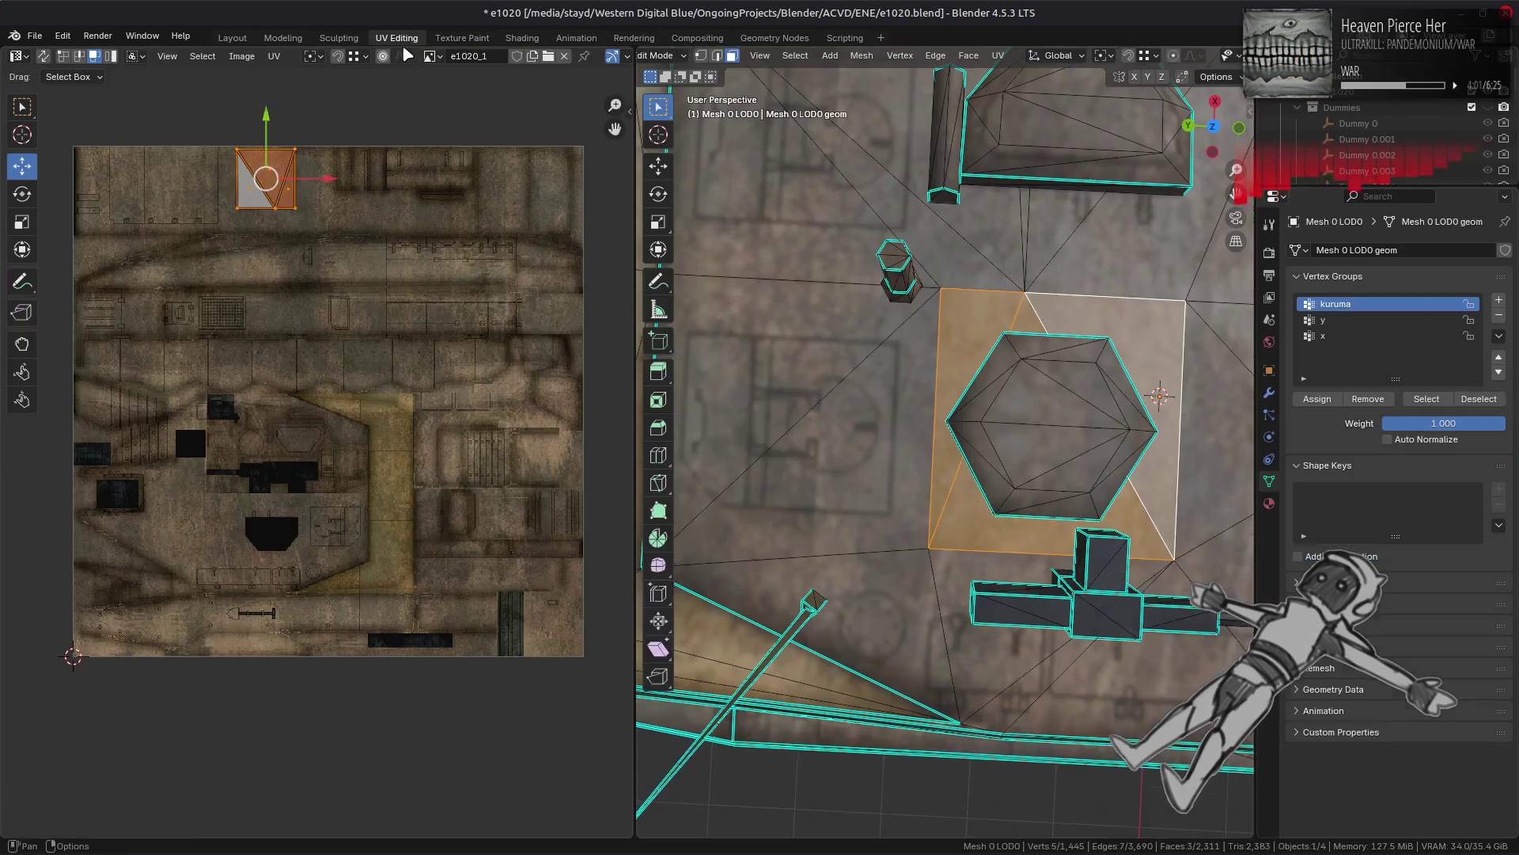
text(sy1)
key(minus)
key(Return)
click(233, 38)
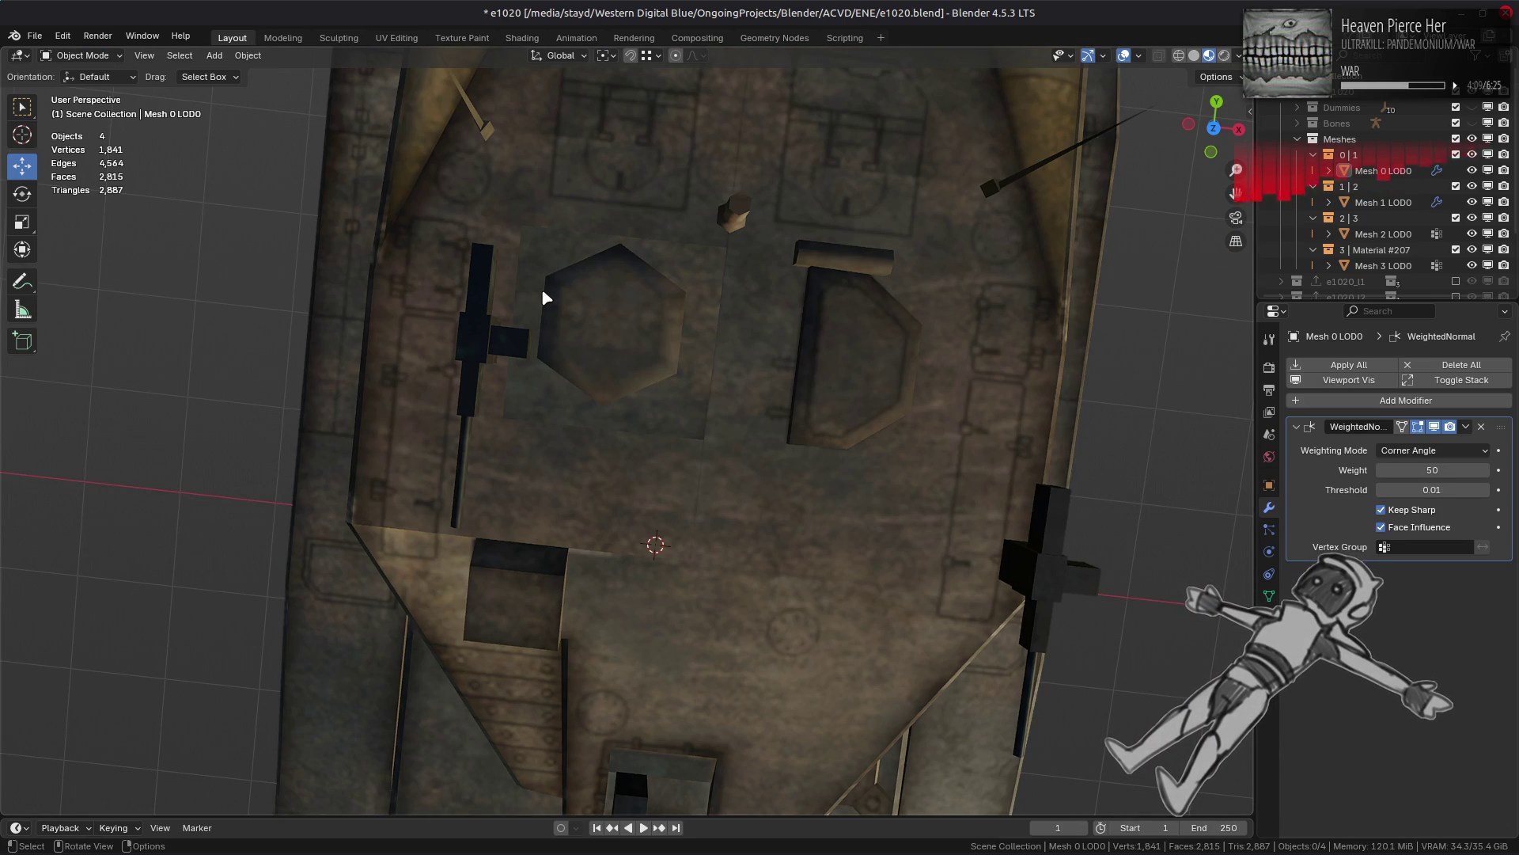
key(Tab)
key(Tab)
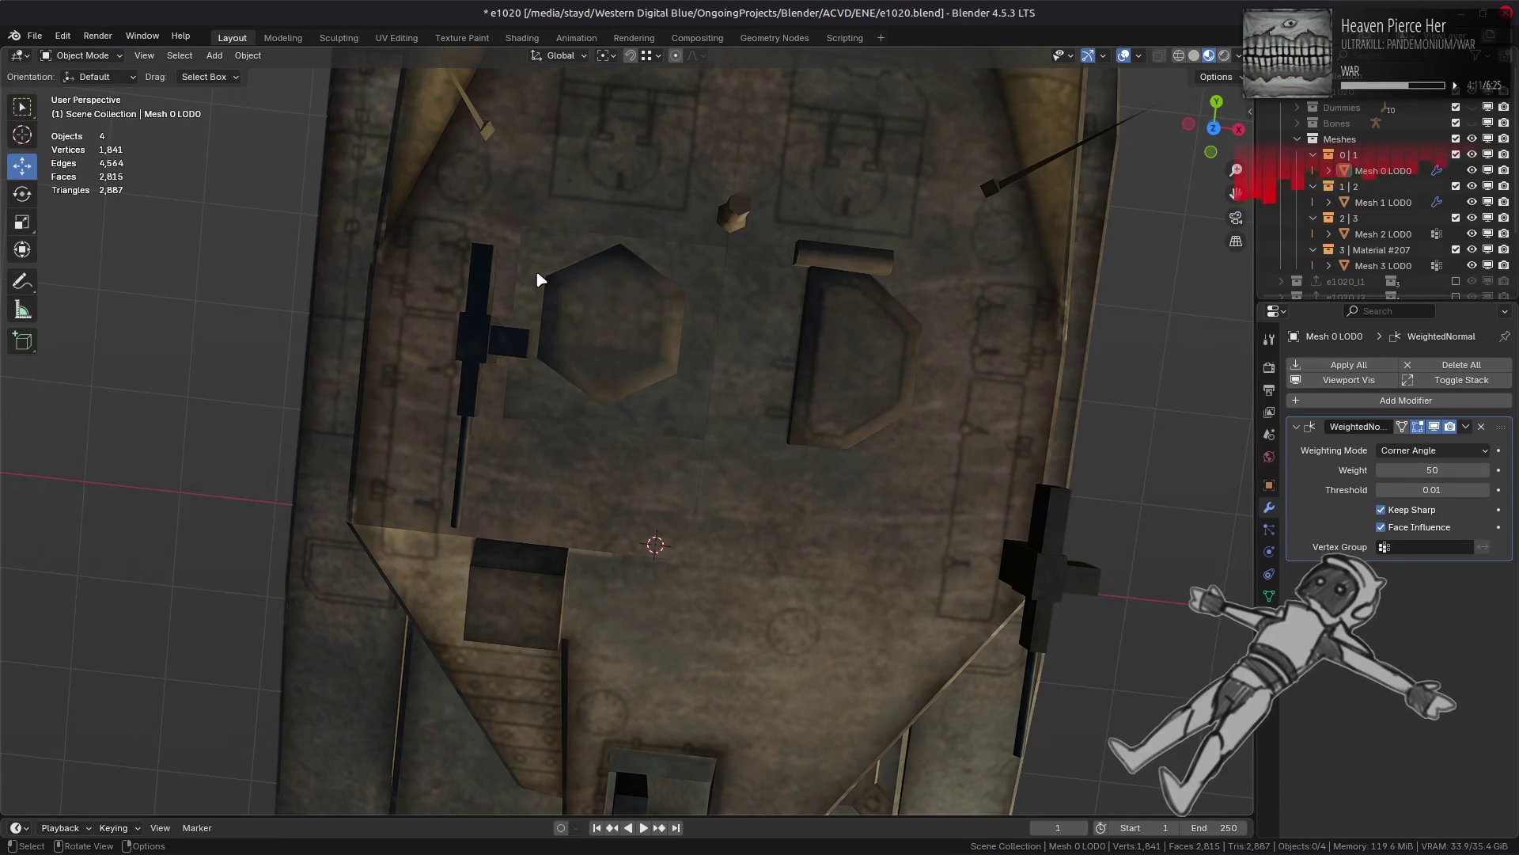
Step: Orbit and zoom around the tank to inspect the turret rear and hull sides in Edit Mode
mouse_move(540, 268)
middle_down()
mouse_move(532, 414)
mouse_move(567, 303)
middle_up()
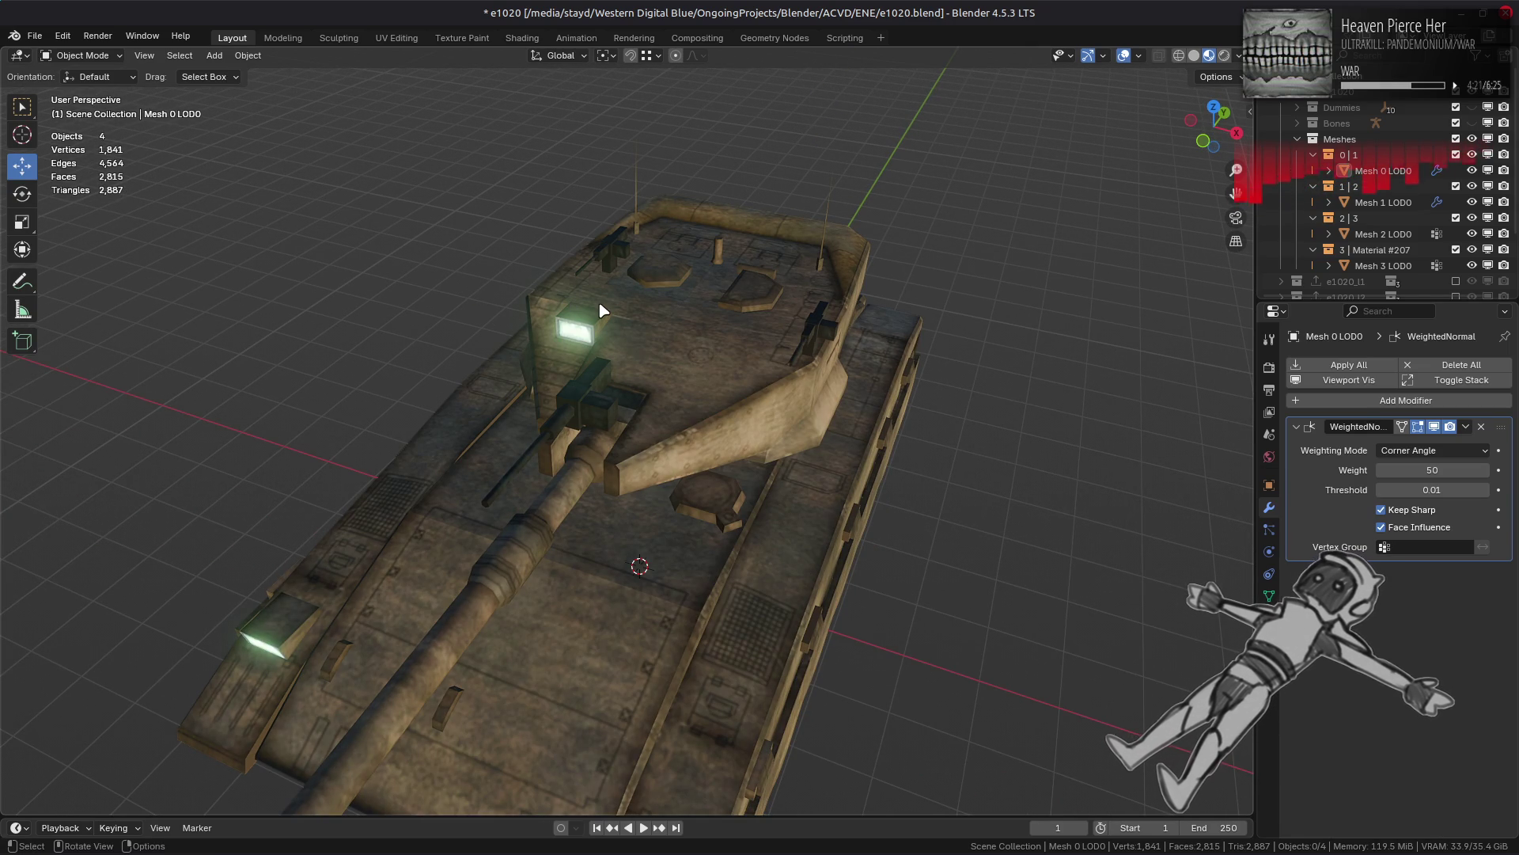
middle_drag(509, 424, 720, 427)
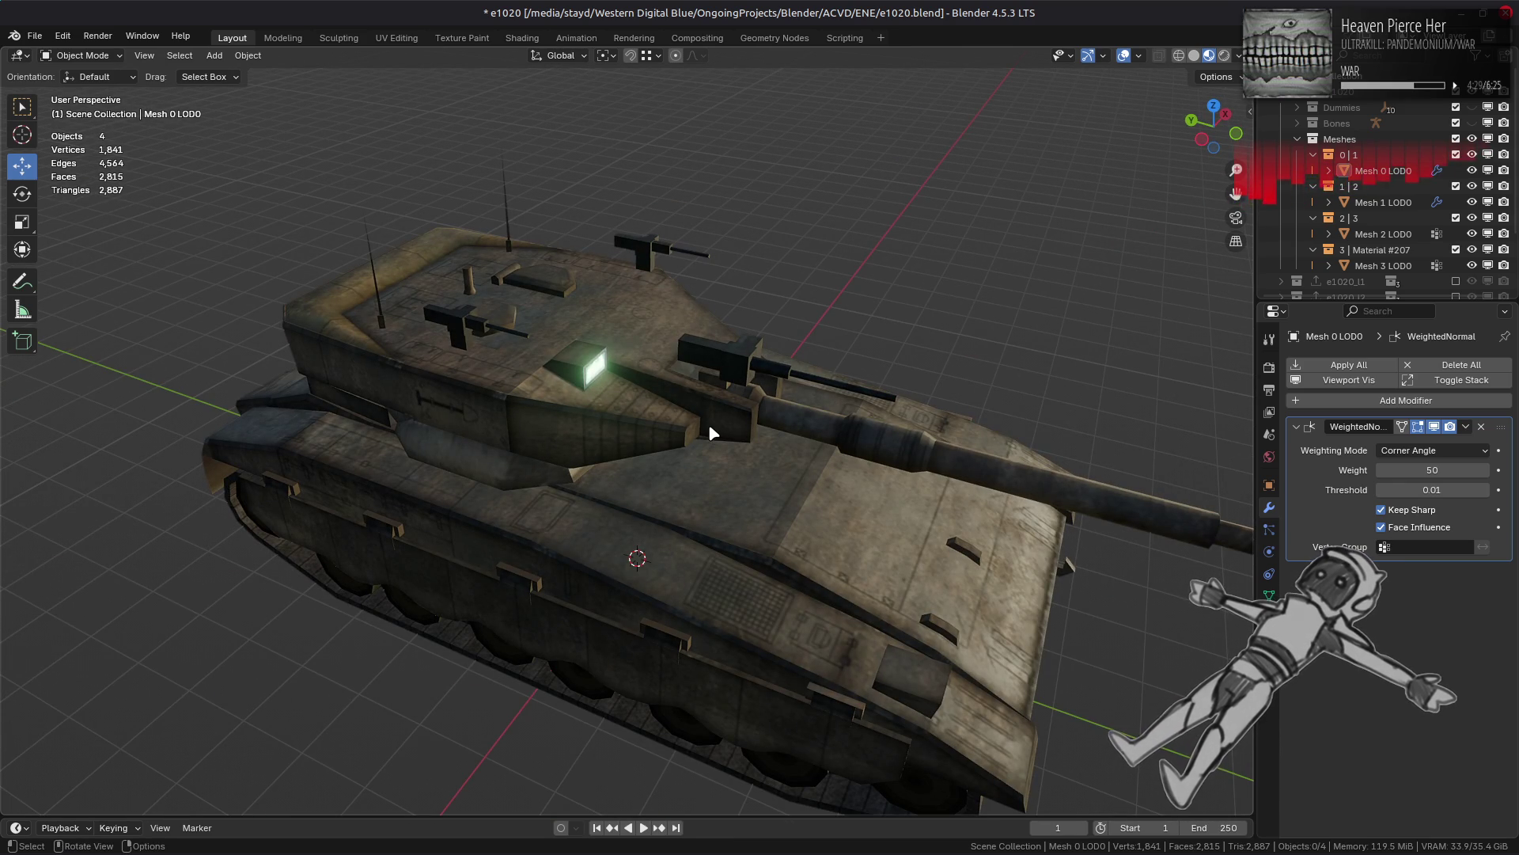
middle_drag(463, 424, 872, 411)
scroll(672, 461, up, 8)
middle_drag(677, 423, 747, 434)
key(Tab)
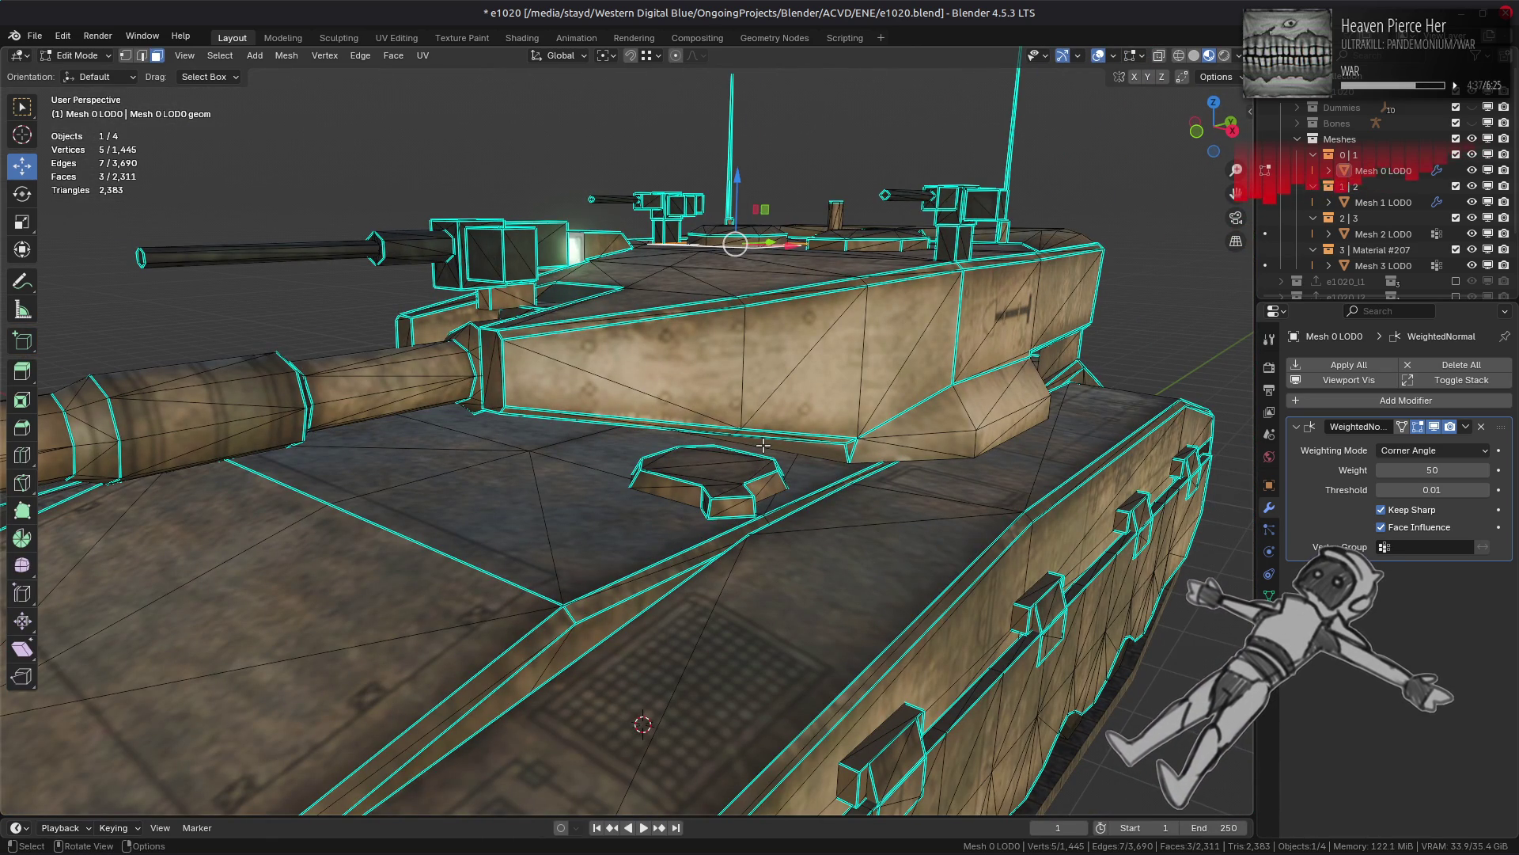
mouse_move(762, 446)
middle_down()
mouse_move(530, 448)
mouse_move(609, 459)
mouse_move(615, 443)
mouse_move(592, 470)
mouse_move(726, 520)
mouse_move(683, 542)
middle_up()
key(Tab)
key(Tab)
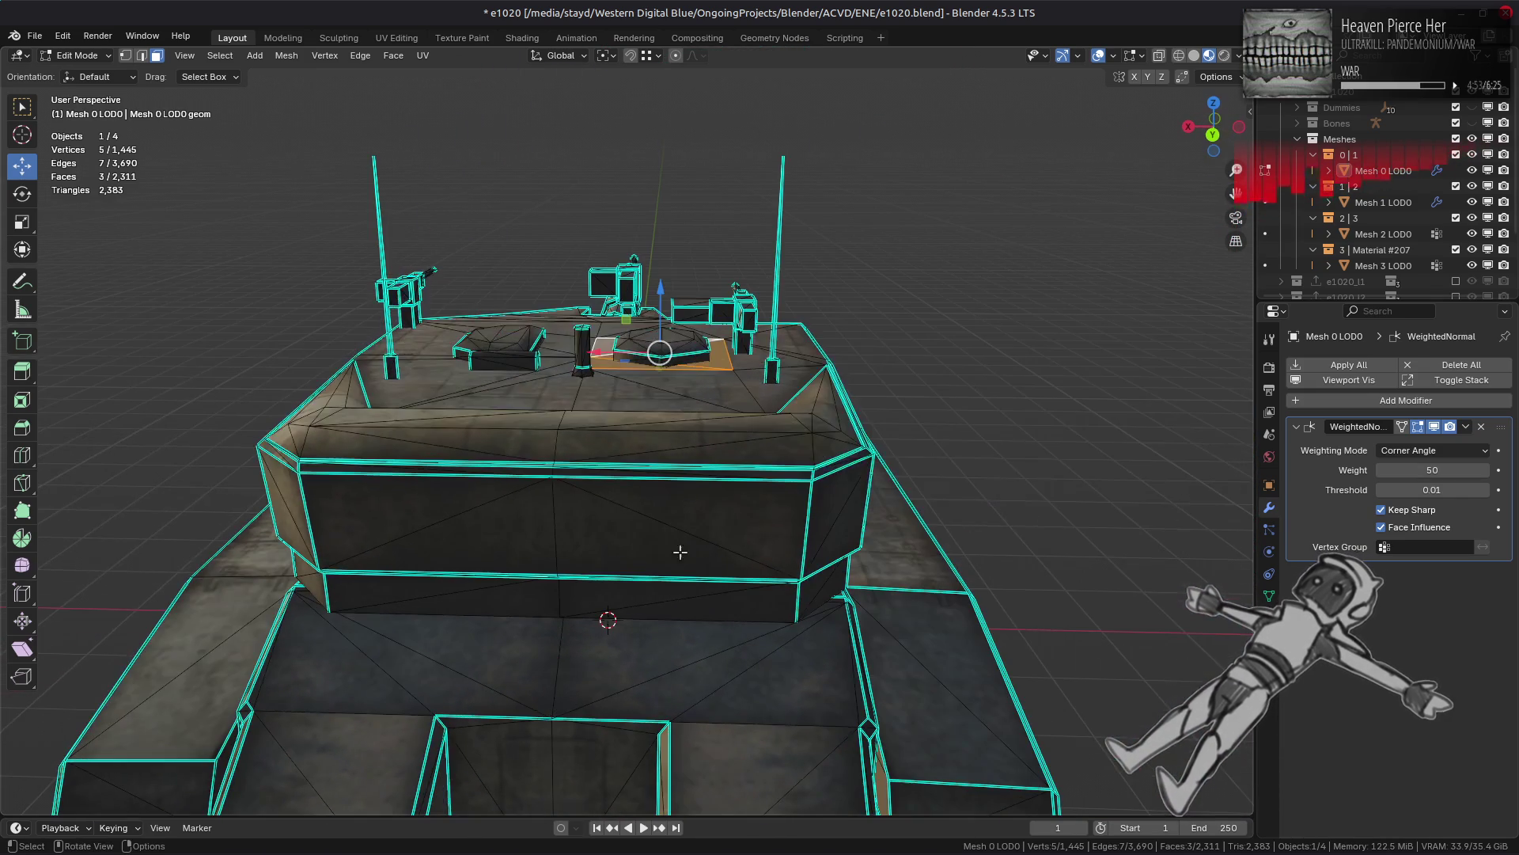
Step: Select the rear-deck faces and apply Beautify Faces to even out their triangulation
middle_drag(656, 646, 506, 483)
scroll(506, 483, up, 3)
click(485, 470)
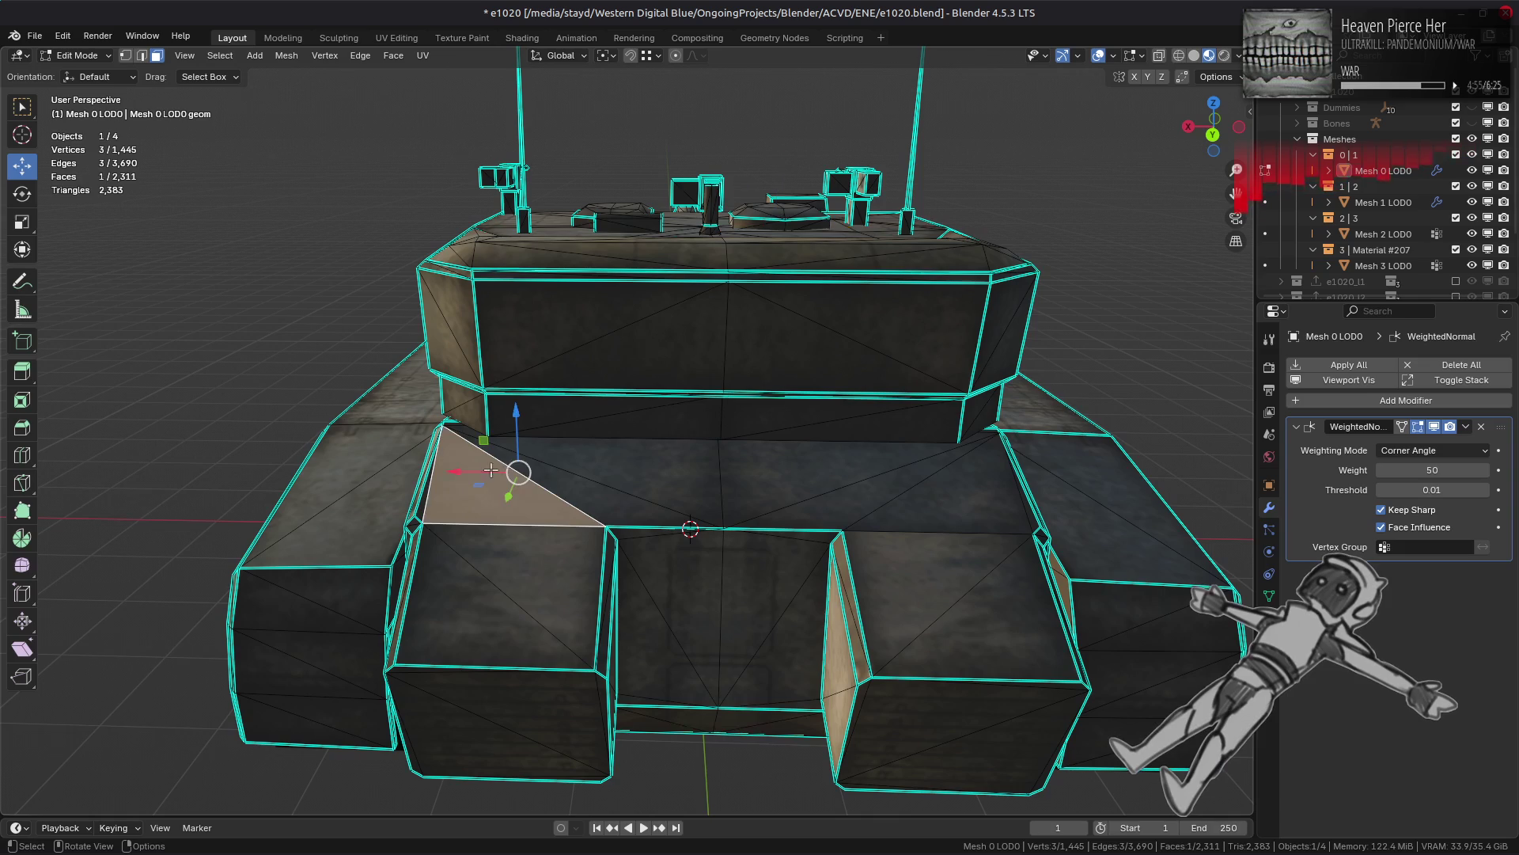
ctrl+click(925, 494)
click(393, 56)
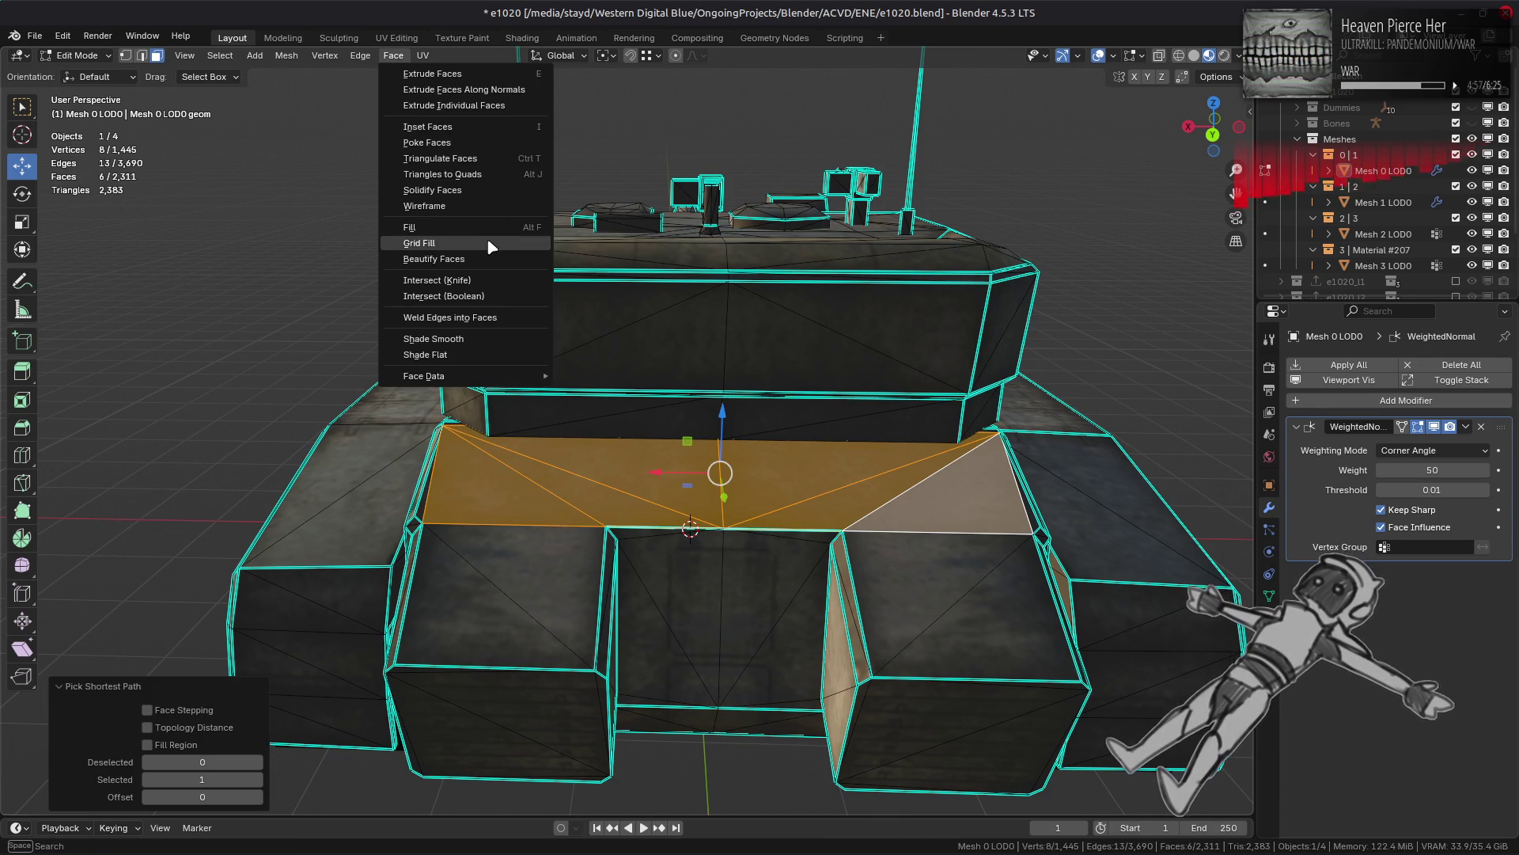
click(470, 260)
Step: Select the entire hull mesh and orbit to check the underside, tracks and wheels
middle_drag(574, 370, 603, 403)
scroll(603, 403, up, 2)
key(alt+a)
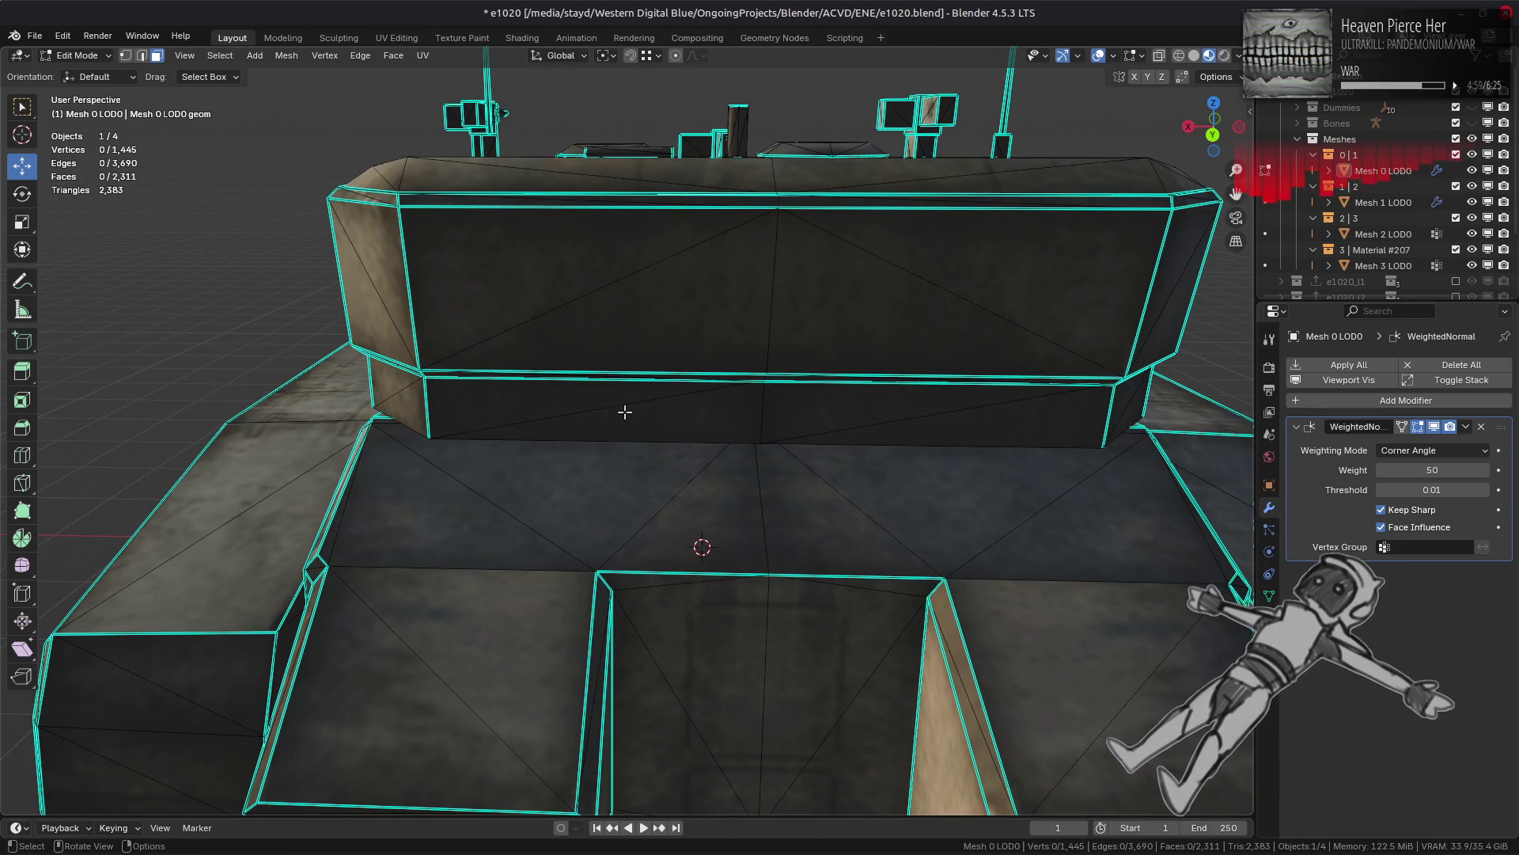
scroll(625, 412, down, 6)
middle_drag(752, 509, 747, 514)
key(a)
middle_drag(839, 519, 839, 465)
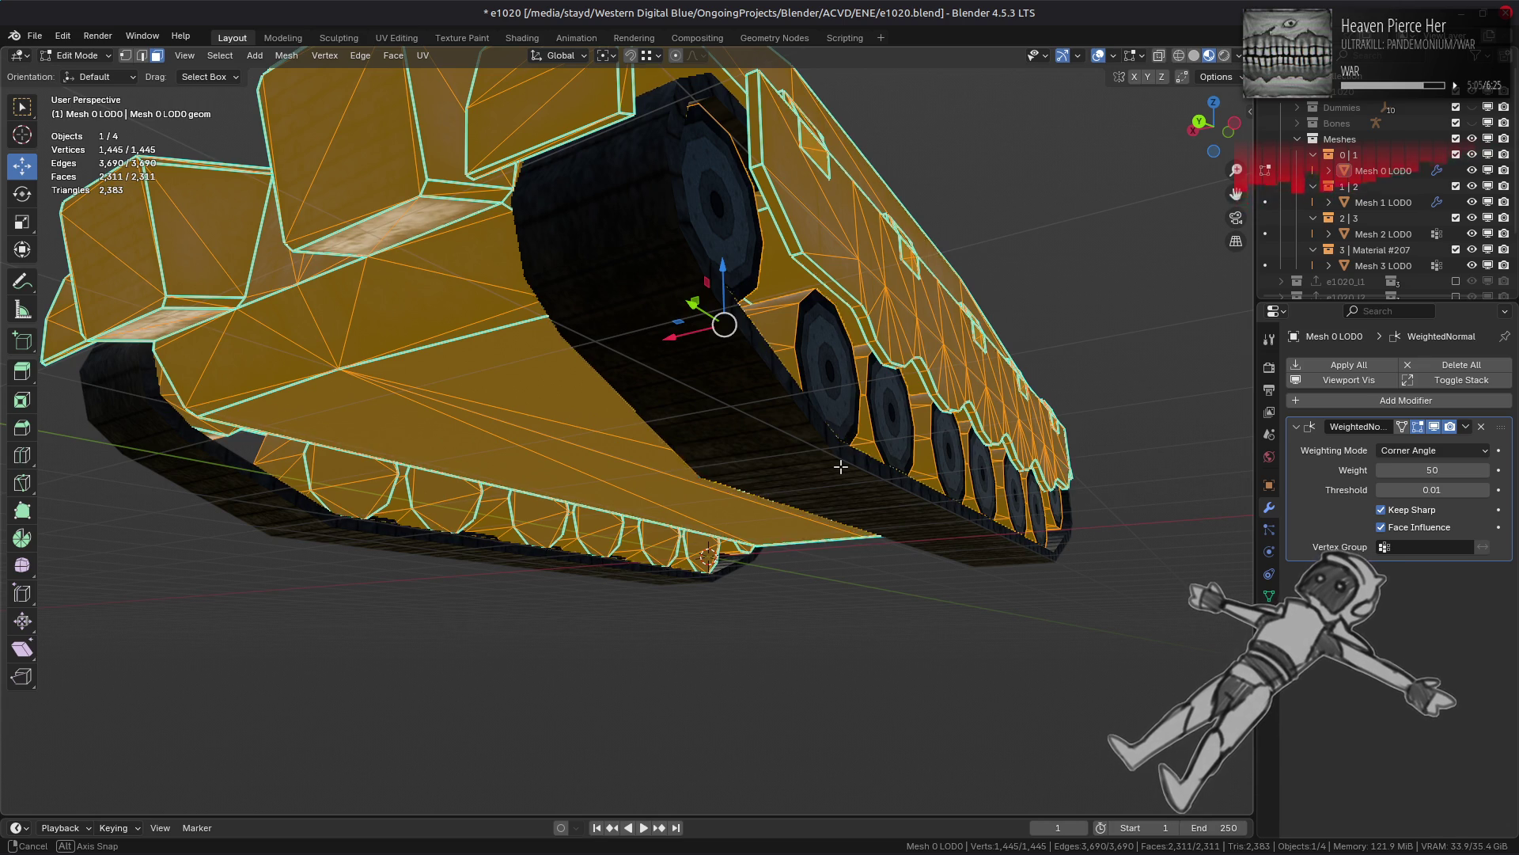
mouse_move(840, 467)
middle_down()
mouse_move(760, 487)
mouse_move(718, 550)
mouse_move(682, 475)
middle_up()
key(alt+a)
Step: Add a Triangulate modifier to Mesh 0 LOD0 with Quad Method set to Beauty
key(Tab)
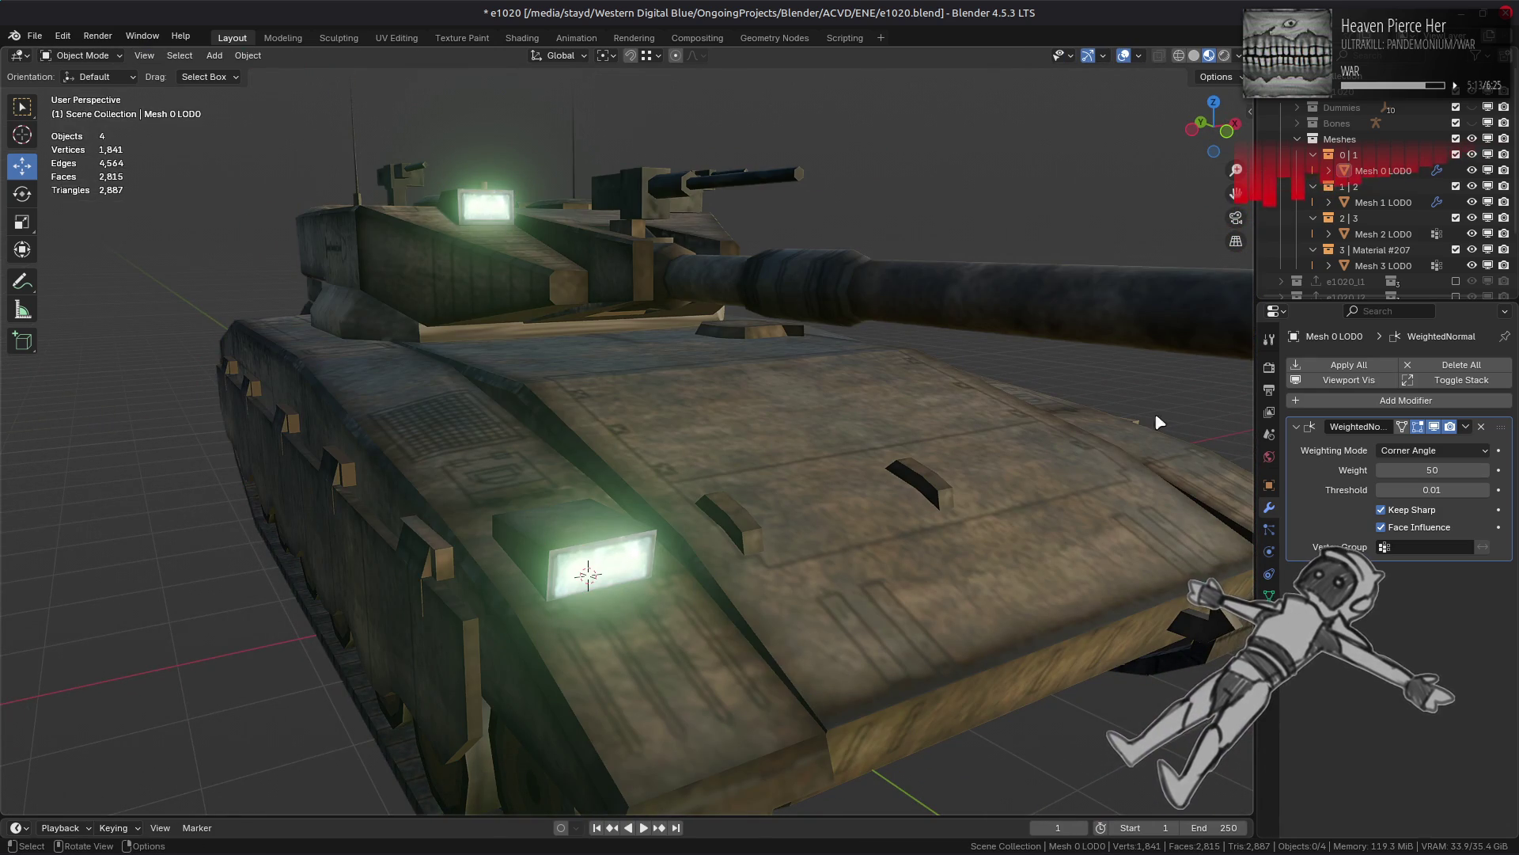
click(1353, 401)
mouse_move(1342, 457)
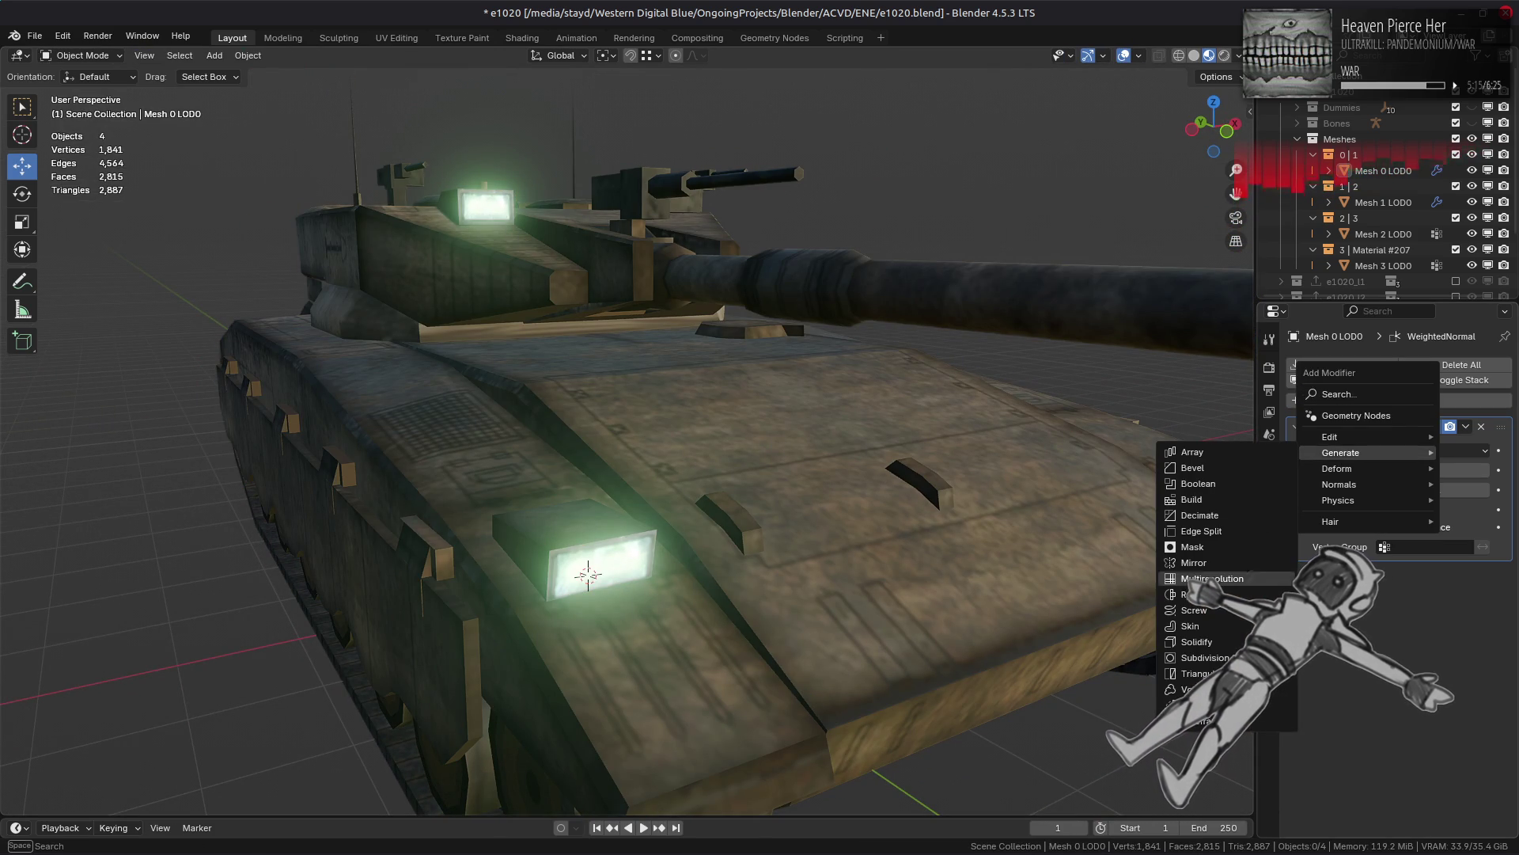
click(1199, 673)
click(1434, 450)
click(1411, 470)
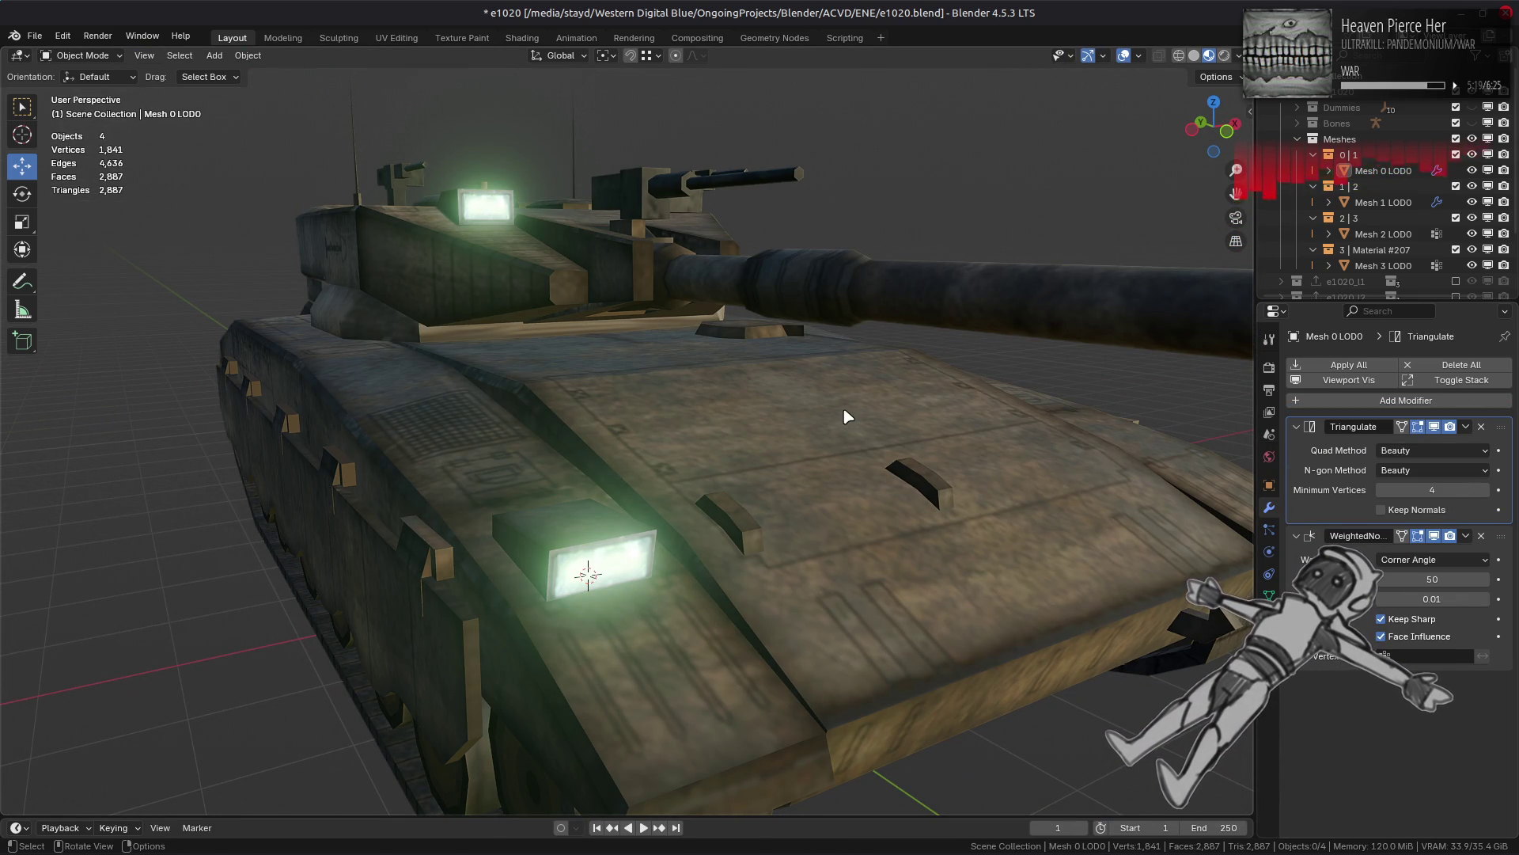
Step: Save the e1020.blend file
mouse_move(845, 417)
middle_down()
mouse_move(865, 360)
mouse_move(819, 436)
mouse_move(764, 457)
mouse_move(773, 440)
mouse_move(794, 460)
mouse_move(773, 433)
middle_up()
scroll(773, 434, down, 2)
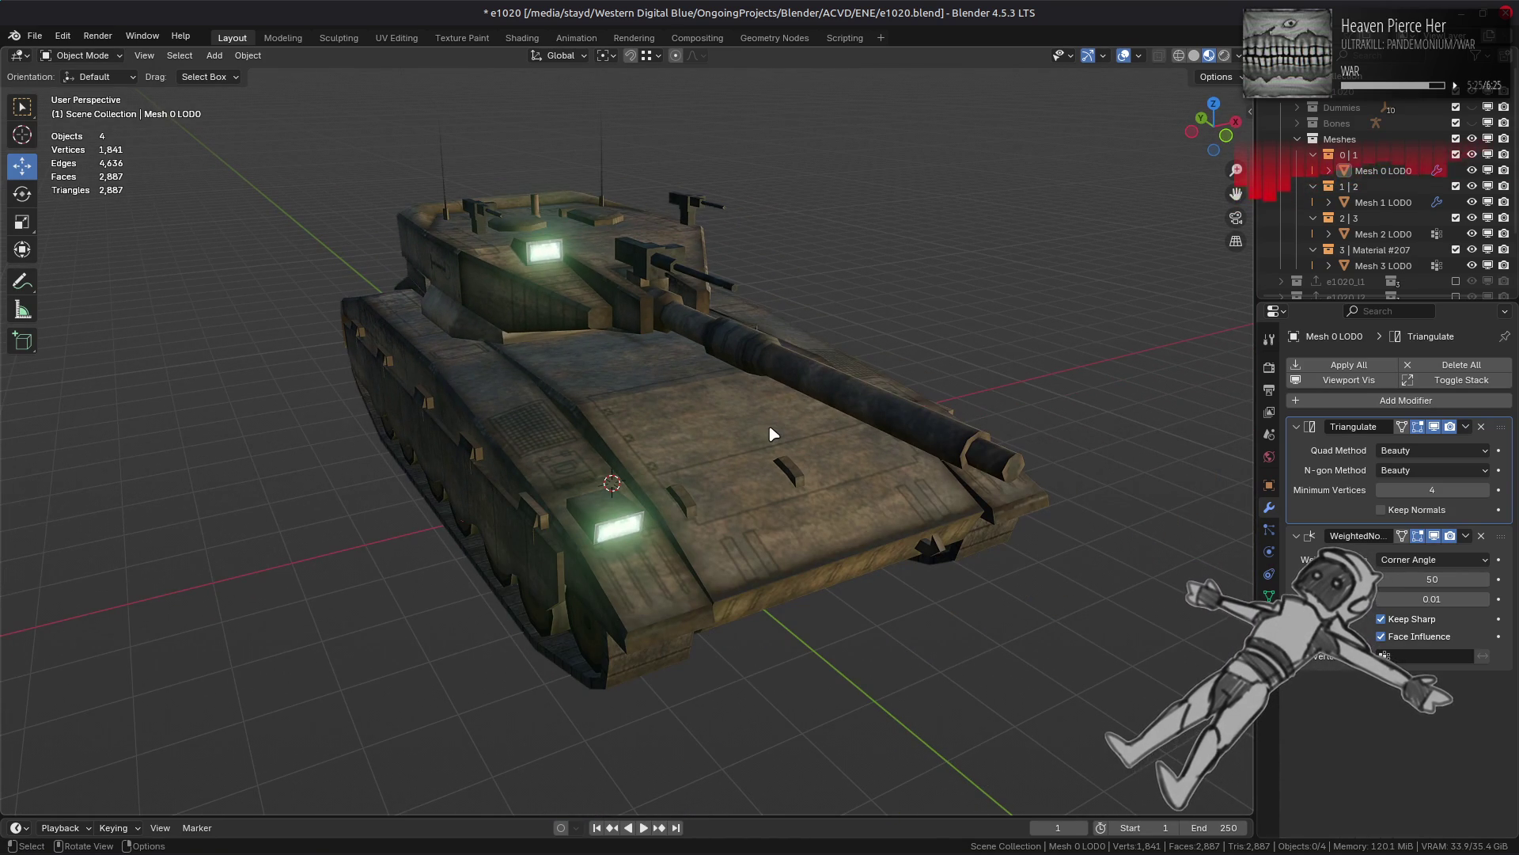
key(ctrl+s)
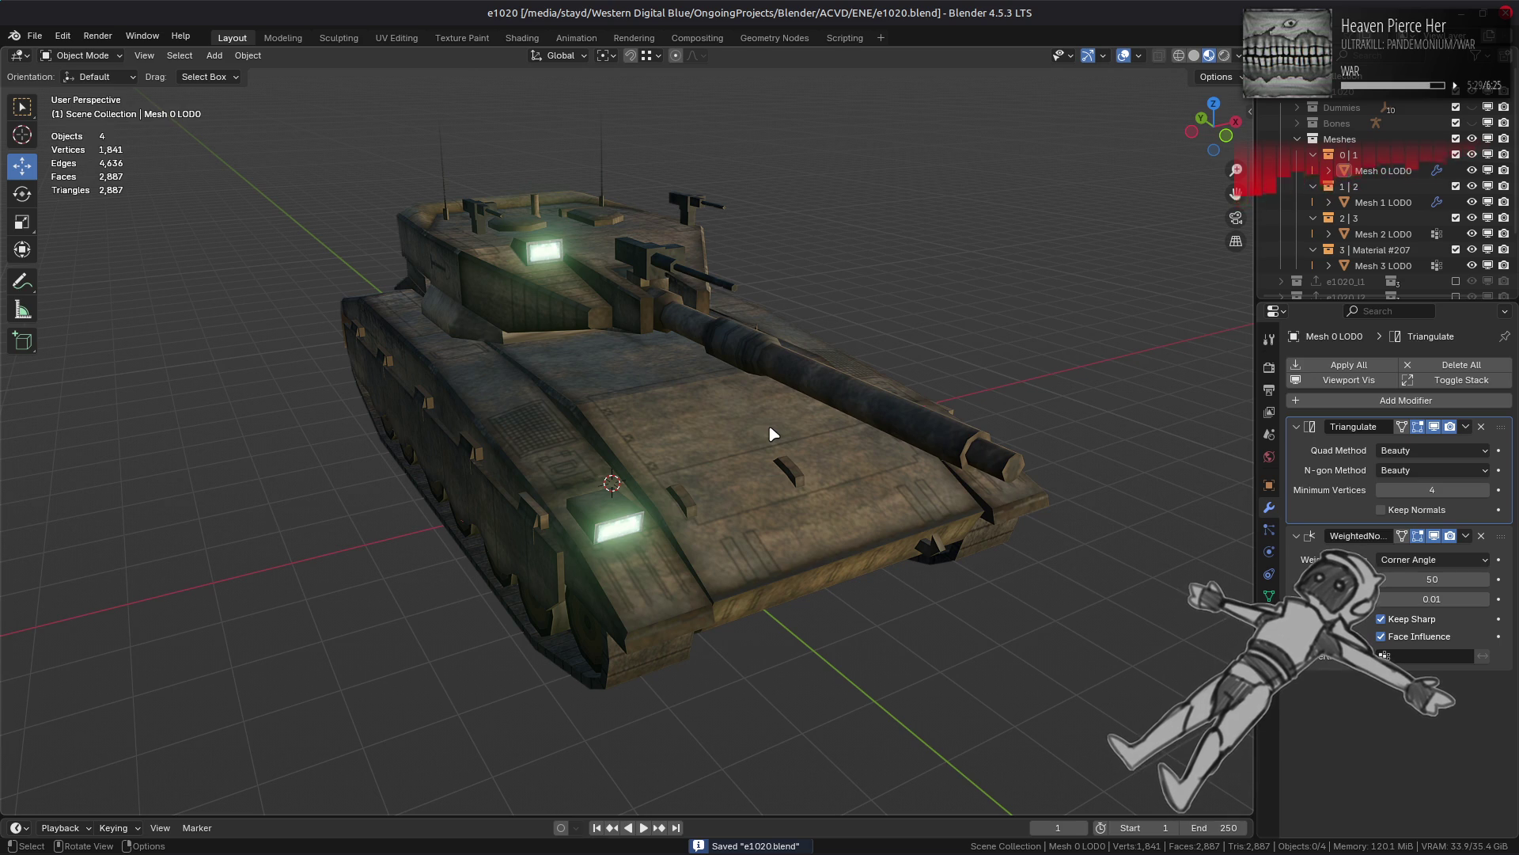
middle_drag(773, 433, 786, 449)
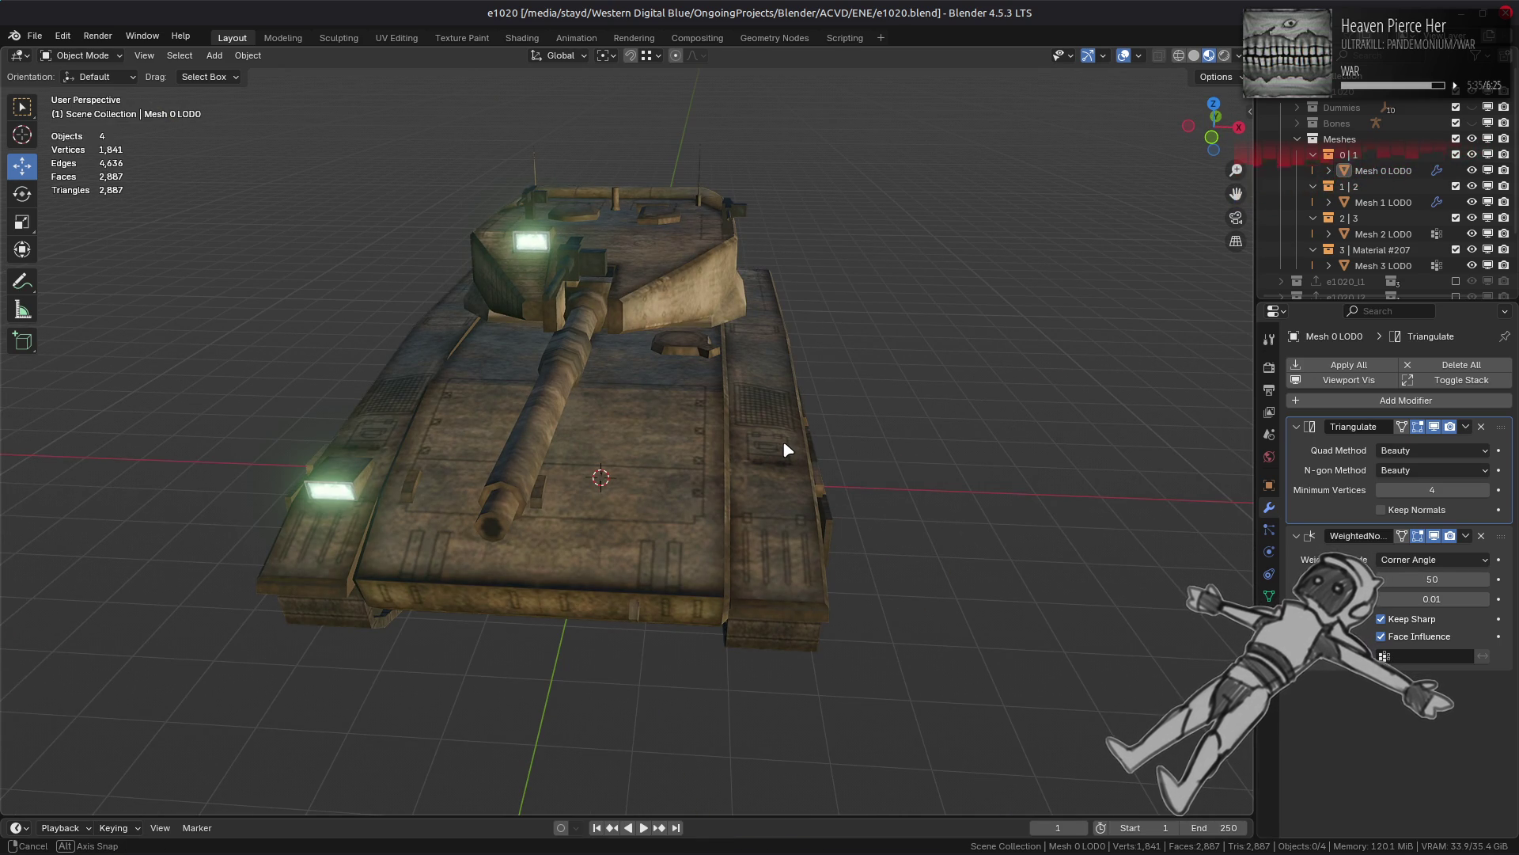
Step: Unhide the Dummies and Bones collections and select Mesh 0 through Mesh 3 LOD0
mouse_move(786, 450)
middle_down()
mouse_move(718, 431)
mouse_move(847, 468)
middle_up()
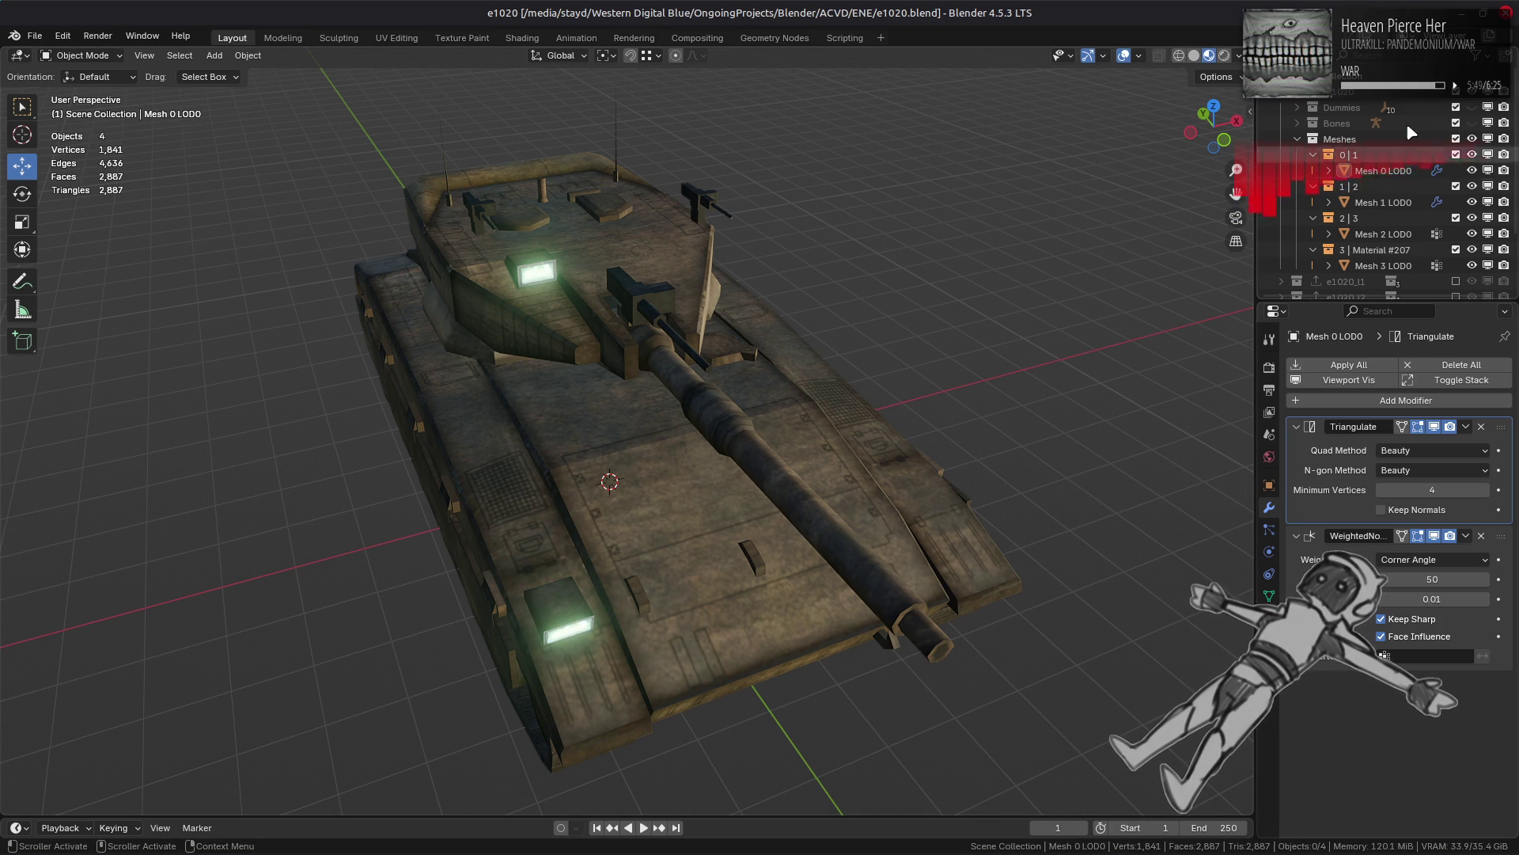
drag(1472, 123, 1472, 107)
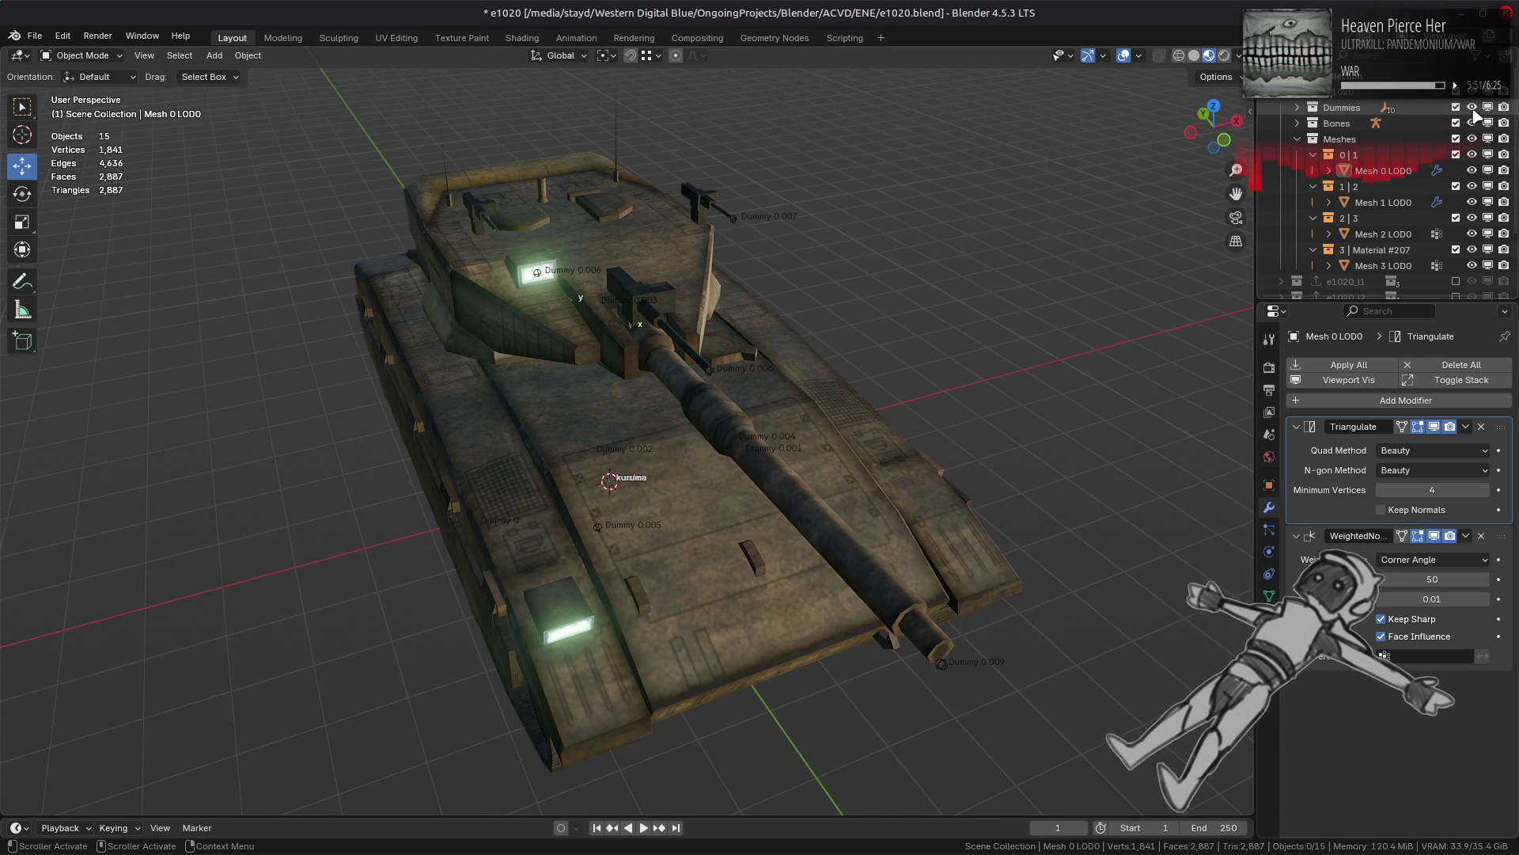
click(1384, 265)
shift+click(1383, 171)
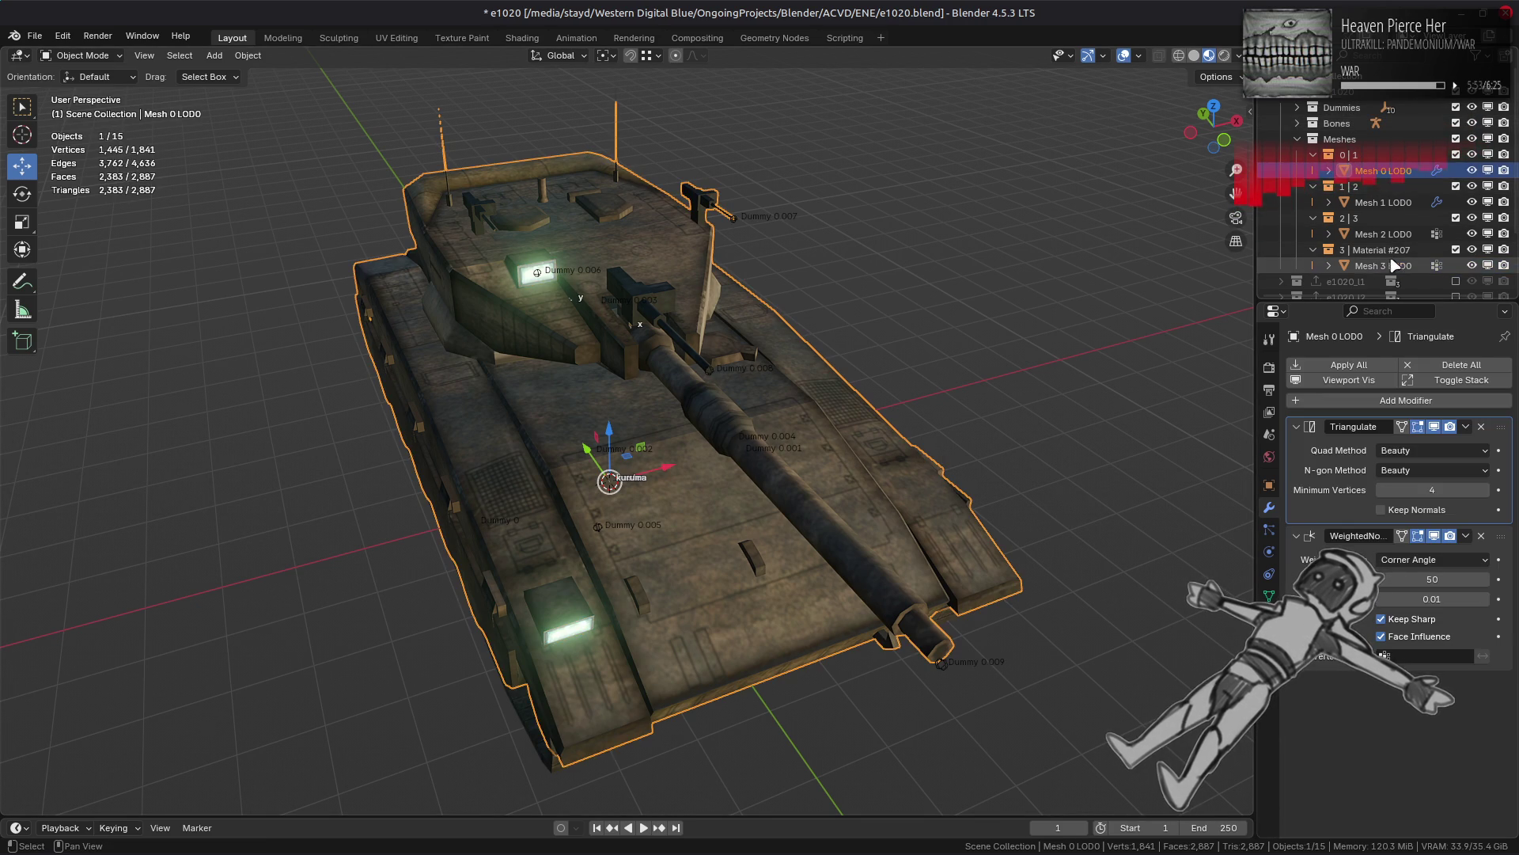
Step: Apply all modifiers on the selected meshes and export the e1020 collection as e1020.flv
click(1374, 364)
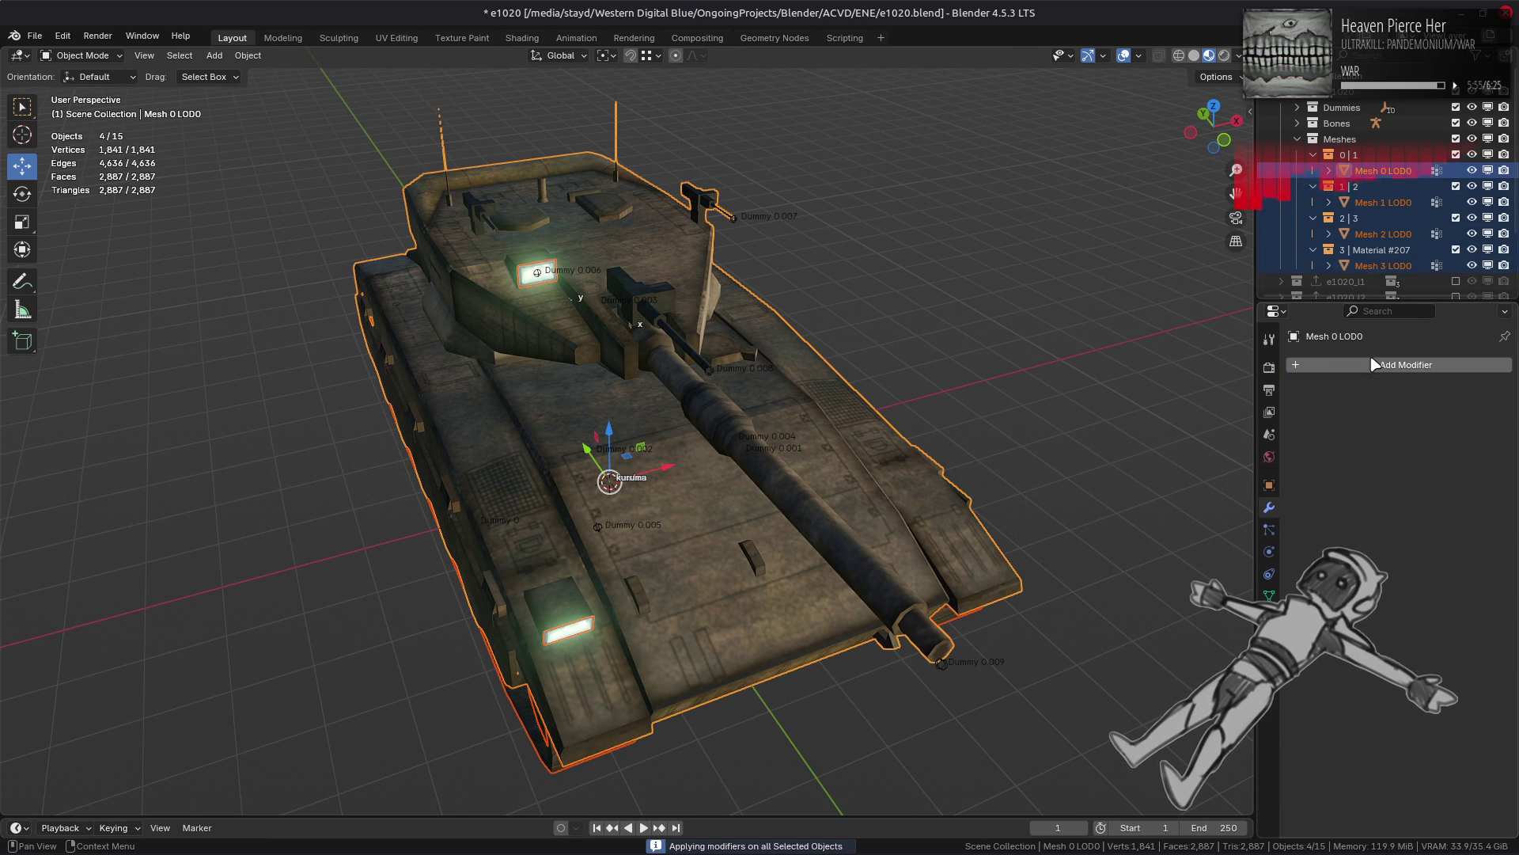
click(1352, 93)
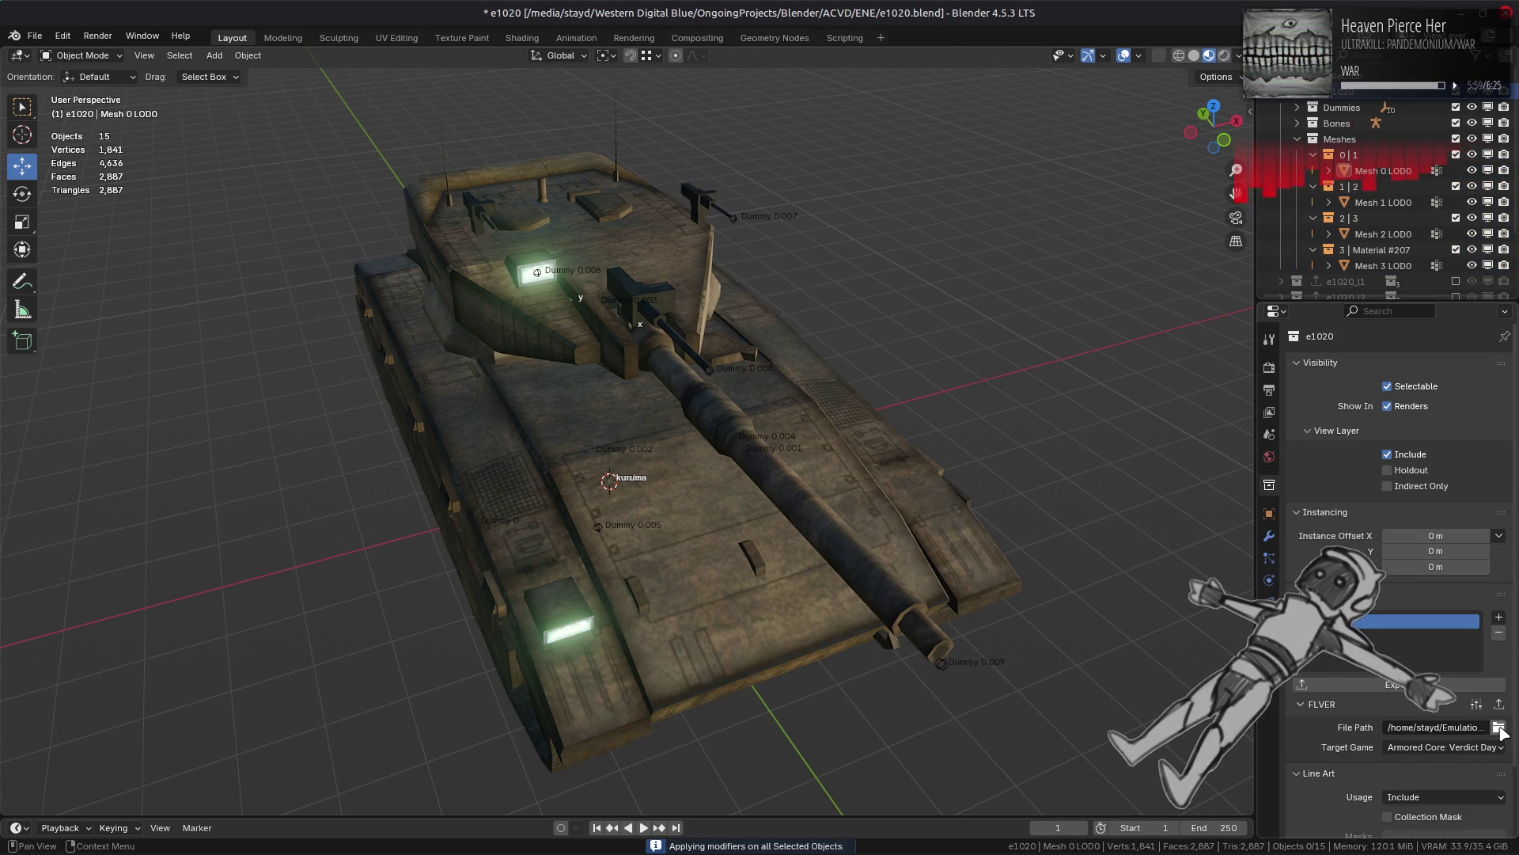
click(1475, 704)
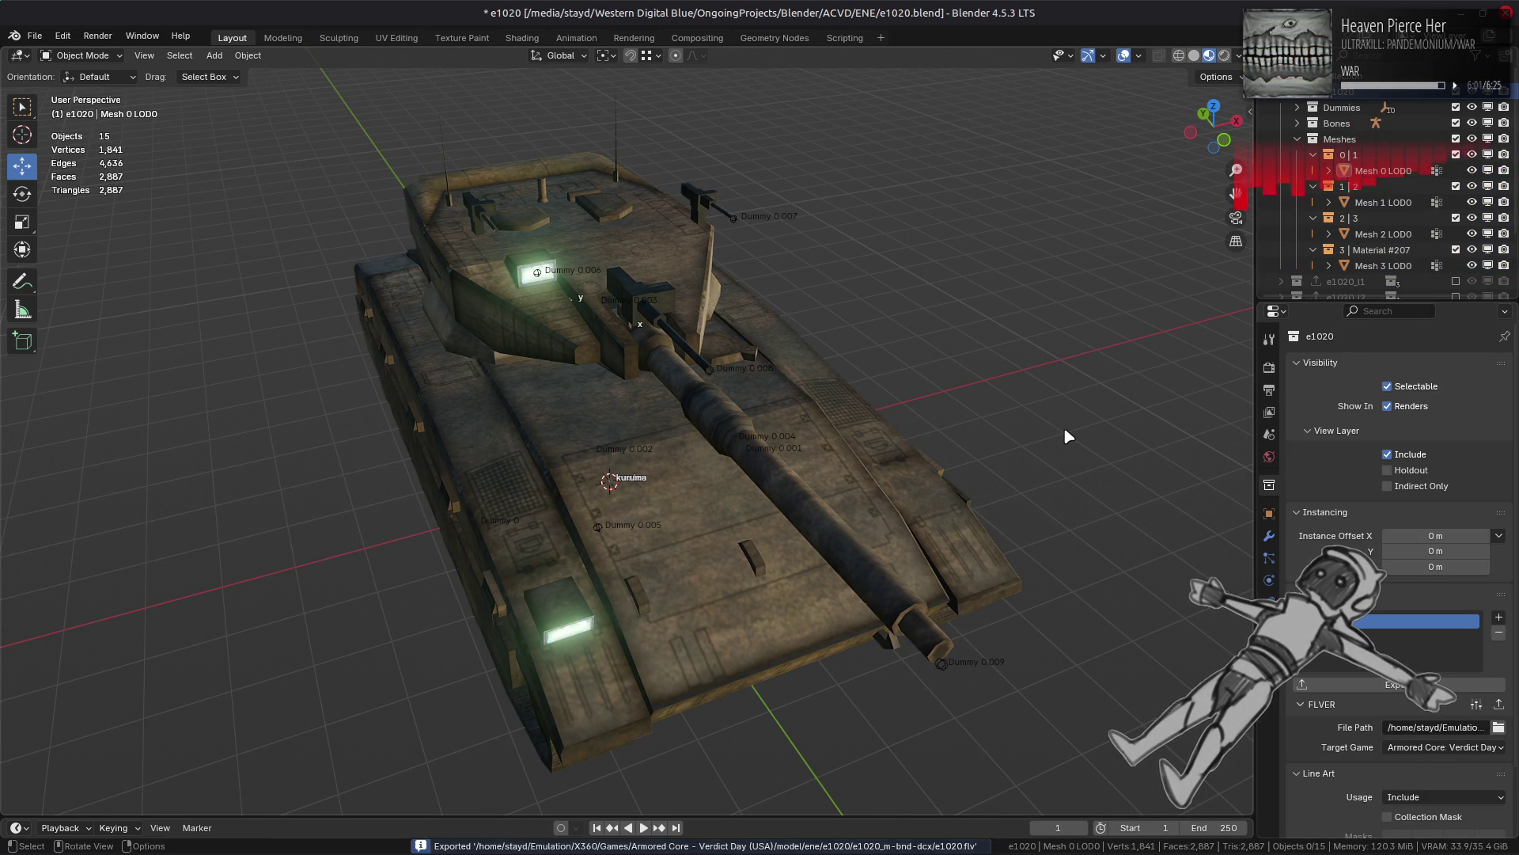
Step: Confirm Mesh 0 LOD0's MTD property reads Metal_Speculer_SpeLow, then switch to MTD Editor
click(1383, 170)
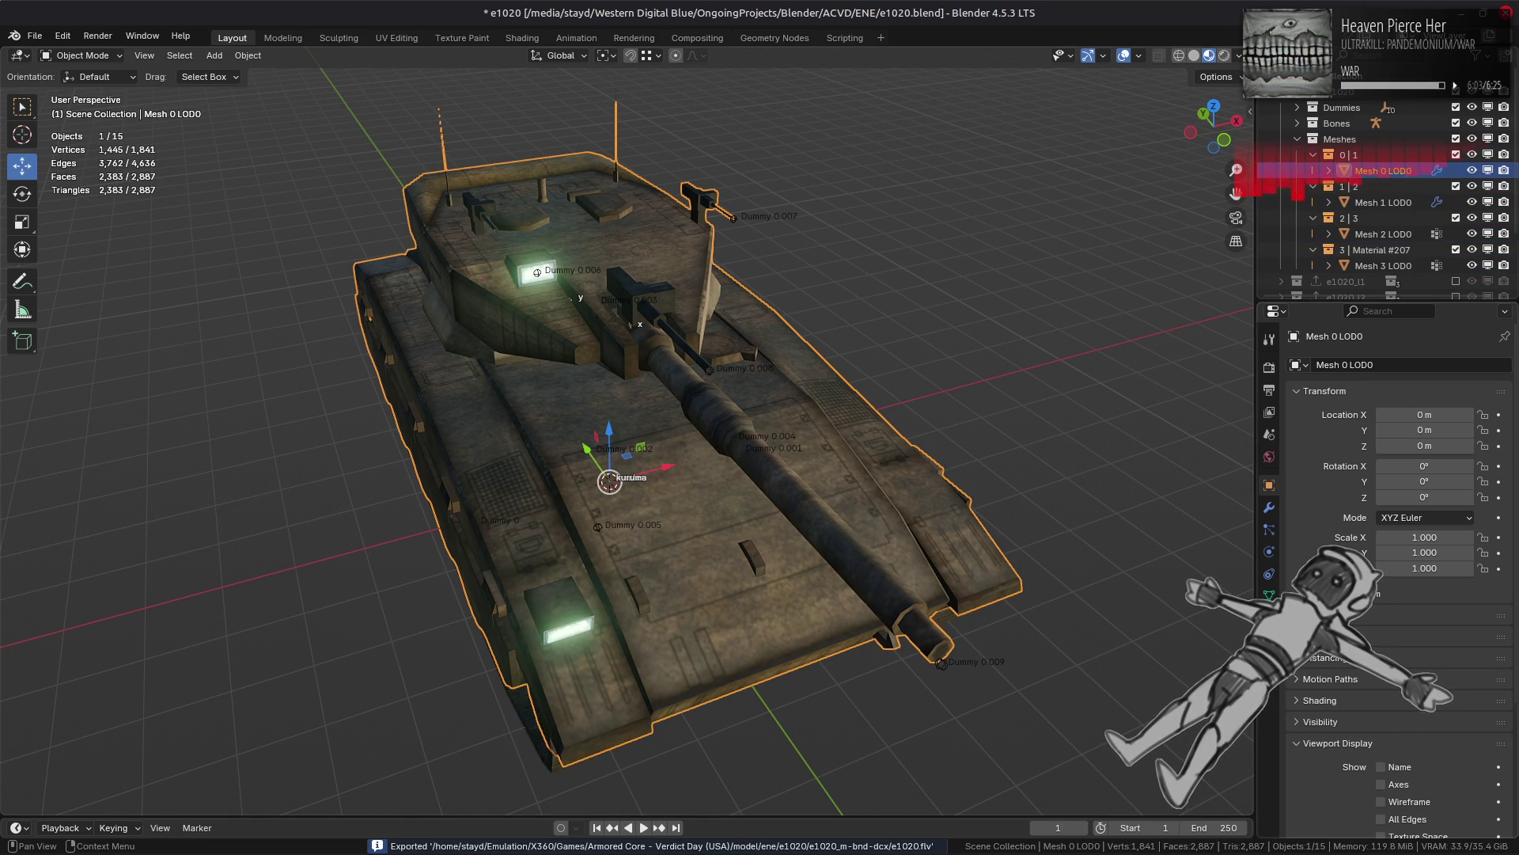
click(1269, 618)
scroll(1328, 679, down, 10)
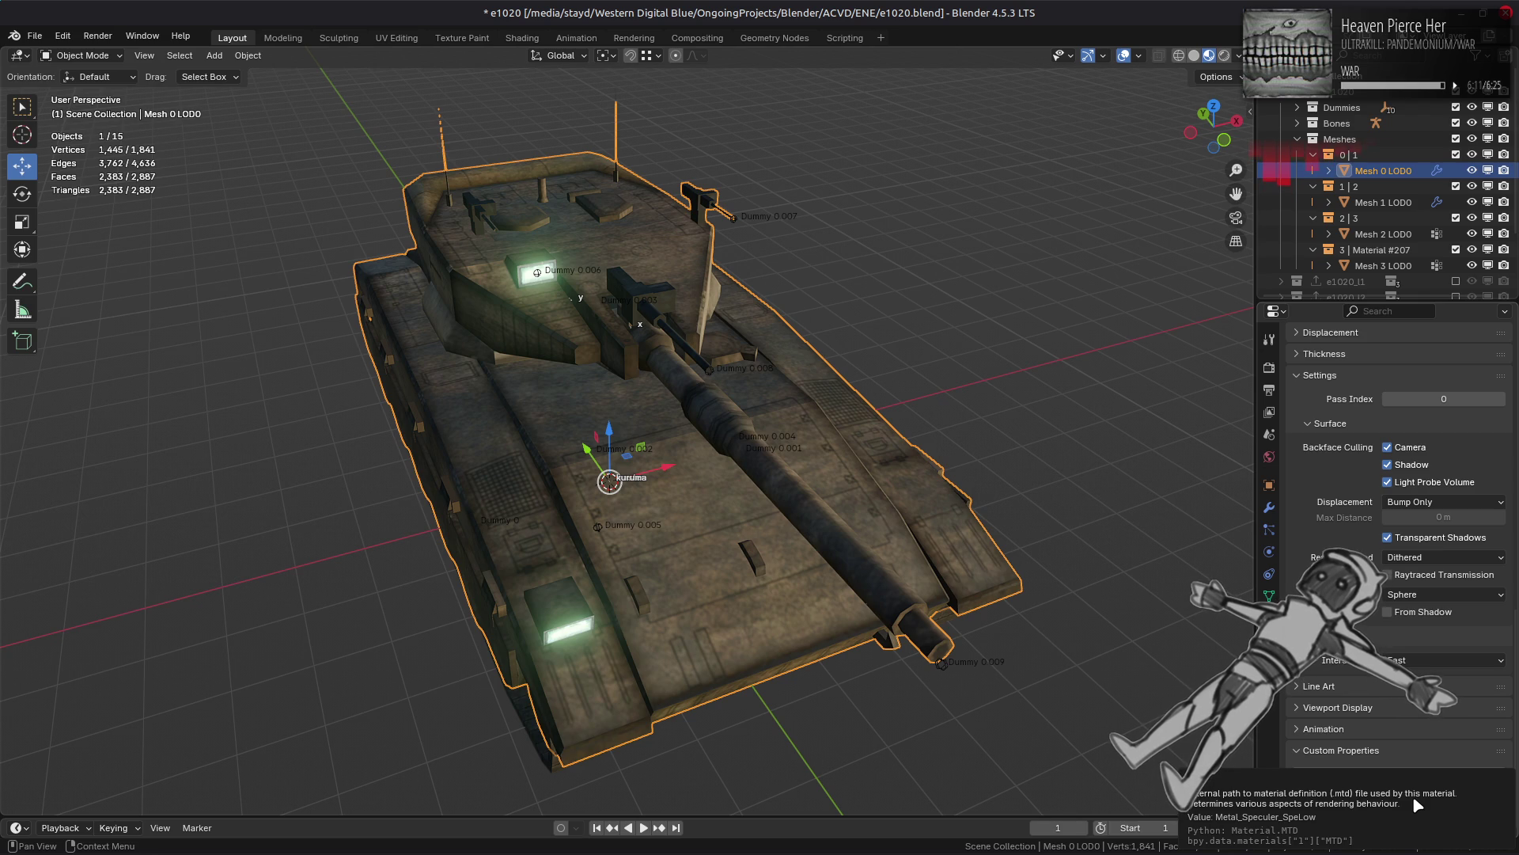
mouse_move(597, 852)
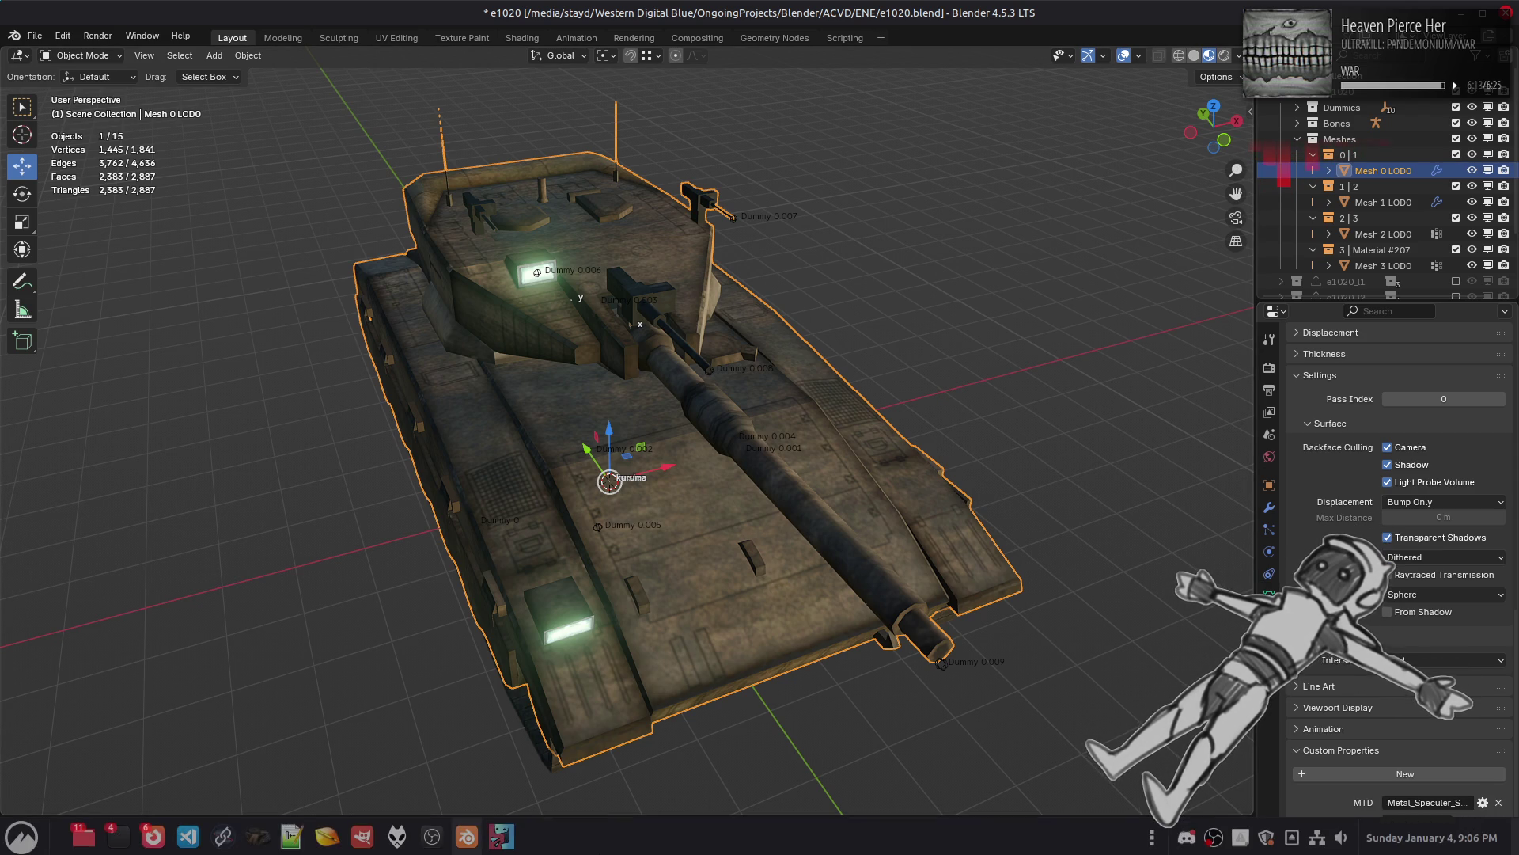
click(292, 832)
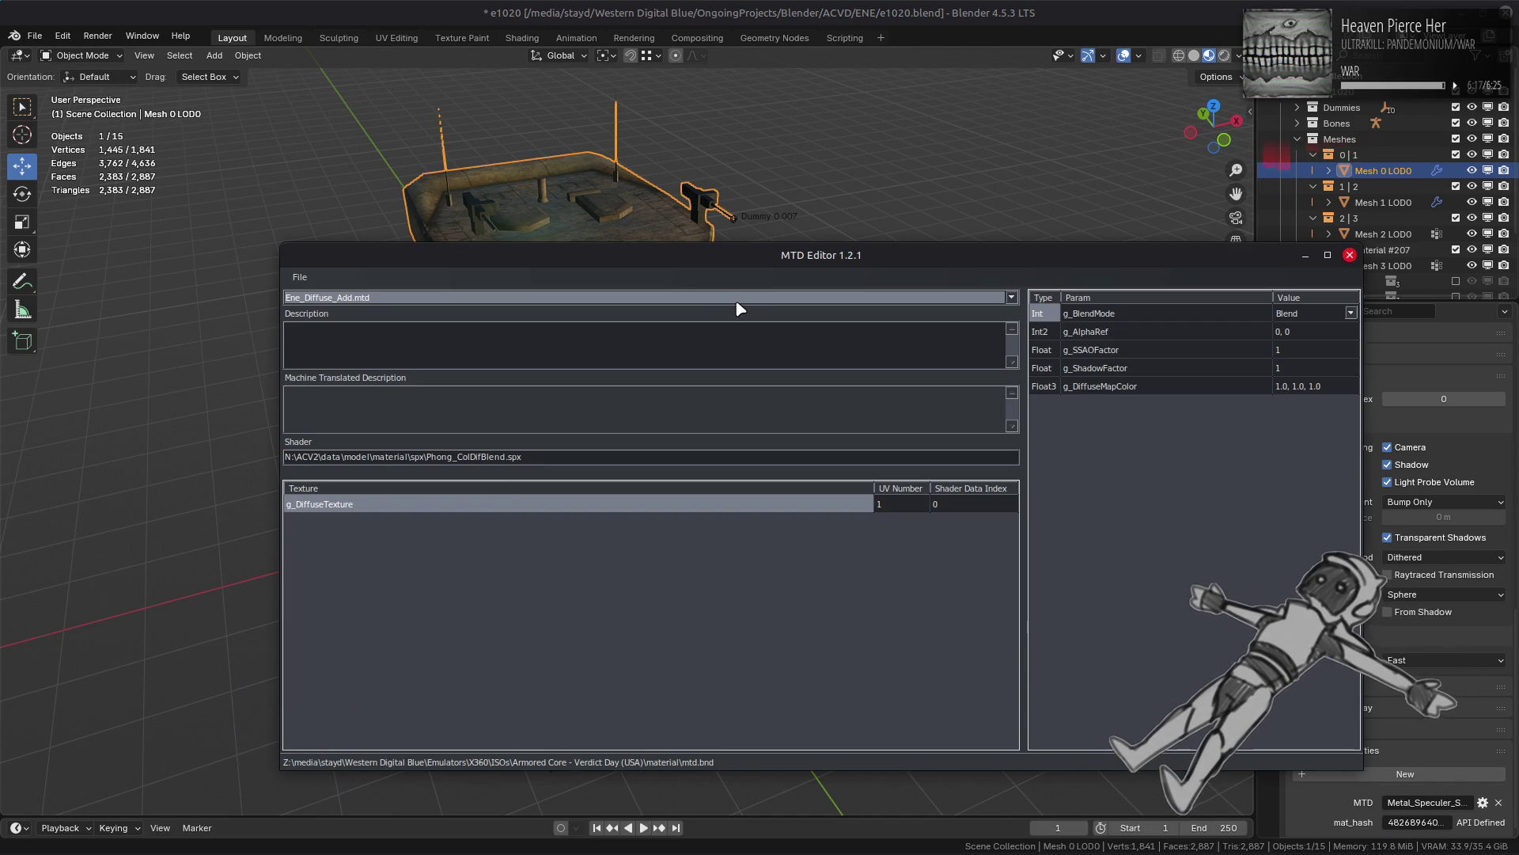
Step: Load Metal_Speculer_SpeLow.mtd in MTD Editor to inspect its parameters
click(740, 299)
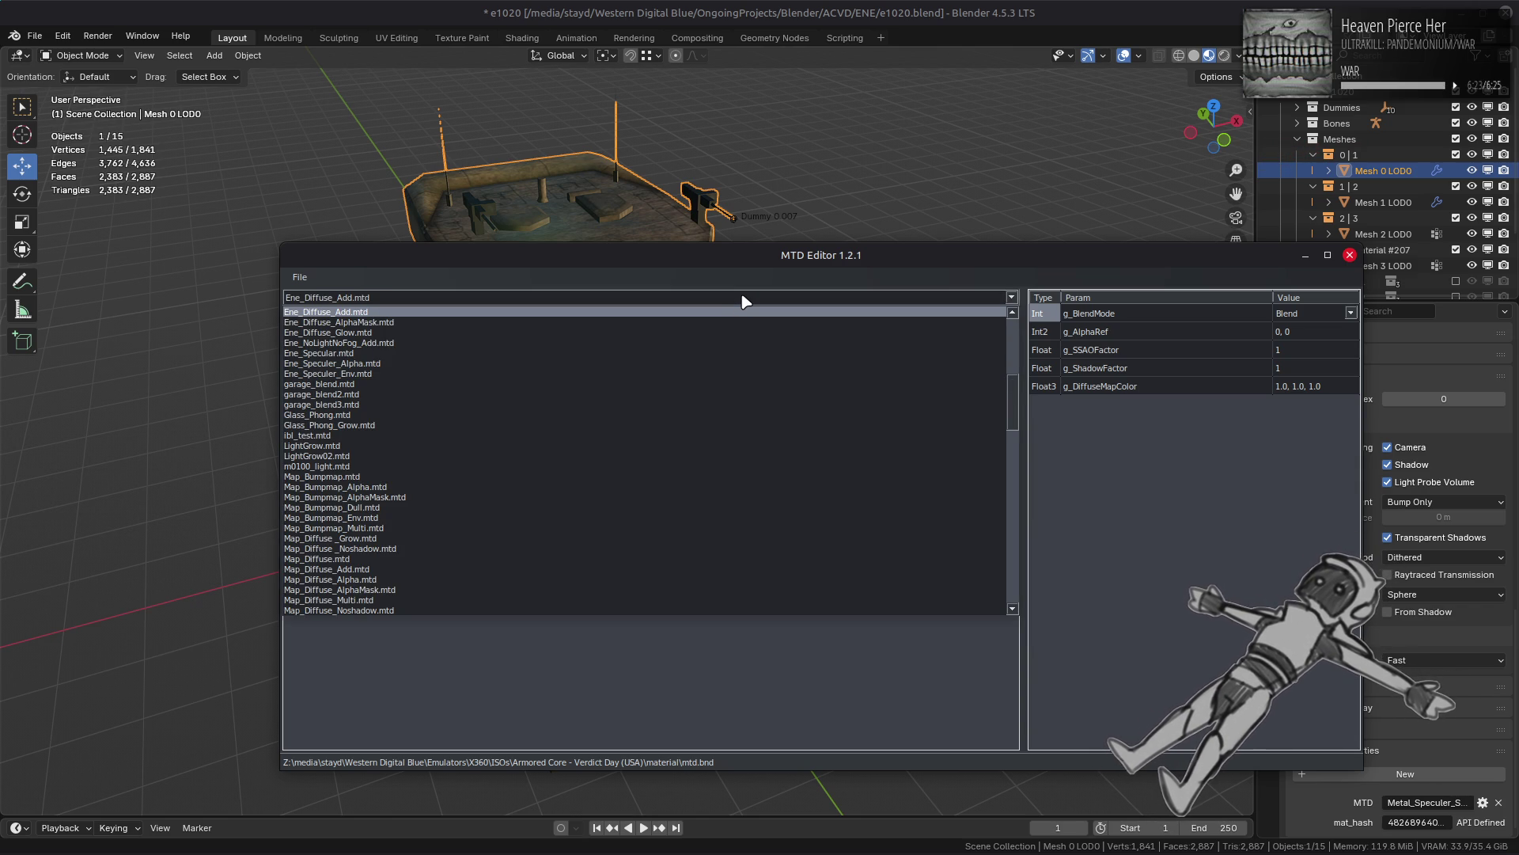
scroll(744, 300, up, 2)
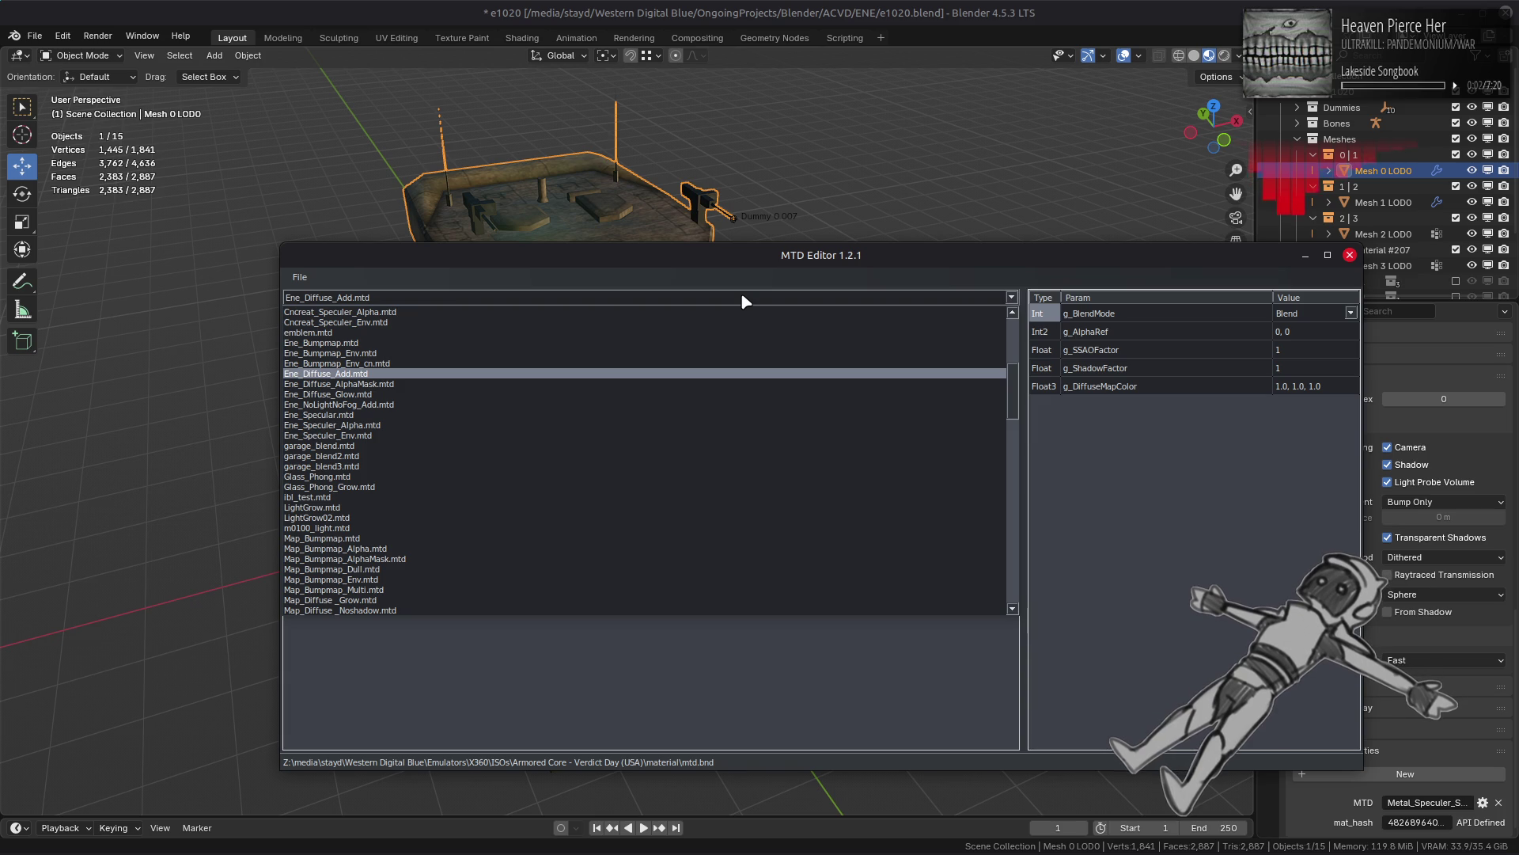
scroll(744, 301, down, 6)
scroll(743, 301, down, 3)
scroll(743, 300, down, 5)
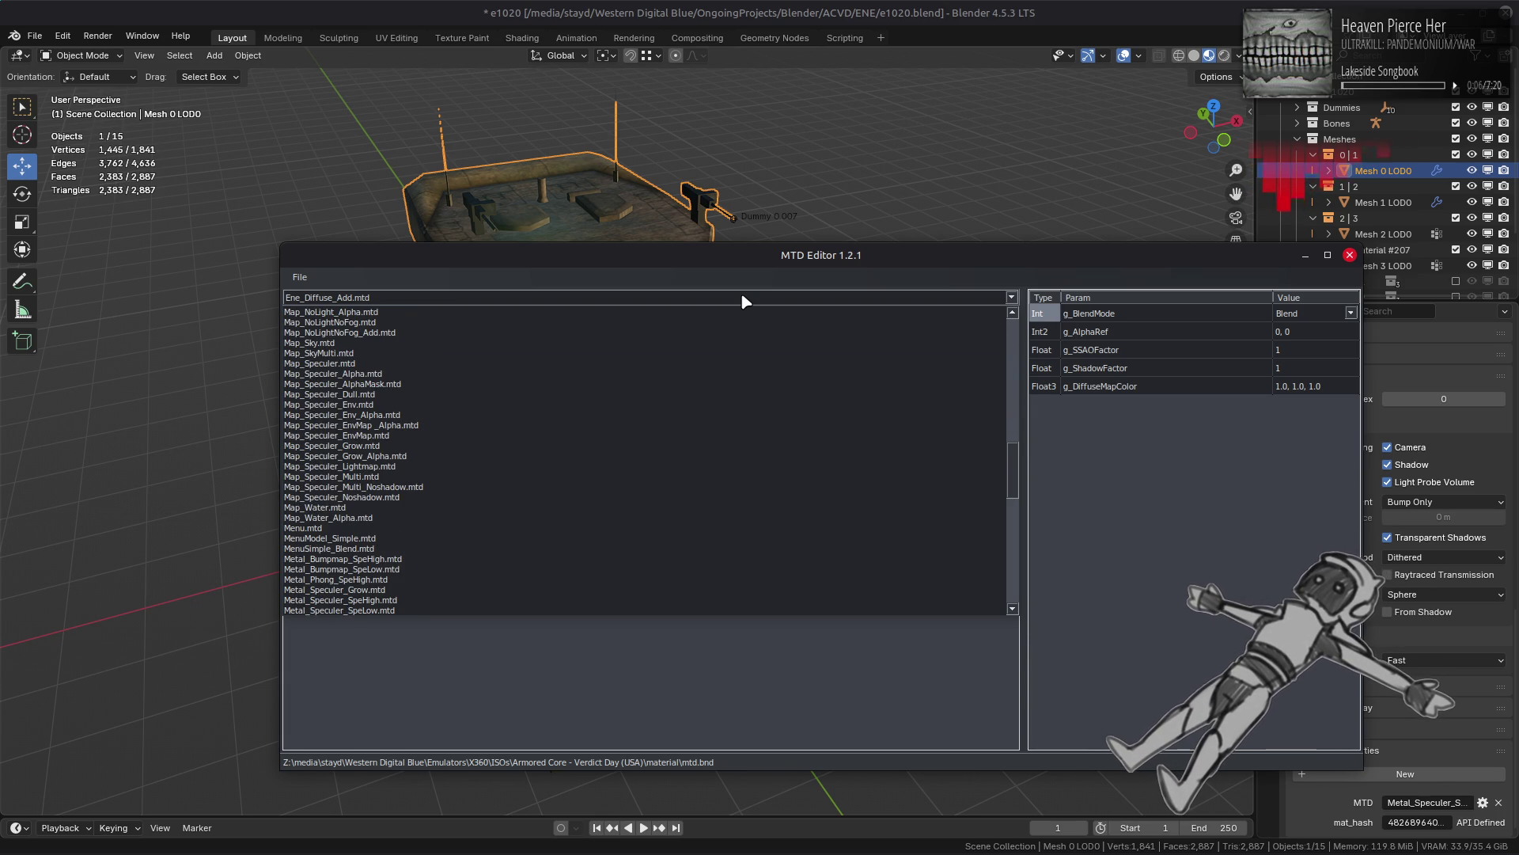
scroll(744, 301, down, 1)
click(483, 582)
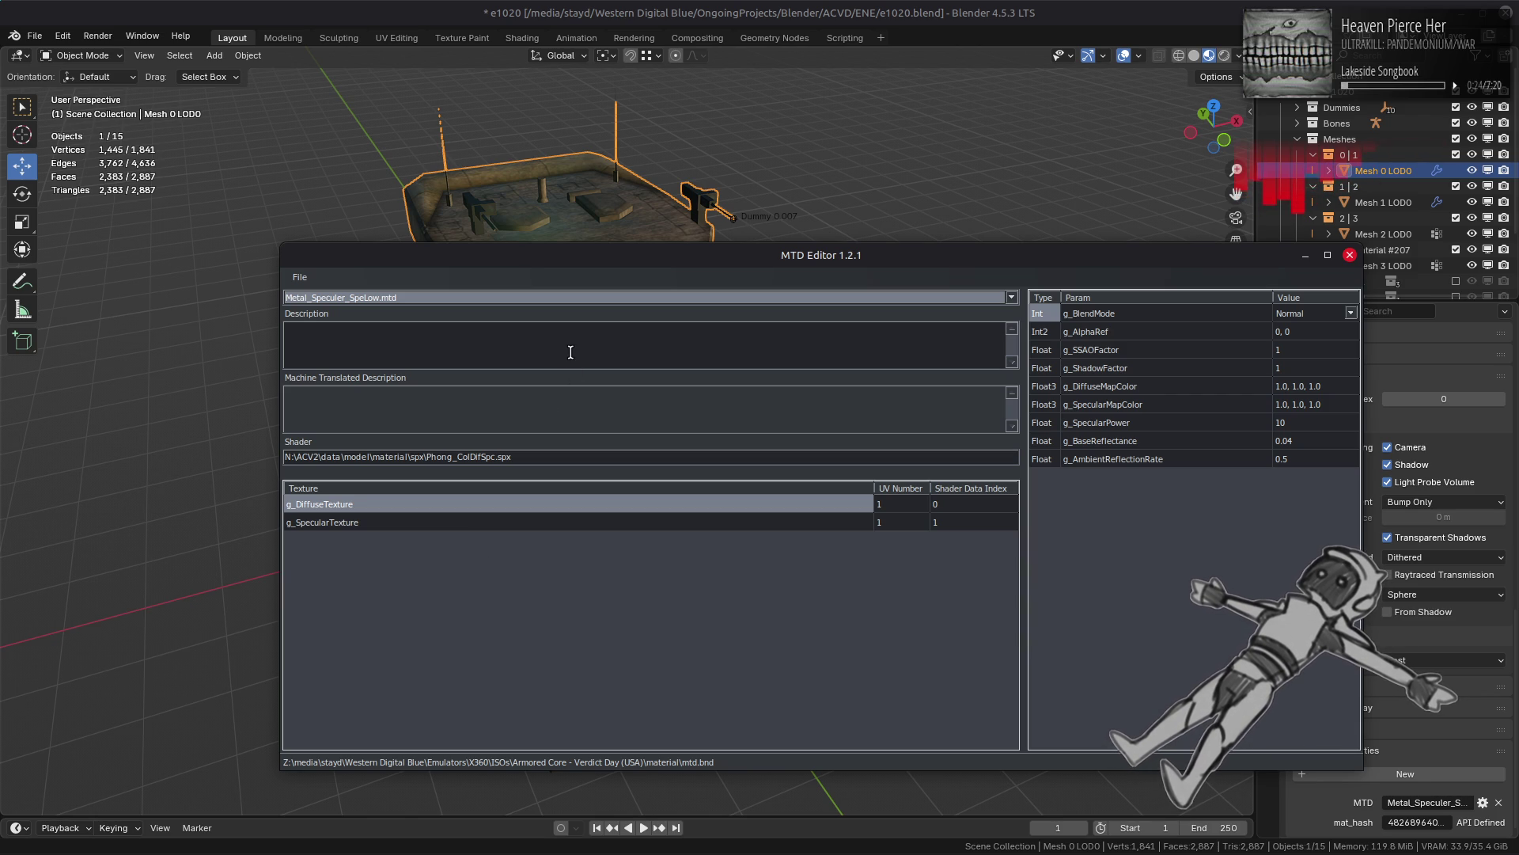
Step: Load Ene_Speculer_Env.mtd and scroll through its parameters for comparison
click(630, 304)
scroll(630, 303, up, 5)
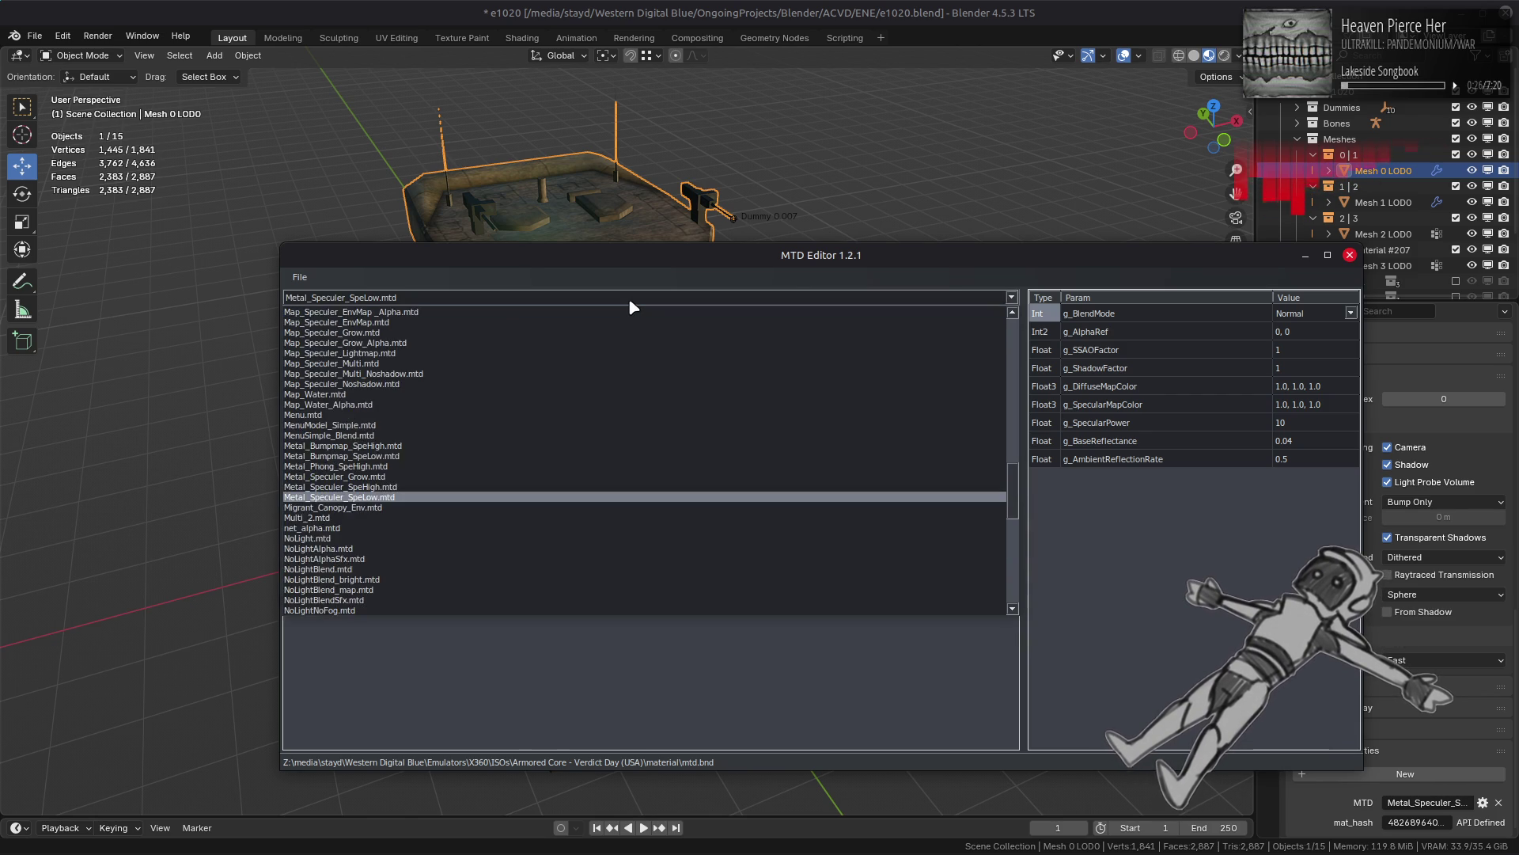
scroll(630, 301, up, 3)
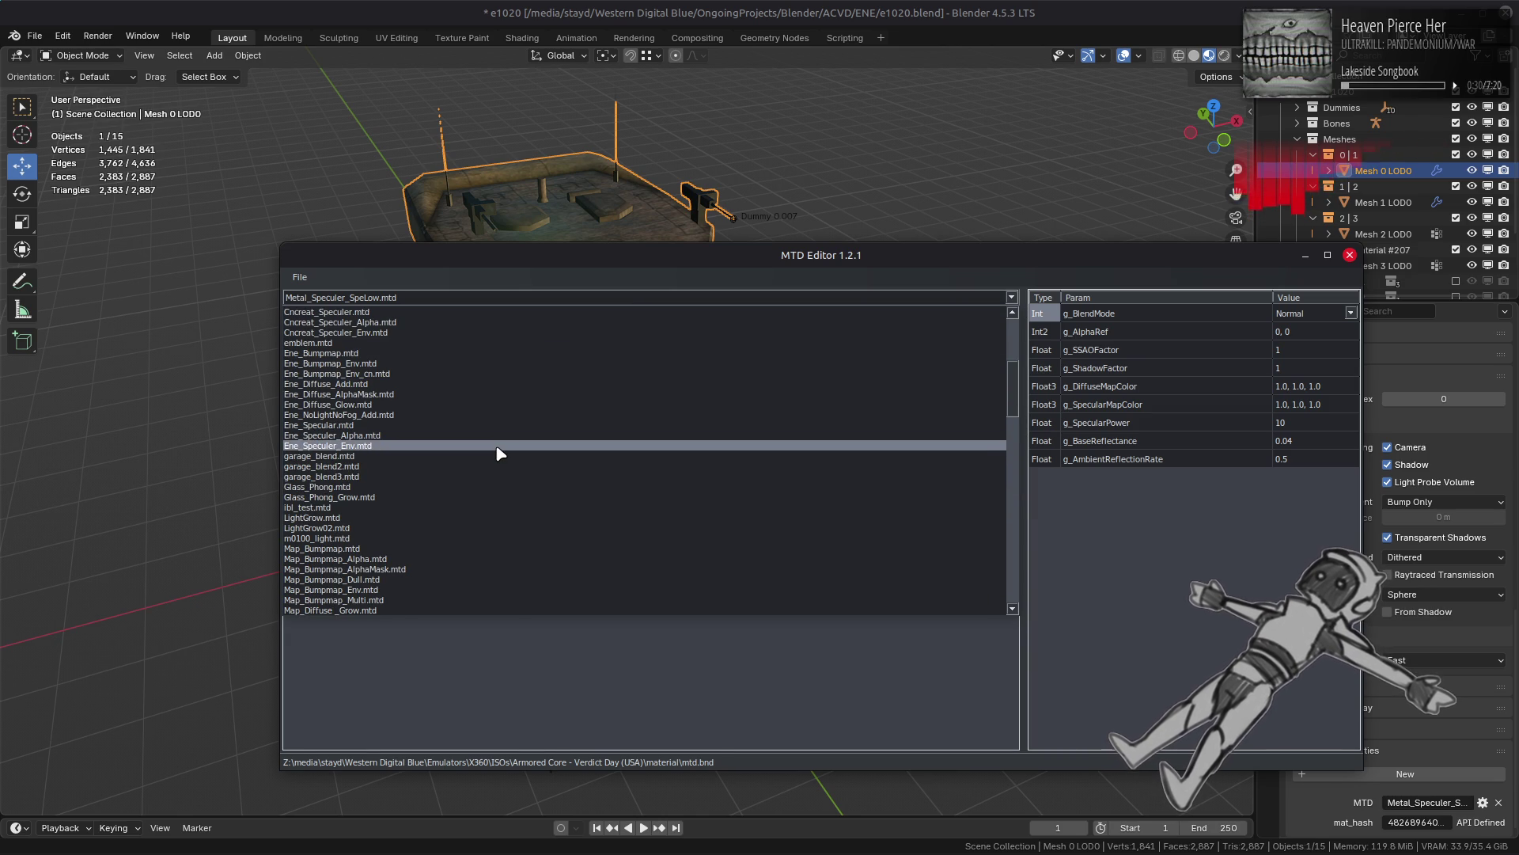
click(499, 447)
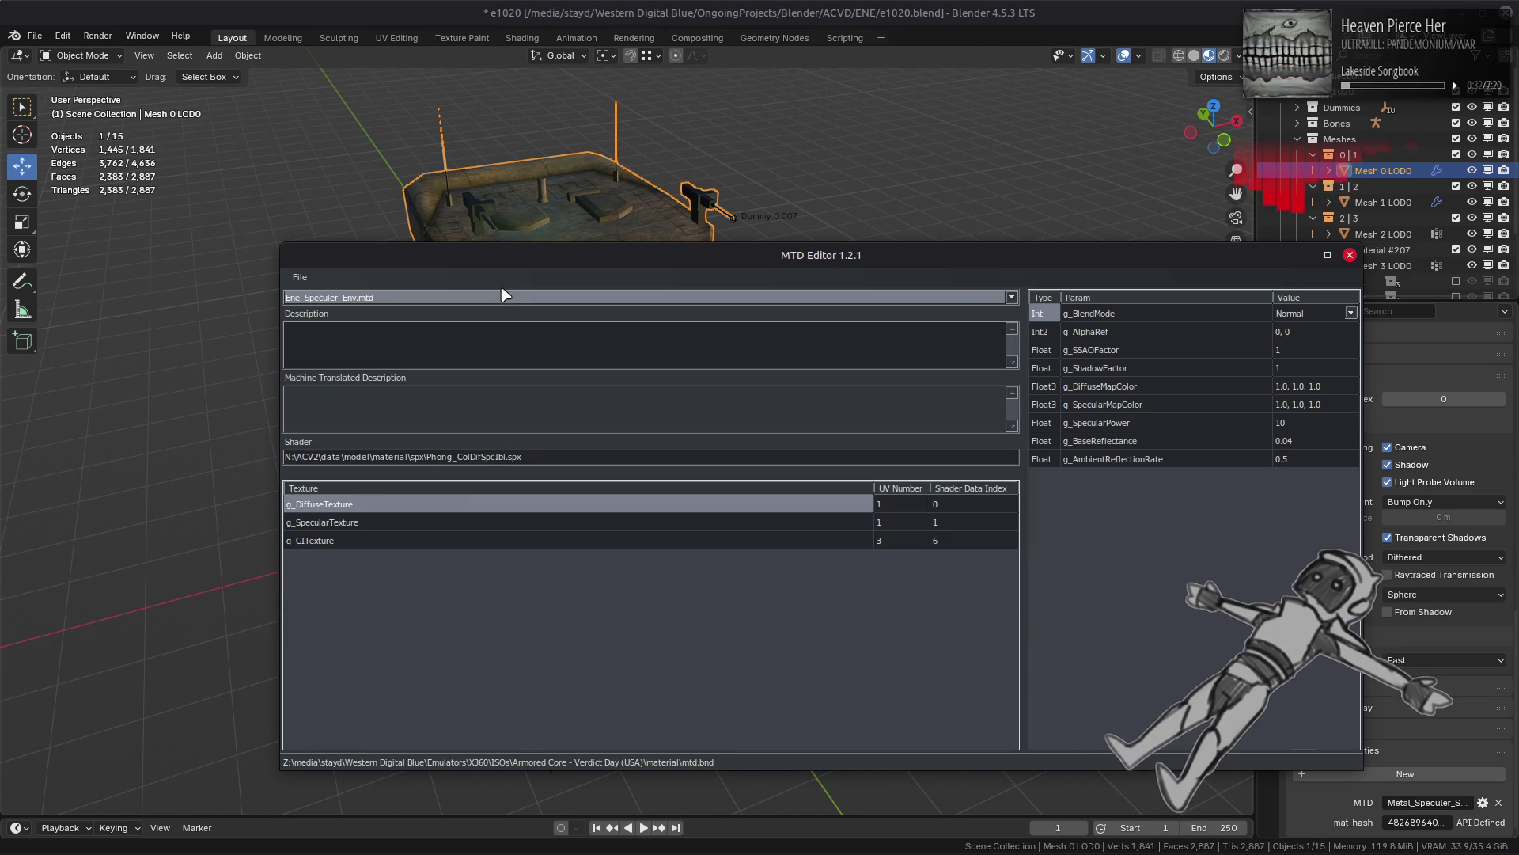
scroll(503, 297, up, 1)
scroll(502, 299, down, 1)
scroll(501, 299, up, 1)
scroll(501, 300, down, 1)
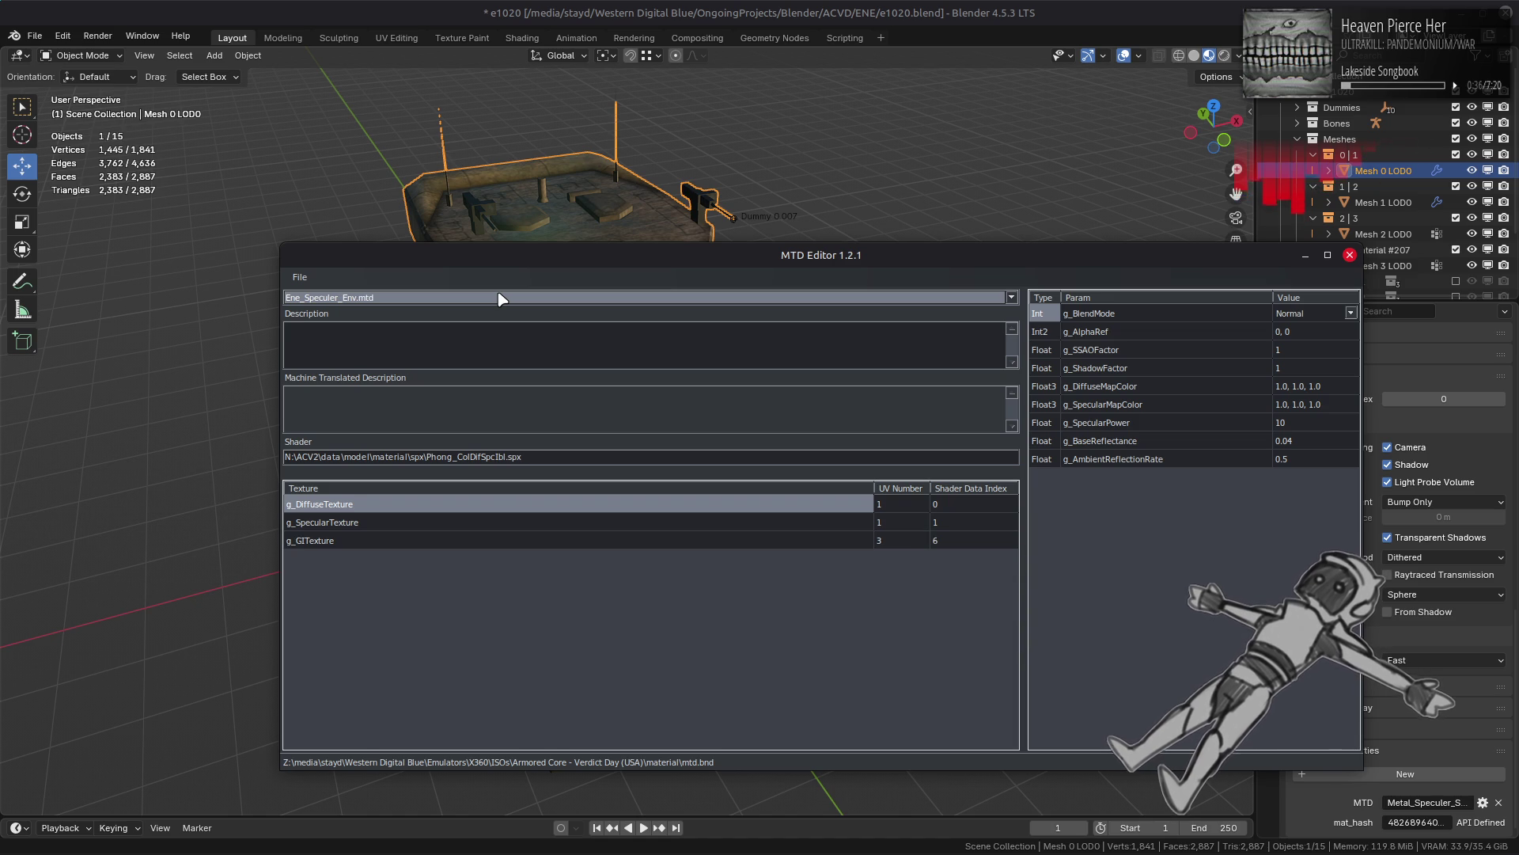
scroll(501, 299, up, 1)
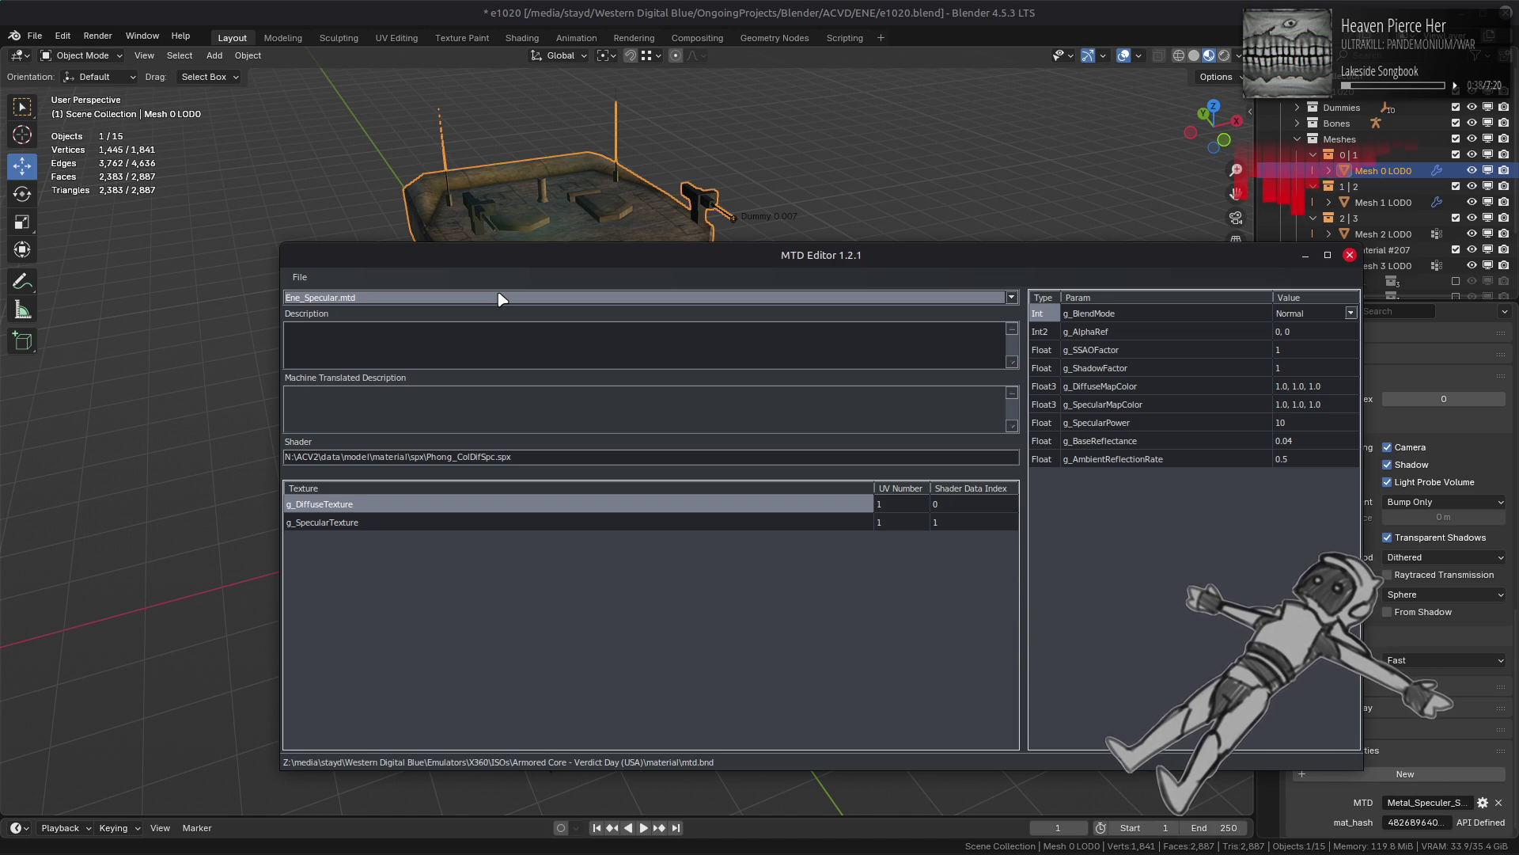
Step: Load Ene_Bumpmap.mtd and compare it against the Ene_Bumpmap_Env variants
click(501, 298)
scroll(502, 299, up, 3)
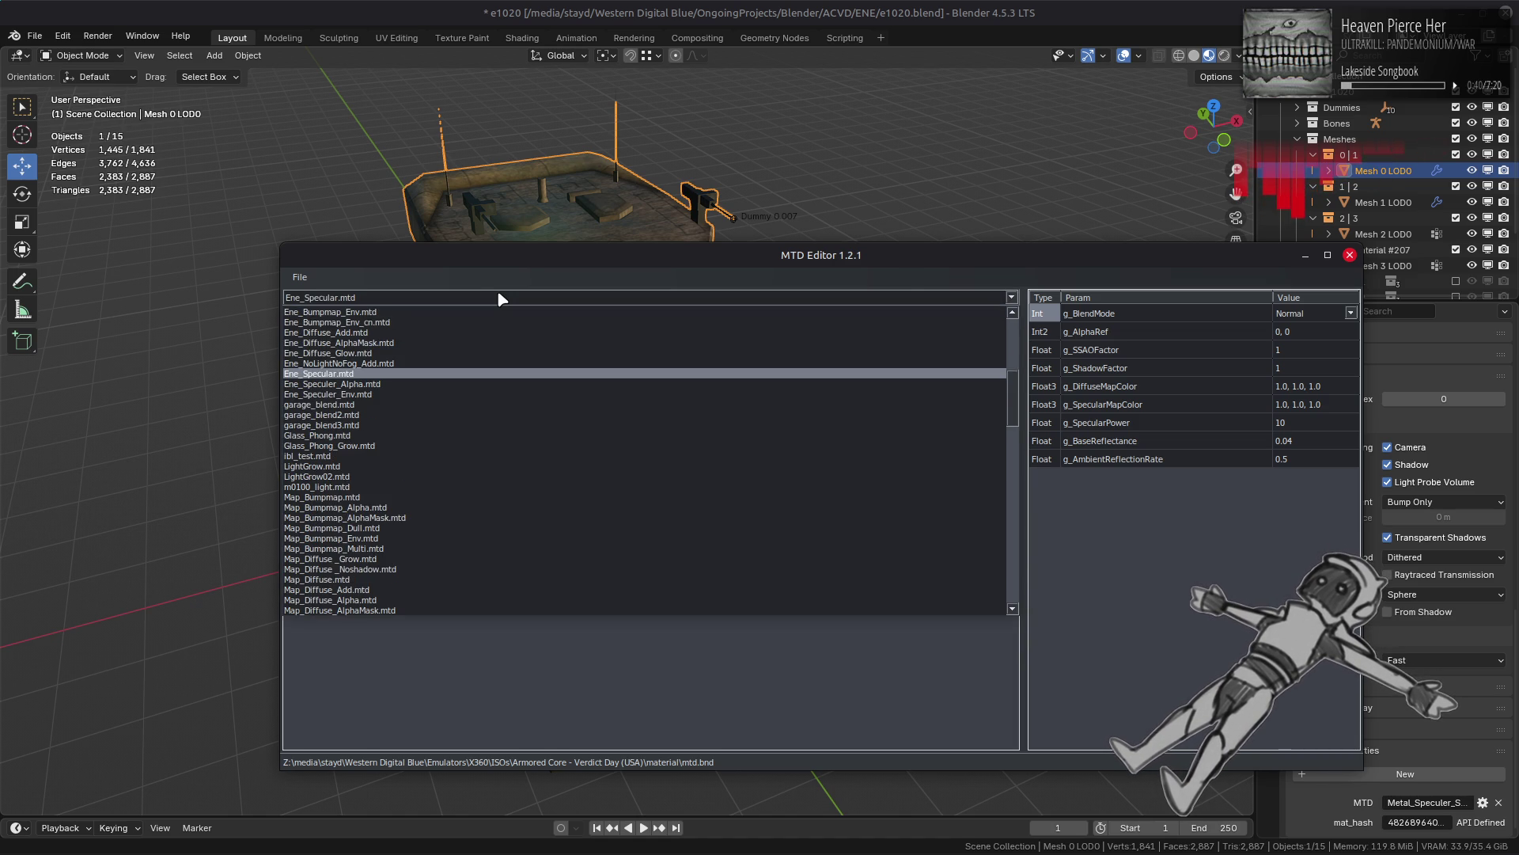
click(484, 336)
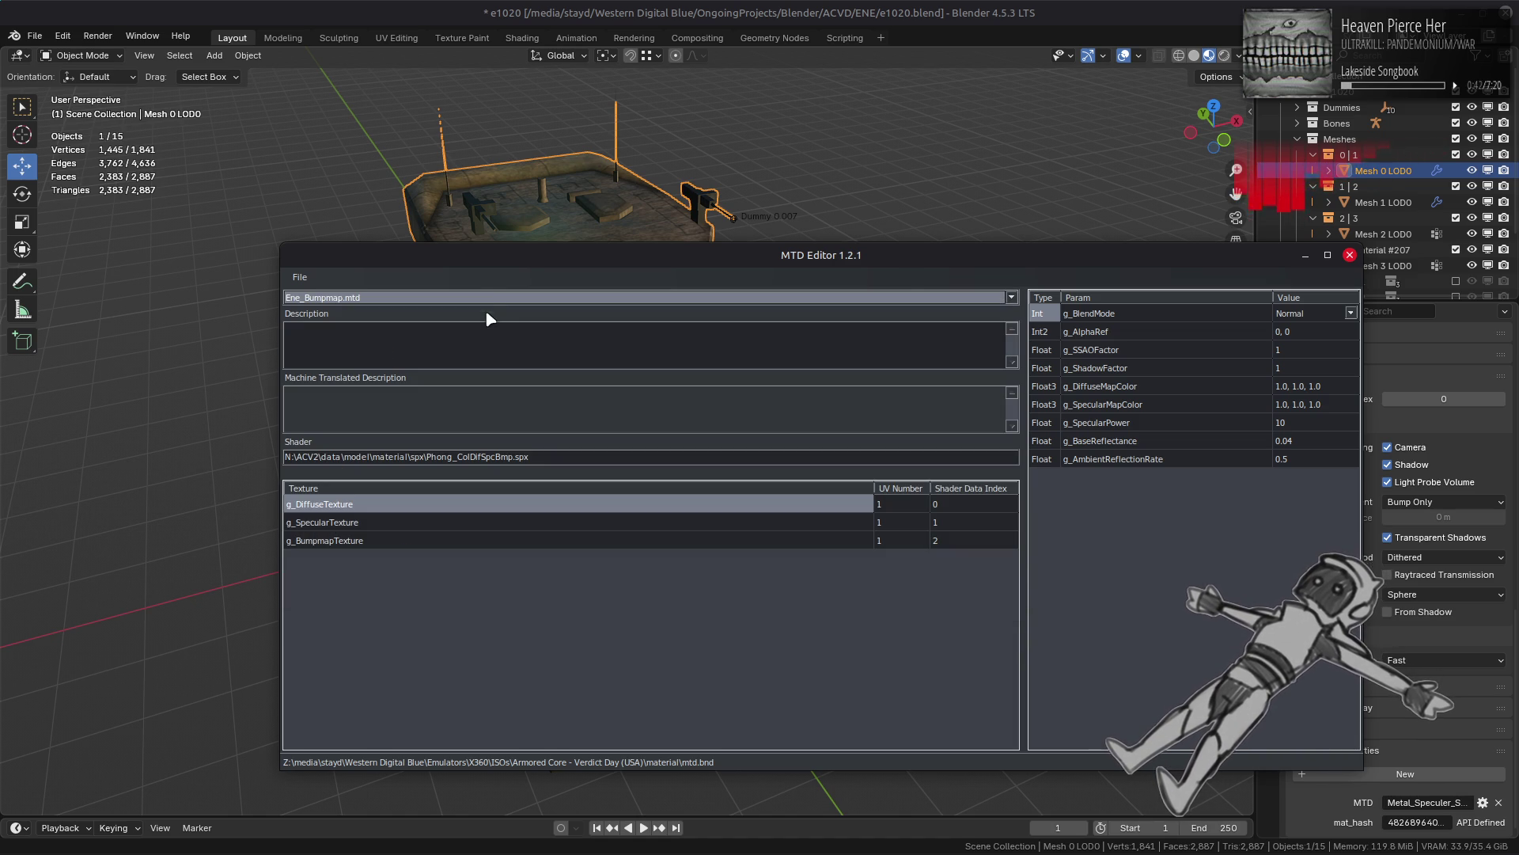
scroll(492, 300, down, 1)
scroll(492, 300, up, 1)
scroll(493, 300, down, 1)
scroll(493, 301, up, 1)
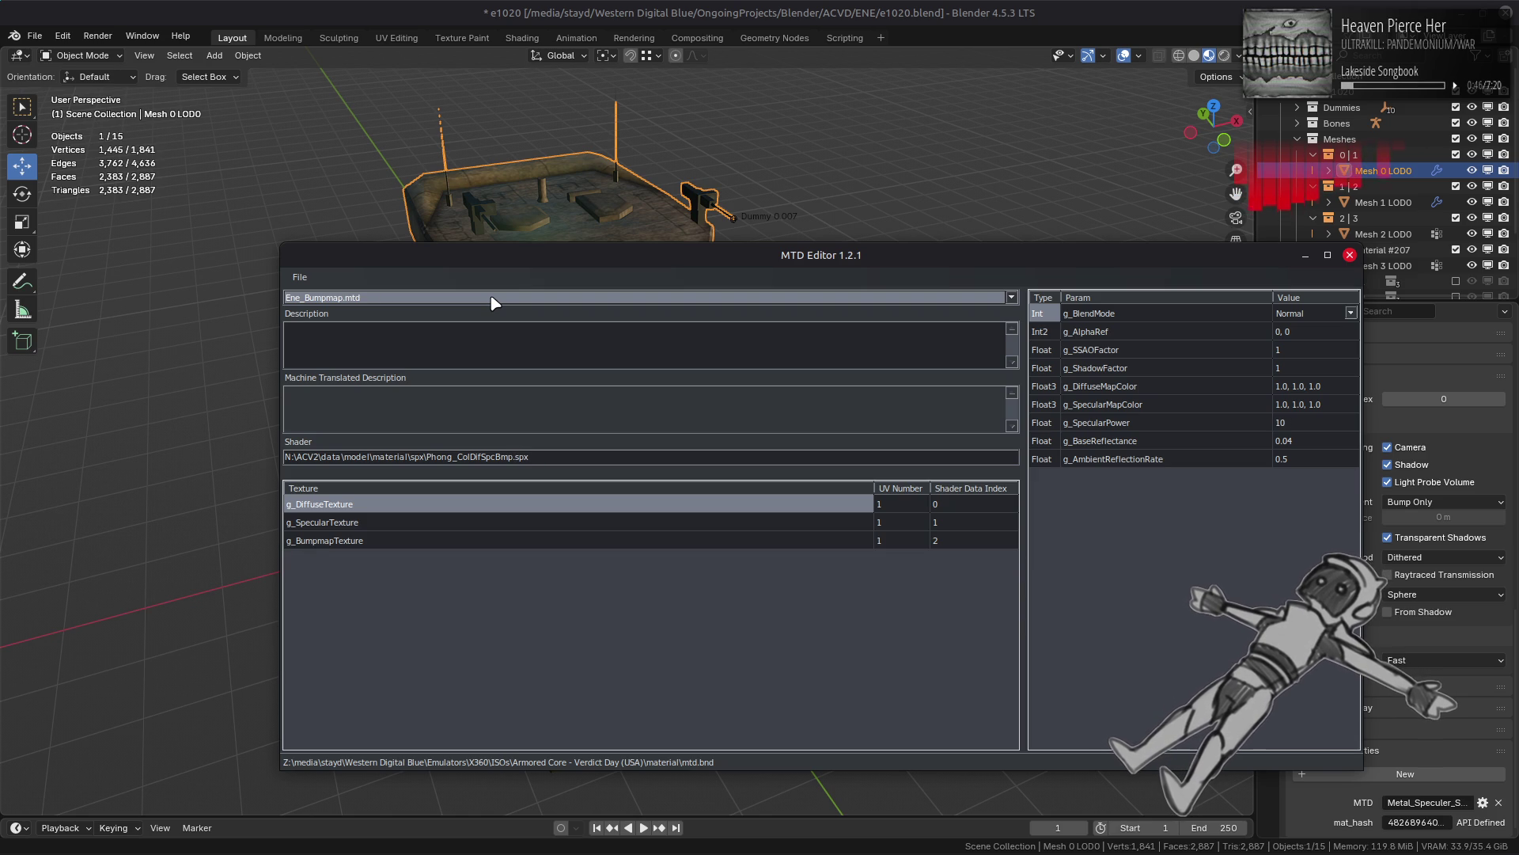
scroll(495, 303, down, 1)
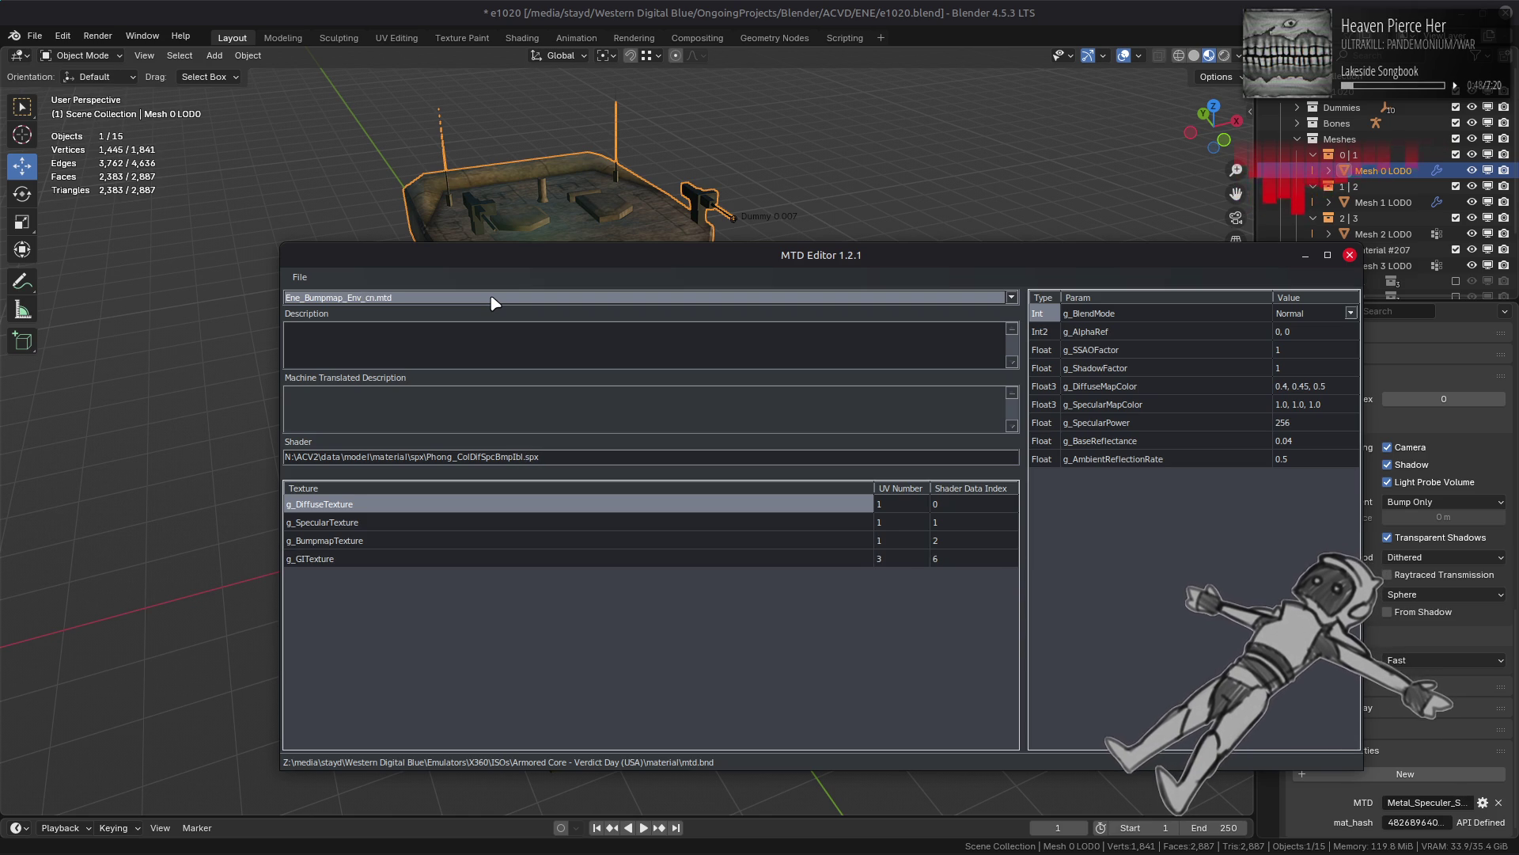
scroll(495, 303, down, 1)
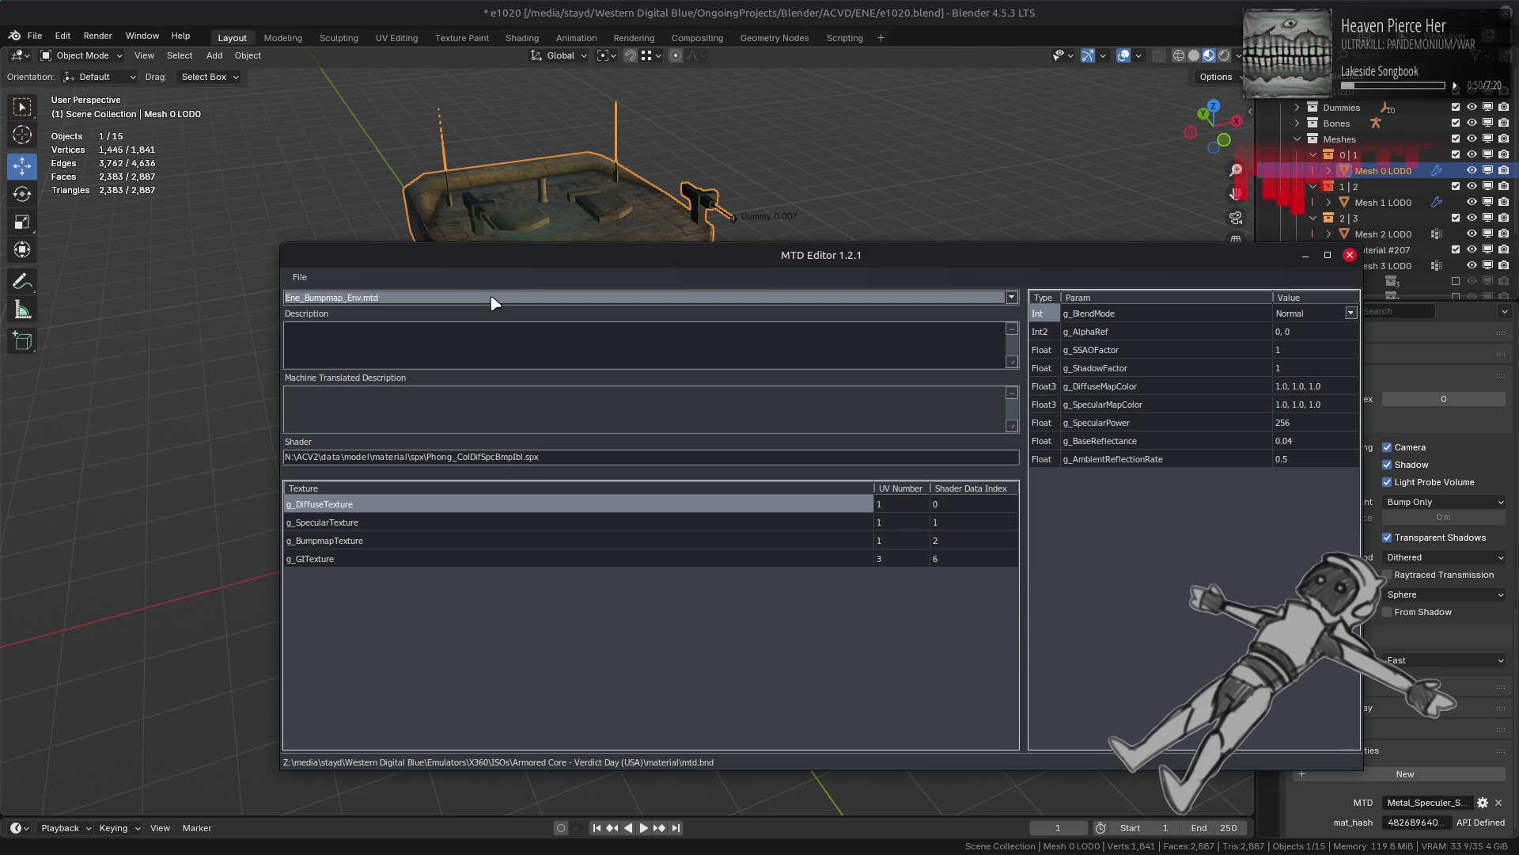
scroll(495, 303, up, 2)
click(494, 303)
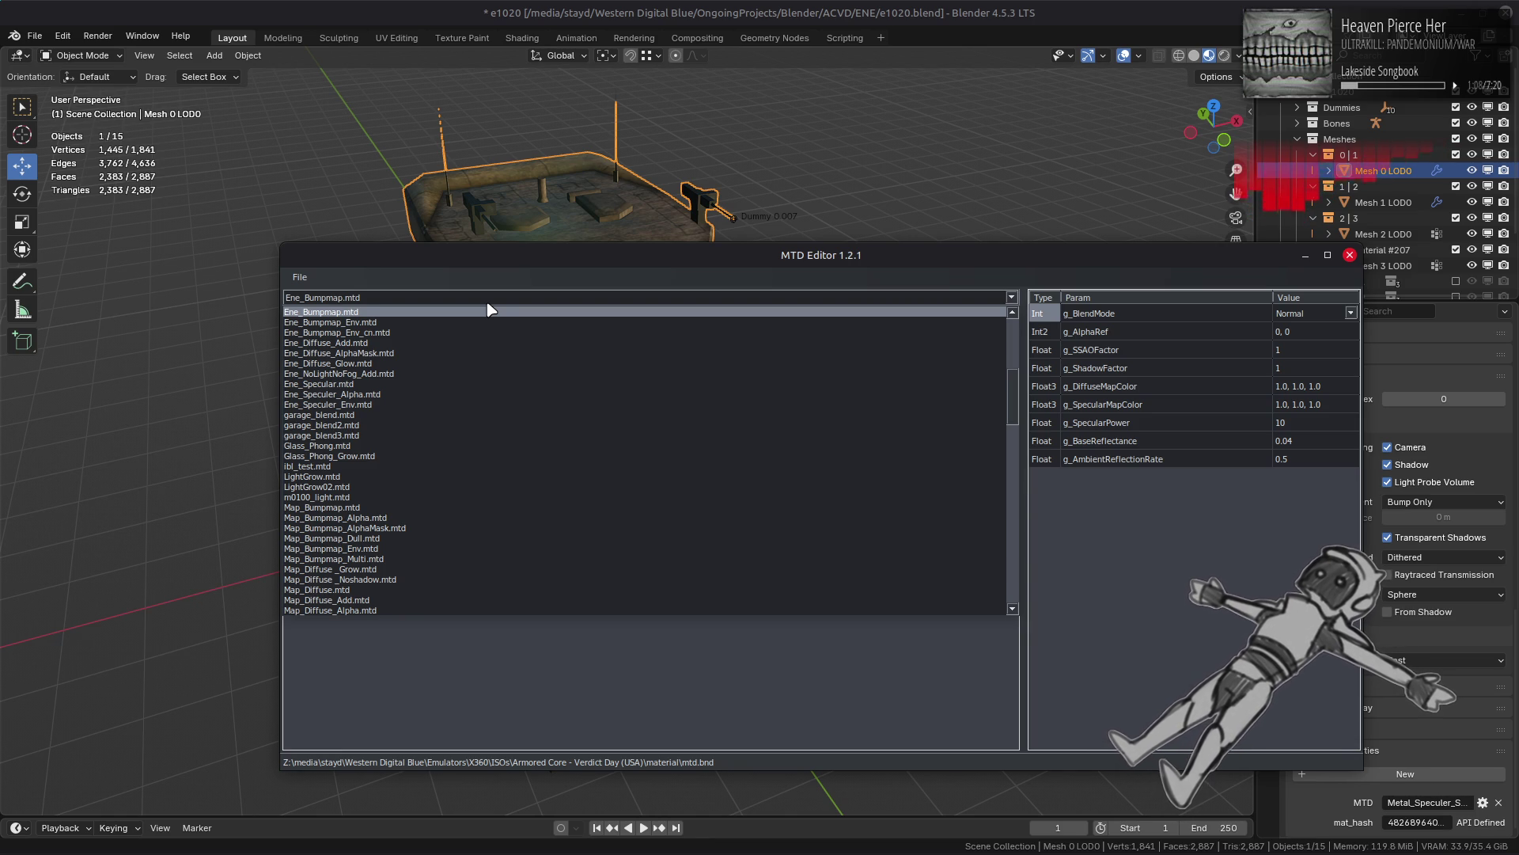
Step: Load Ene_Specular and Ene_Bumpmap to compare their g_SpecularPower values
click(437, 384)
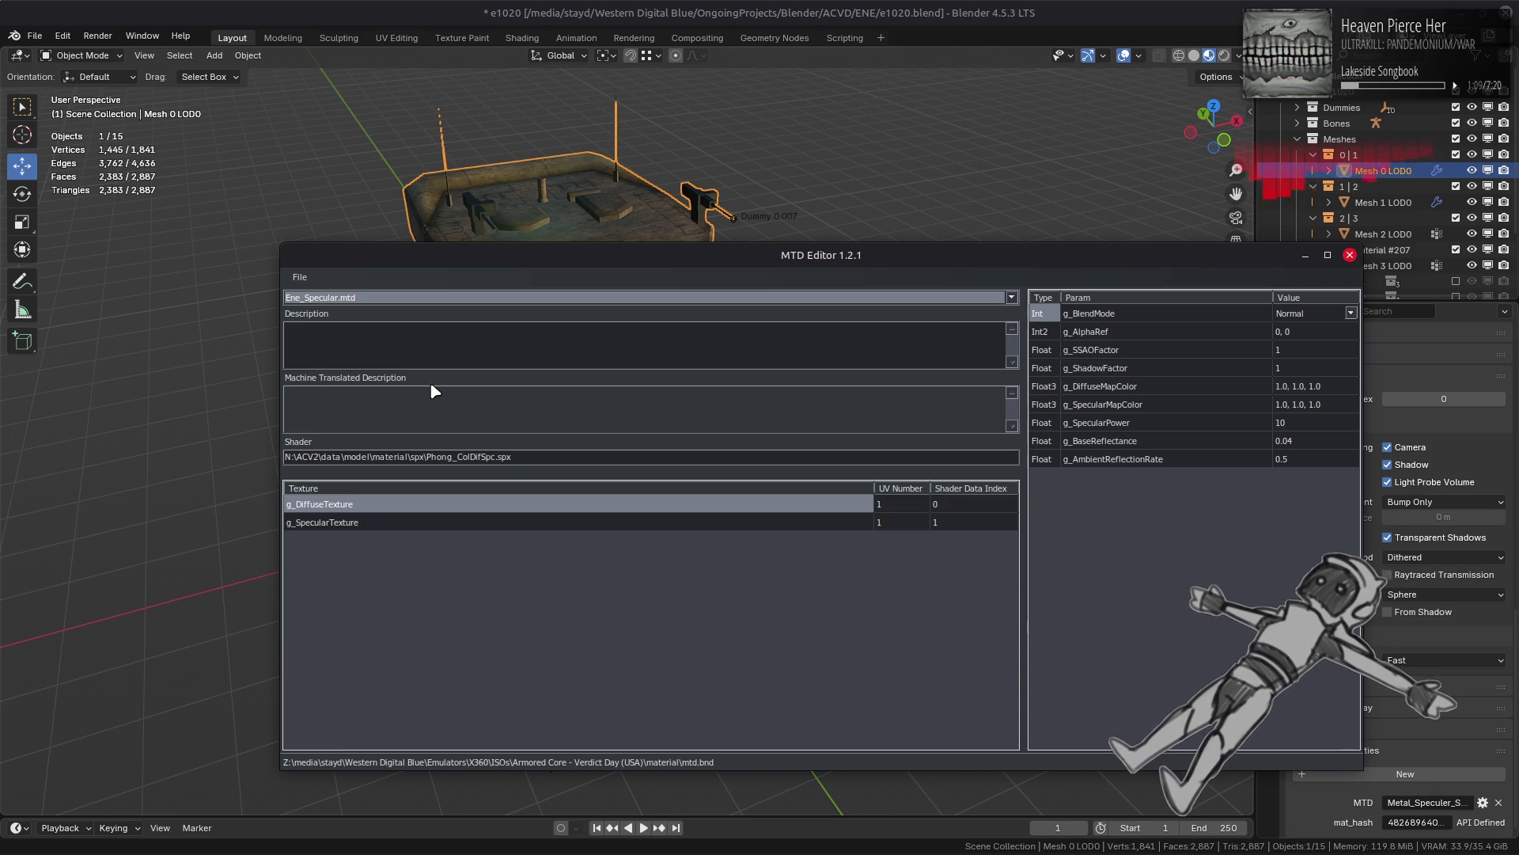
click(535, 303)
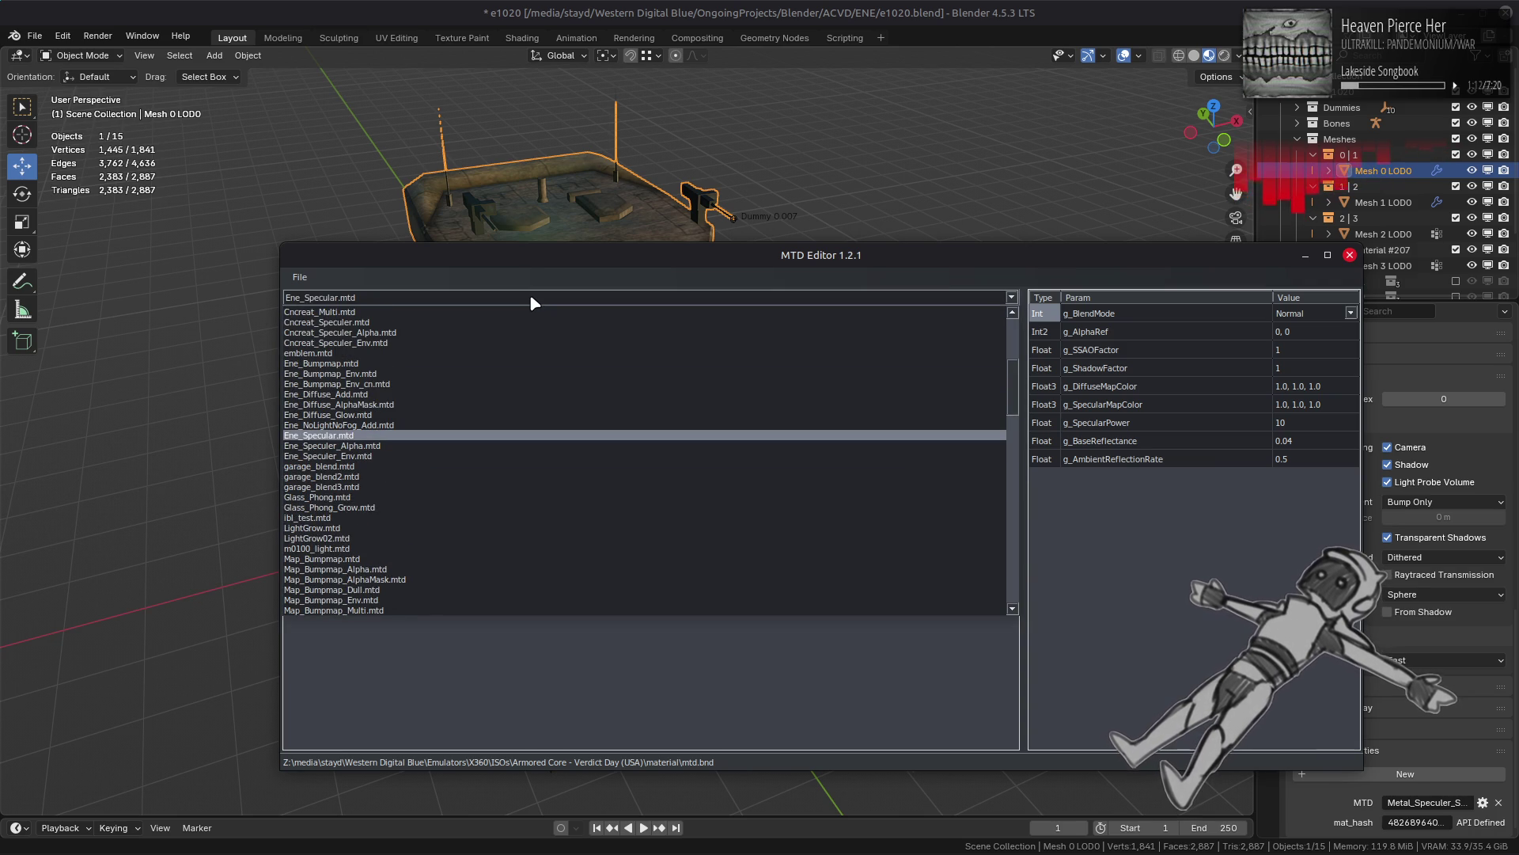
click(510, 364)
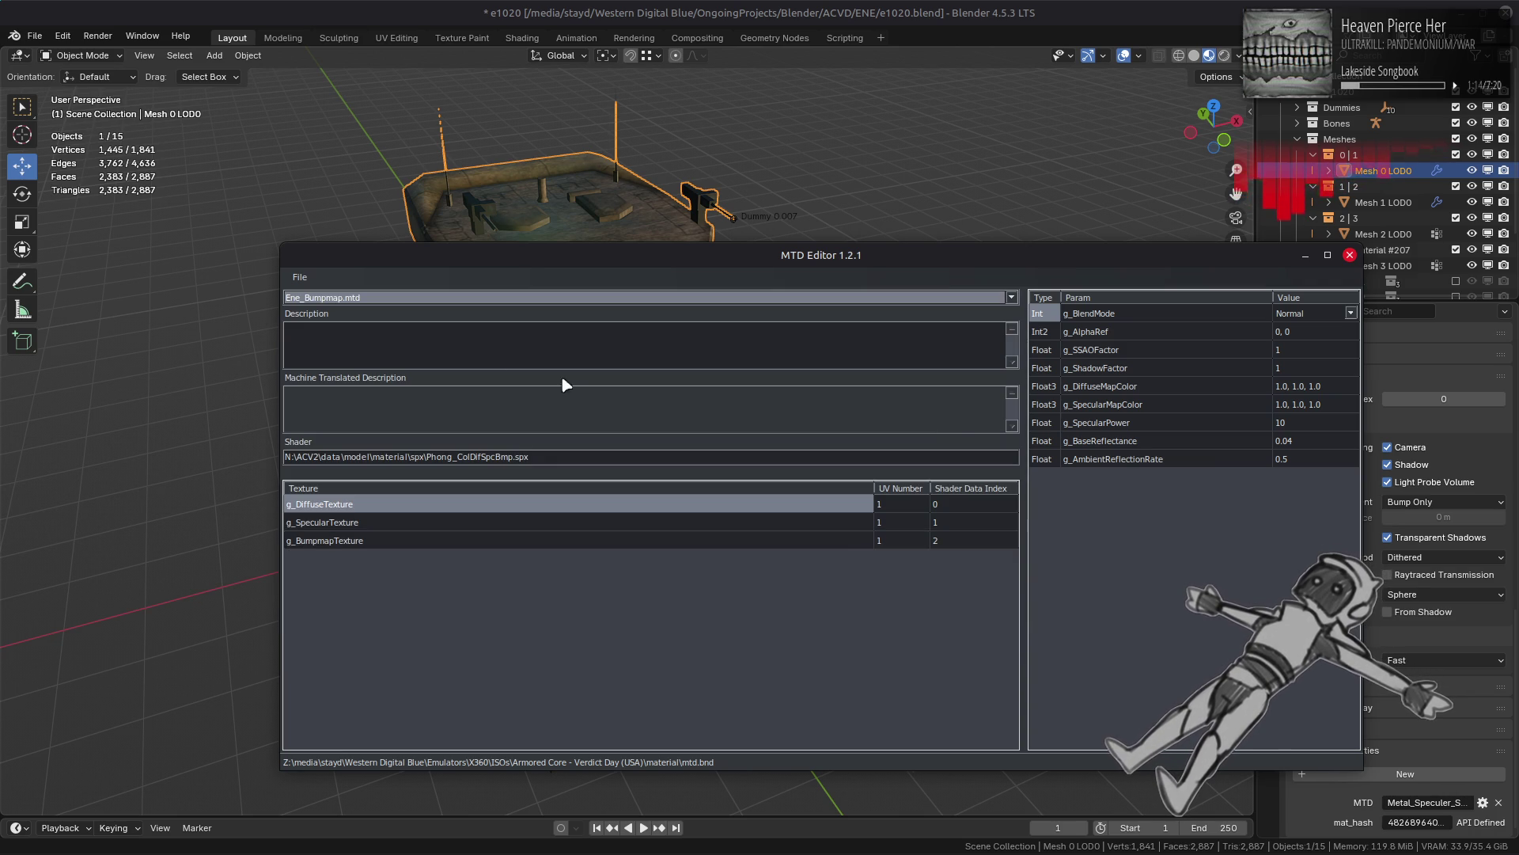
click(1312, 425)
text(256)
click(1255, 425)
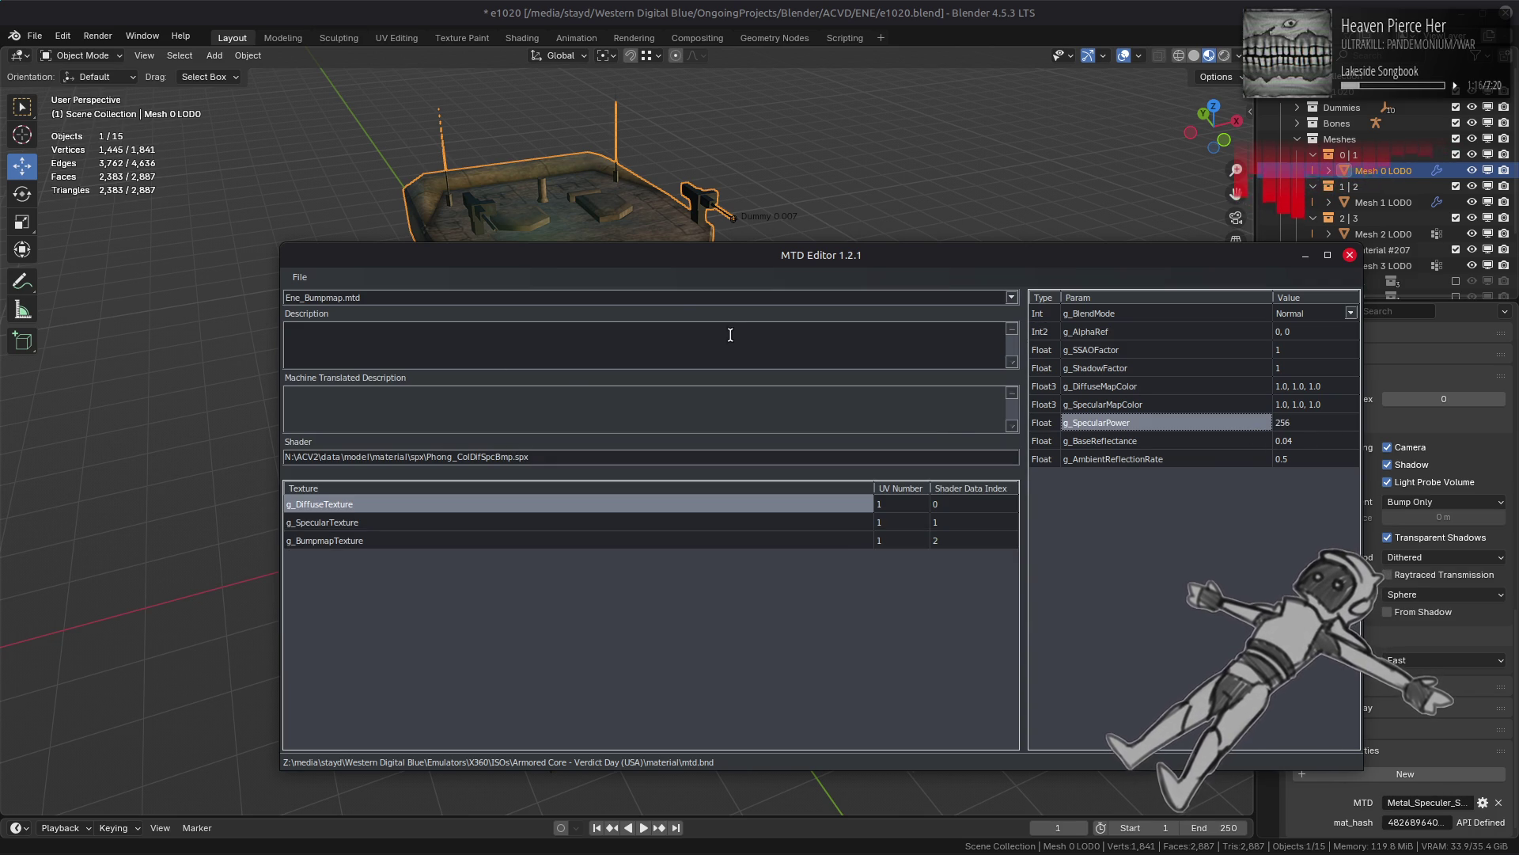
scroll(656, 302, down, 1)
scroll(656, 300, down, 2)
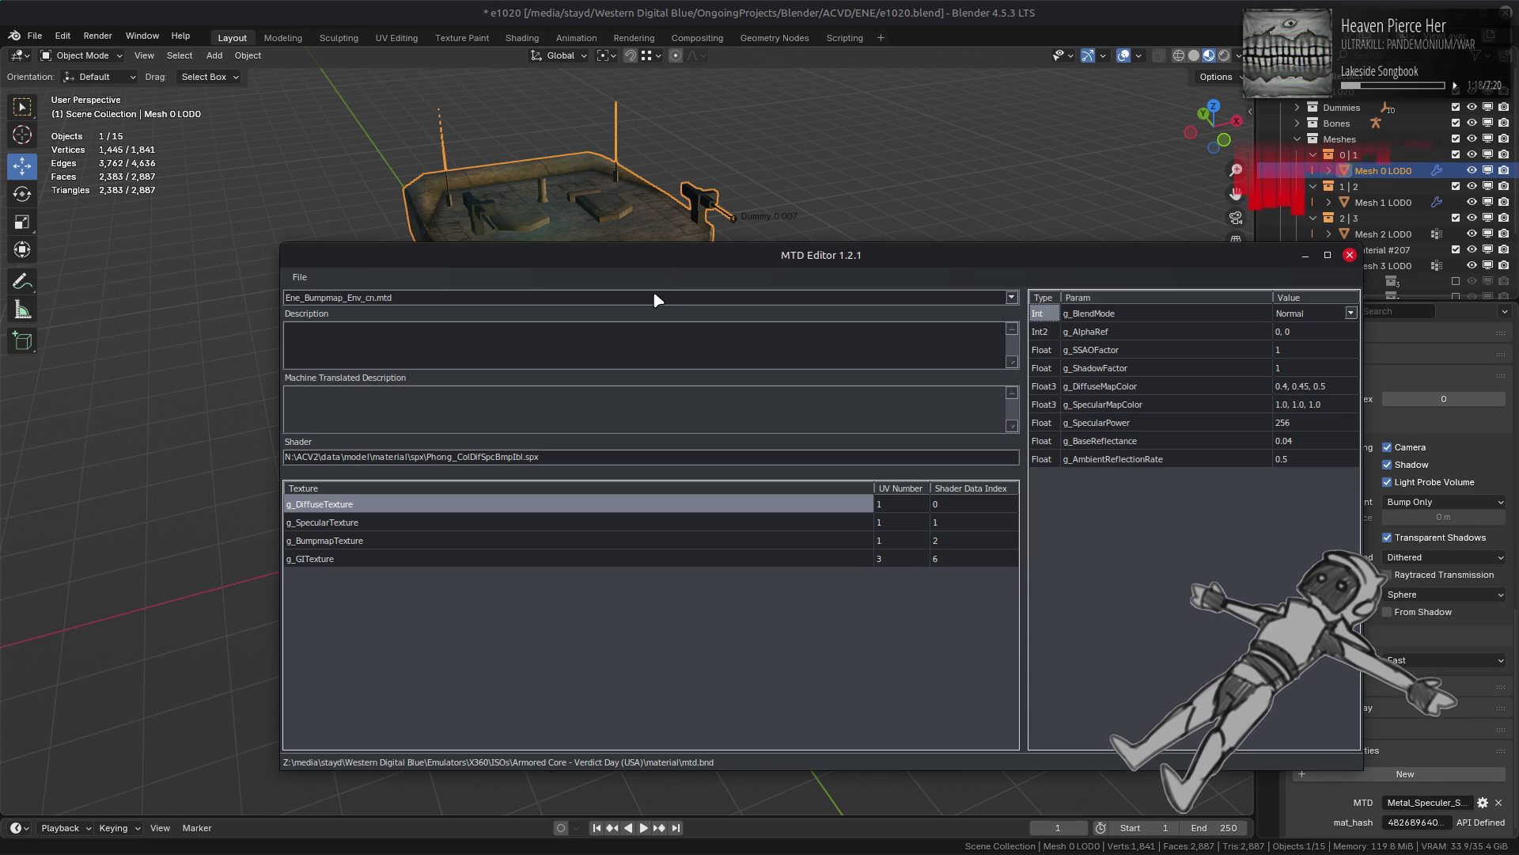
scroll(657, 300, down, 1)
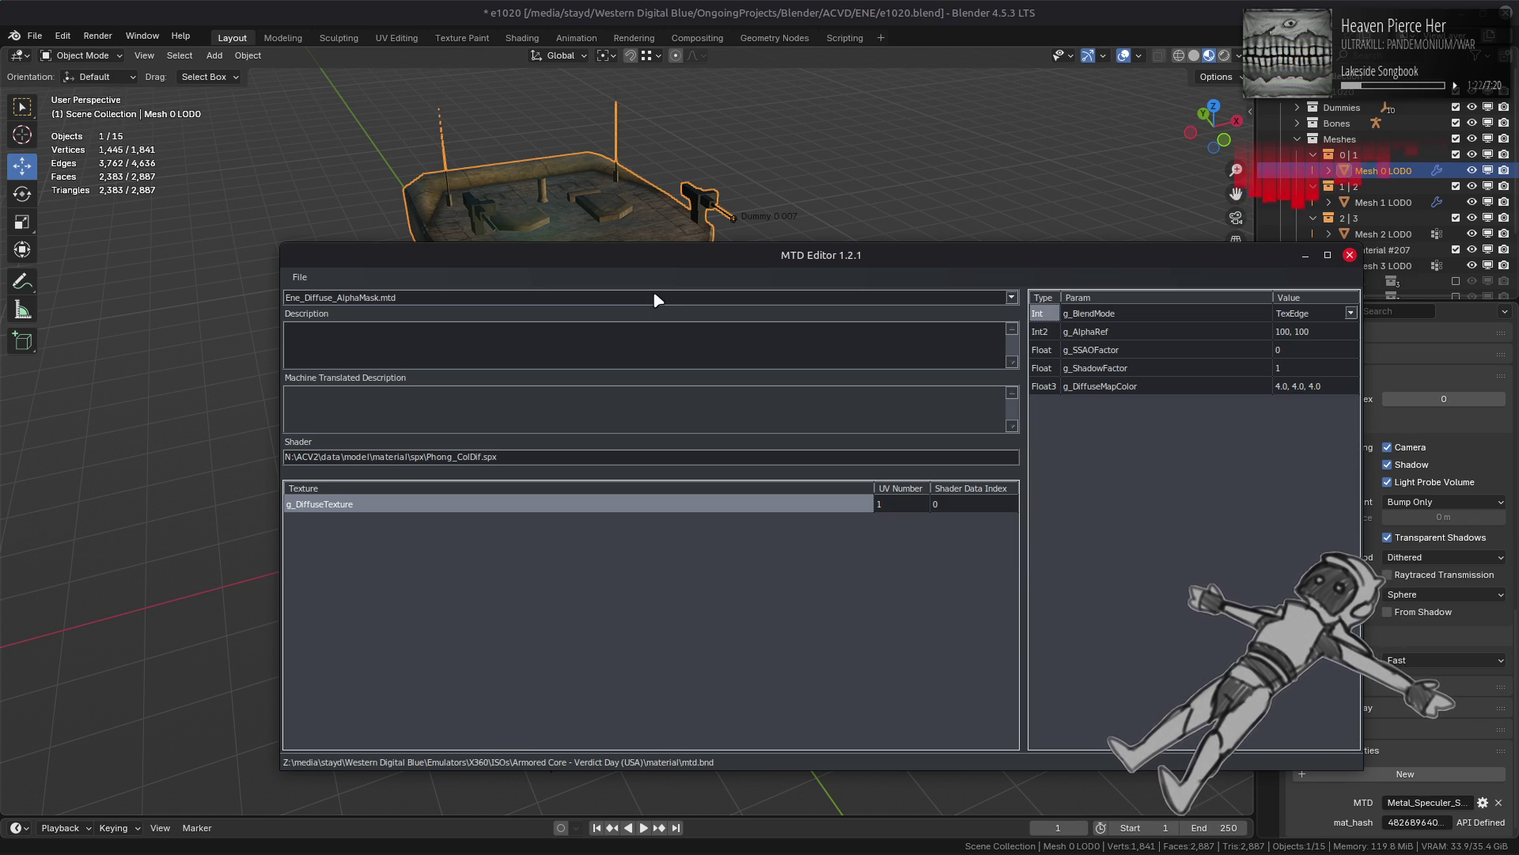
scroll(656, 300, up, 1)
scroll(657, 300, down, 1)
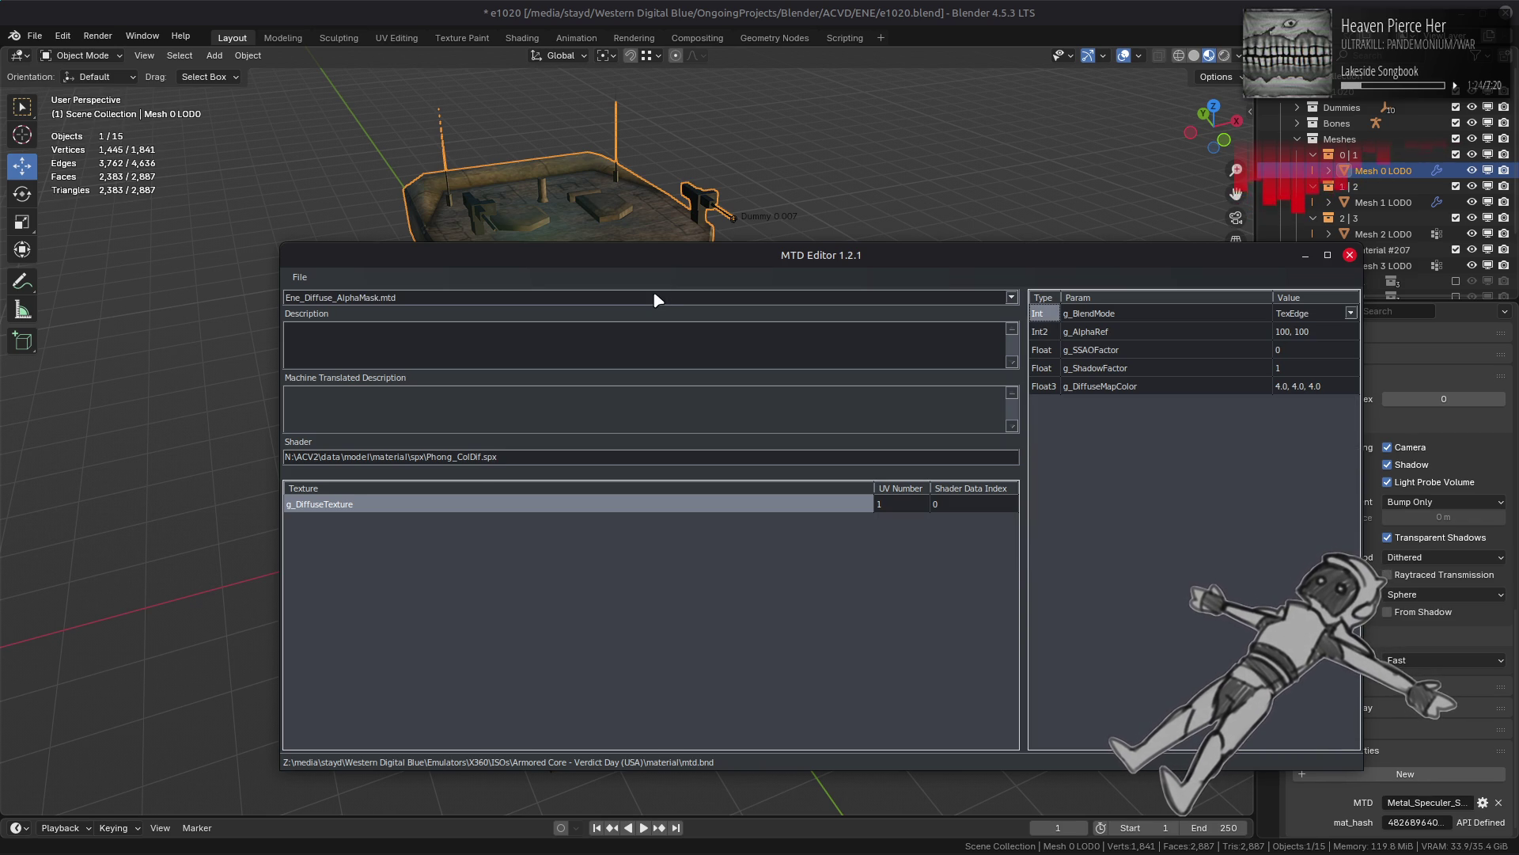
scroll(657, 300, up, 1)
scroll(656, 300, down, 1)
scroll(656, 300, down, 1)
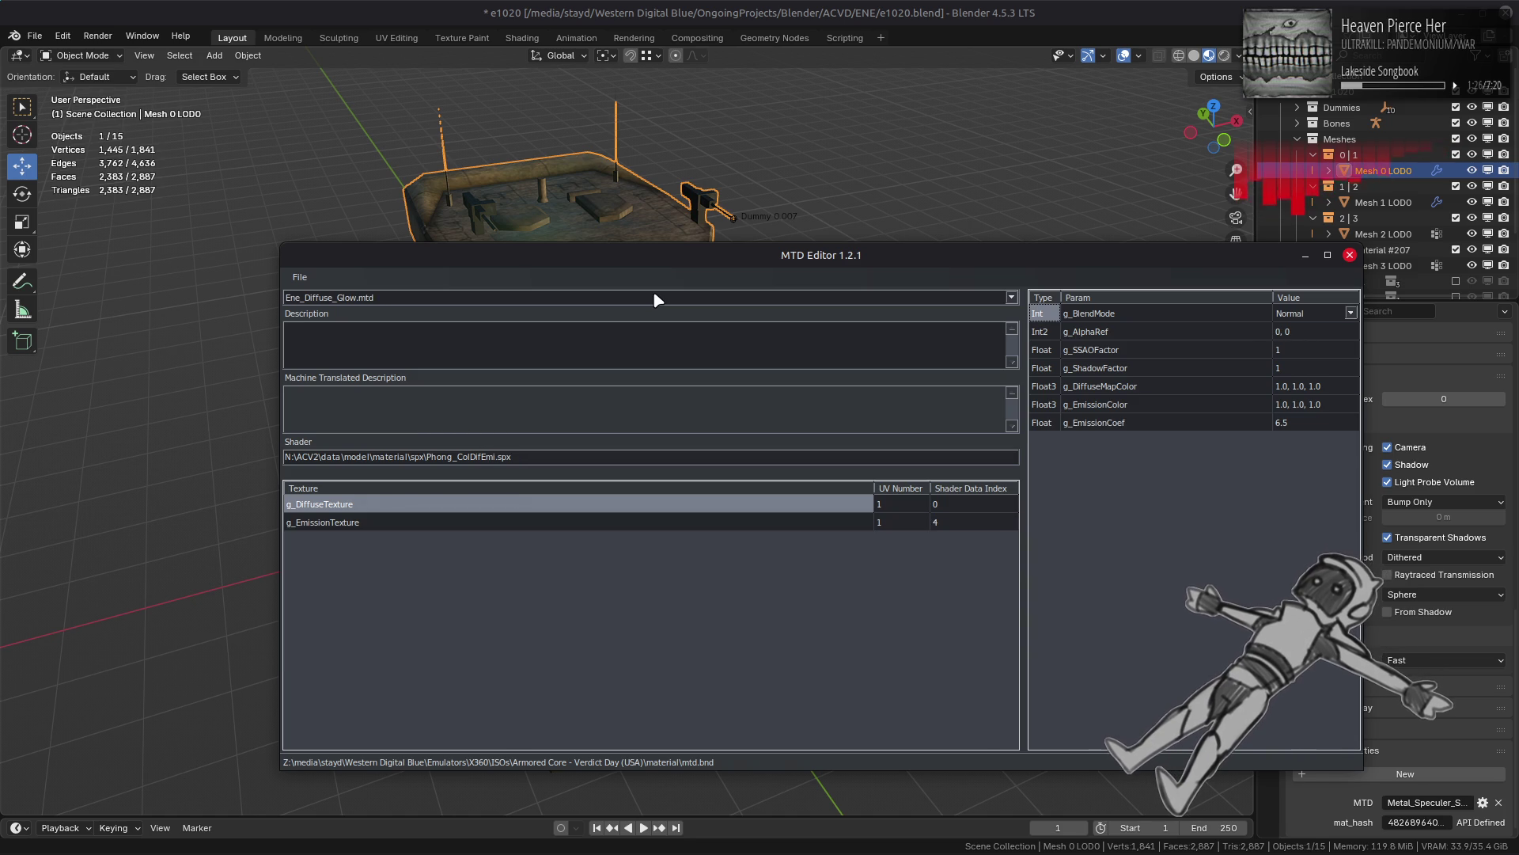
scroll(657, 300, down, 1)
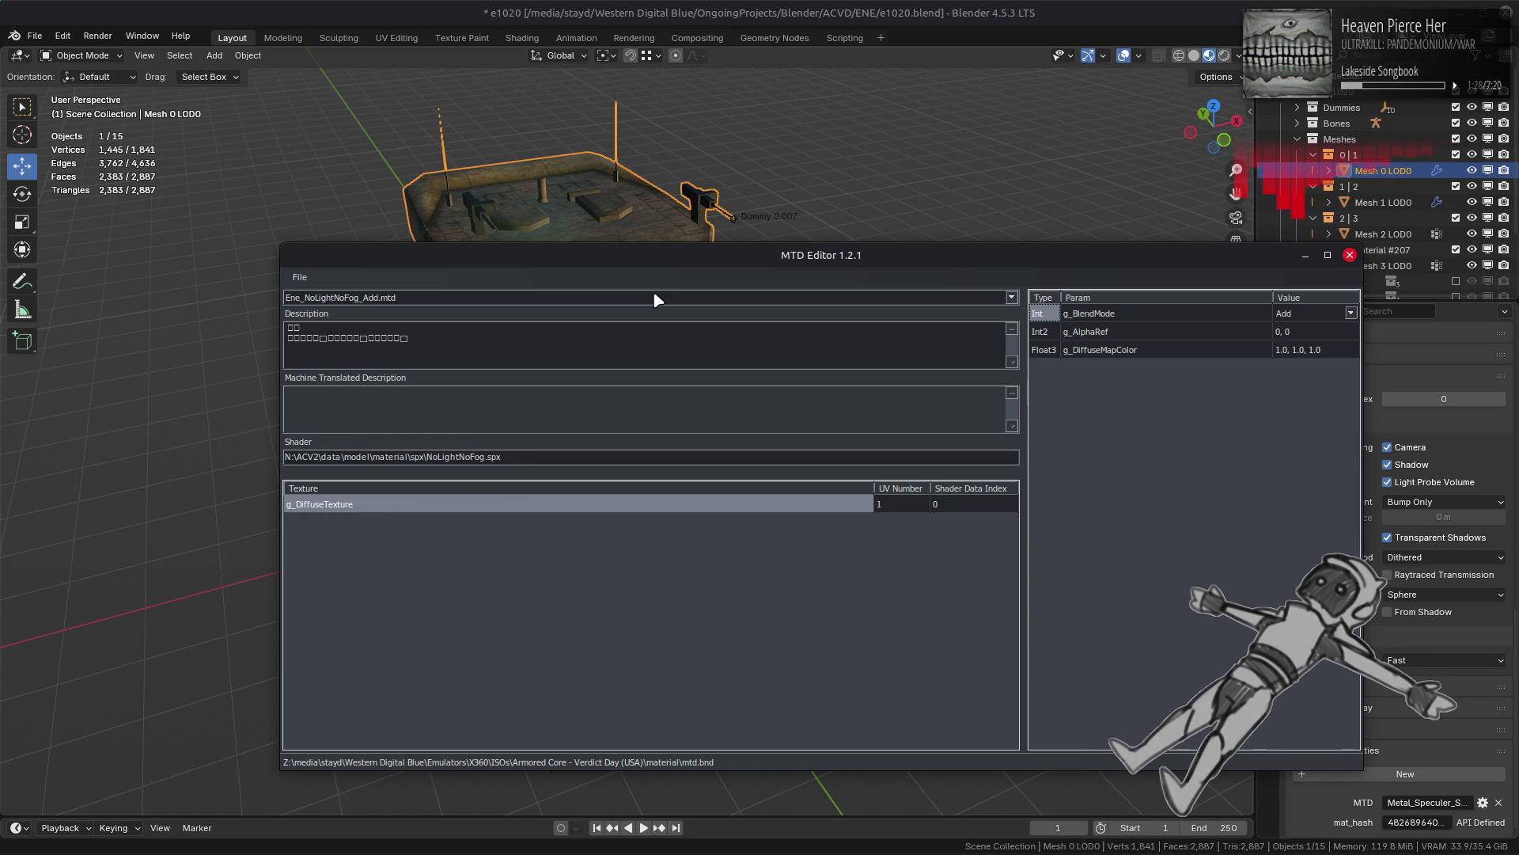
scroll(656, 300, down, 1)
scroll(657, 300, up, 1)
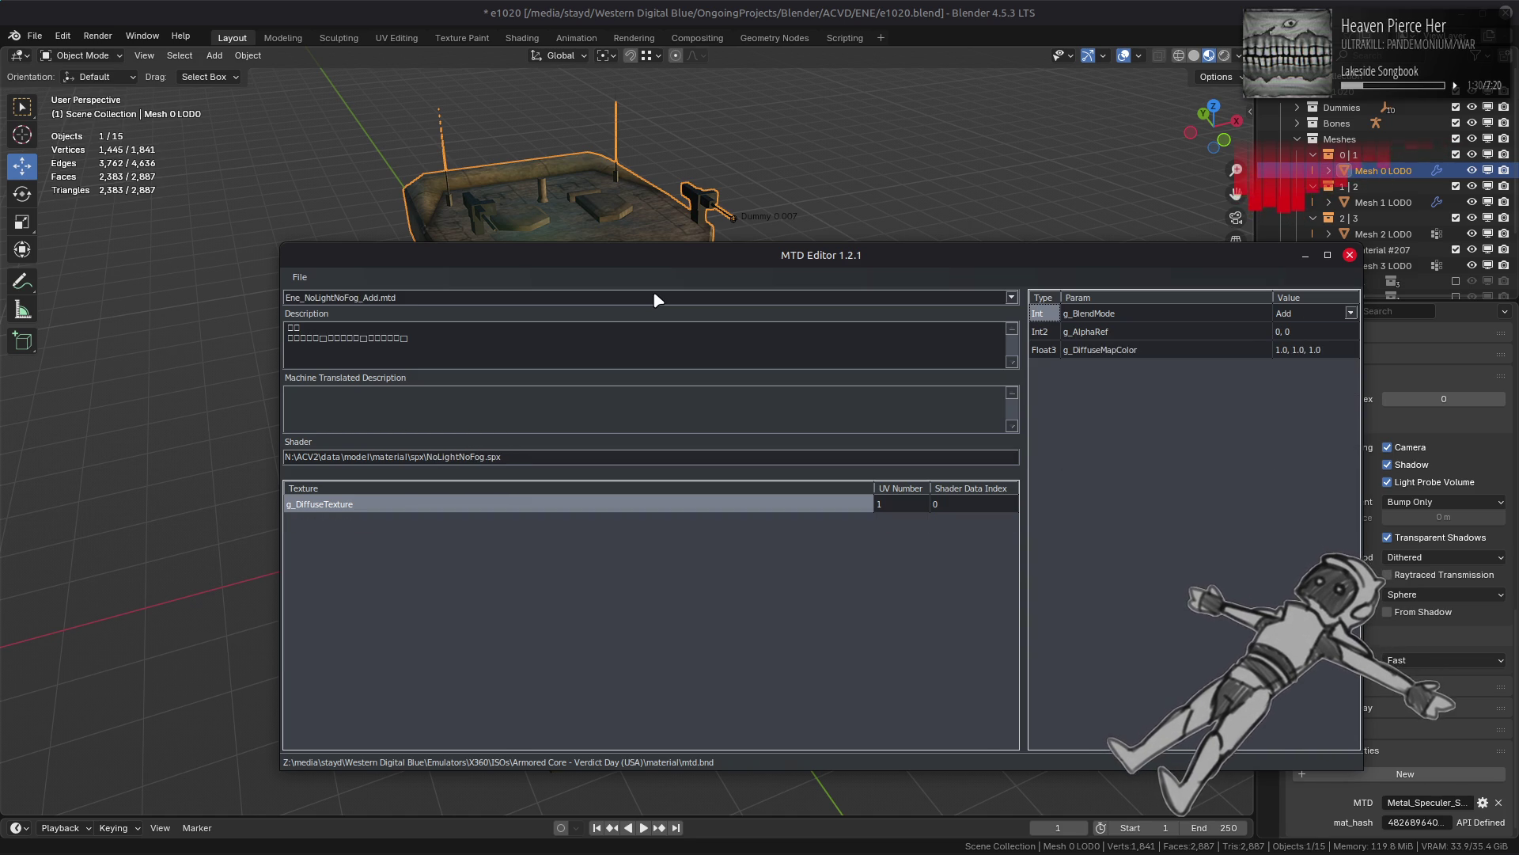
scroll(657, 300, down, 1)
Step: Enter 256 as g_SpecularPower for Ene_Specular, Ene_Speculer_Alpha and Ene_Speculer_Env
double_click(1305, 421)
text(6)
key(Return)
scroll(681, 303, down, 1)
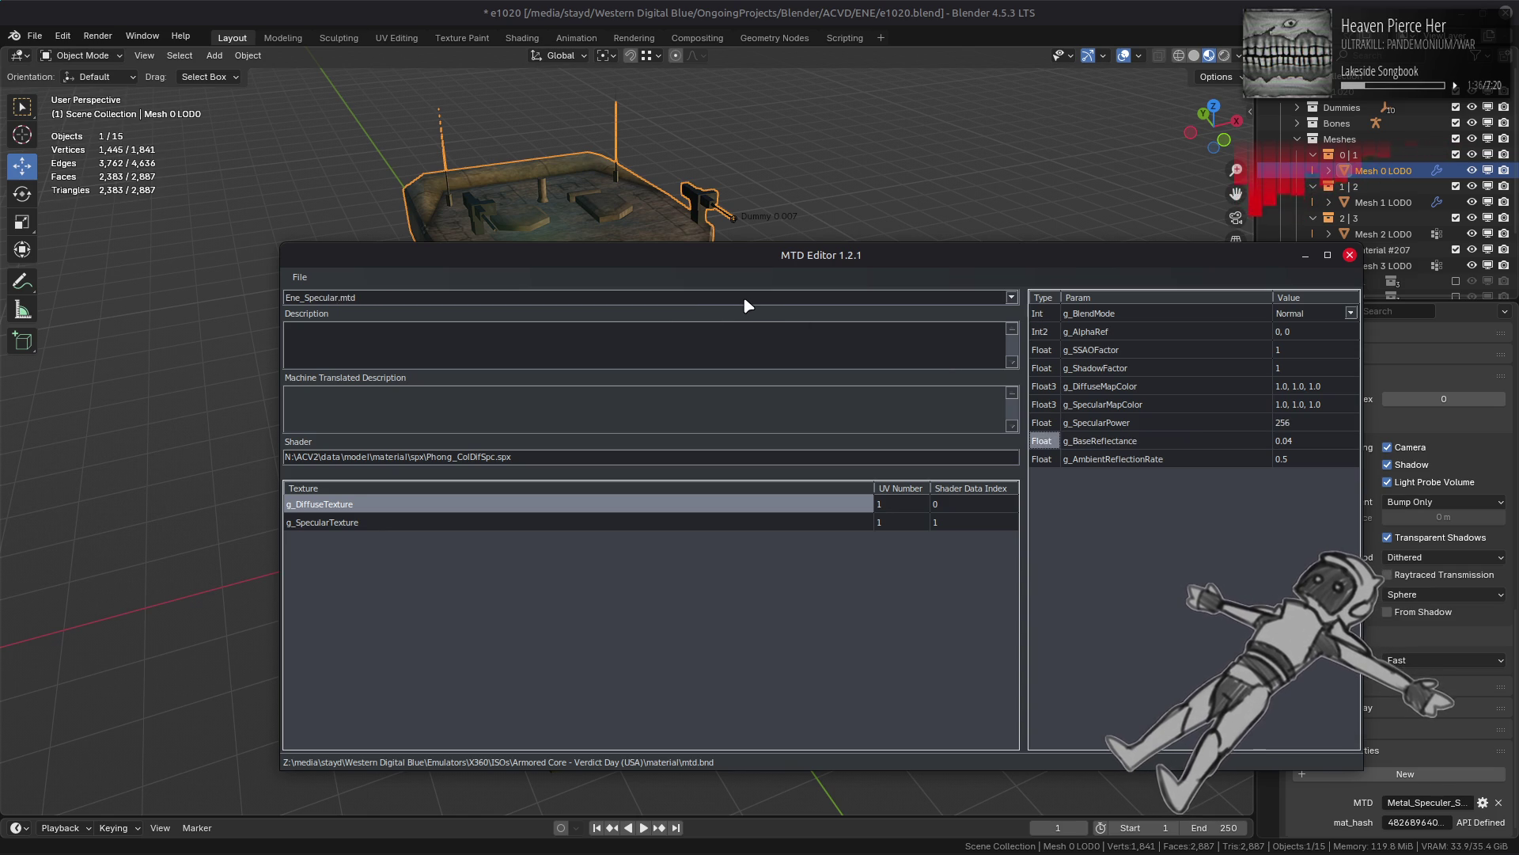
scroll(745, 299, down, 1)
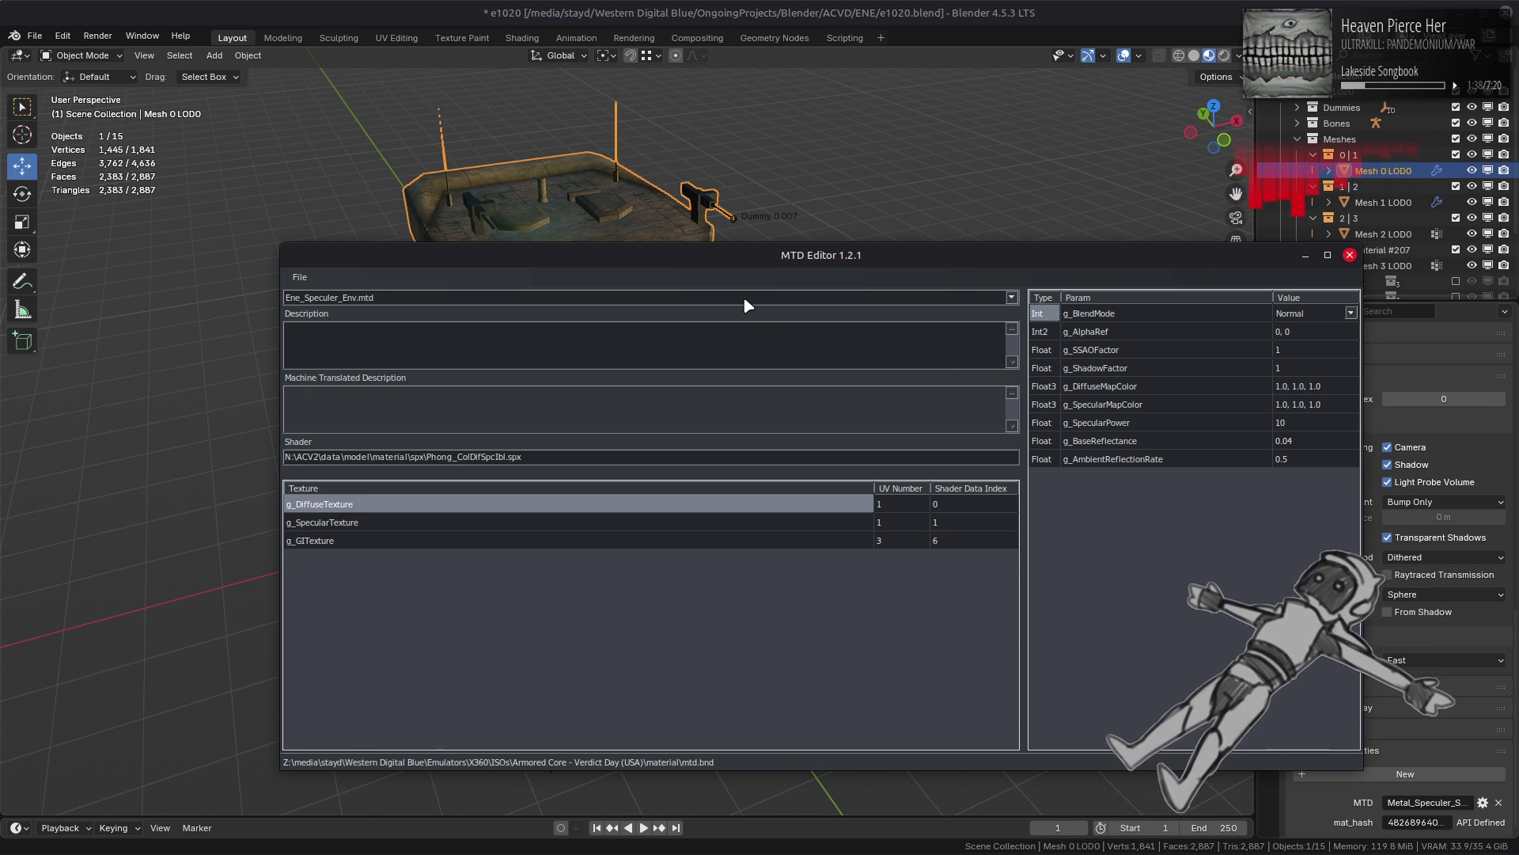
scroll(744, 299, up, 1)
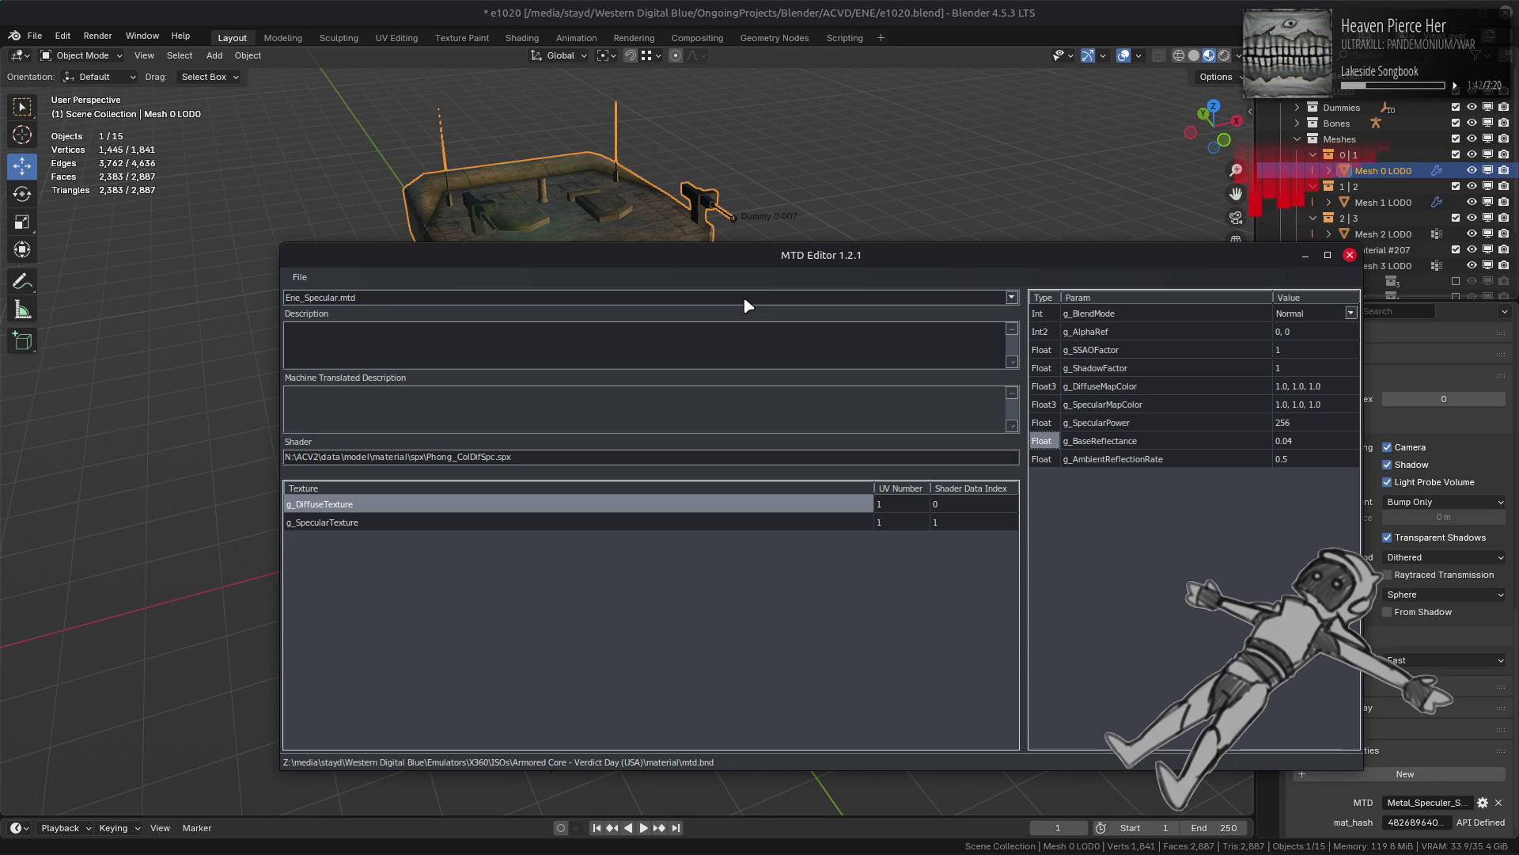
double_click(1288, 423)
text(256)
key(Return)
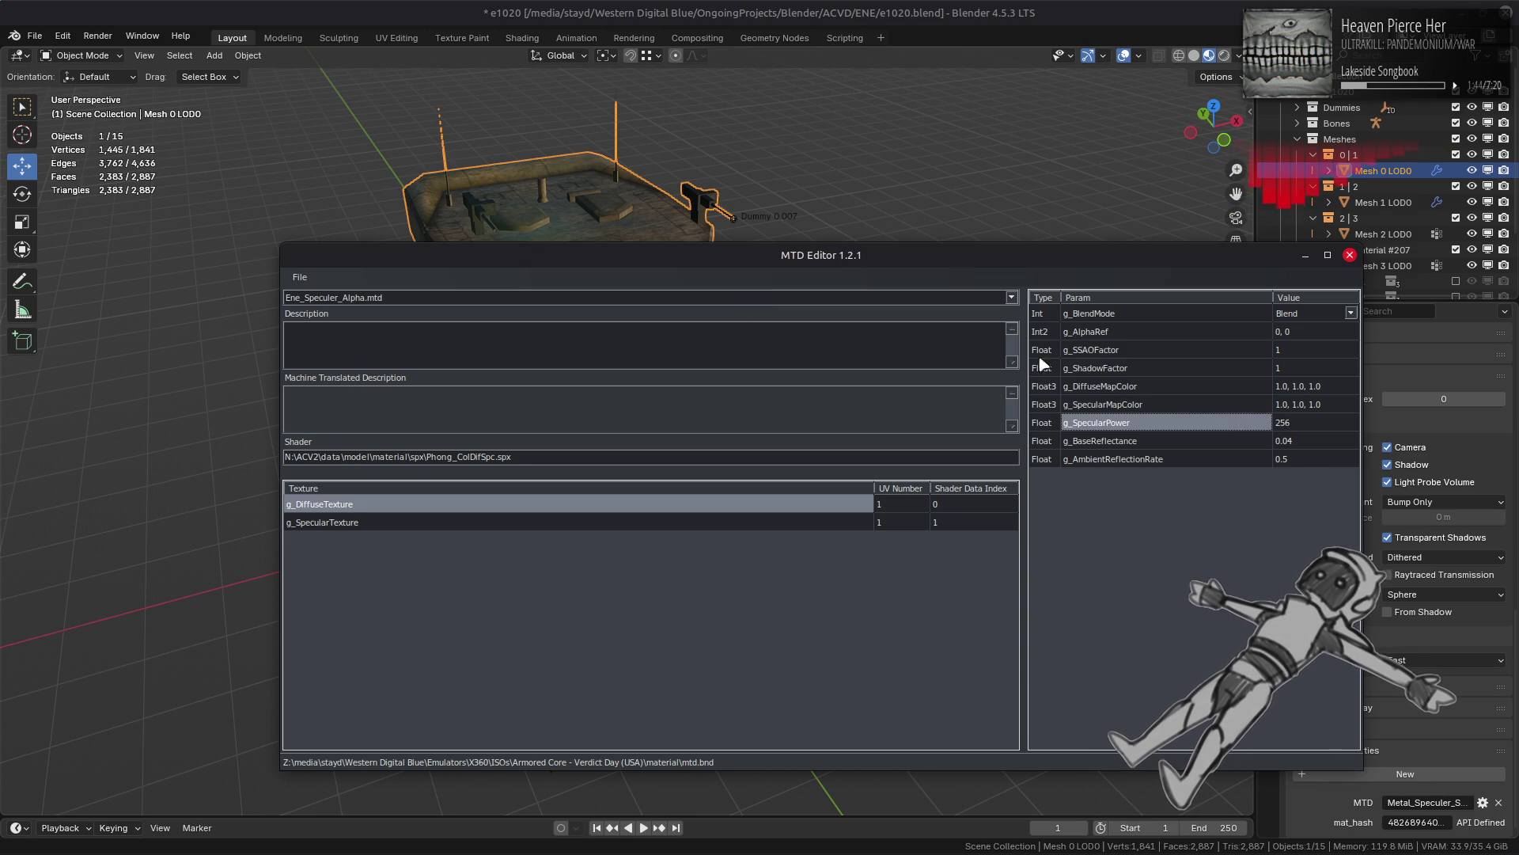
scroll(827, 299, down, 1)
double_click(1292, 421)
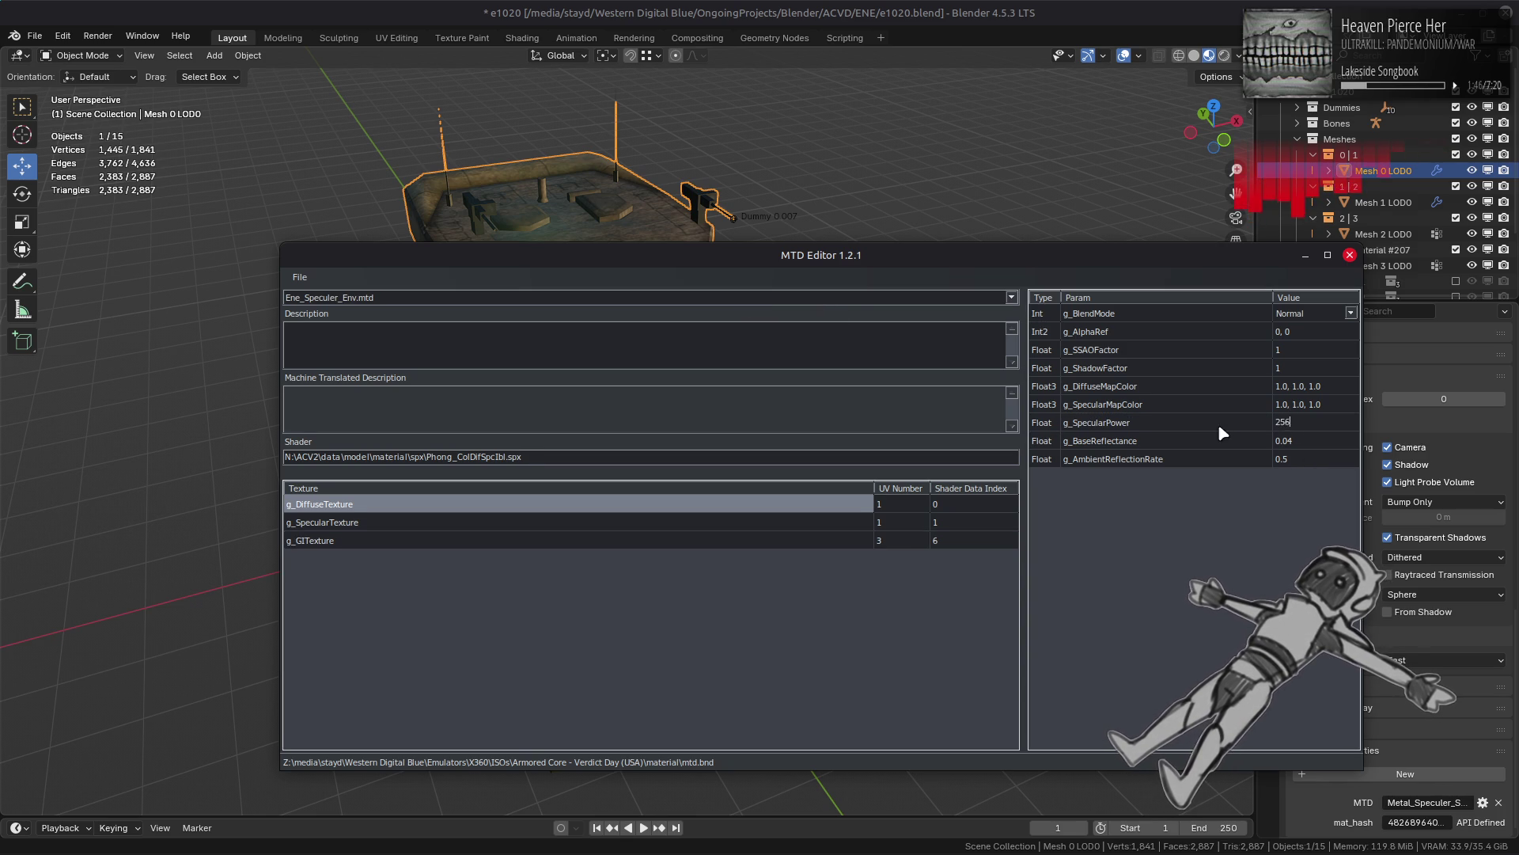
key(Return)
Step: Open the File menu briefly and close it without choosing anything
scroll(678, 298, down, 1)
scroll(677, 298, up, 1)
click(300, 277)
click(340, 317)
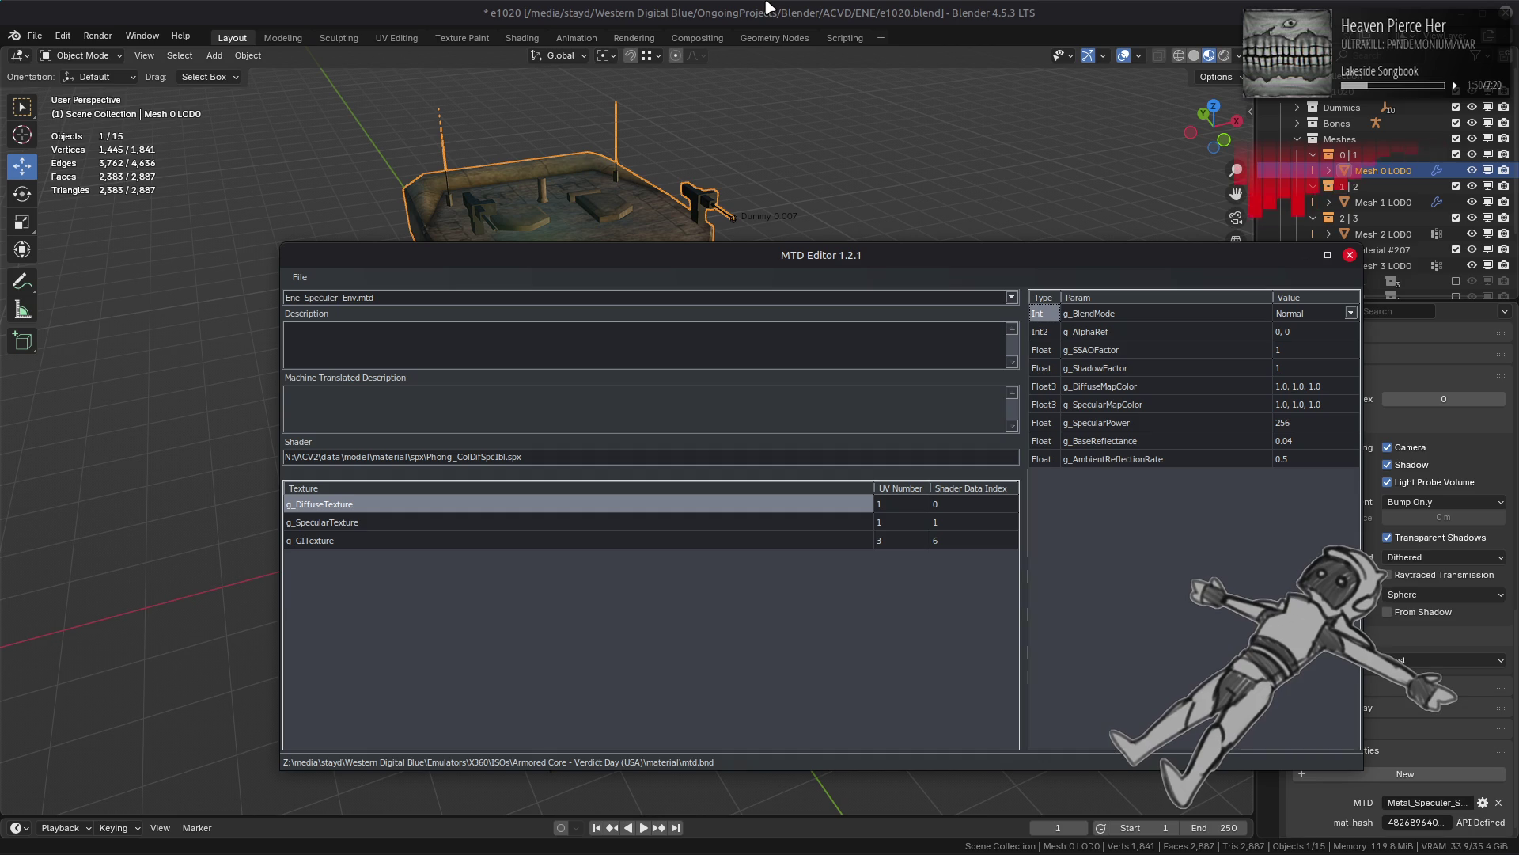
Step: Back in Blender, rename the current mesh's MTD property to Ene_Speculer_Env
click(819, 8)
click(1473, 802)
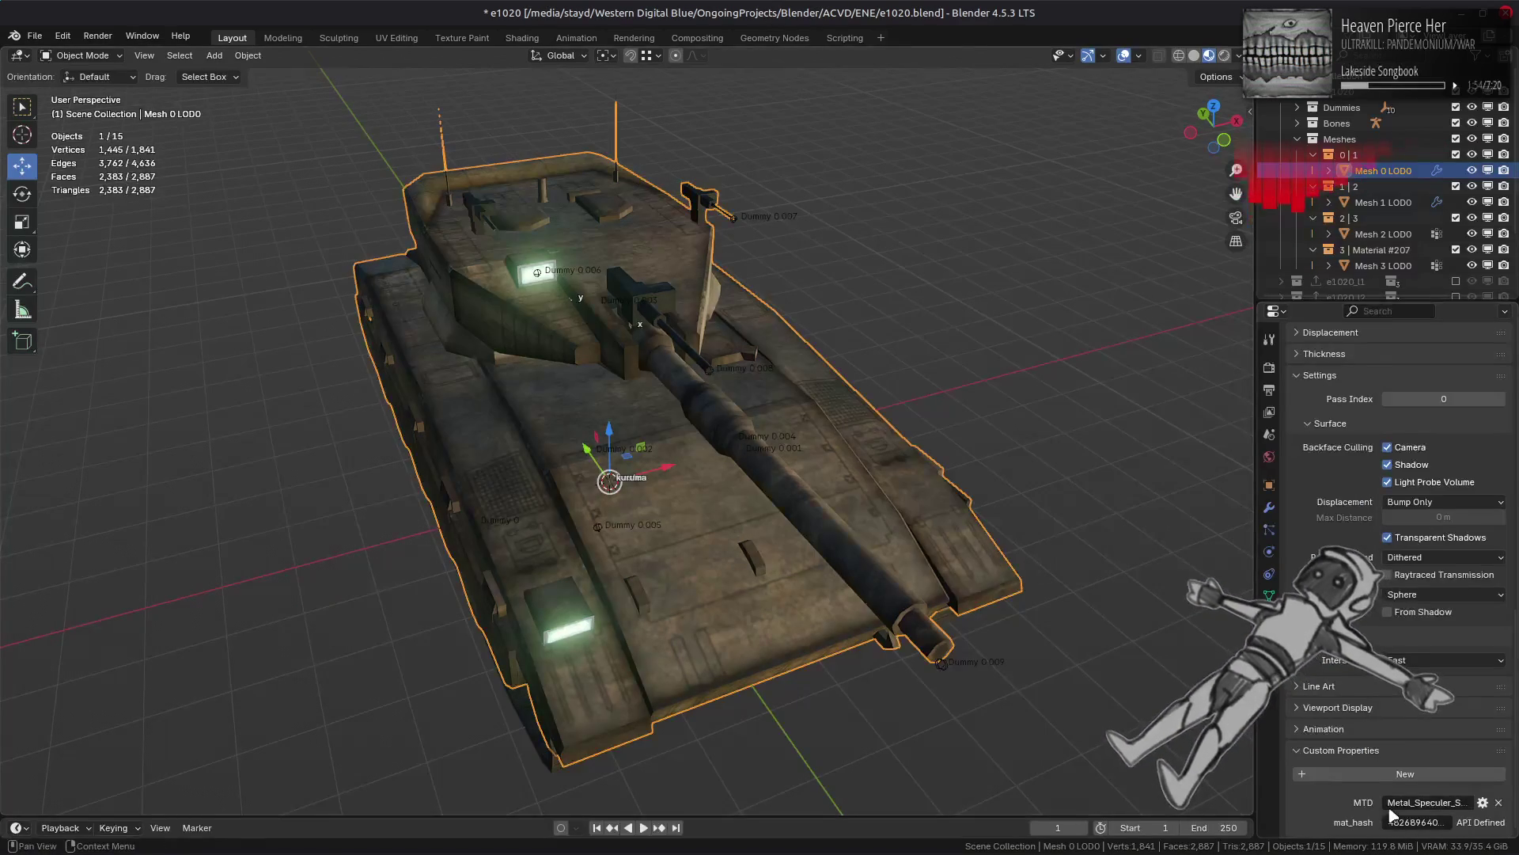
key(BackSpace)
key(BackSpace)
key(BackSpace)
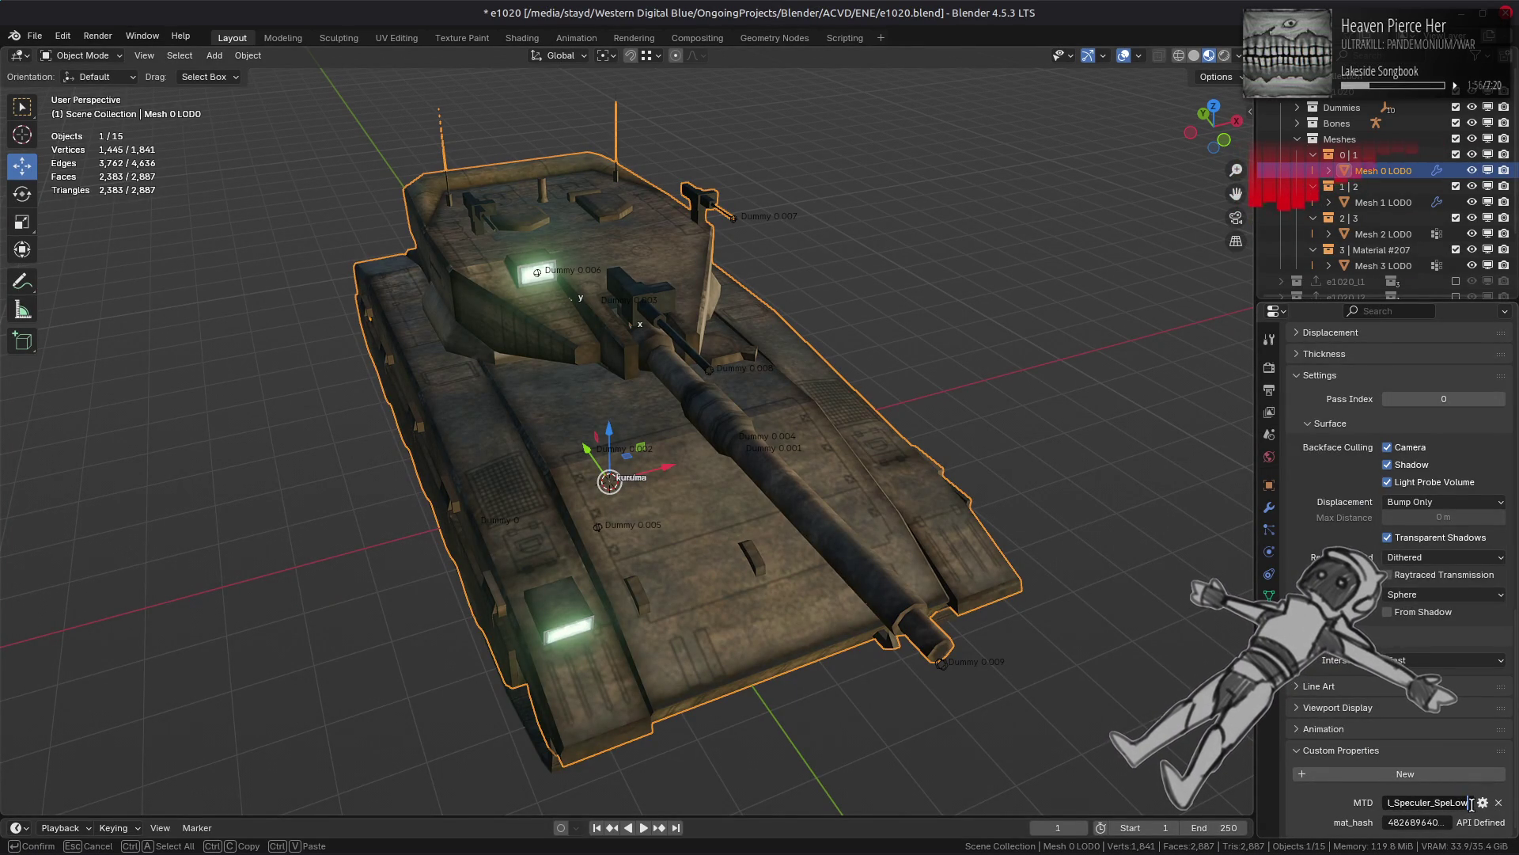
key(BackSpace)
key(BackSpace)
text(Env)
key(Left)
key(Left)
key(Left)
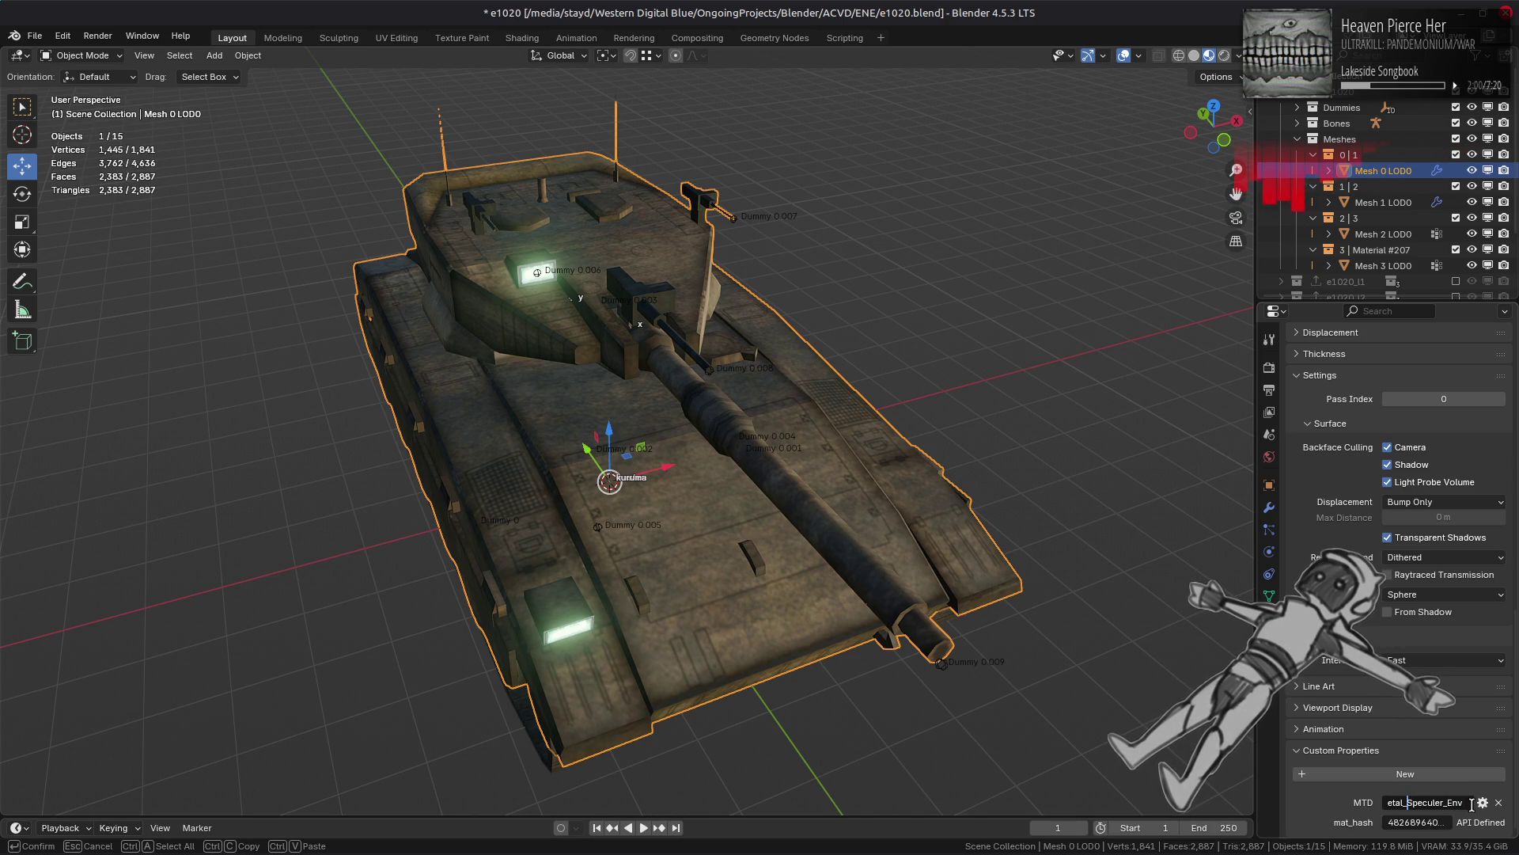
key(BackSpace)
key(BackSpace)
key(BackSpace)
text(Ene)
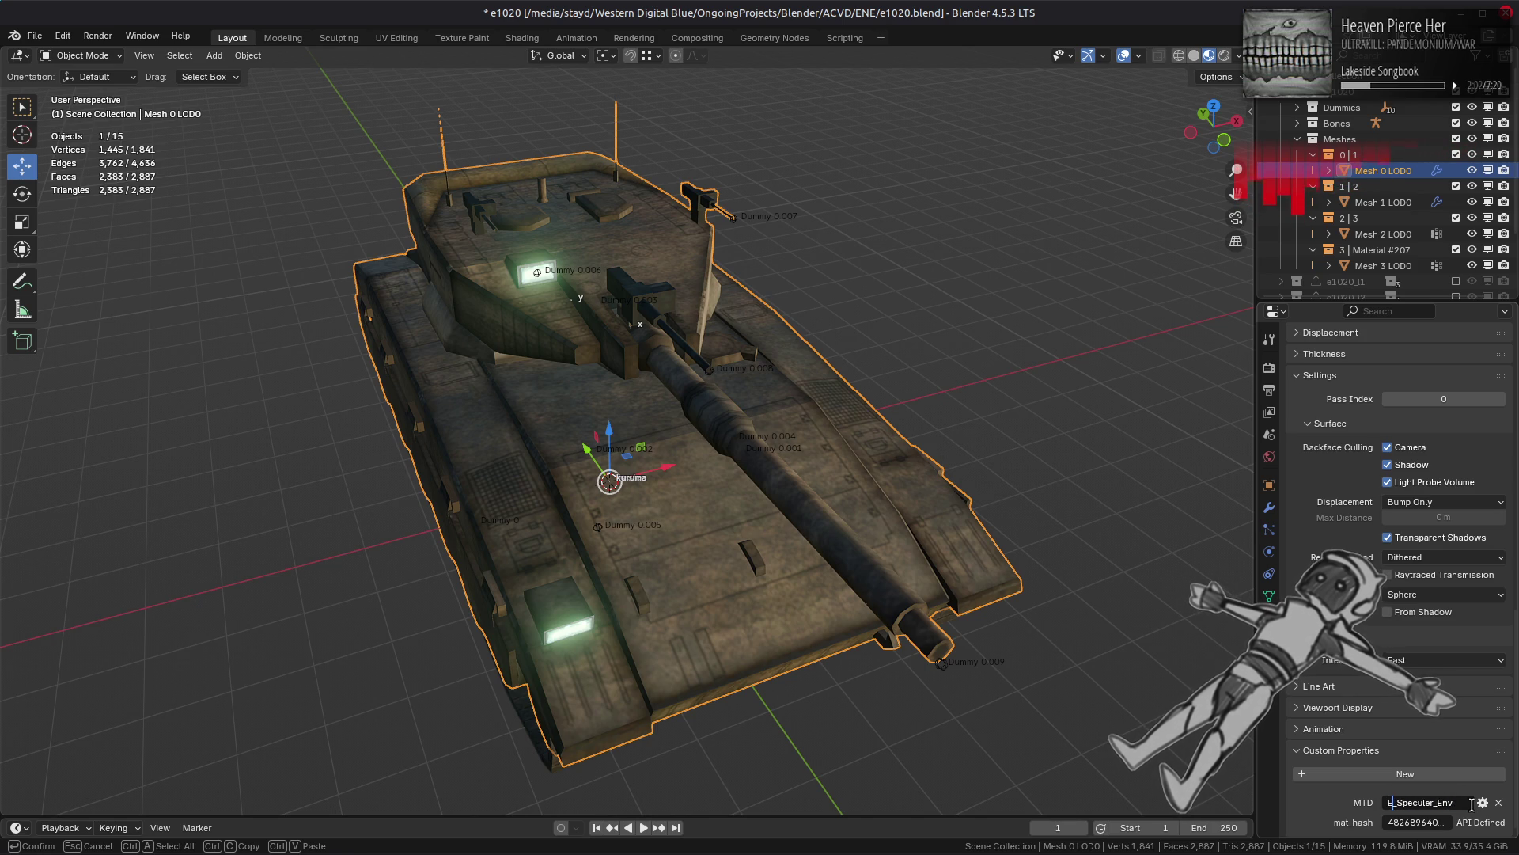
key(Return)
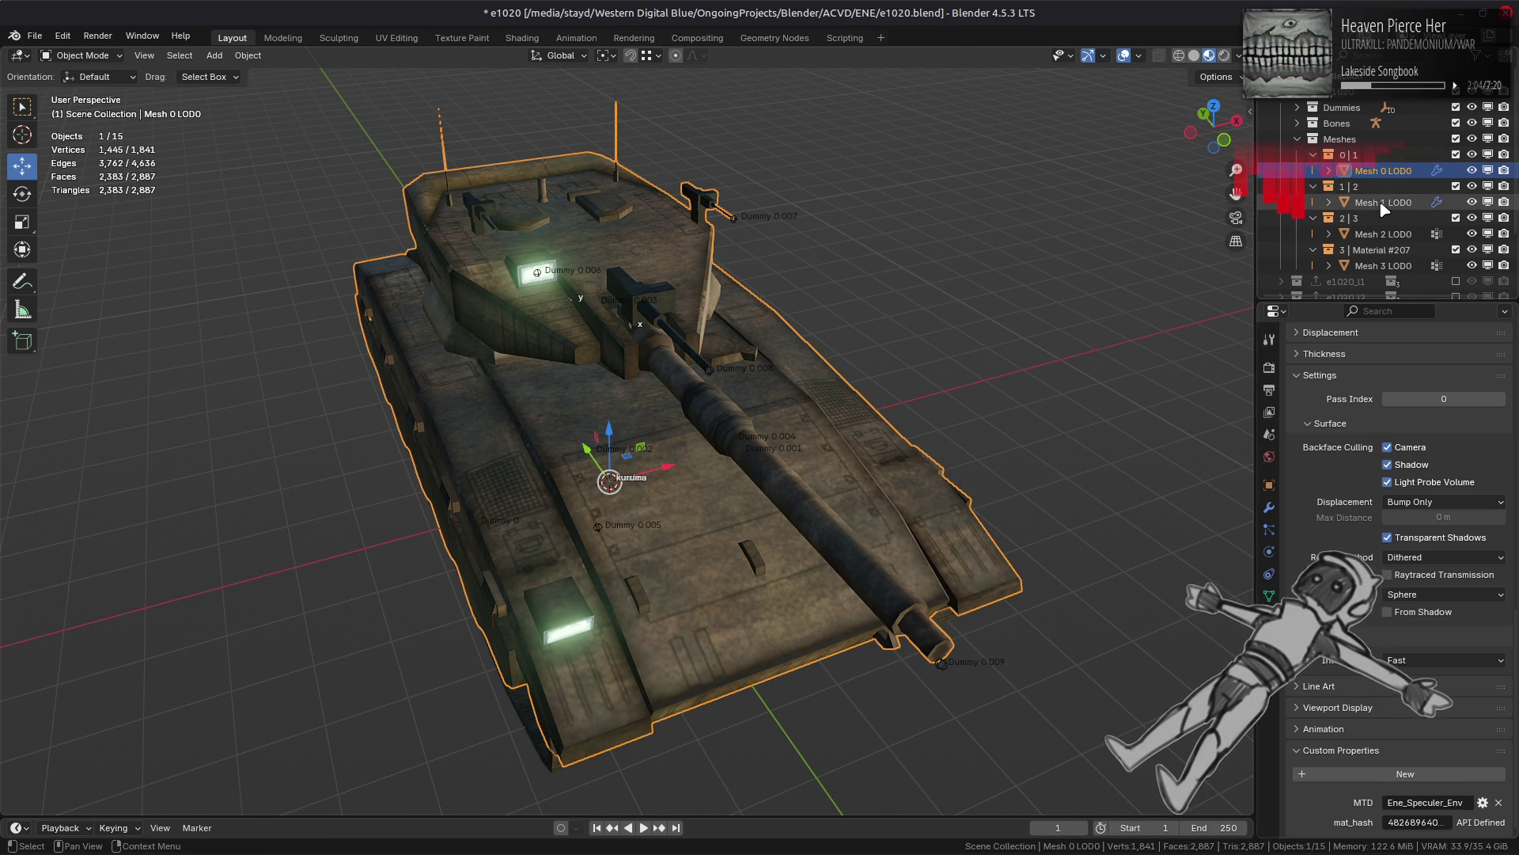
Step: Change Mesh 1 LOD0's MTD property to Ene_Specular and launch it in the MTD Editor
click(1383, 202)
middle_drag(996, 570, 1037, 538)
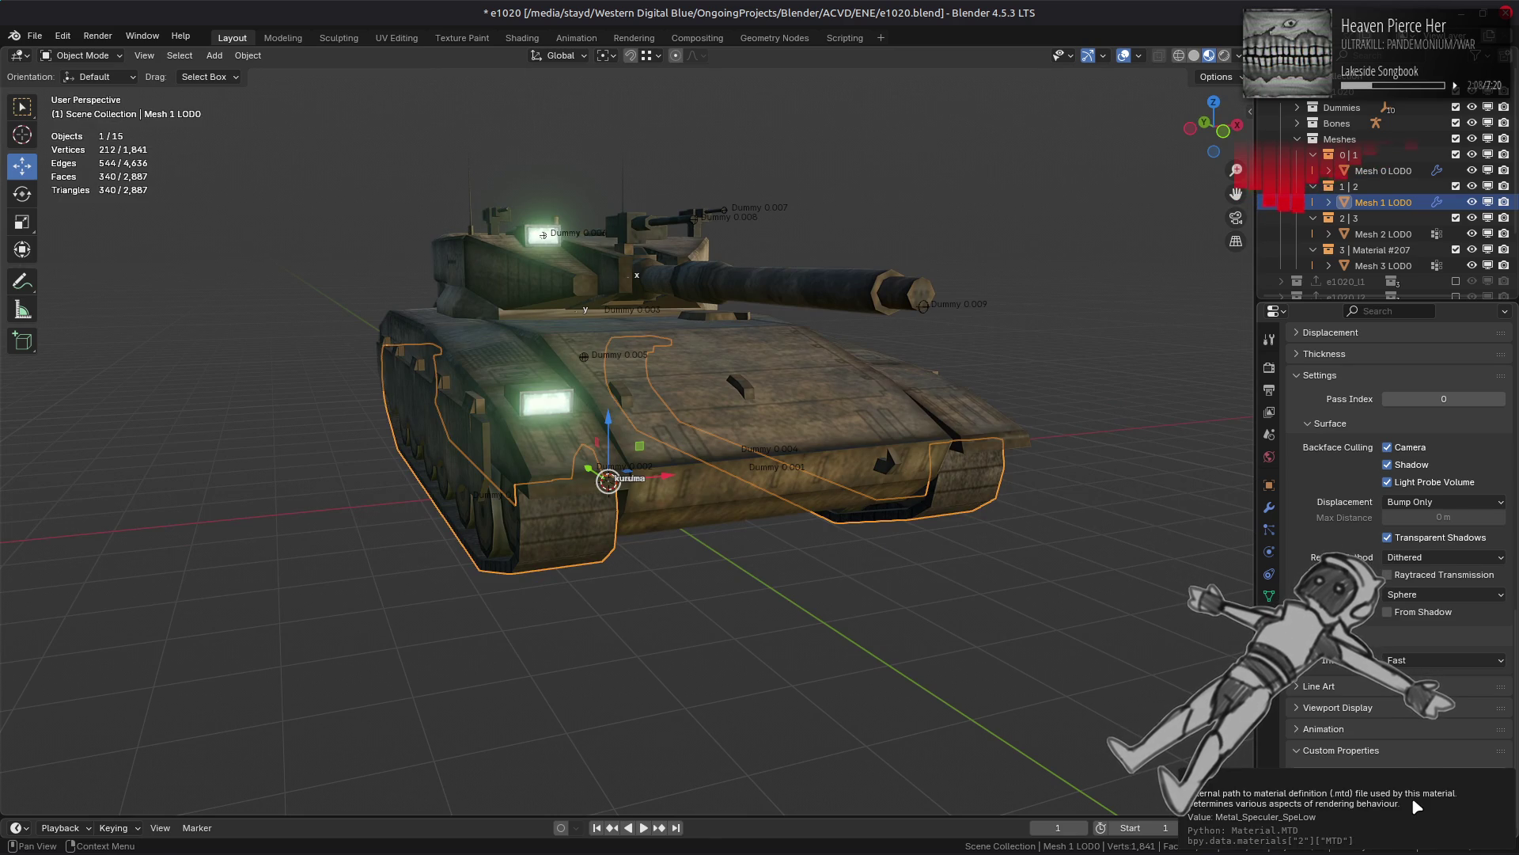
middle_drag(981, 616, 977, 607)
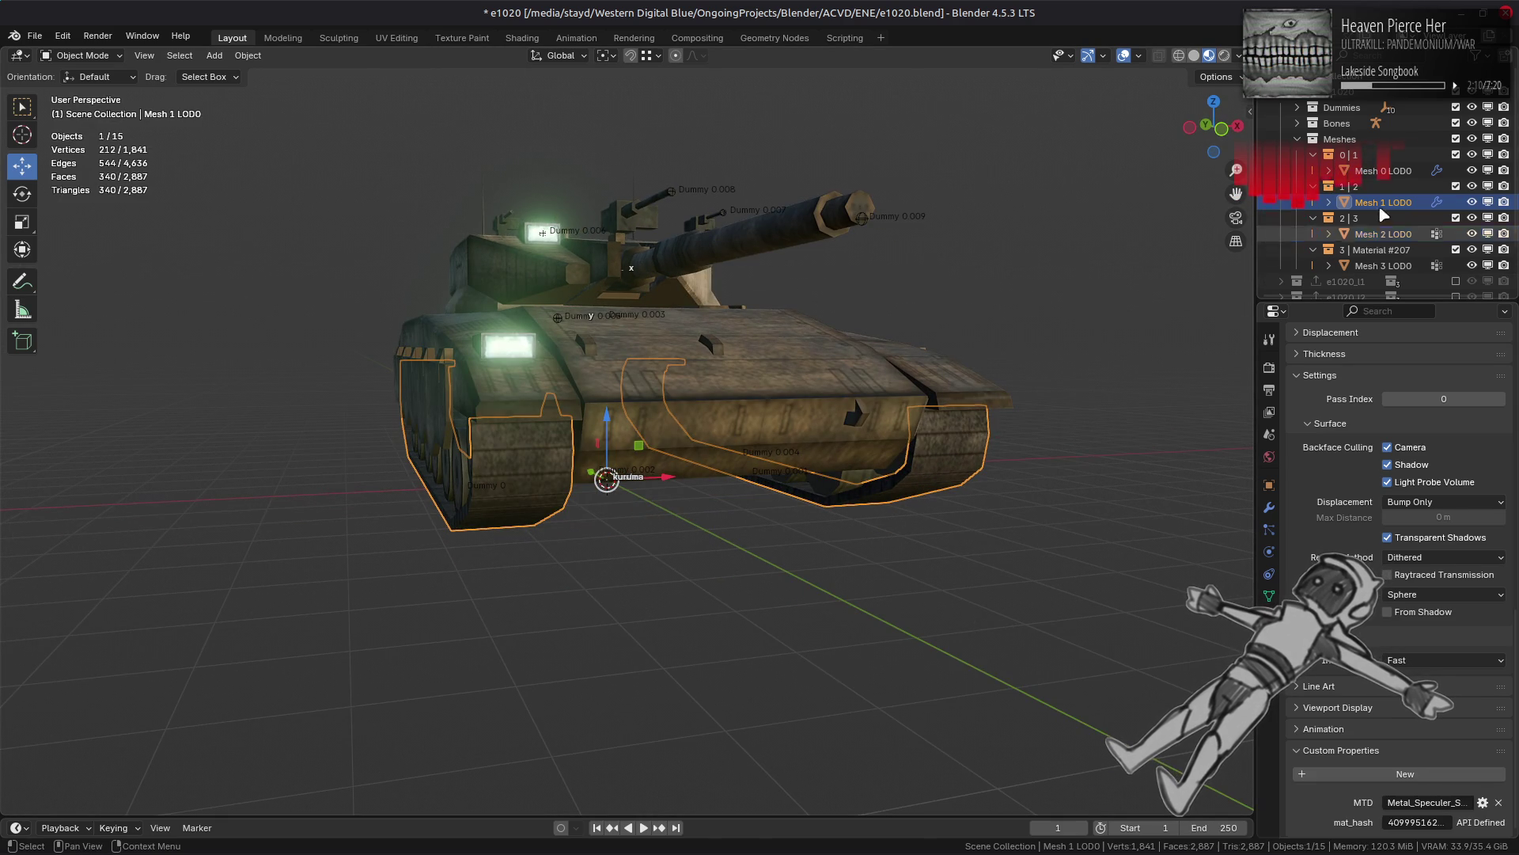
mouse_move(1465, 851)
click(1438, 801)
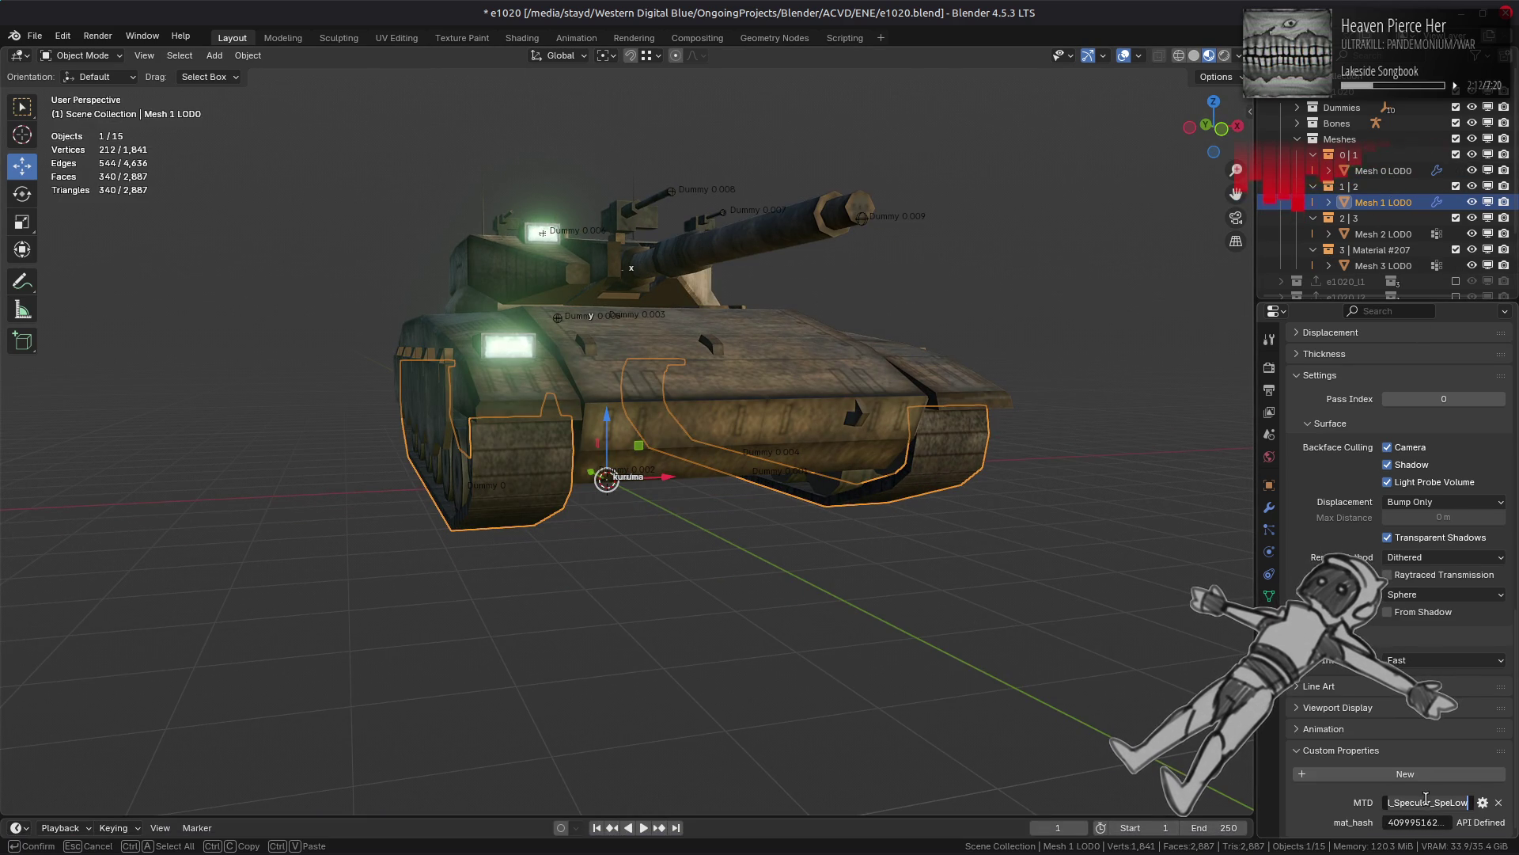
key(BackSpace)
key(BackSpace)
key(BackSpace)
key(BackSpace)
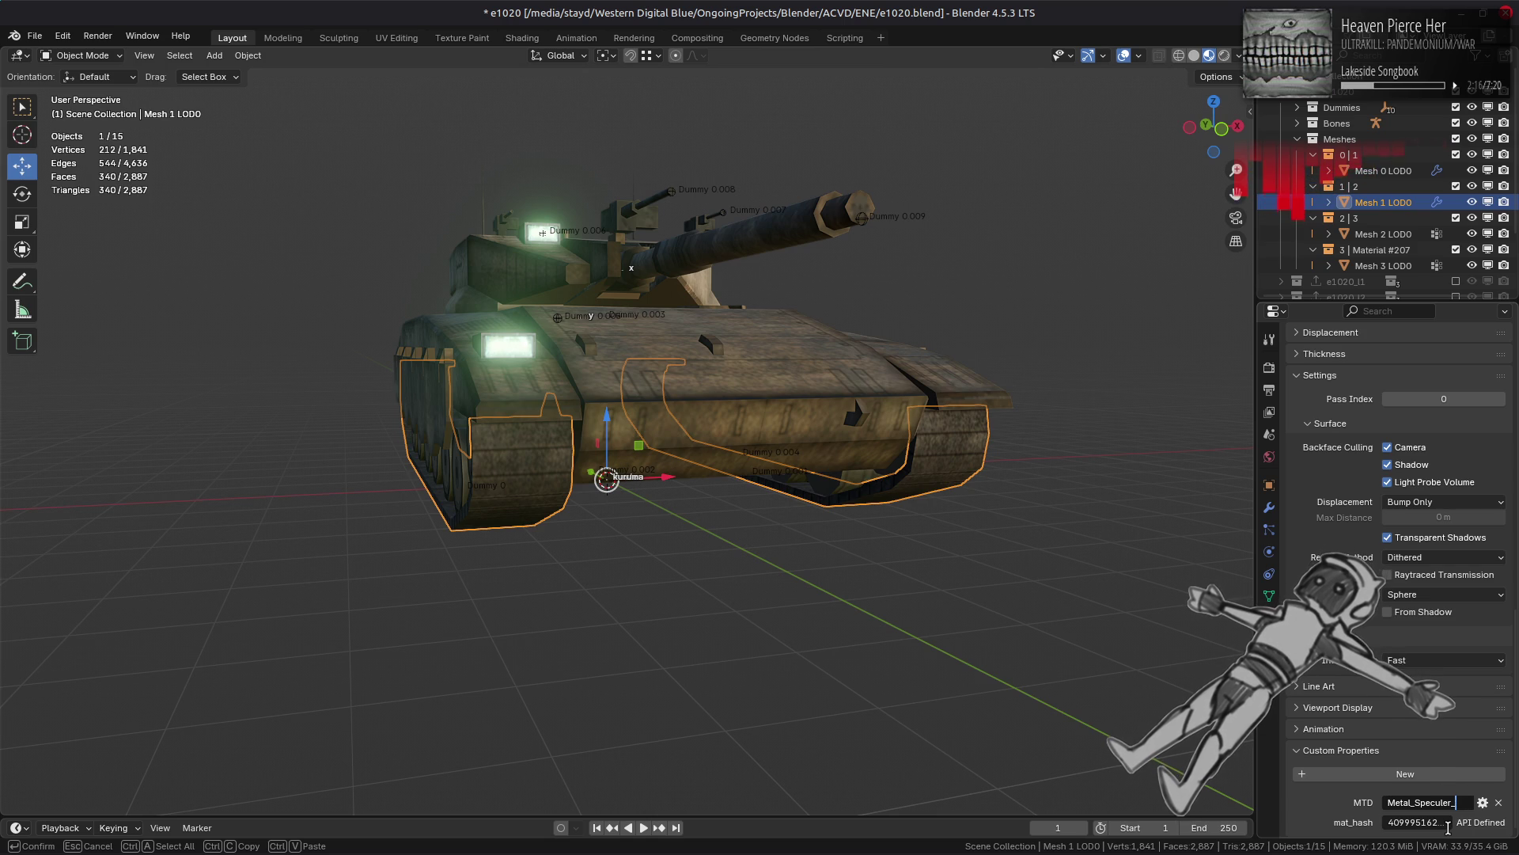
key(BackSpace)
key(BackSpace)
text(ar)
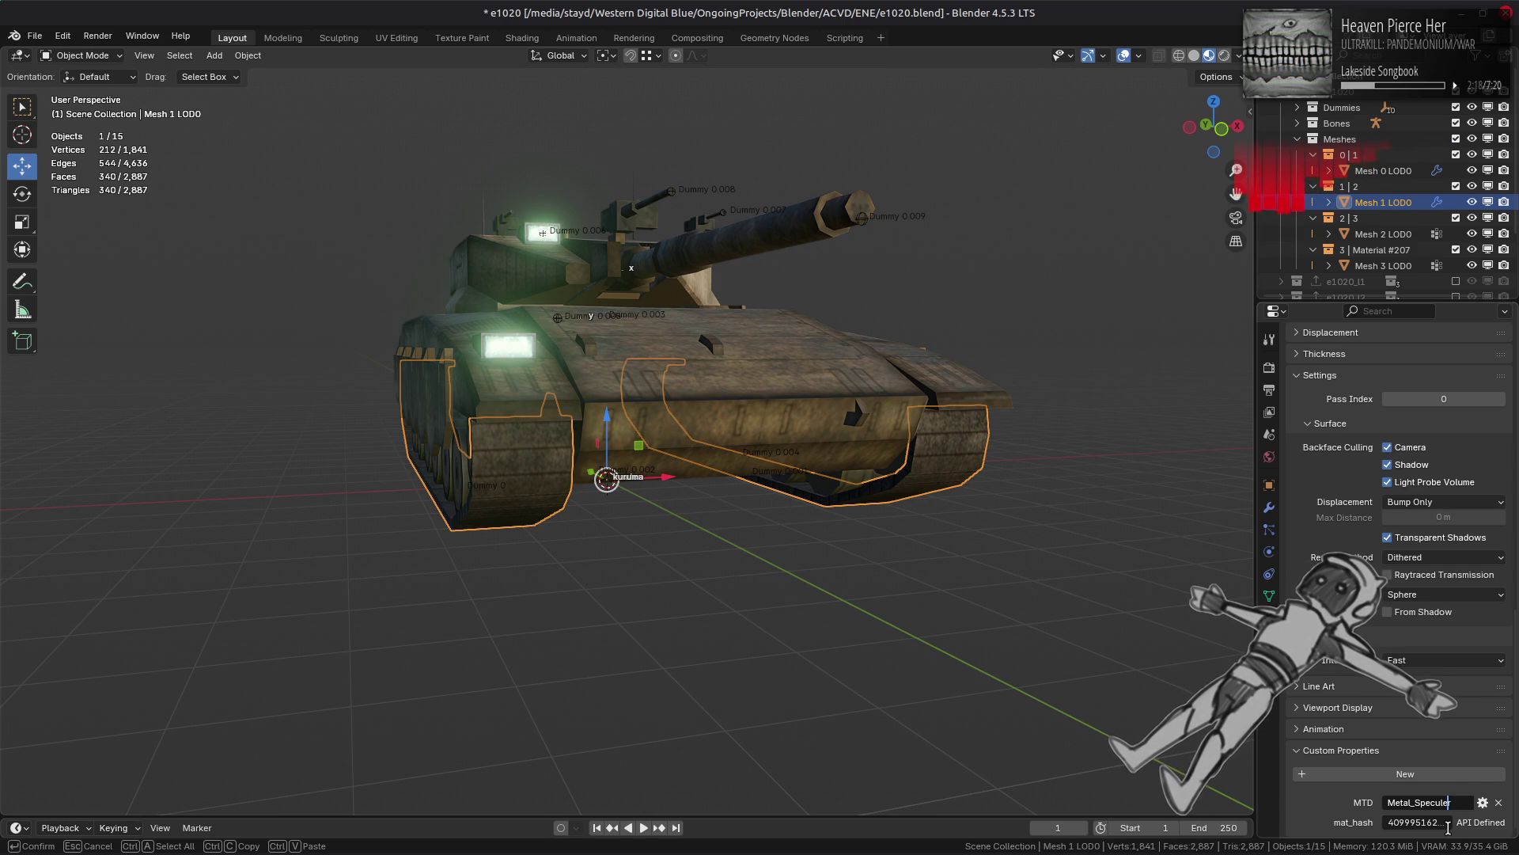
click(1412, 803)
key(BackSpace)
key(BackSpace)
key(BackSpace)
text(Ene)
key(Return)
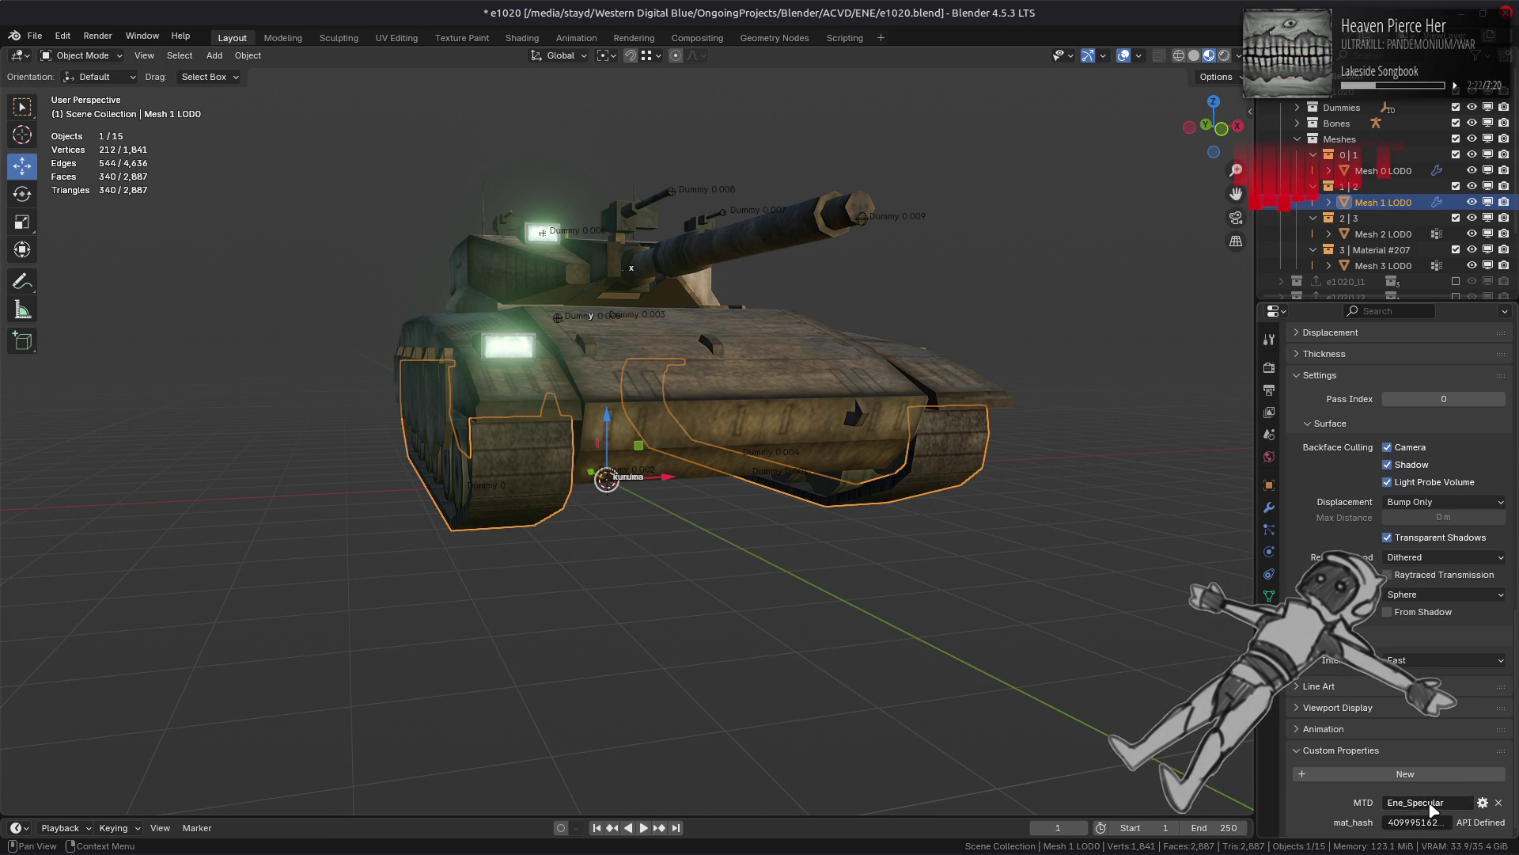
click(1482, 803)
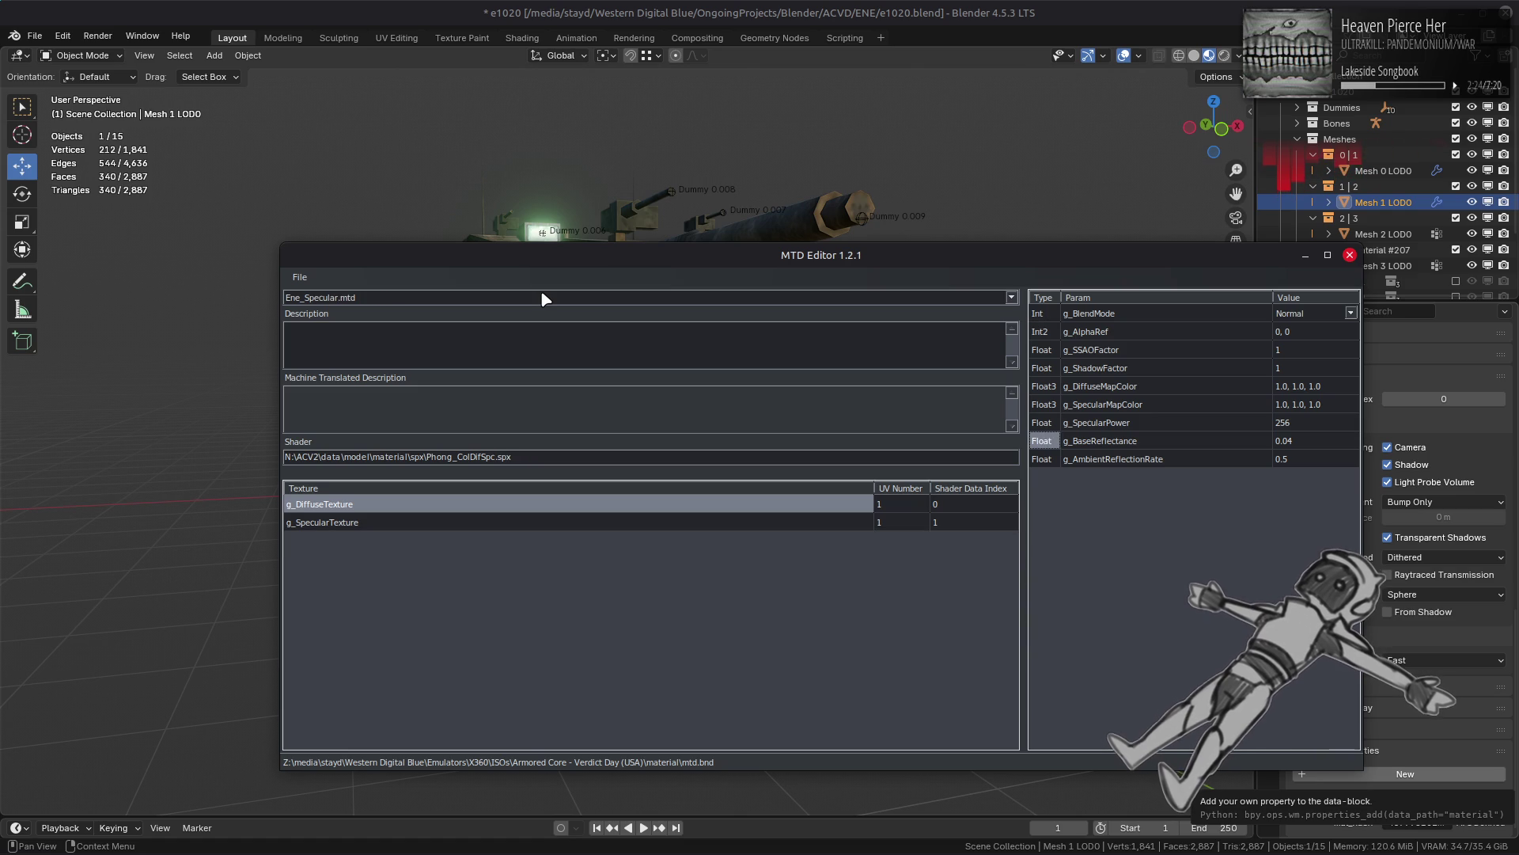
Step: Scroll through the Ene specular variants and stop on Ene_Speculer_Alpha.mtd
scroll(543, 298, down, 2)
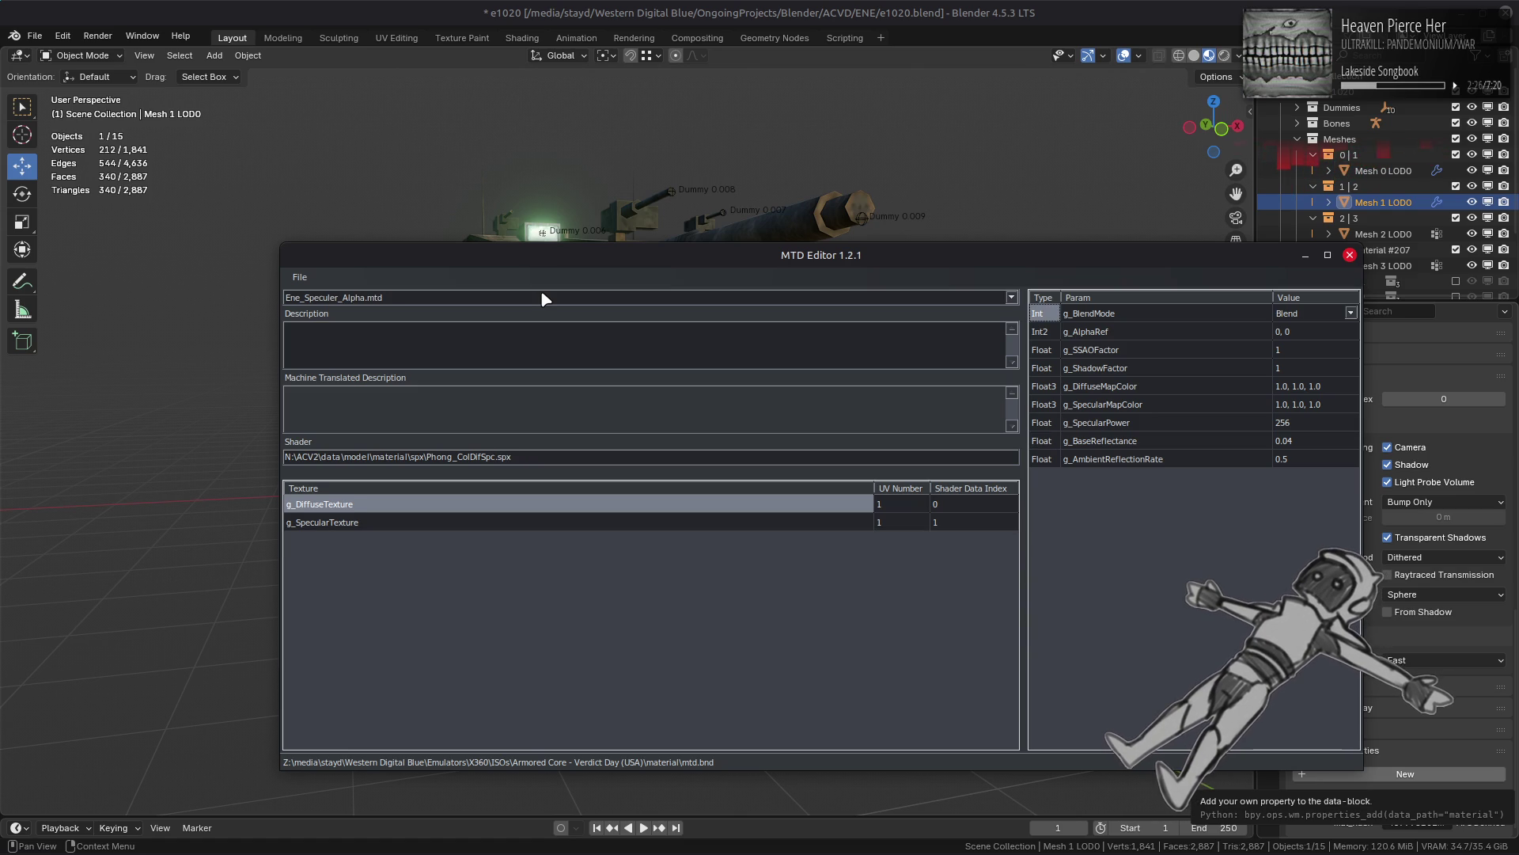
scroll(543, 298, up, 1)
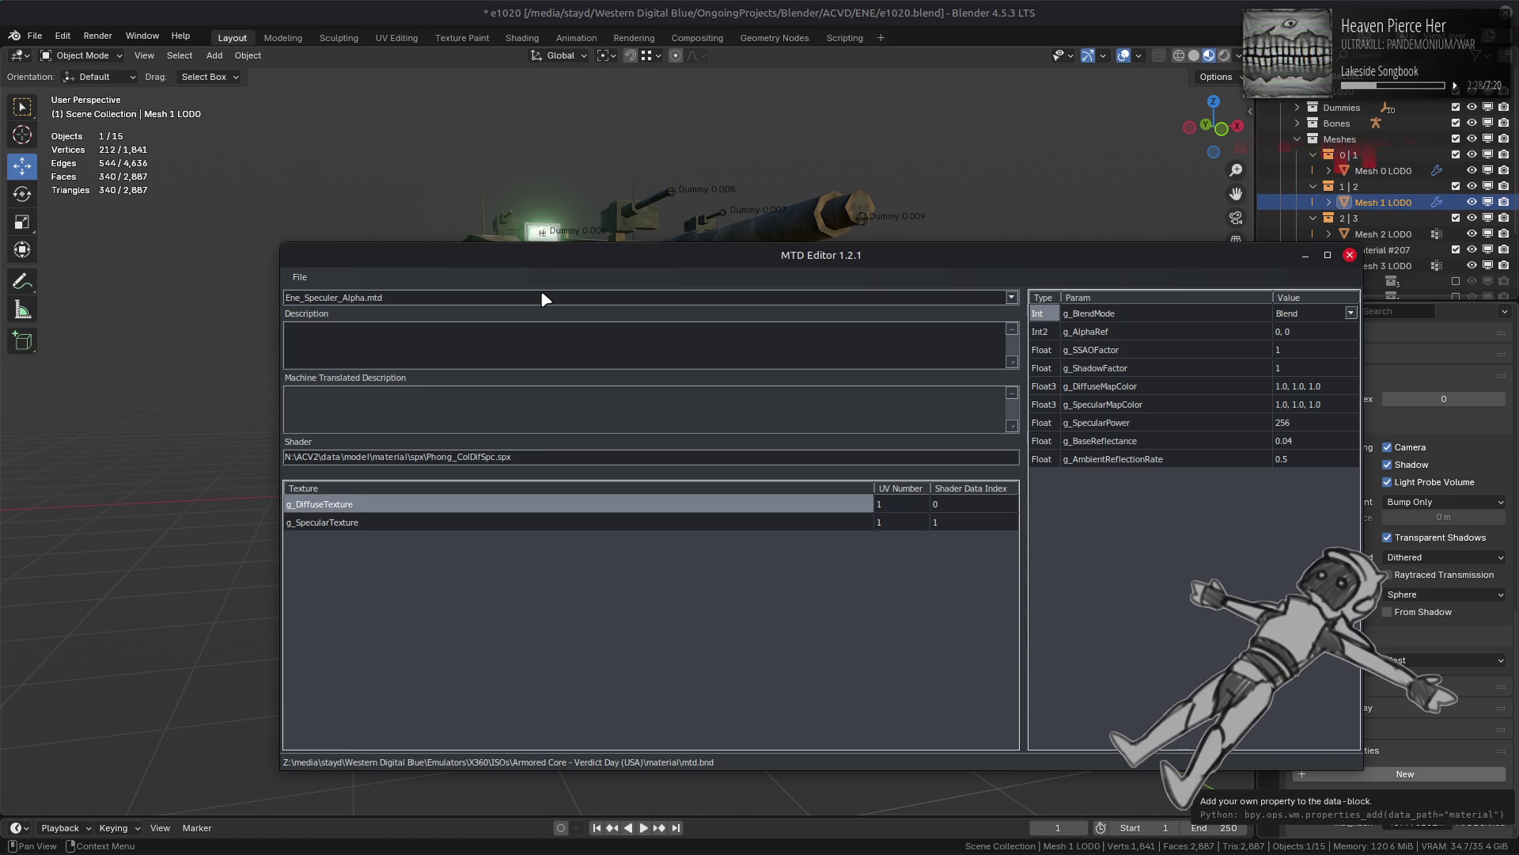
scroll(543, 298, down, 1)
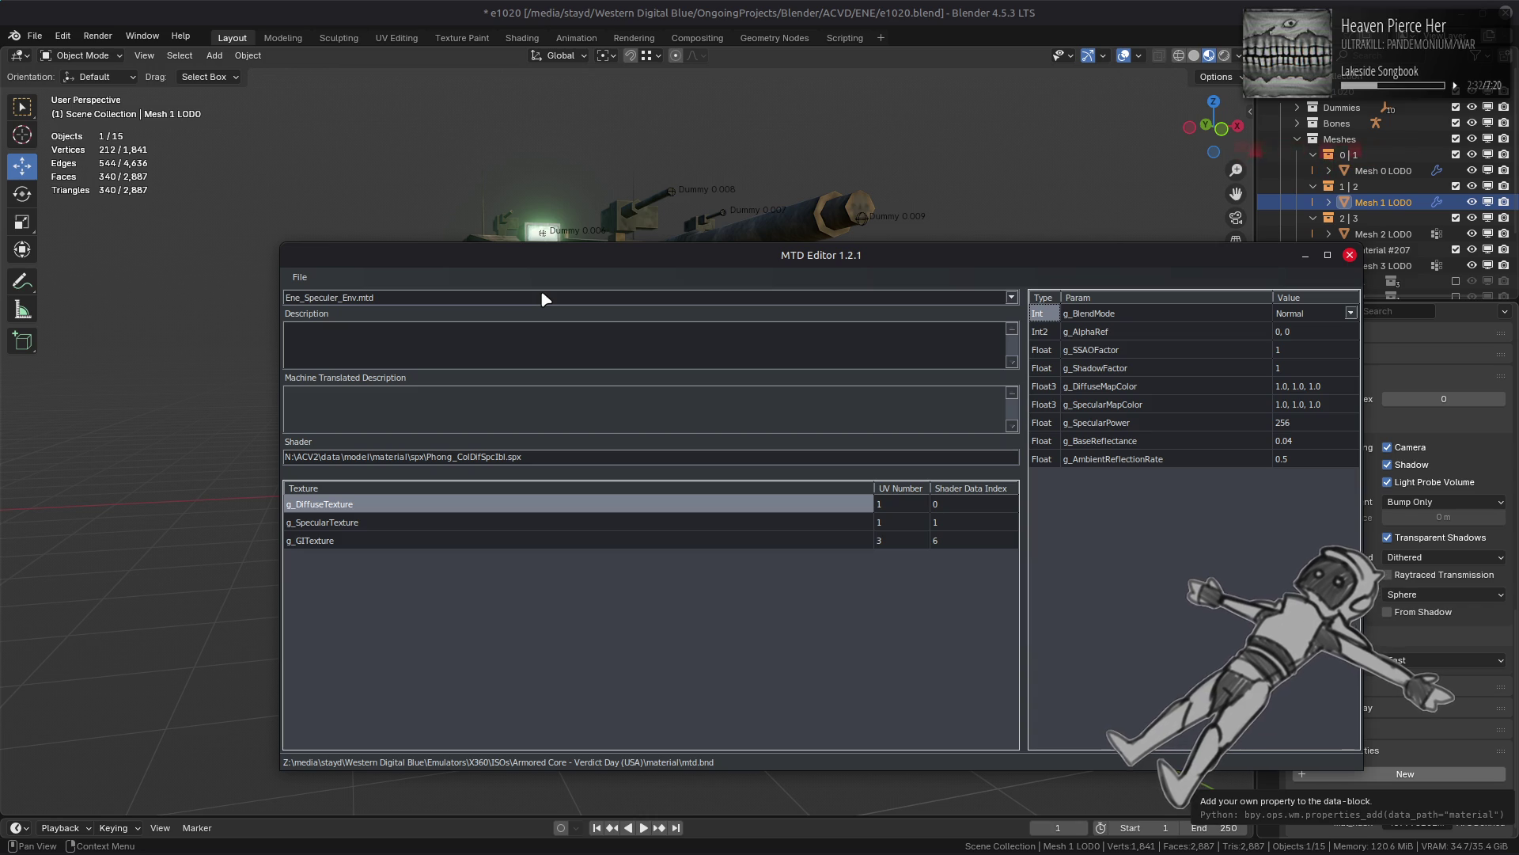
scroll(542, 294, up, 1)
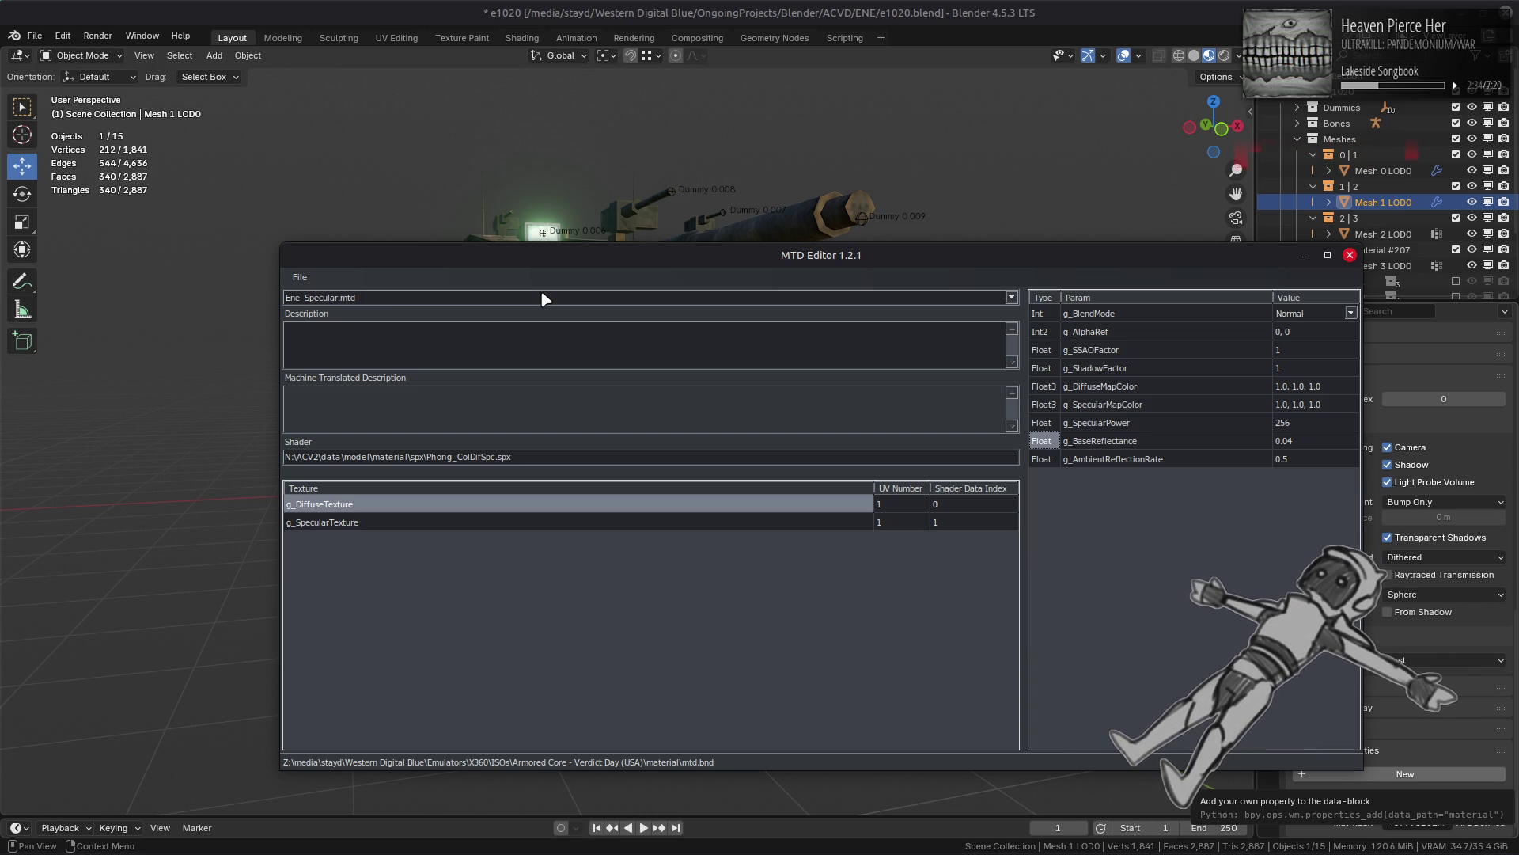
scroll(542, 298, down, 1)
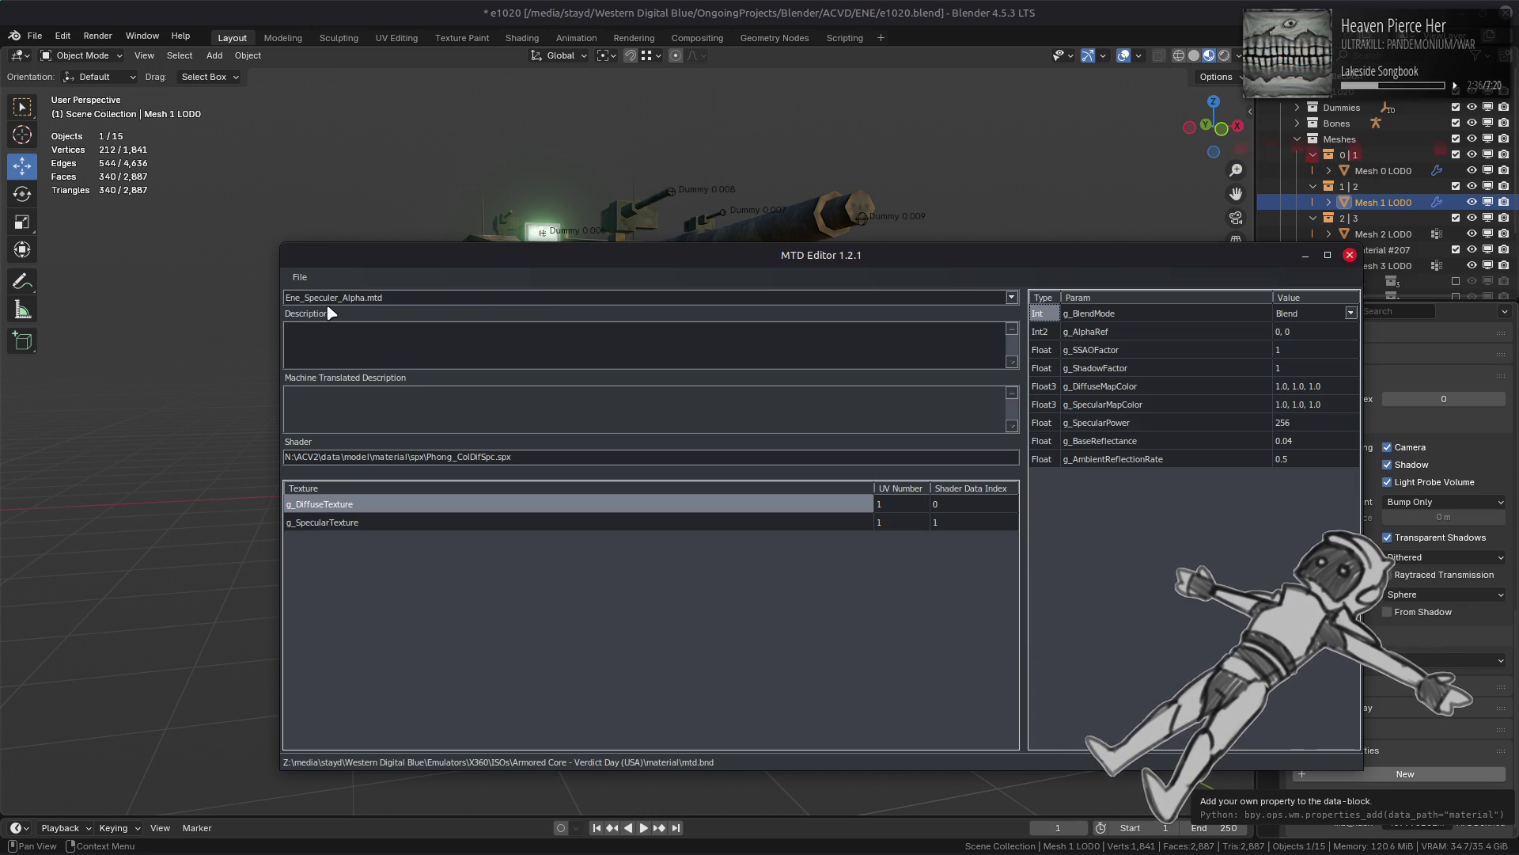
click(331, 303)
click(370, 300)
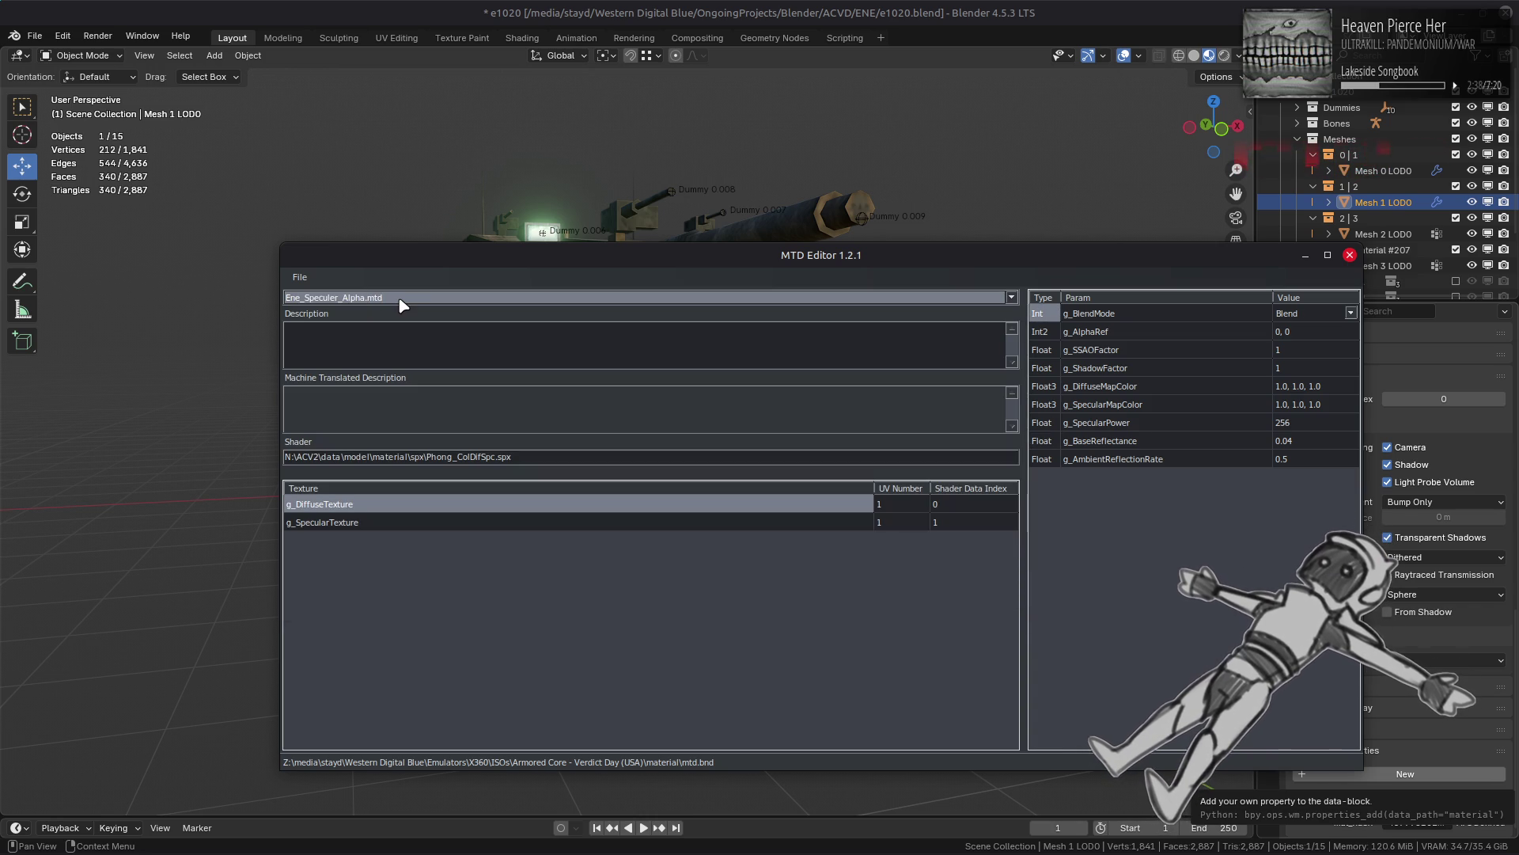
Step: Settle on Ene_Specular.mtd and switch back to the Blender scene
scroll(402, 305, down, 1)
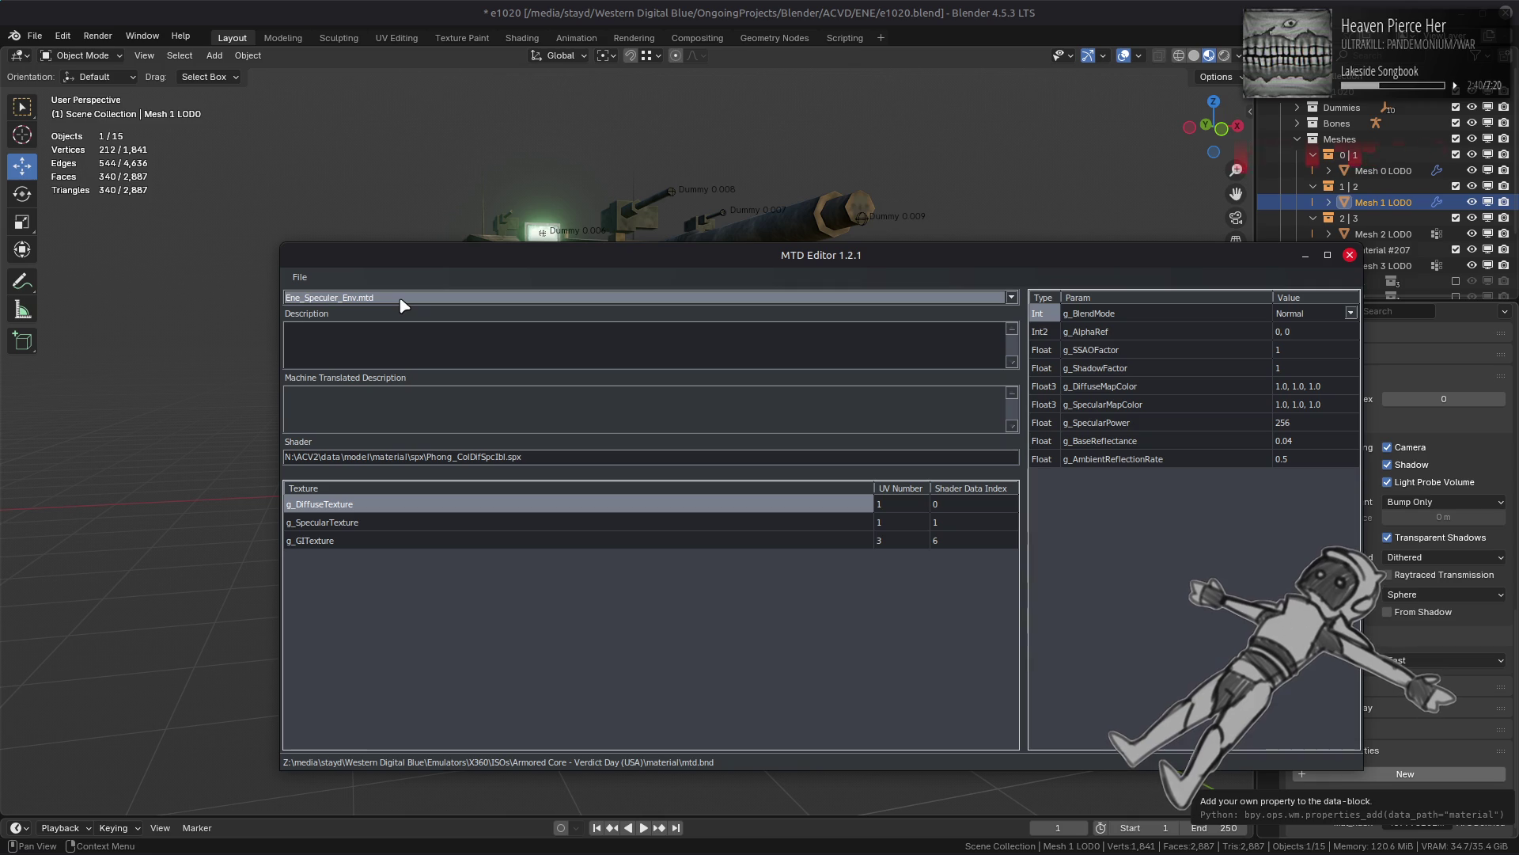
scroll(402, 305, up, 2)
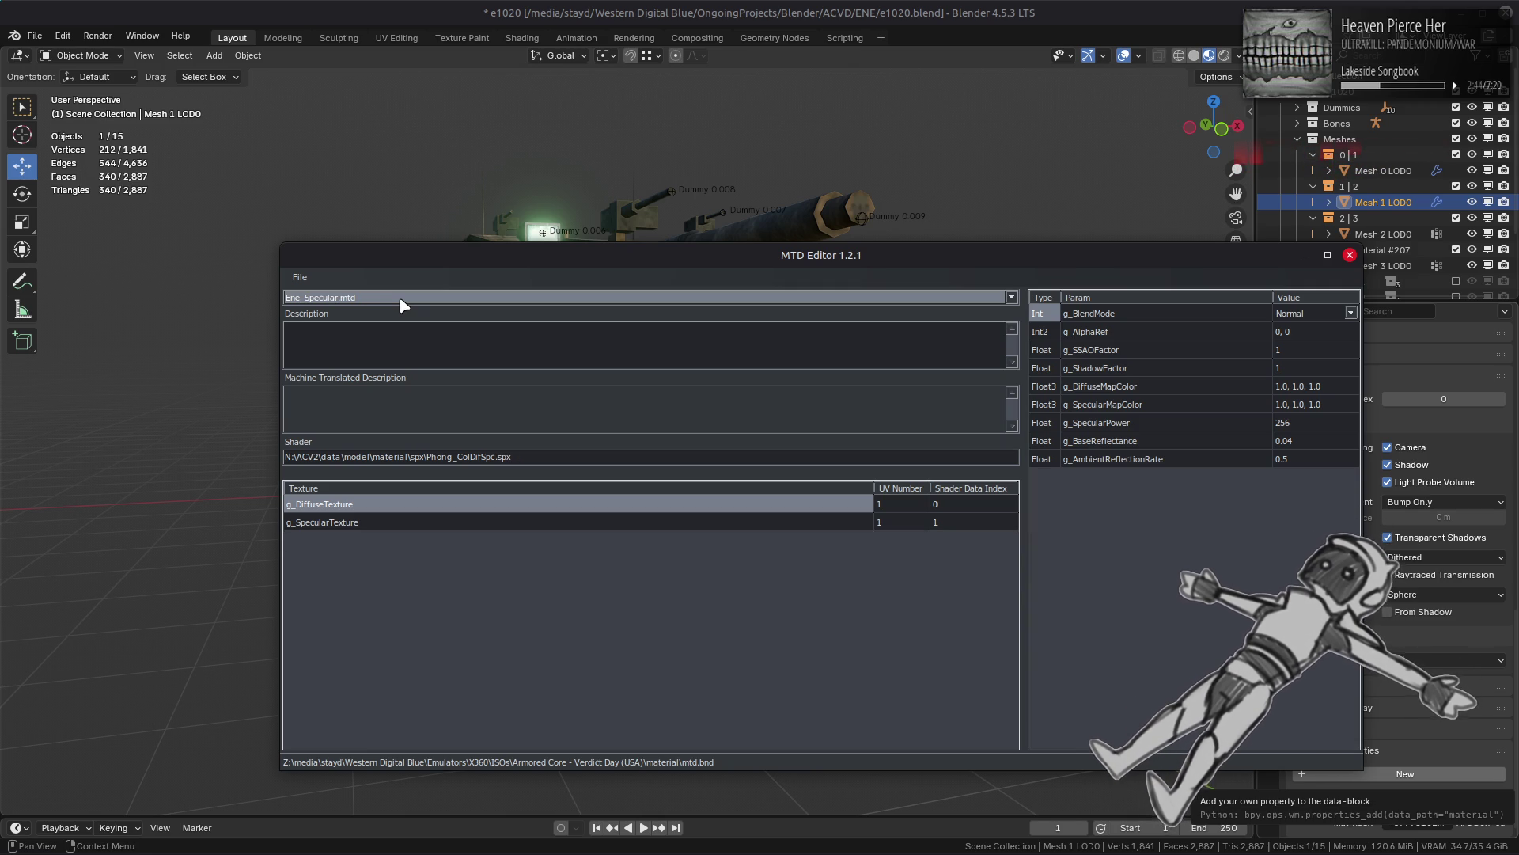
scroll(402, 305, down, 1)
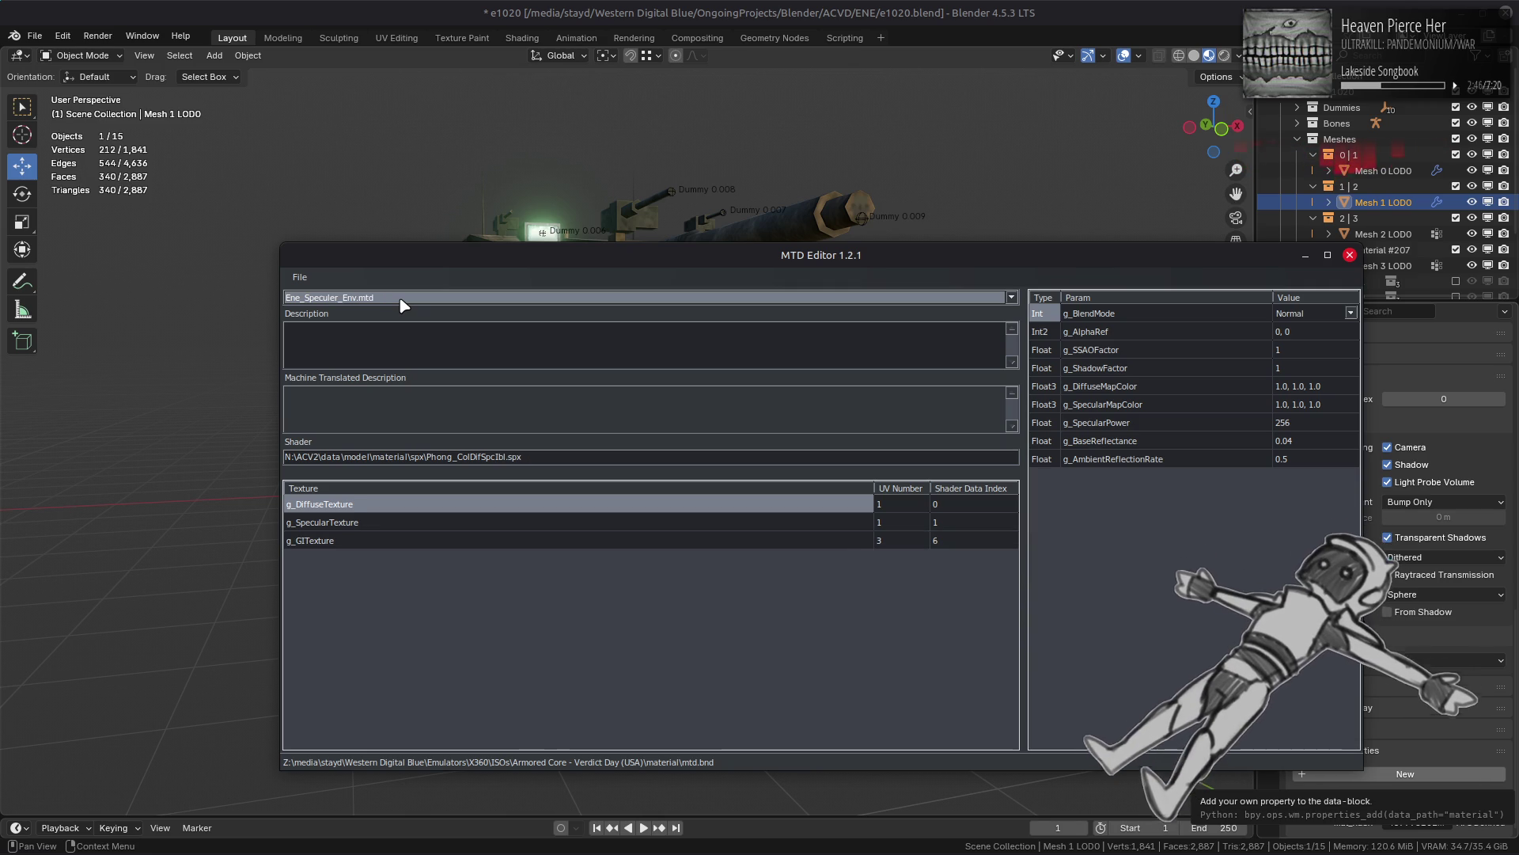
click(339, 306)
click(339, 305)
scroll(341, 302, up, 1)
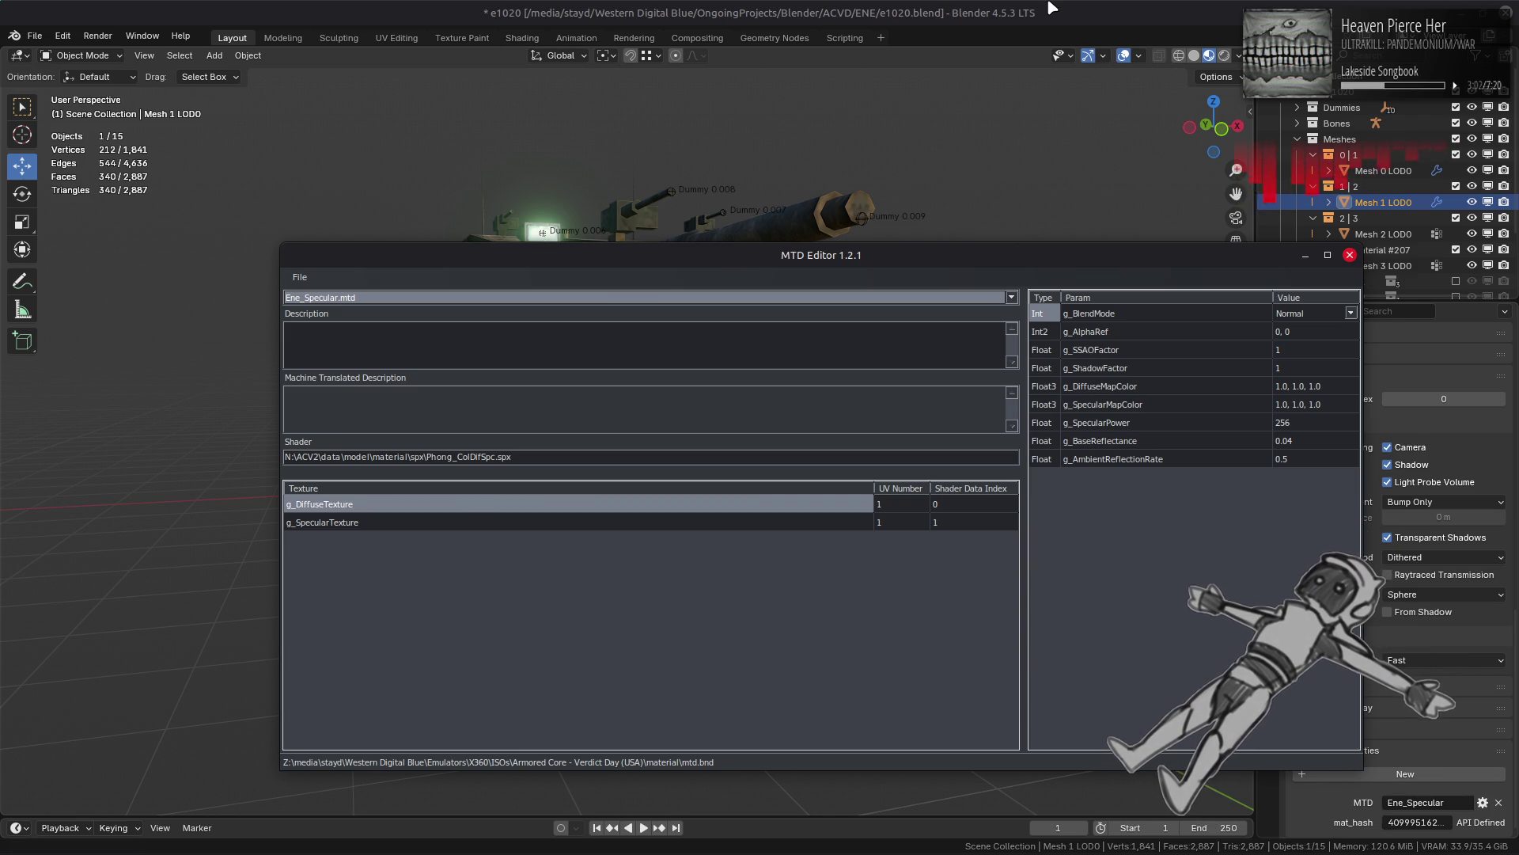
click(1048, 4)
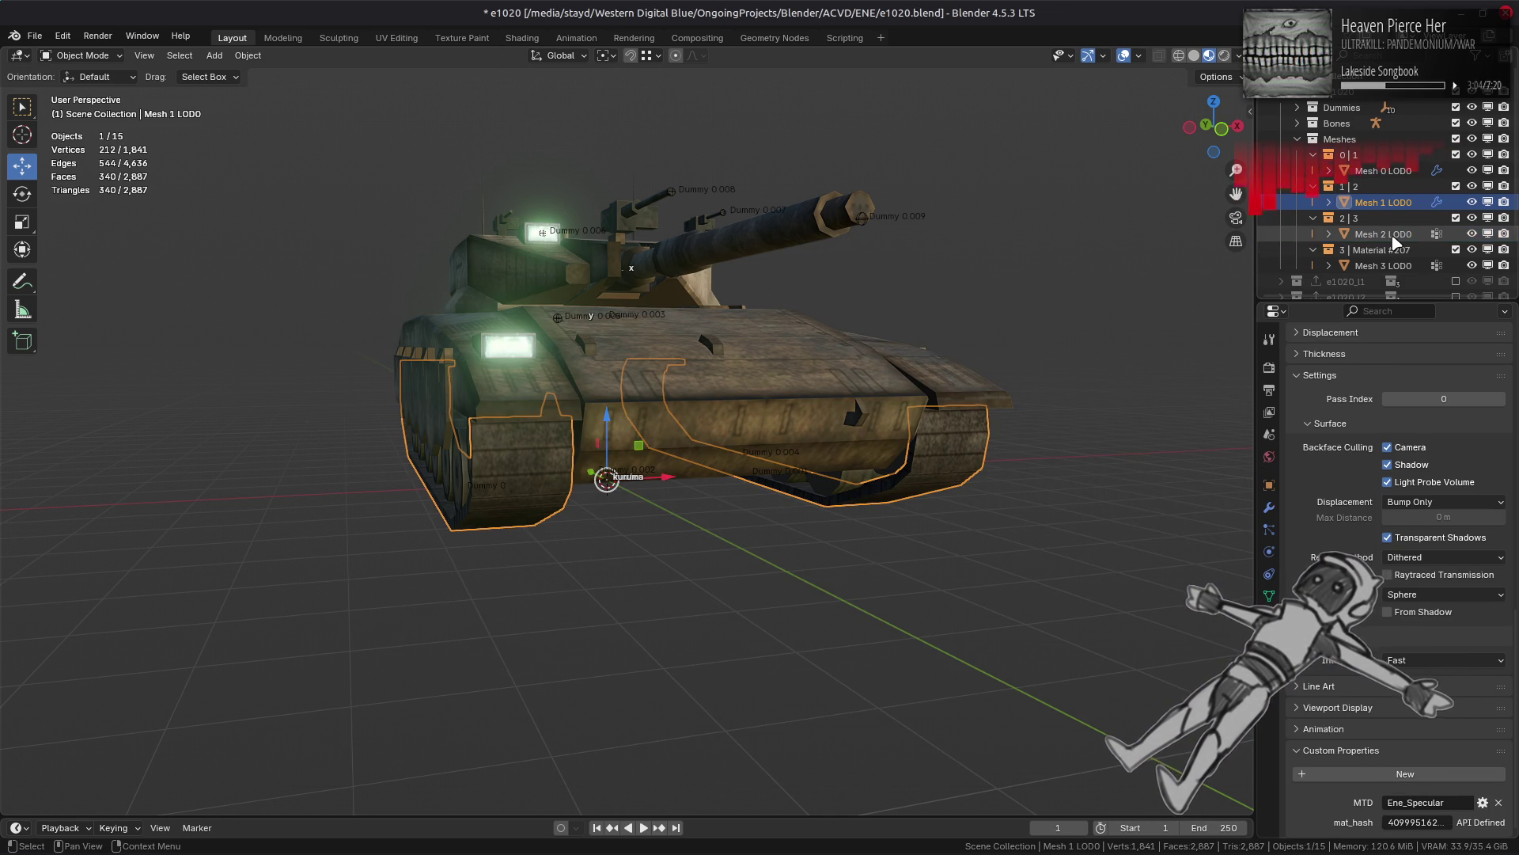
Step: Compare Mesh 2 LOD0's material with Mesh 1 LOD0's Ene_Specular
click(1393, 236)
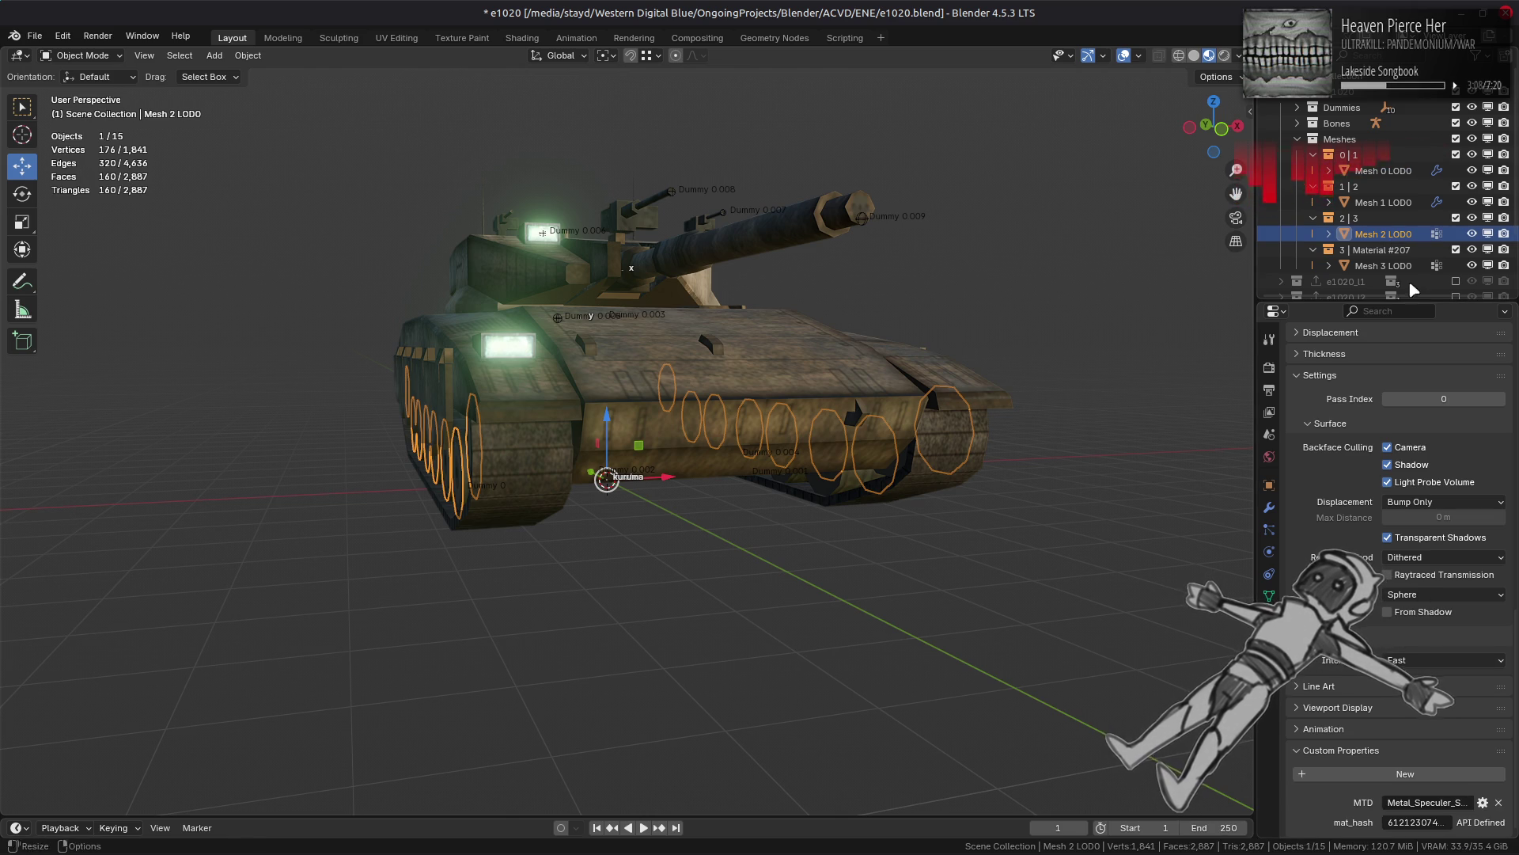
click(1388, 207)
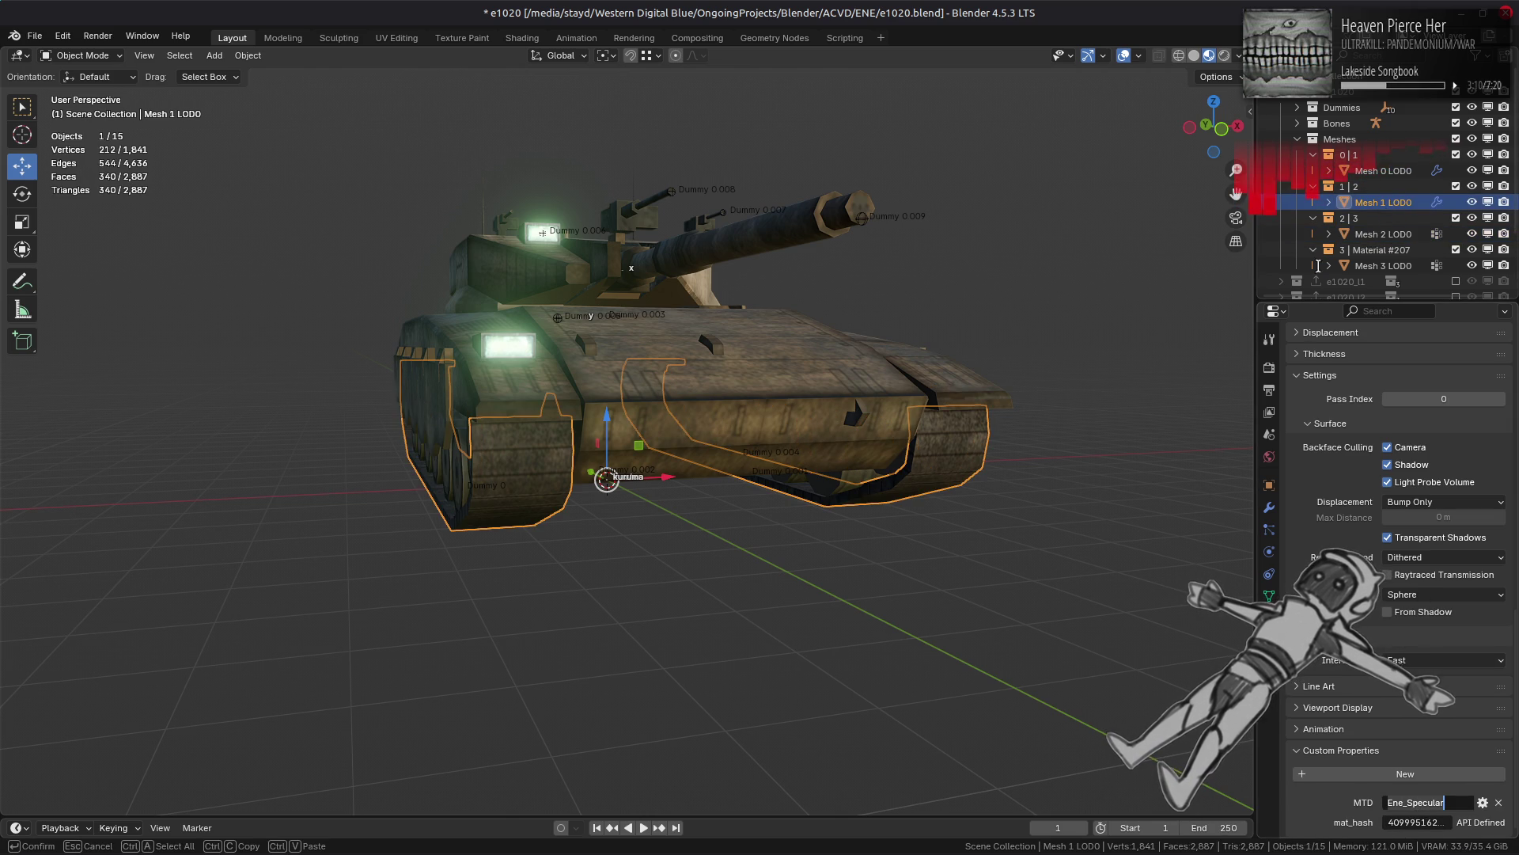
click(1398, 236)
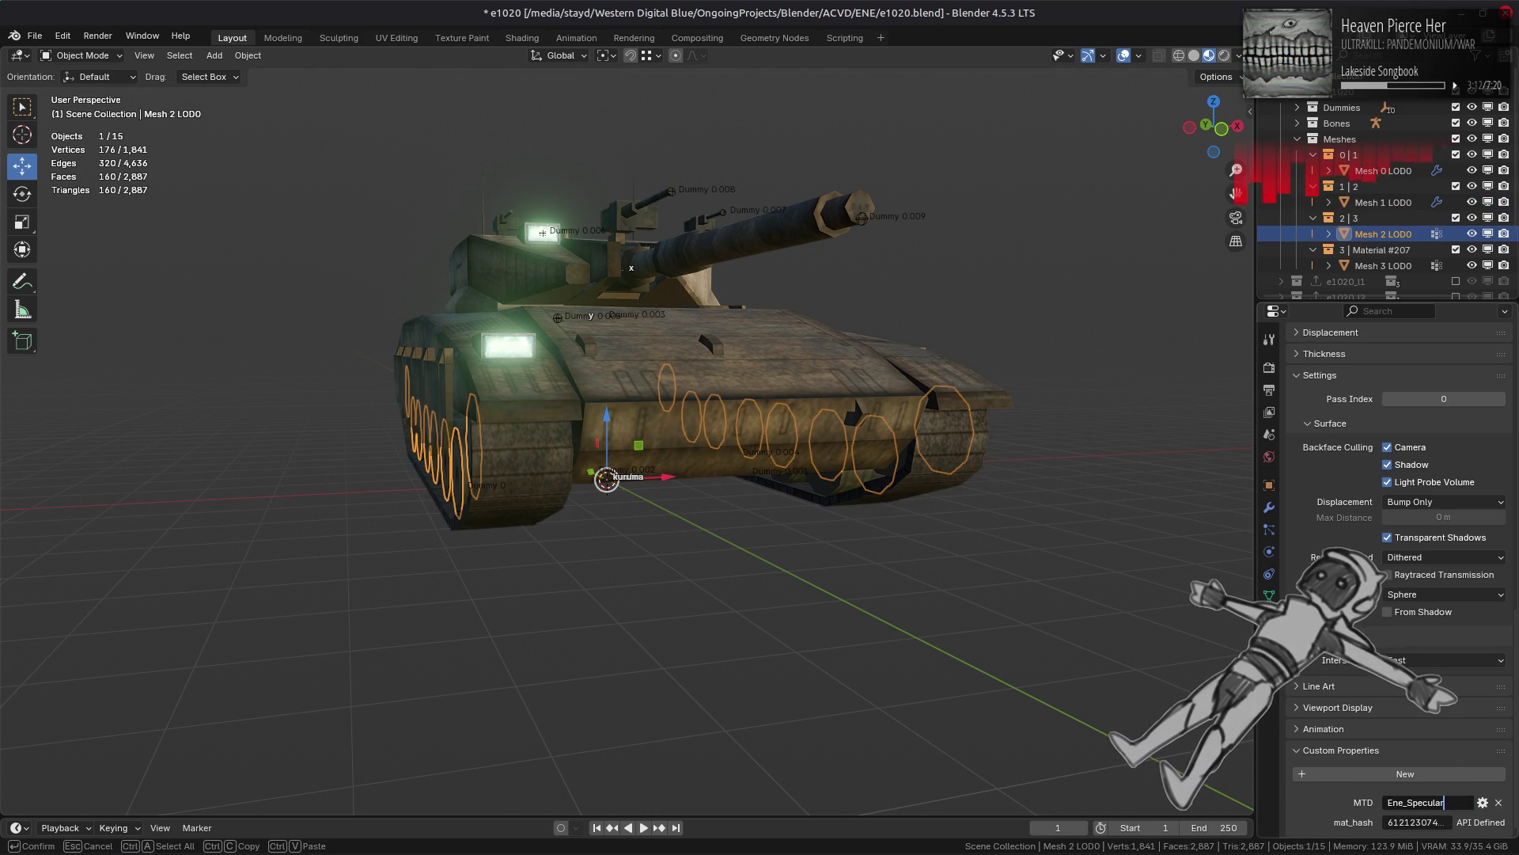
Step: Select Mesh 3 LOD0 and pick Ene_Diffuse_Glow.mtd as its material
click(1381, 267)
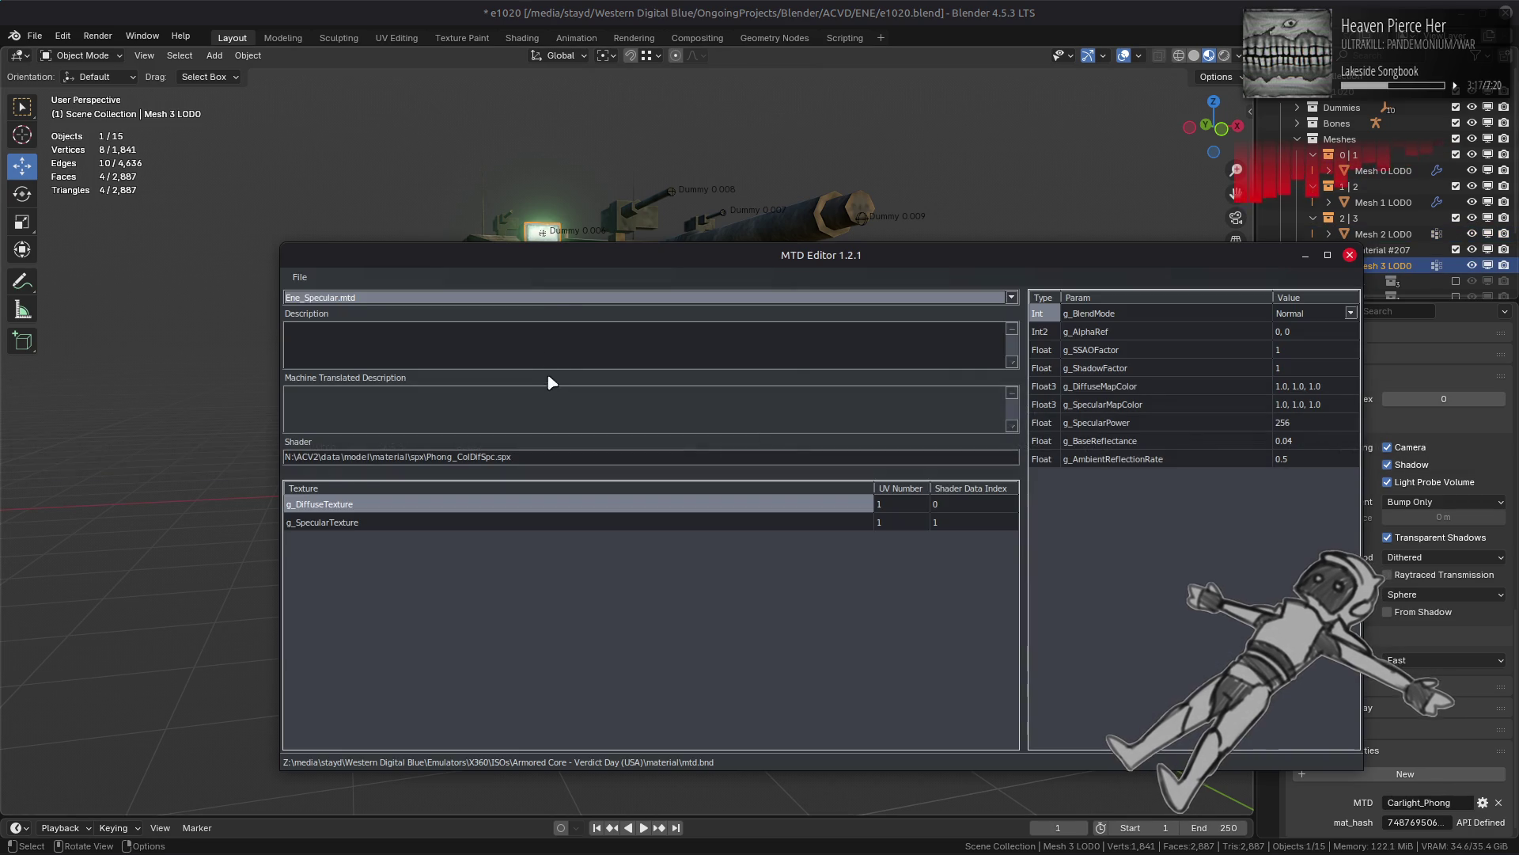
click(559, 297)
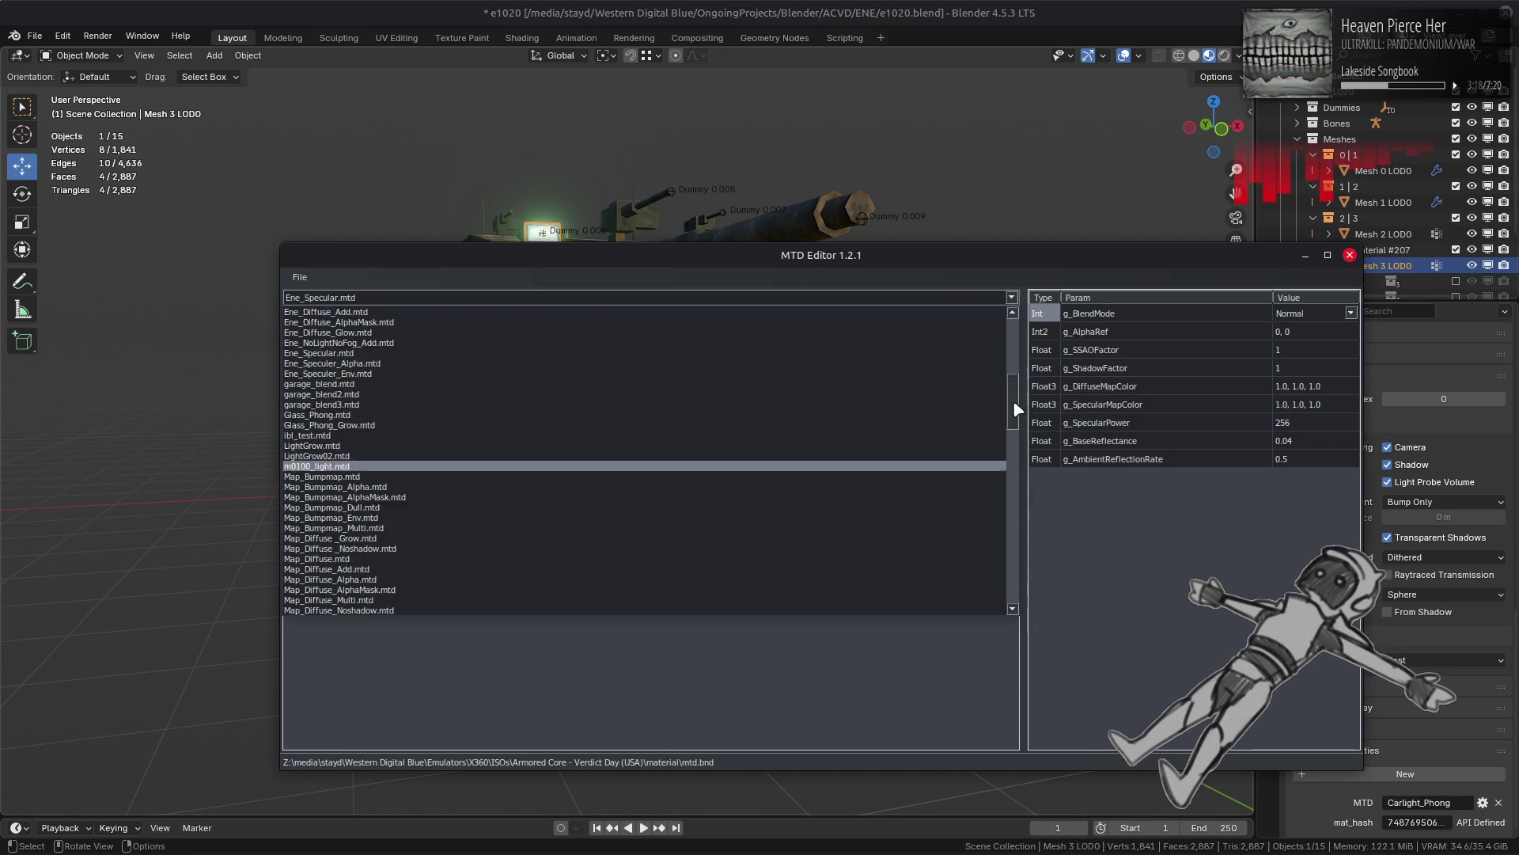
scroll(485, 441, down, 5)
click(467, 461)
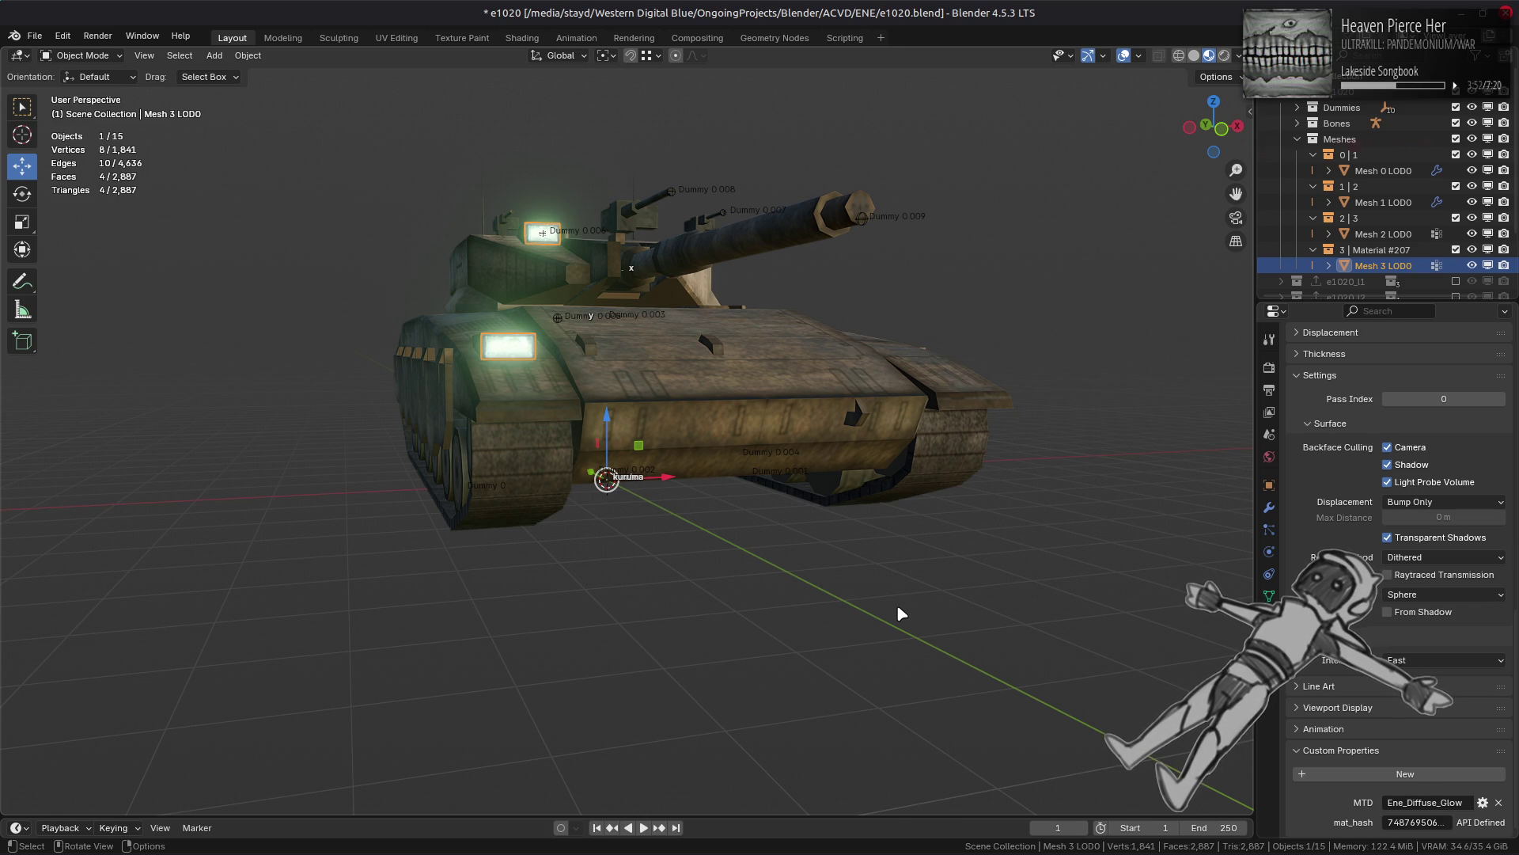
Step: Purge the unused data-blocks from the file and save the blend file
middle_drag(805, 372, 804, 401)
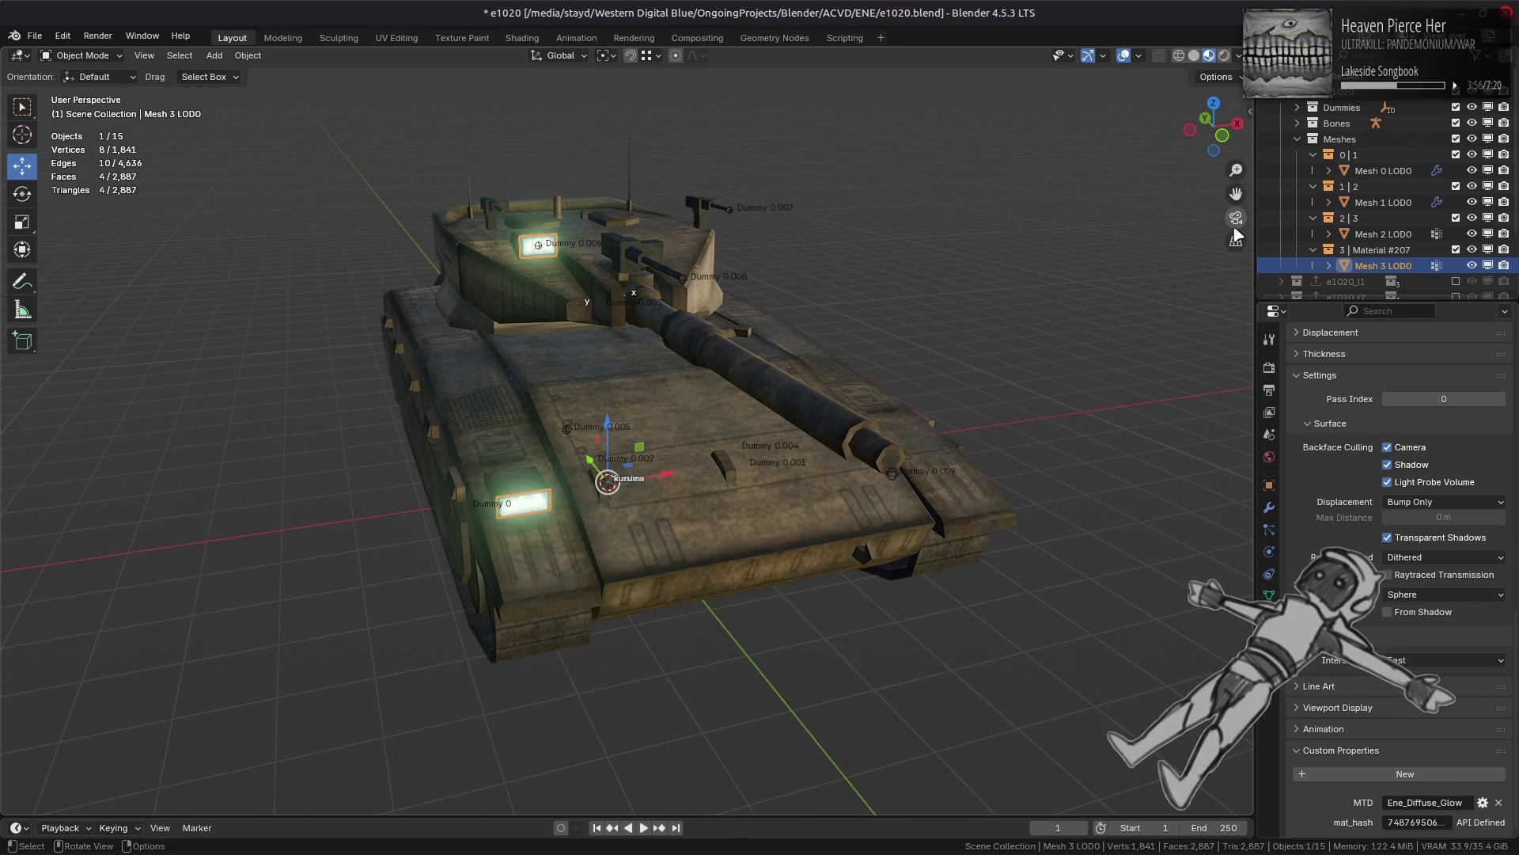
middle_drag(881, 291, 890, 294)
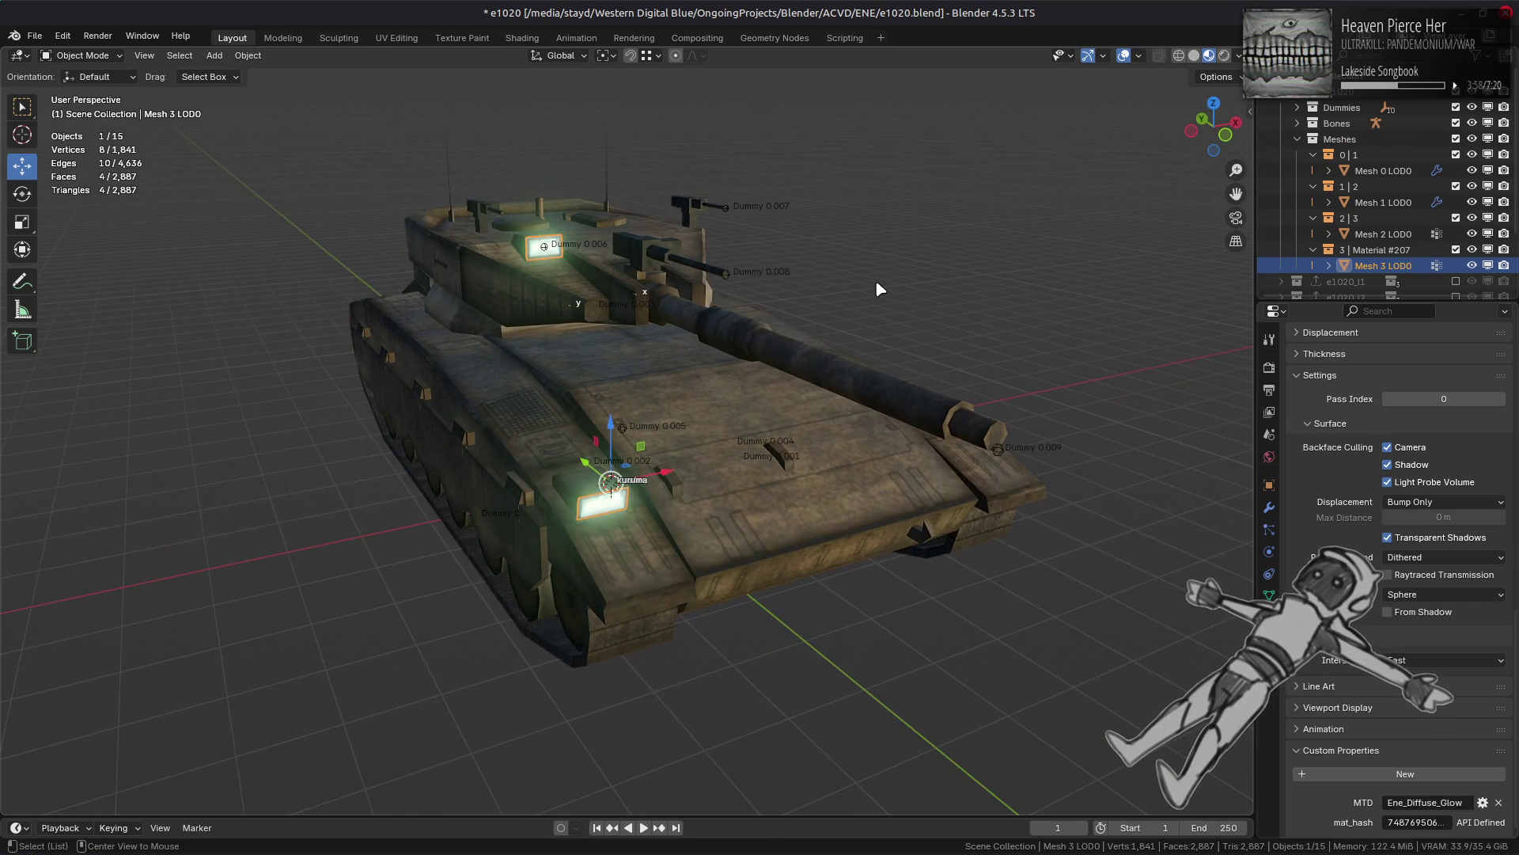
click(891, 294)
middle_drag(727, 245, 716, 241)
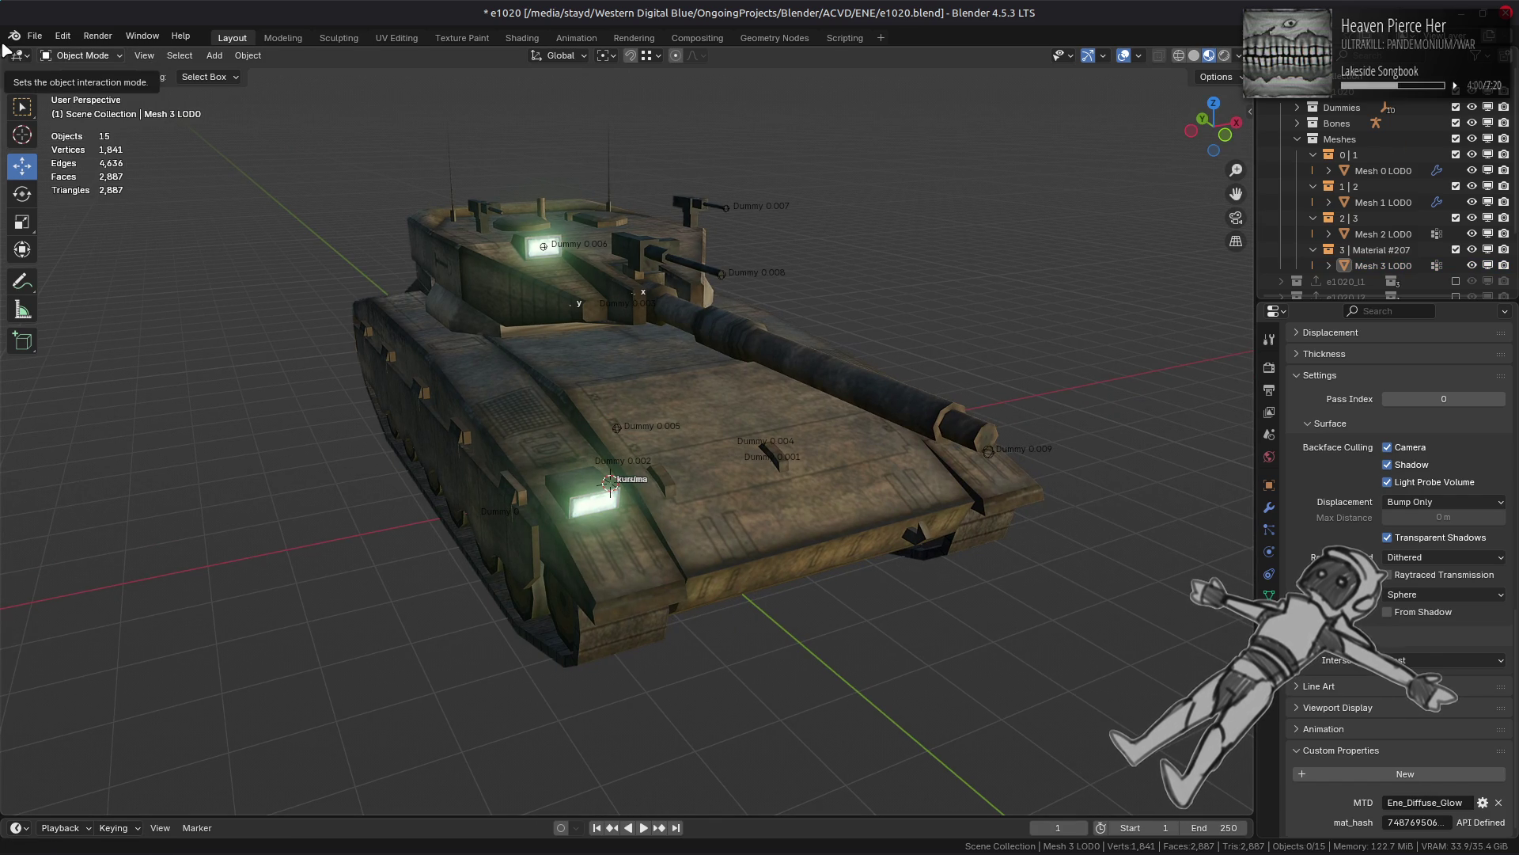
click(34, 36)
mouse_move(142, 329)
click(245, 329)
click(229, 429)
key(ctrl+s)
Step: Select Mesh 0 to Mesh 3 LOD0 and apply all their modifiers
click(1383, 170)
shift+click(1384, 265)
click(1270, 507)
key(ctrl+a)
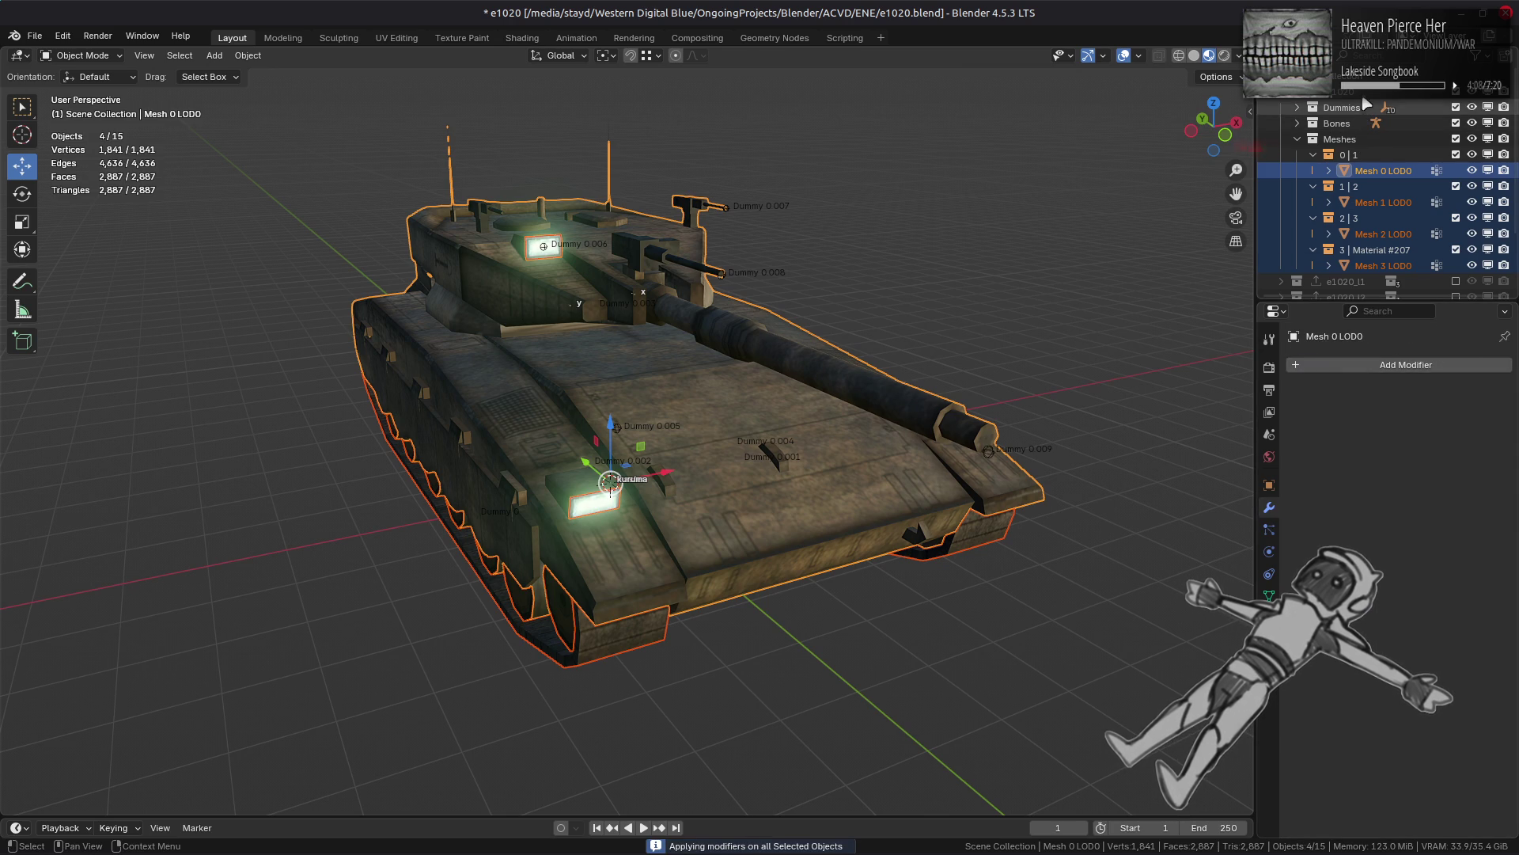
Step: Export the e1020 collection as e1020.flv, undo the applied modifiers, and save
click(1366, 91)
click(1269, 484)
click(1420, 683)
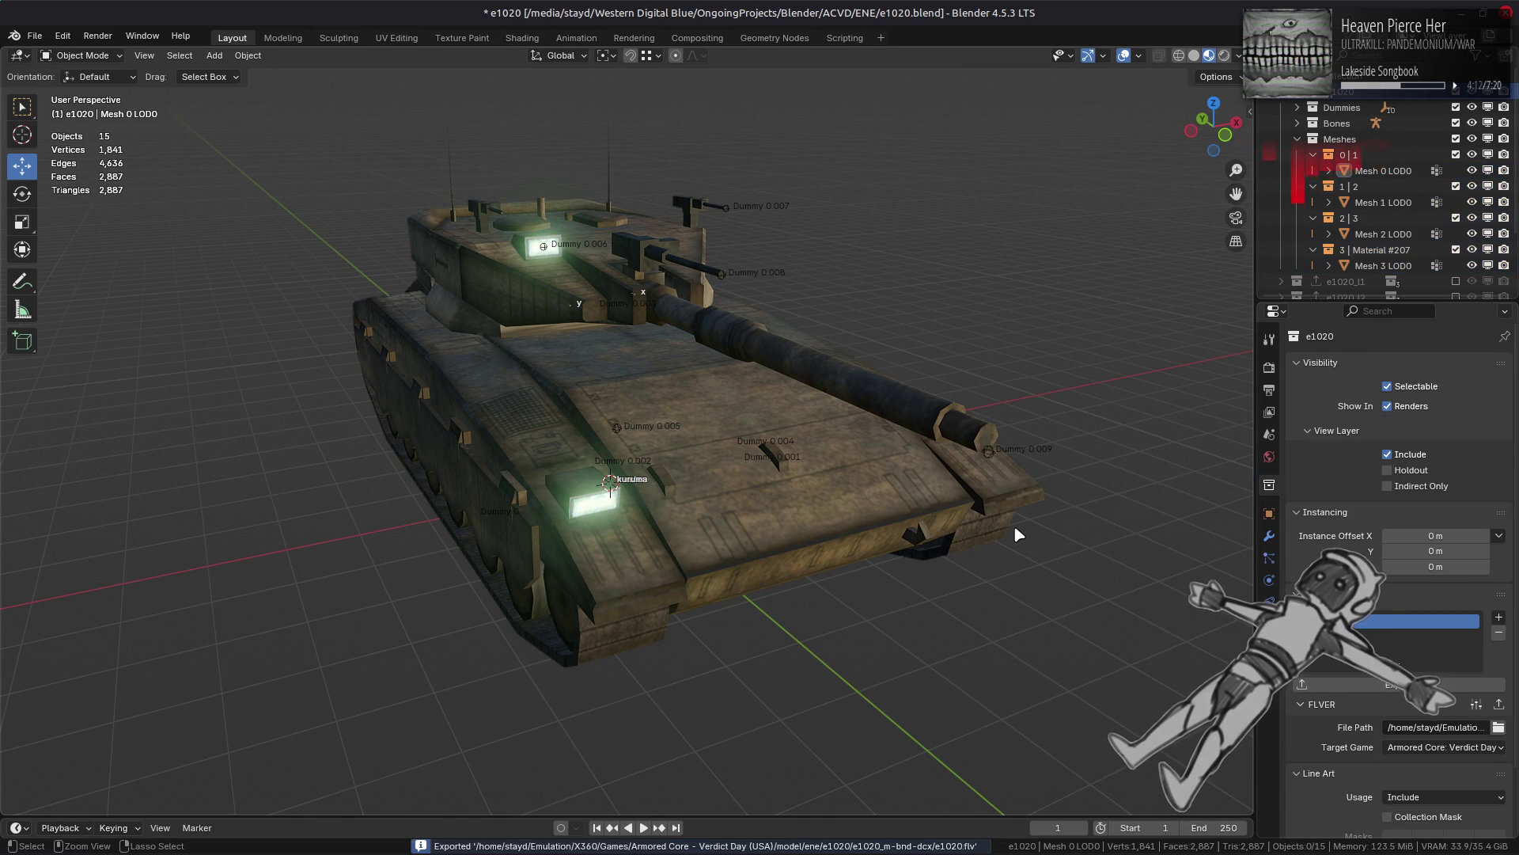
key(ctrl+z)
key(ctrl+z)
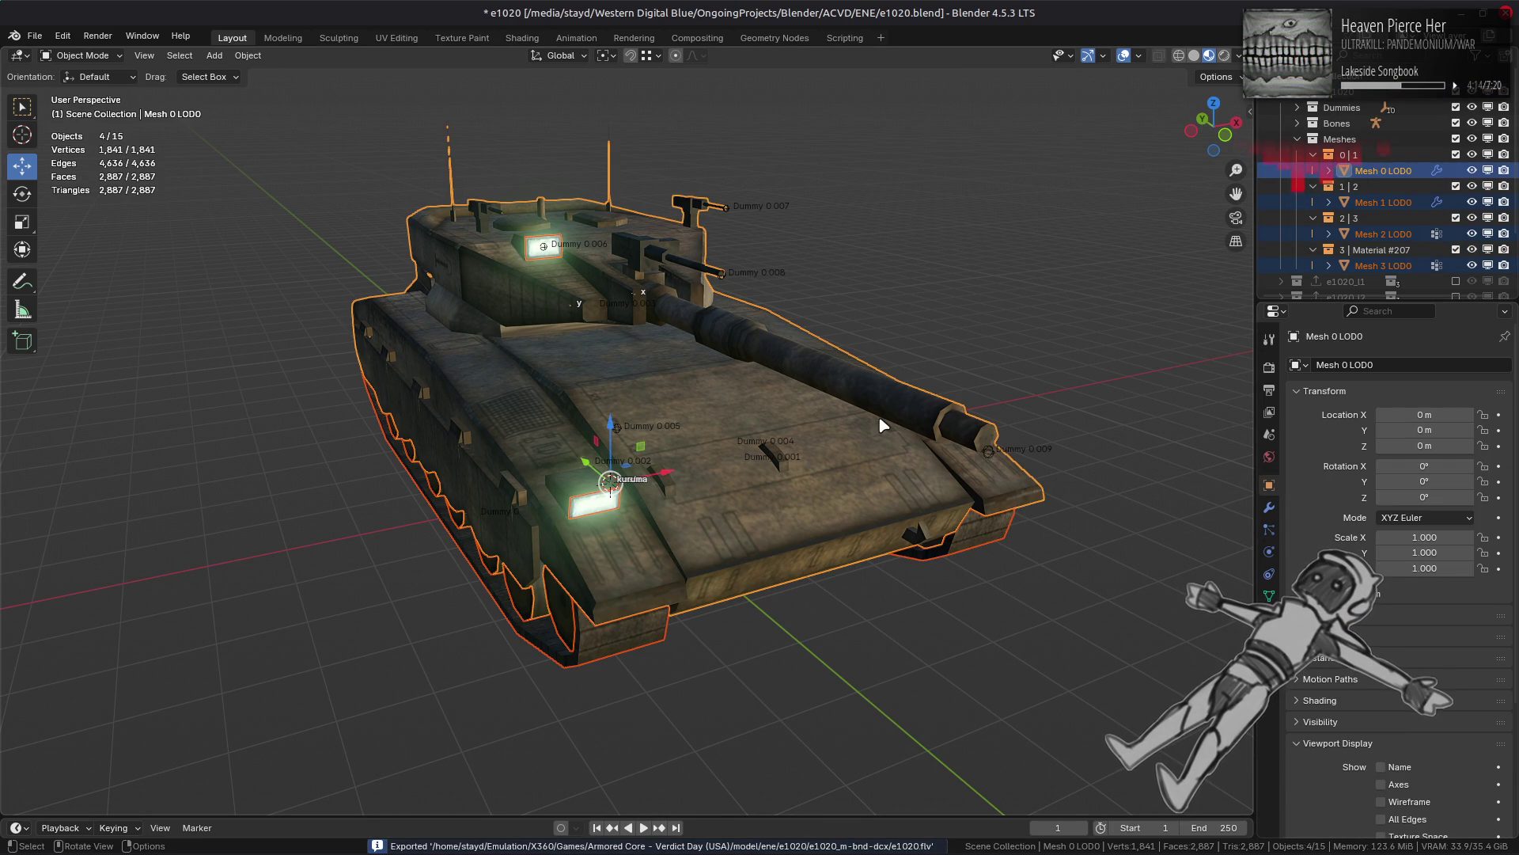
key(alt+a)
key(ctrl+s)
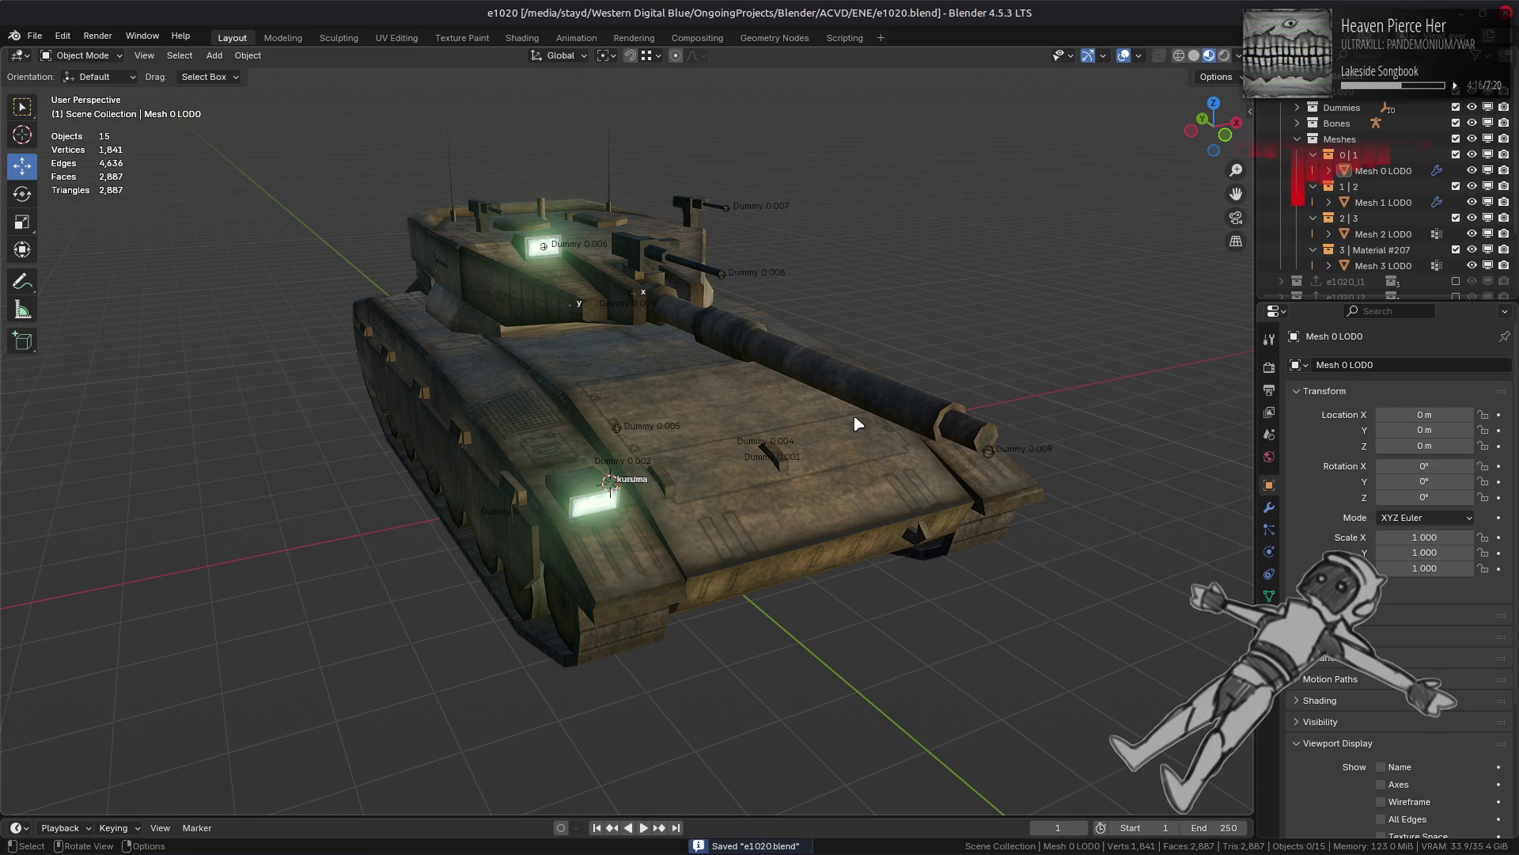
Step: Close e1020_4.dds in GIMP and switch to the e1020-tpf-dcx folder window
key(alt+Tab)
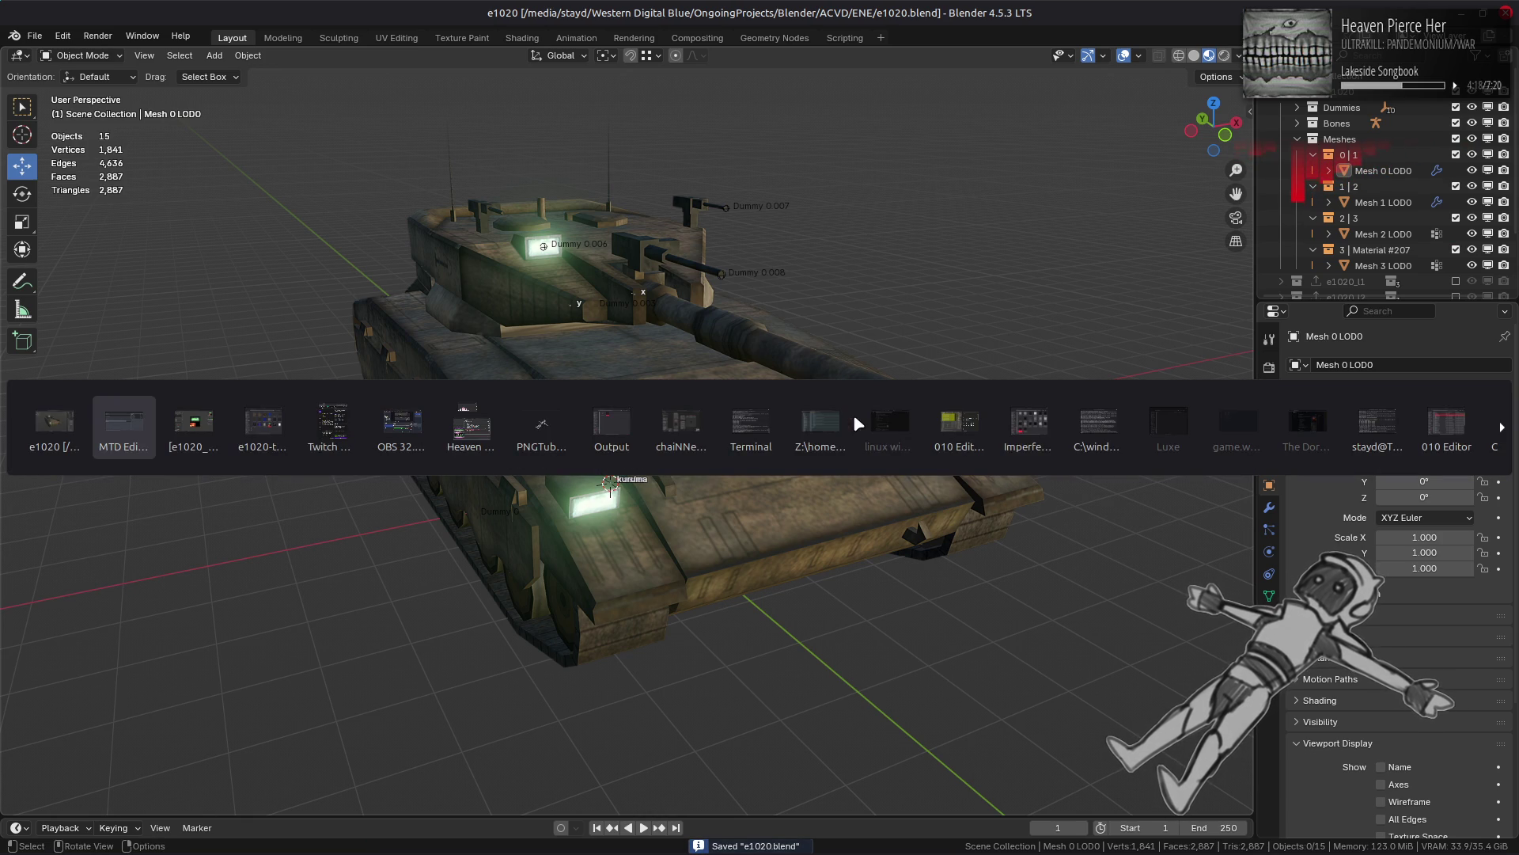
key(alt+Tab)
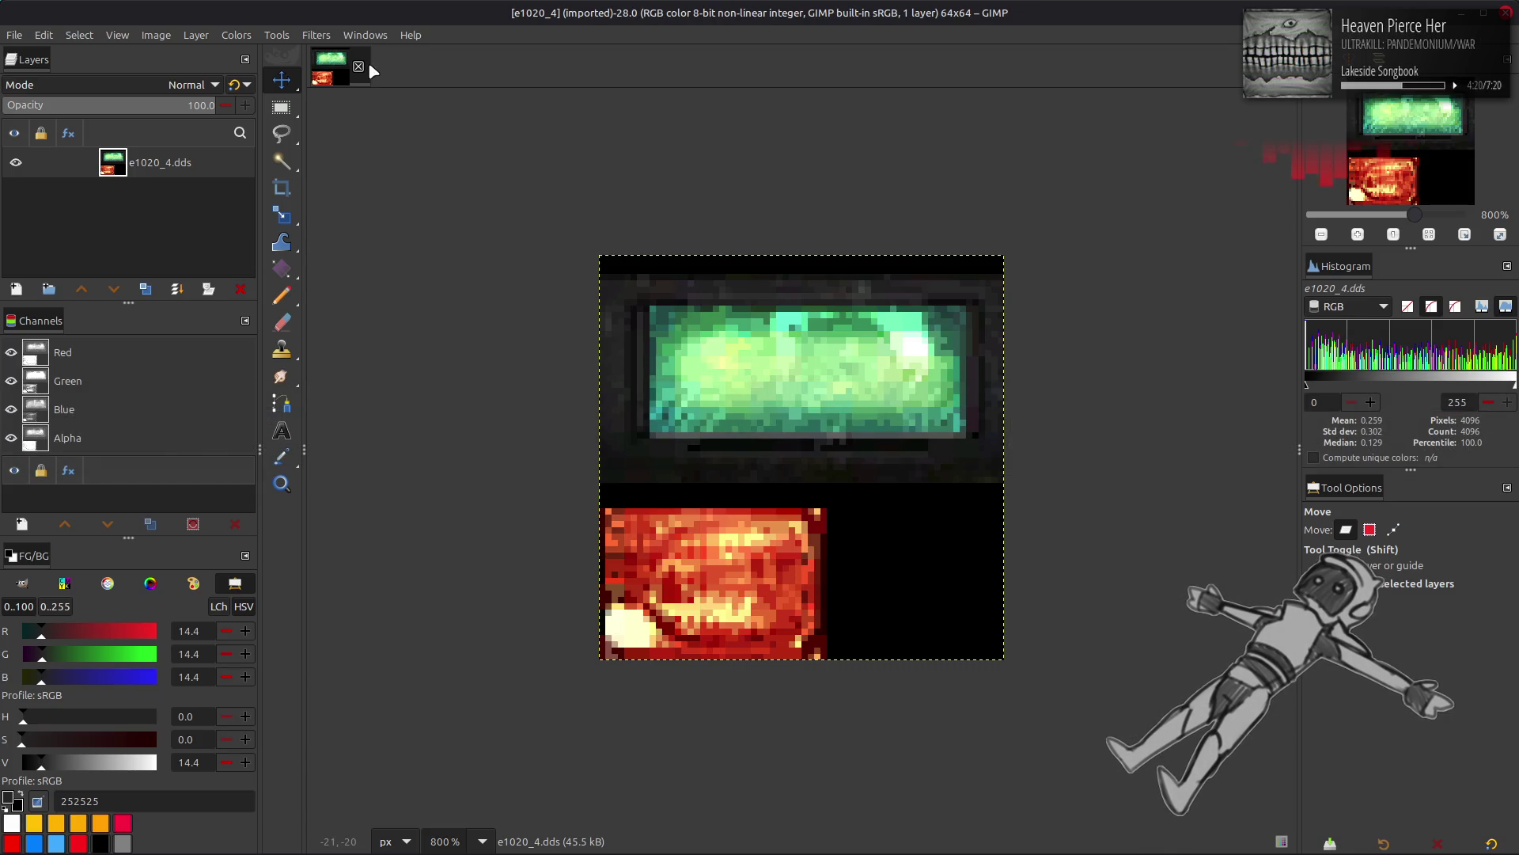
click(360, 67)
key(alt+Tab)
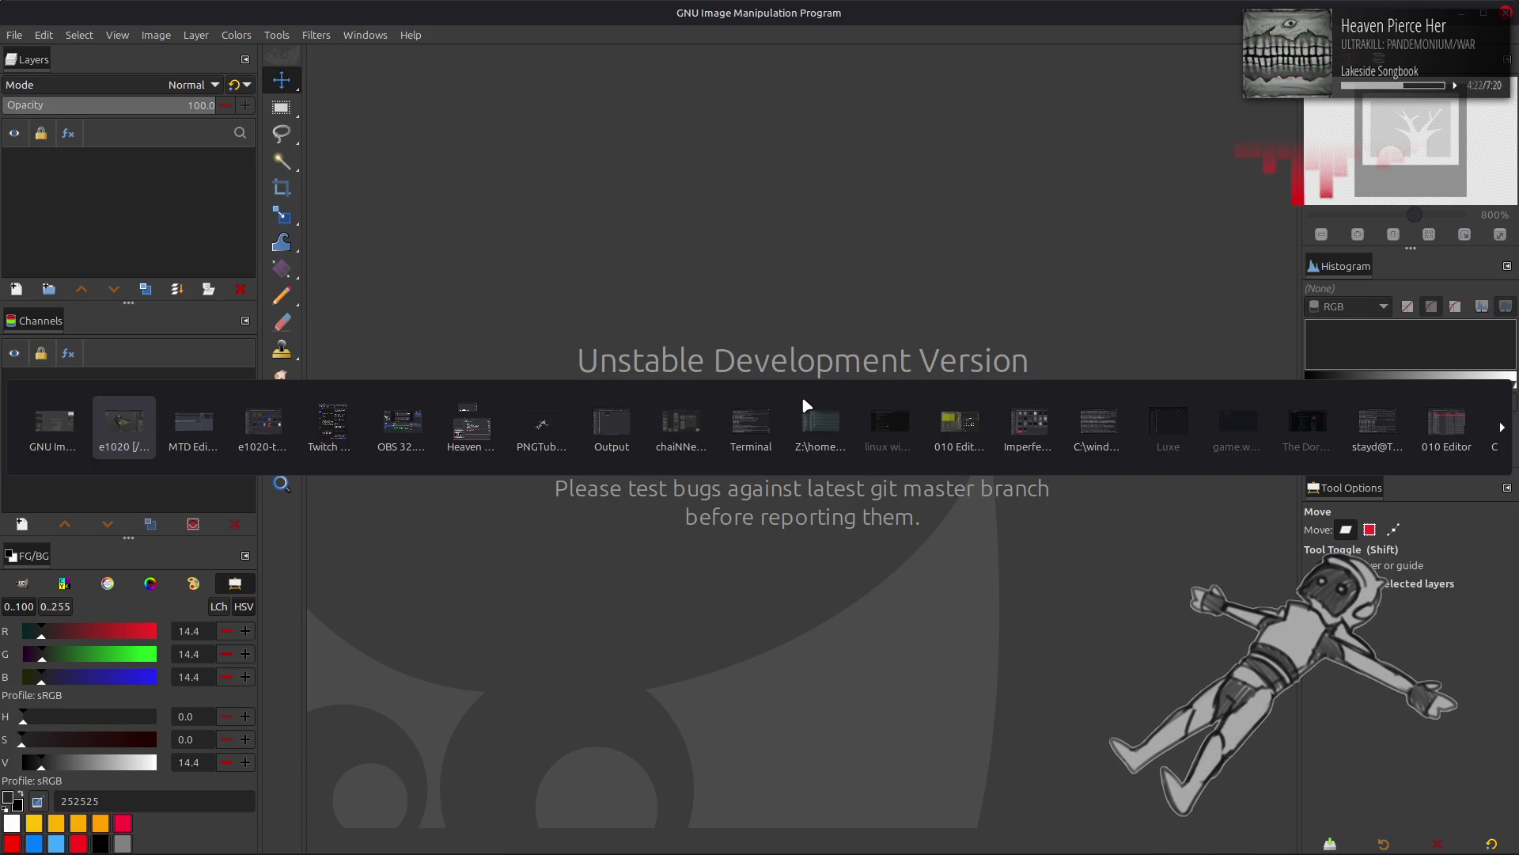
key(Tab)
key(Tab)
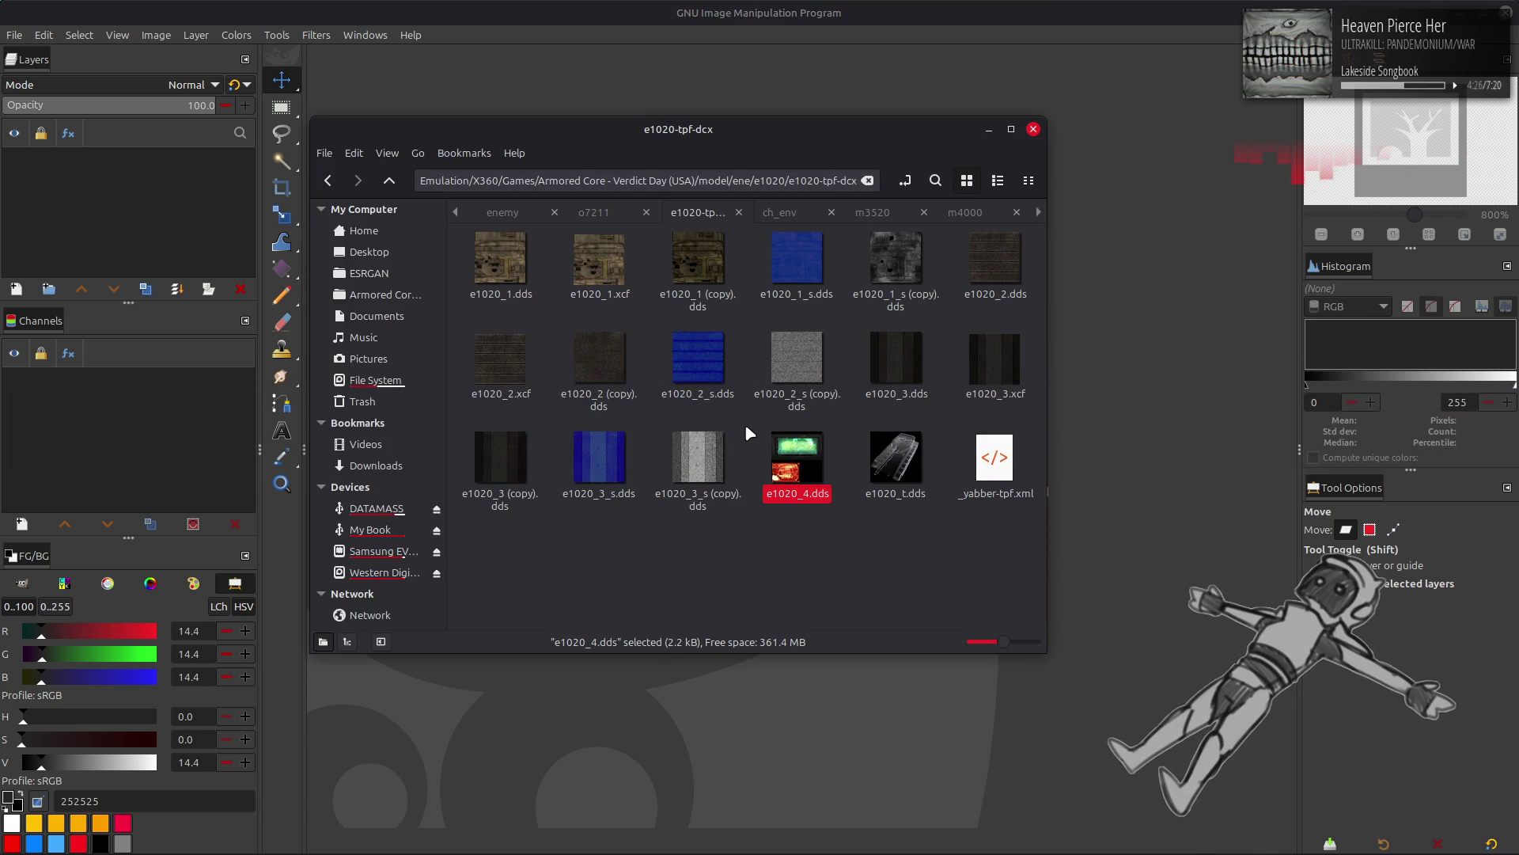
Step: From the e1020 folder, repack e1020-tpf-dcx with YabberExtended DCX
key(alt+Up)
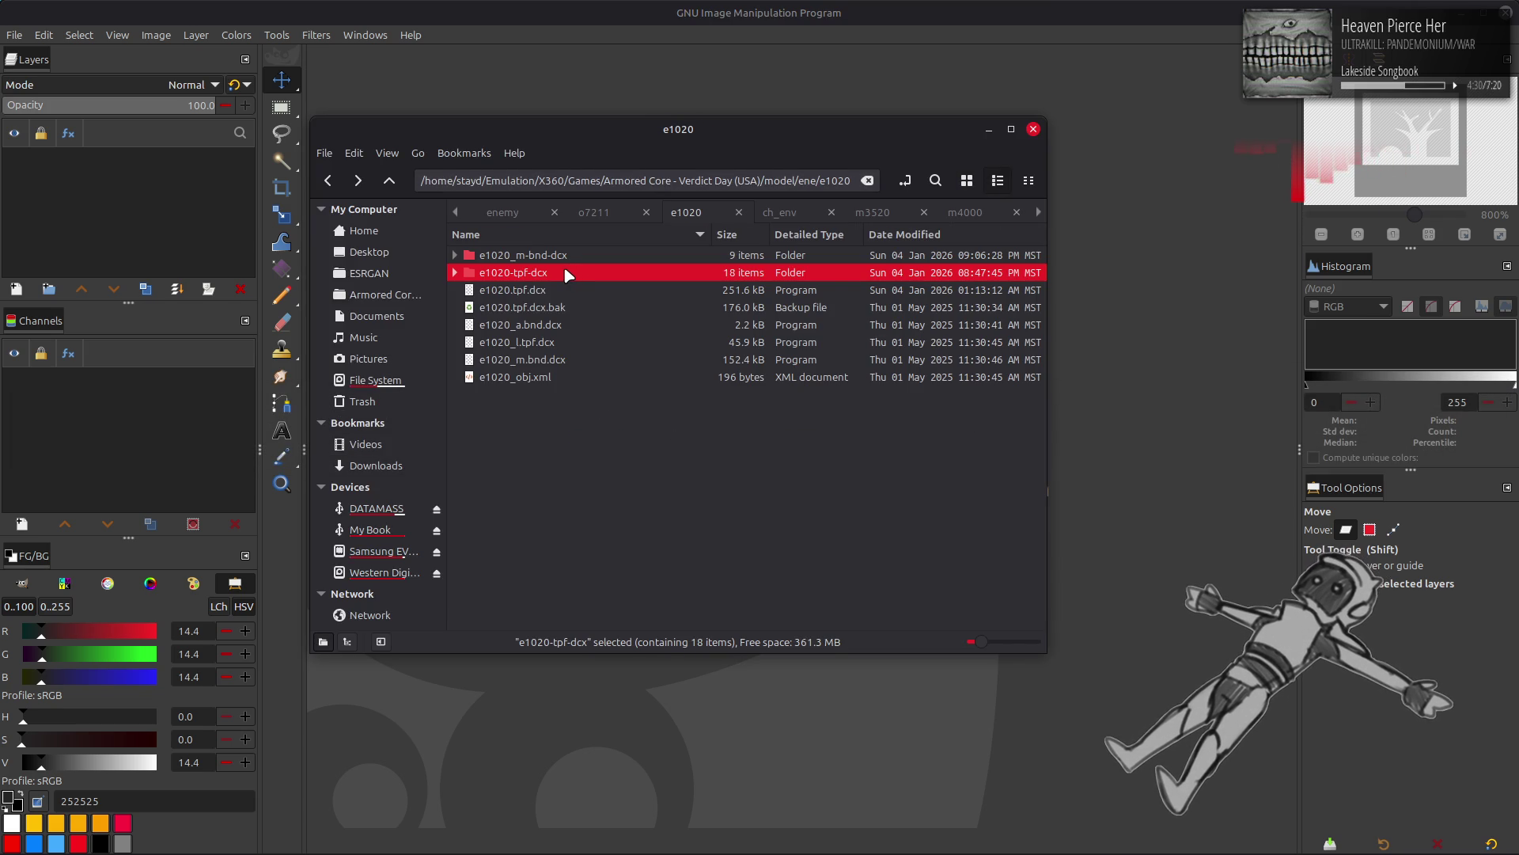
right_click(567, 271)
mouse_move(712, 348)
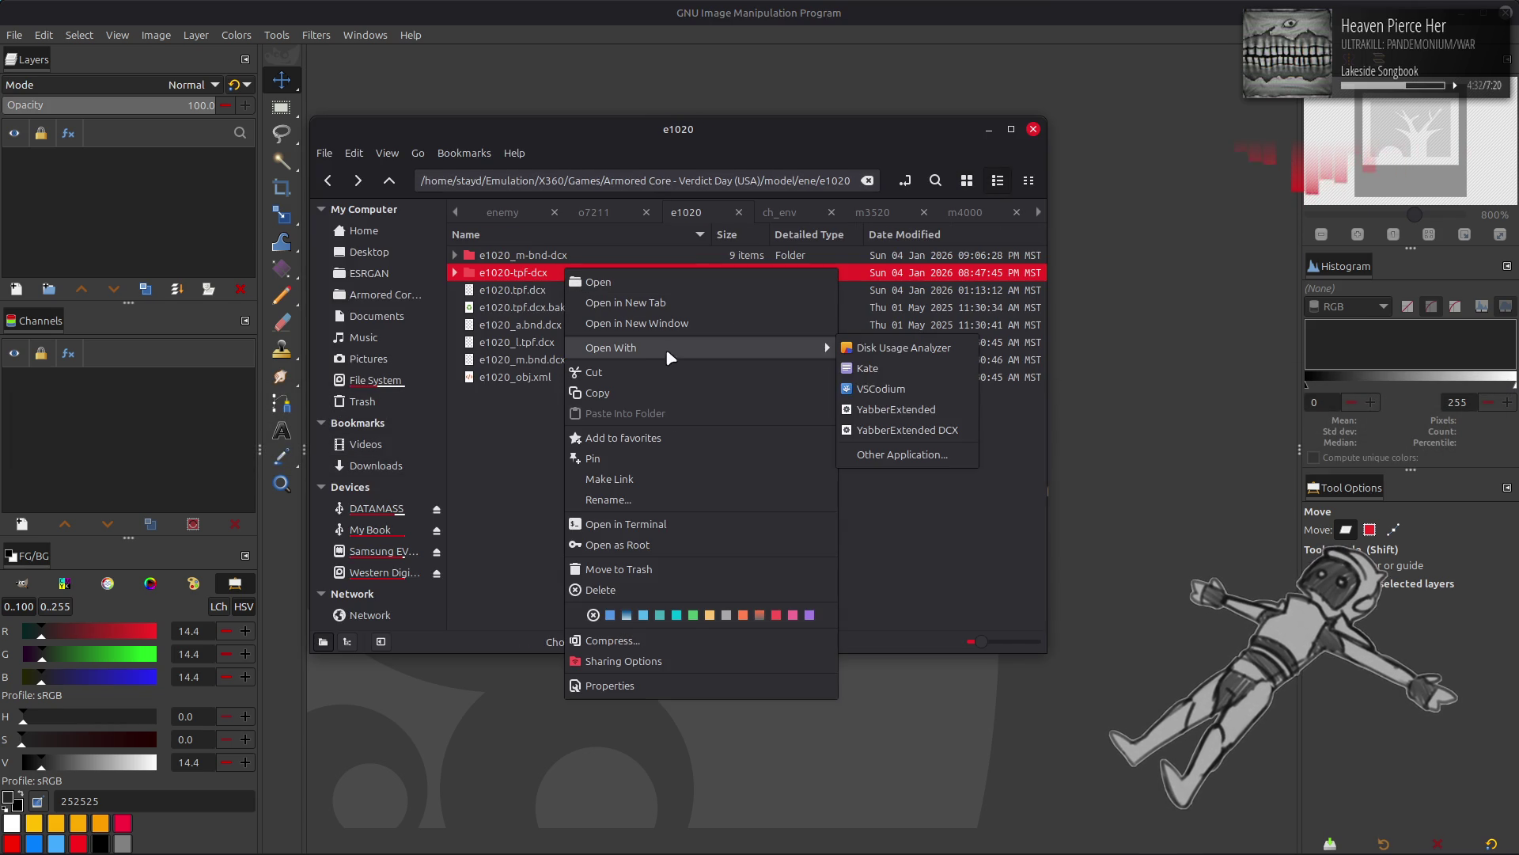
click(907, 411)
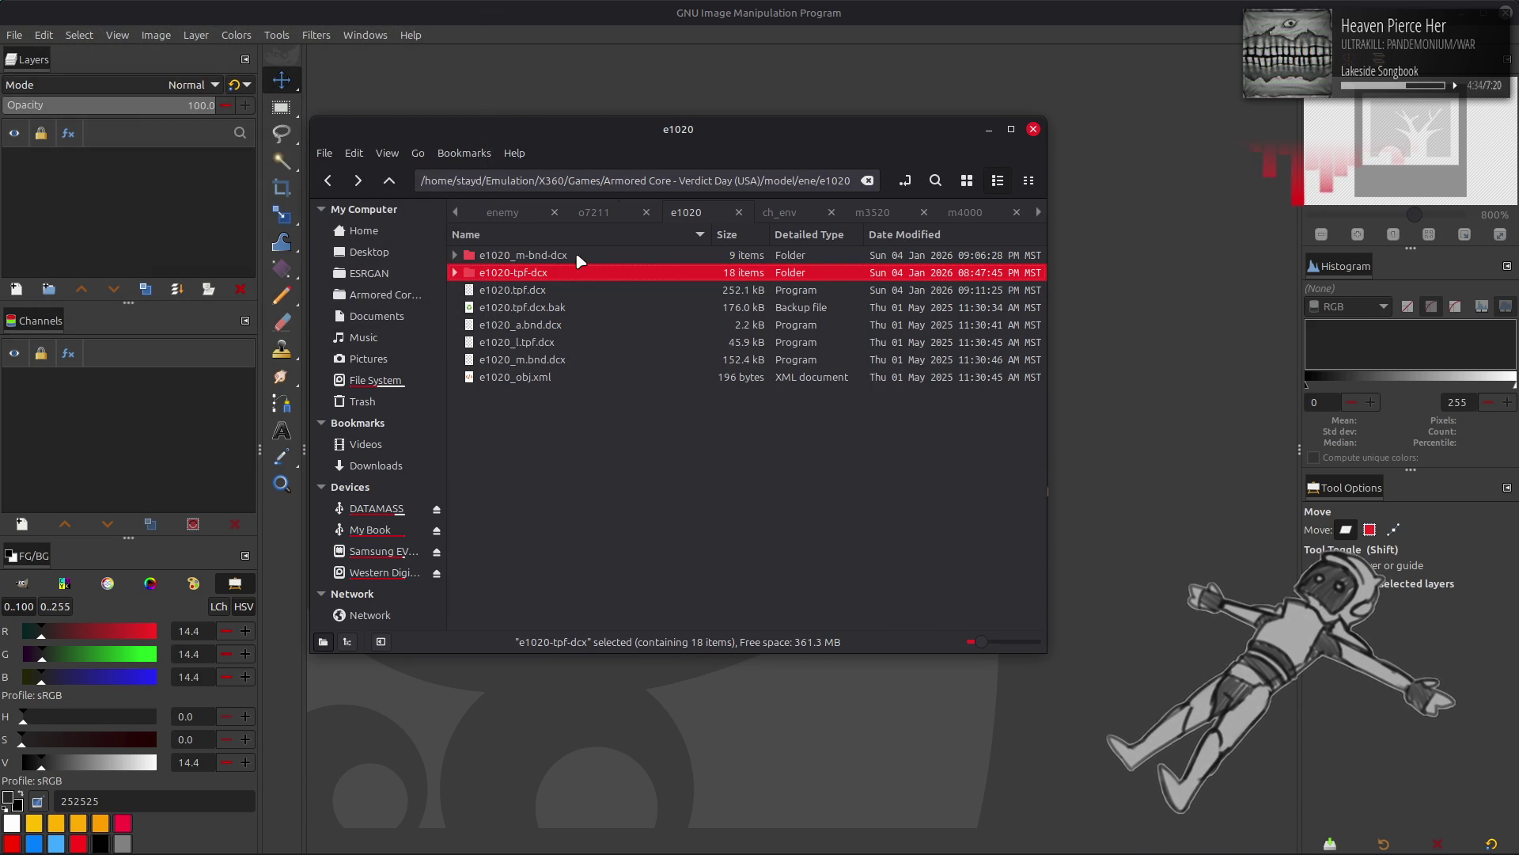
Step: Select the e1020_m-bnd-dcx folder and switch back to Blender
click(580, 257)
key(alt+Tab)
key(alt+Tab)
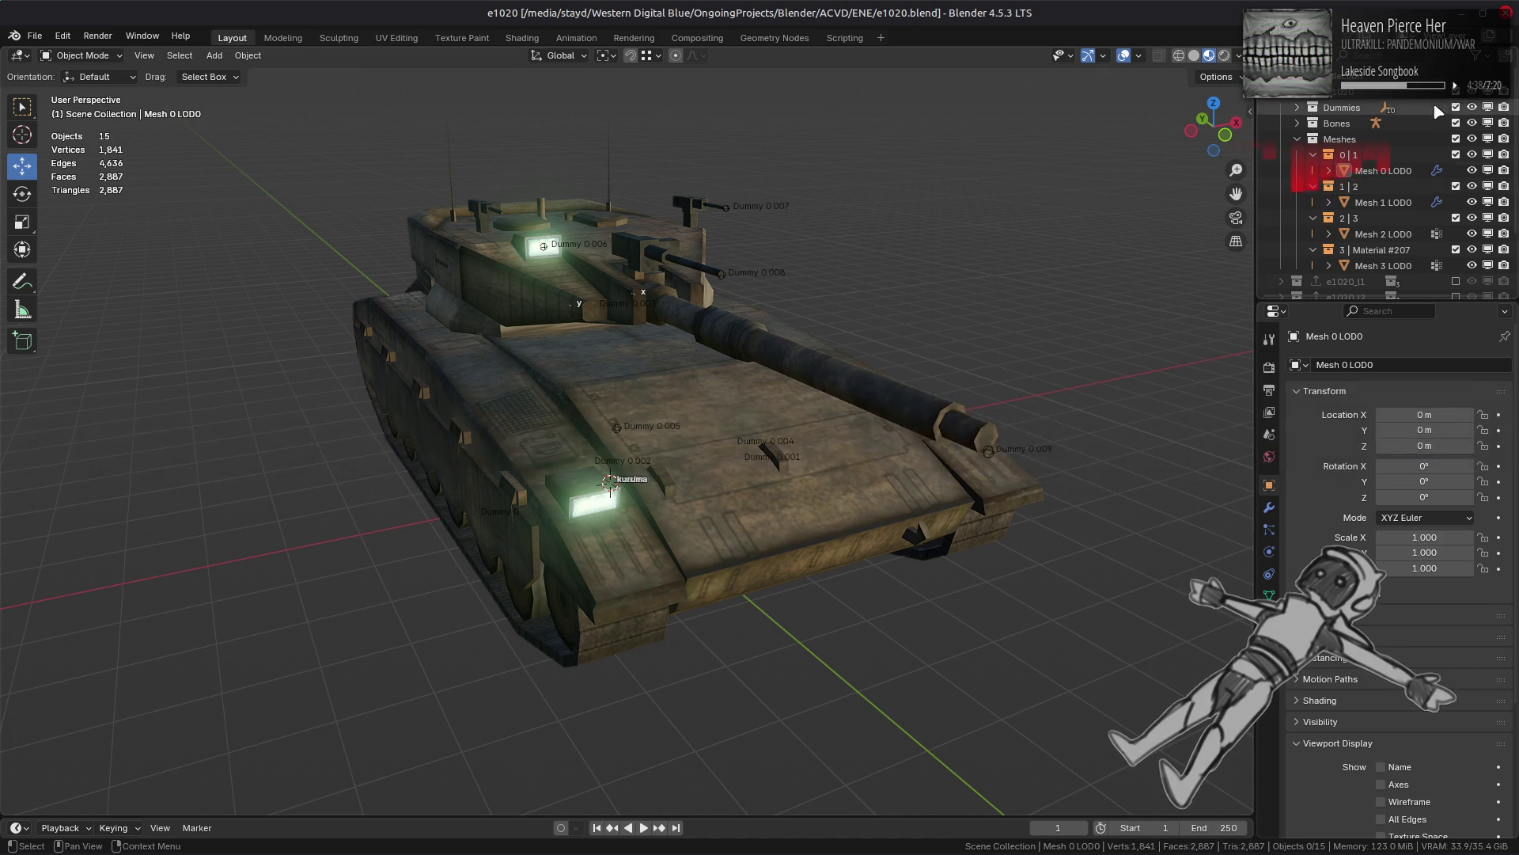
click(1456, 106)
Step: Include and show the e1020_s collection, then export it as SMD
scroll(1442, 167, down, 1)
click(1456, 250)
click(1374, 252)
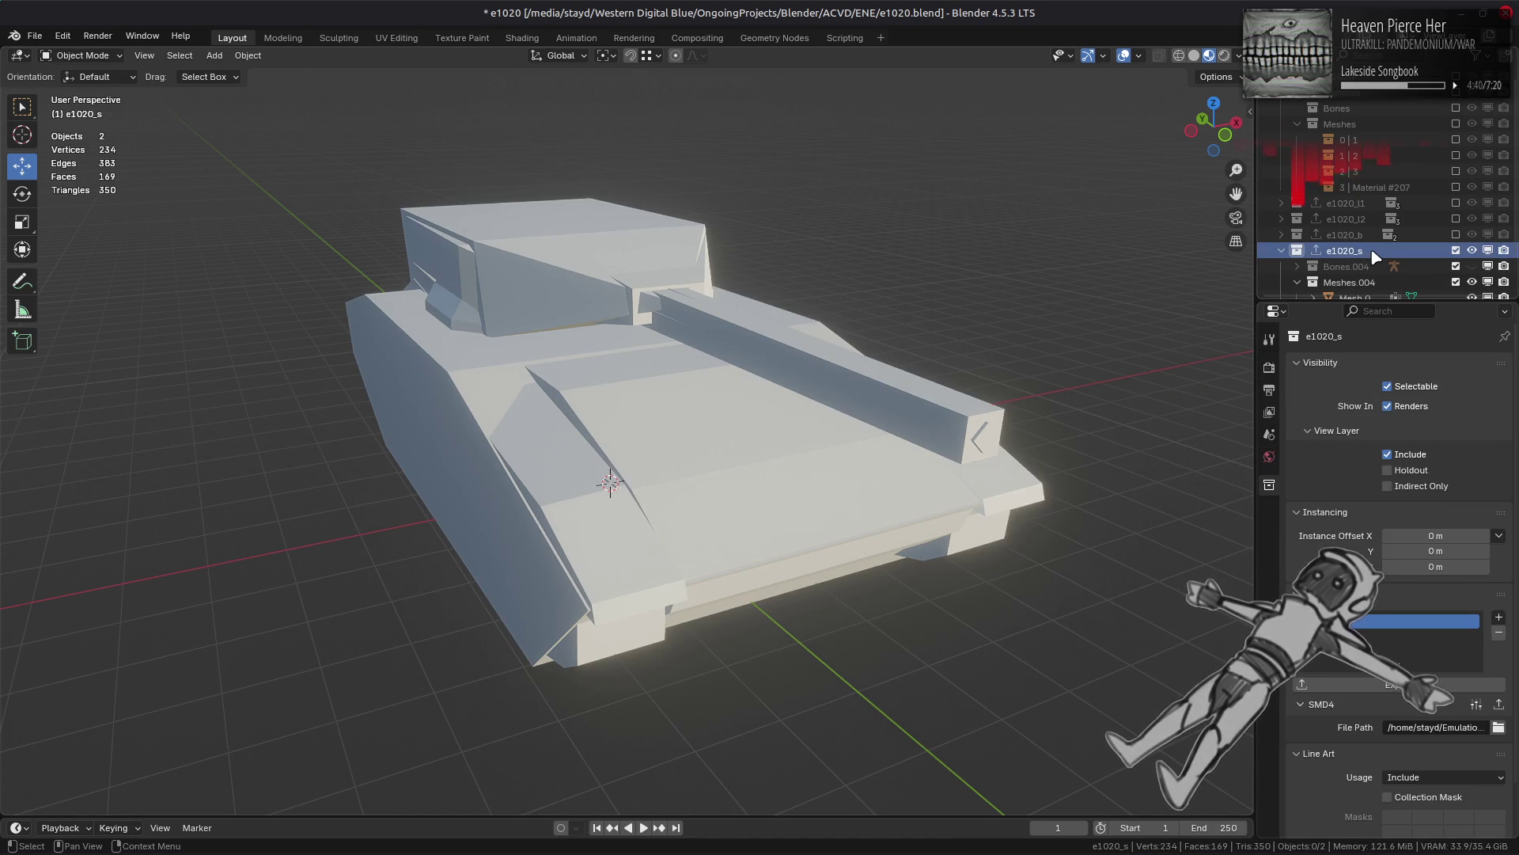
key(alt+h)
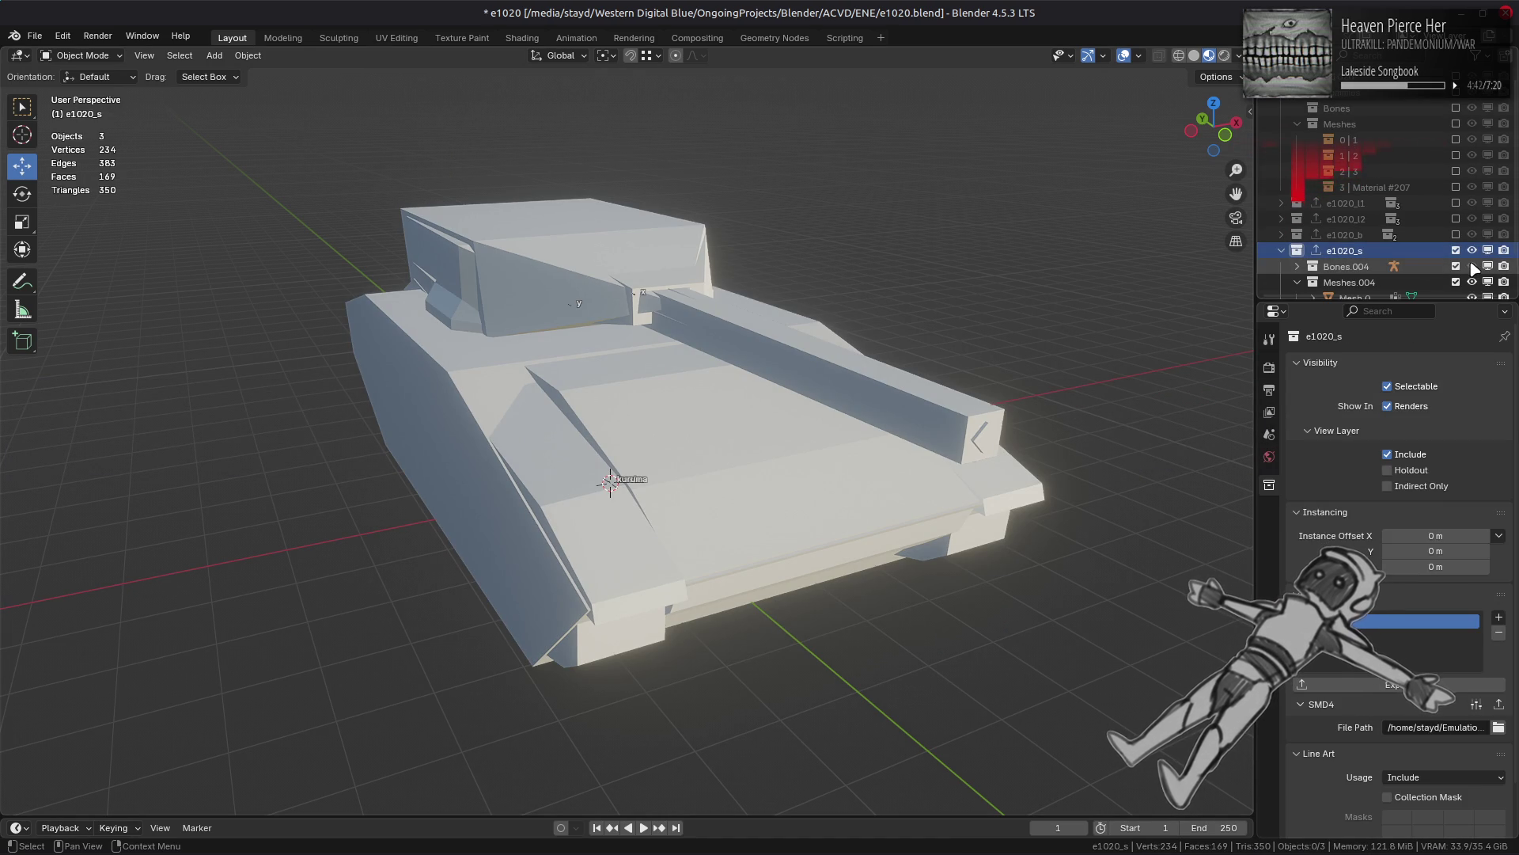
click(1499, 705)
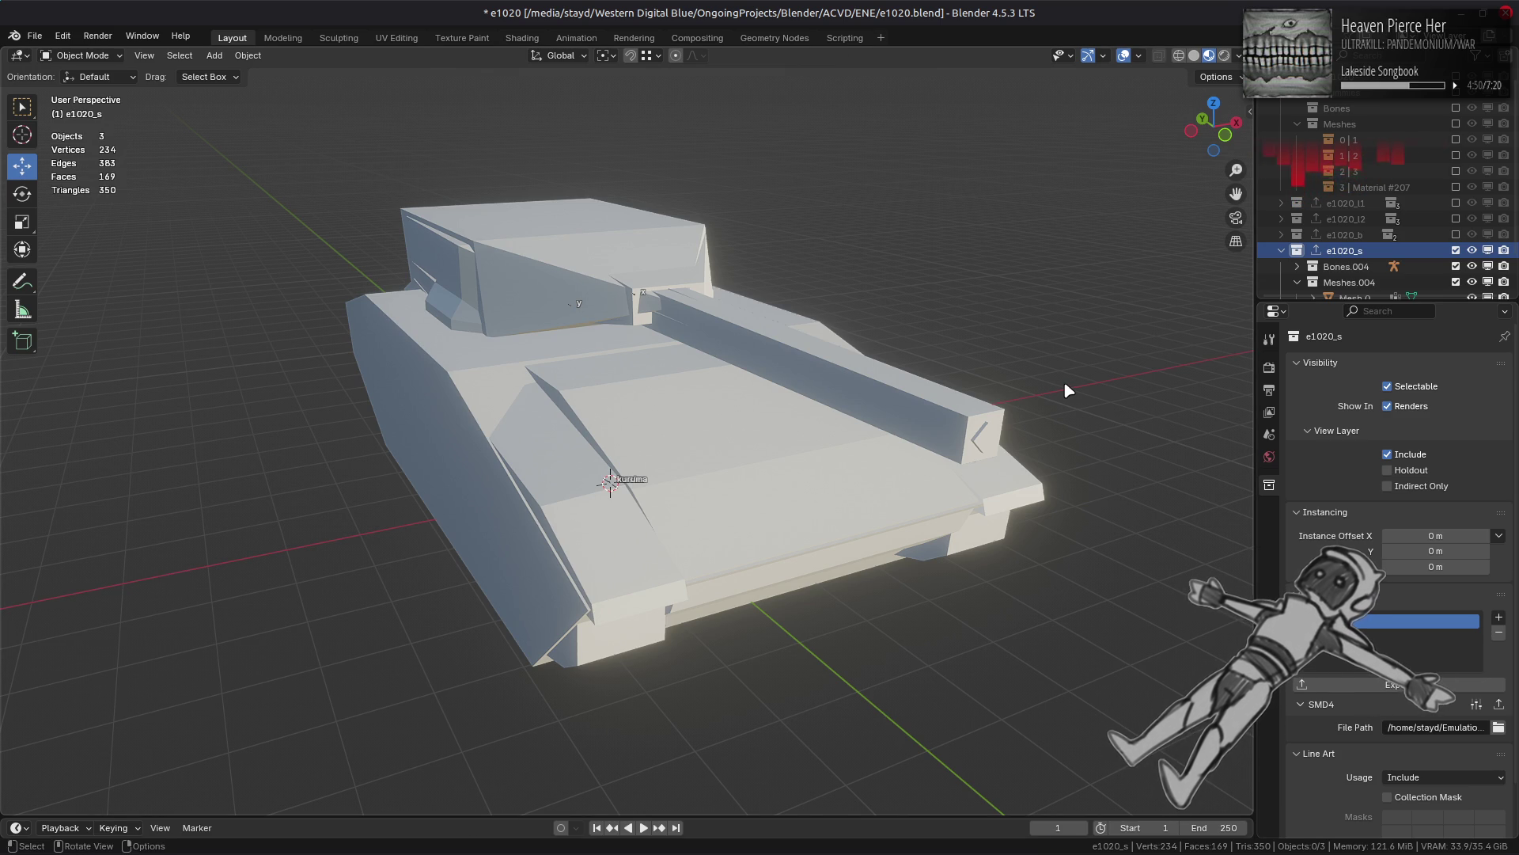
Step: Rename Mesh 0 to 'Mesh 0 og', move it into e1020_s and hide it
scroll(1378, 264, down, 3)
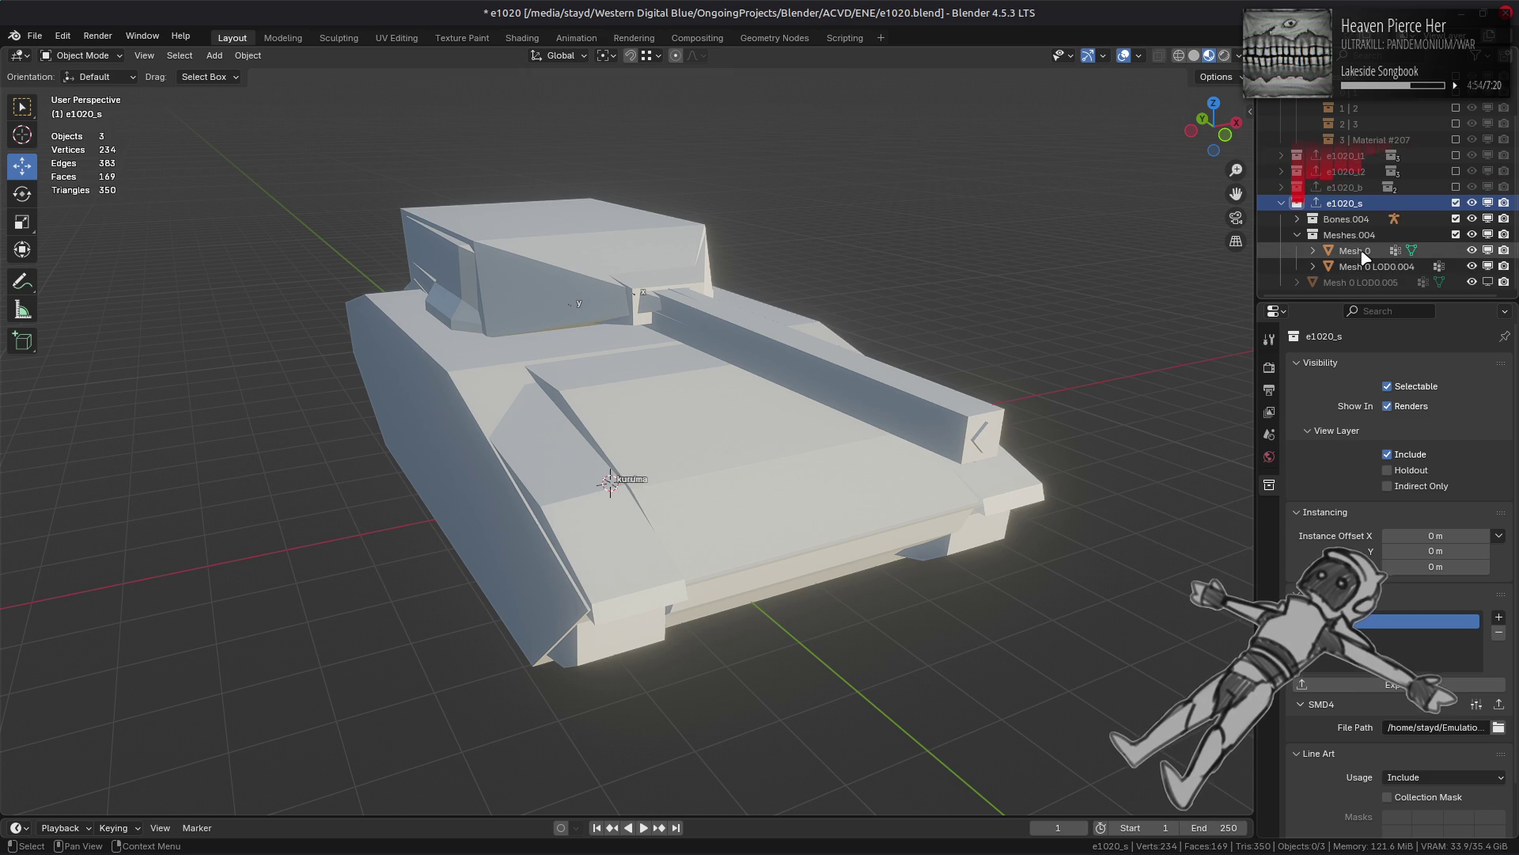
click(1363, 253)
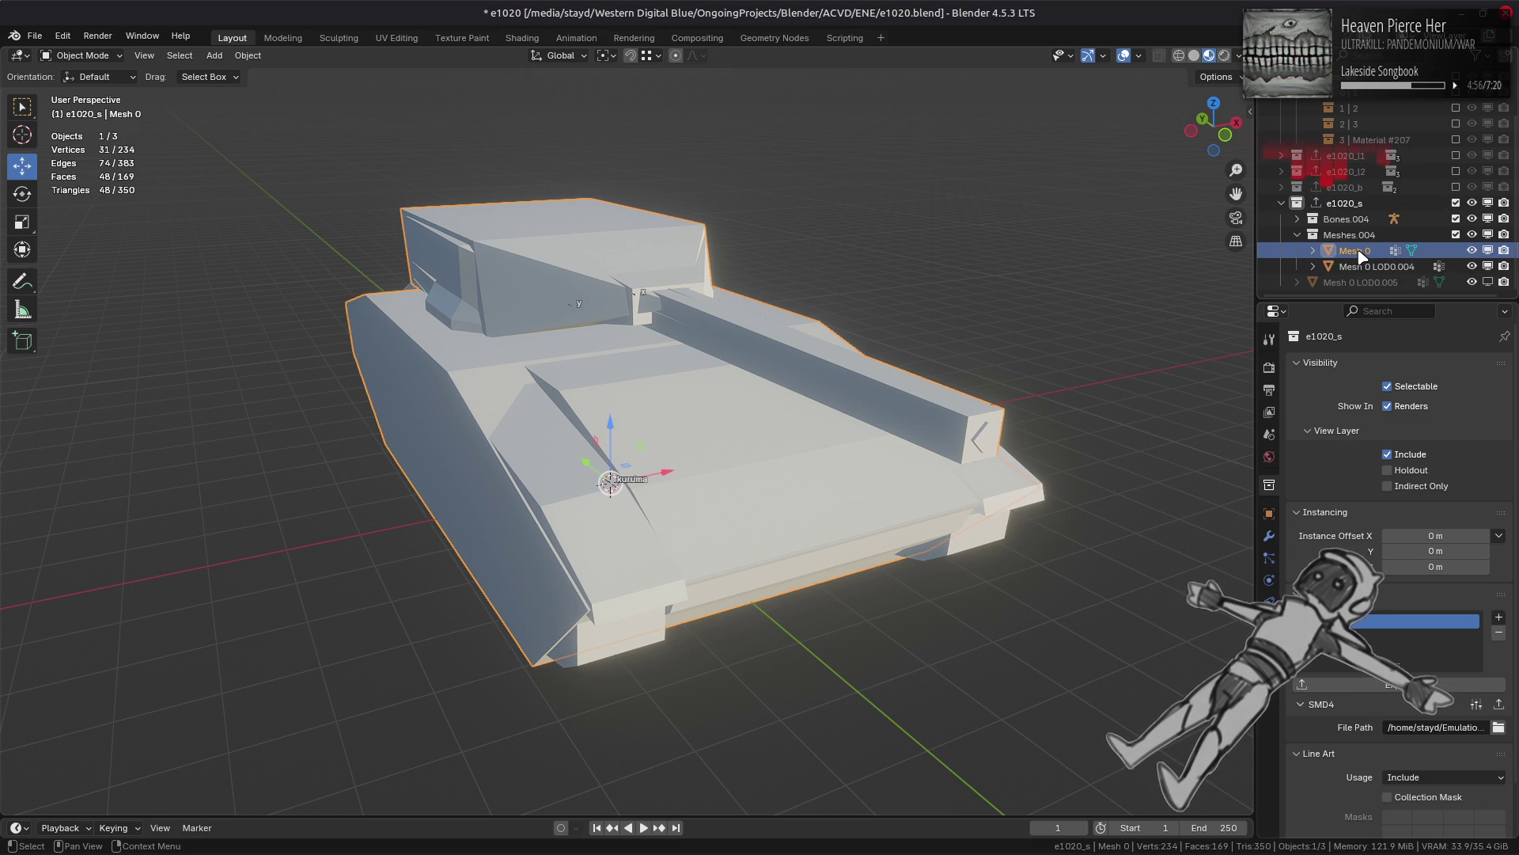
double_click(1362, 252)
text(og)
key(Return)
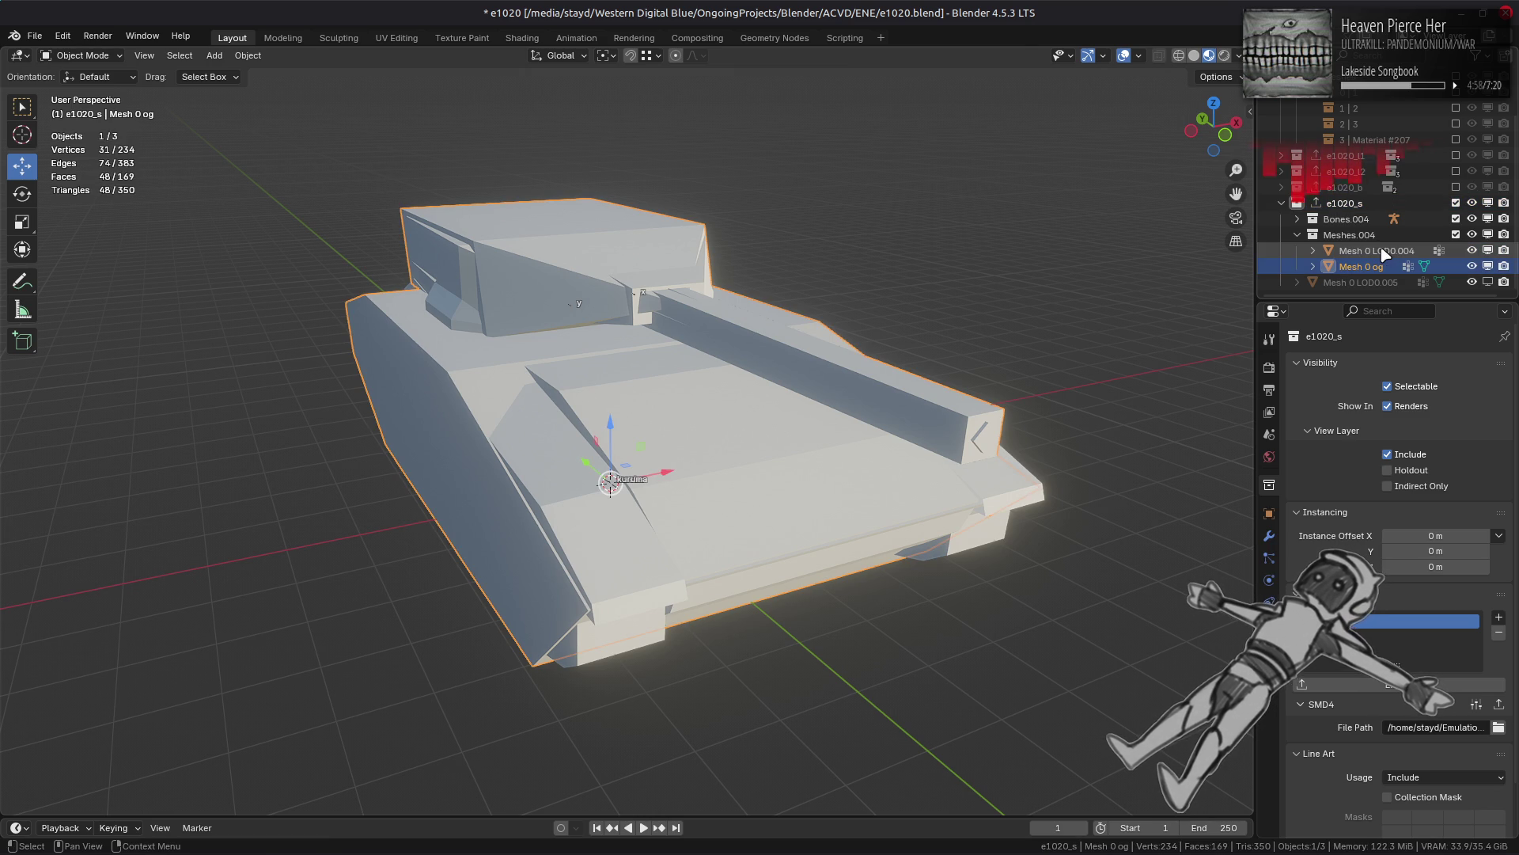
drag(1361, 266, 1355, 209)
click(1488, 281)
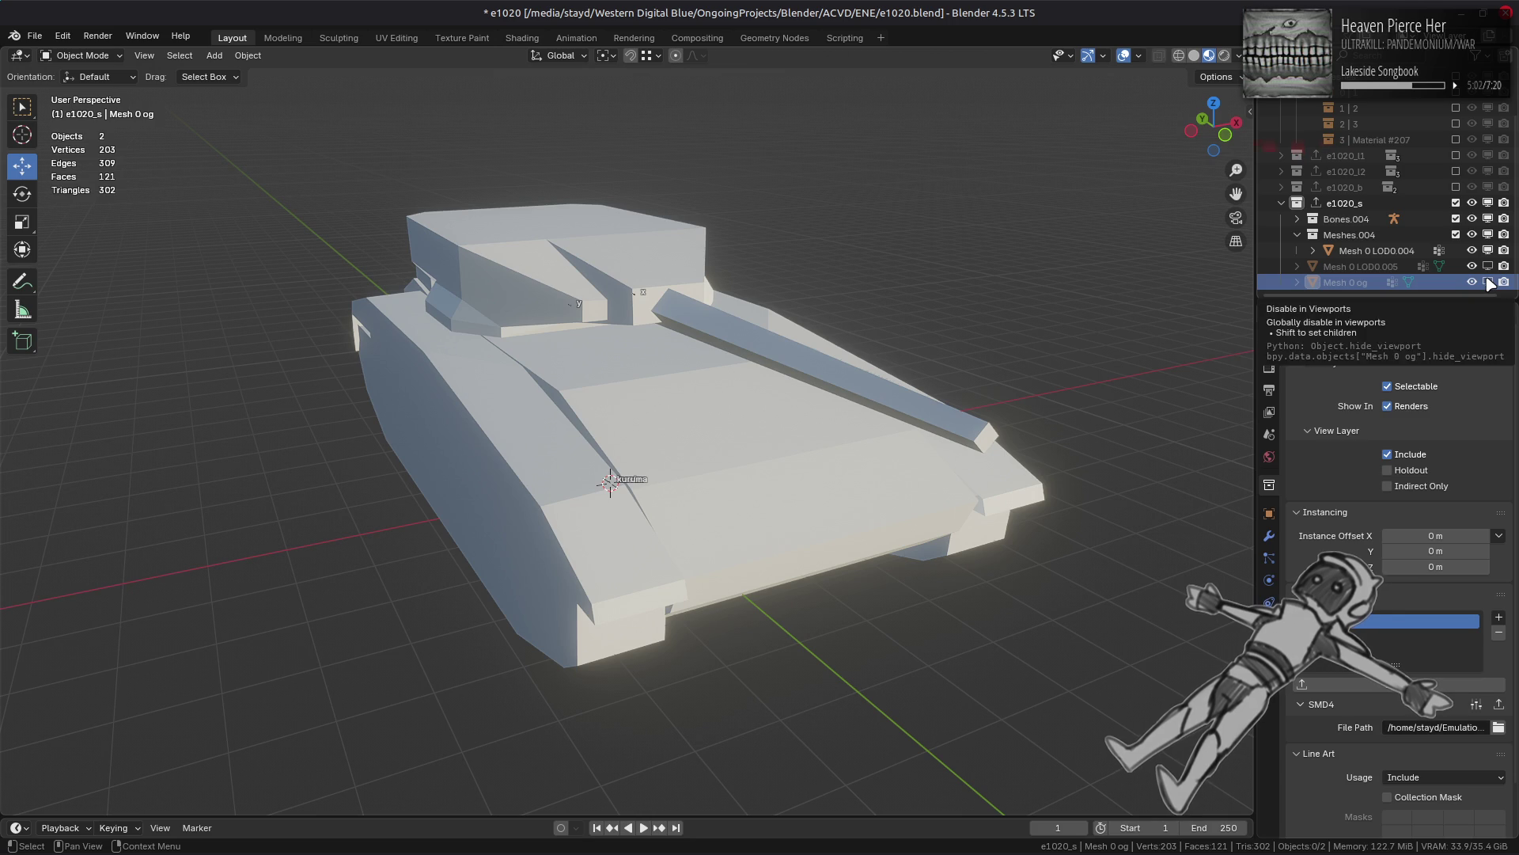
Step: Re-export the e1020_s collection as SMD, then exclude it from the scene
click(630, 305)
click(1345, 207)
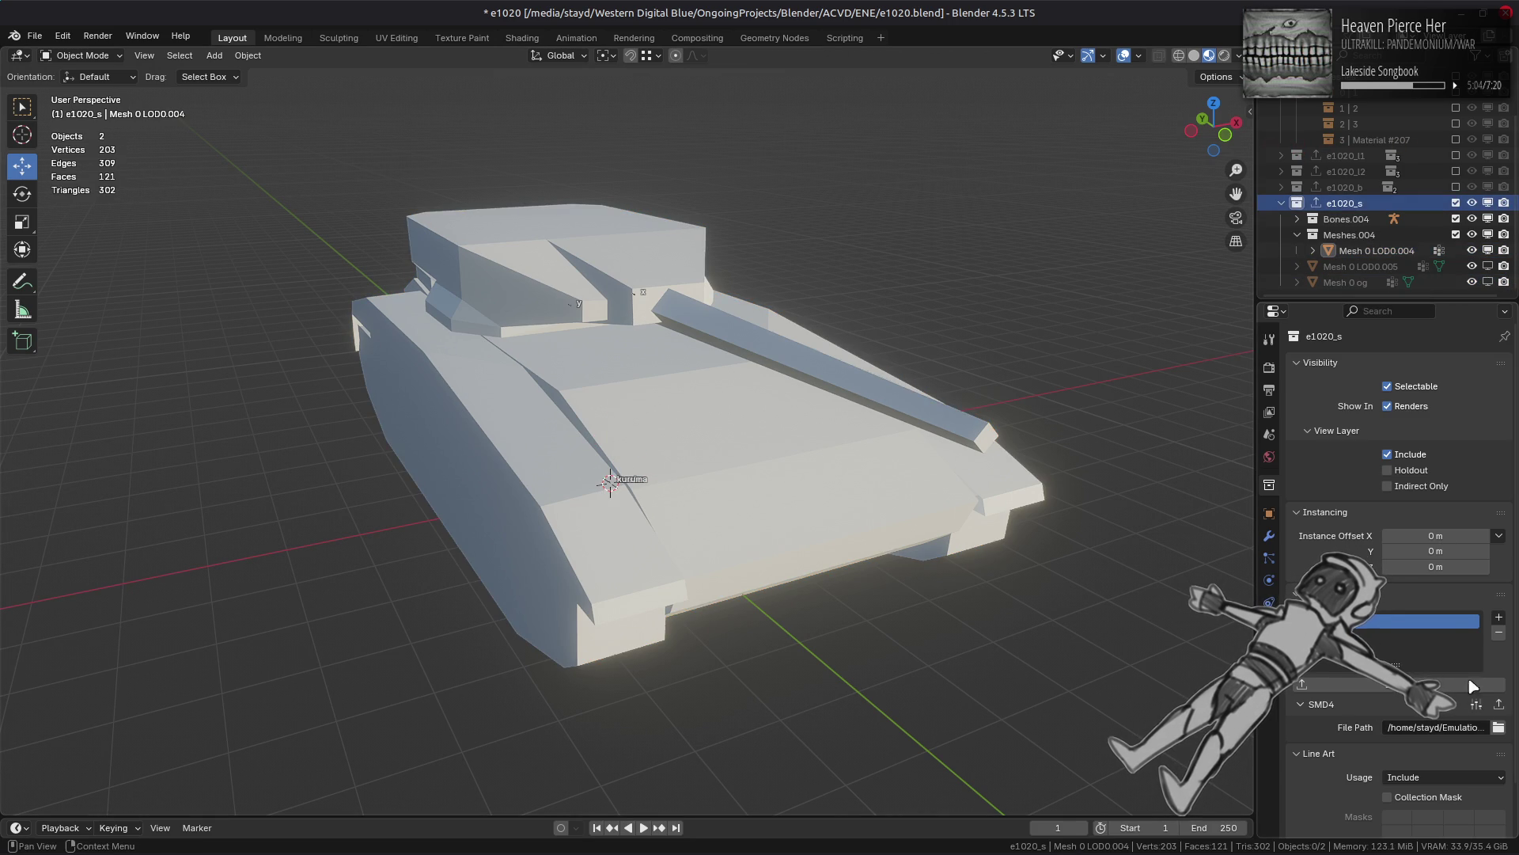
click(1498, 705)
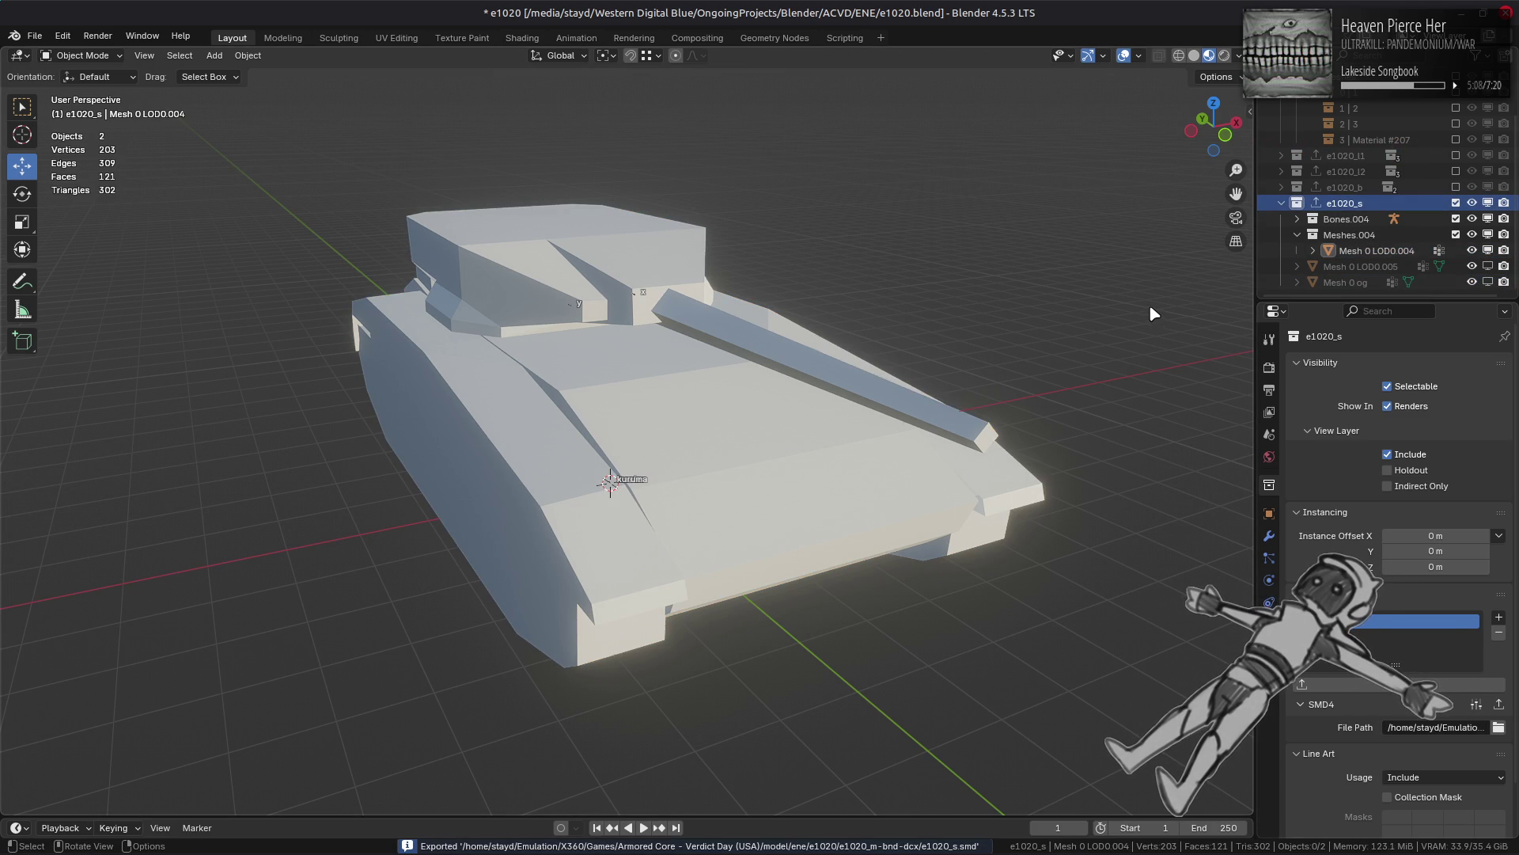
click(1456, 202)
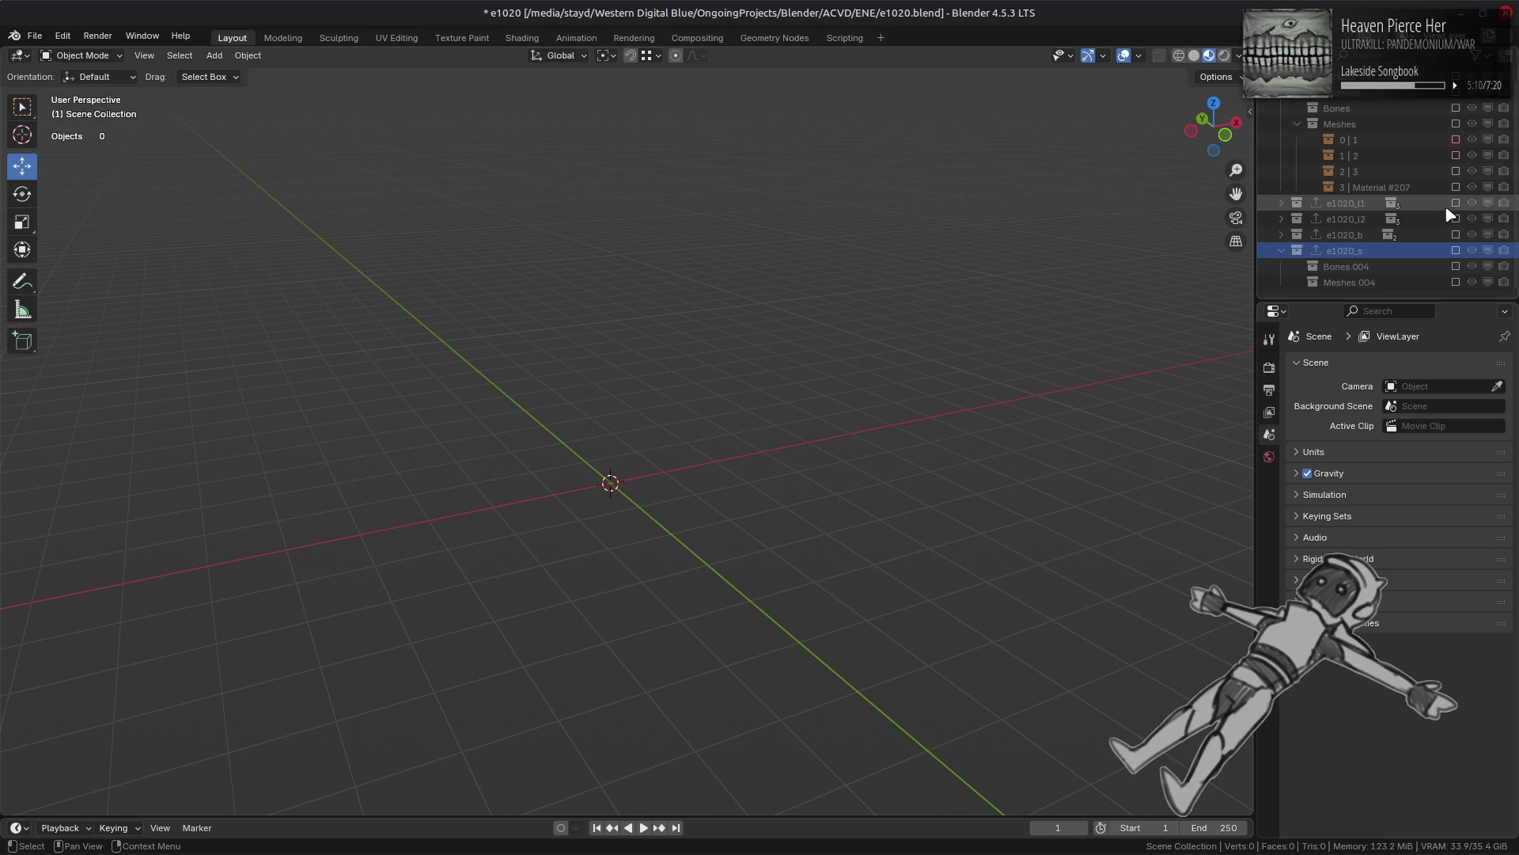
Step: Re-include the main tank collection and save the blend file
scroll(1463, 100, up, 2)
click(1456, 93)
click(921, 311)
key(ctrl+s)
Step: In the file manager, look inside e1020_m-bnd-dcx and return to the e1020 folder
key(alt+Tab)
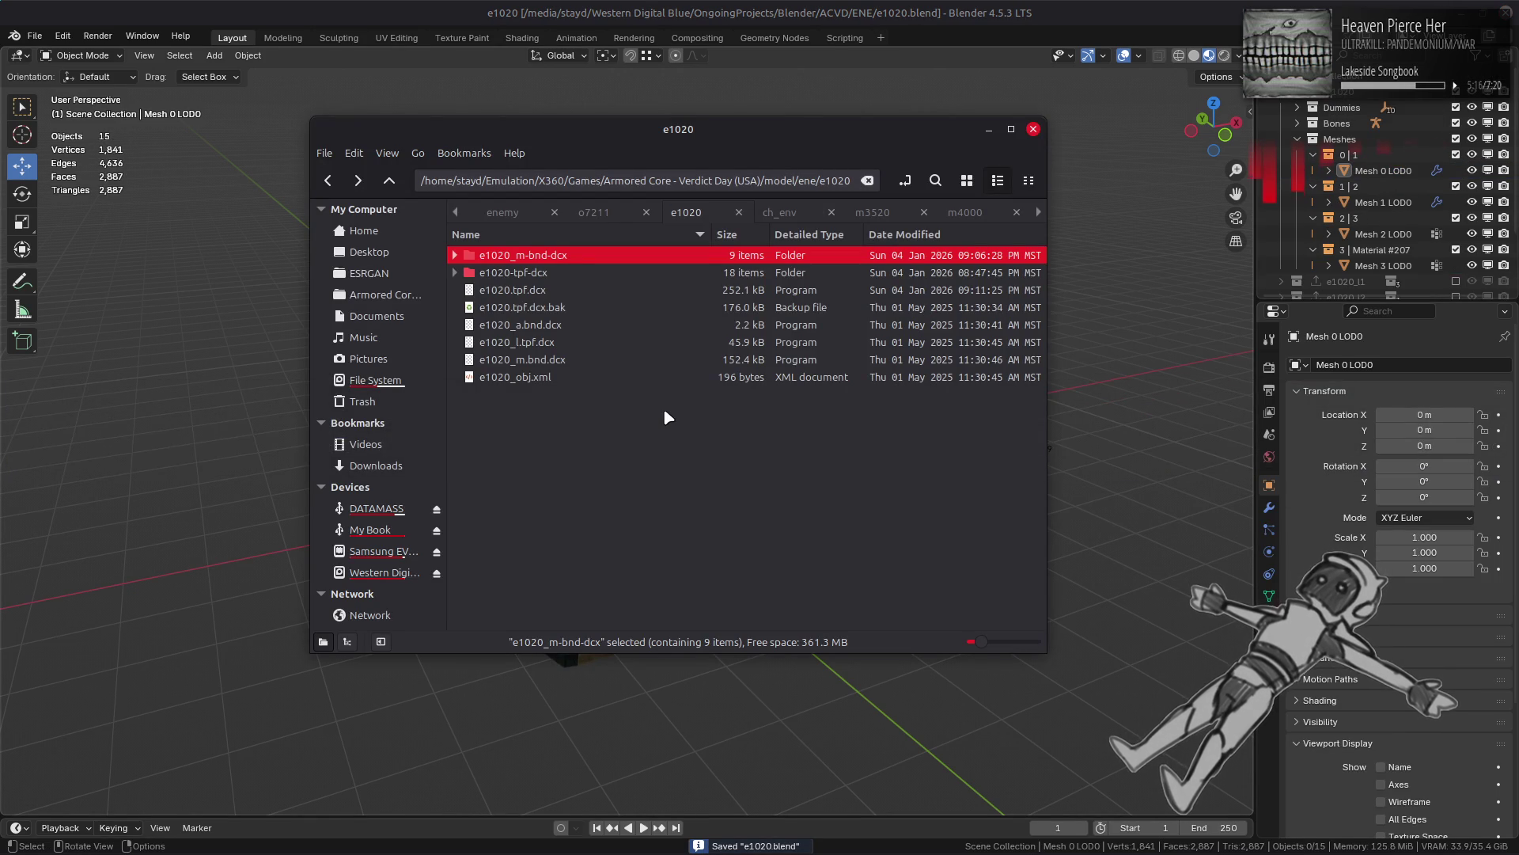
key(Down)
key(Return)
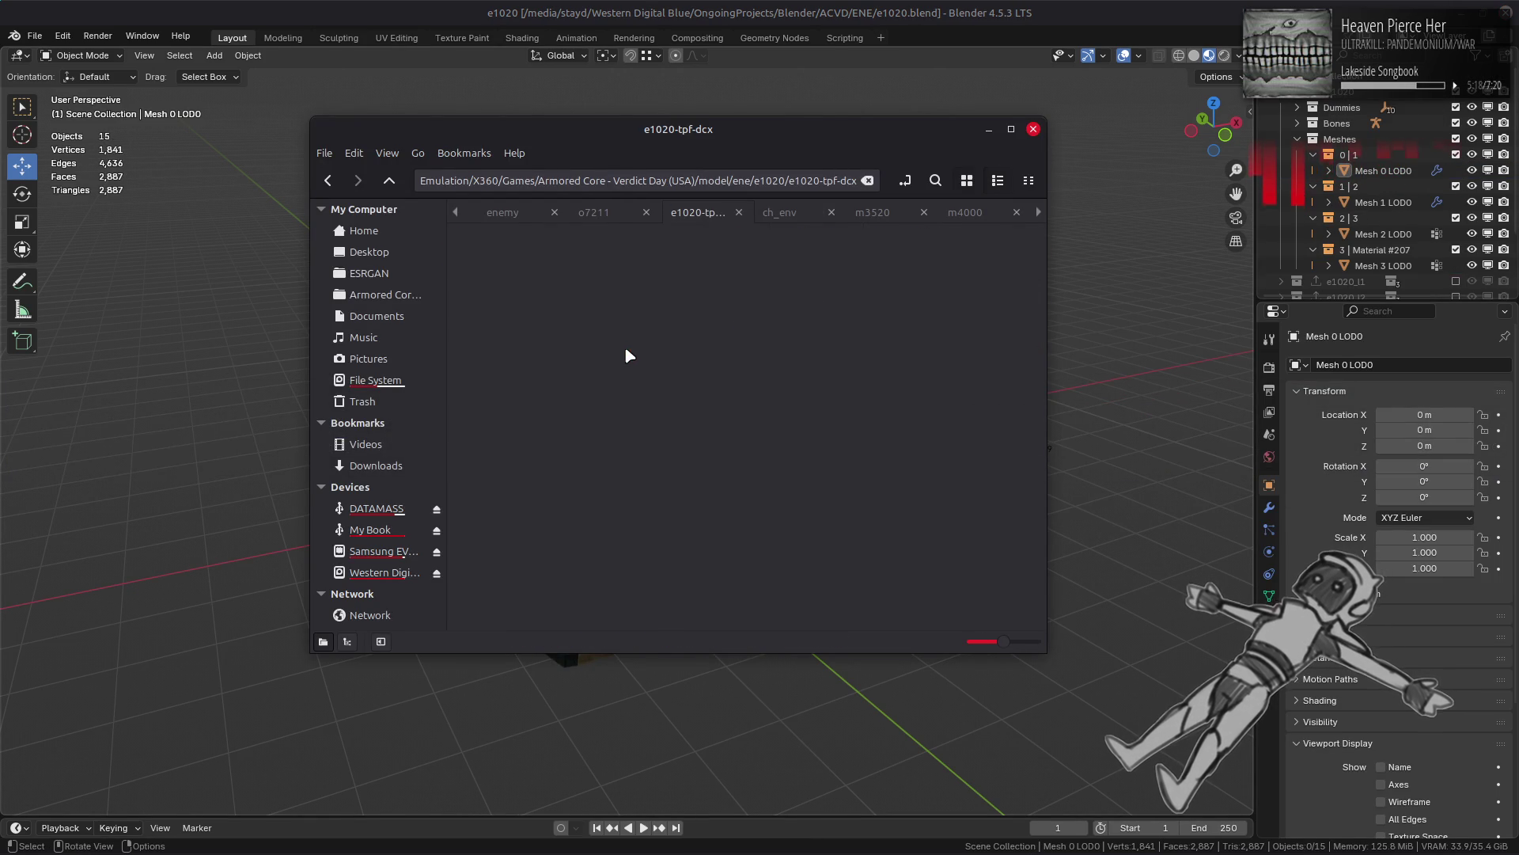
key(BackSpace)
double_click(641, 272)
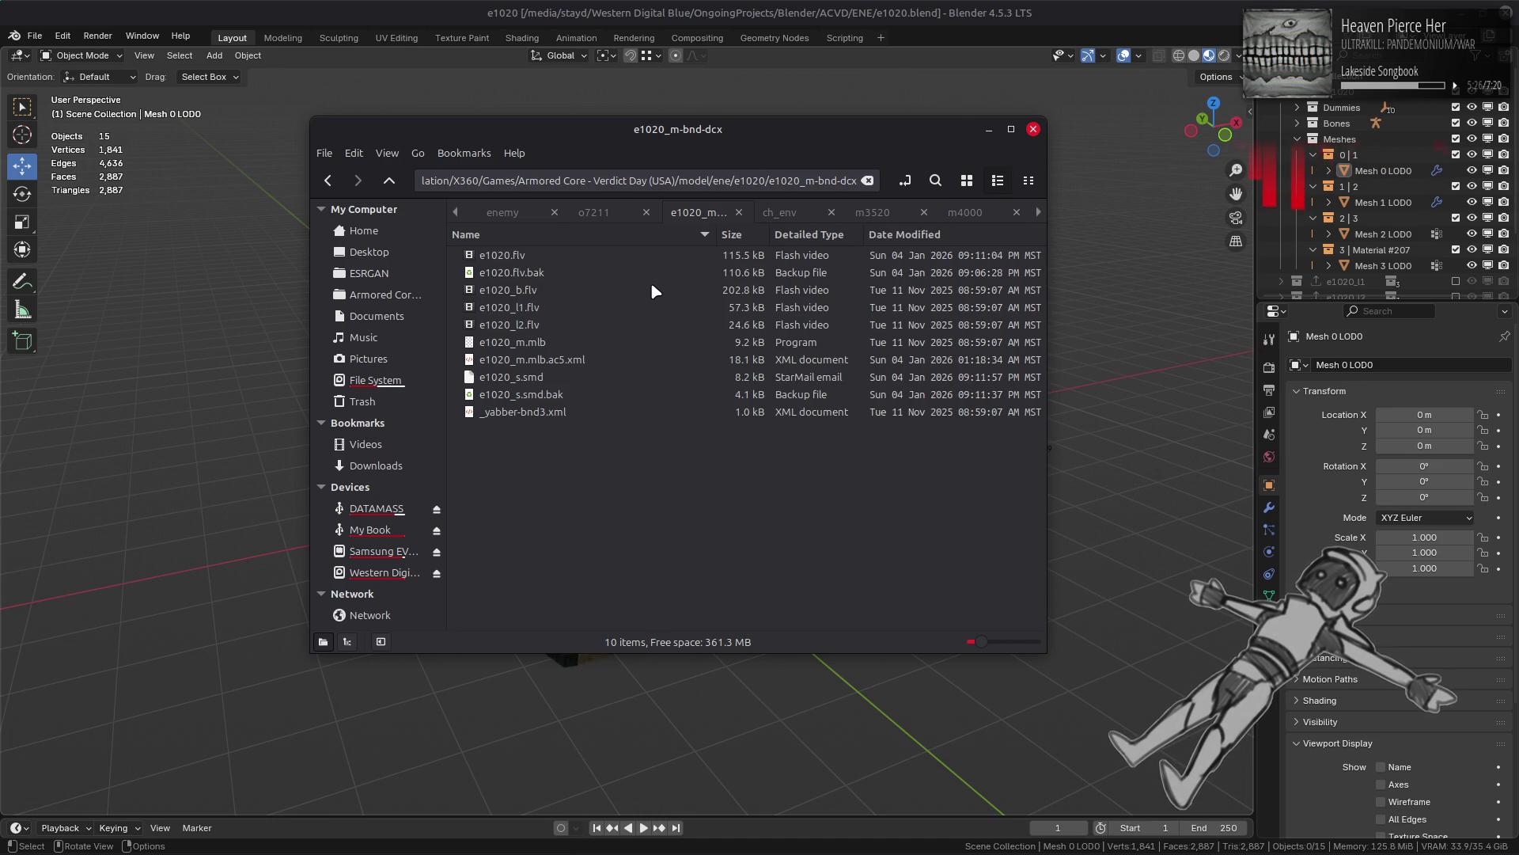
key(BackSpace)
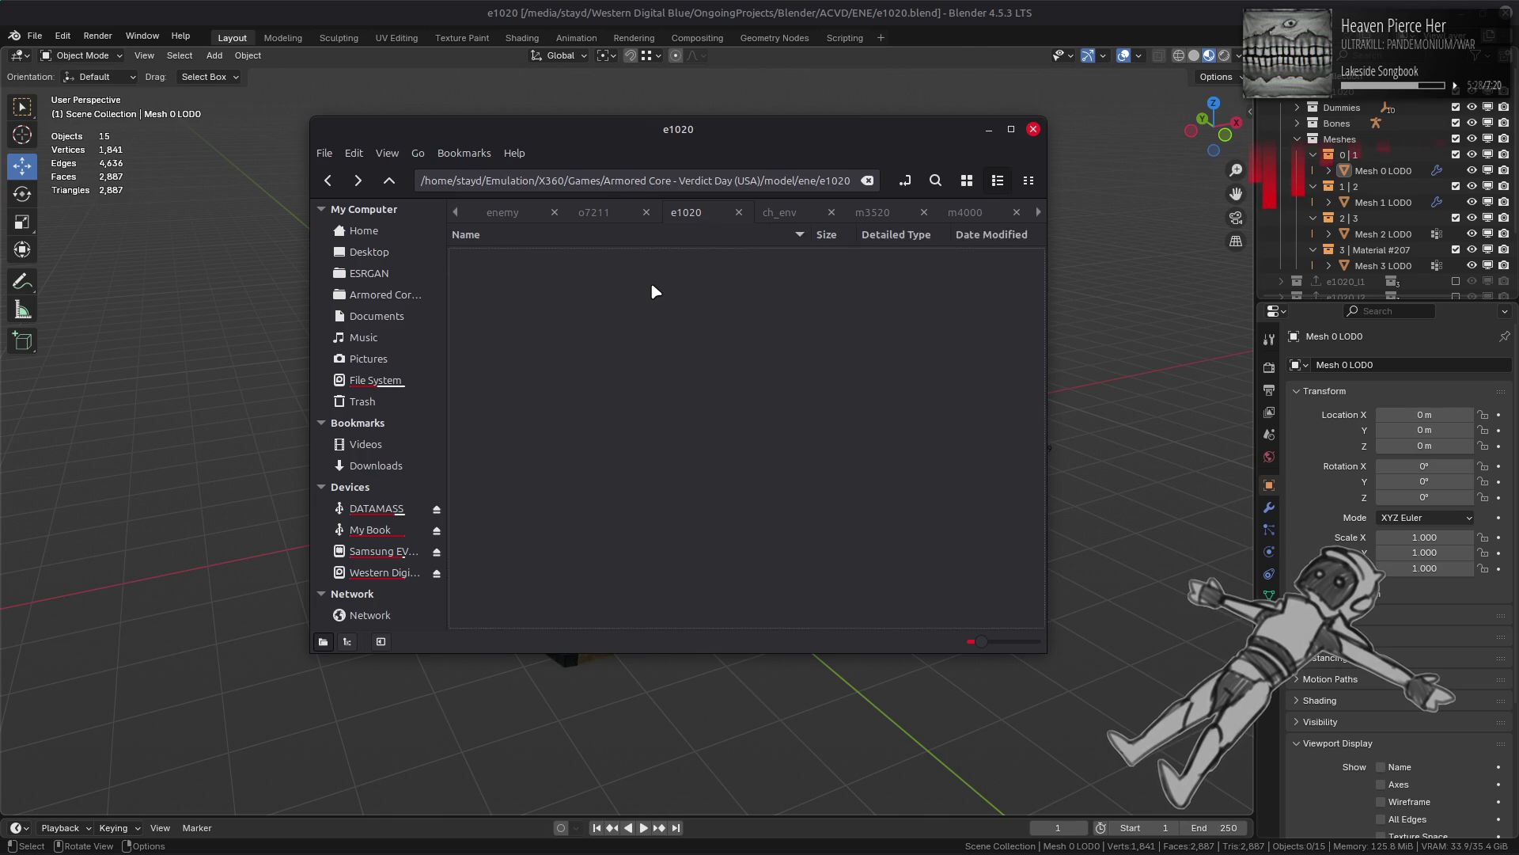
right_click(544, 257)
Step: Repack e1020_m-bnd-dcx with YabberExtended into a 155.0 kB e1020_m.bnd.dcx
mouse_move(680, 330)
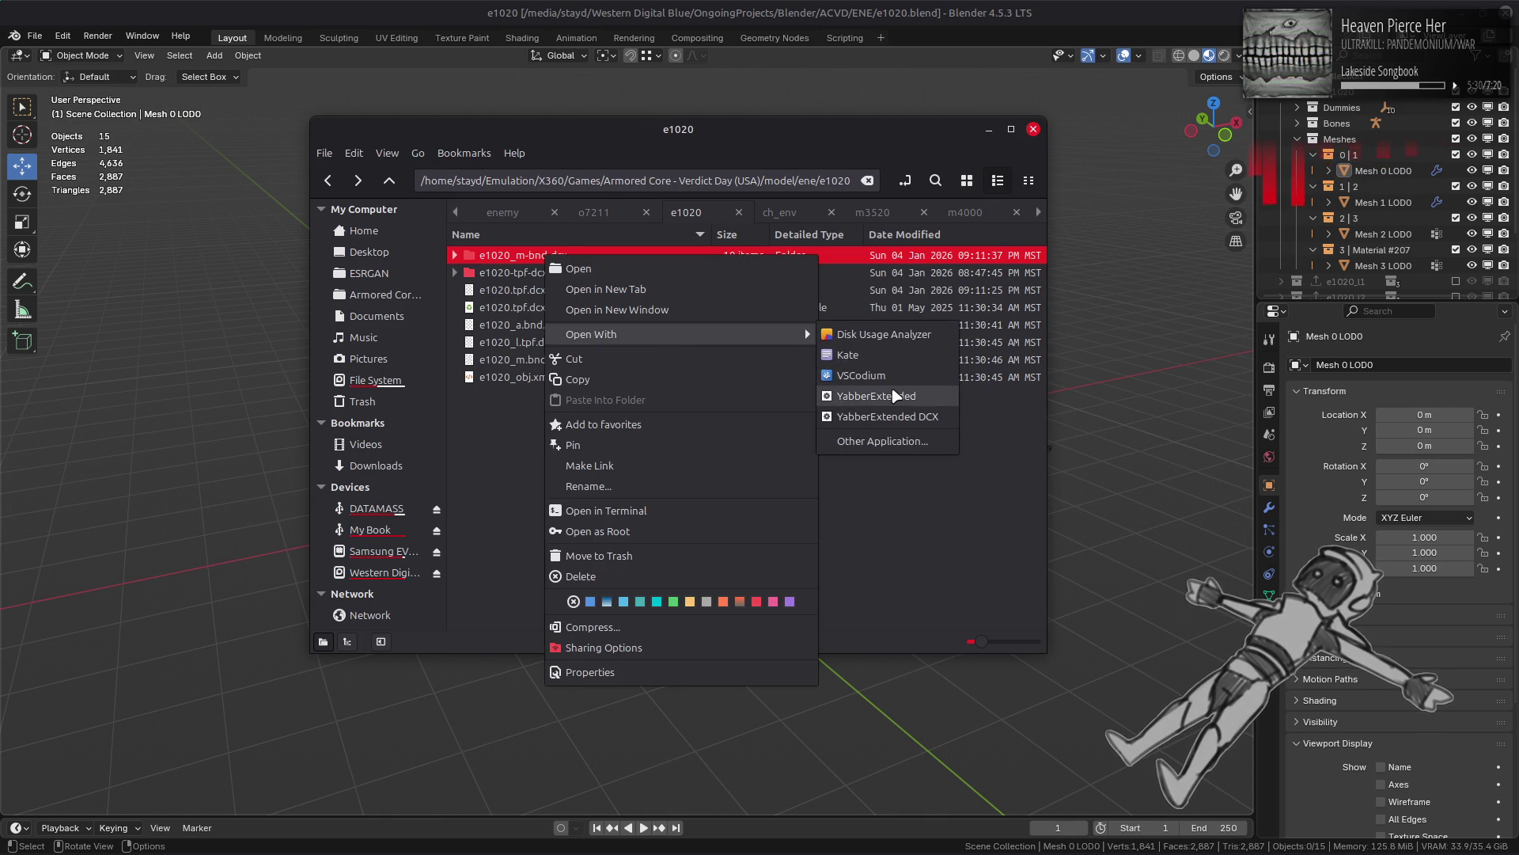
click(870, 395)
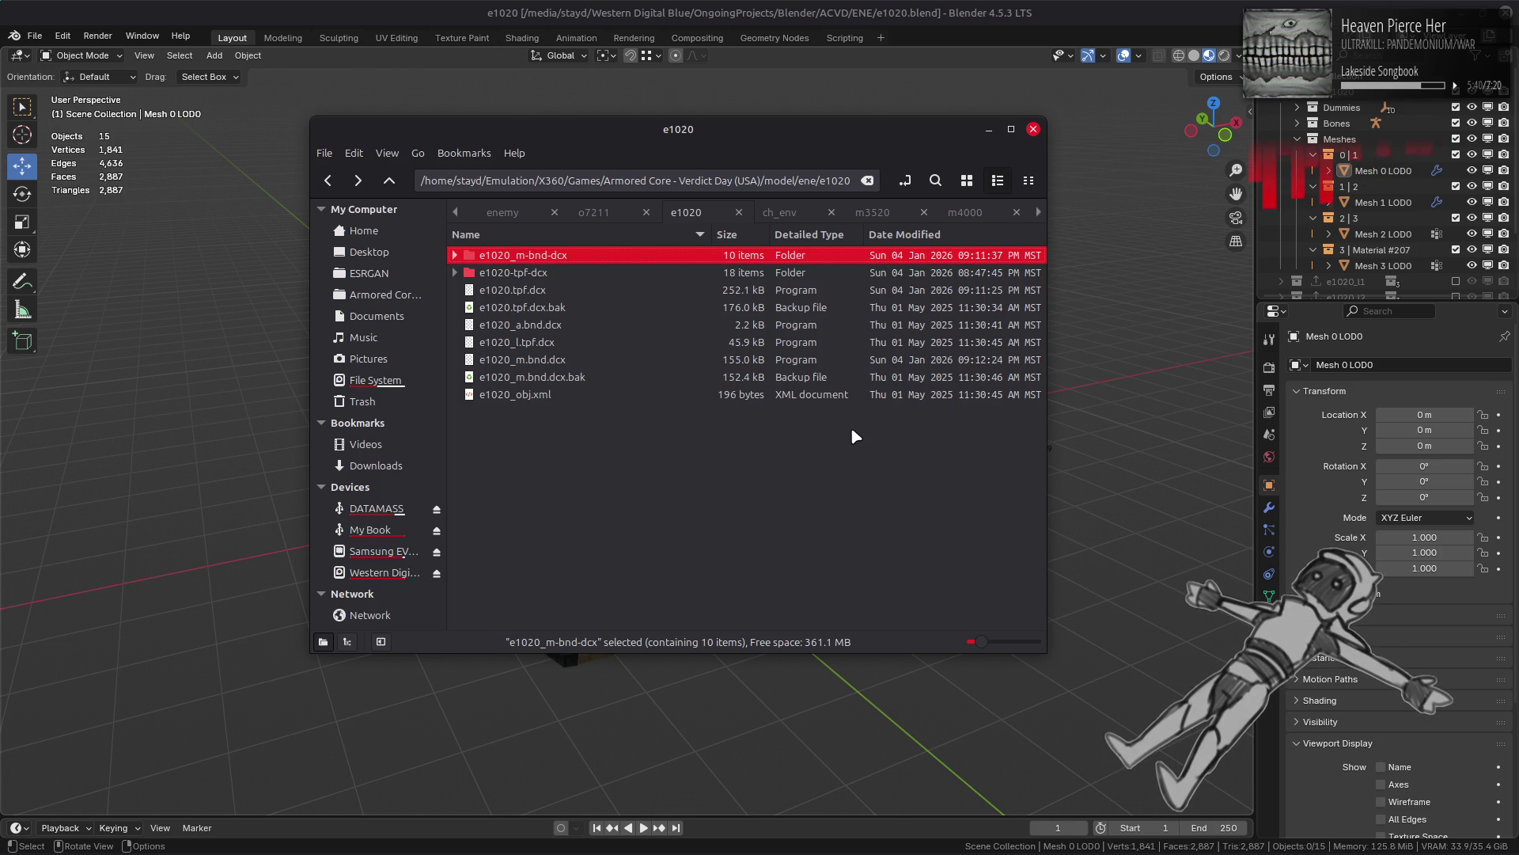
key(Return)
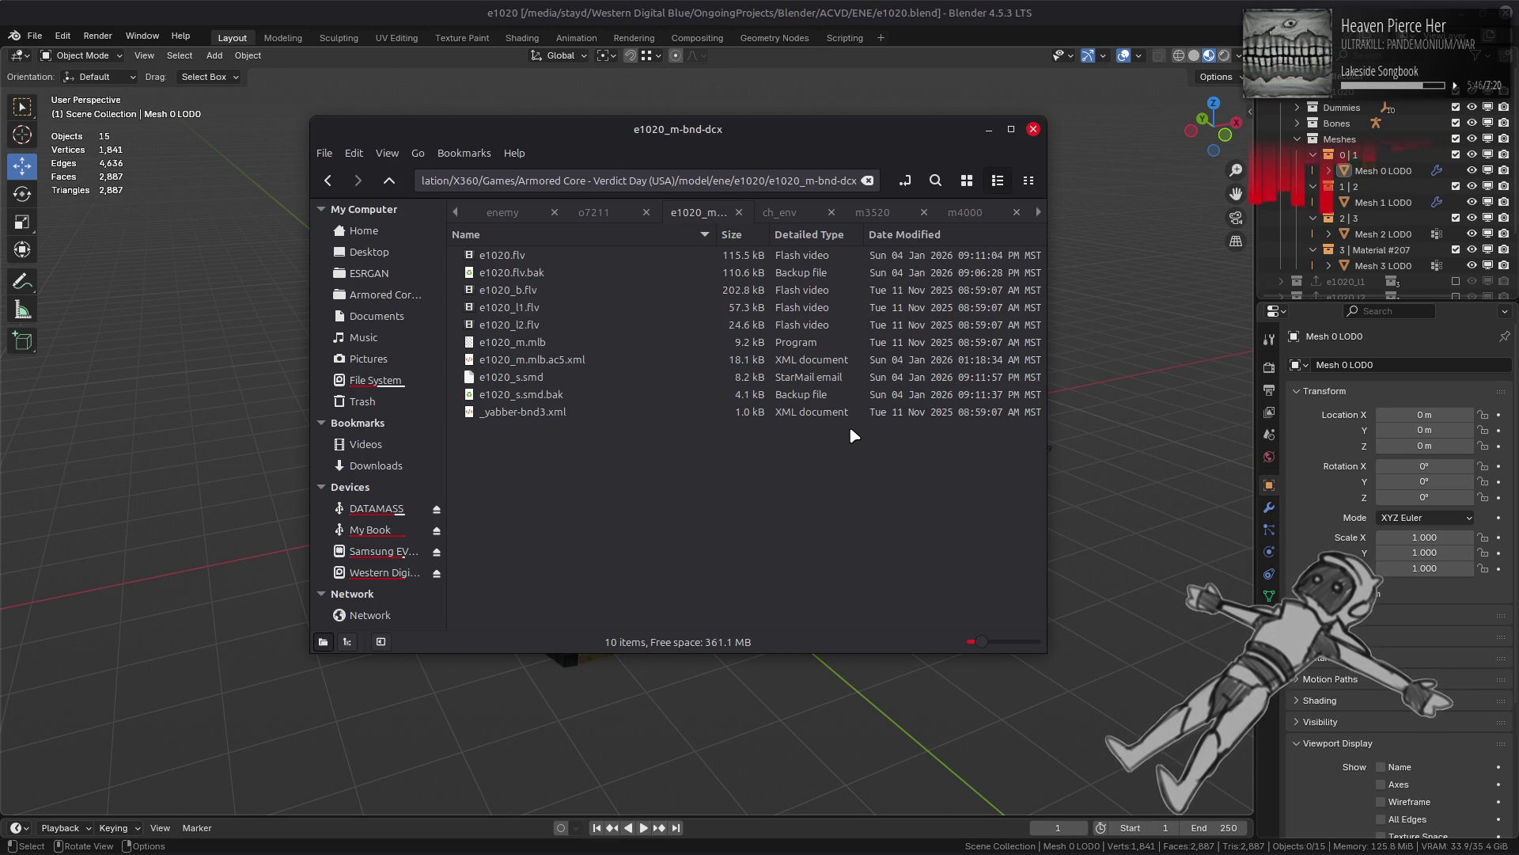
key(BackSpace)
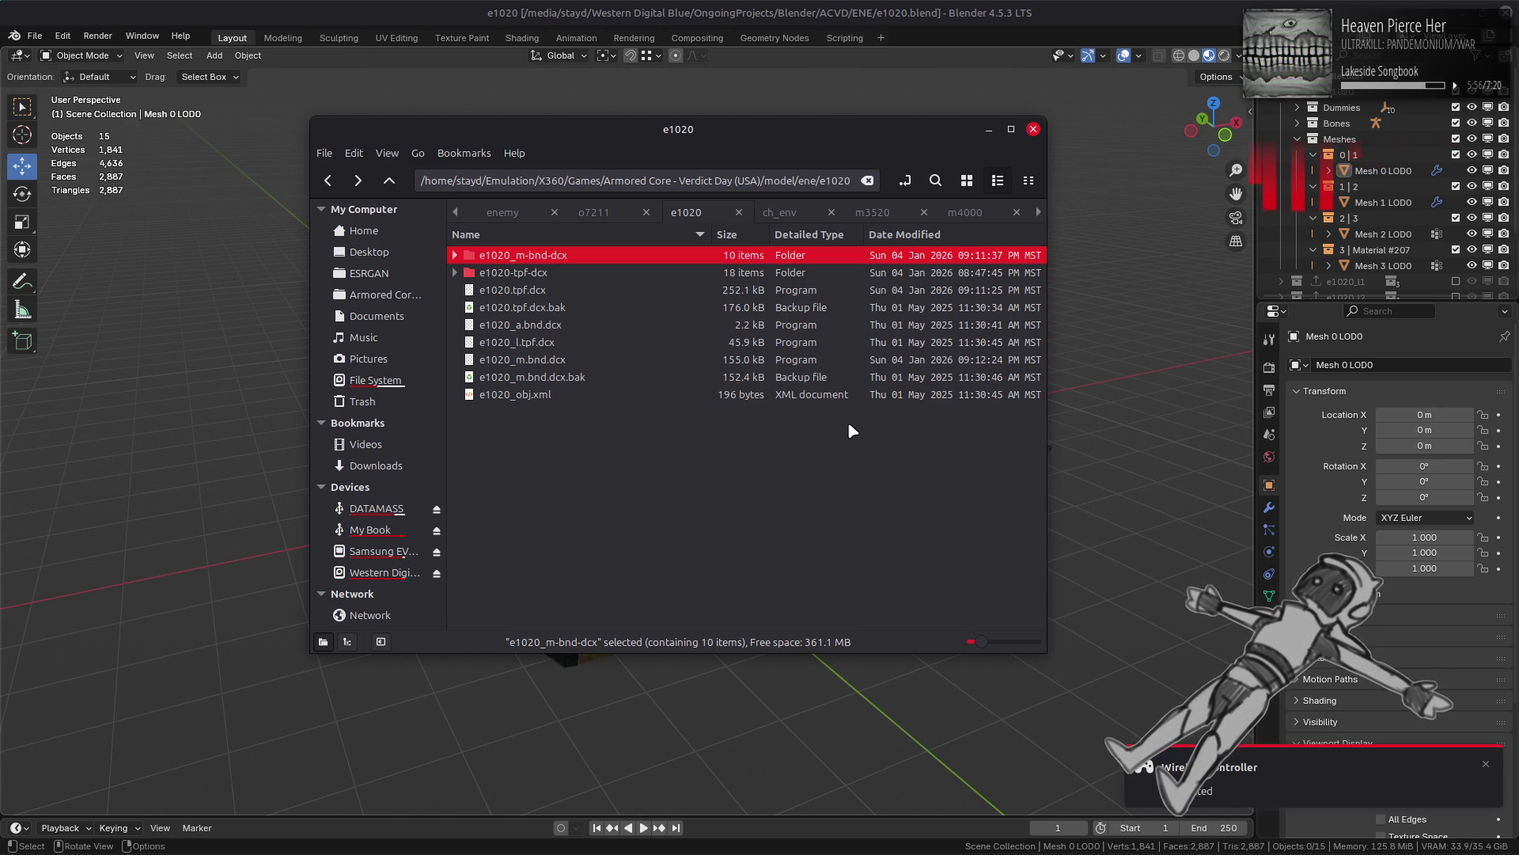
mouse_move(986, 851)
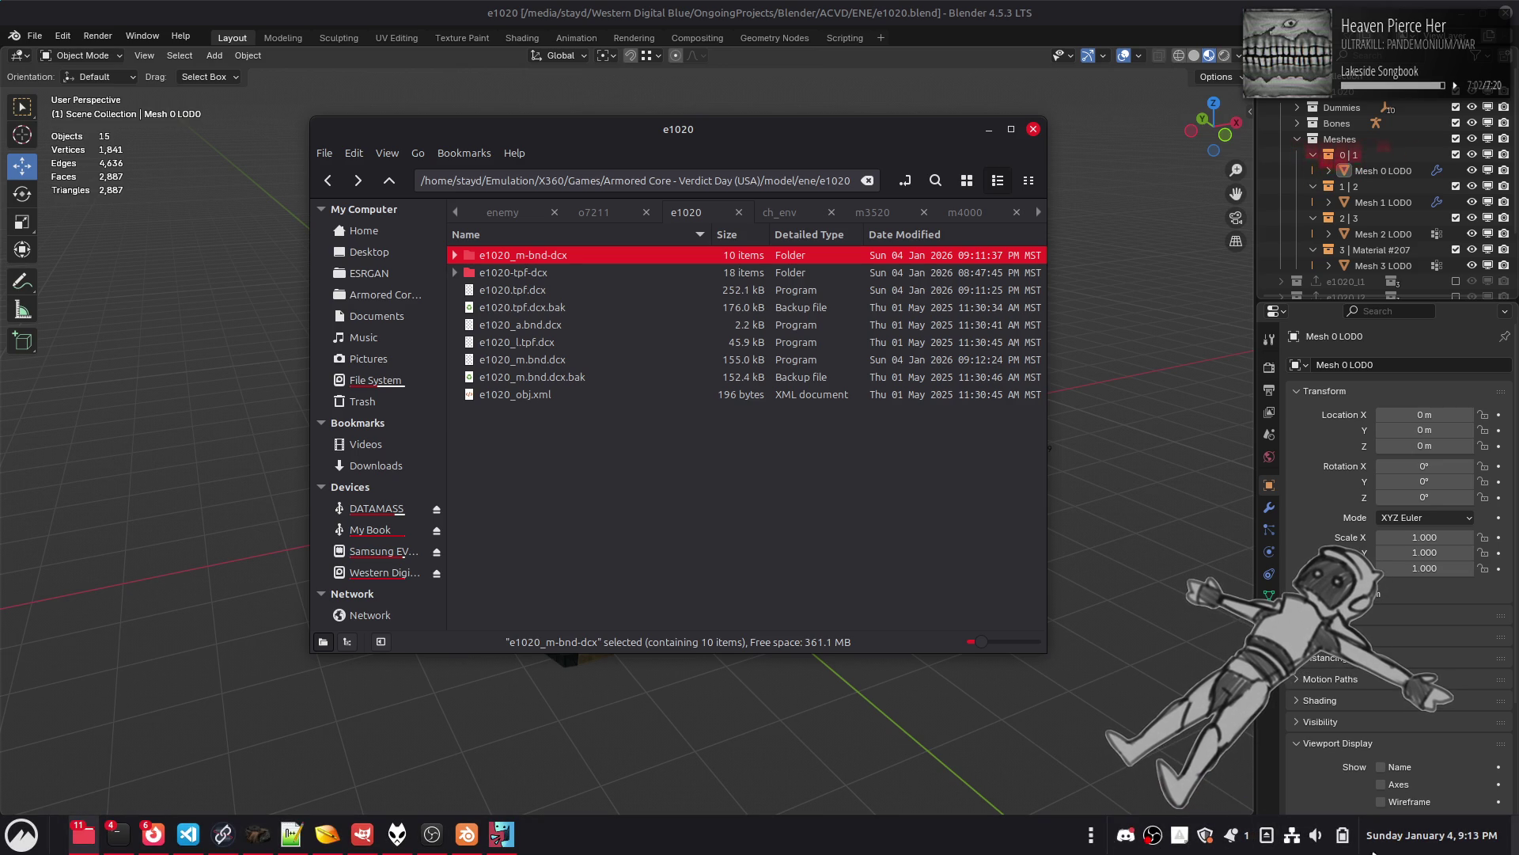
Step: Open the desktop application menu with the Super key
key(super)
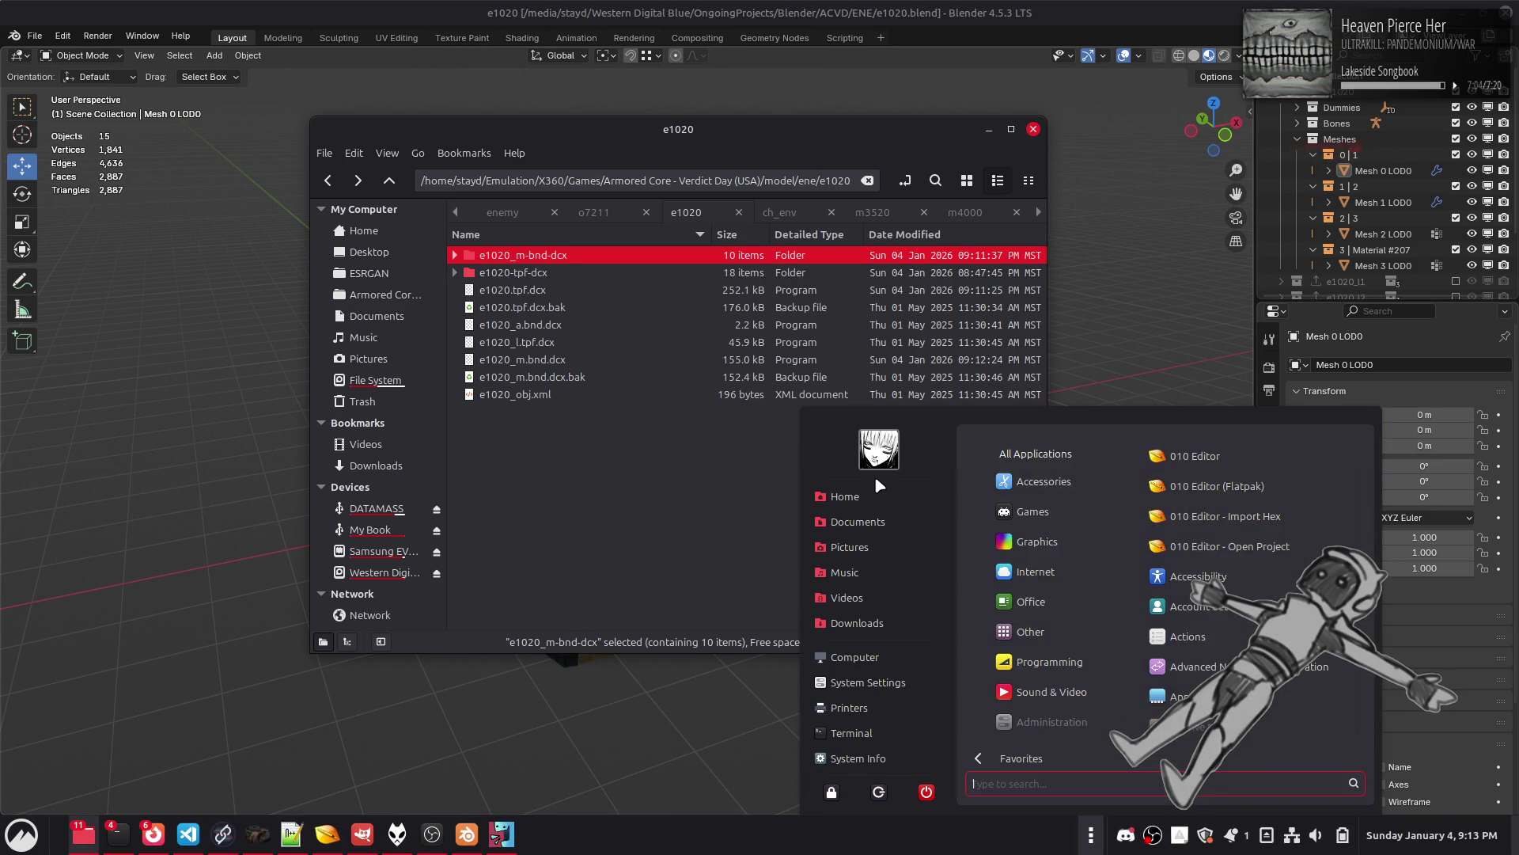
Step: Start Steam, dismiss its announcement and window, then launch Xenia Canary from the tray menu
click(1200, 459)
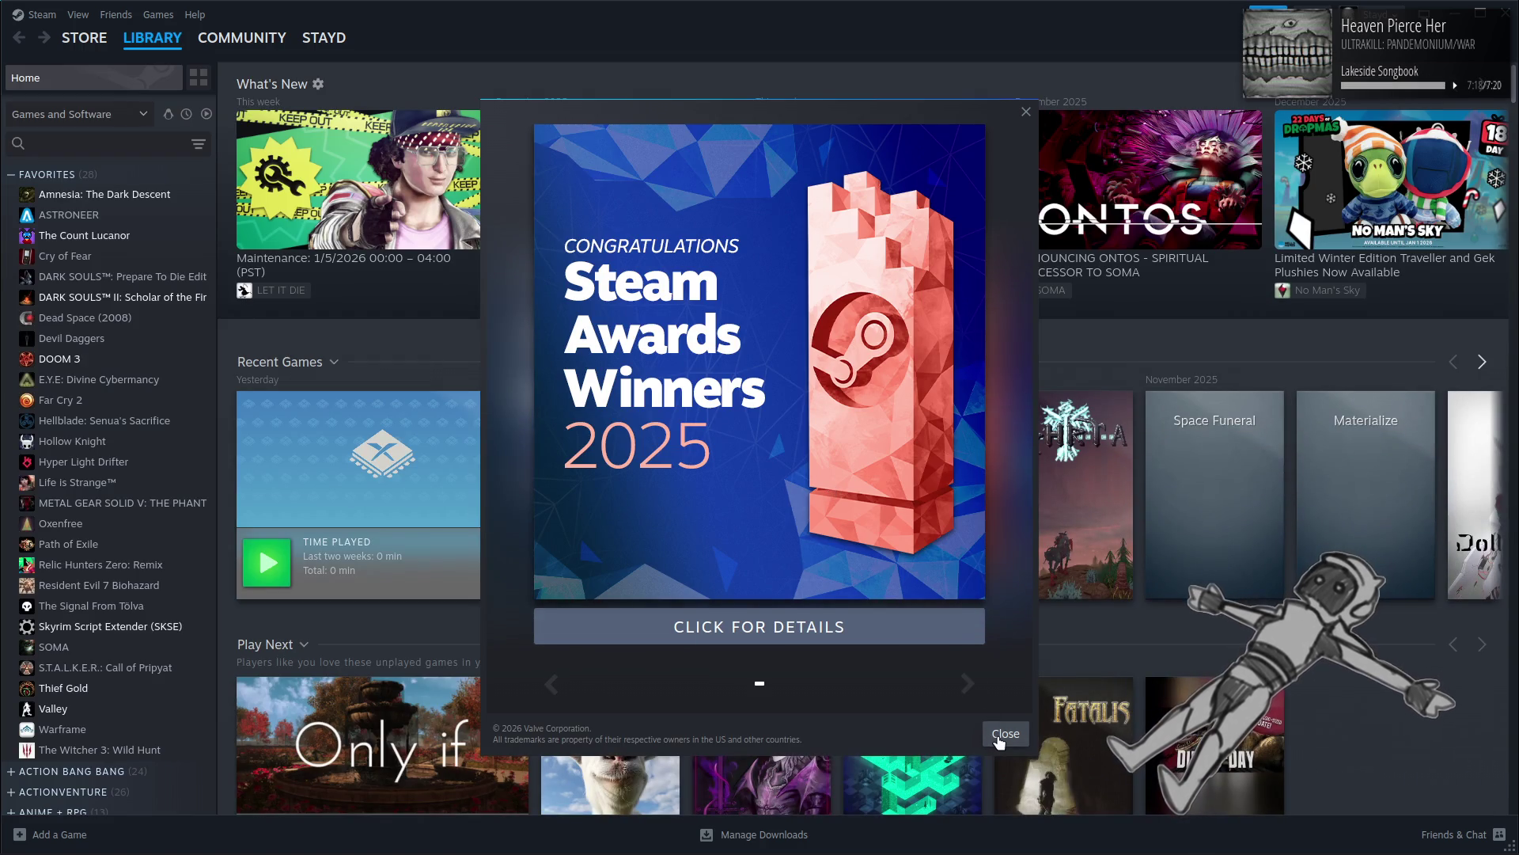
click(999, 734)
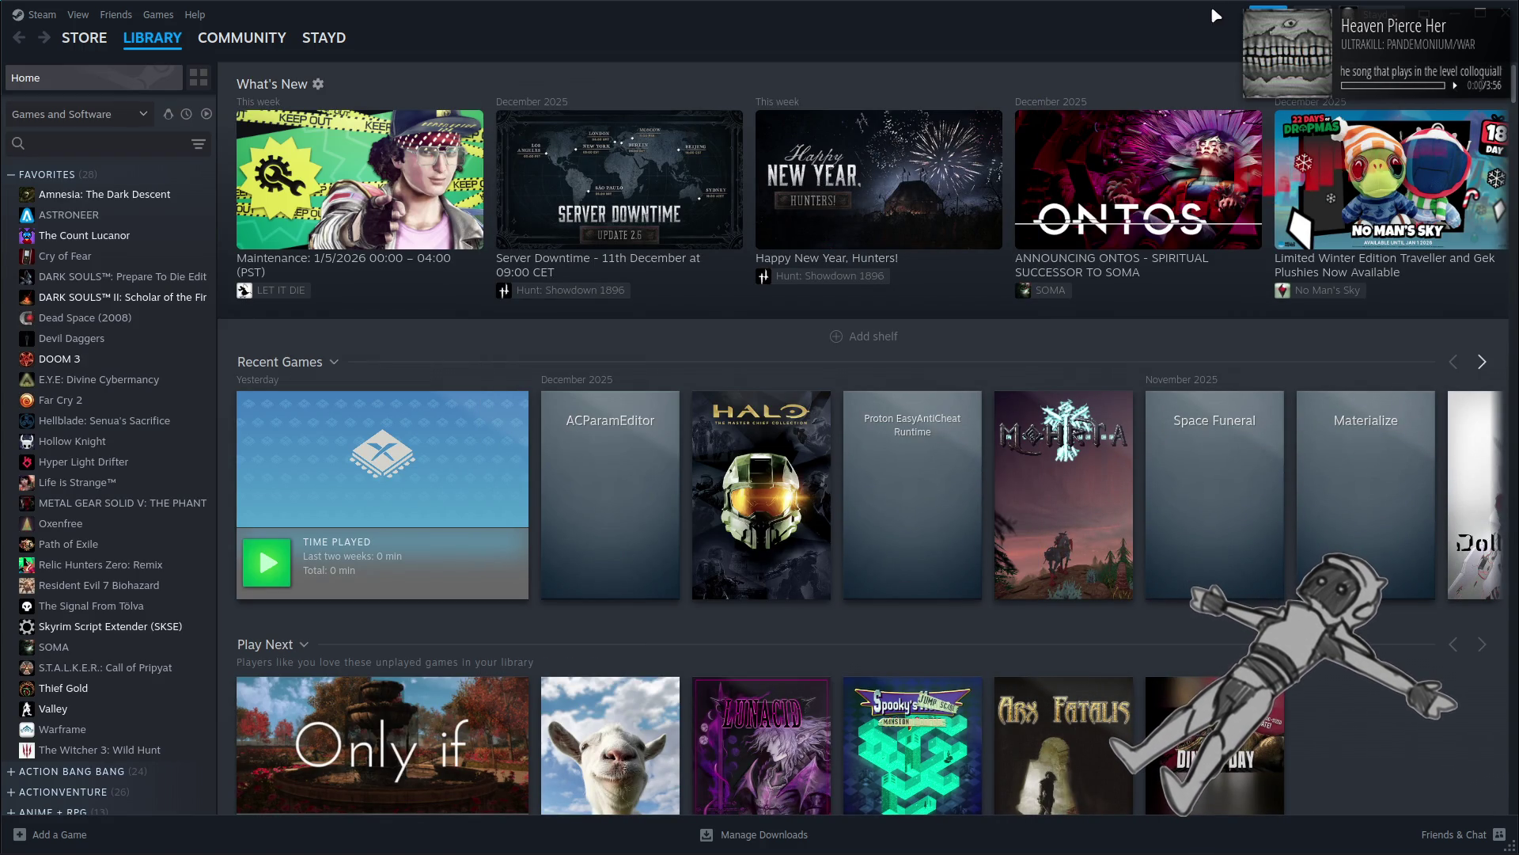
click(1506, 14)
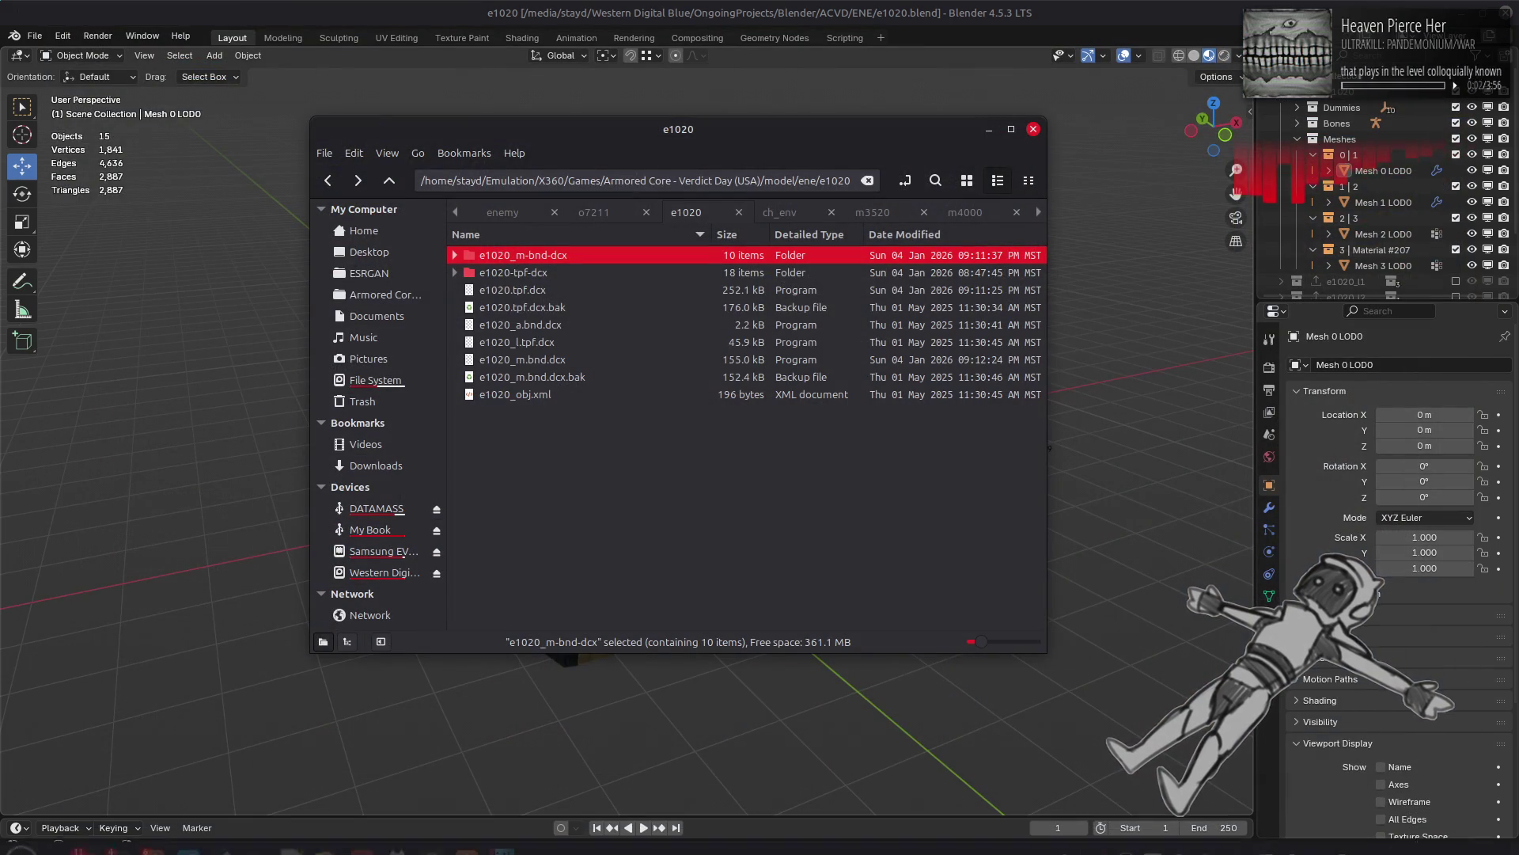
mouse_move(1244, 846)
right_click(1180, 837)
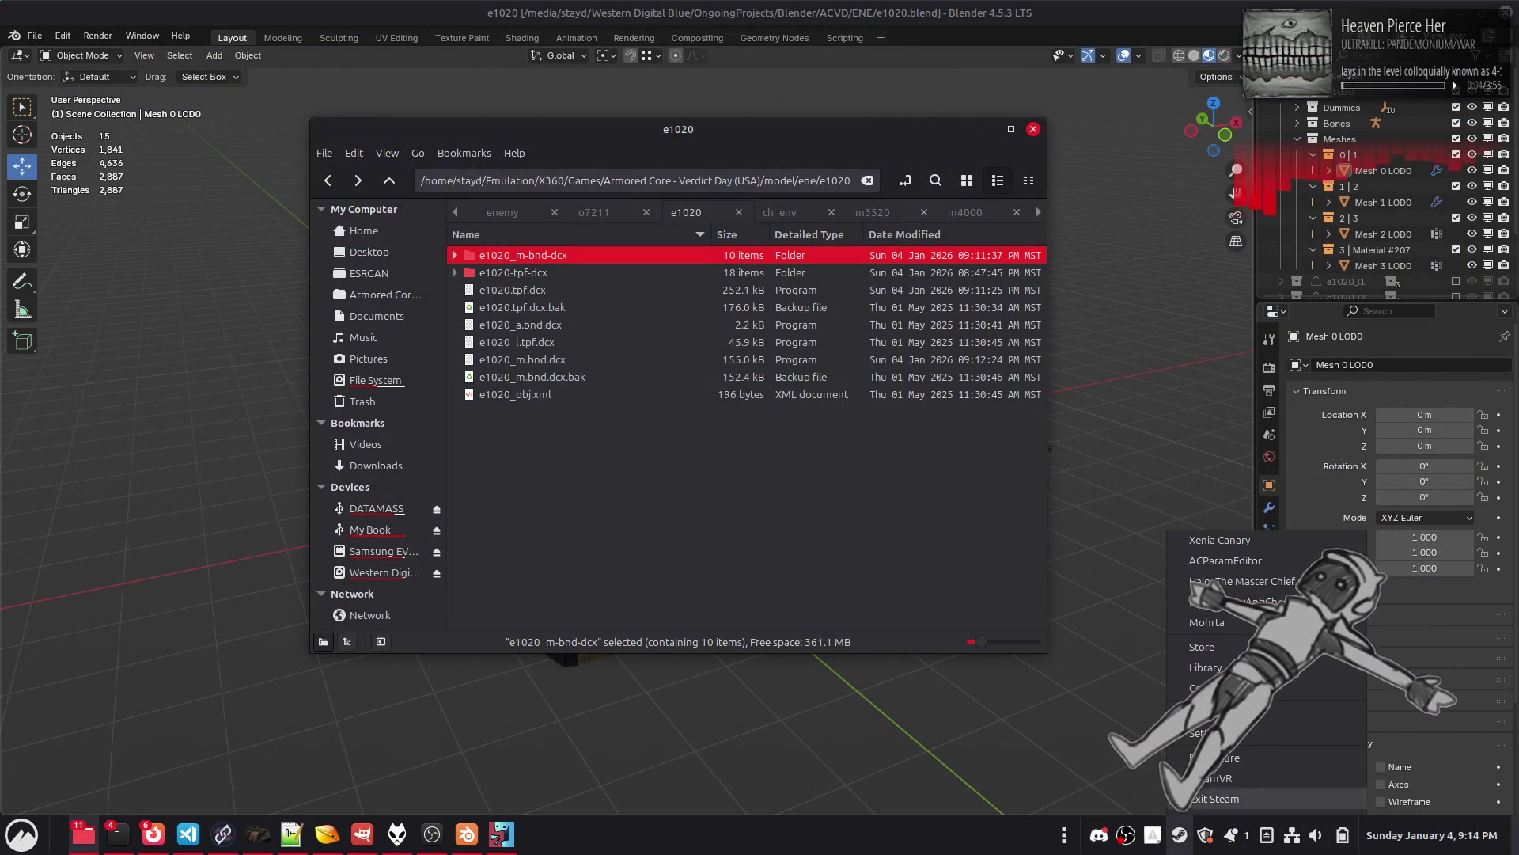
click(1211, 543)
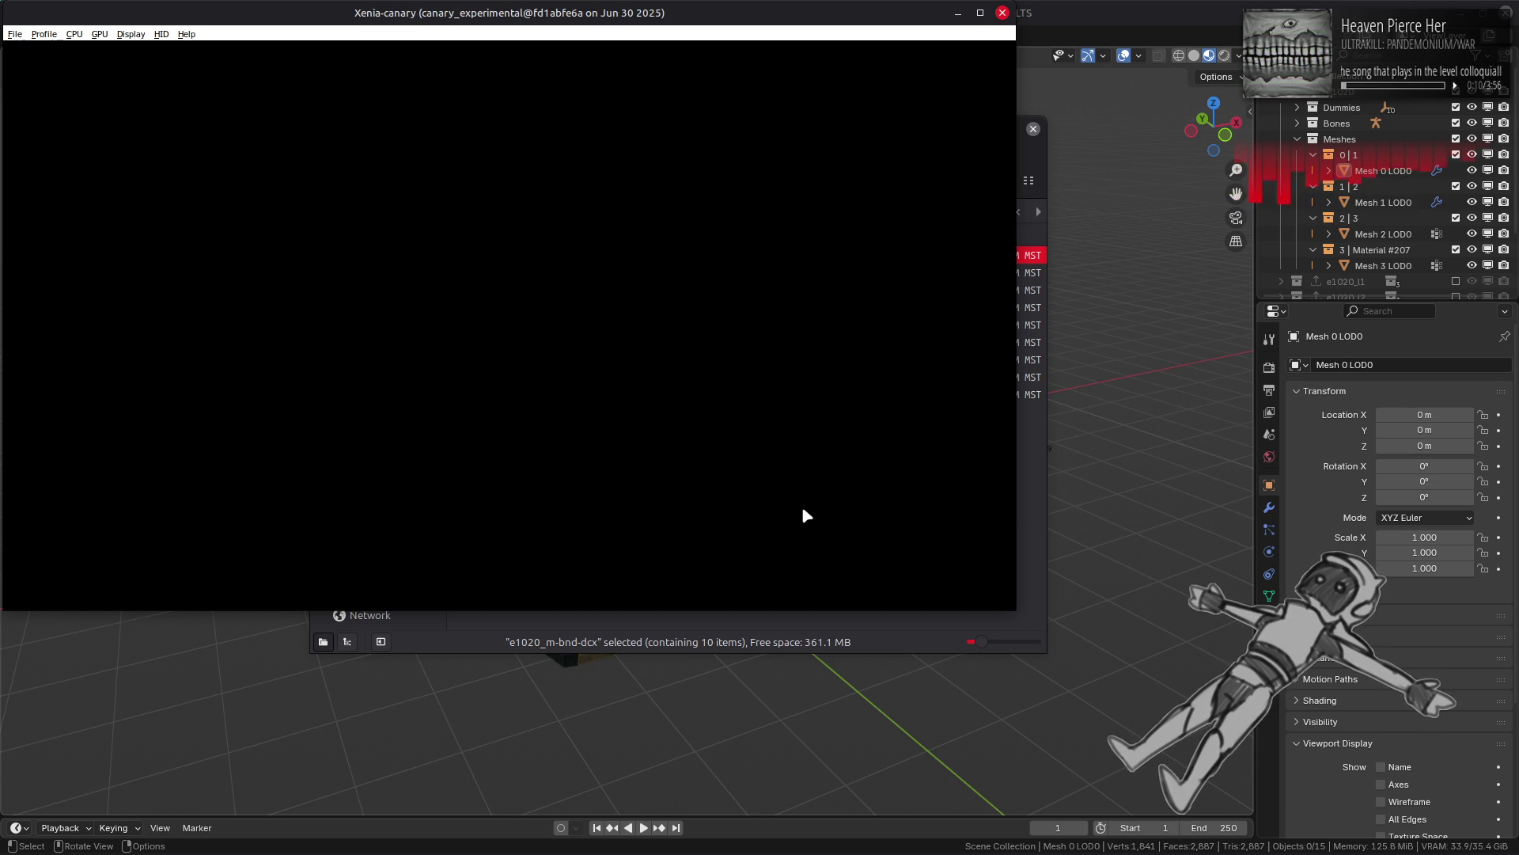
Step: Exit Xenia Canary, then bring the Blender e1020.blend window to the front maximized
click(14, 34)
click(48, 136)
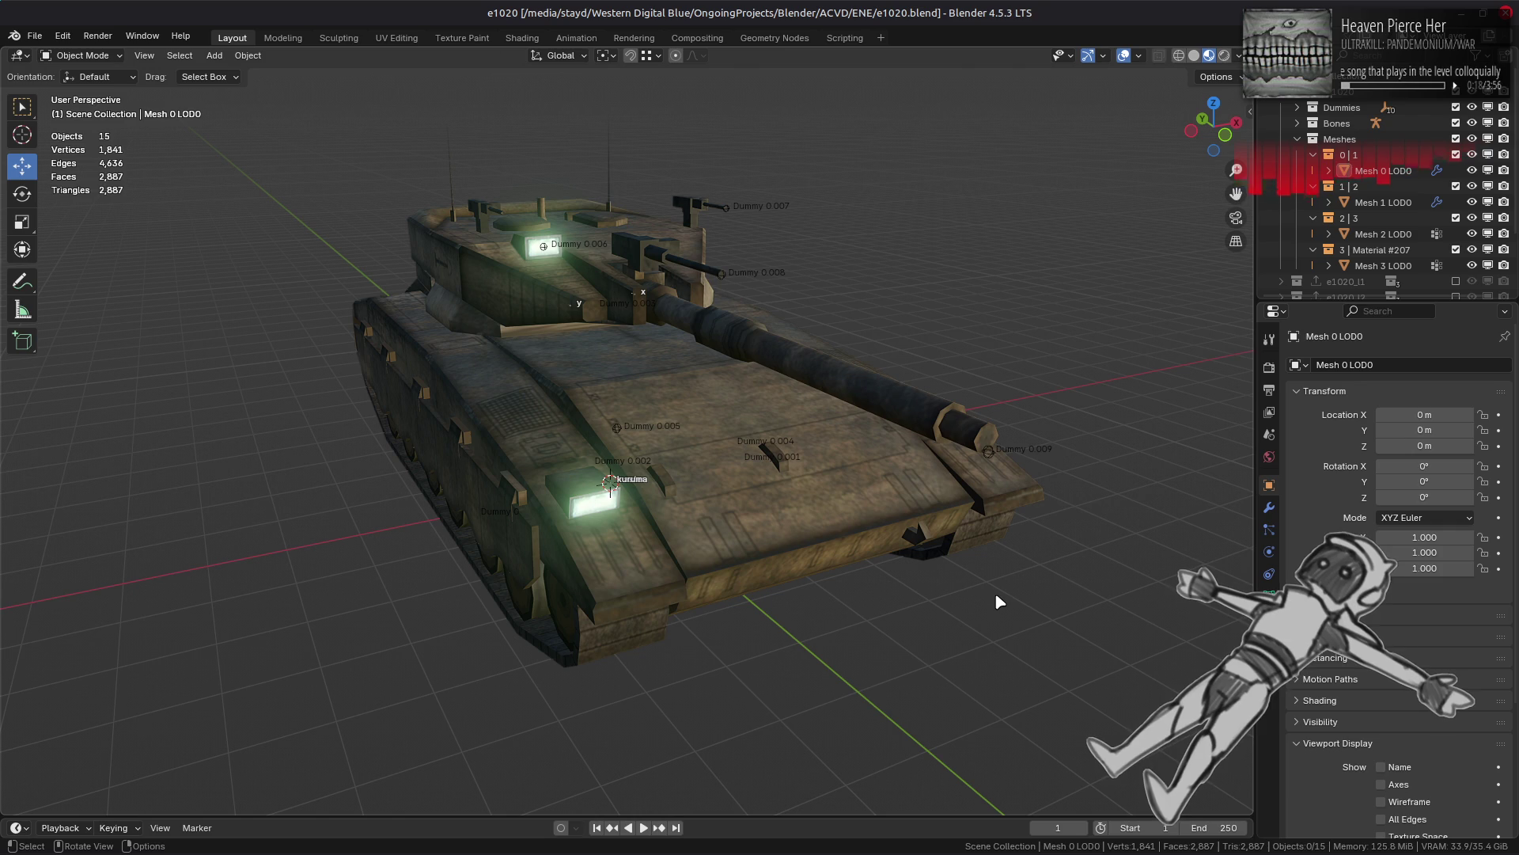
middle_click(1051, 6)
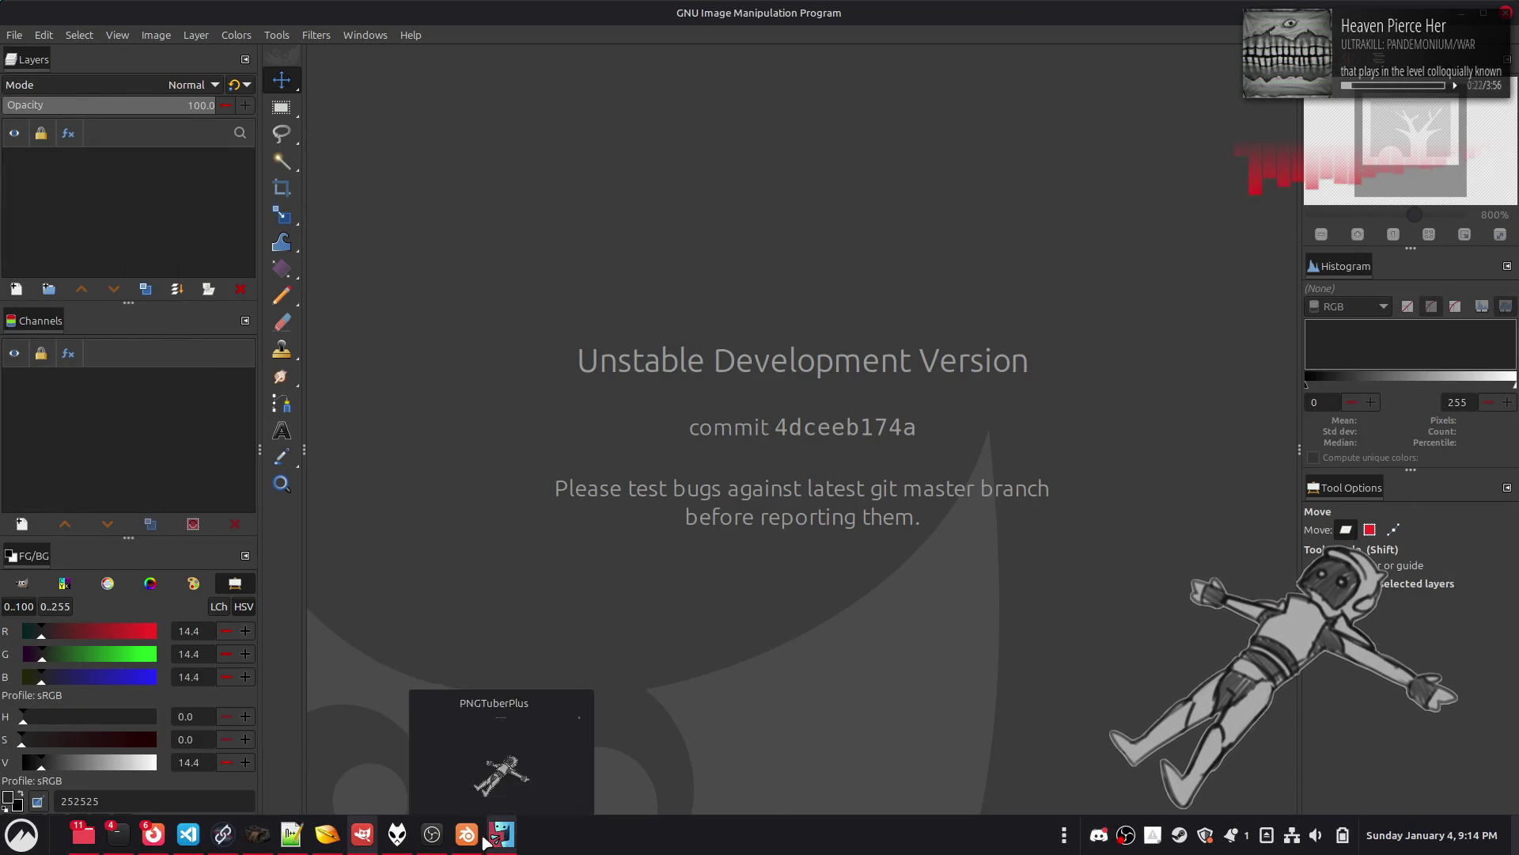
click(467, 834)
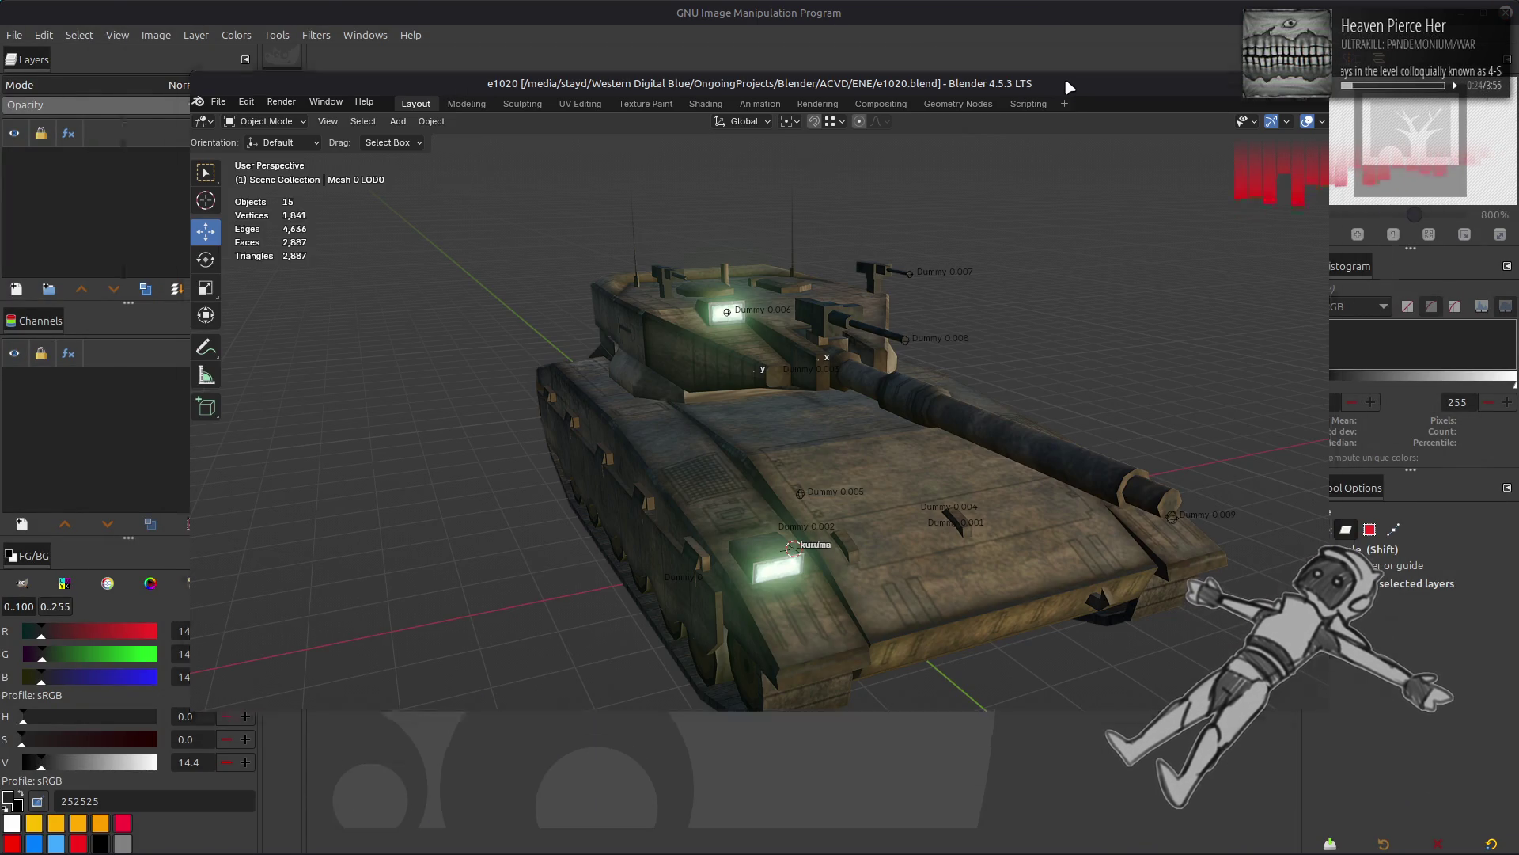
double_click(1065, 77)
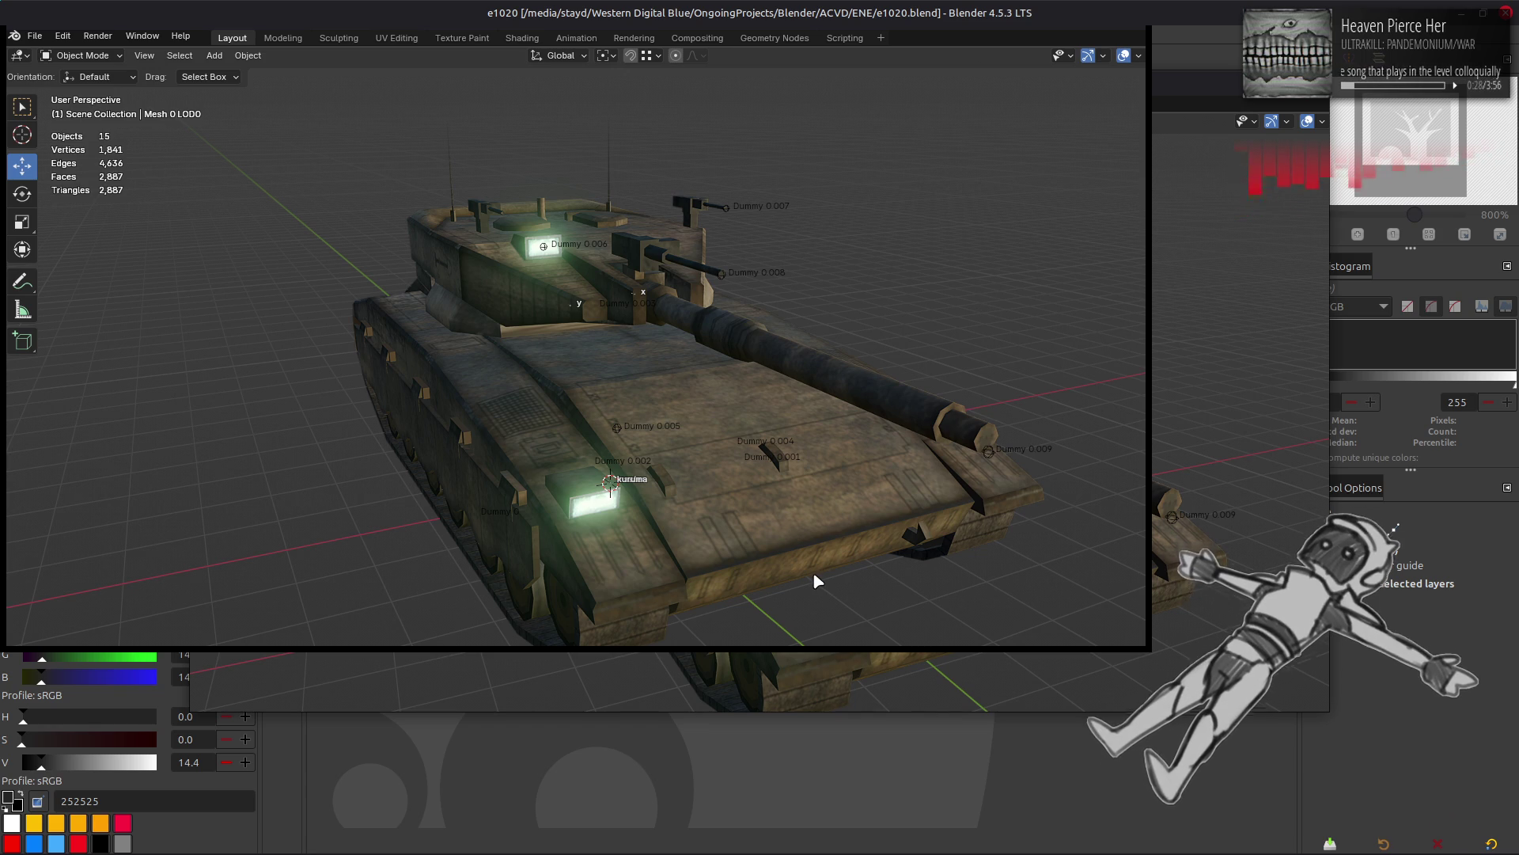
mouse_move(906, 845)
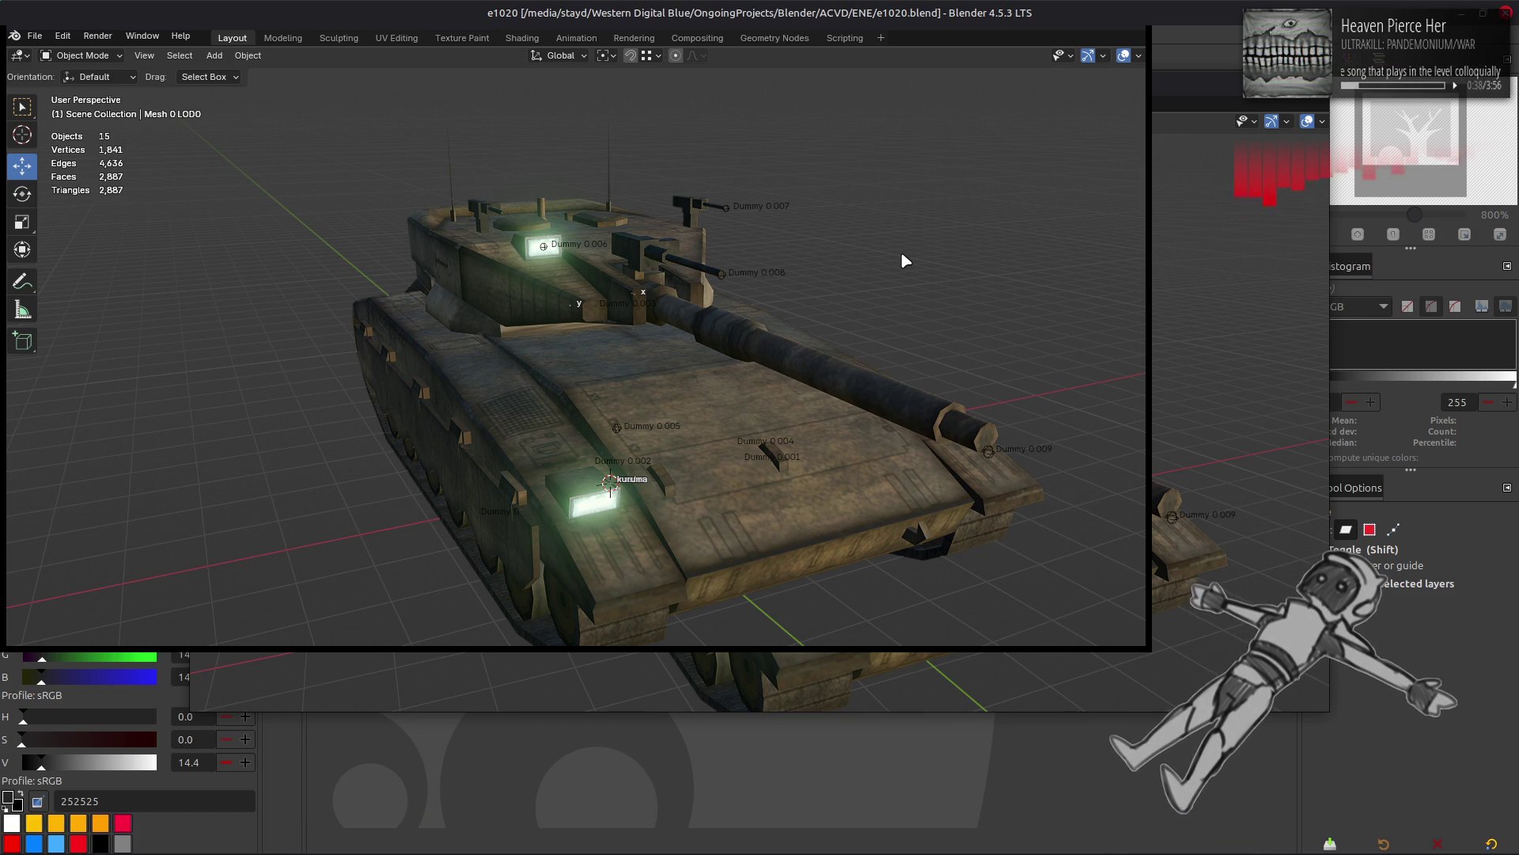
Step: Open System Monitor by searching 'syste' and end both blender processes
key(super)
text(syste)
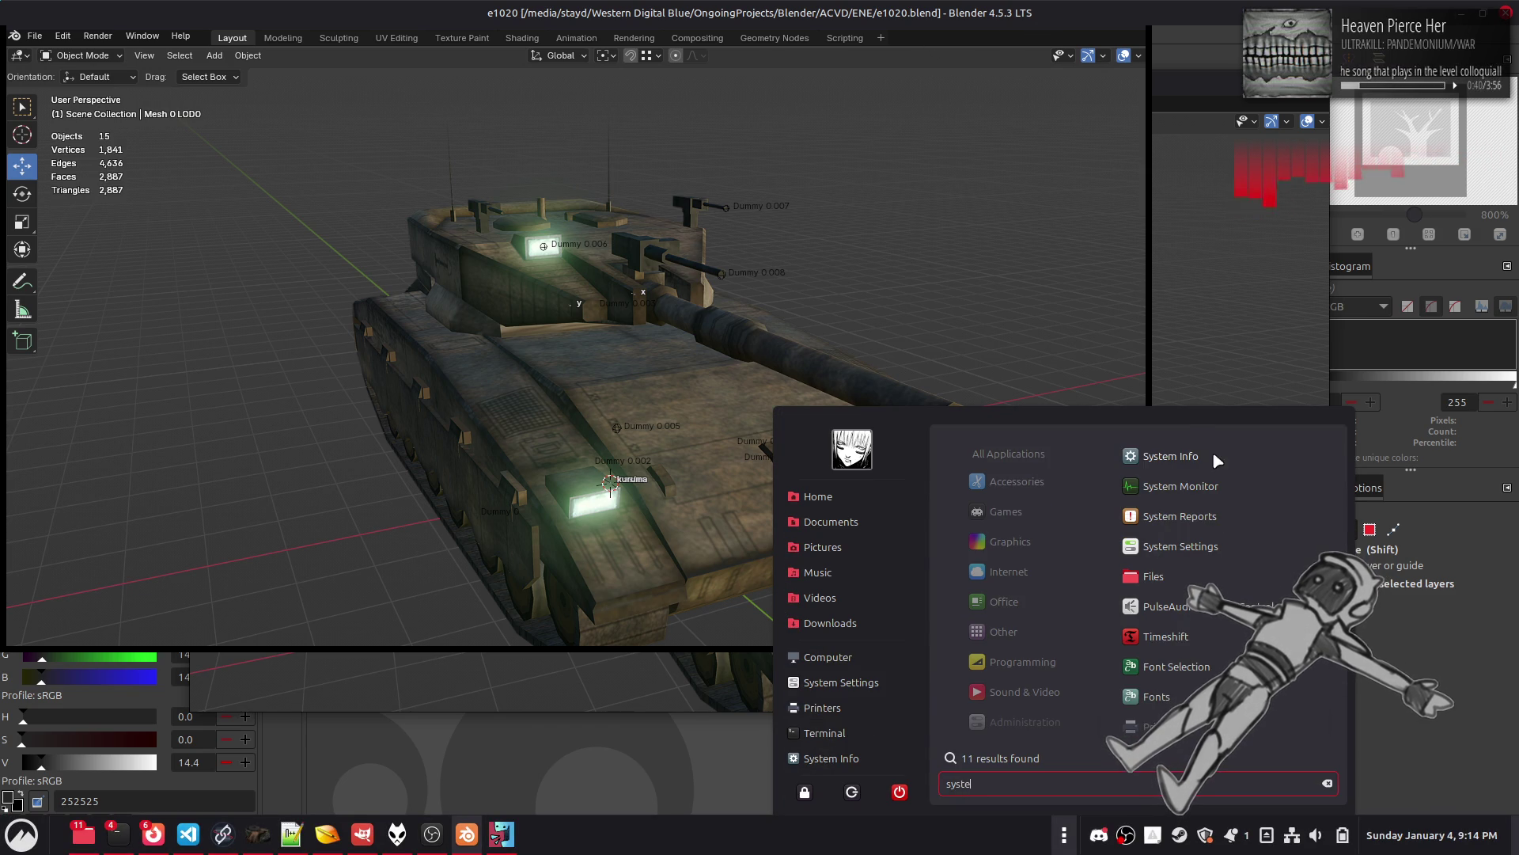
click(1195, 480)
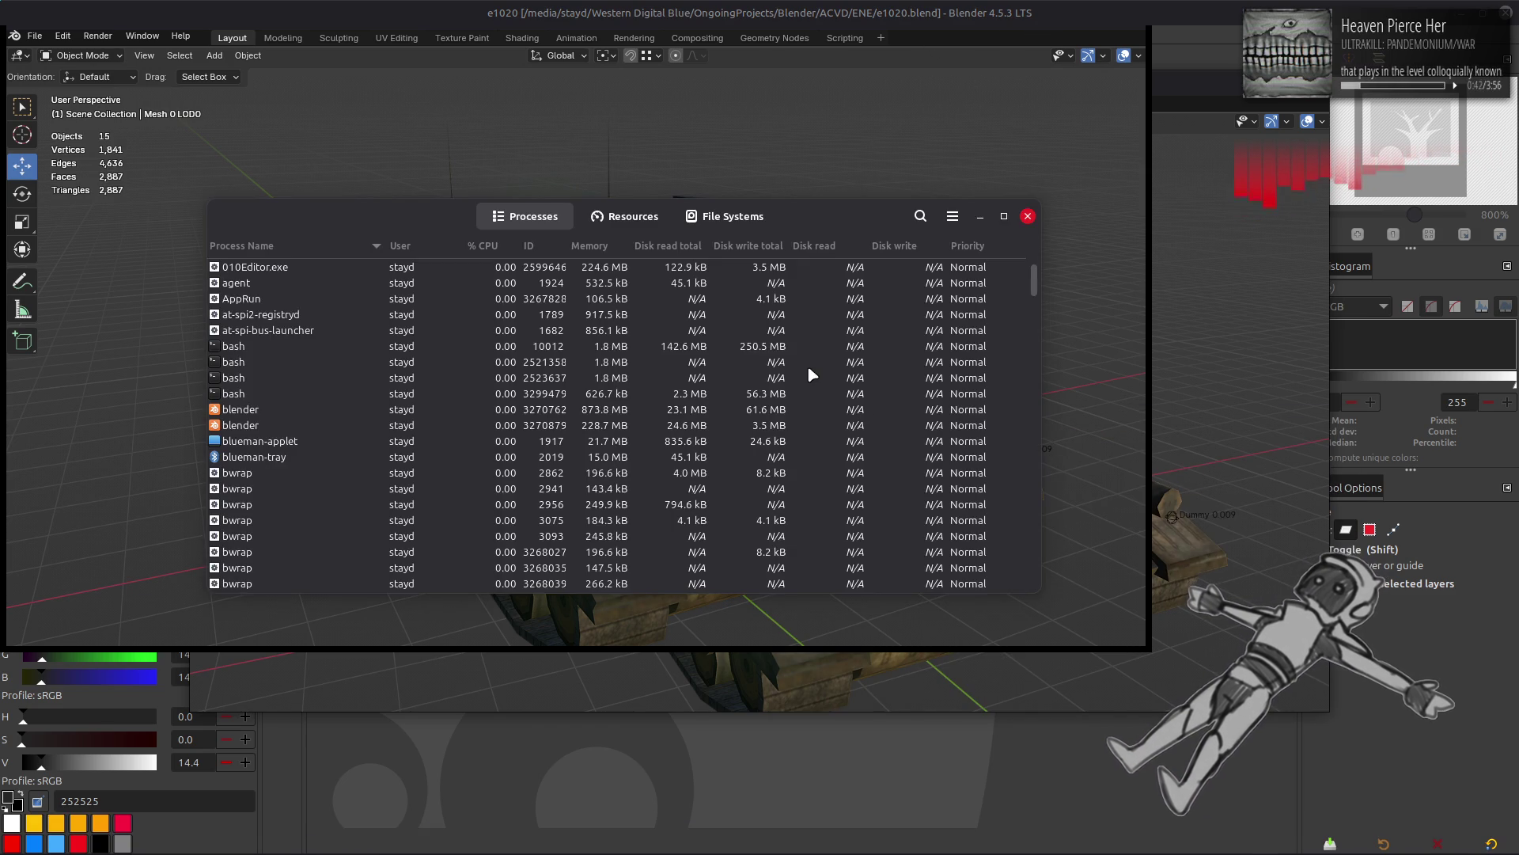
click(368, 409)
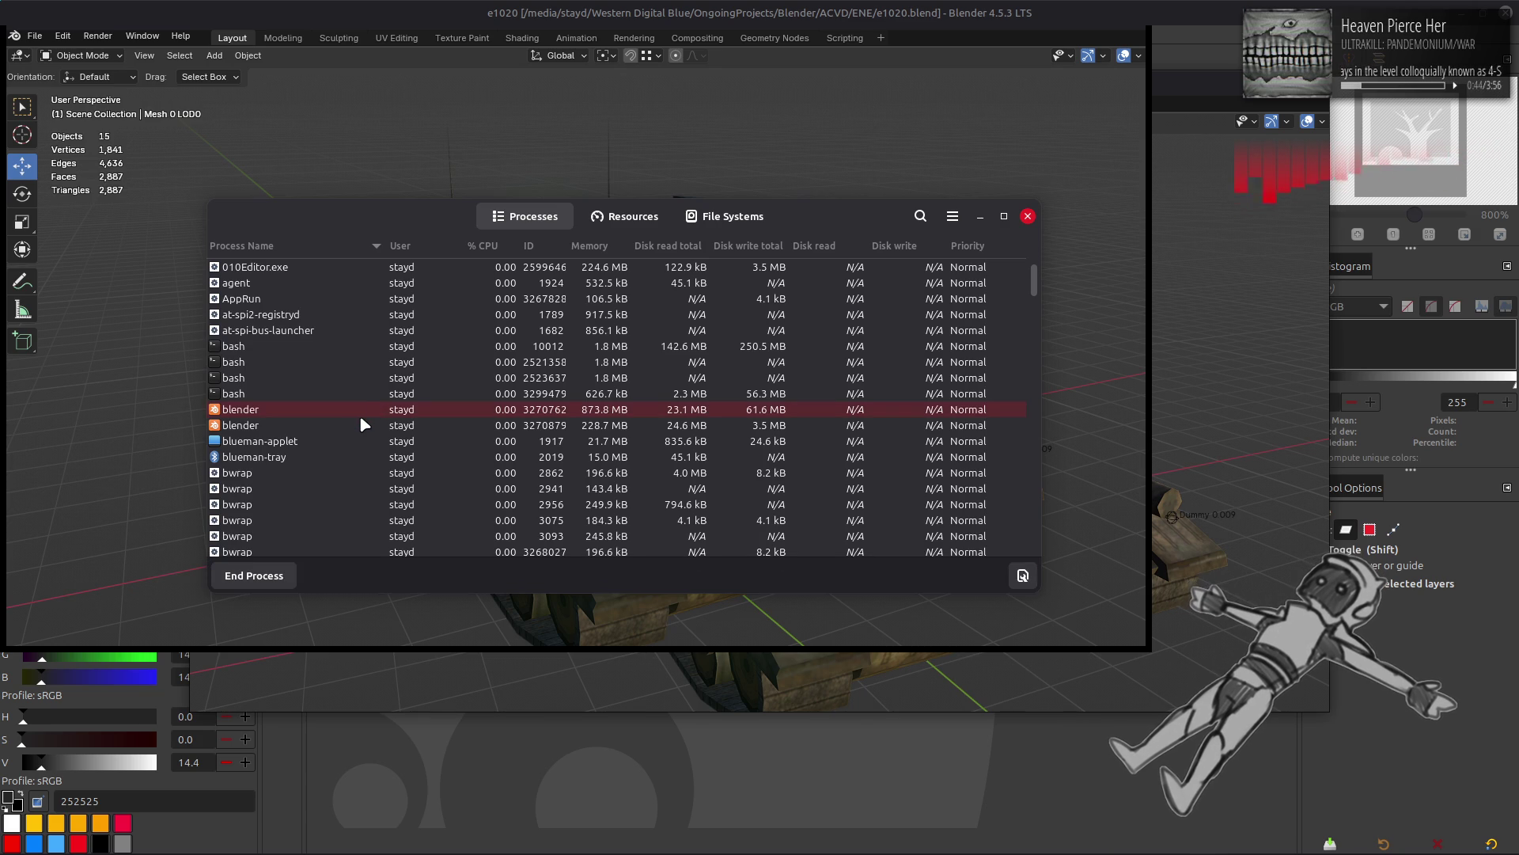
click(286, 576)
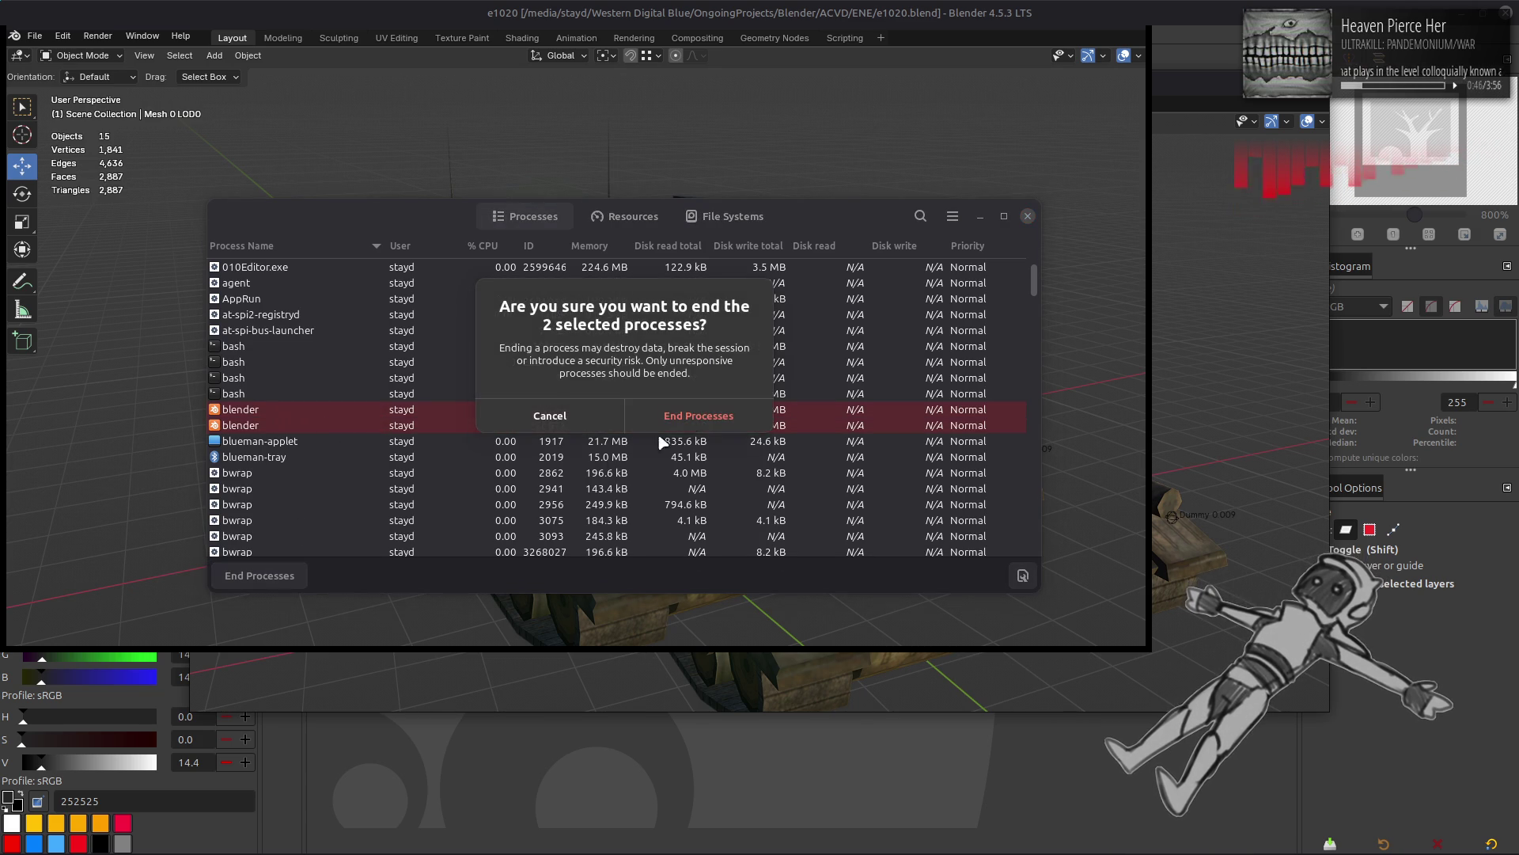
click(700, 425)
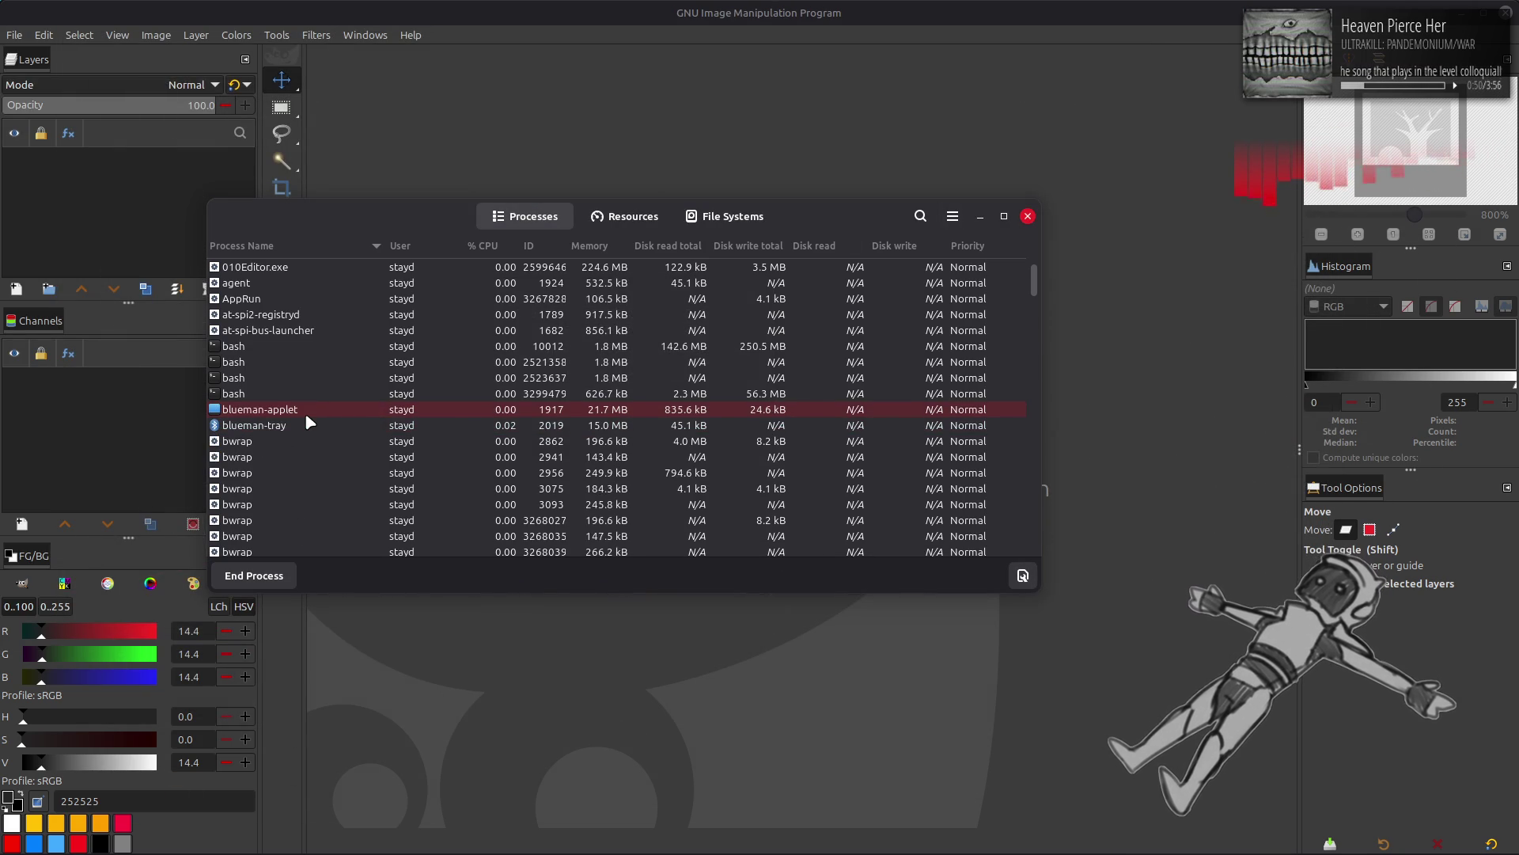
Step: Close System Monitor, relaunch Xenia Canary from Steam and open recent ACVD in a maximized window
click(1028, 219)
right_click(1179, 837)
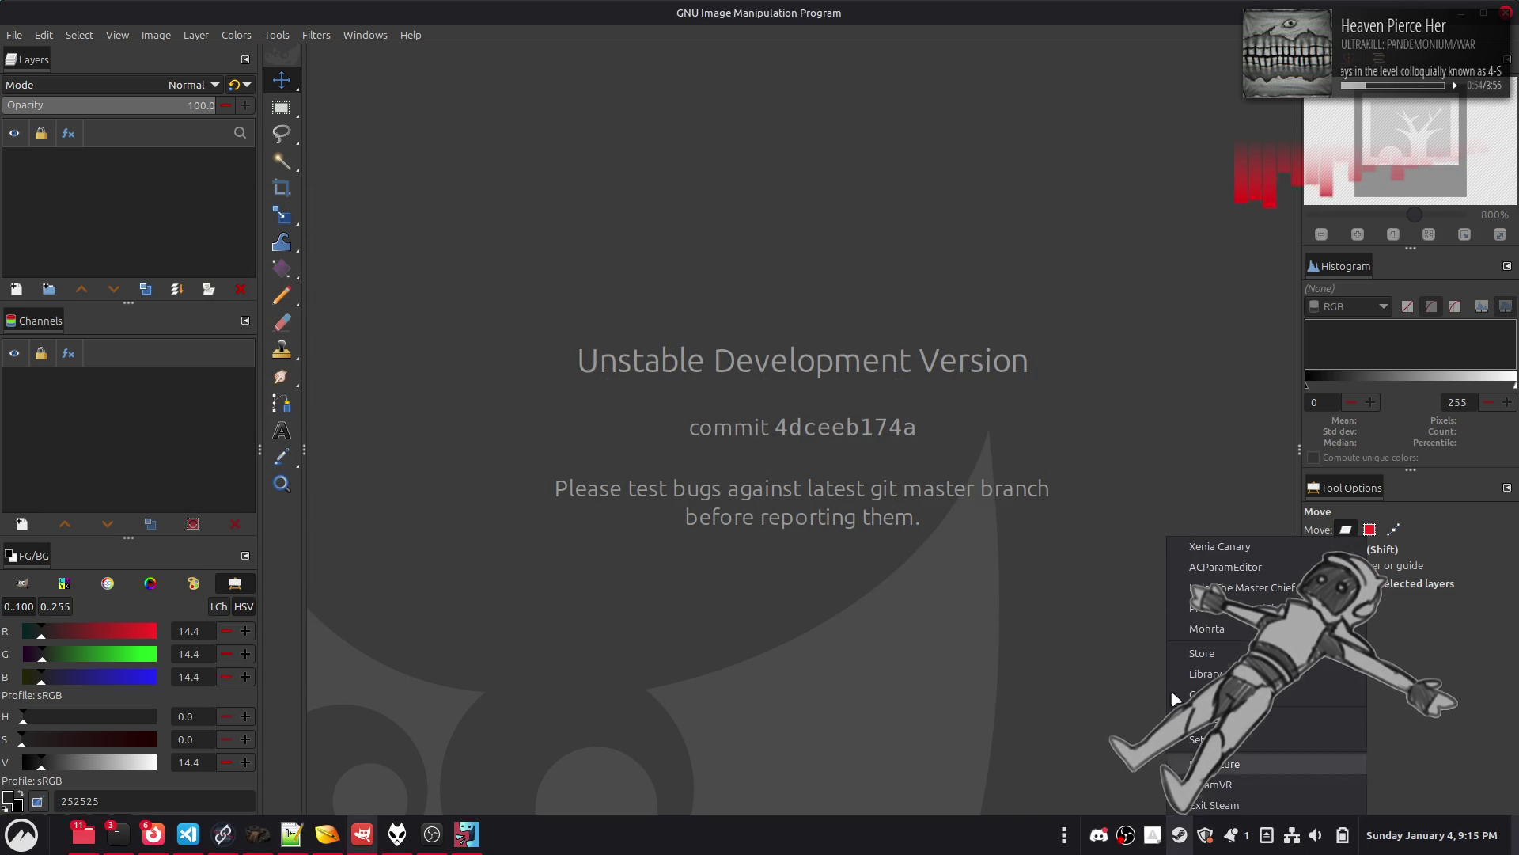
click(1207, 548)
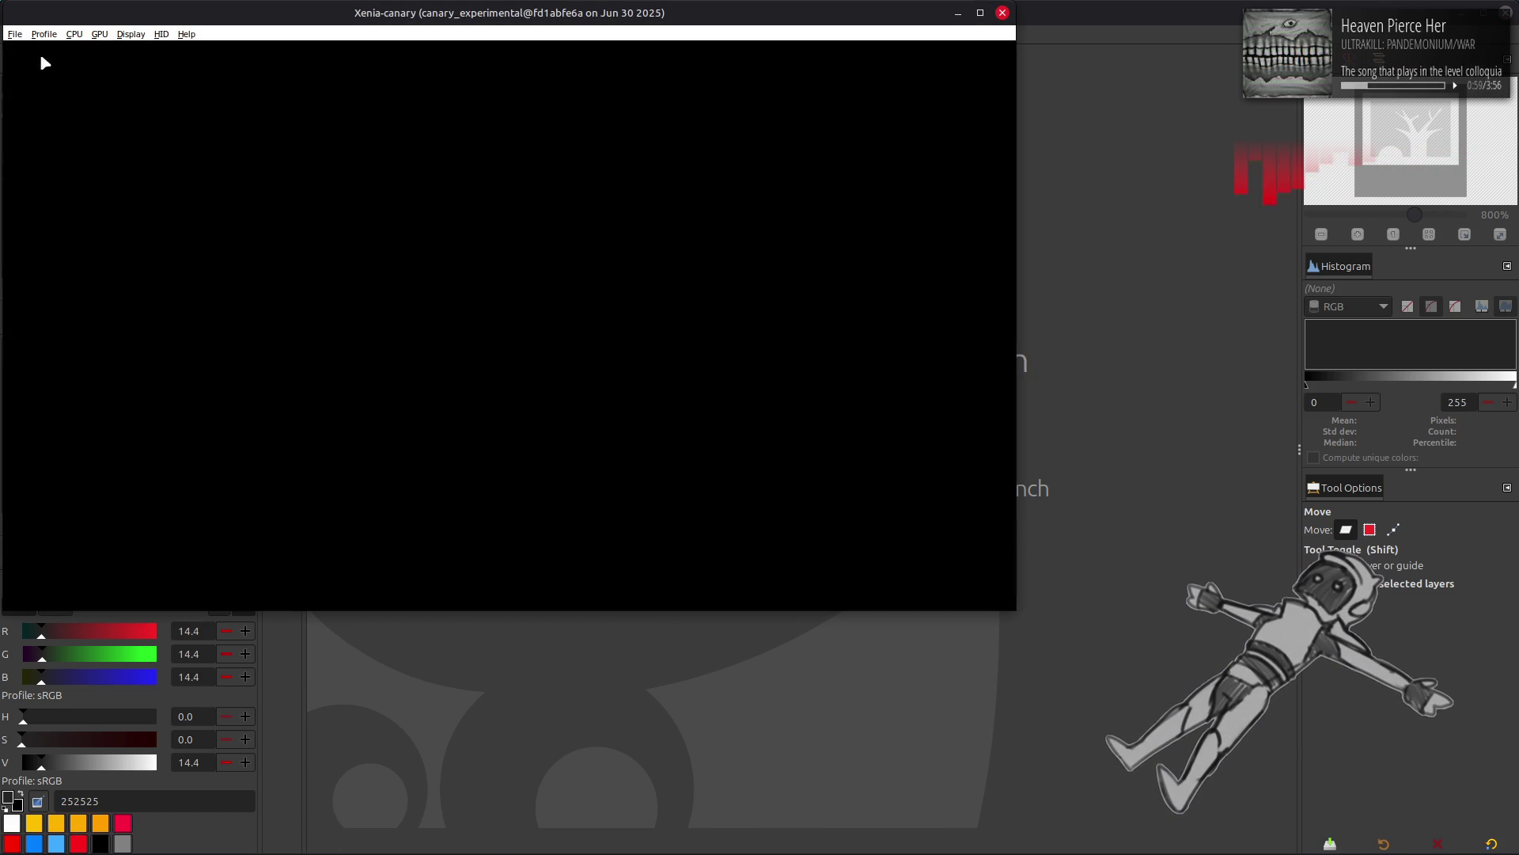
click(12, 35)
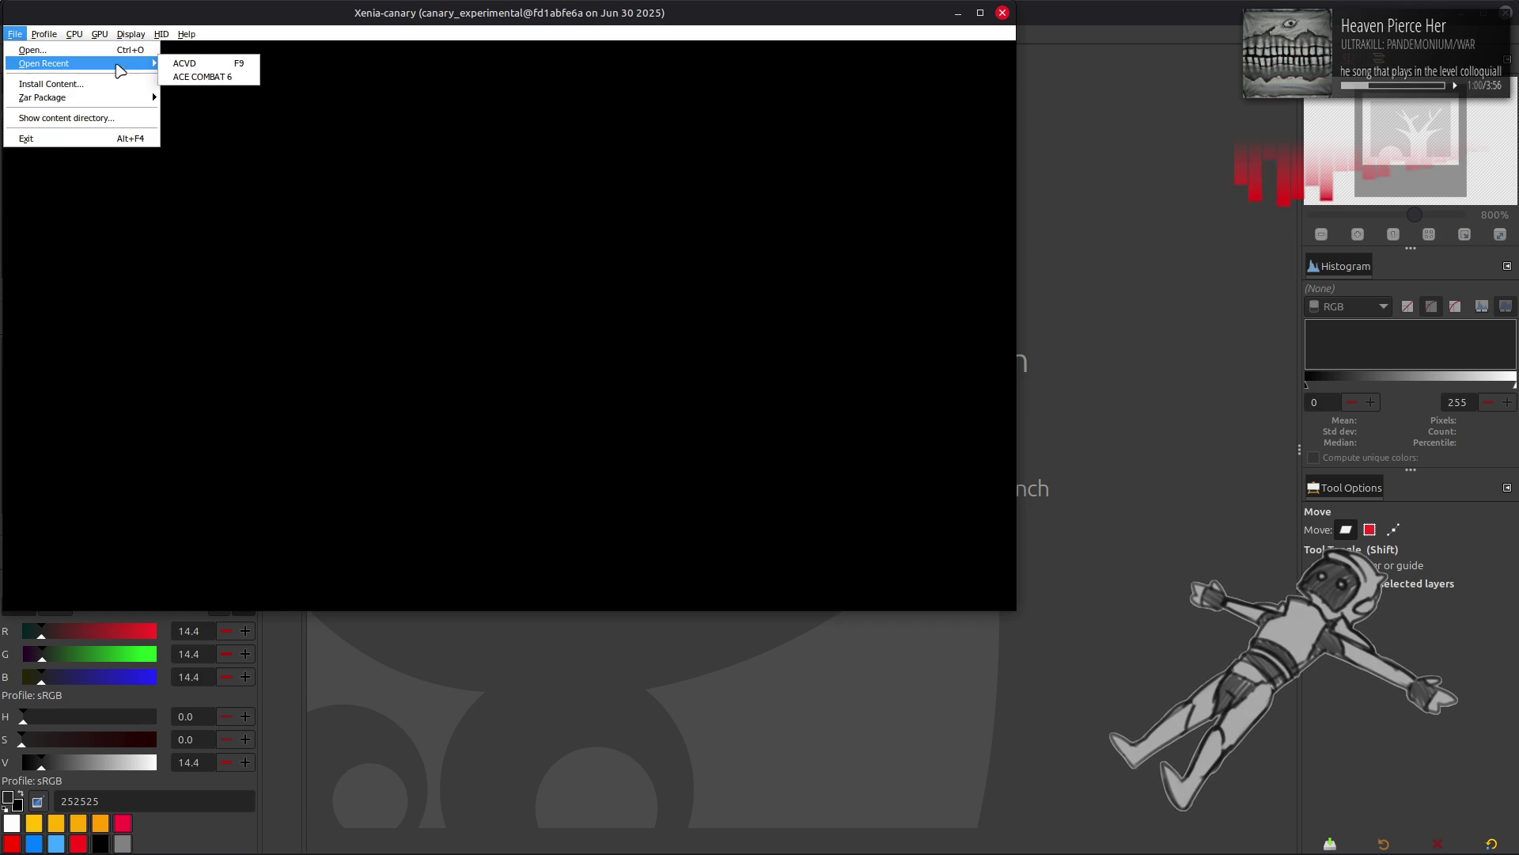
click(535, 83)
double_click(858, 11)
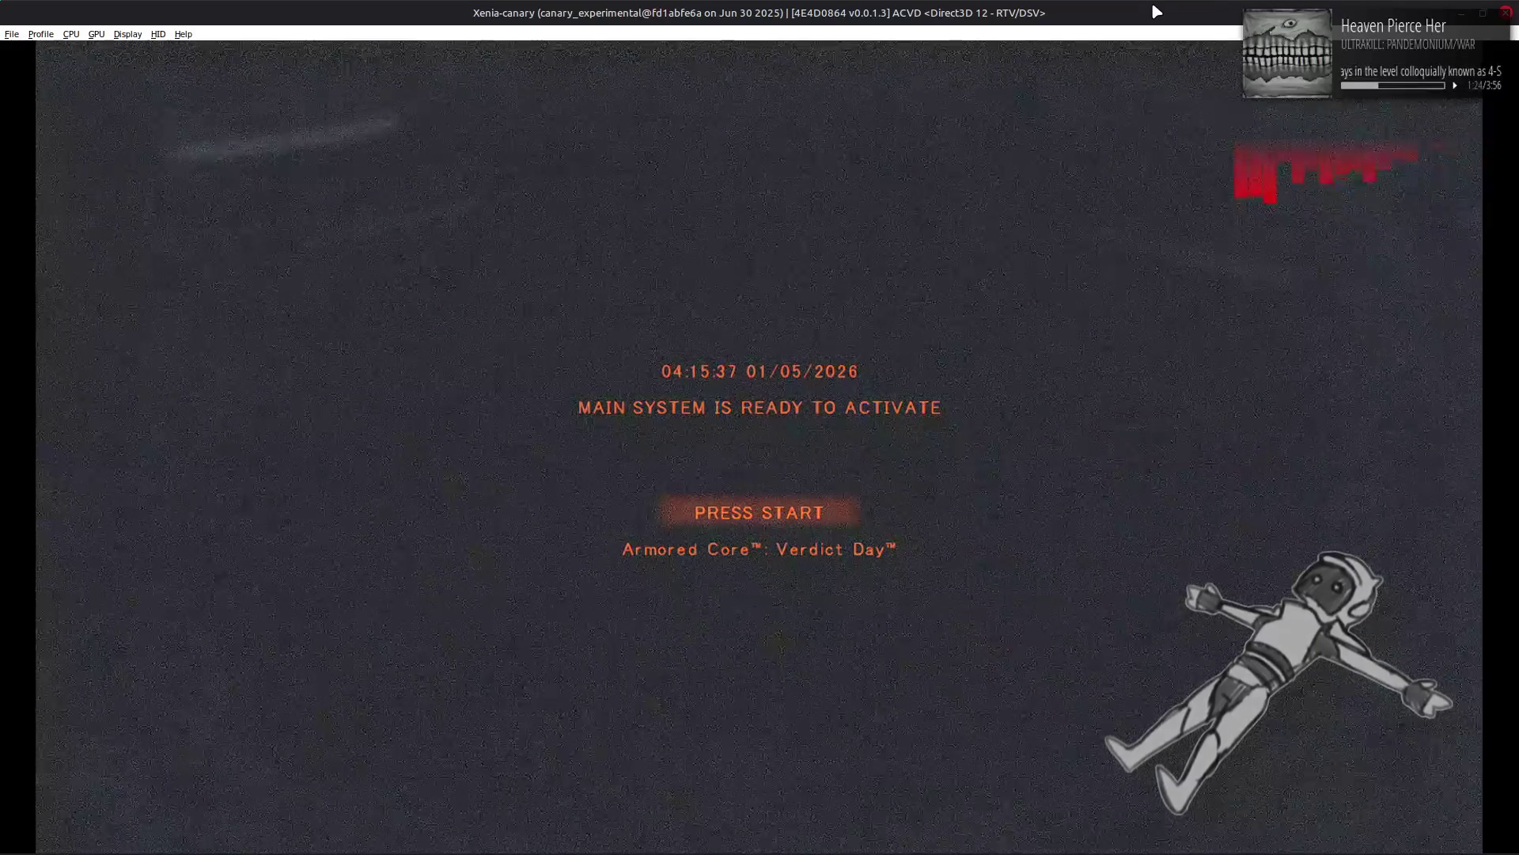
Step: Get past the title screen and enter Workshop > AC Test
key(Return)
key(Return)
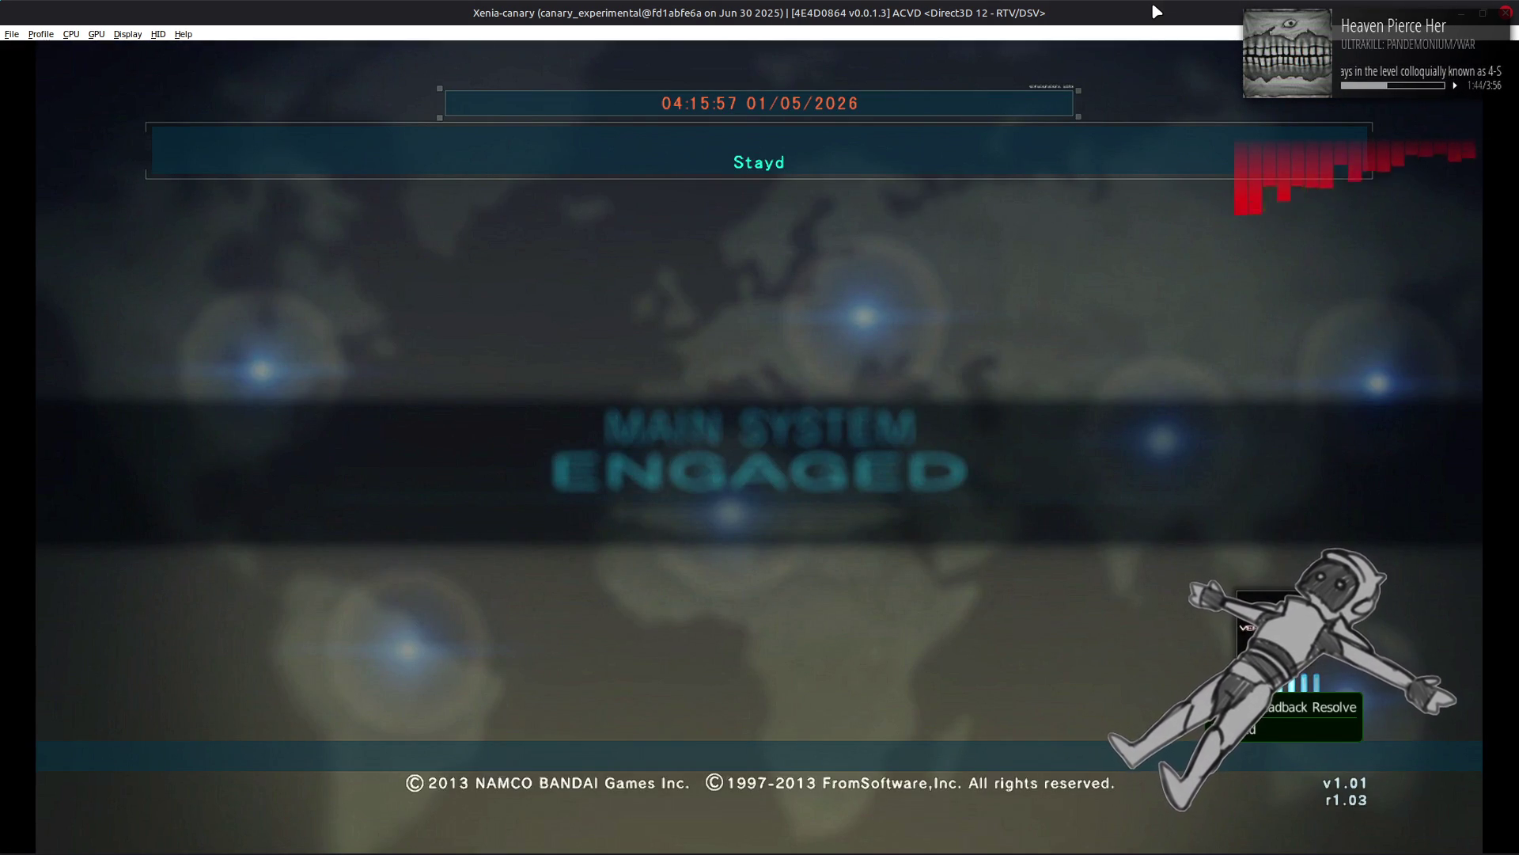
key(Return)
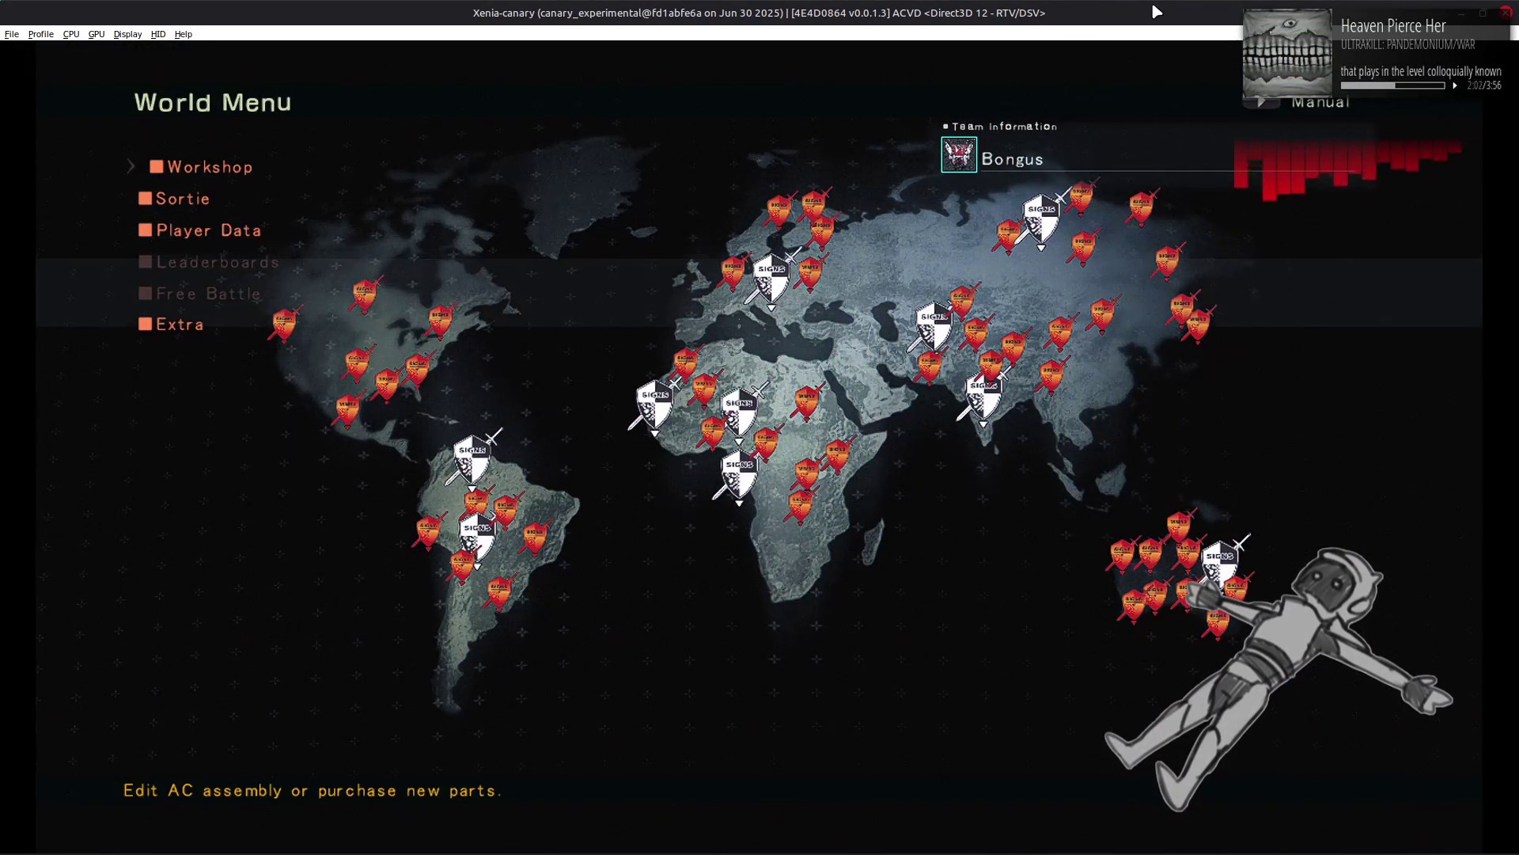
key(Return)
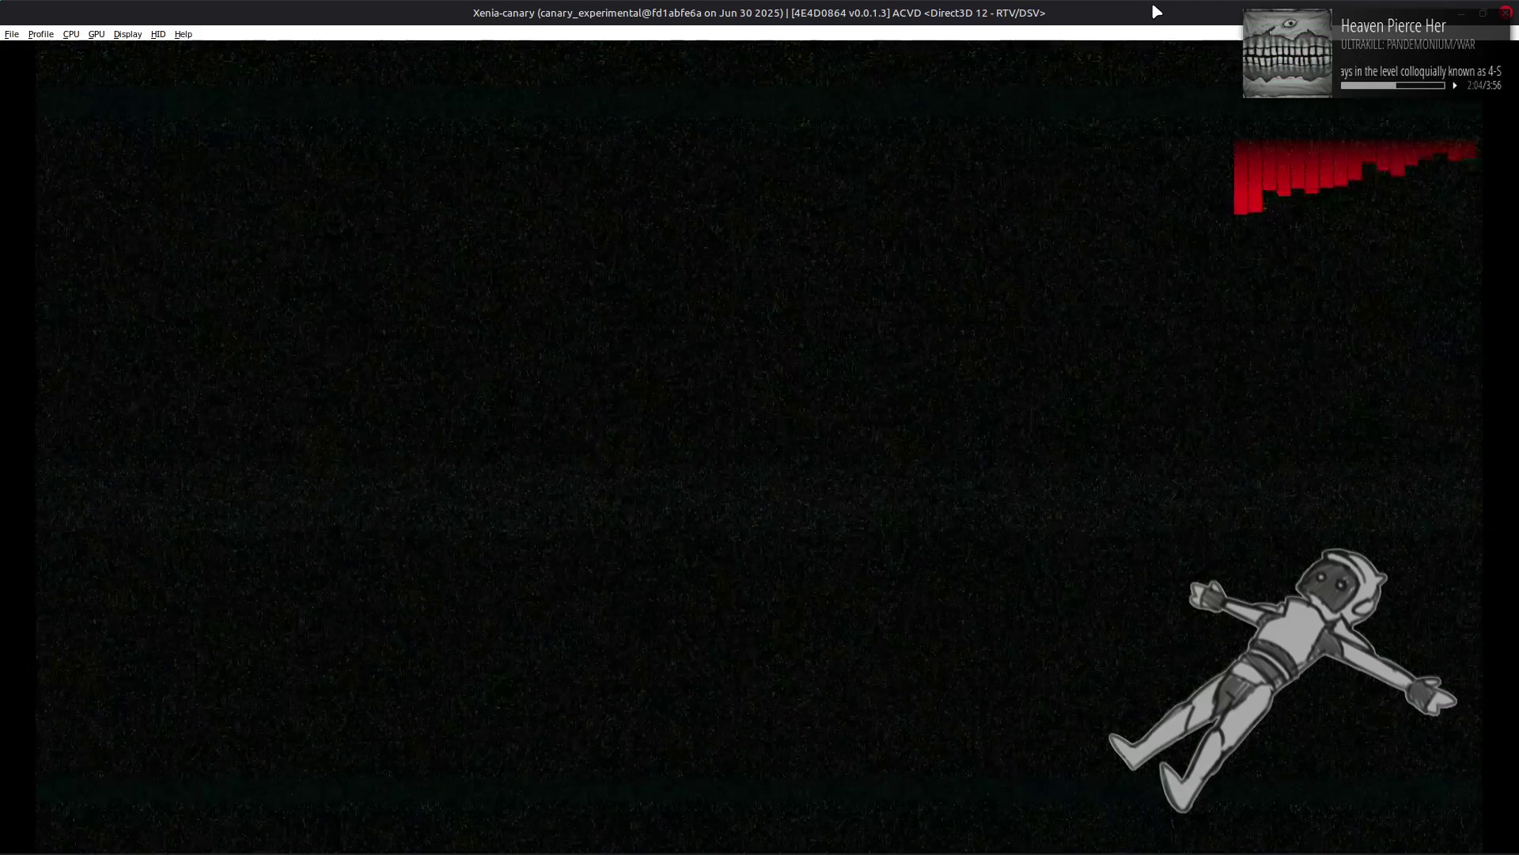
key(Down)
key(Down)
key(Down)
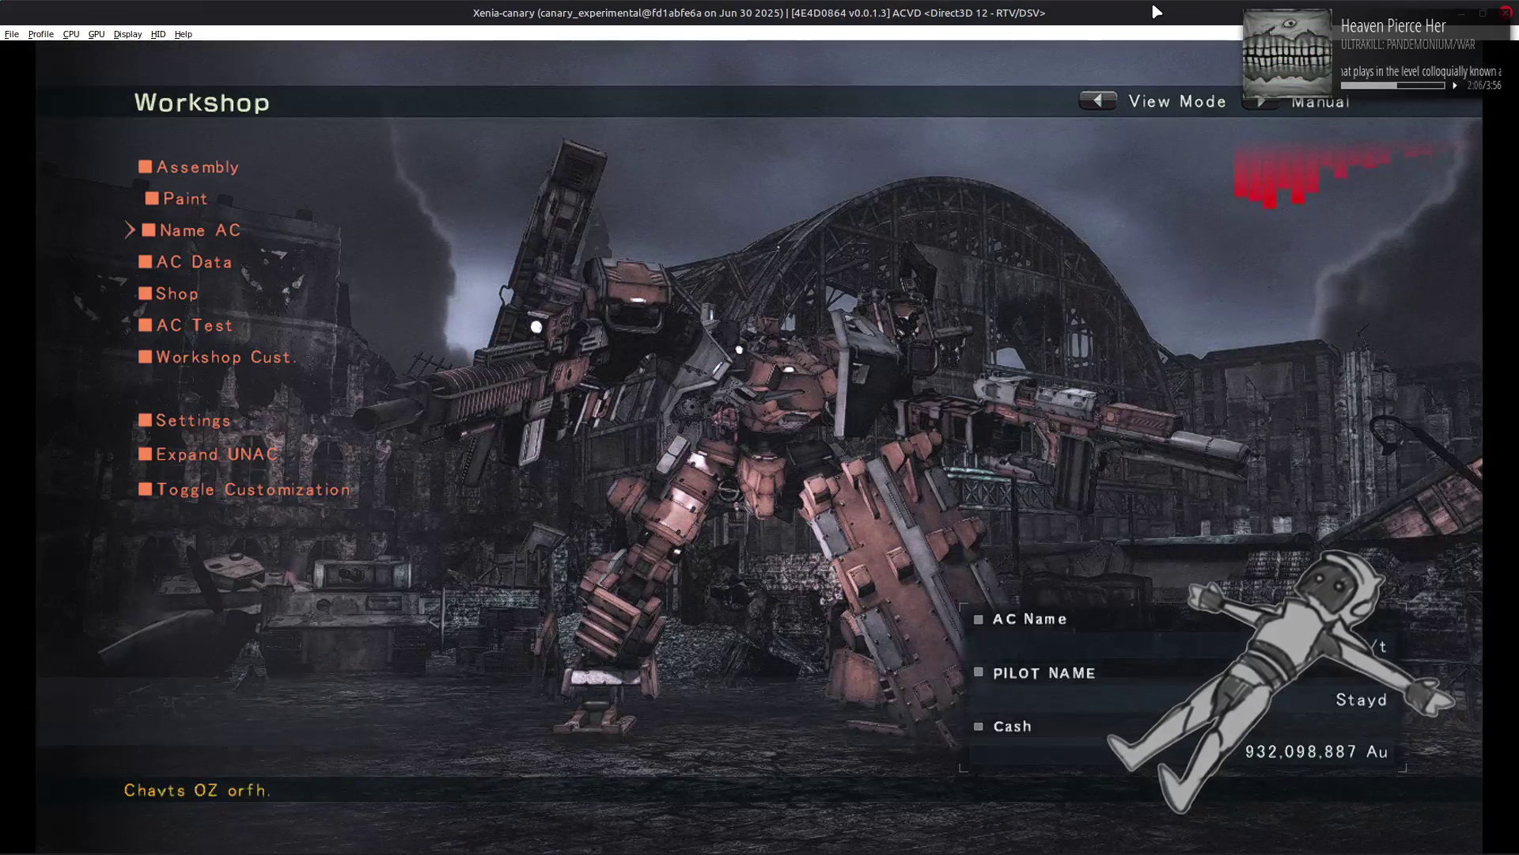
key(Down)
key(Return)
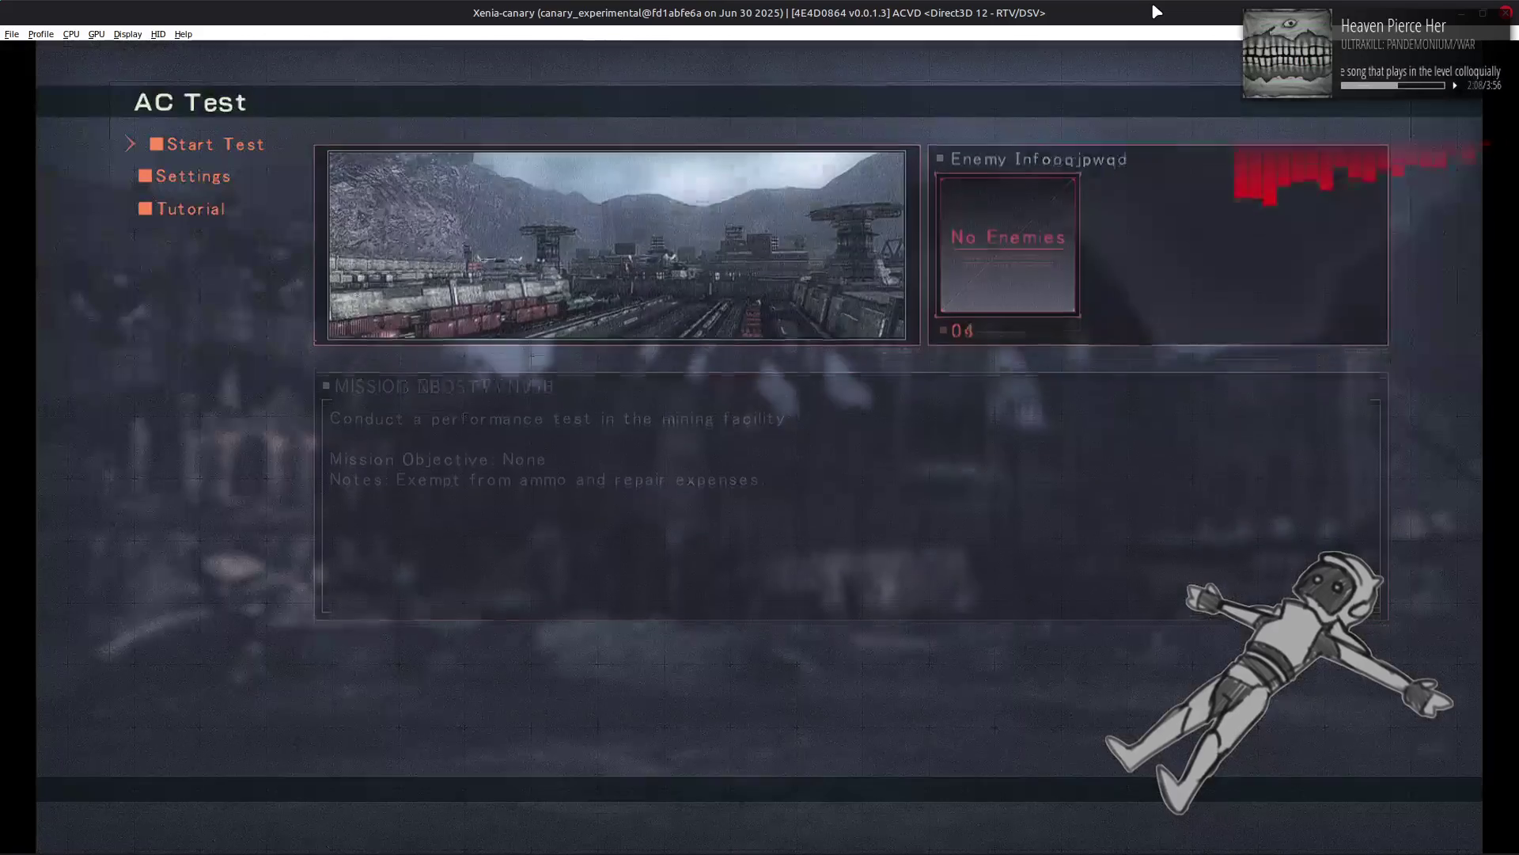
Step: Accept the test settings with Target 1 and start the AC test
key(Down)
key(Return)
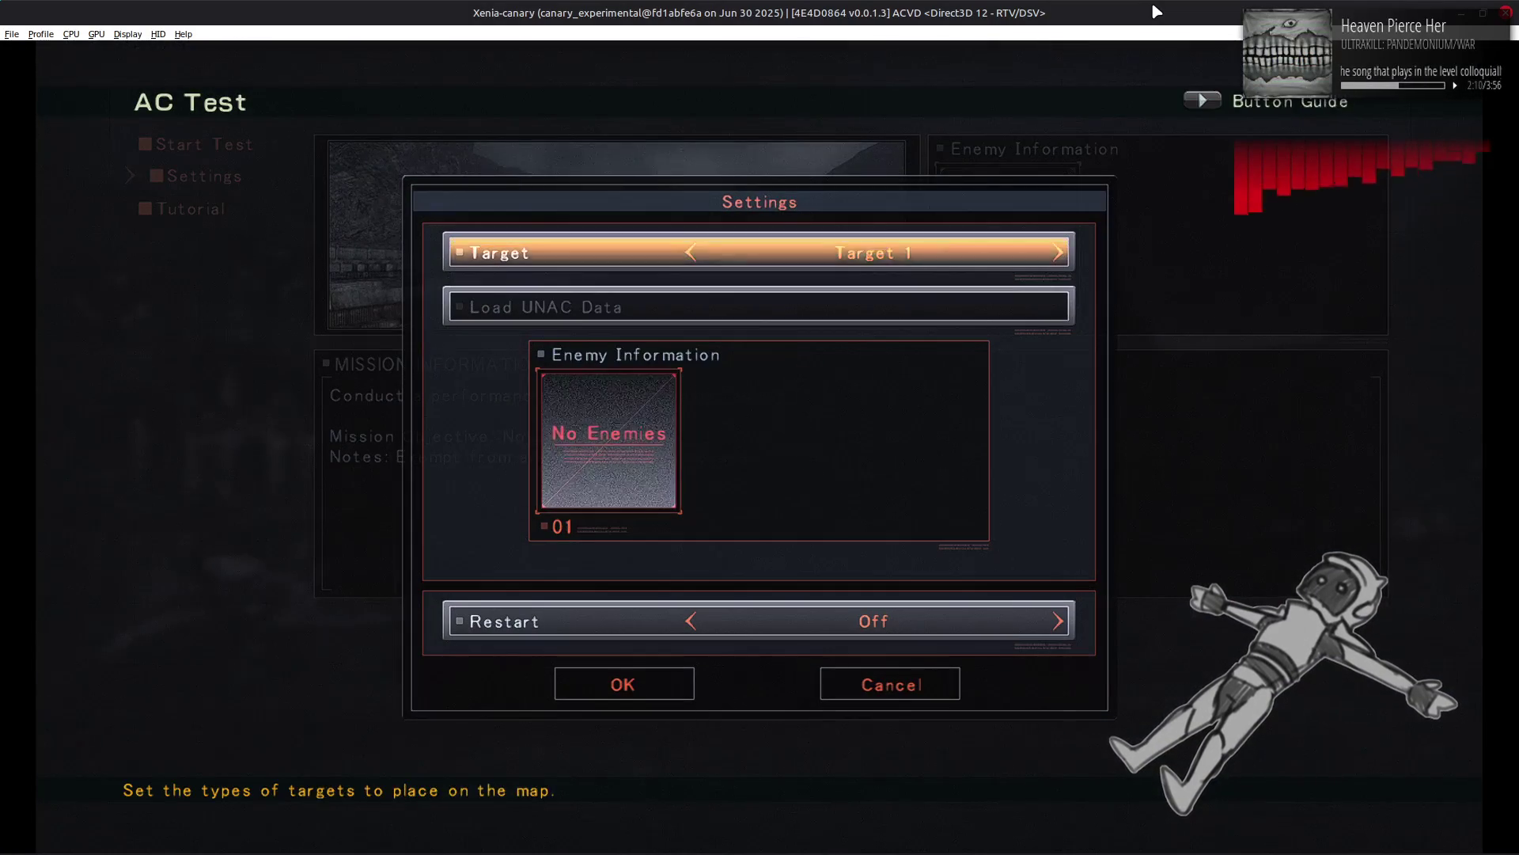
key(Down)
key(Down)
key(Return)
key(Up)
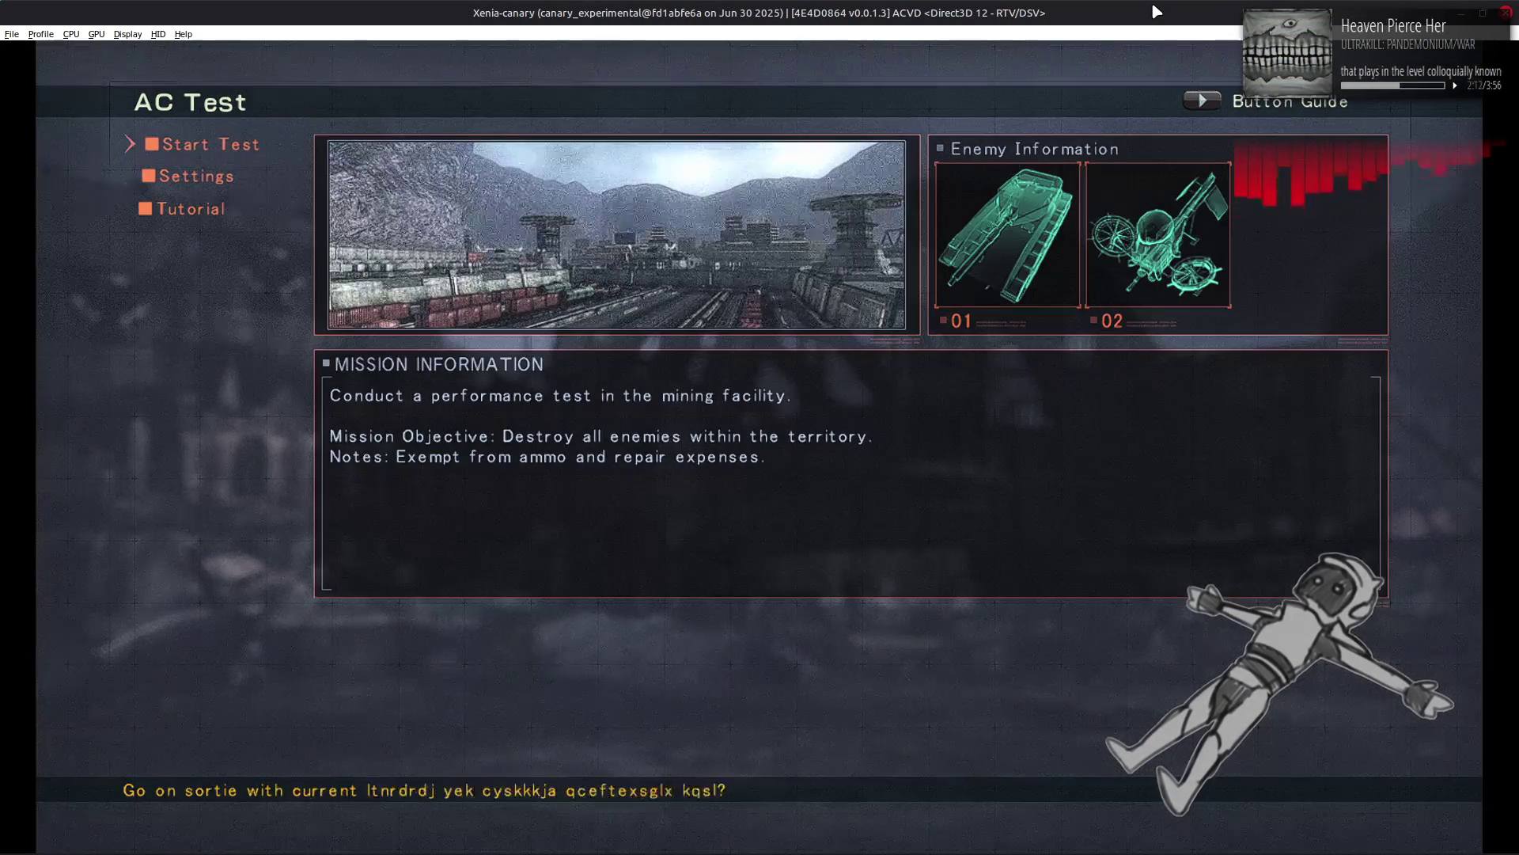
key(Return)
key(Return)
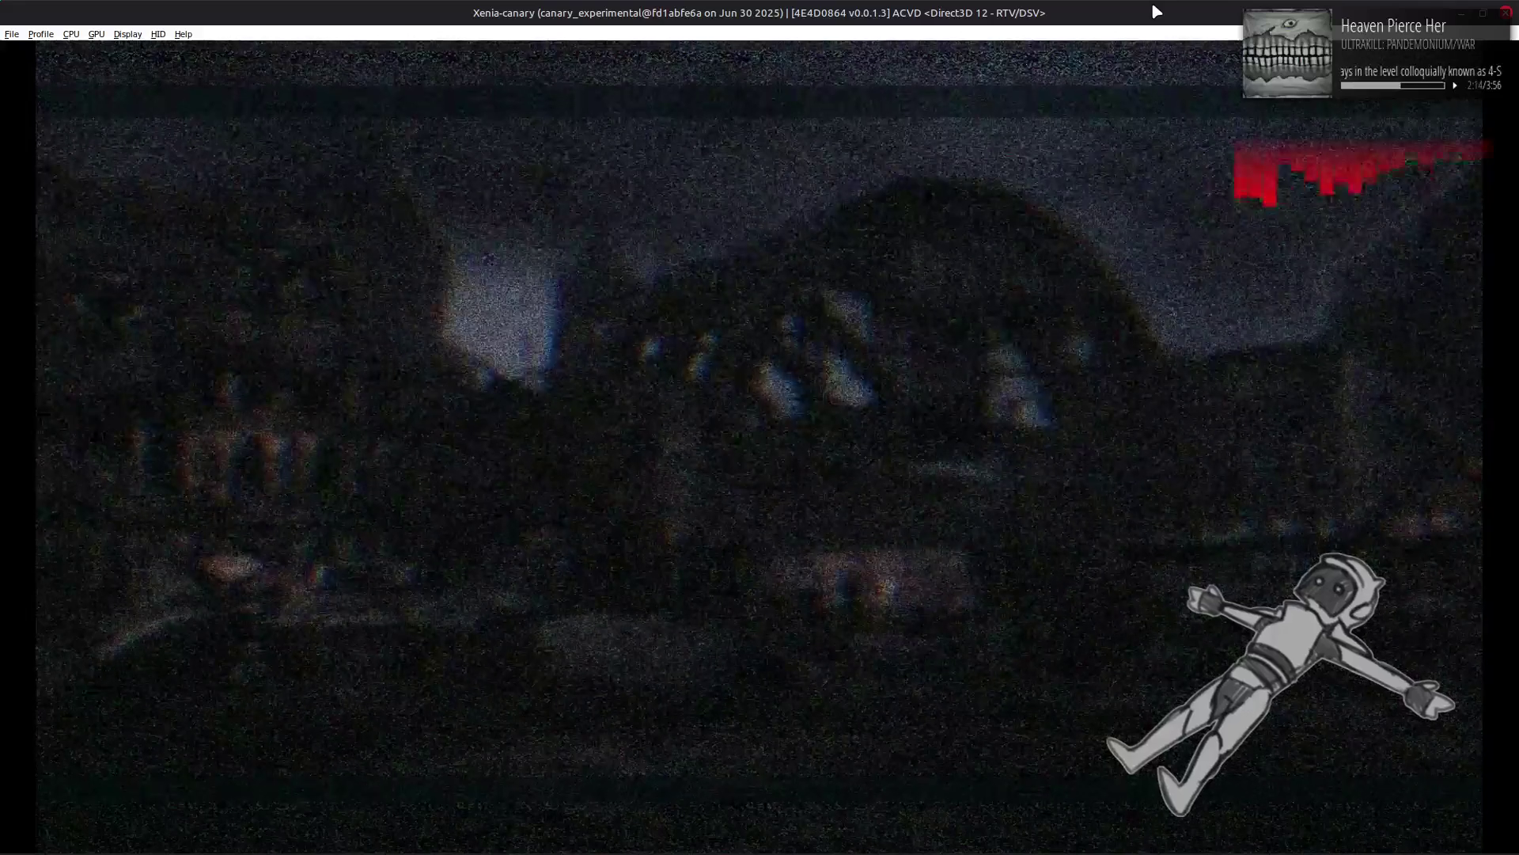
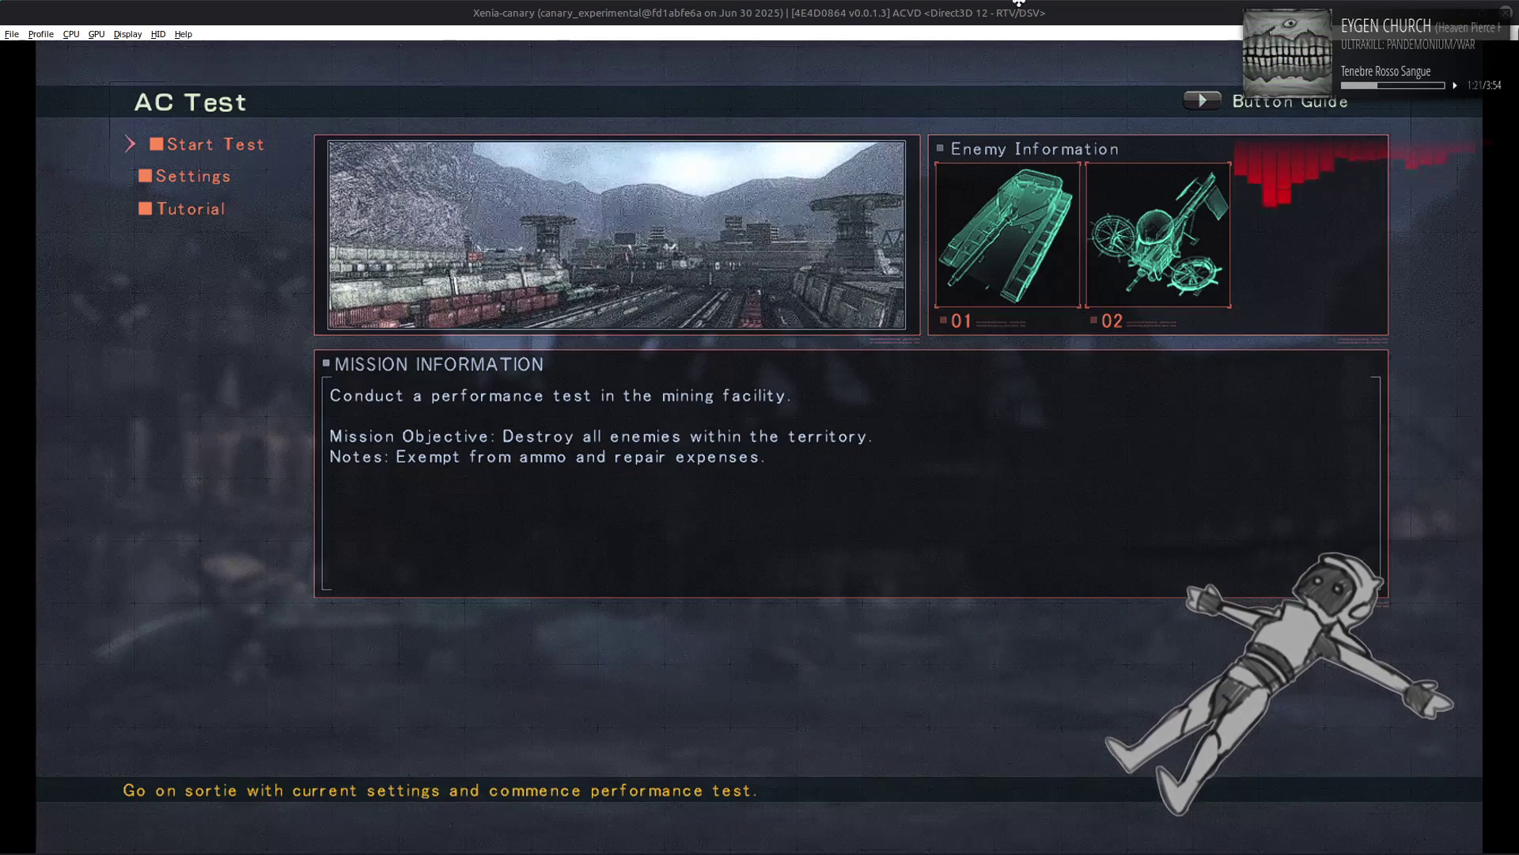
Step: Bring the e1020 folder window forward and clear its selection
key(alt+Tab)
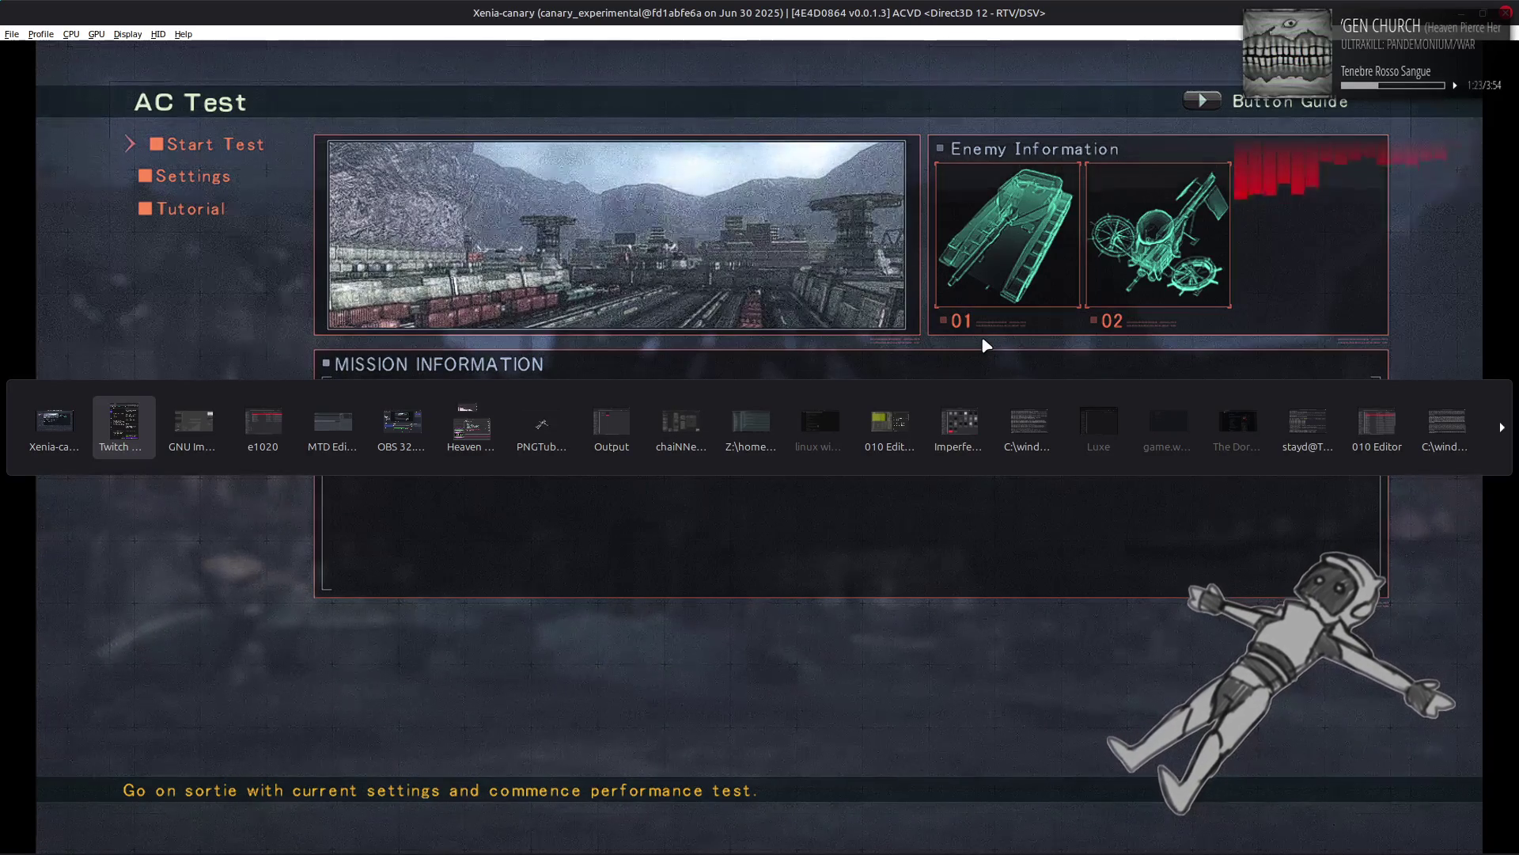
key(Tab)
key(Tab)
click(831, 448)
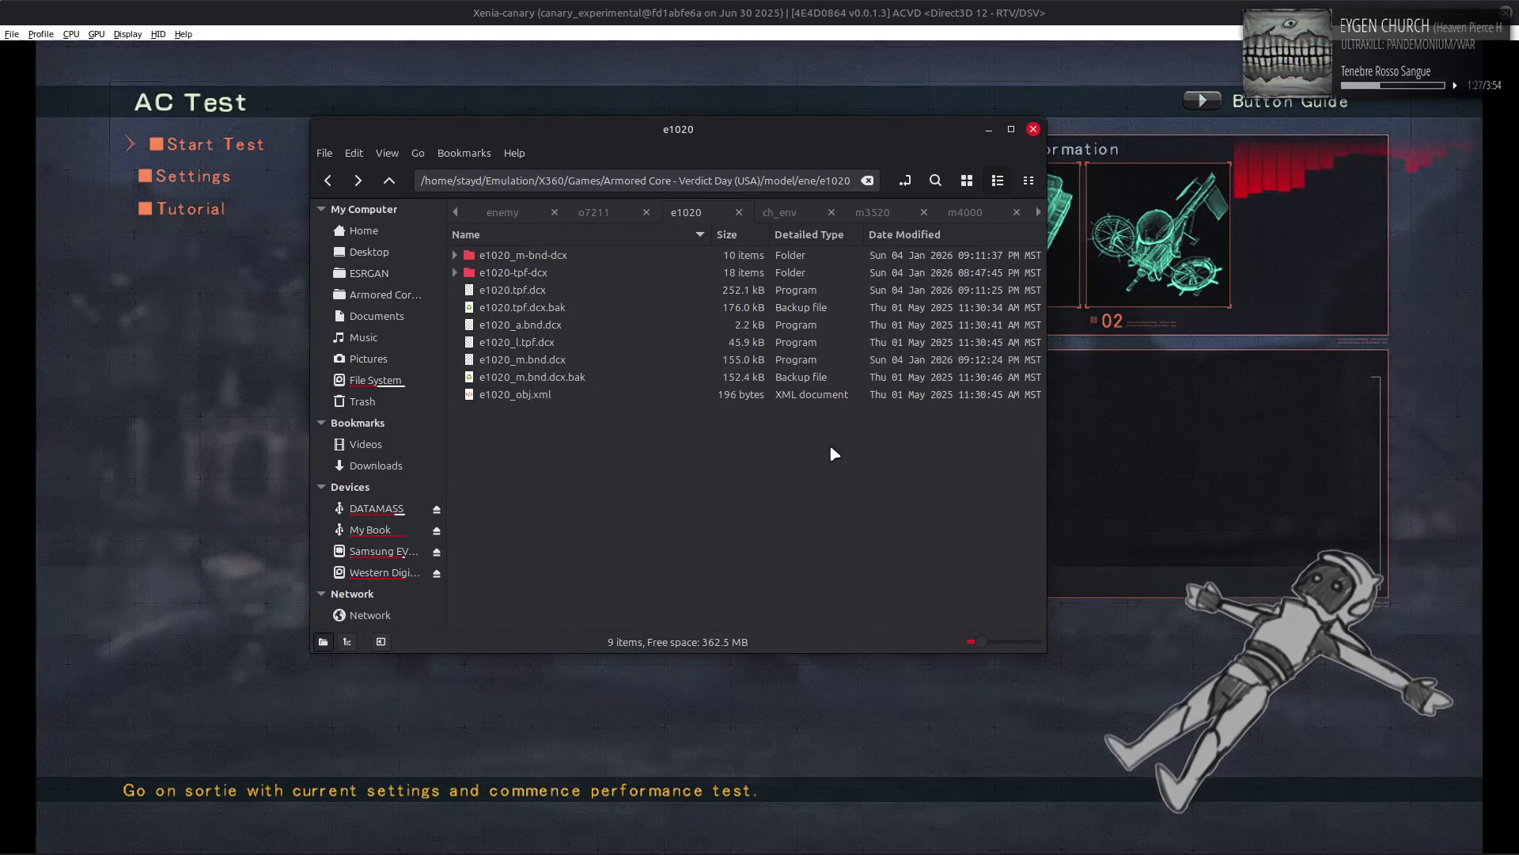
Step: Launch Blender from the application launcher by searching 'bl'
key(super)
text(bl)
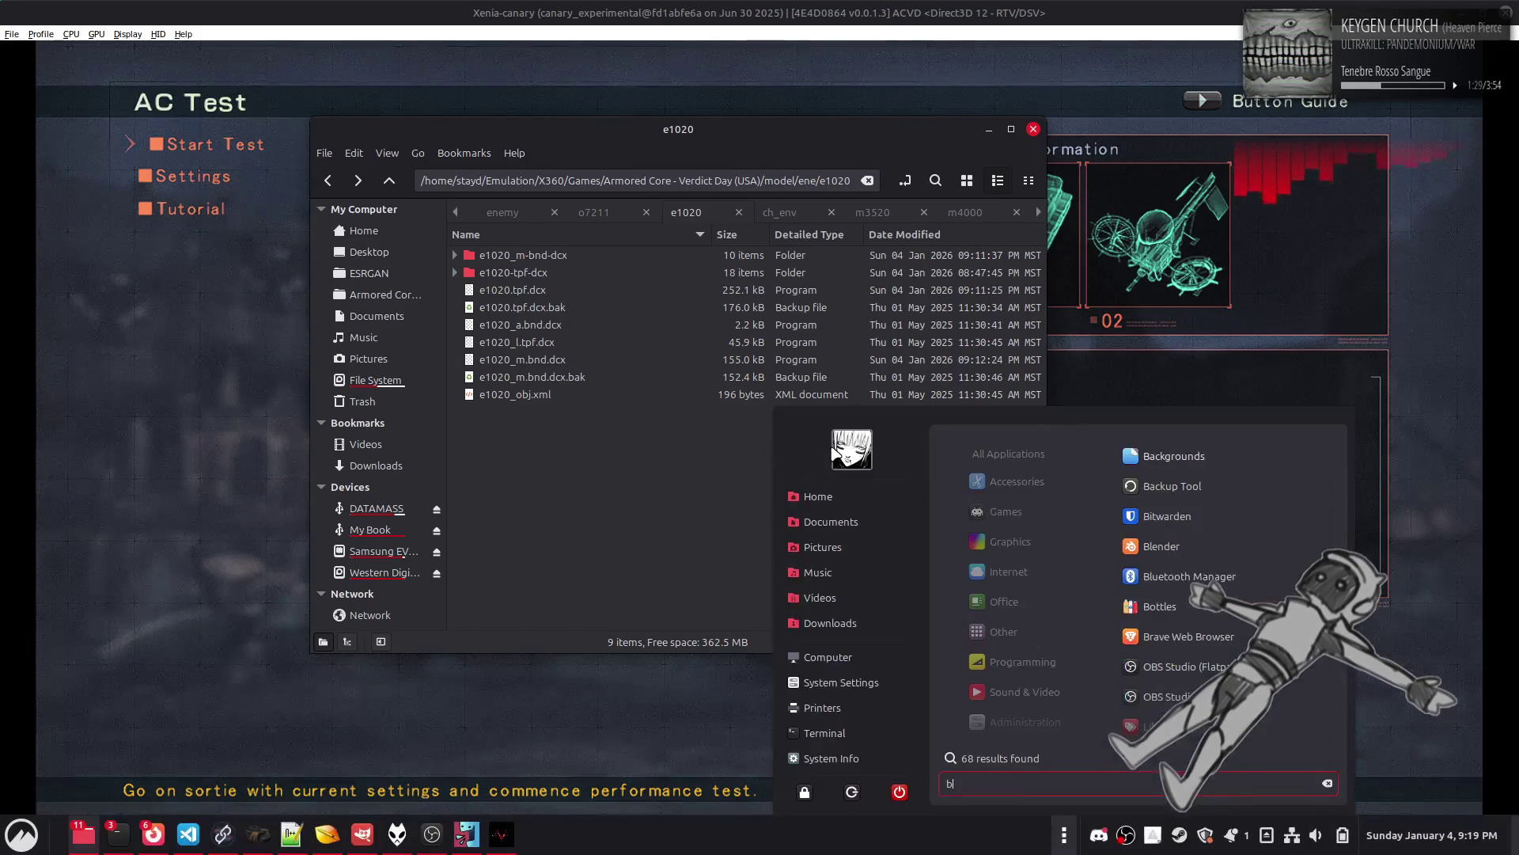
click(1160, 458)
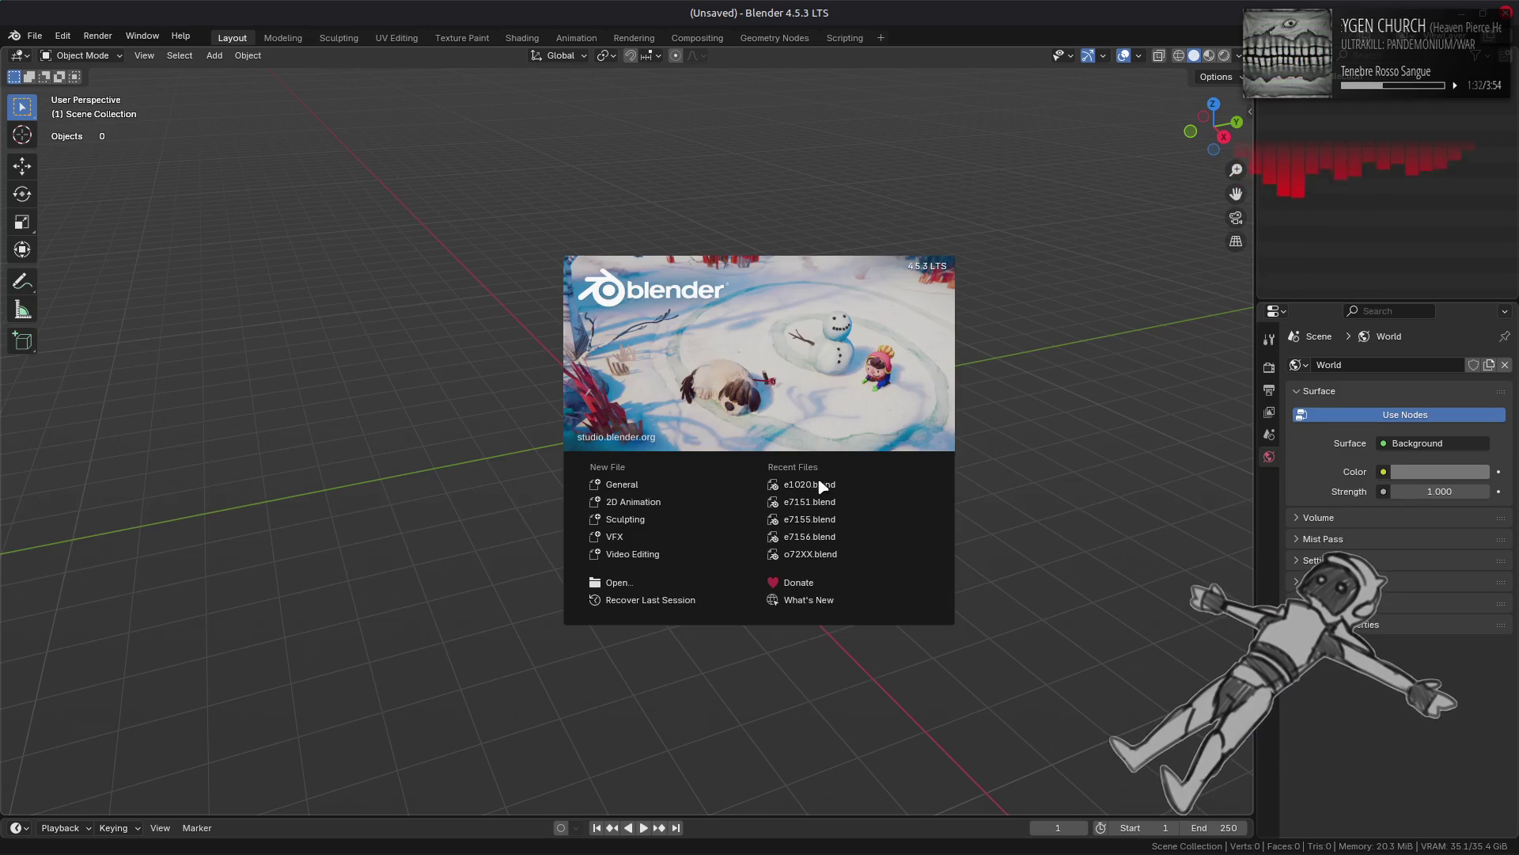
Step: Open e1020.blend from Recent Files and select the Mesh 3 LOD0 headlight
click(820, 485)
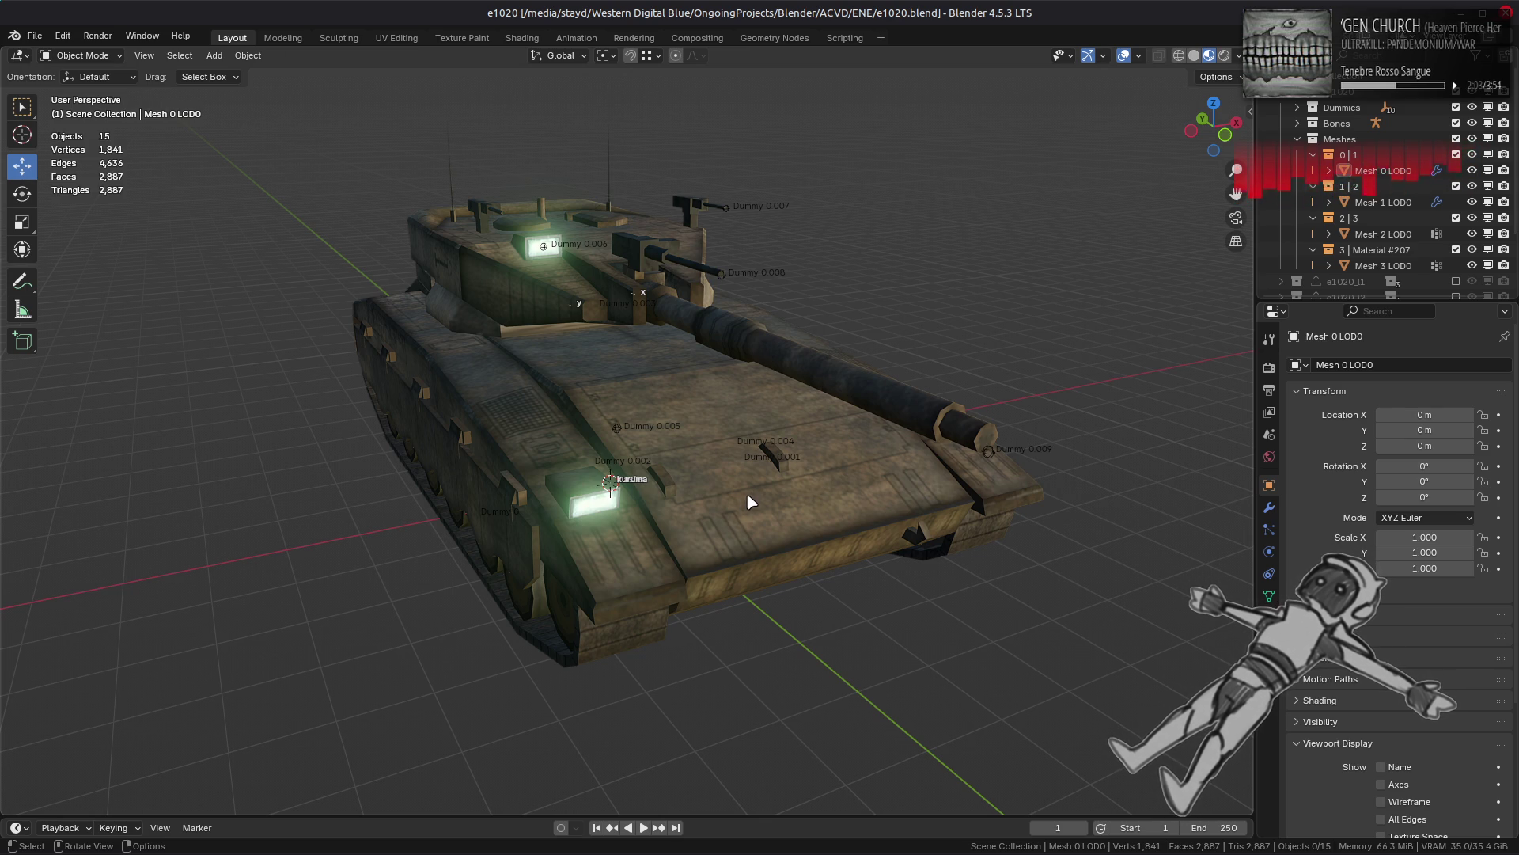
click(608, 506)
Step: Edit Mesh 3 LOD0 in the UV Editing workspace with all its UVs selected and framed
key(Tab)
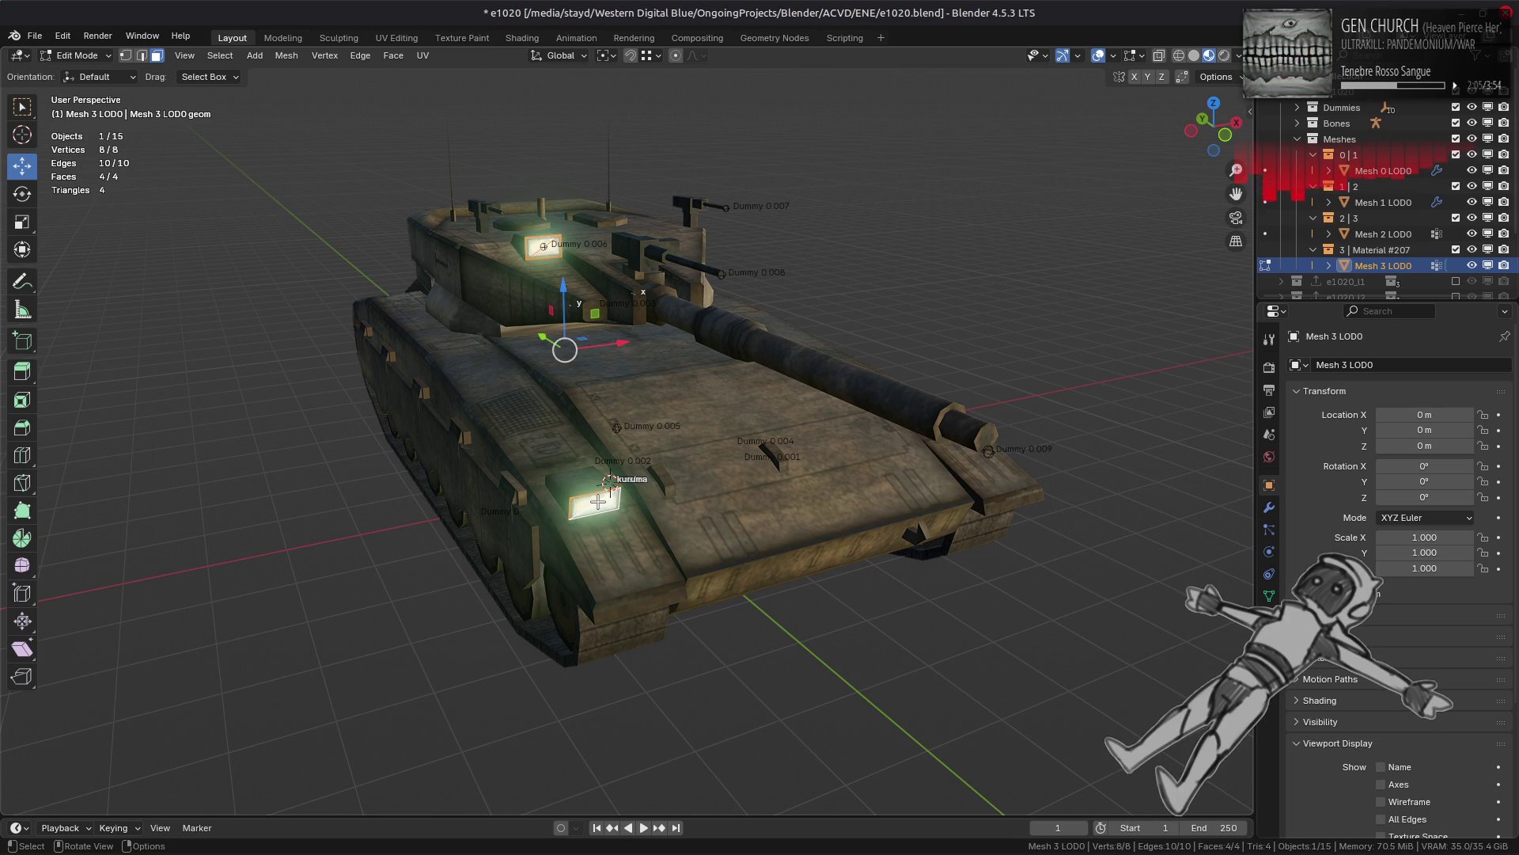
click(397, 38)
key(a)
key(KP_Decimal)
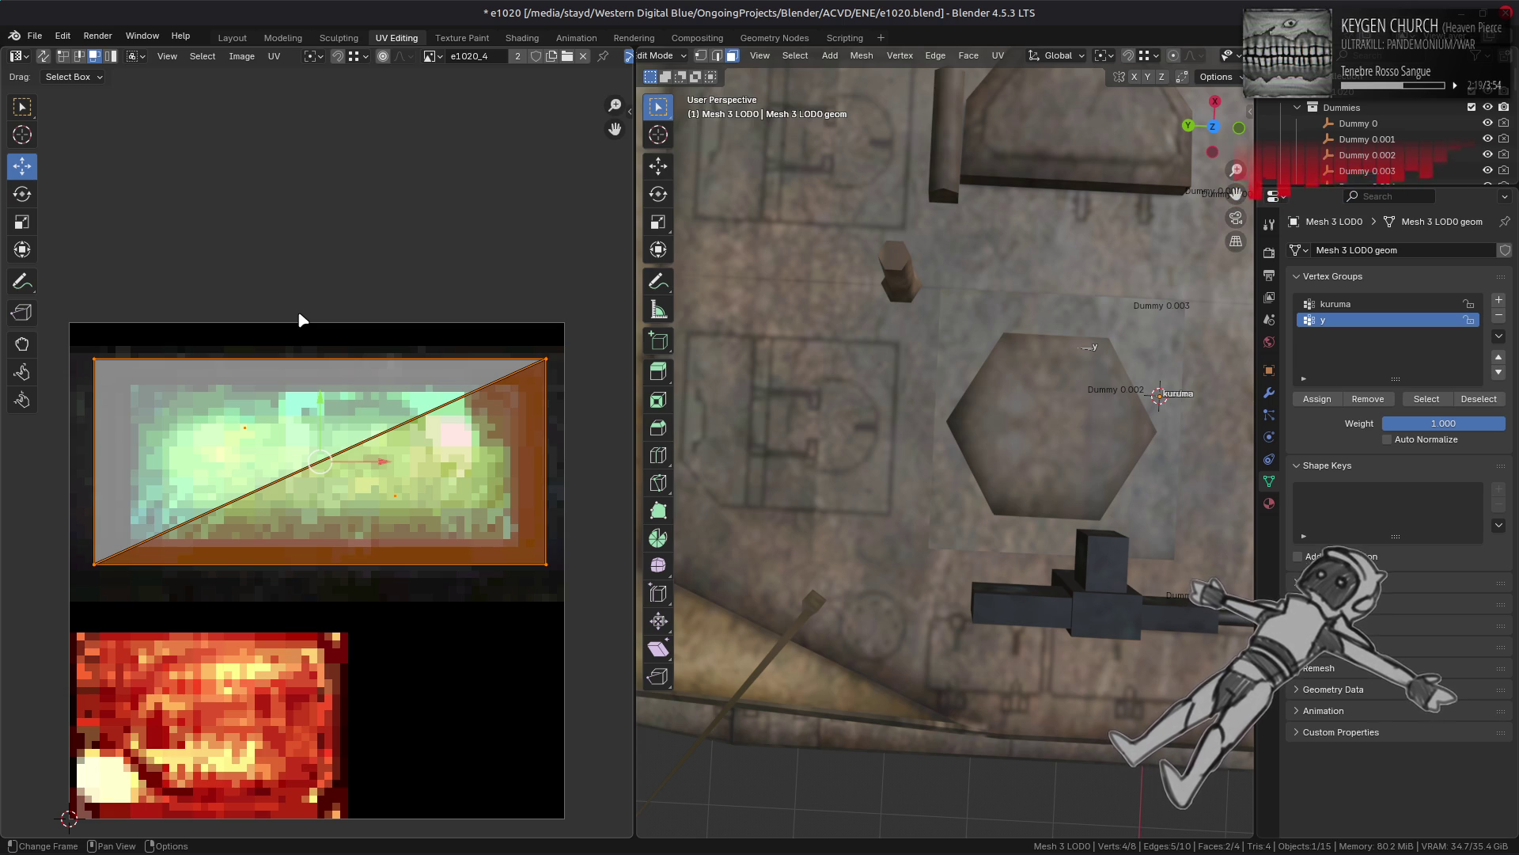
Step: Move the headlight's UV island onto the red lamp texture and shrink it
mouse_move(897, 428)
middle_down()
mouse_move(1026, 527)
mouse_move(851, 383)
mouse_move(791, 356)
middle_up()
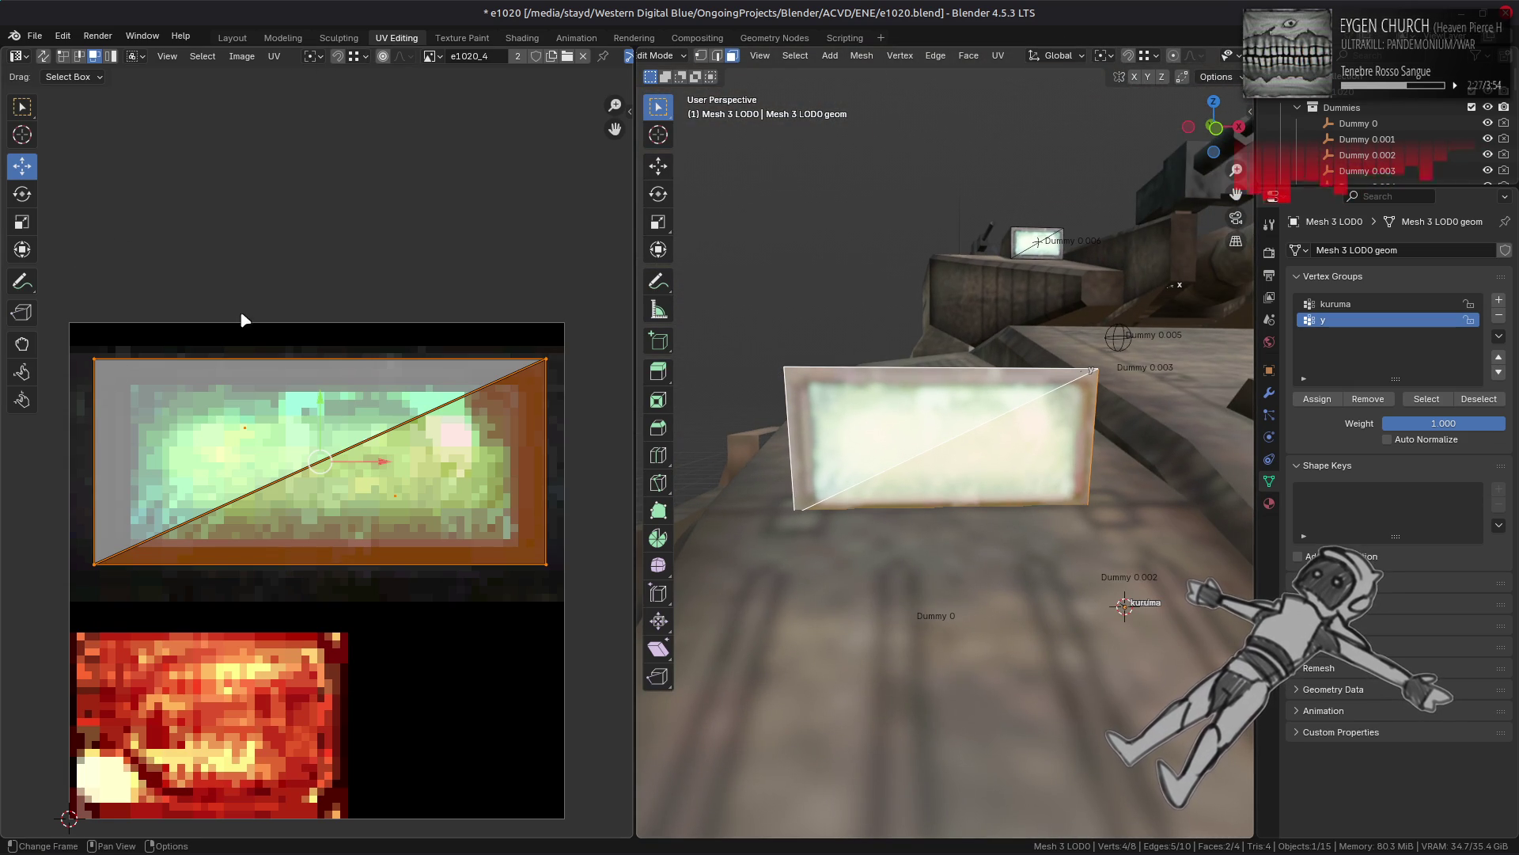
middle_drag(229, 512, 273, 399)
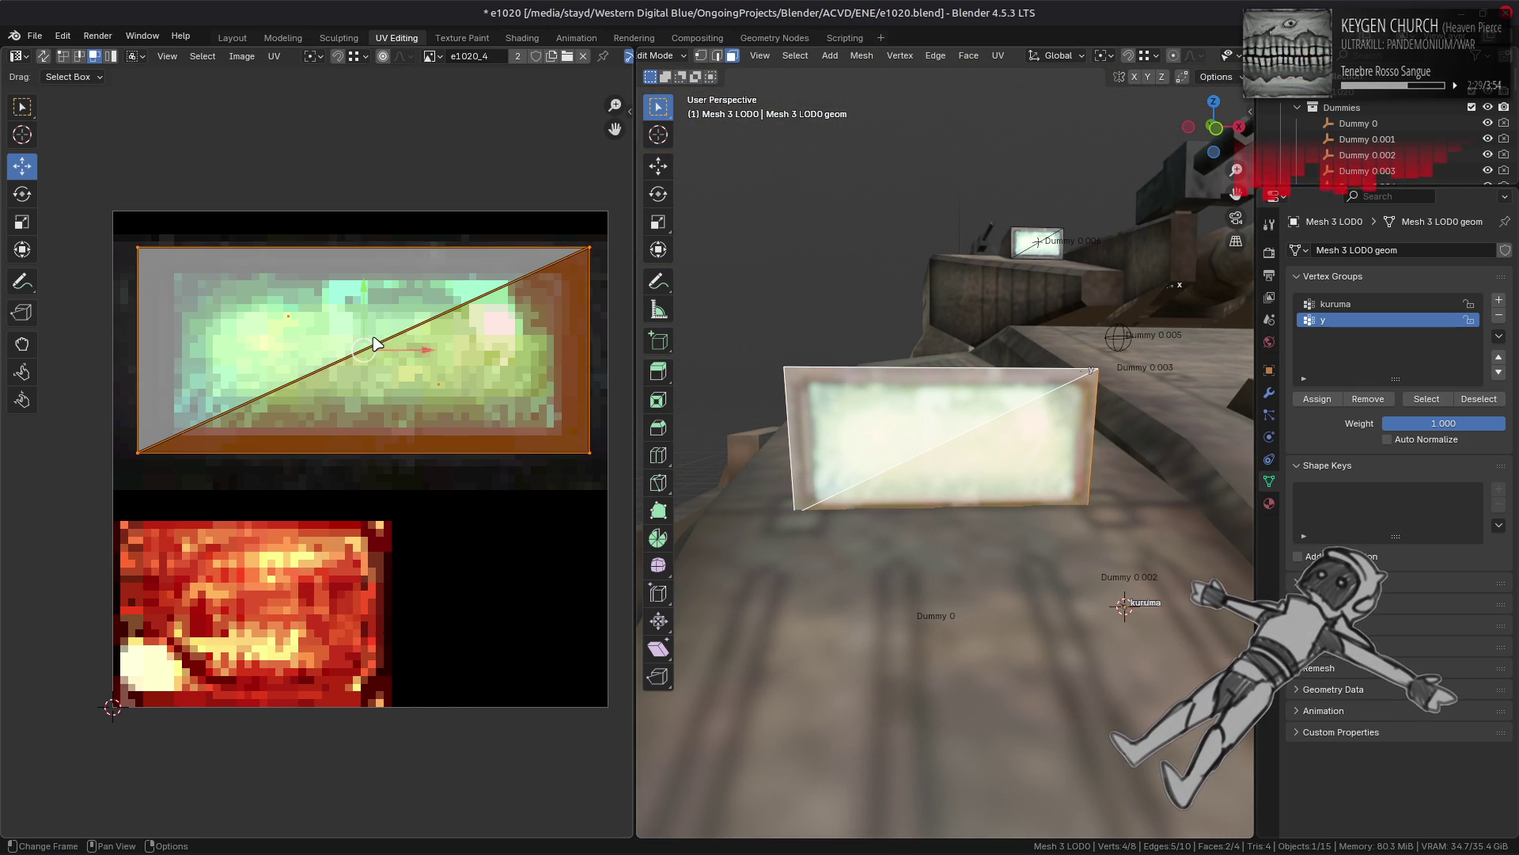
mouse_move(375, 344)
mouse_down()
mouse_move(272, 611)
mouse_move(288, 607)
mouse_up()
key(s)
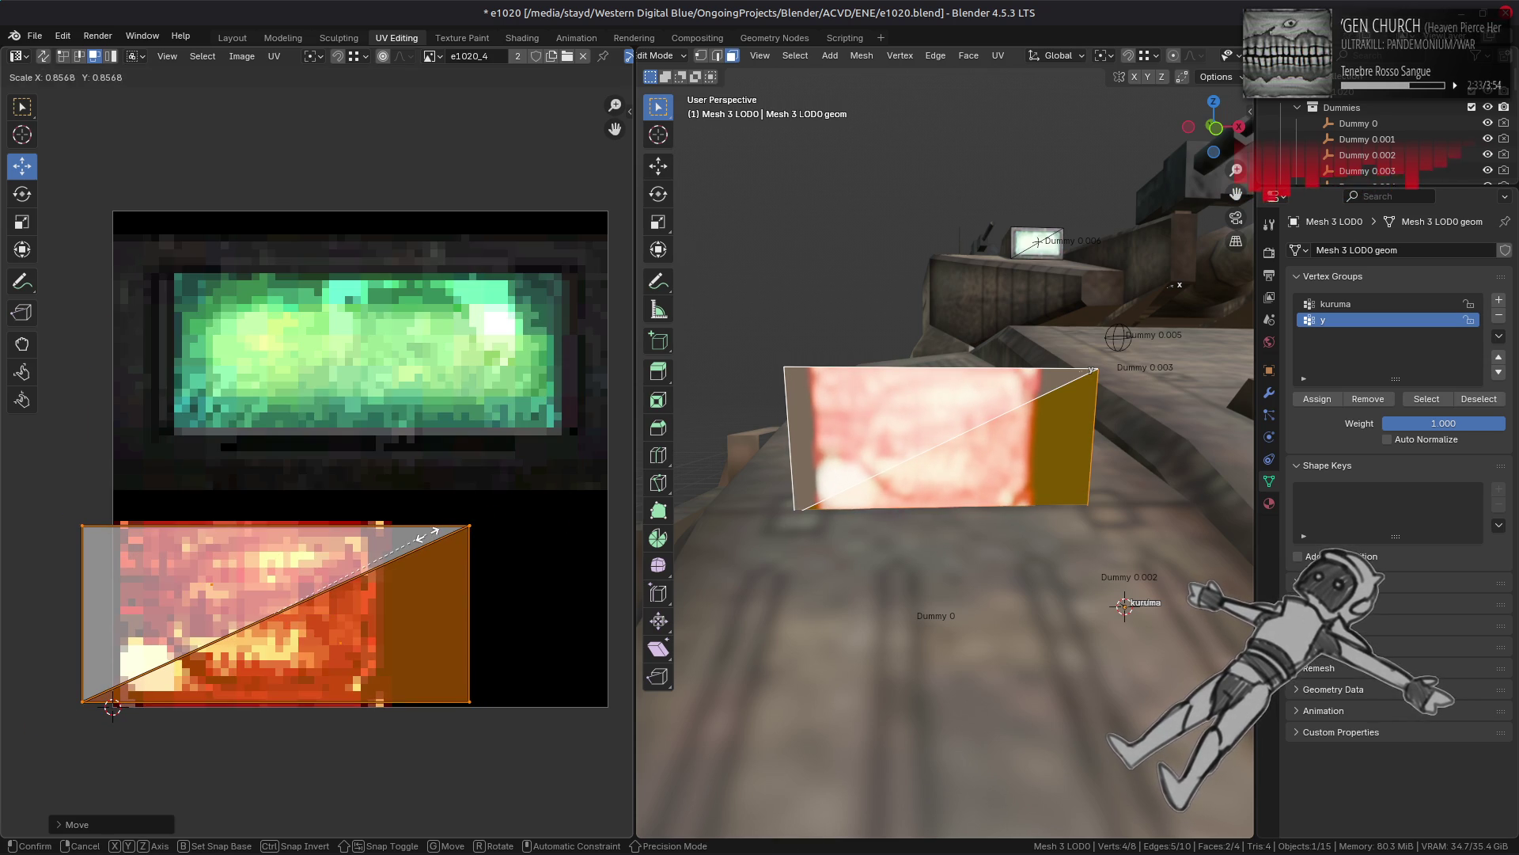
click(428, 534)
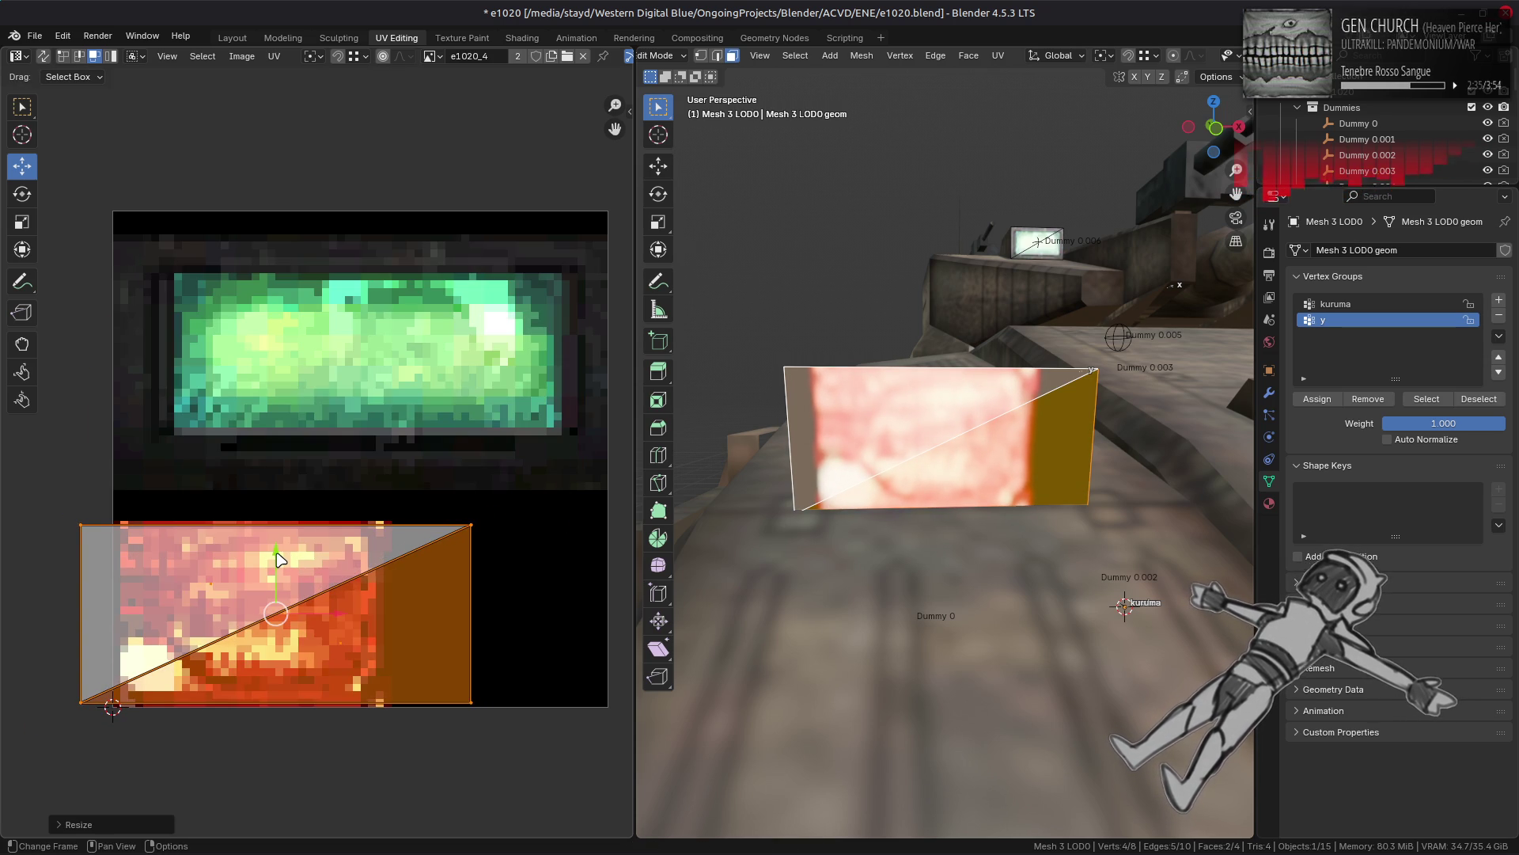
Step: Narrow the UV island along X, shift it horizontally into place, and return to Layout
key(s)
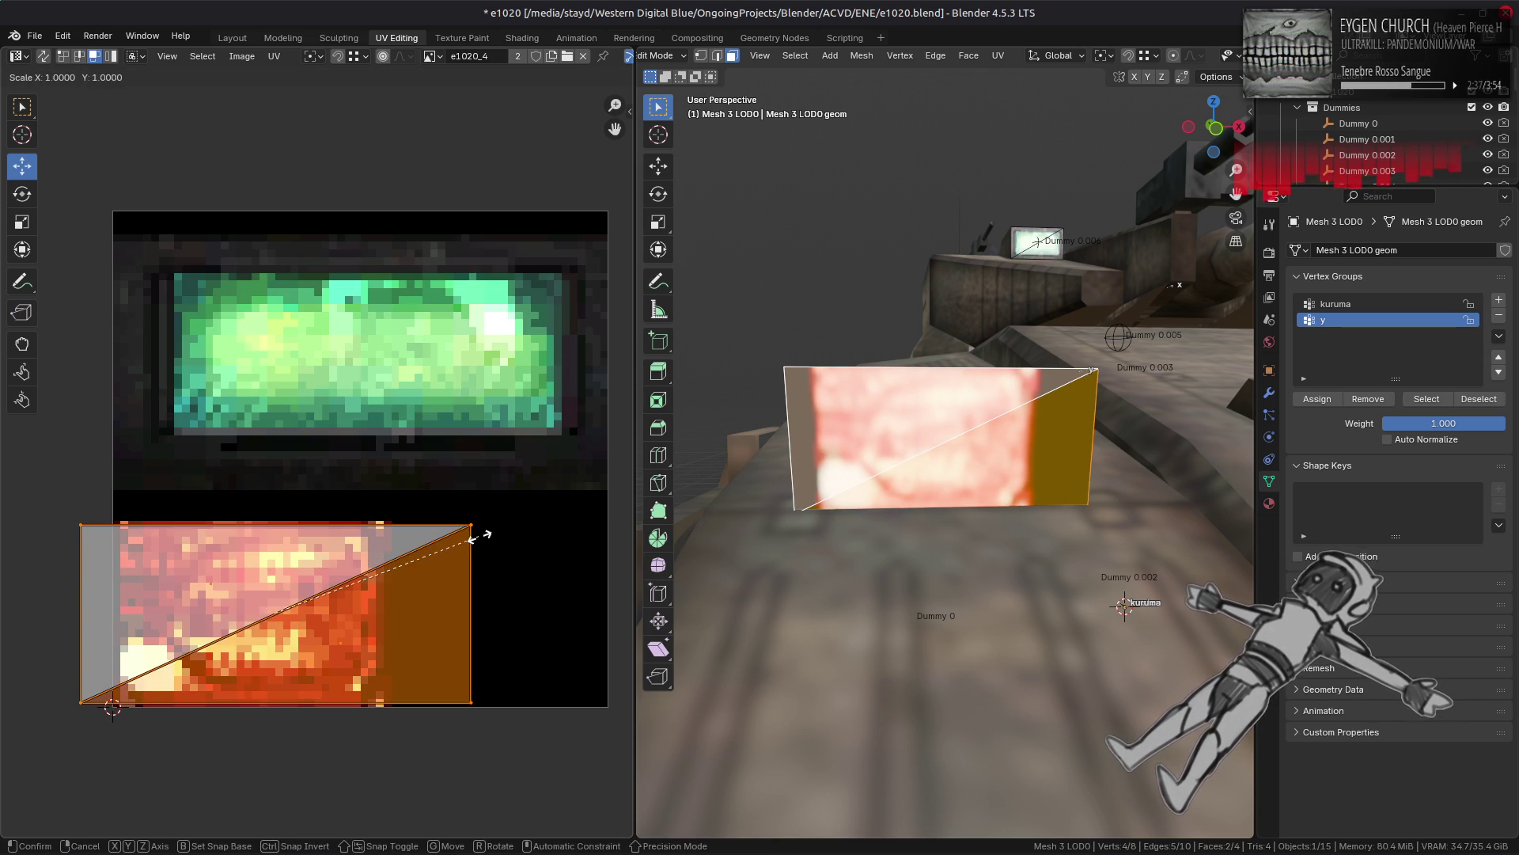
key(x)
click(369, 601)
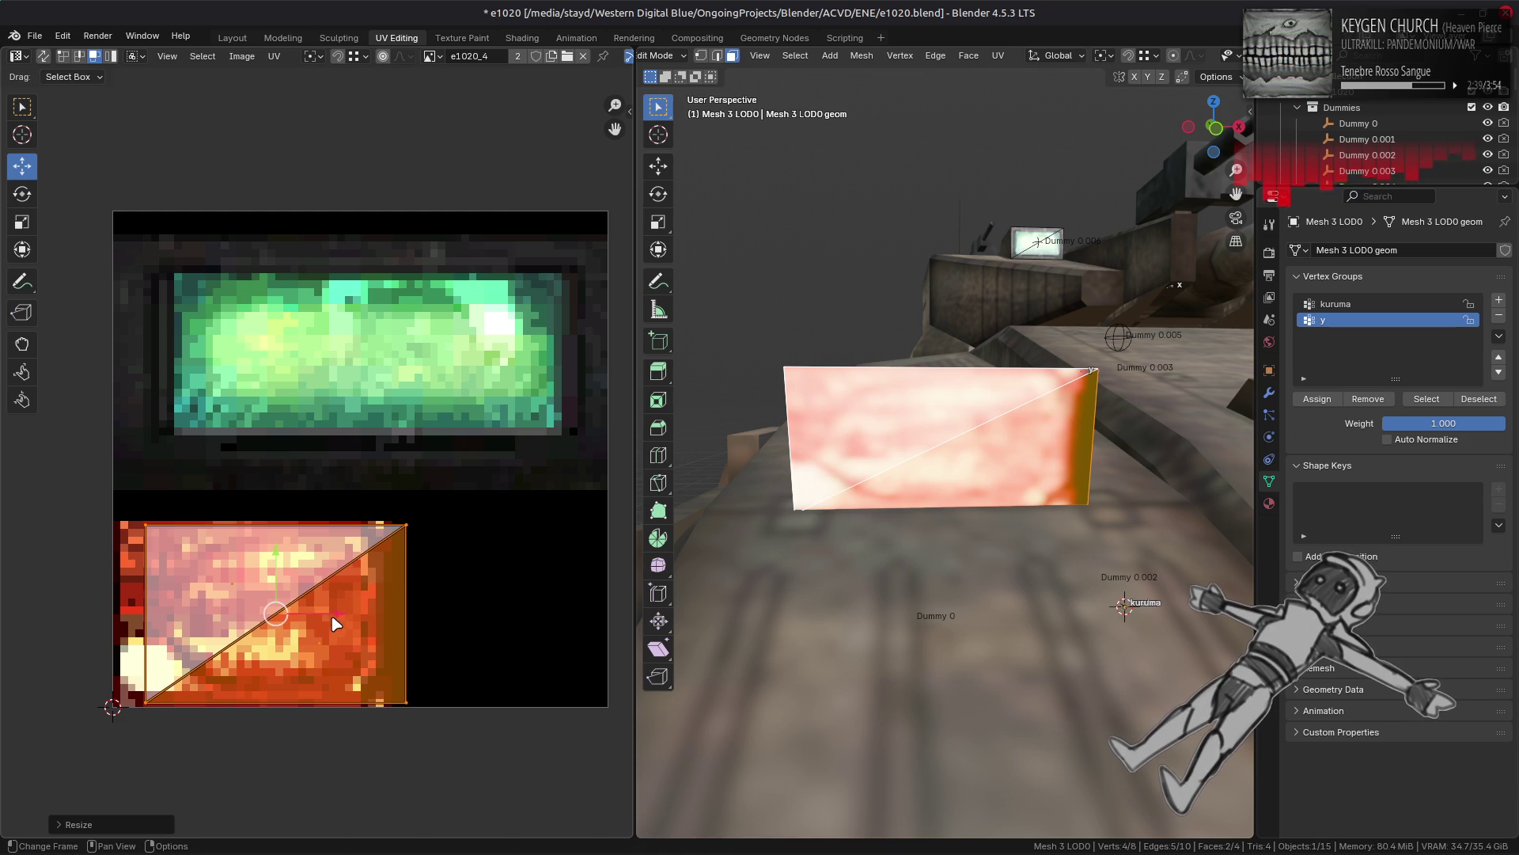
key(g)
key(x)
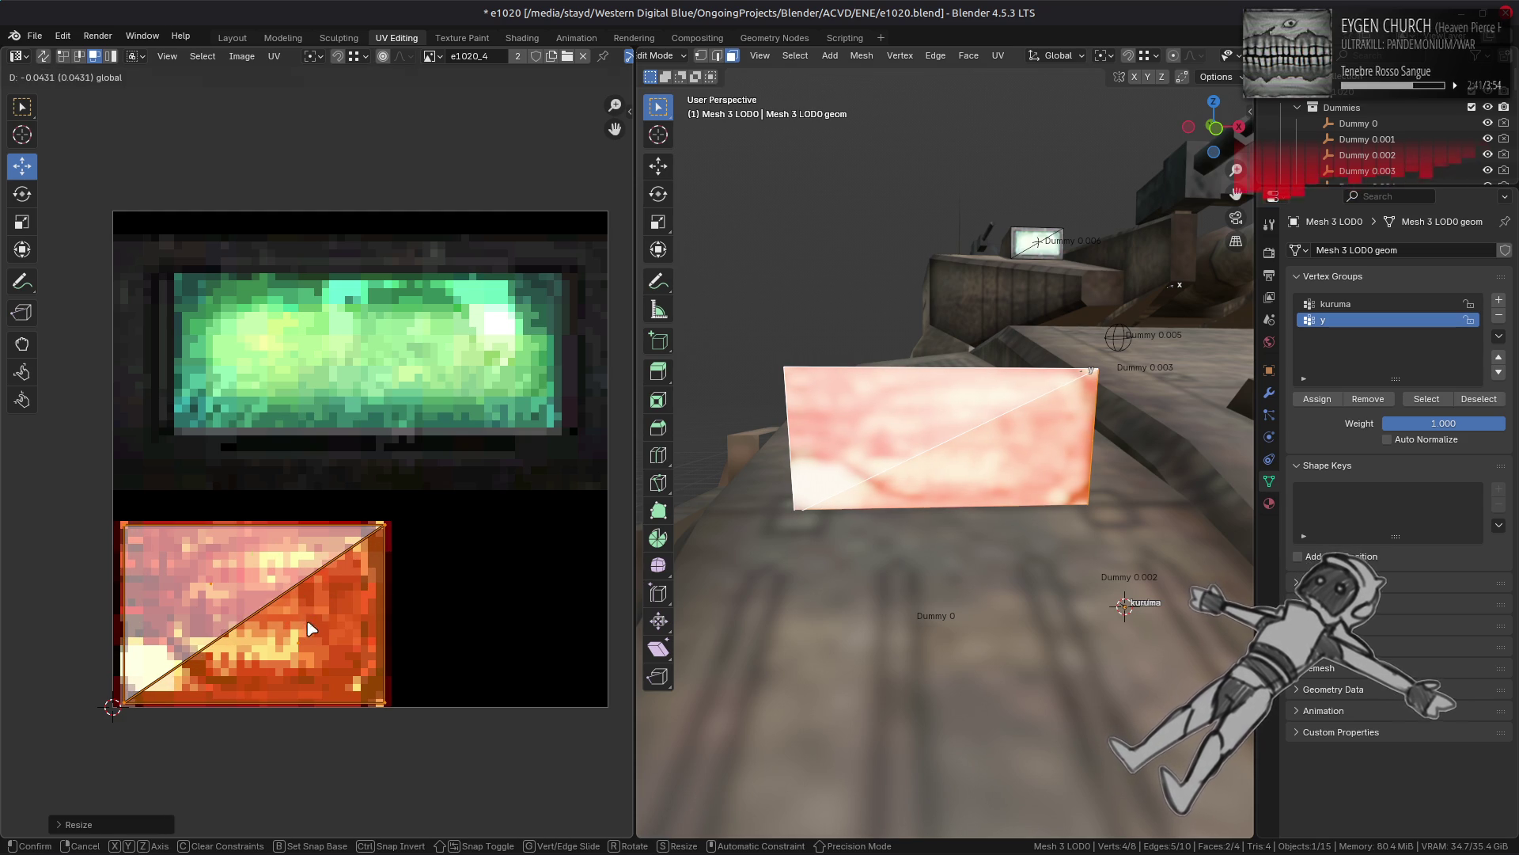
click(308, 622)
click(232, 37)
click(436, 151)
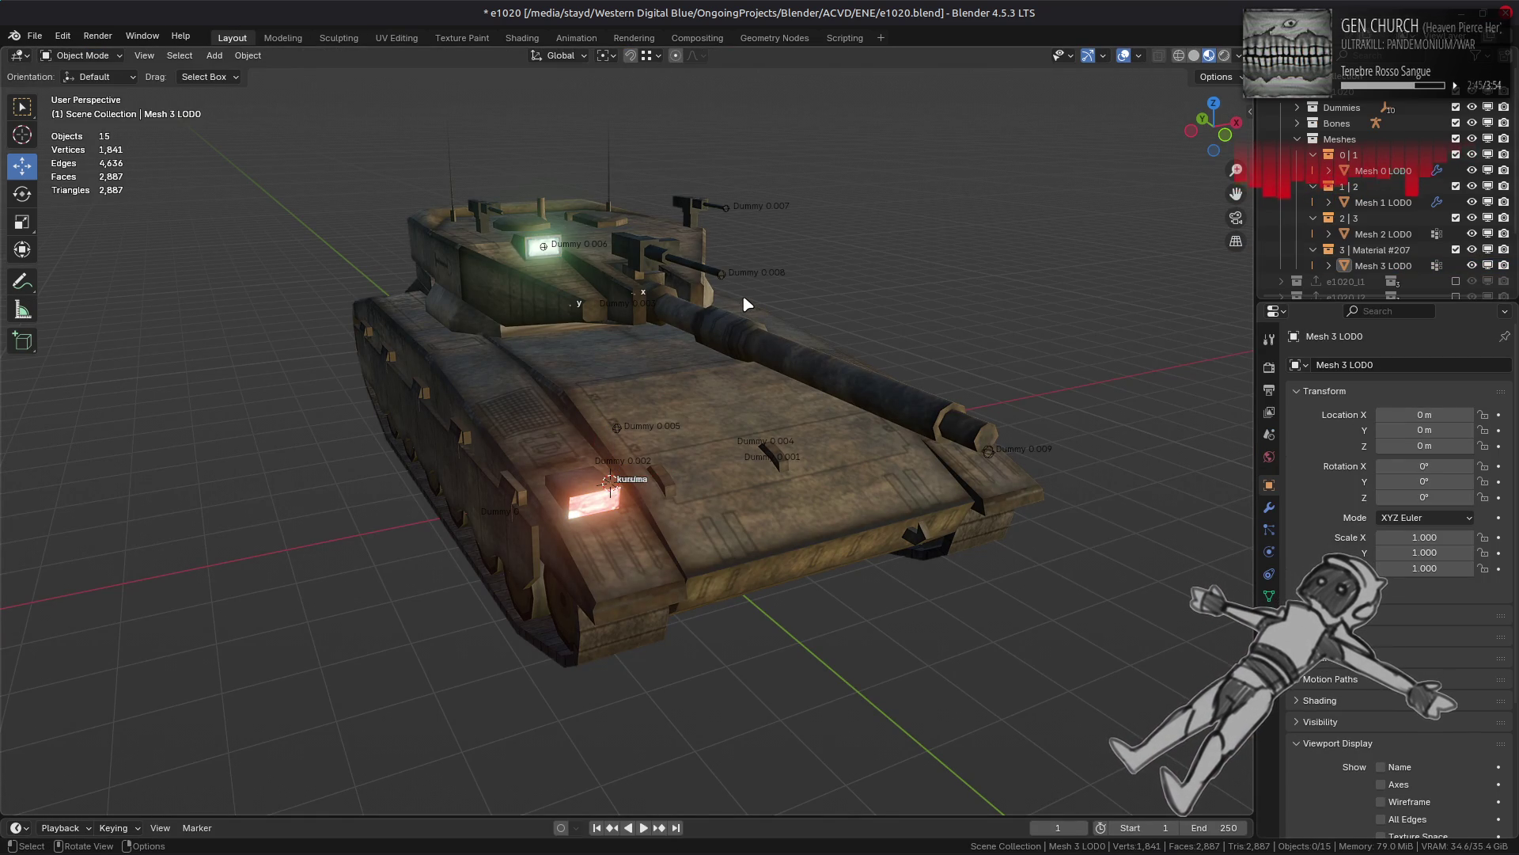
Step: Deselect the headlight's vertices, leave Edit Mode, and deselect all objects
mouse_move(743, 299)
middle_down()
mouse_move(635, 296)
mouse_move(727, 296)
middle_up()
key(ctrl+z)
key(Tab)
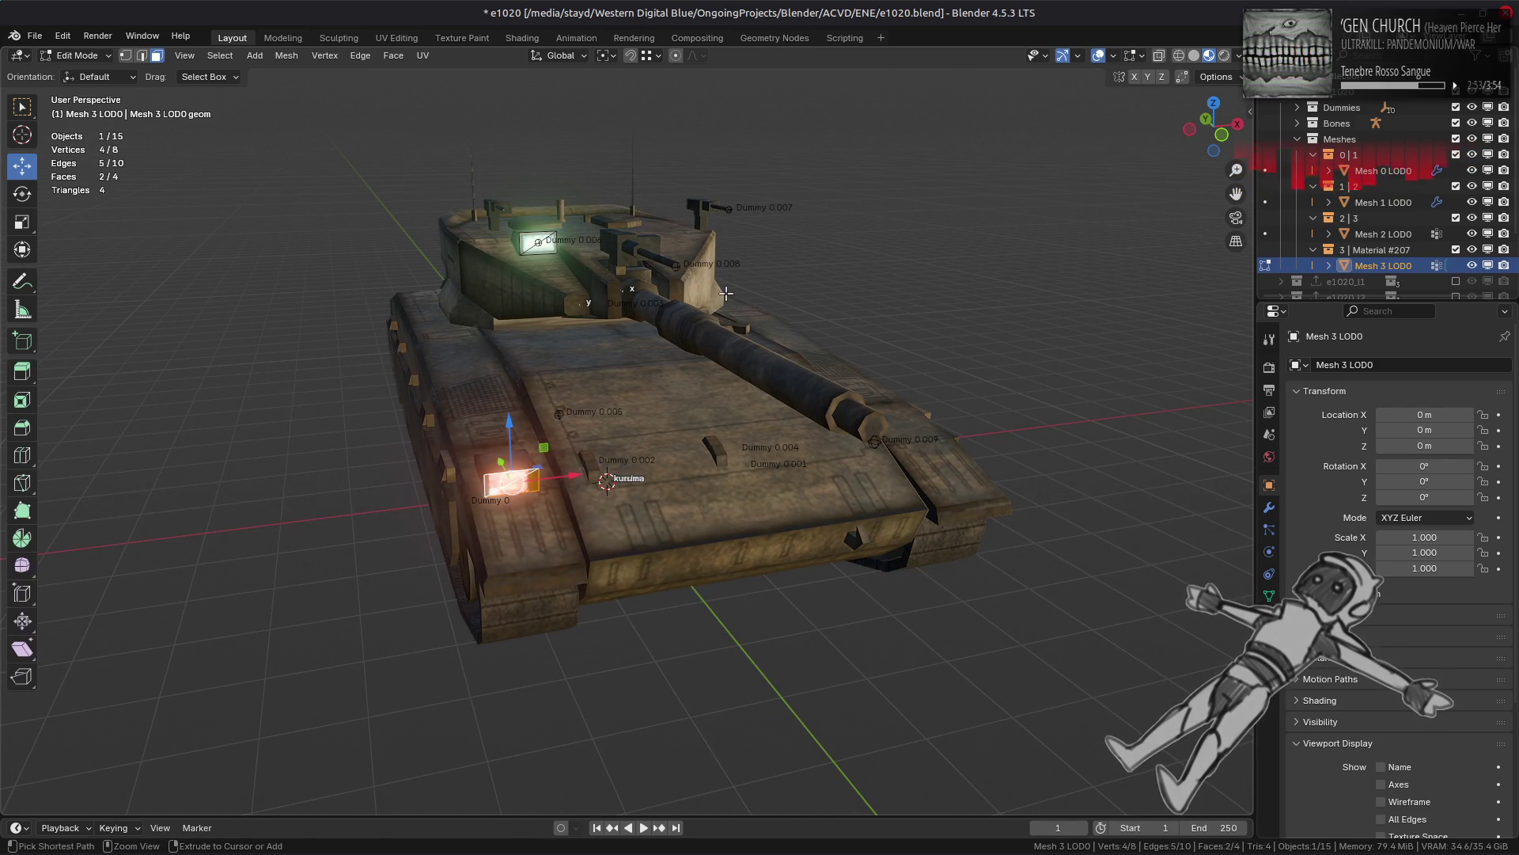
key(alt+a)
key(Tab)
key(alt+a)
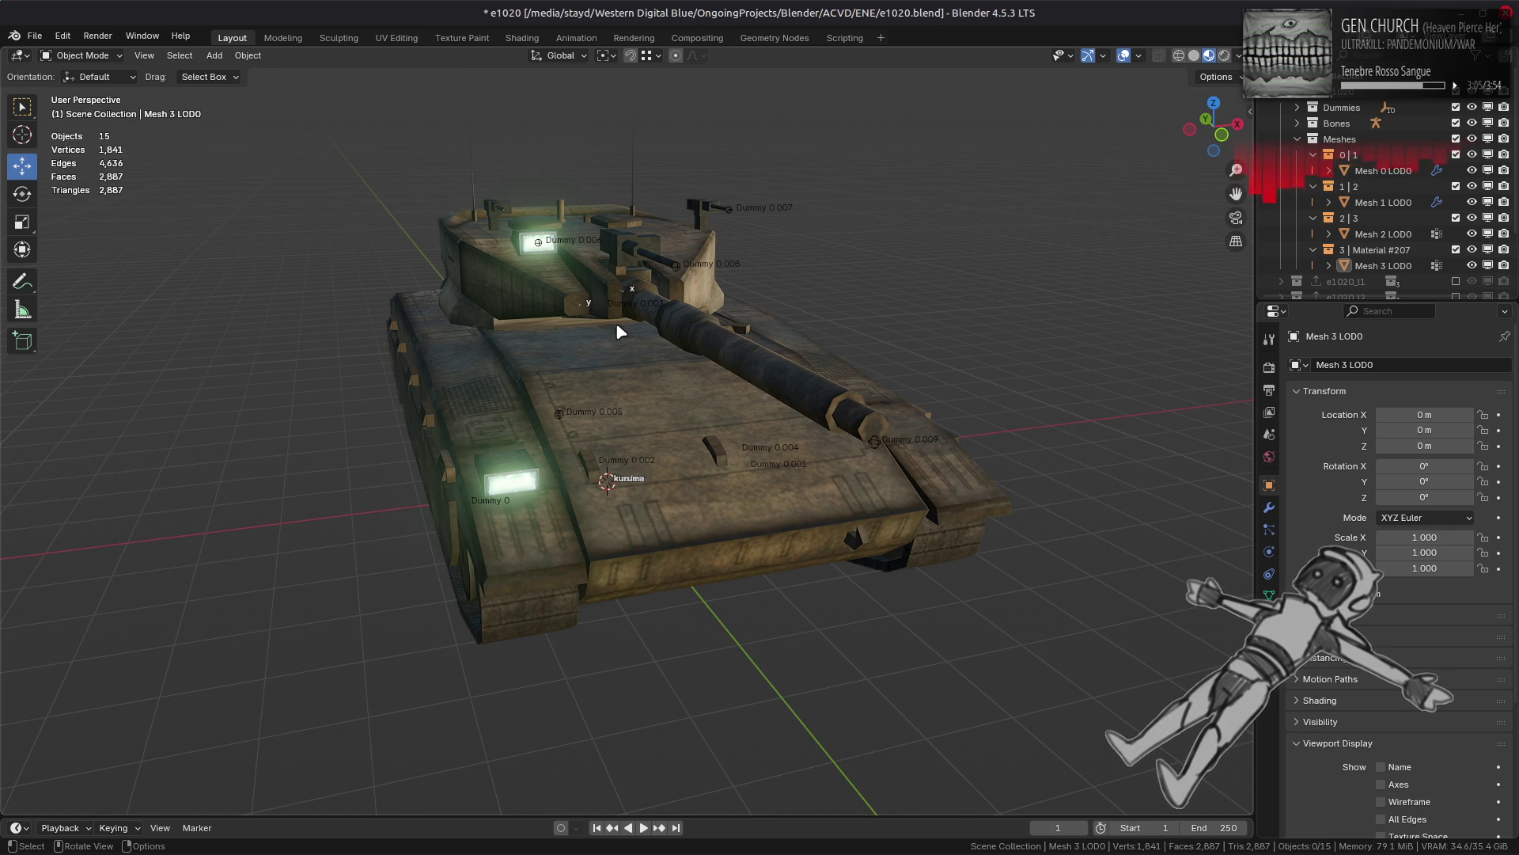
Step: Inspect the tank's front deck and rear, then exclude the tank collection
scroll(618, 331, up, 5)
middle_drag(618, 331, 667, 329)
scroll(667, 330, up, 2)
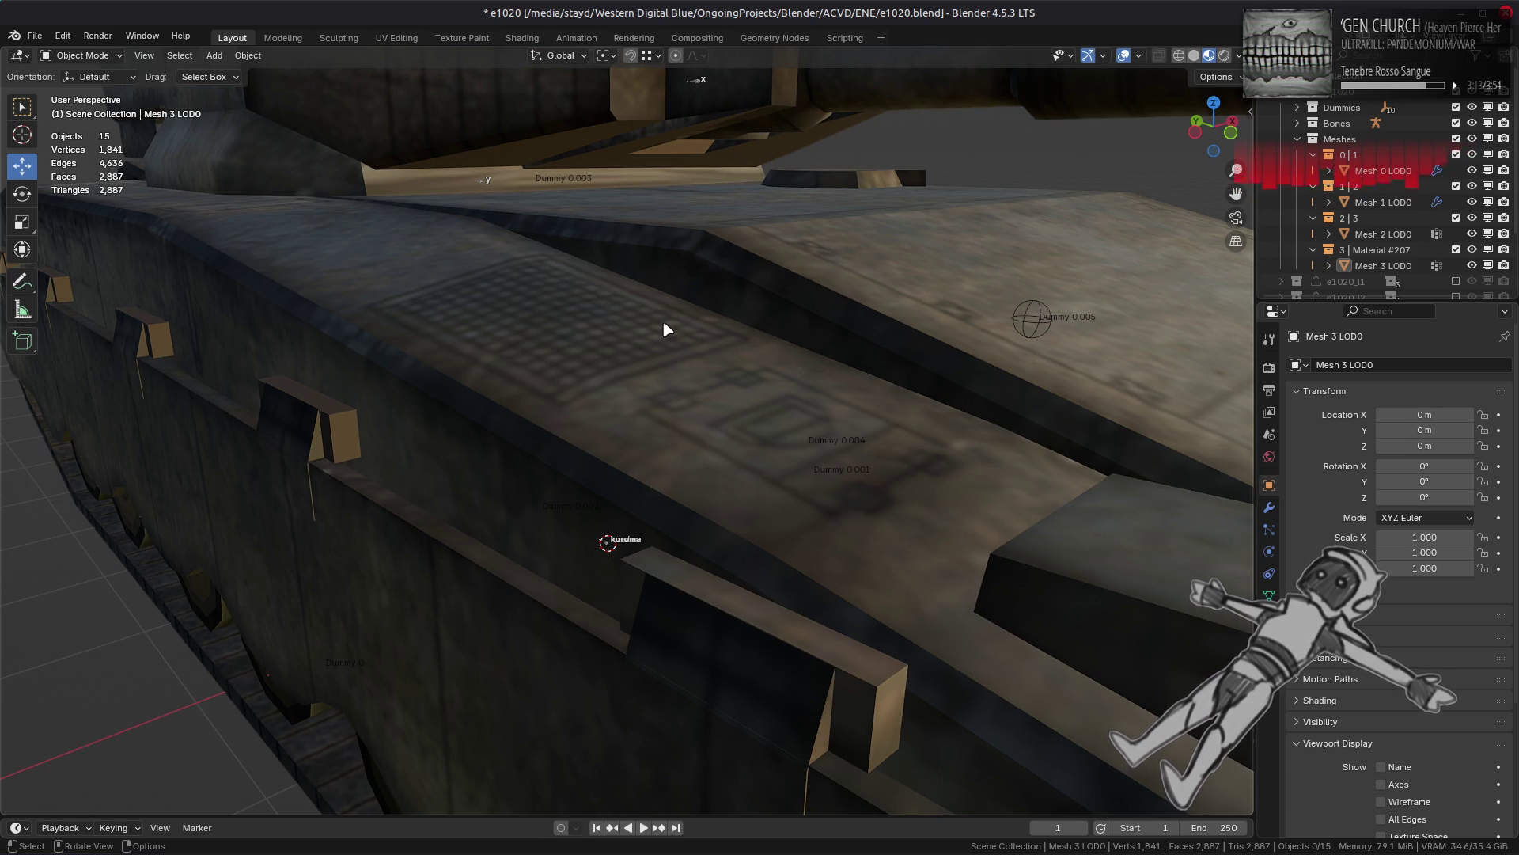
scroll(667, 329, down, 8)
mouse_move(665, 325)
middle_down()
mouse_move(594, 375)
mouse_move(585, 360)
middle_up()
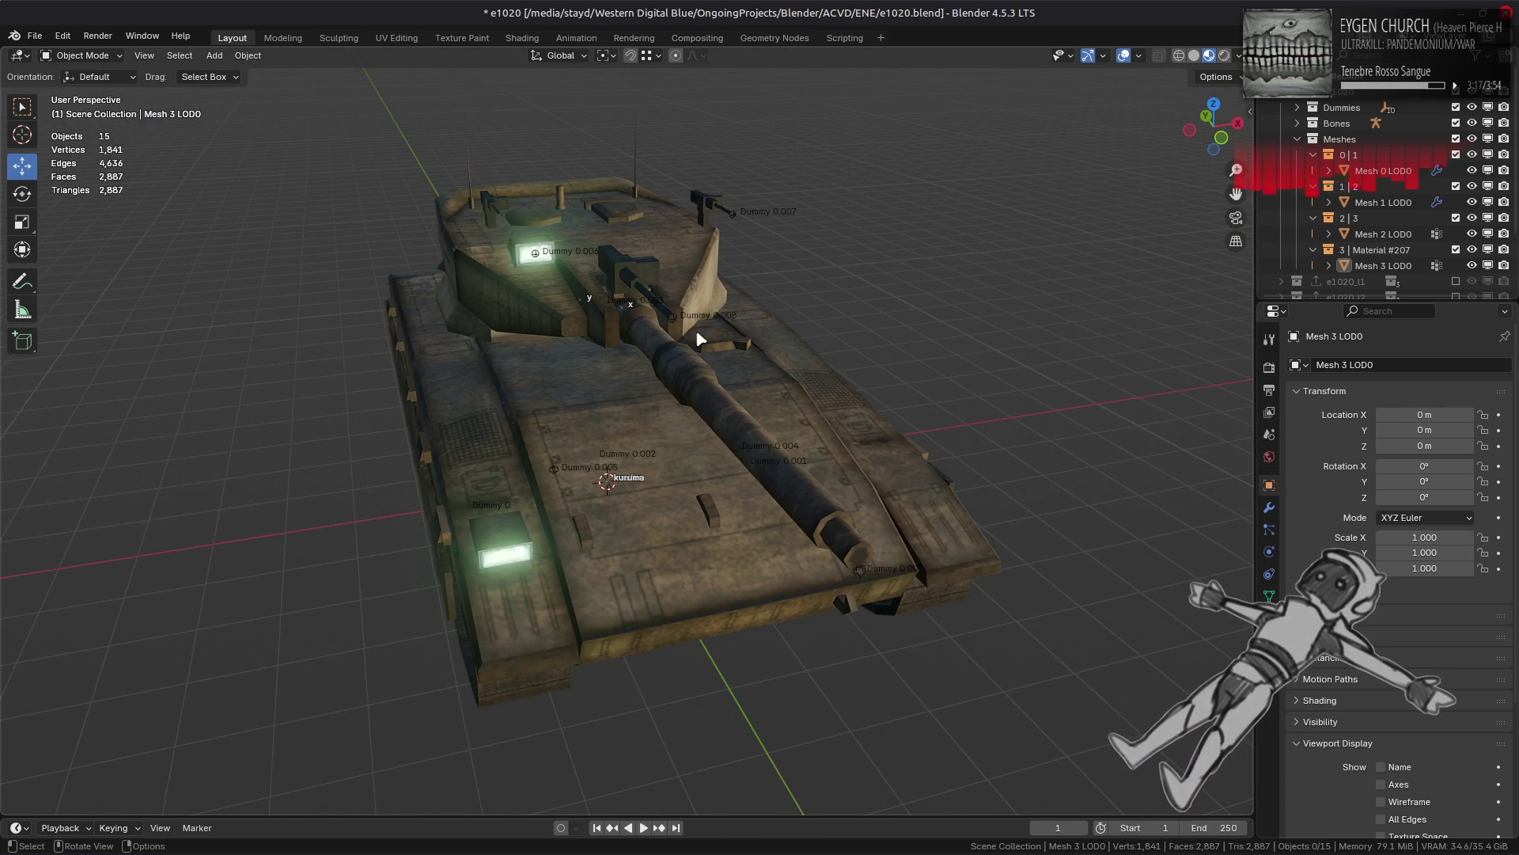
click(1456, 91)
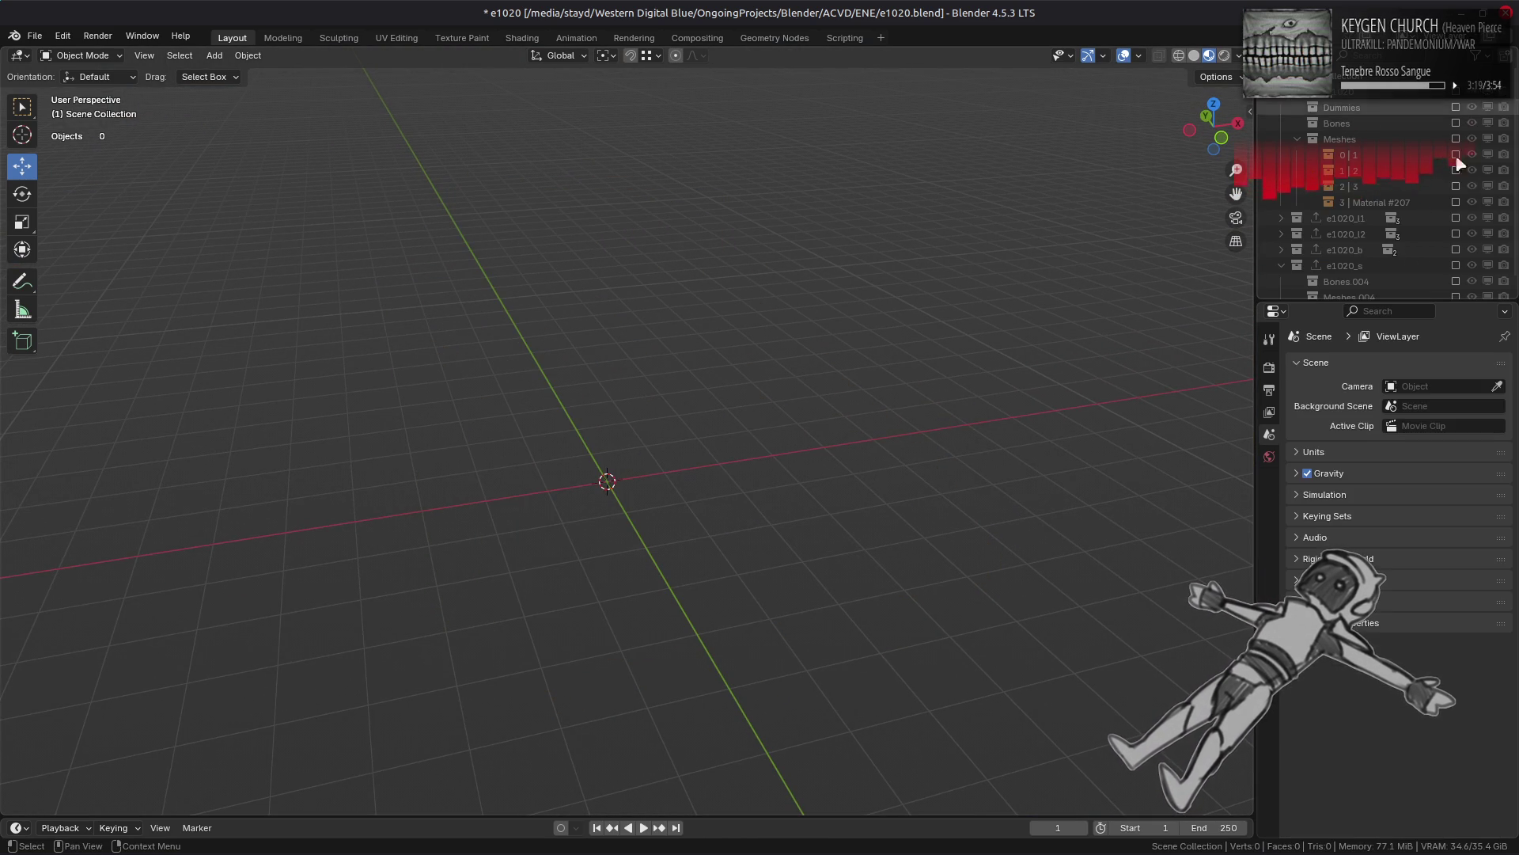
Step: Show the e1020_l1 collection and inspect its tank from several angles
click(1456, 218)
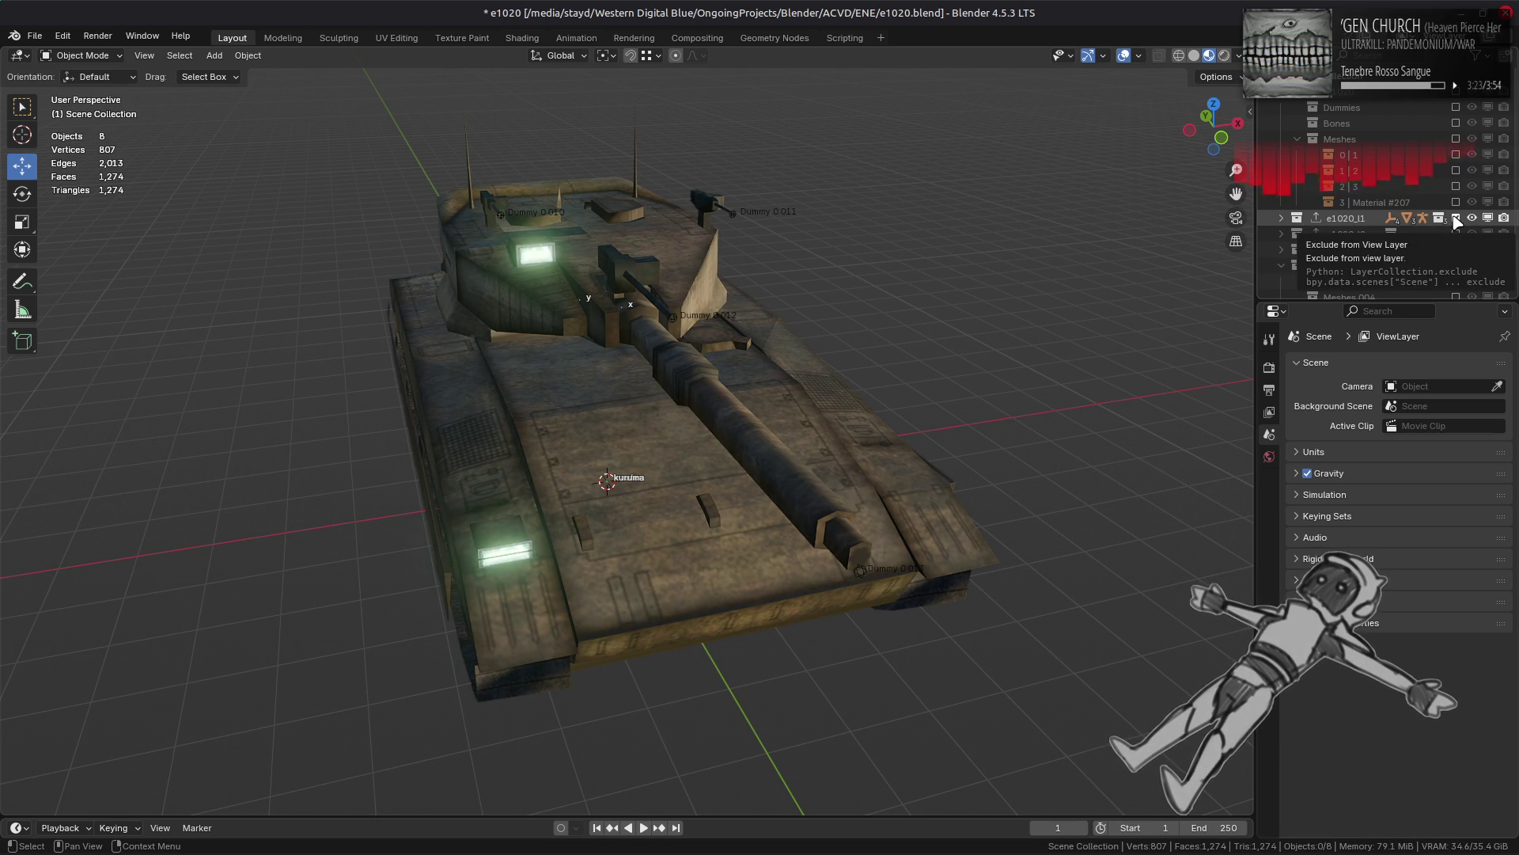
mouse_move(982, 310)
middle_down()
mouse_move(1028, 259)
mouse_move(1028, 288)
middle_up()
scroll(1024, 261, up, 5)
click(711, 457)
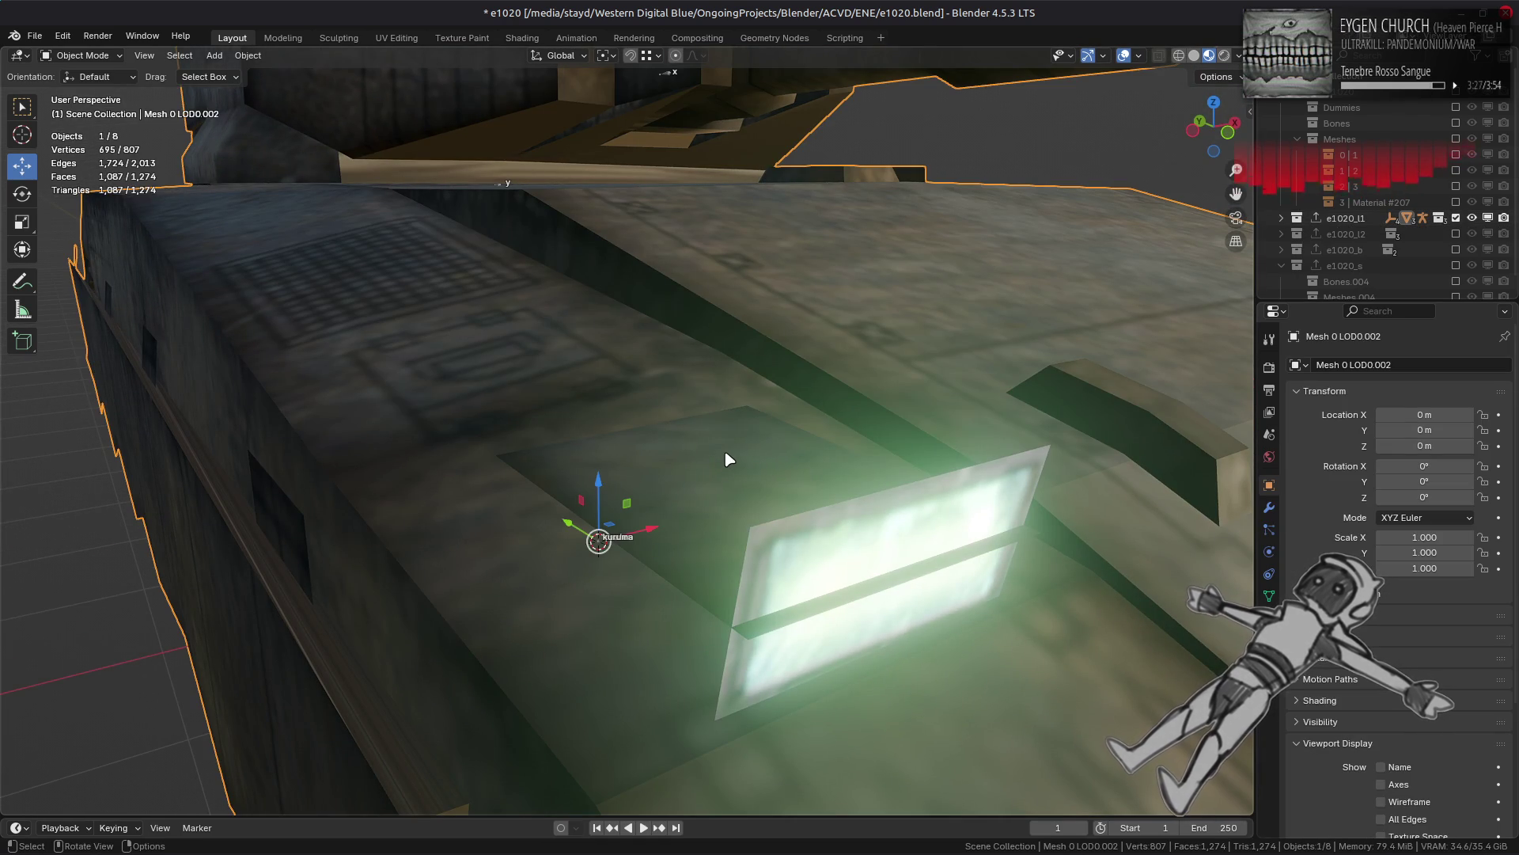
scroll(728, 459, down, 3)
scroll(727, 455, down, 3)
mouse_move(763, 441)
middle_down()
mouse_move(826, 452)
mouse_move(887, 524)
mouse_move(562, 427)
mouse_move(622, 394)
mouse_move(780, 407)
mouse_move(553, 392)
mouse_move(558, 417)
middle_up()
scroll(554, 395, up, 10)
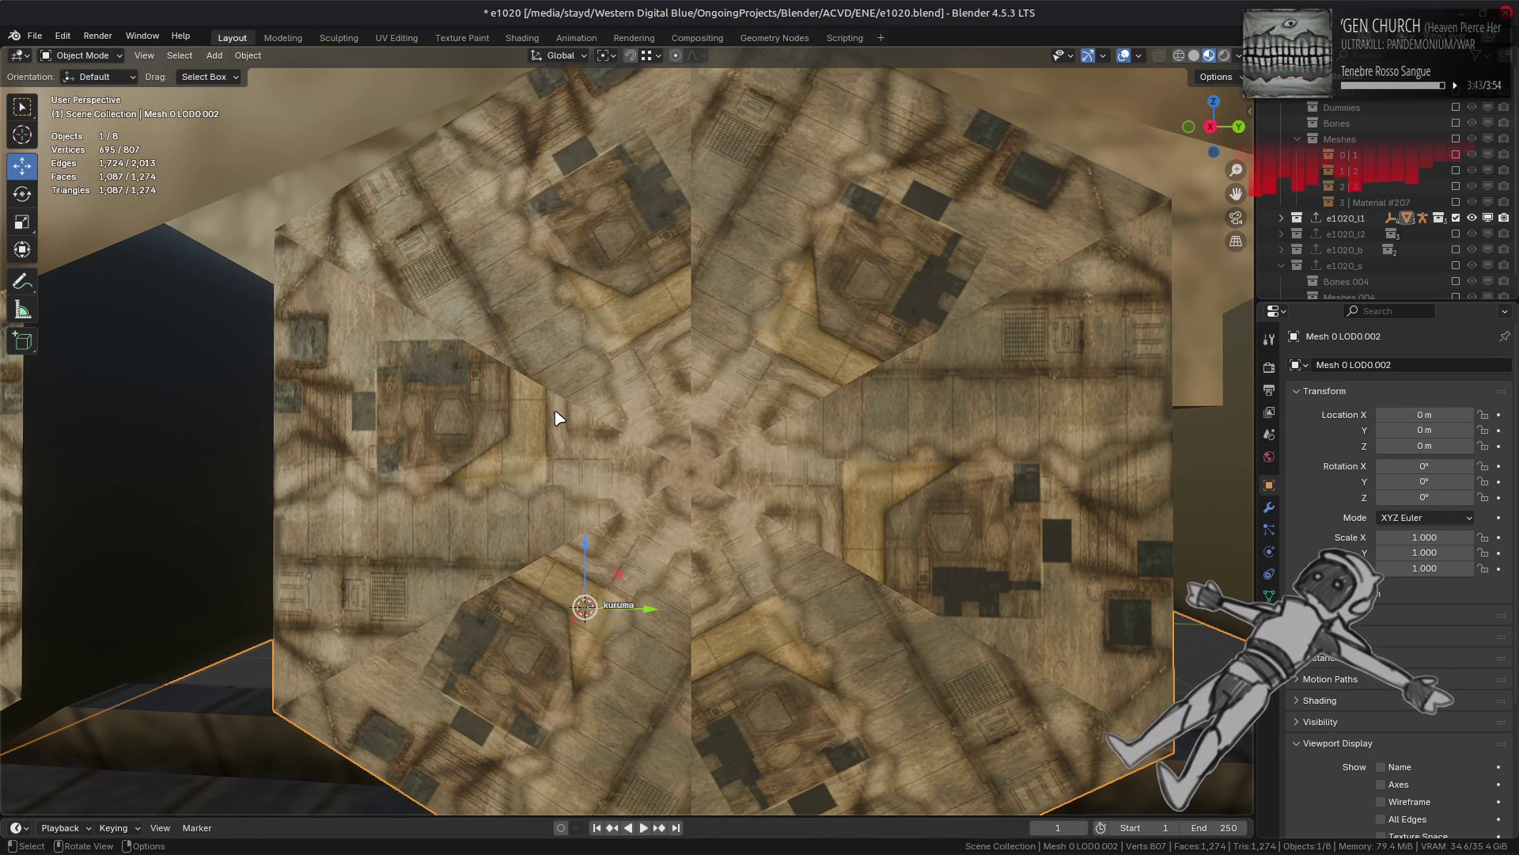
scroll(557, 417, down, 8)
mouse_move(482, 417)
middle_down()
mouse_move(726, 431)
mouse_move(810, 420)
mouse_move(837, 434)
middle_up()
middle_drag(980, 382, 958, 419)
Step: Toggle between the e1020_l1, e1020_l2 and original tank collections to compare them
click(1456, 234)
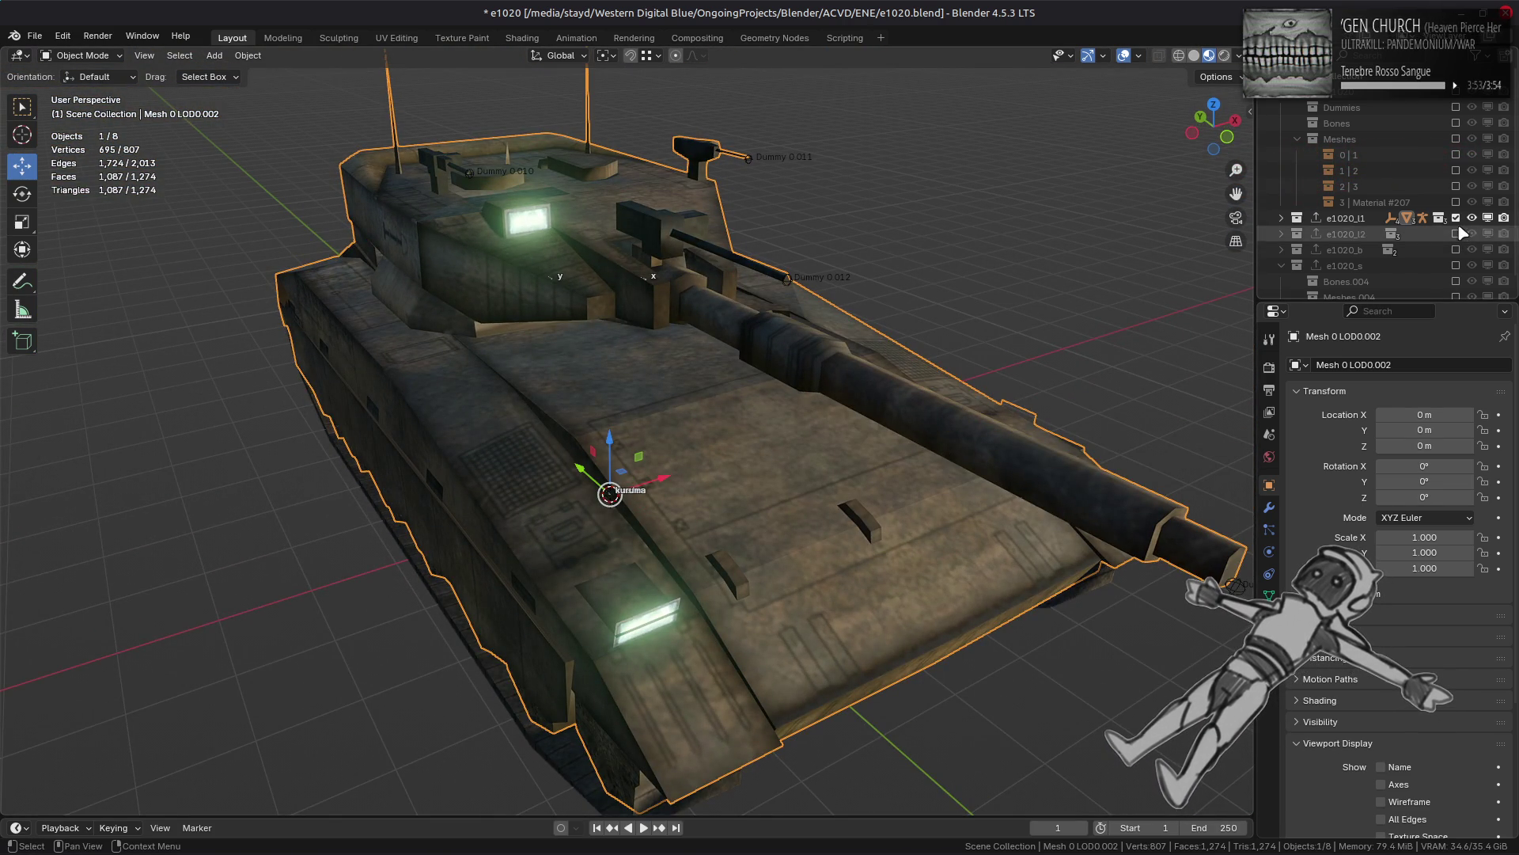
click(1457, 218)
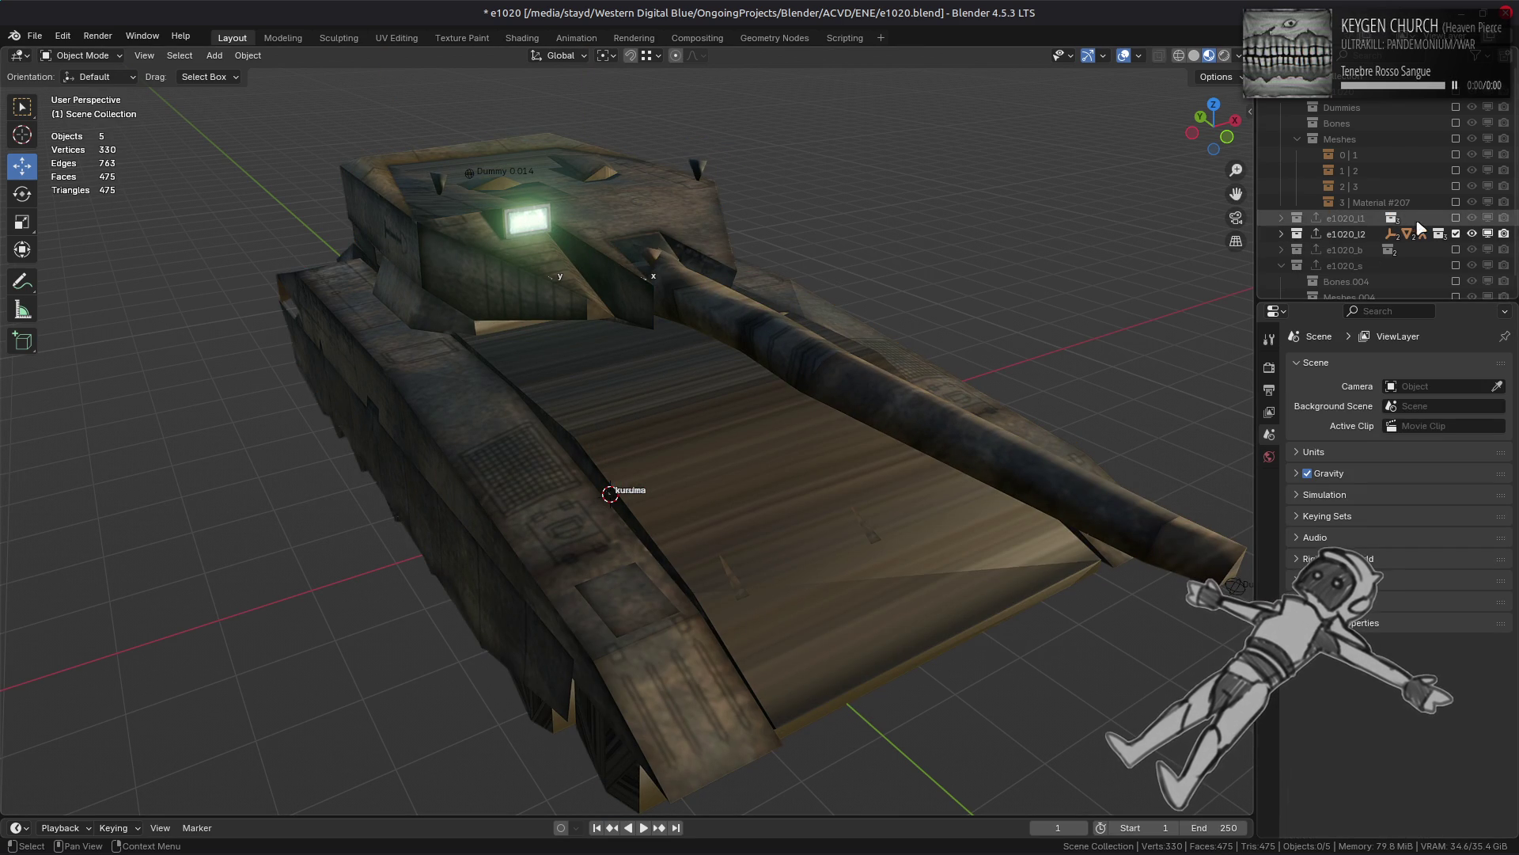
click(1456, 234)
click(1457, 219)
click(1111, 293)
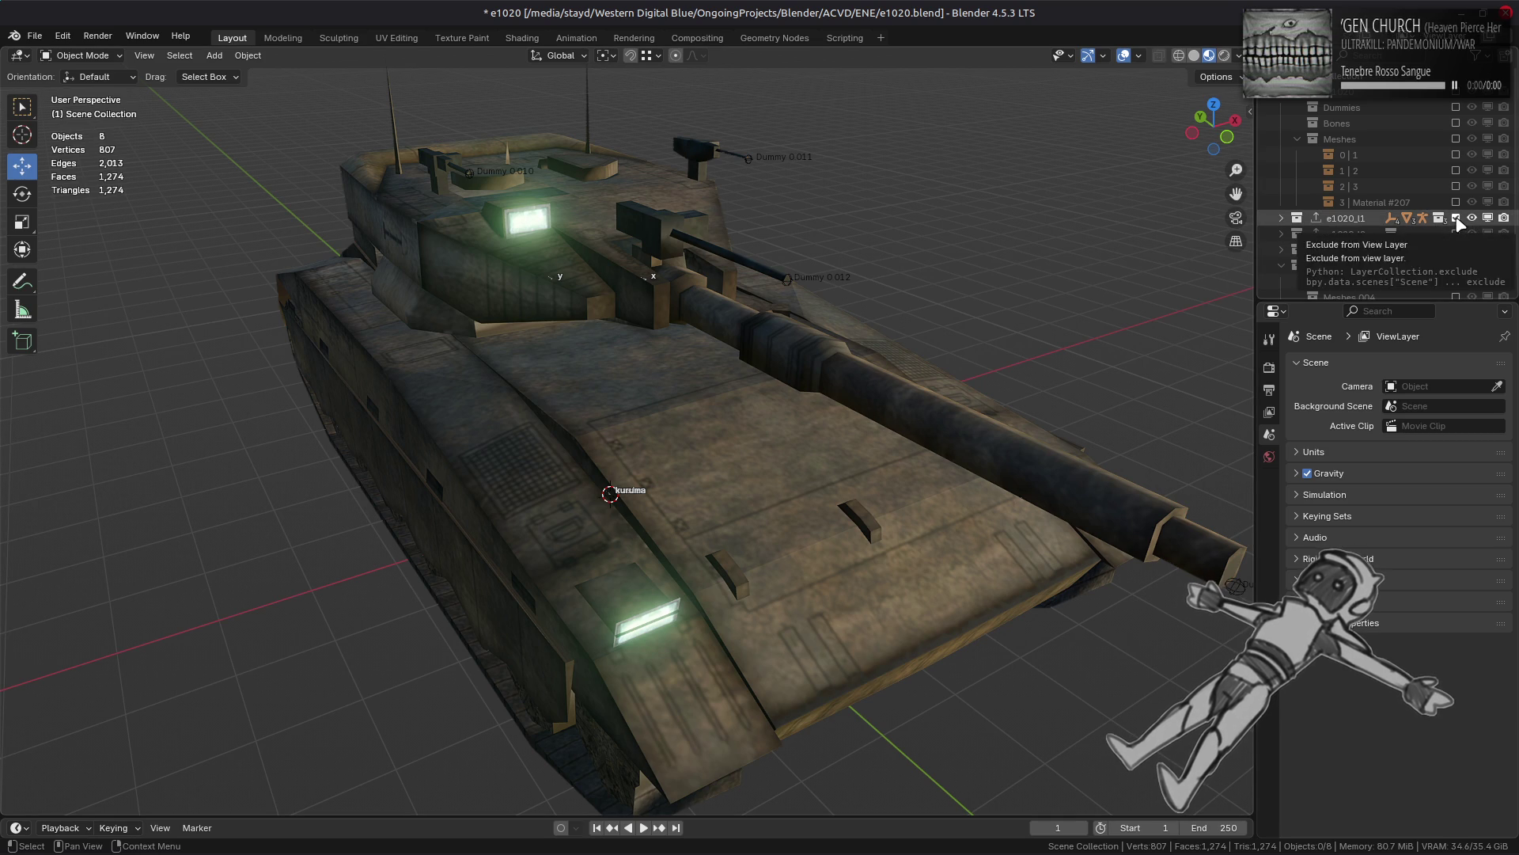
click(1456, 219)
click(1457, 91)
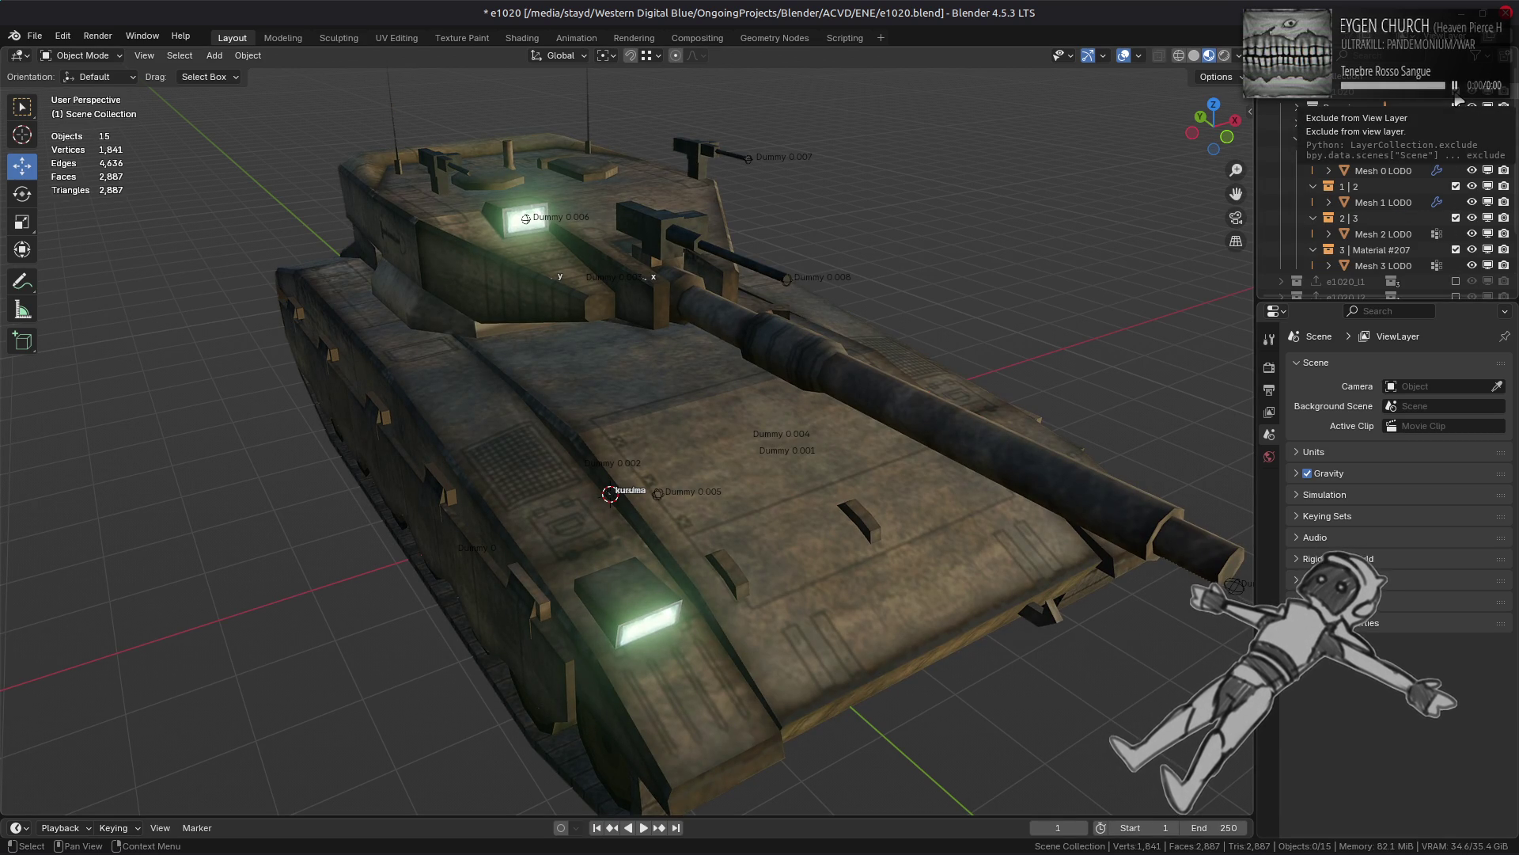
click(1457, 93)
click(1456, 219)
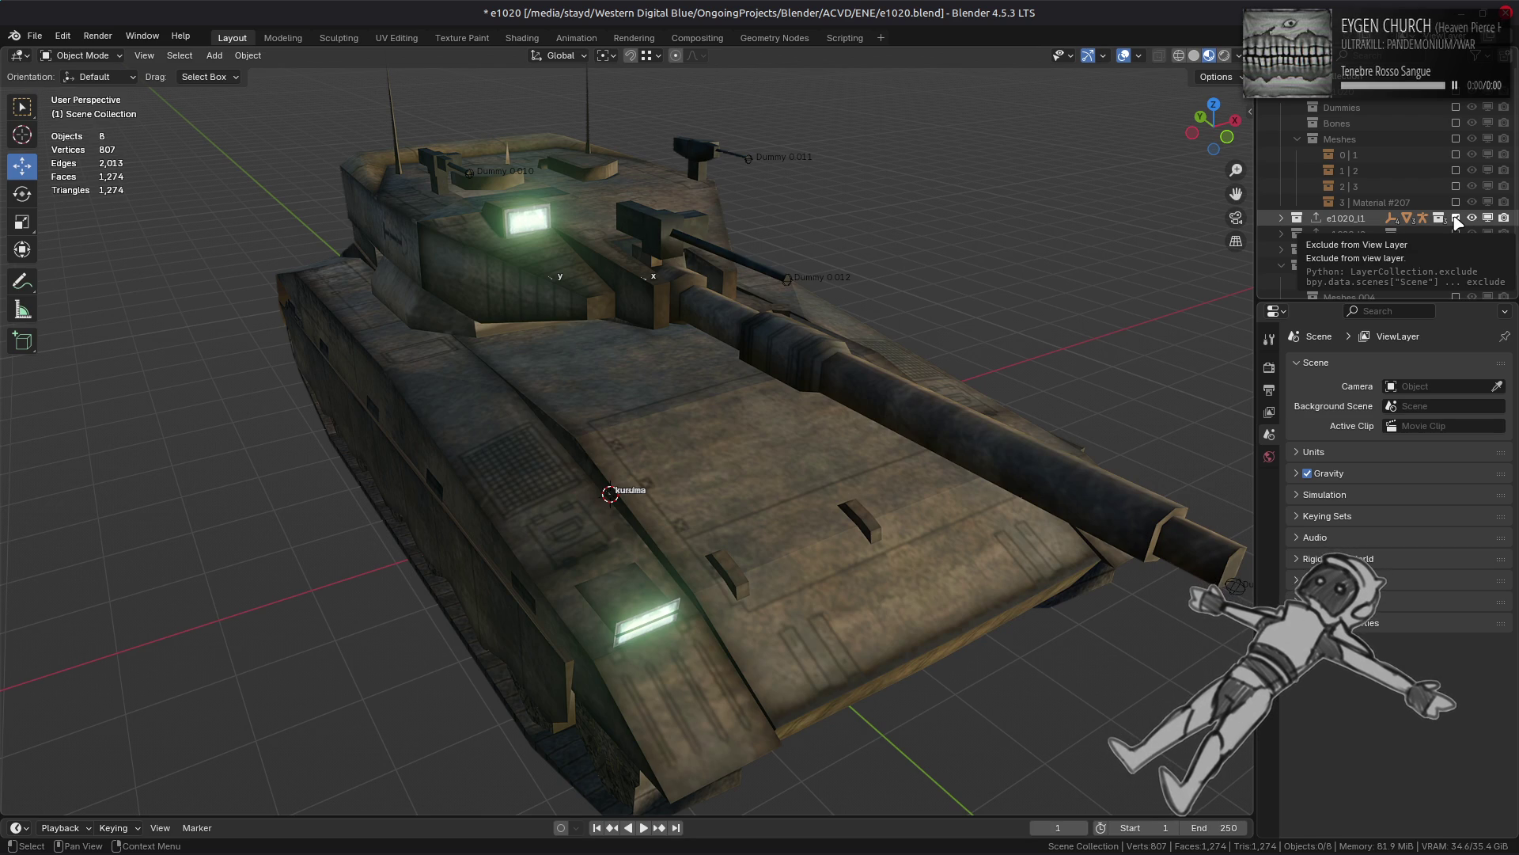
Step: Exclude e1020_l1, include and inspect e1020_l2, then exclude e1020_l2
click(1457, 219)
click(1457, 234)
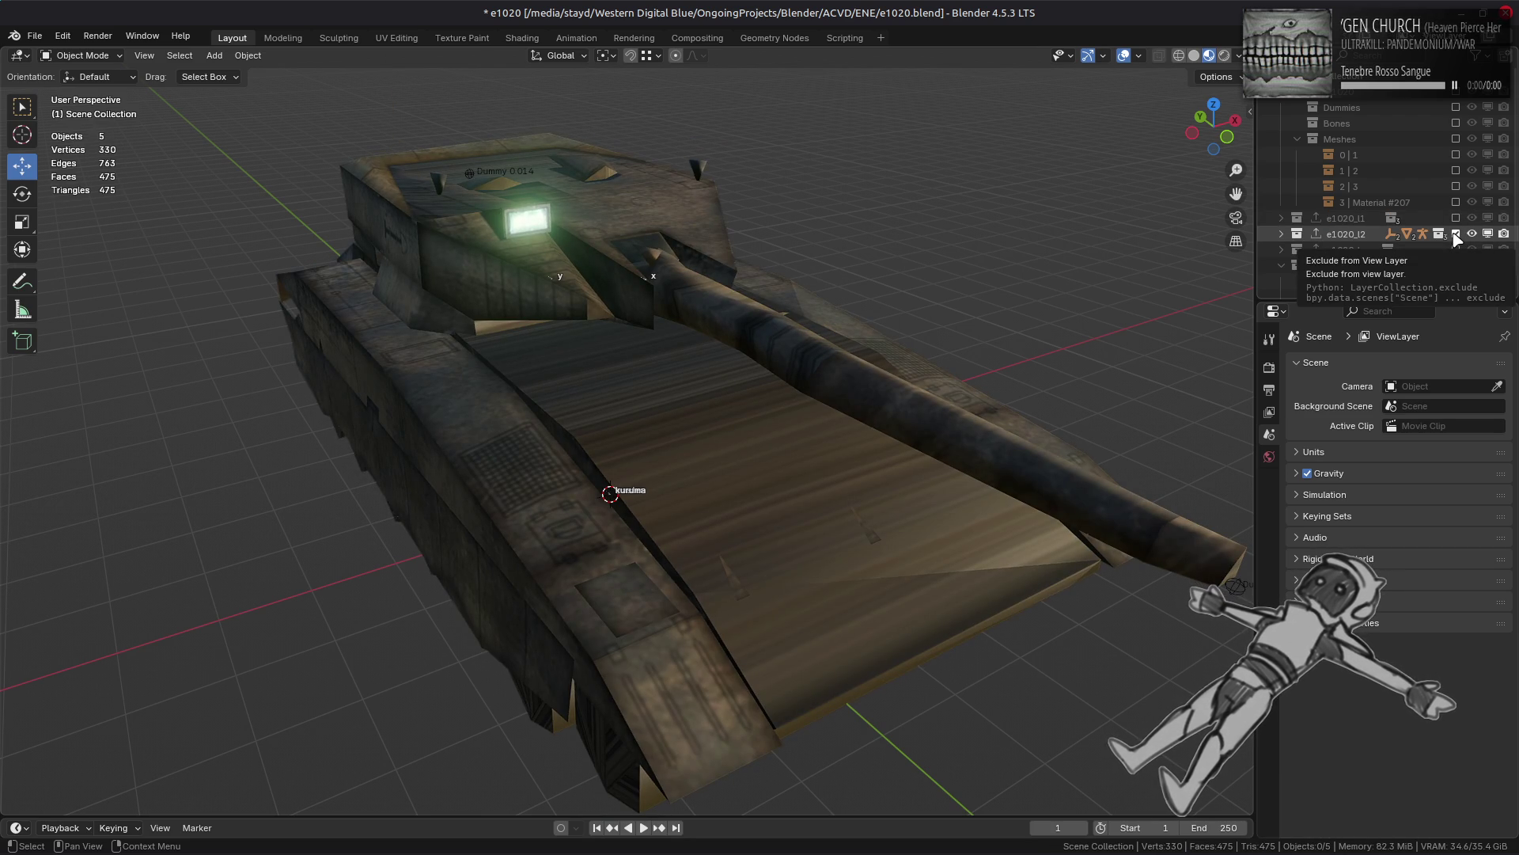
mouse_move(725, 315)
middle_down()
mouse_move(895, 321)
mouse_move(930, 449)
mouse_move(702, 414)
mouse_move(793, 383)
mouse_move(680, 379)
mouse_move(713, 351)
mouse_move(620, 322)
mouse_move(511, 377)
mouse_move(603, 329)
mouse_move(575, 386)
mouse_move(719, 430)
middle_up()
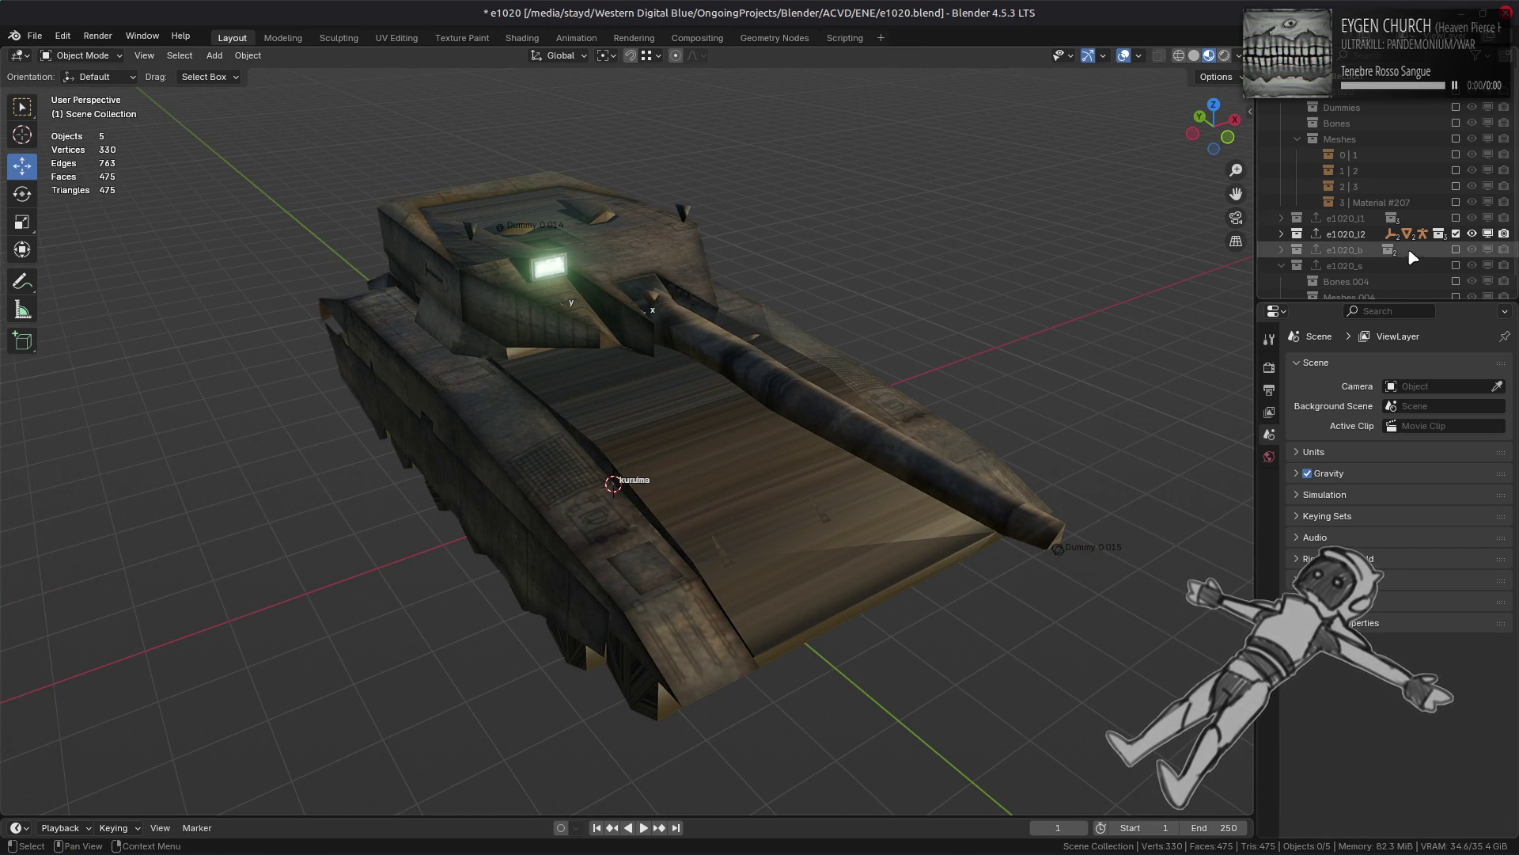
click(1456, 234)
Step: Undo the exclusion to restore the LOD0 tank, deselect all, and save the file
key(ctrl+z)
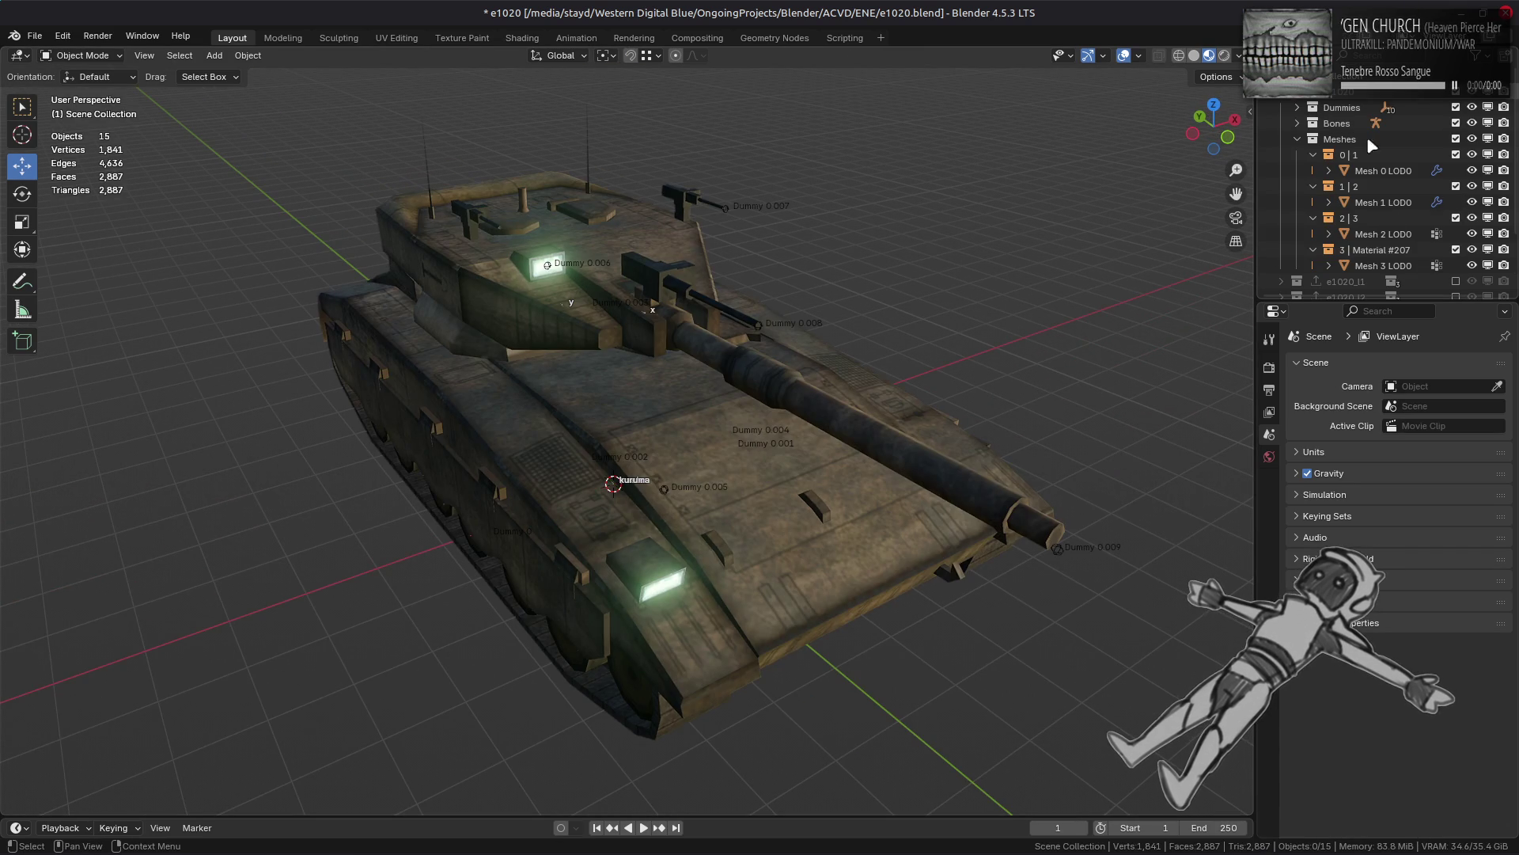
key(alt+a)
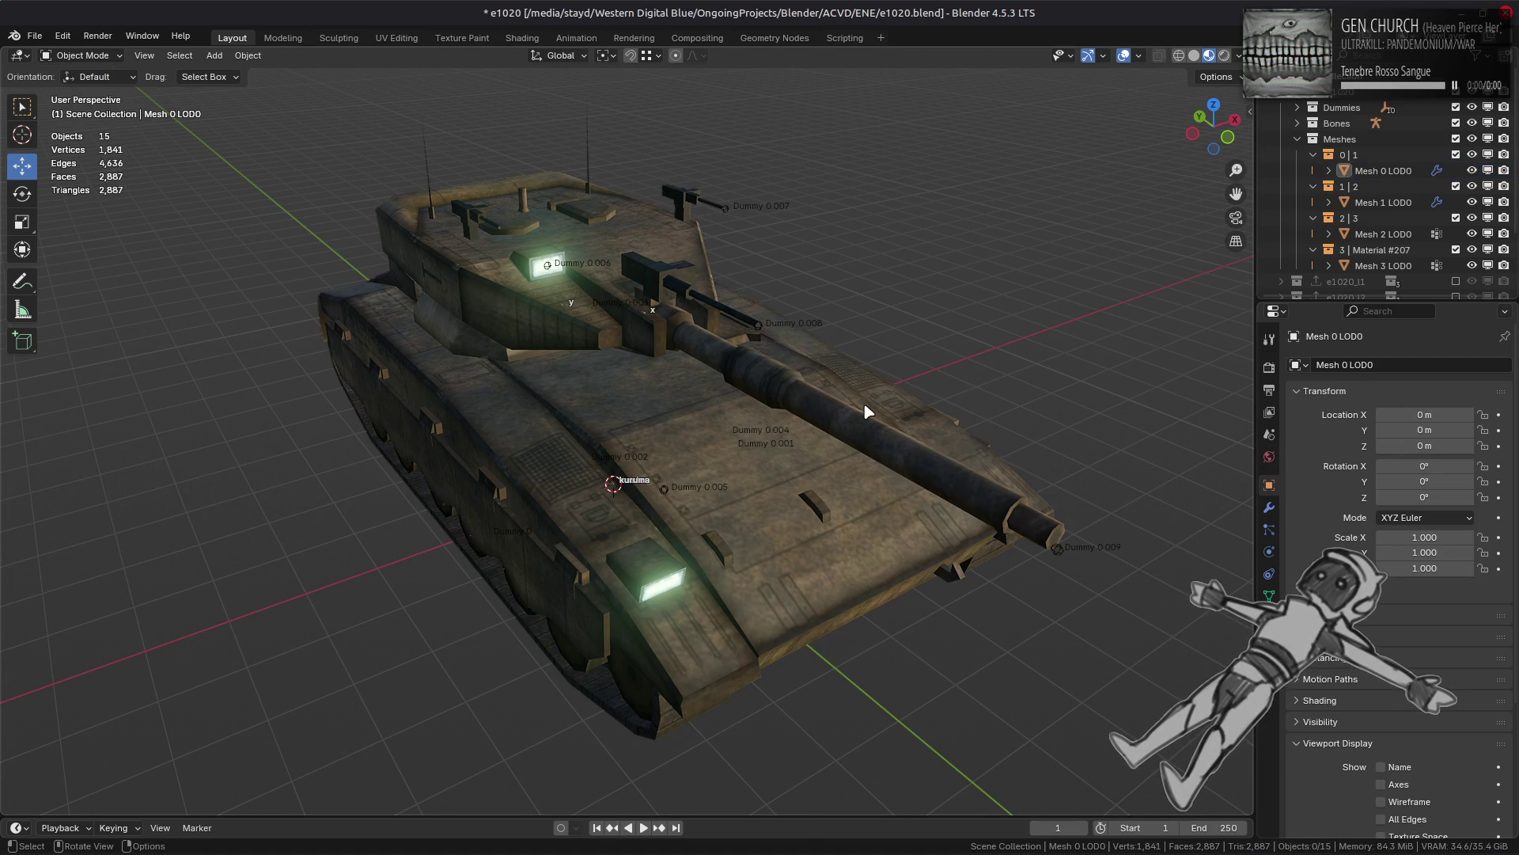
key(ctrl+s)
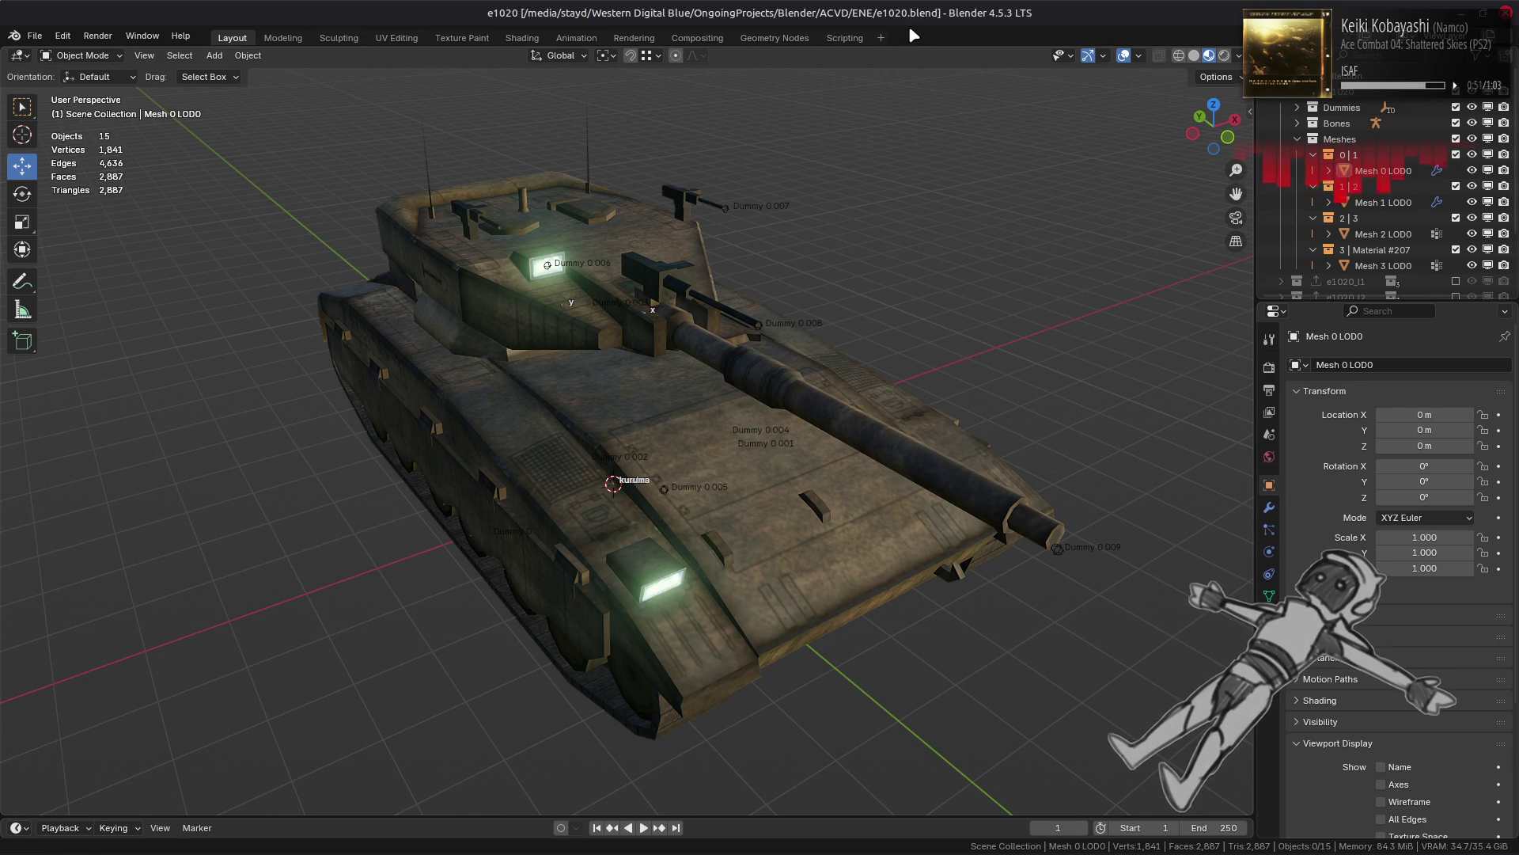
Step: Exclude all collections and include only e1020_l1 to show that tank
middle_drag(894, 388, 833, 323)
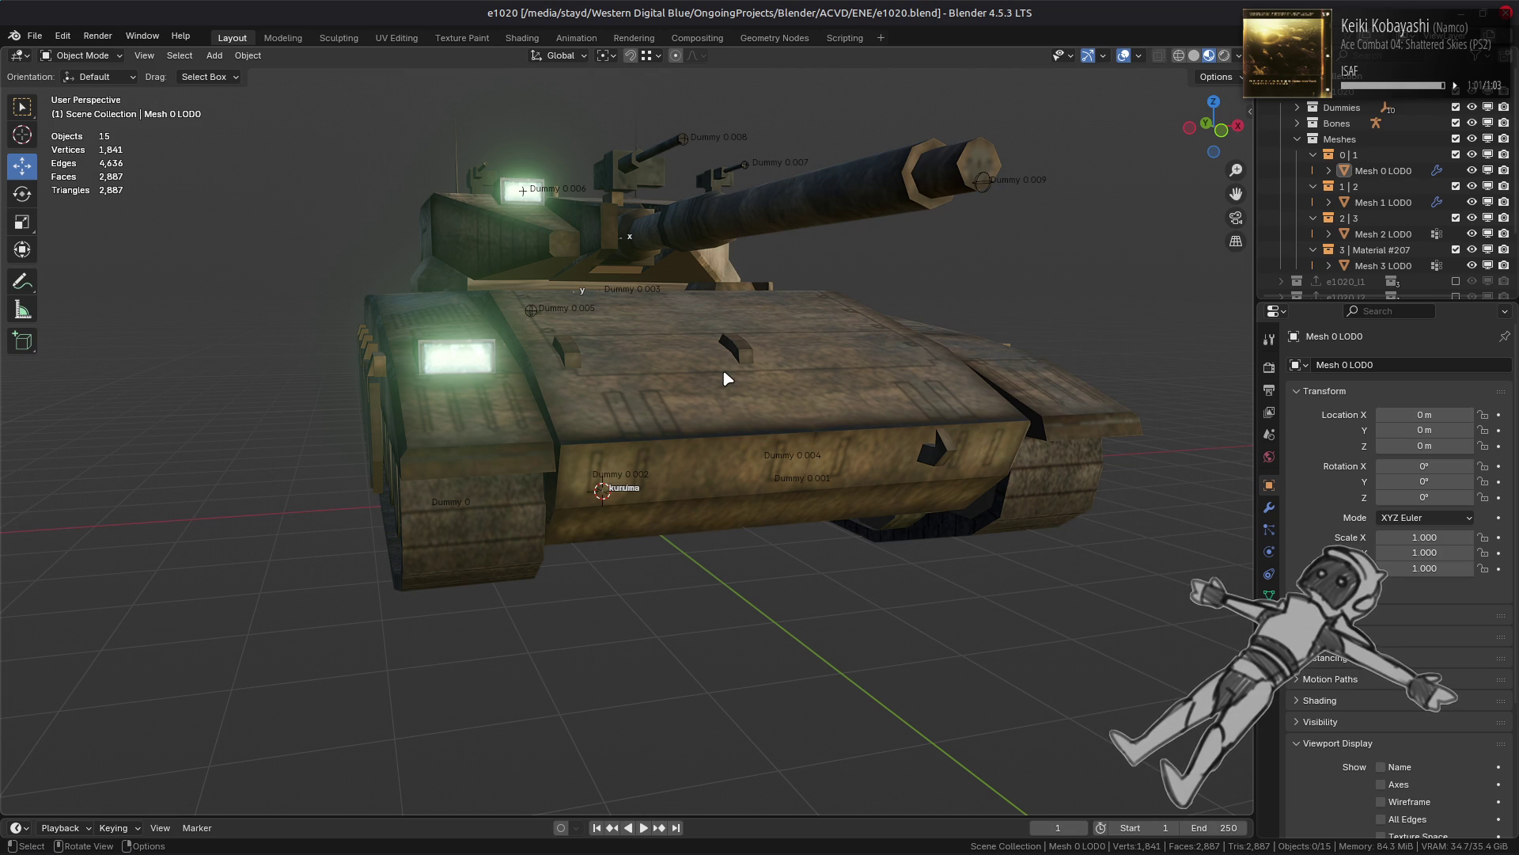
middle_drag(723, 378, 753, 357)
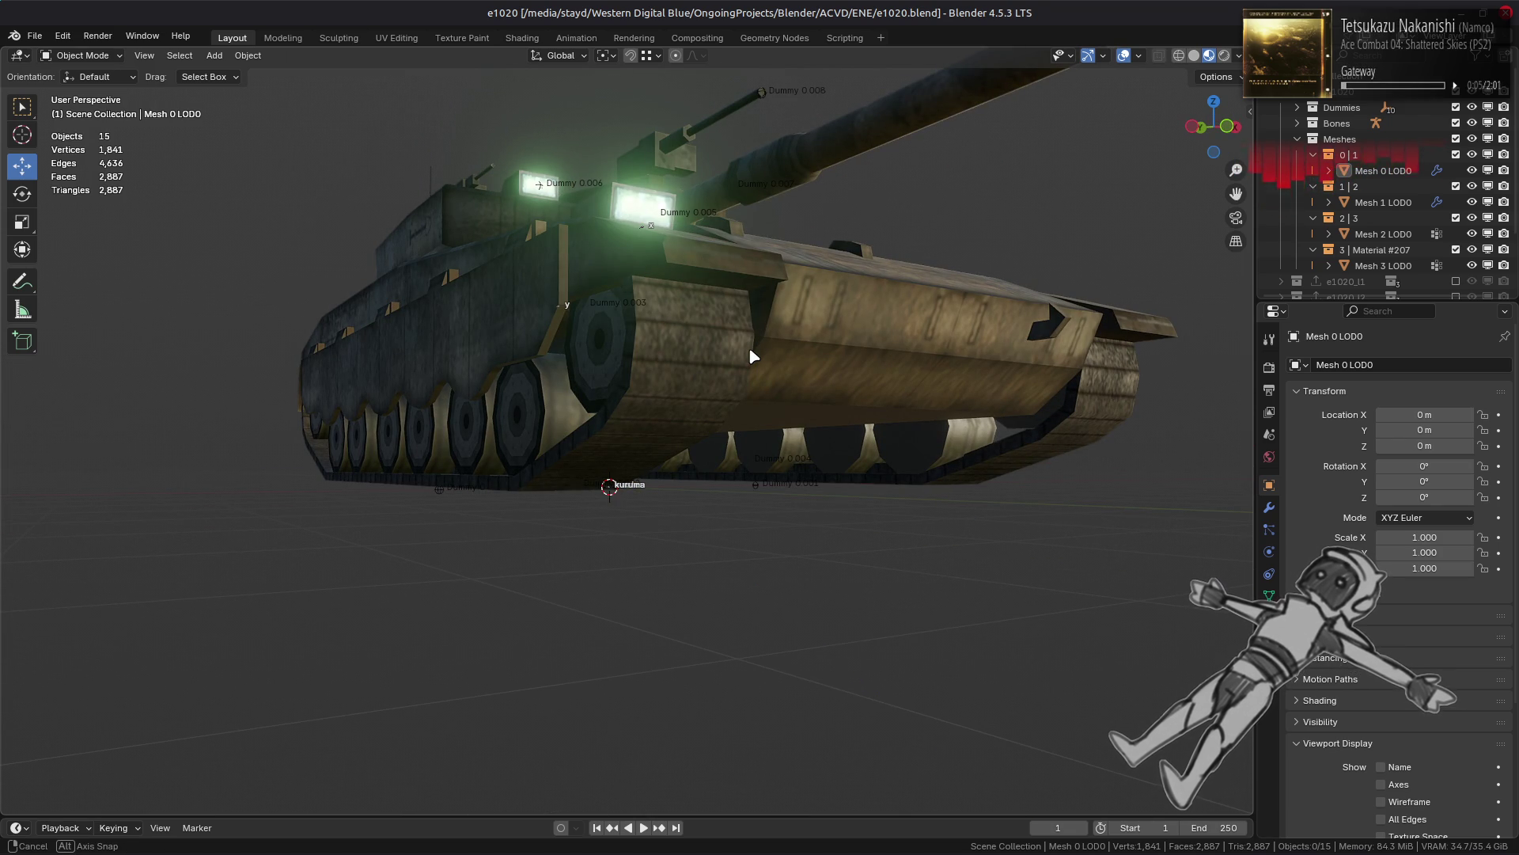
middle_drag(753, 357, 797, 411)
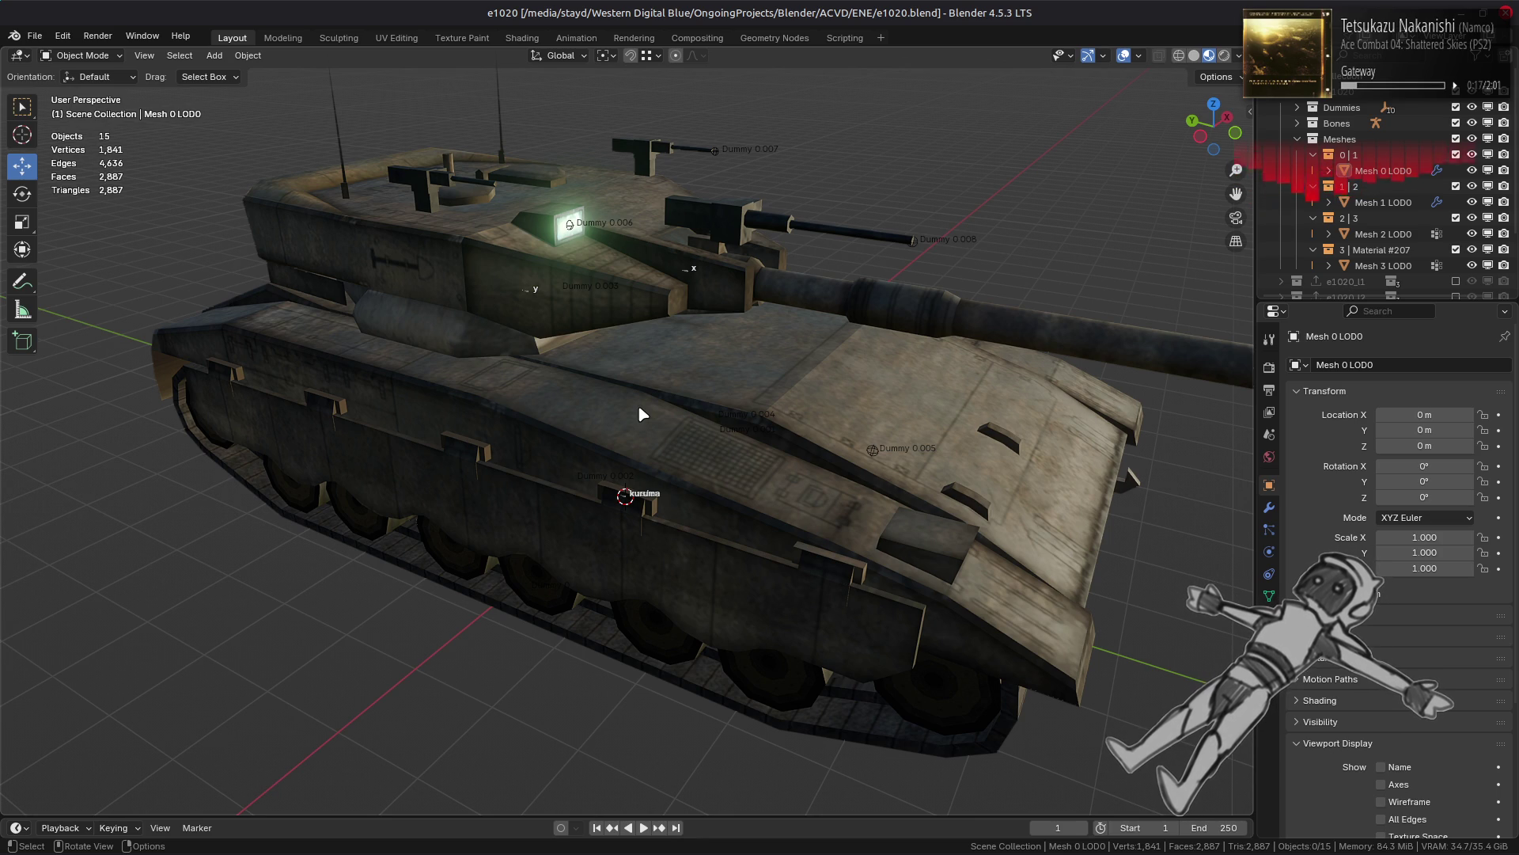
click(1456, 92)
scroll(1454, 198, down, 1)
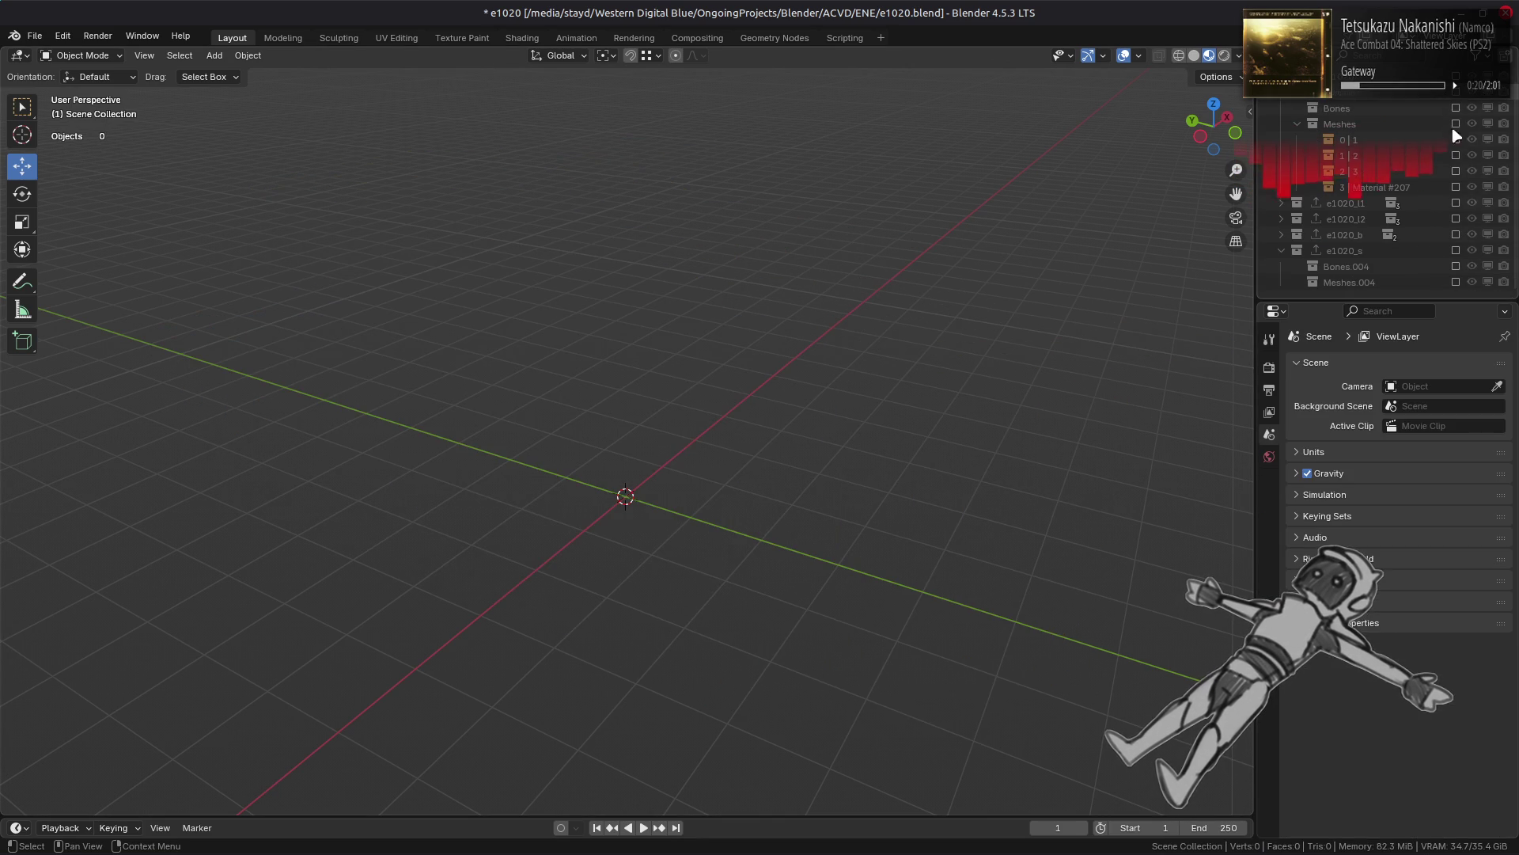
click(1456, 202)
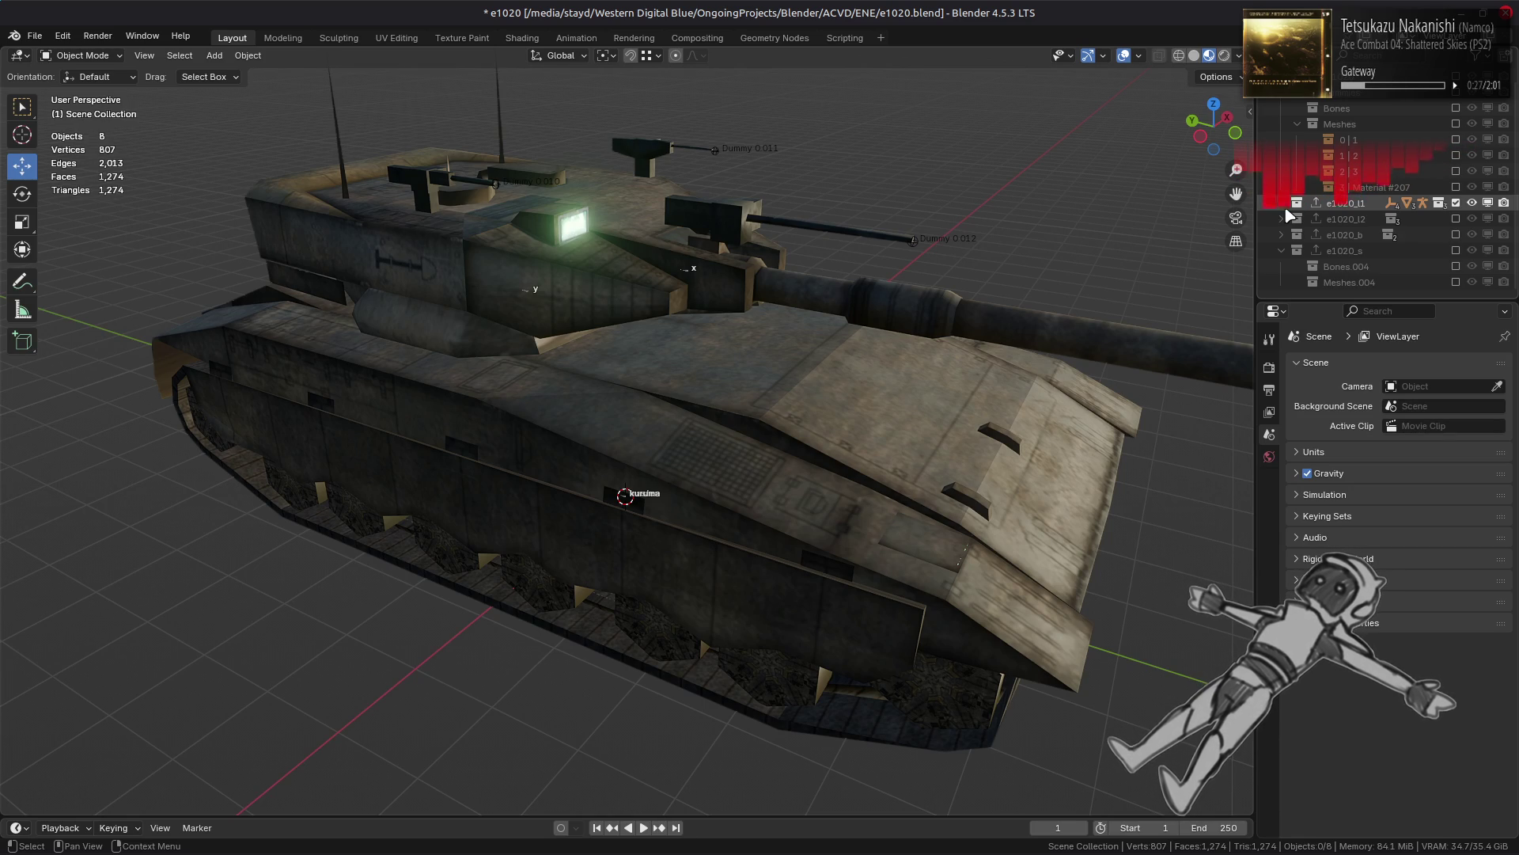
middle_drag(1021, 174, 1037, 288)
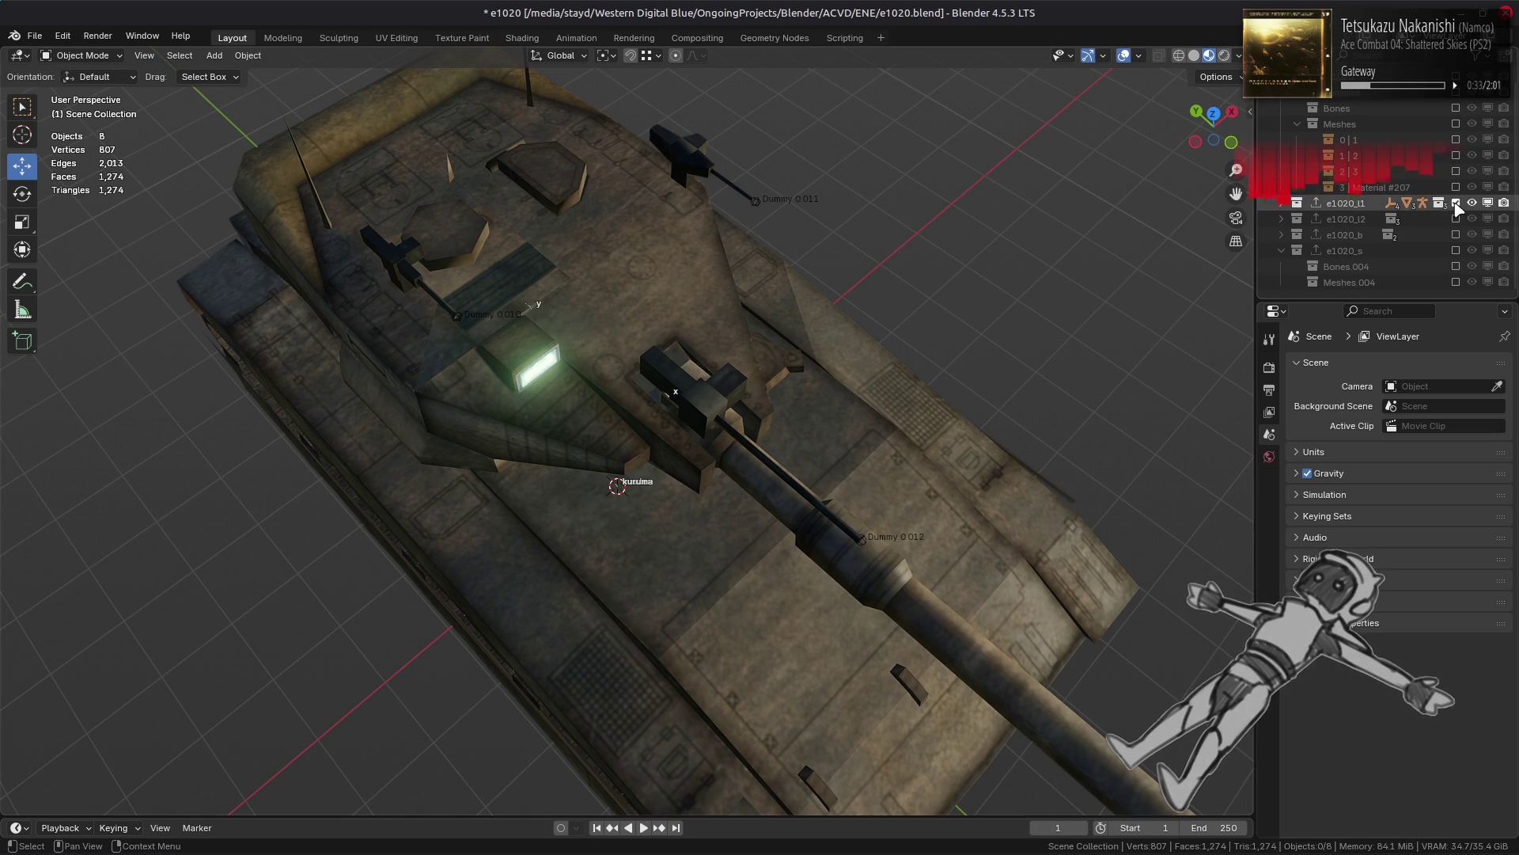
Step: Expand e1020_l1, Meshes.002, 0|1.002, 1|2.001 and 2|Material #207 in the Outliner
click(1330, 205)
click(1279, 204)
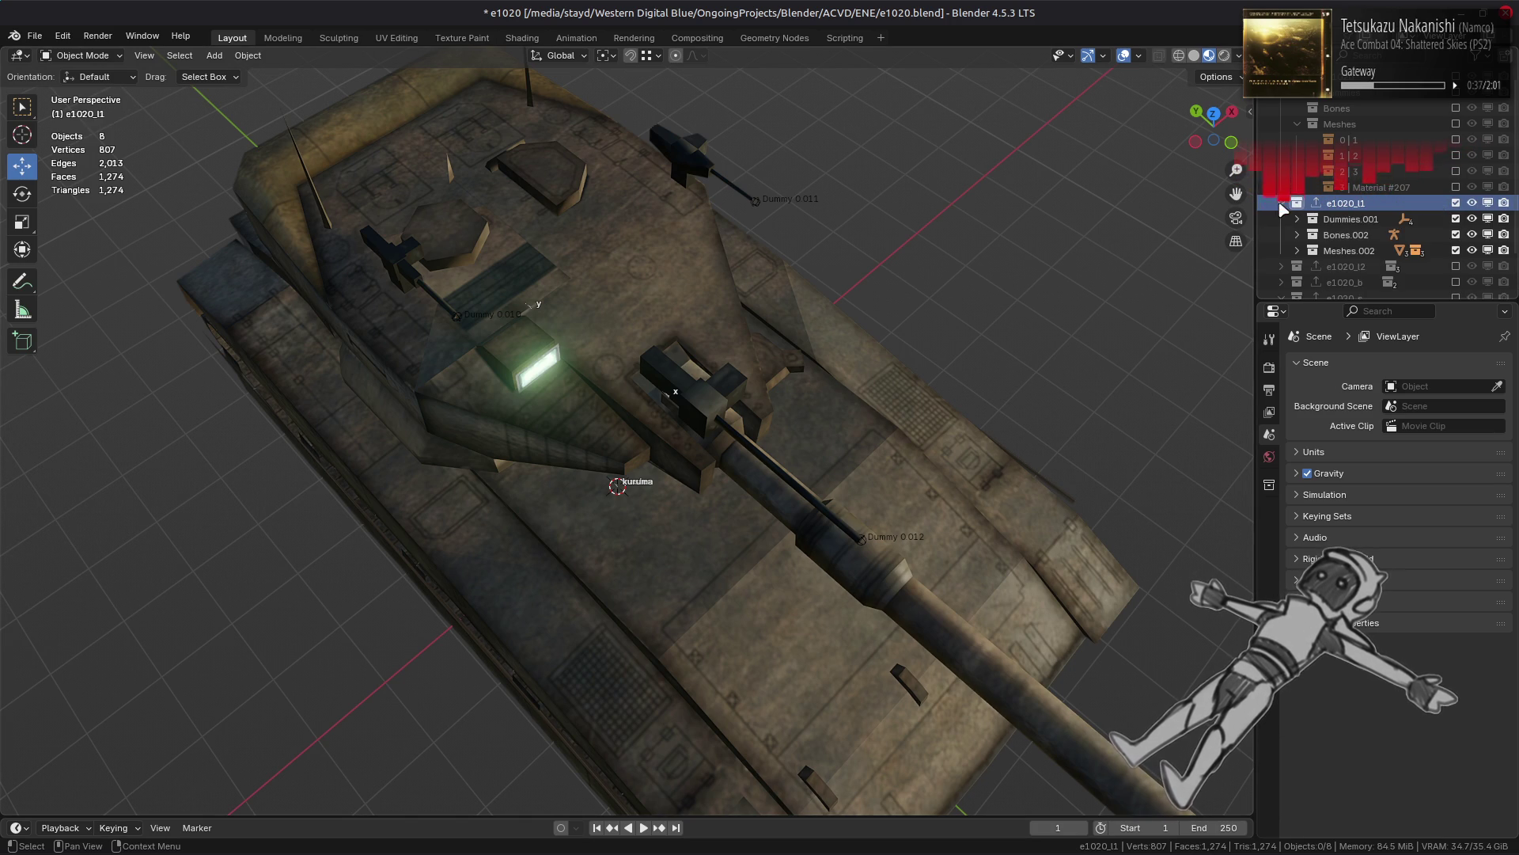
click(1297, 251)
scroll(1304, 252, down, 3)
click(1313, 234)
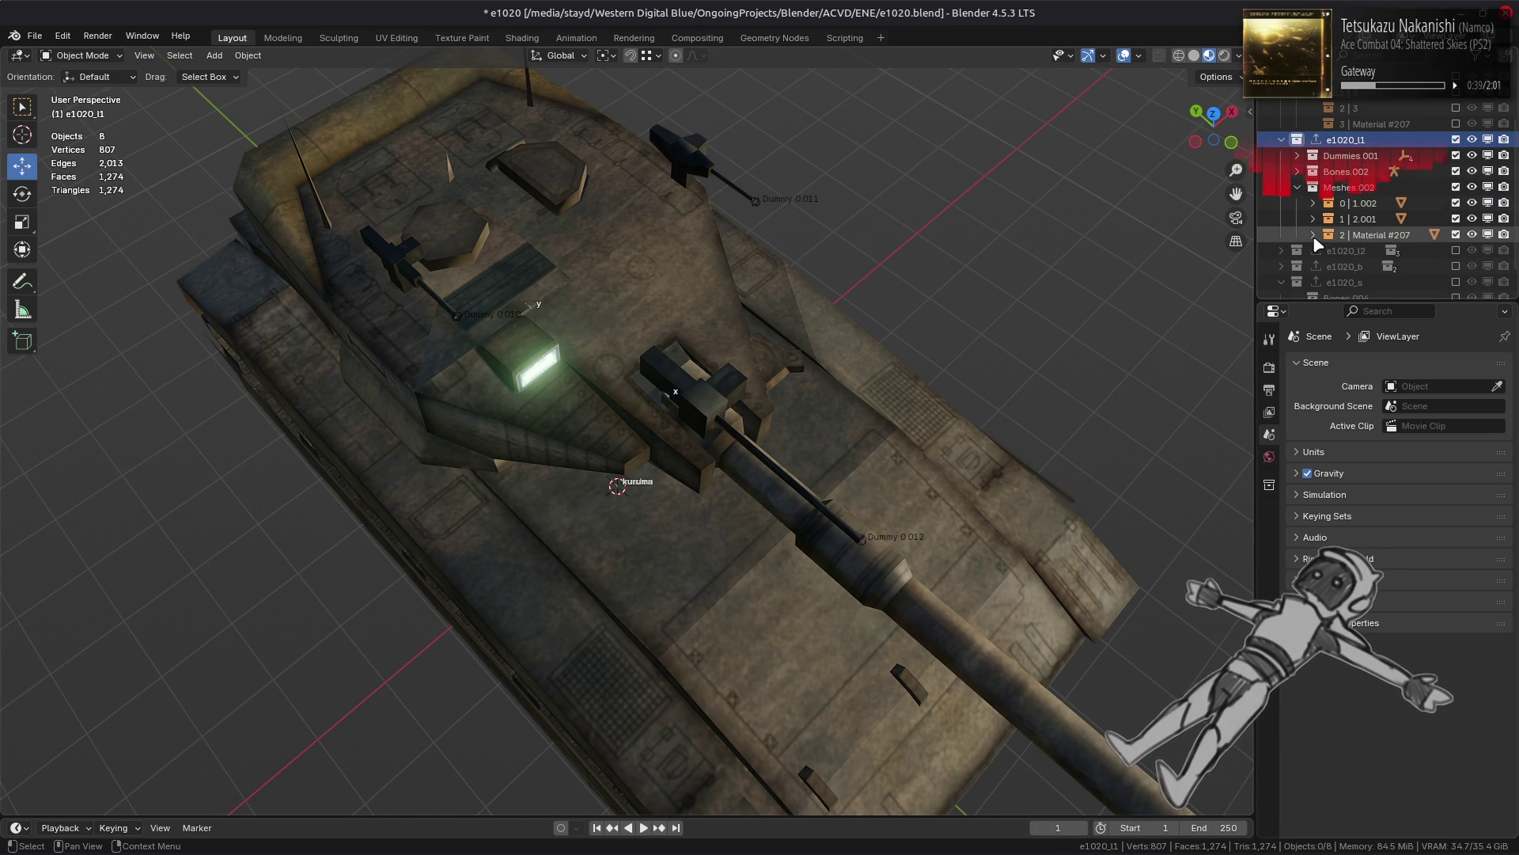
click(1313, 218)
click(1314, 203)
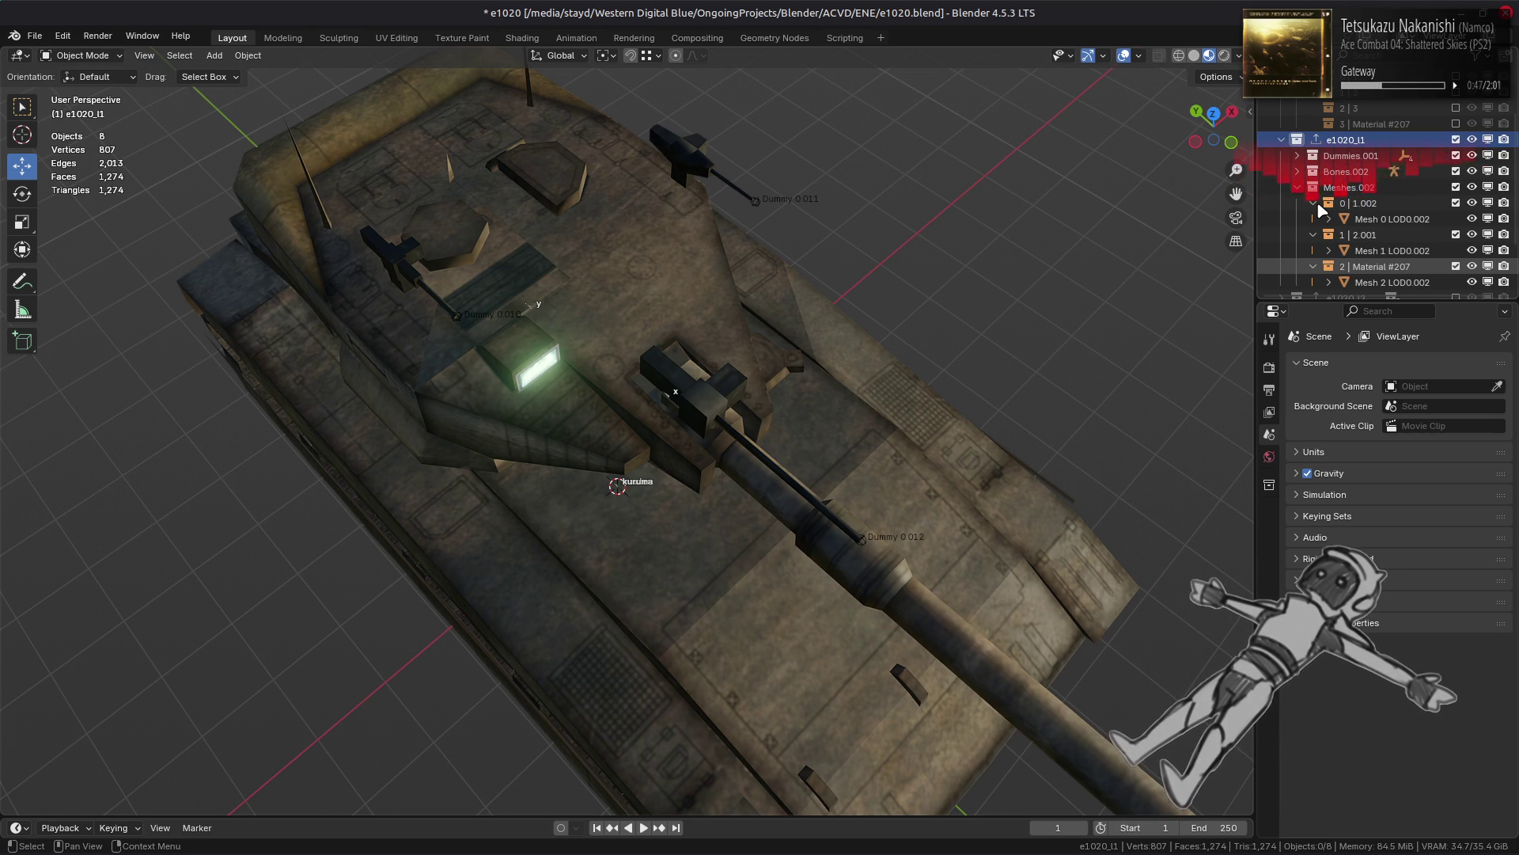
scroll(1046, 370, up, 8)
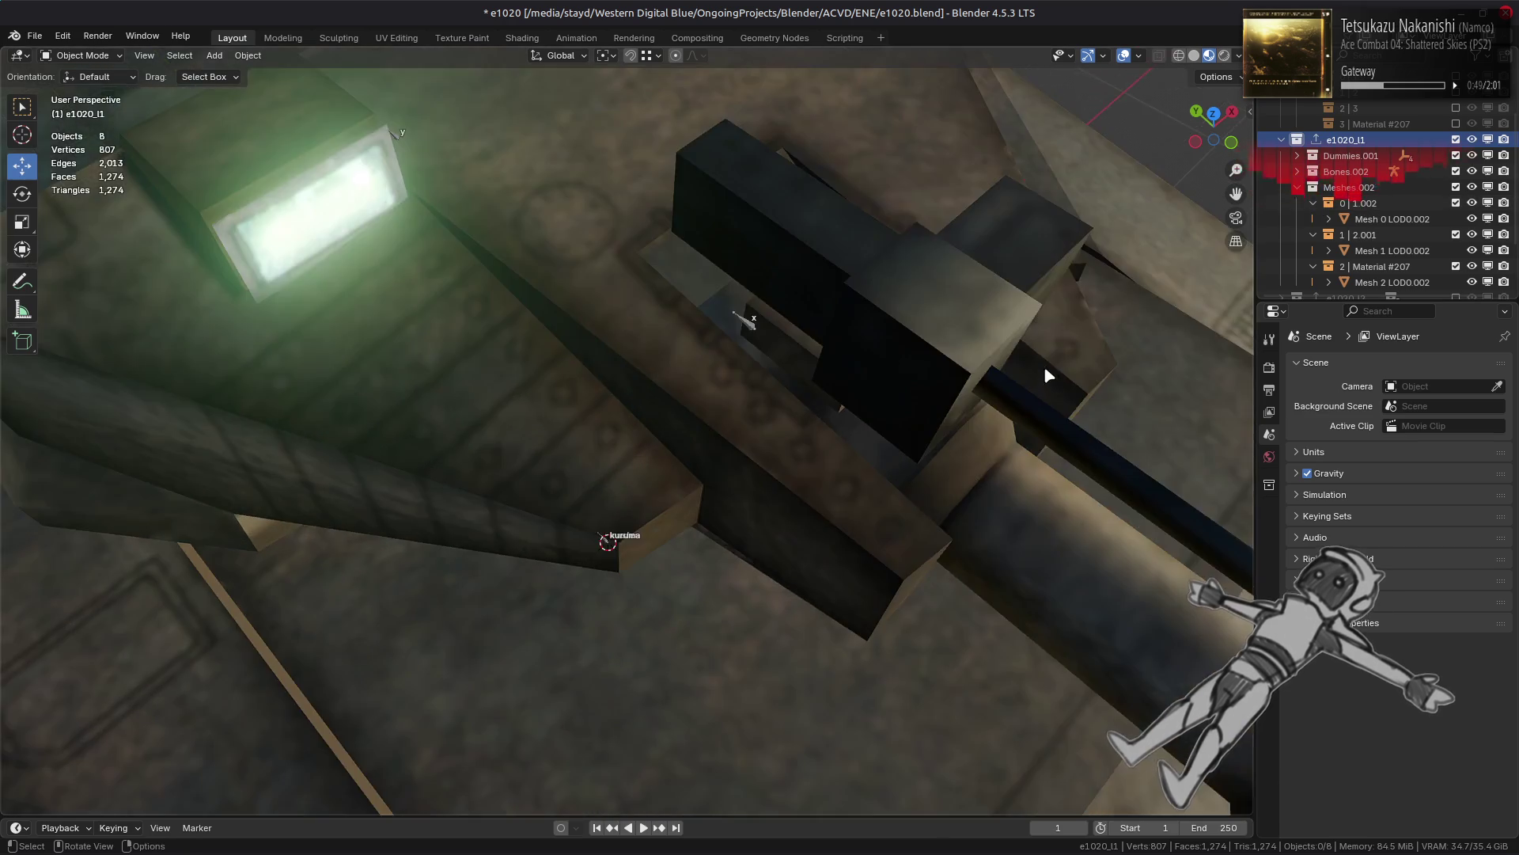
Step: Orbit to an elevated three-quarter view of the tank and select Mesh 0 LOD0
scroll(1004, 340, down, 2)
middle_drag(994, 335, 990, 325)
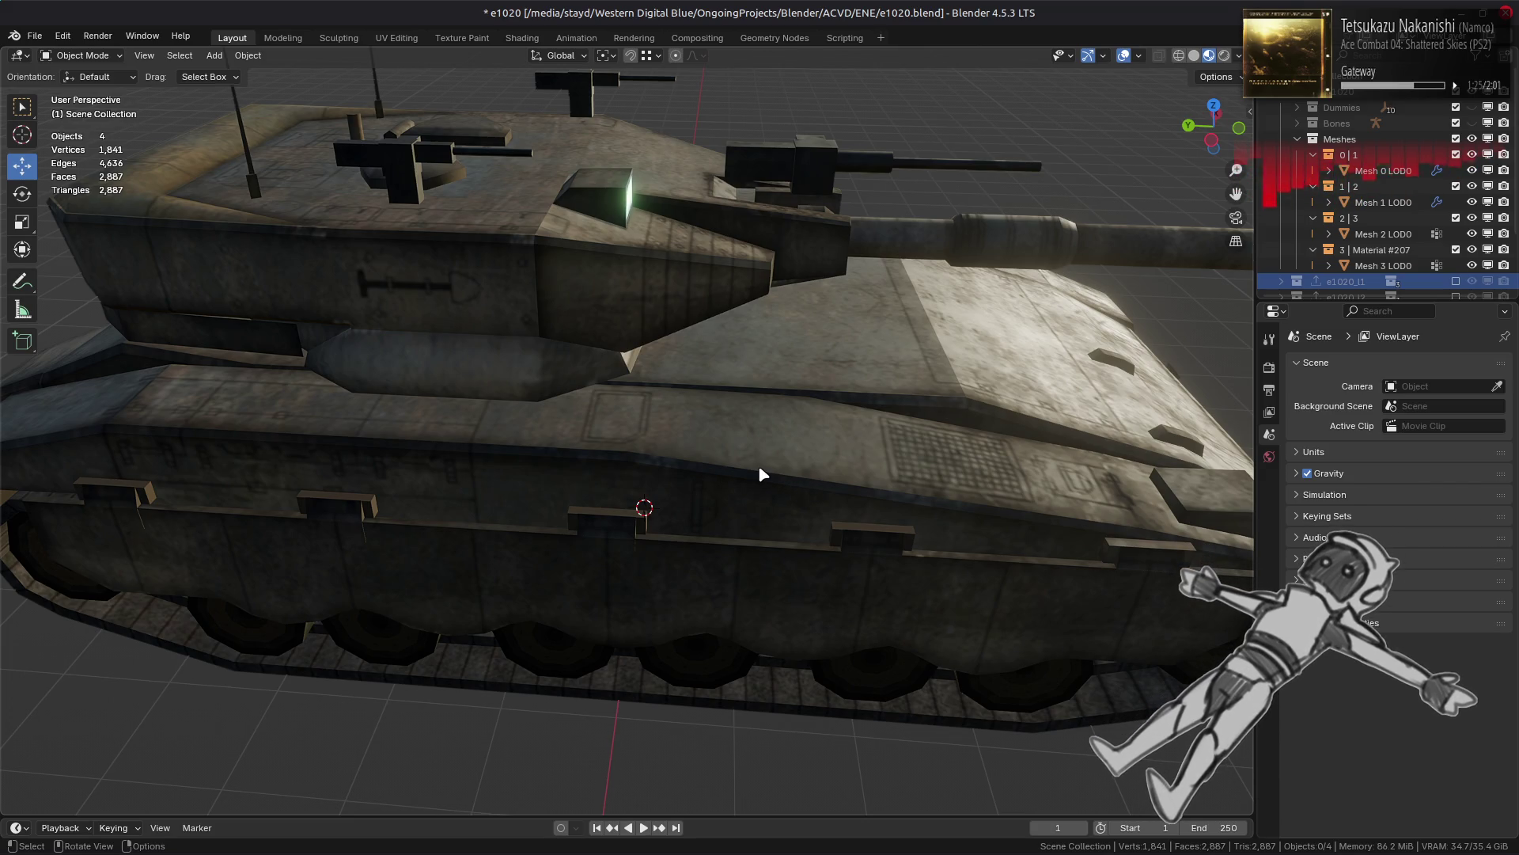
middle_drag(804, 472, 714, 459)
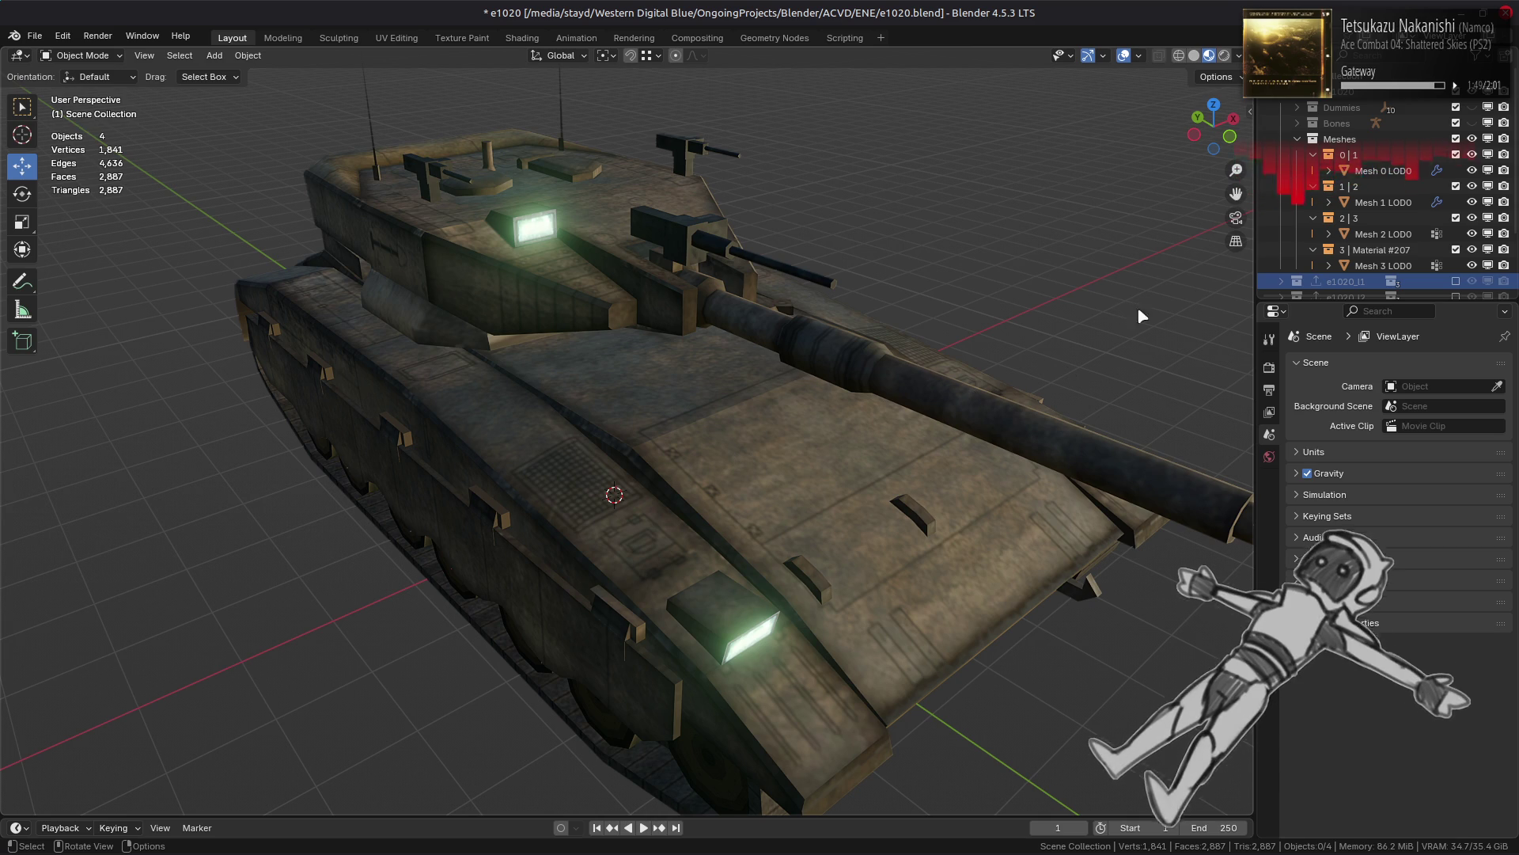
click(1383, 170)
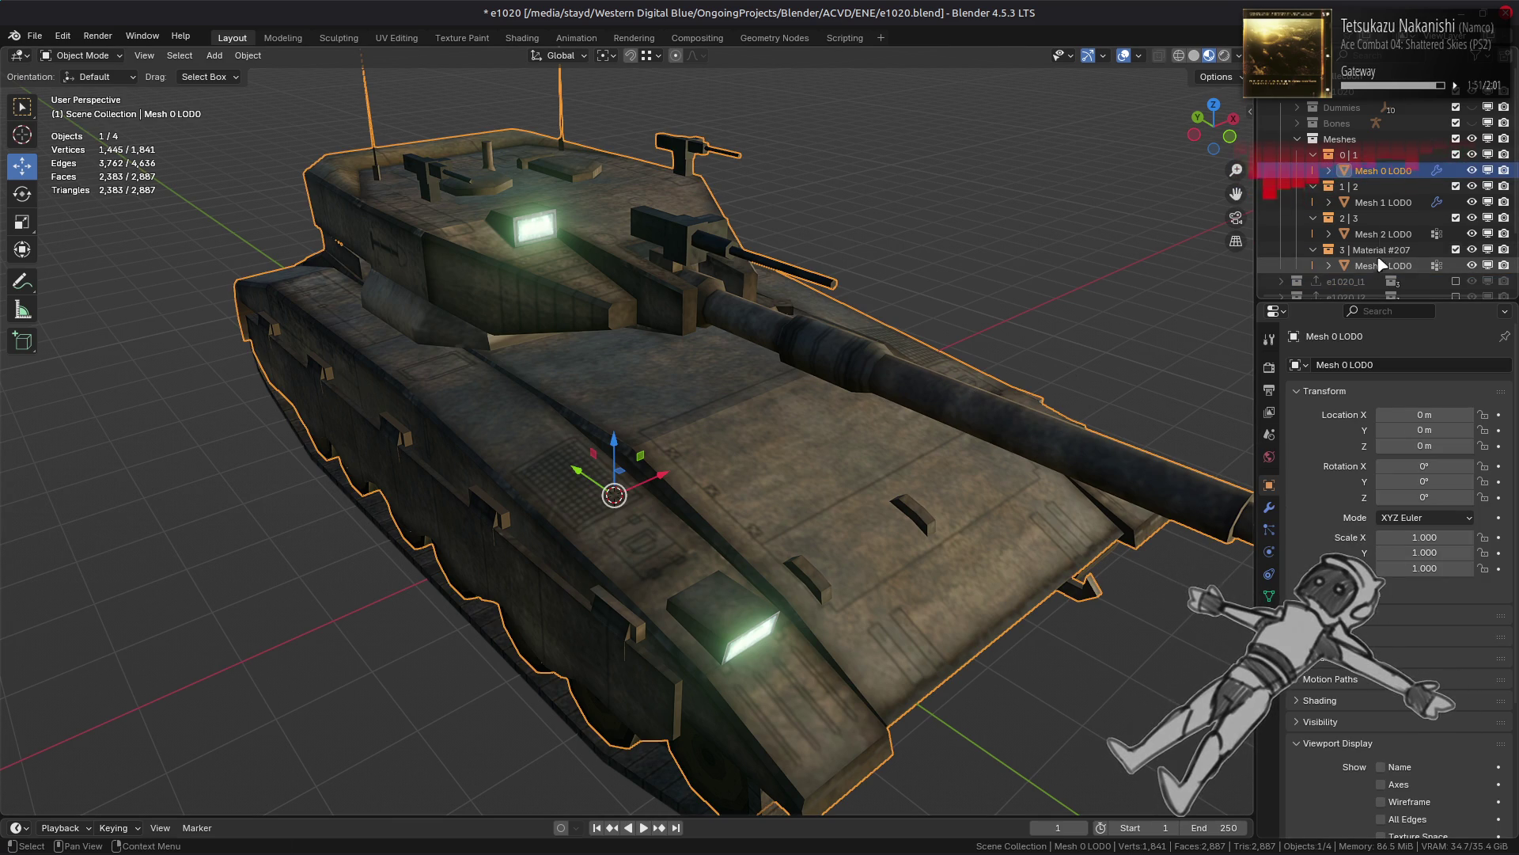
Step: Duplicate Mesh 0–3 LOD0 in place and apply the modifiers on all copies
ctrl+click(1384, 202)
ctrl+click(1383, 234)
ctrl+click(1383, 265)
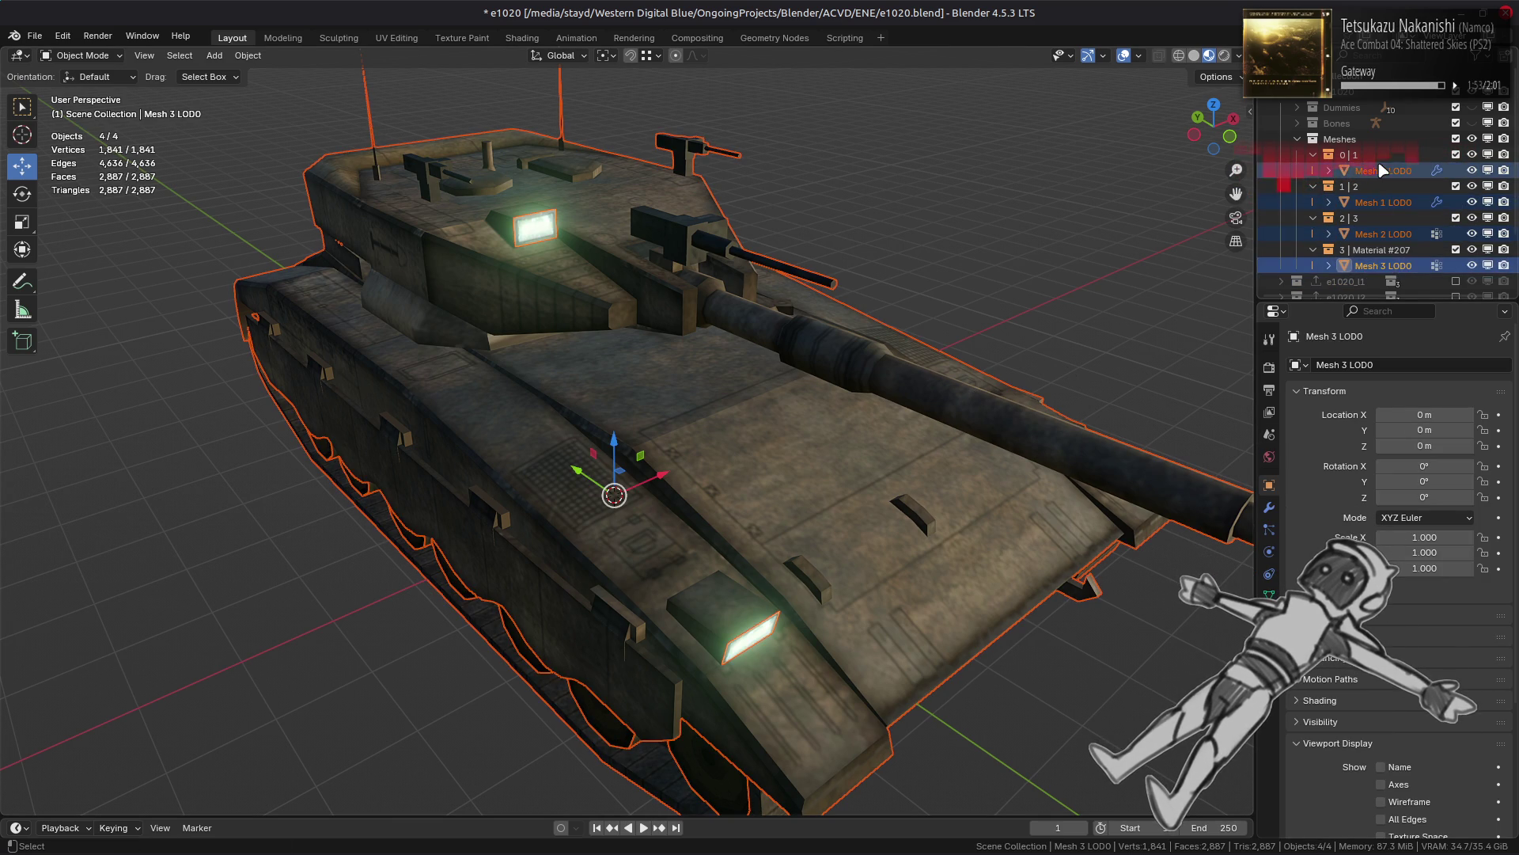
key(shift+d)
right_click(822, 369)
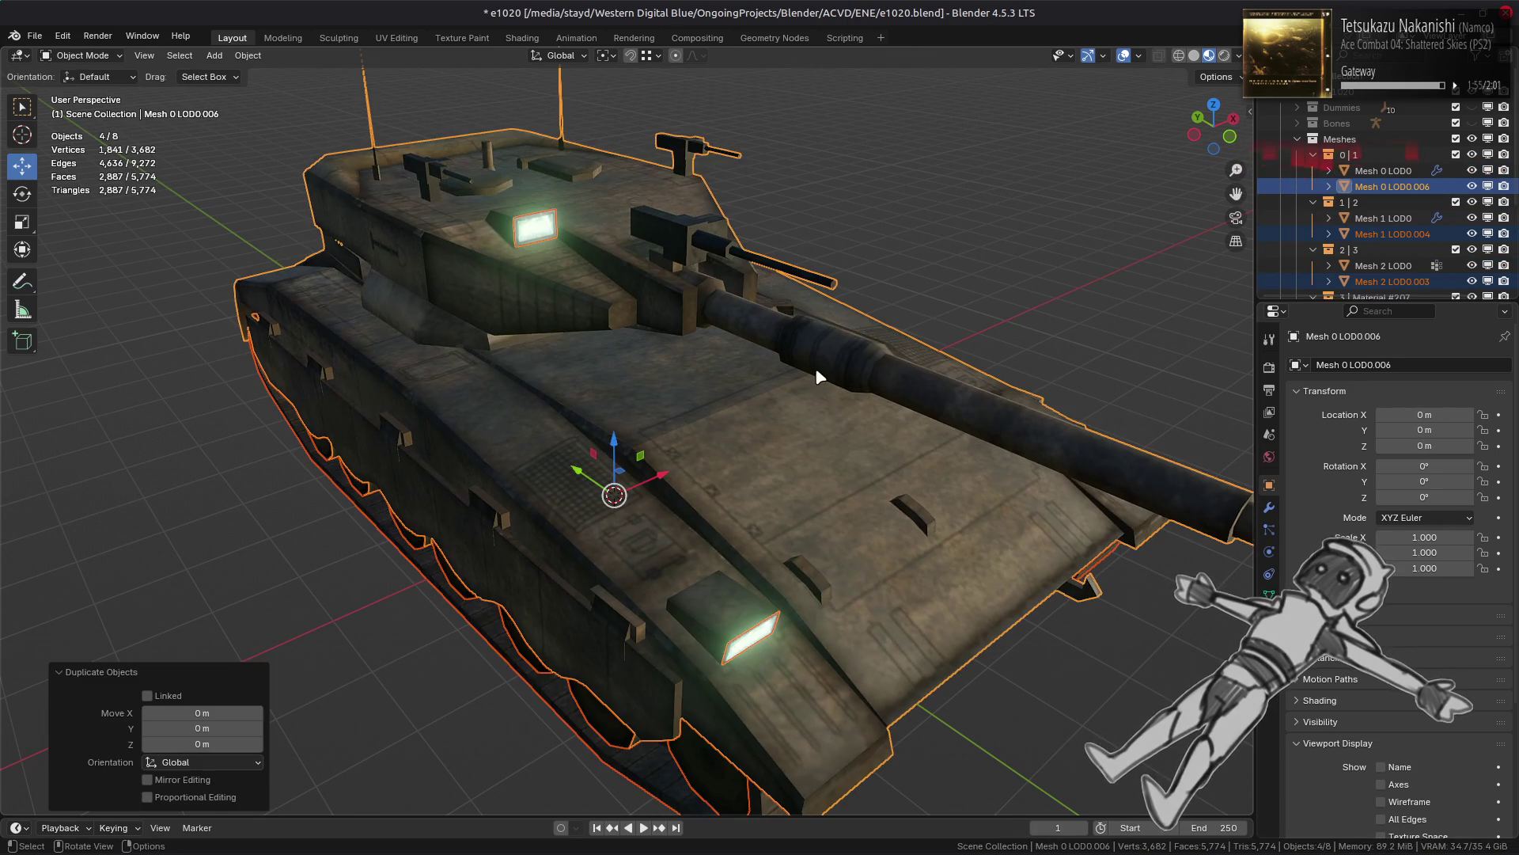
click(1270, 507)
click(1345, 365)
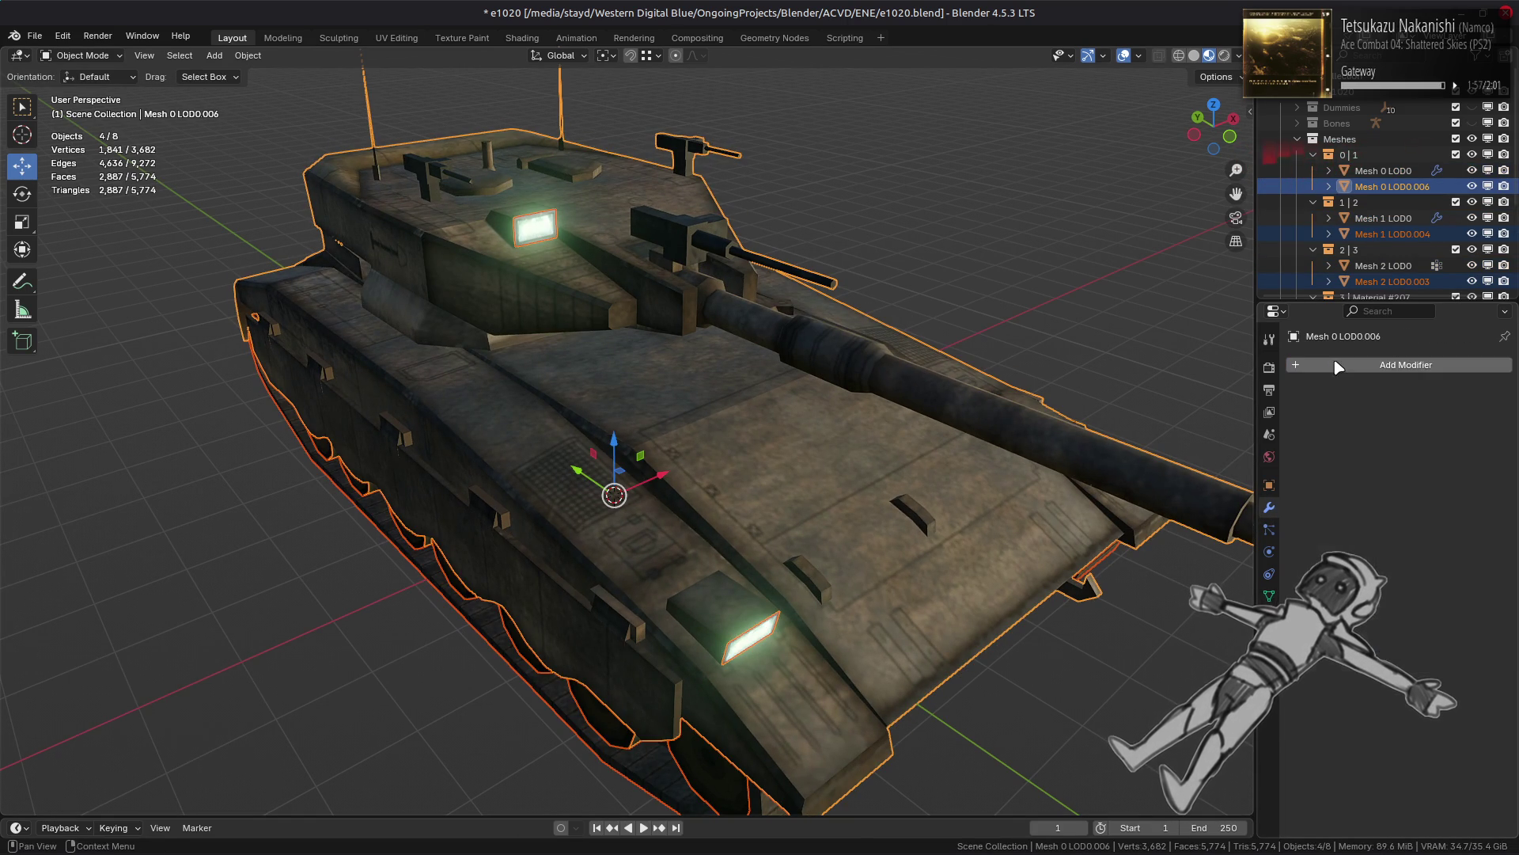
Step: Join the copies into one mesh in the Meshes collection and hide the originals
right_click(852, 397)
click(839, 448)
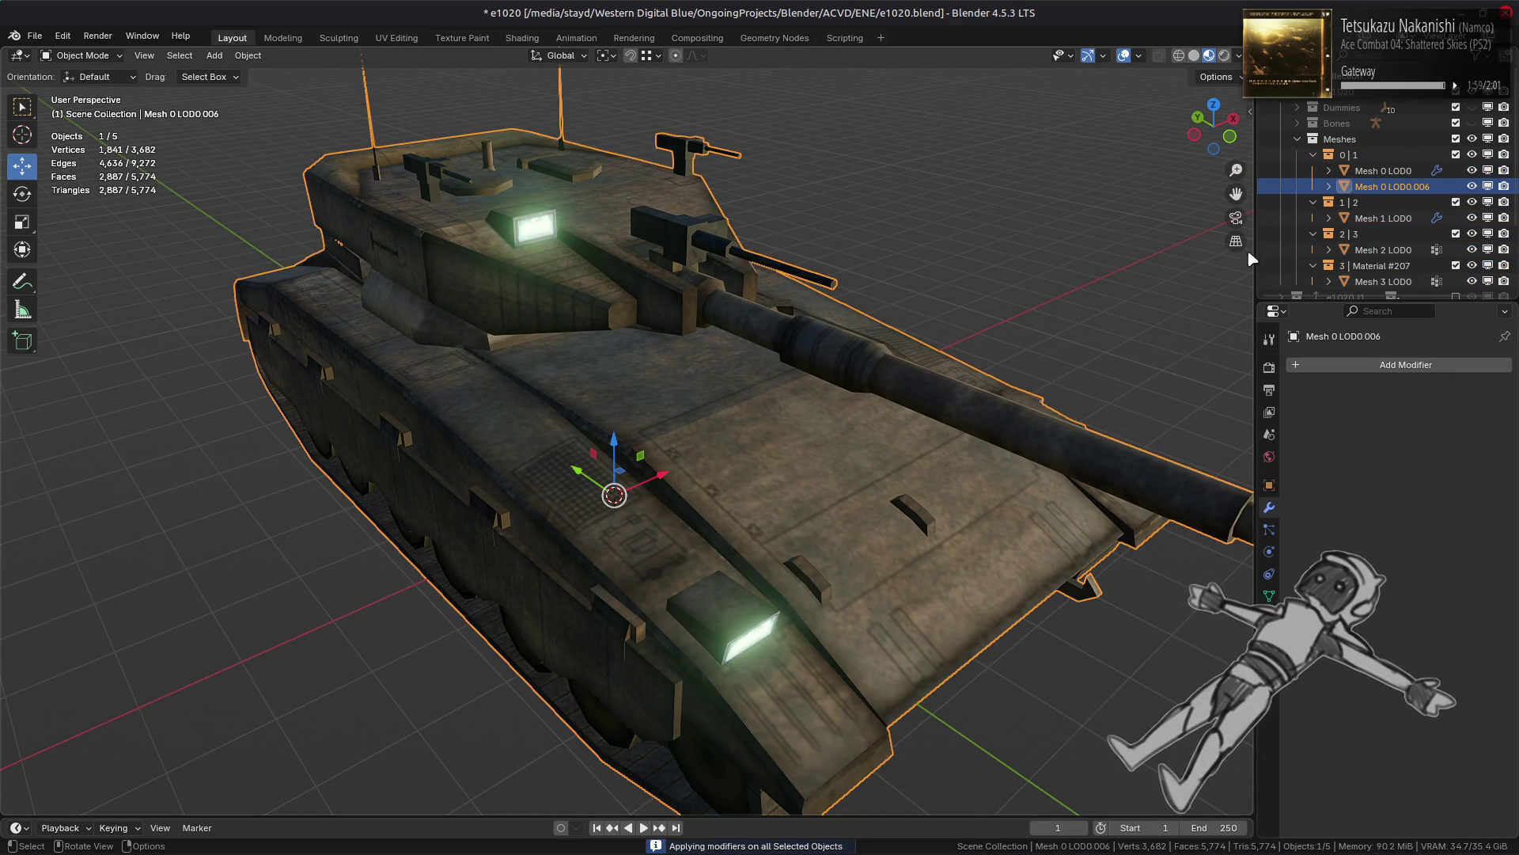
drag(1389, 187, 1363, 141)
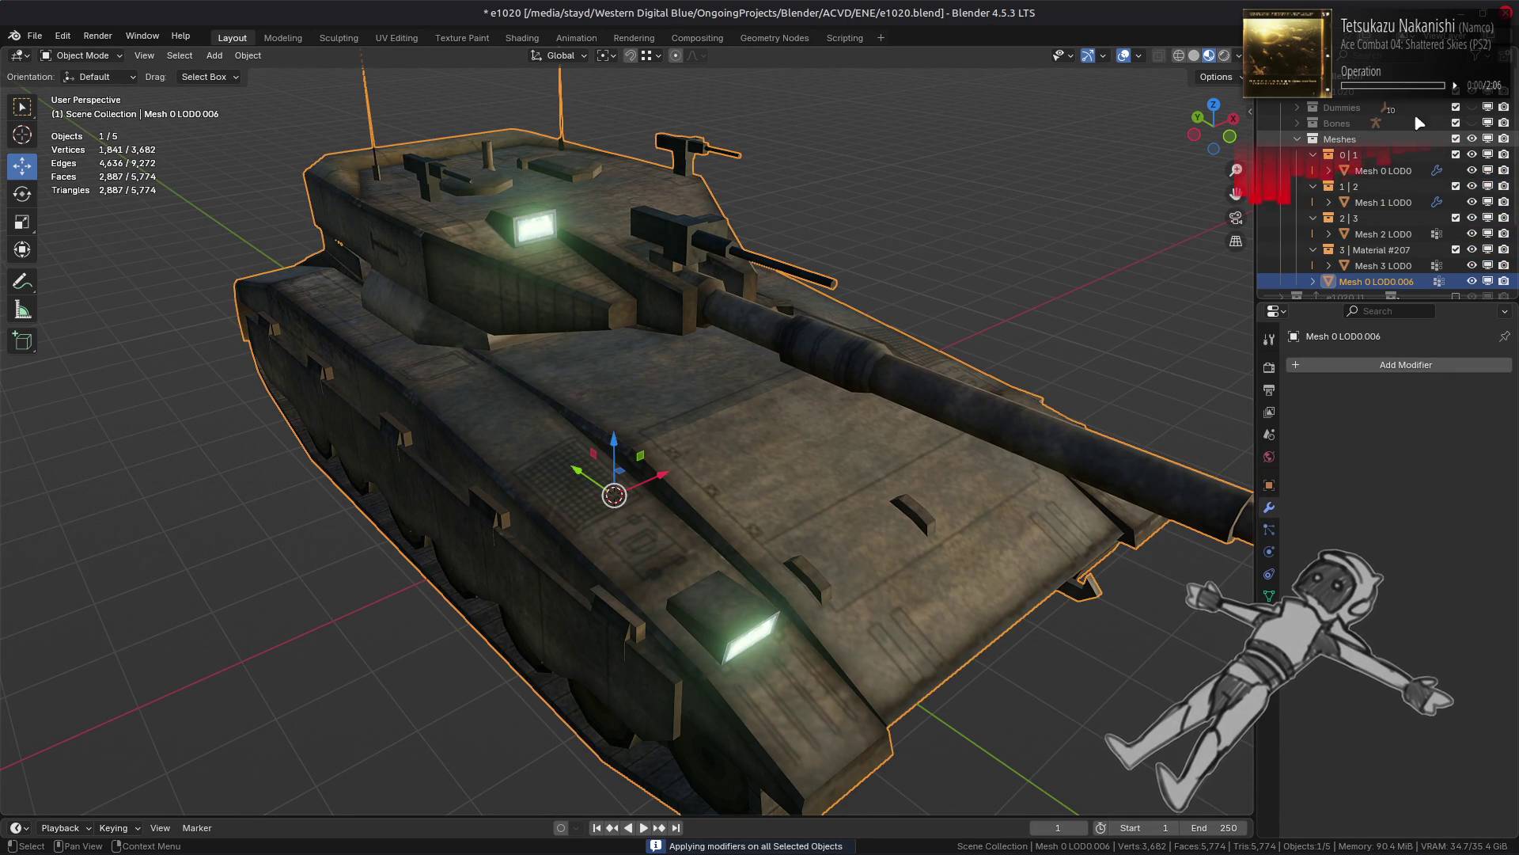
drag(1472, 156, 1476, 254)
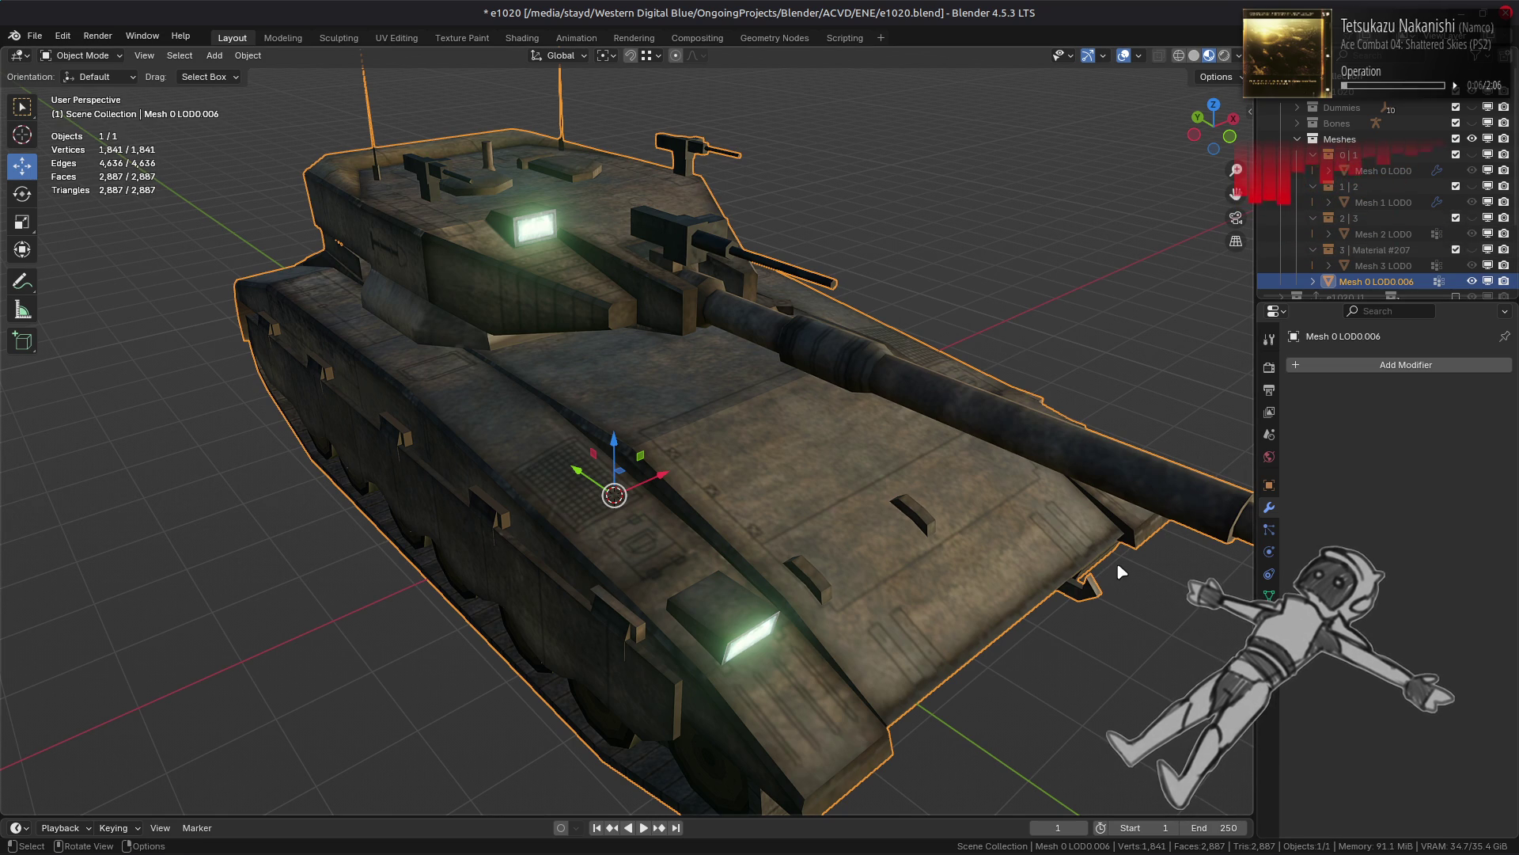
click(1269, 597)
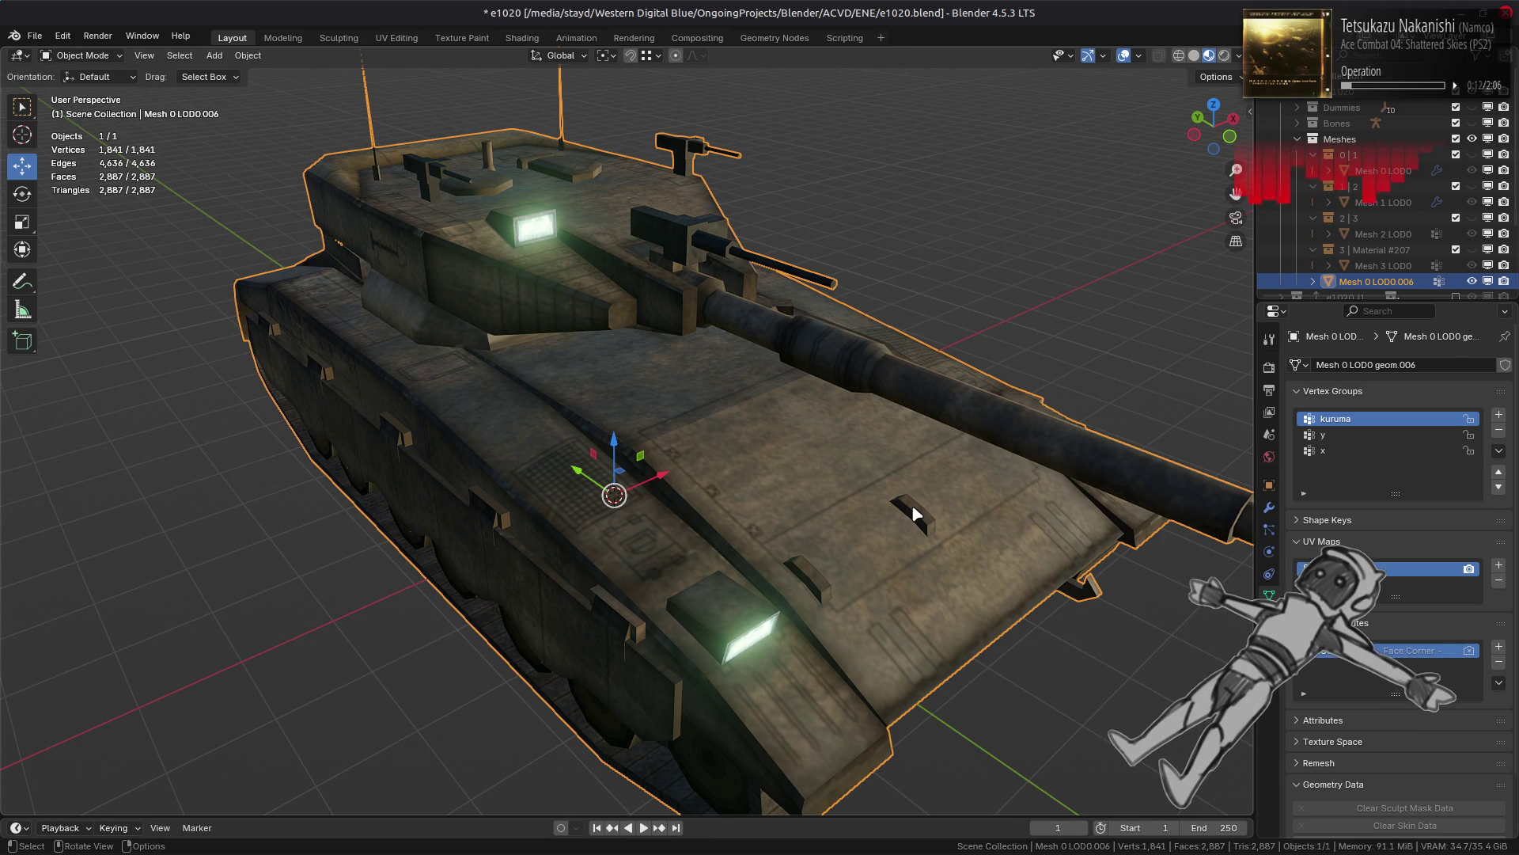
Step: Show the viewport sidebar and bring up the DeciMan Simplify options
key(n)
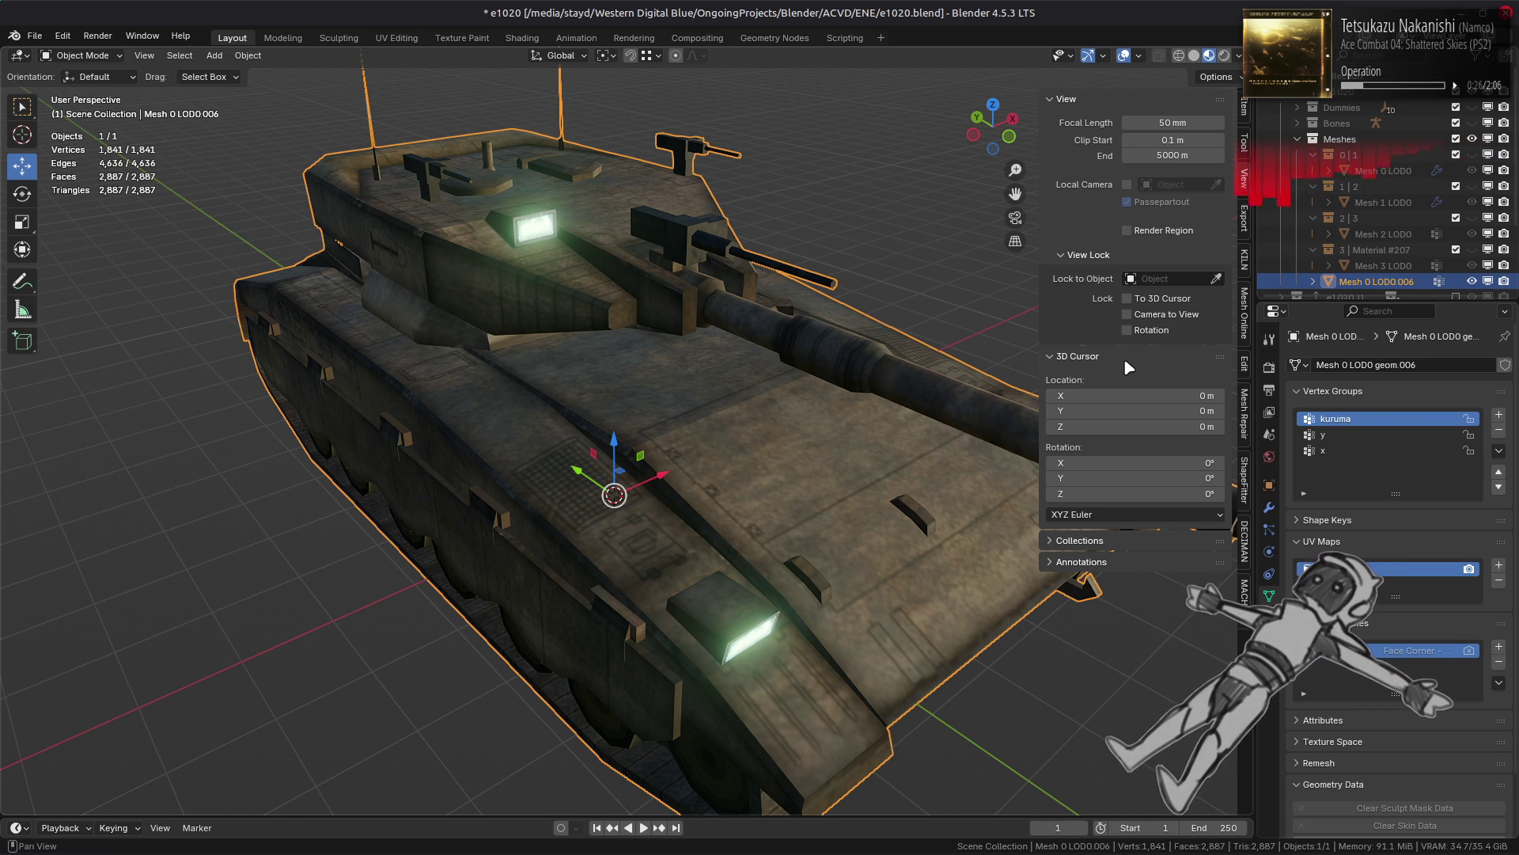
click(1245, 539)
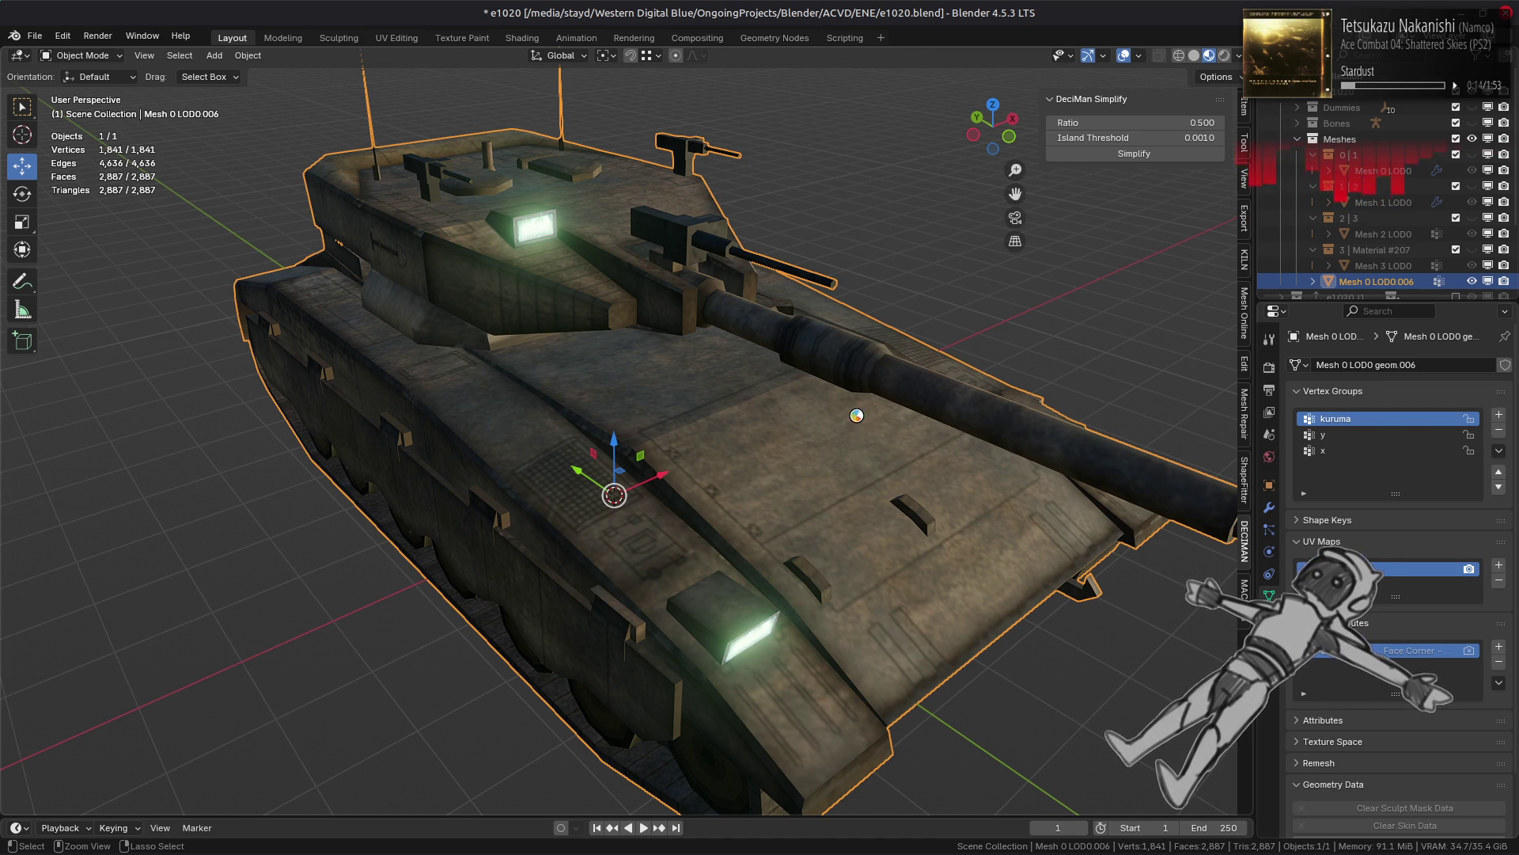
key(ctrl+s)
click(1132, 154)
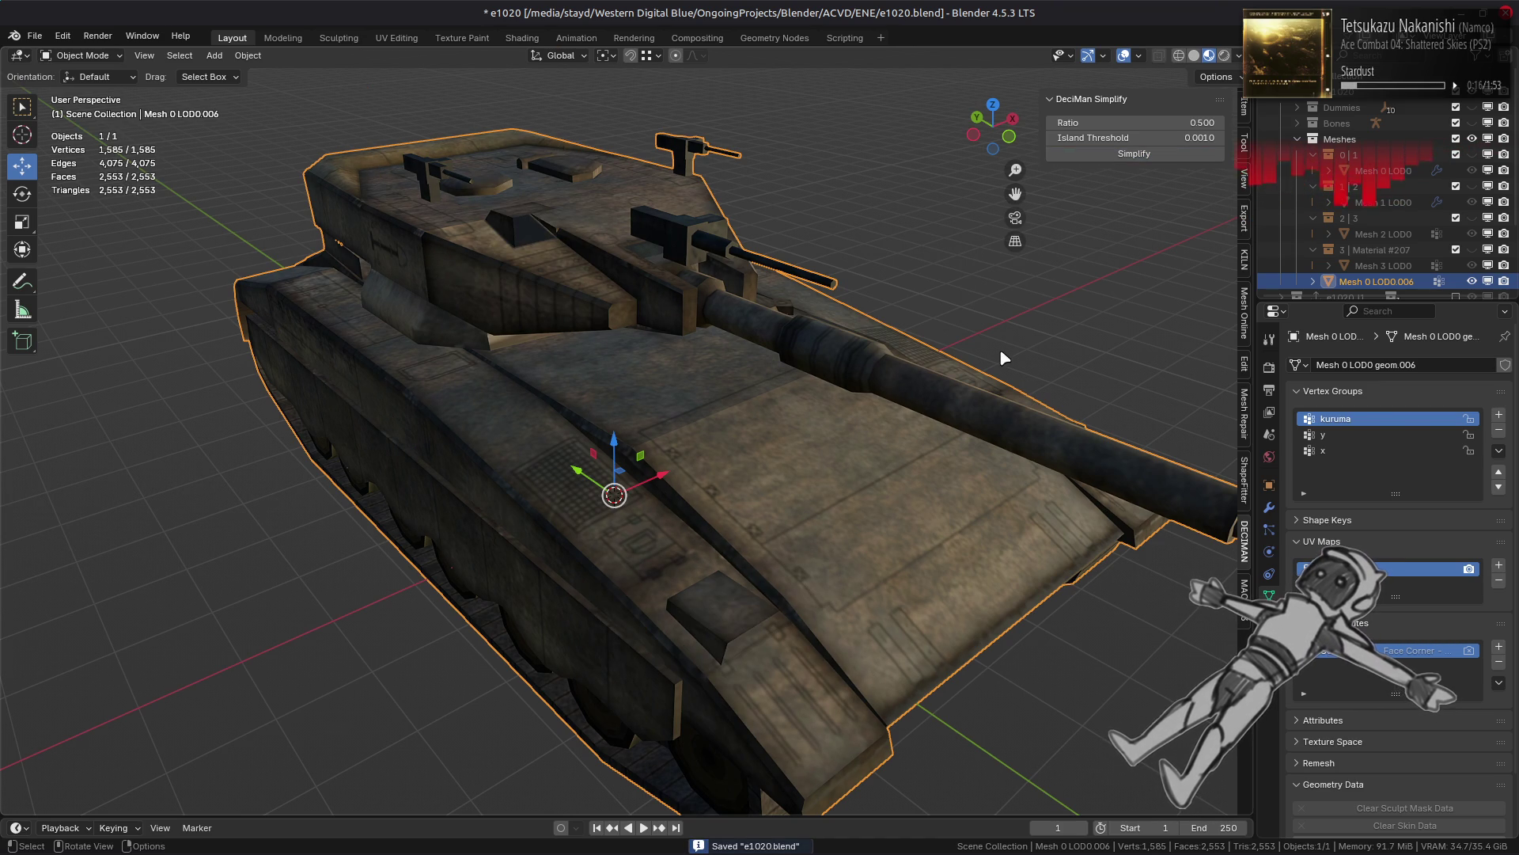
key(ctrl+z)
key(ctrl+z)
key(ctrl+z)
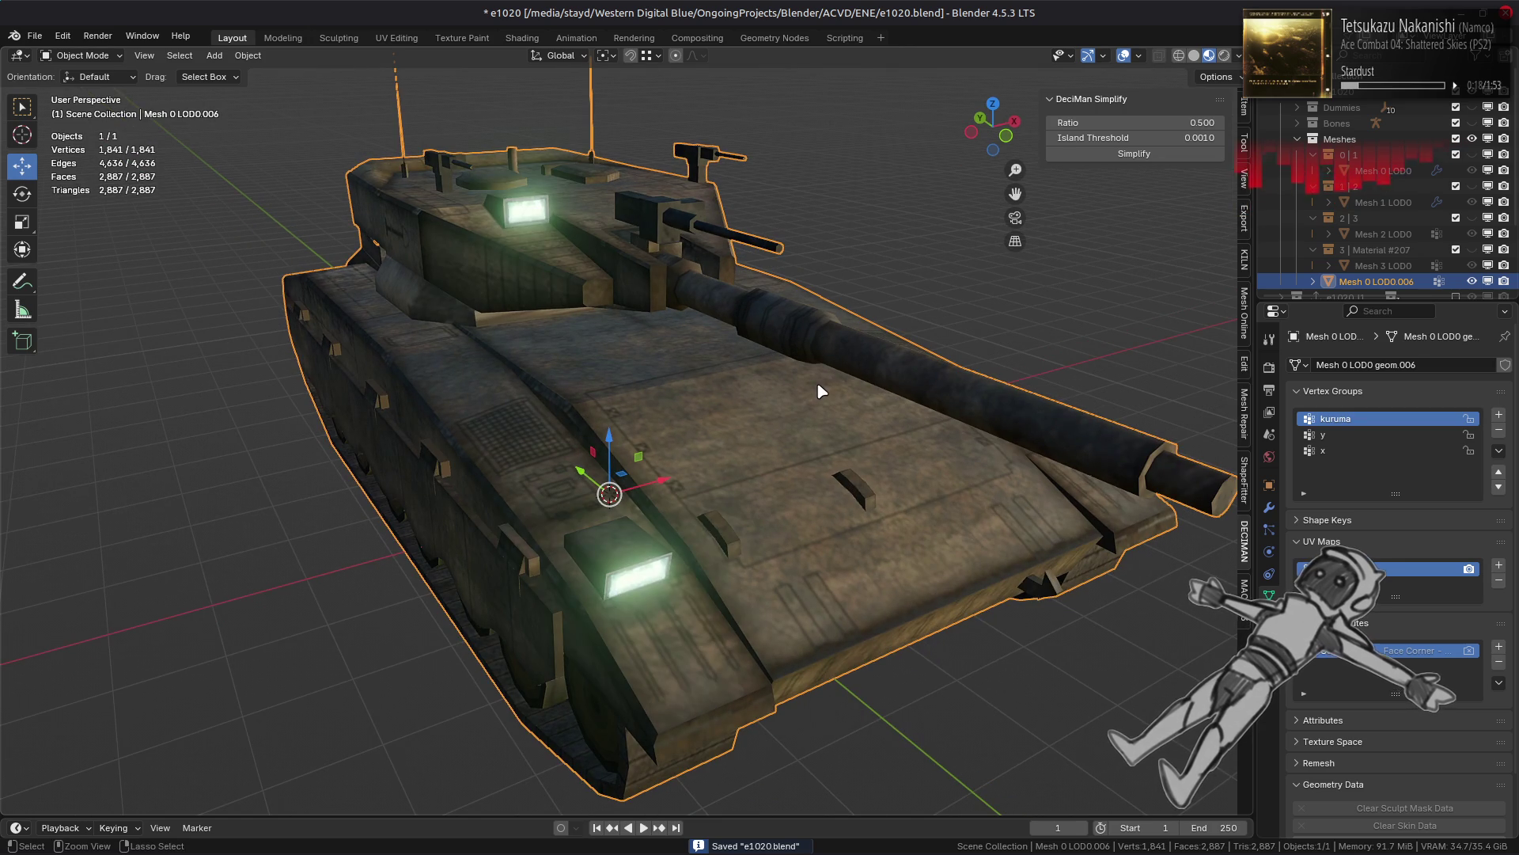
key(ctrl+shift+z)
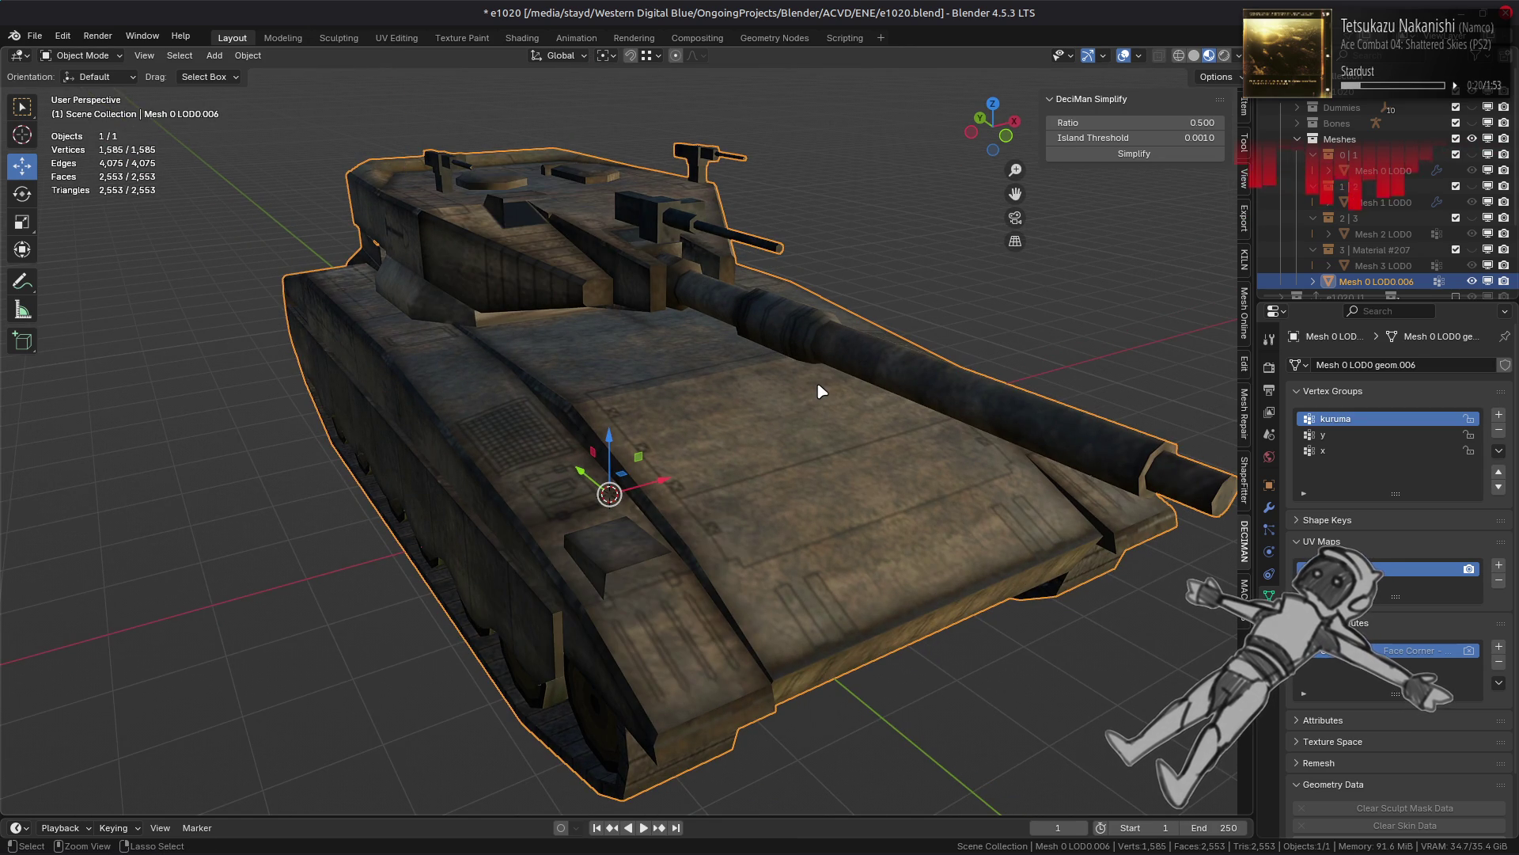
key(ctrl+z)
key(ctrl+shift+z)
key(ctrl+z)
key(ctrl+shift+z)
key(ctrl+z)
key(ctrl+shift+z)
mouse_move(755, 385)
middle_down()
mouse_move(922, 413)
mouse_move(716, 407)
mouse_move(485, 434)
mouse_move(619, 413)
middle_up()
key(ctrl+z)
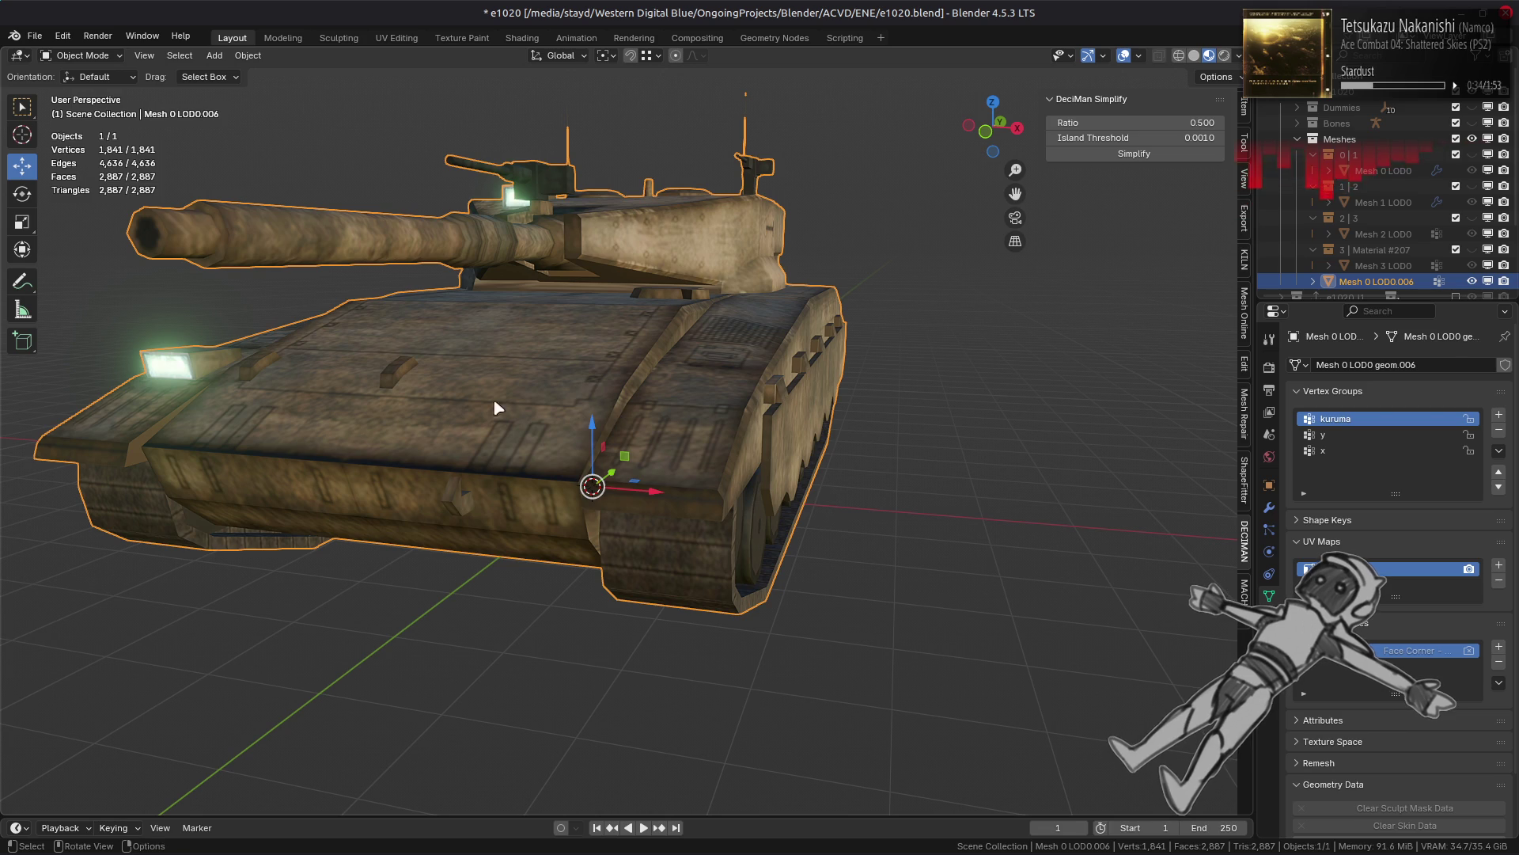
middle_drag(485, 406, 566, 421)
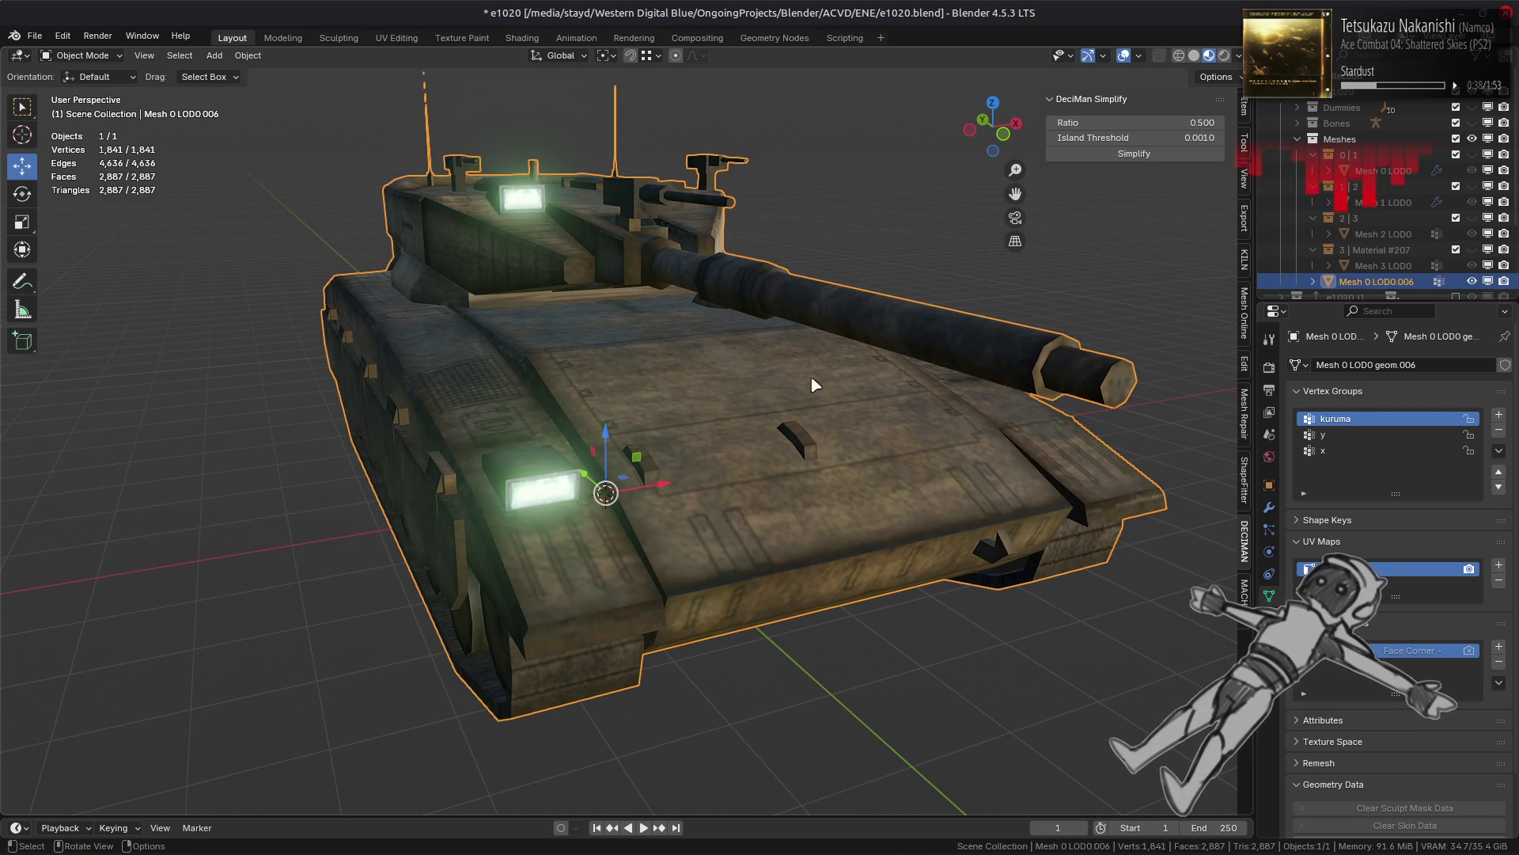
Step: Rename the Mesh 0 LOD0.006 object to 'LOD1 Base'
scroll(1397, 264, down, 1)
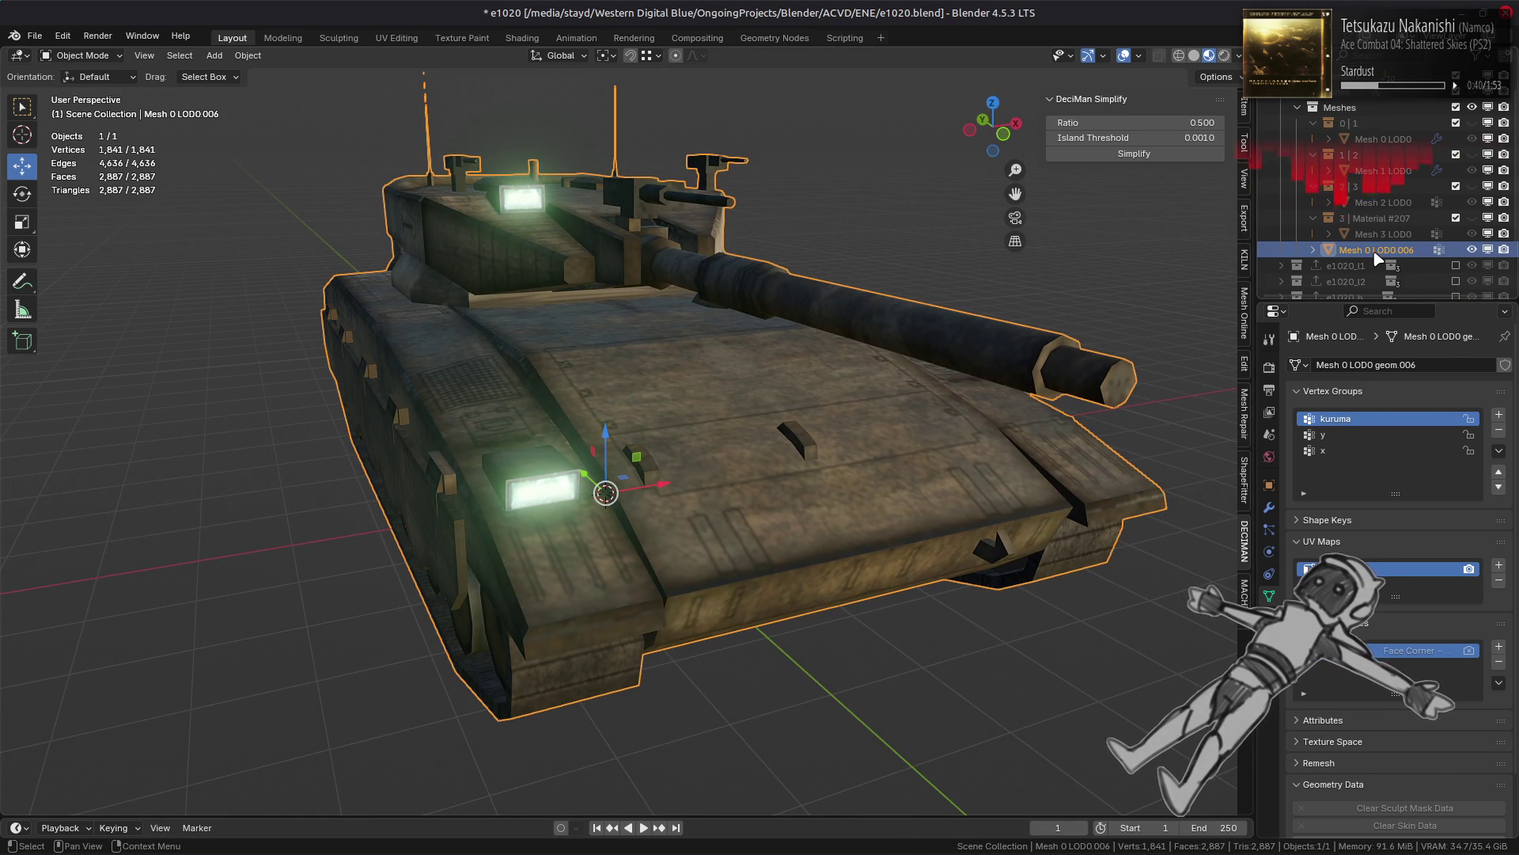
double_click(1367, 252)
scroll(1363, 249, down, 2)
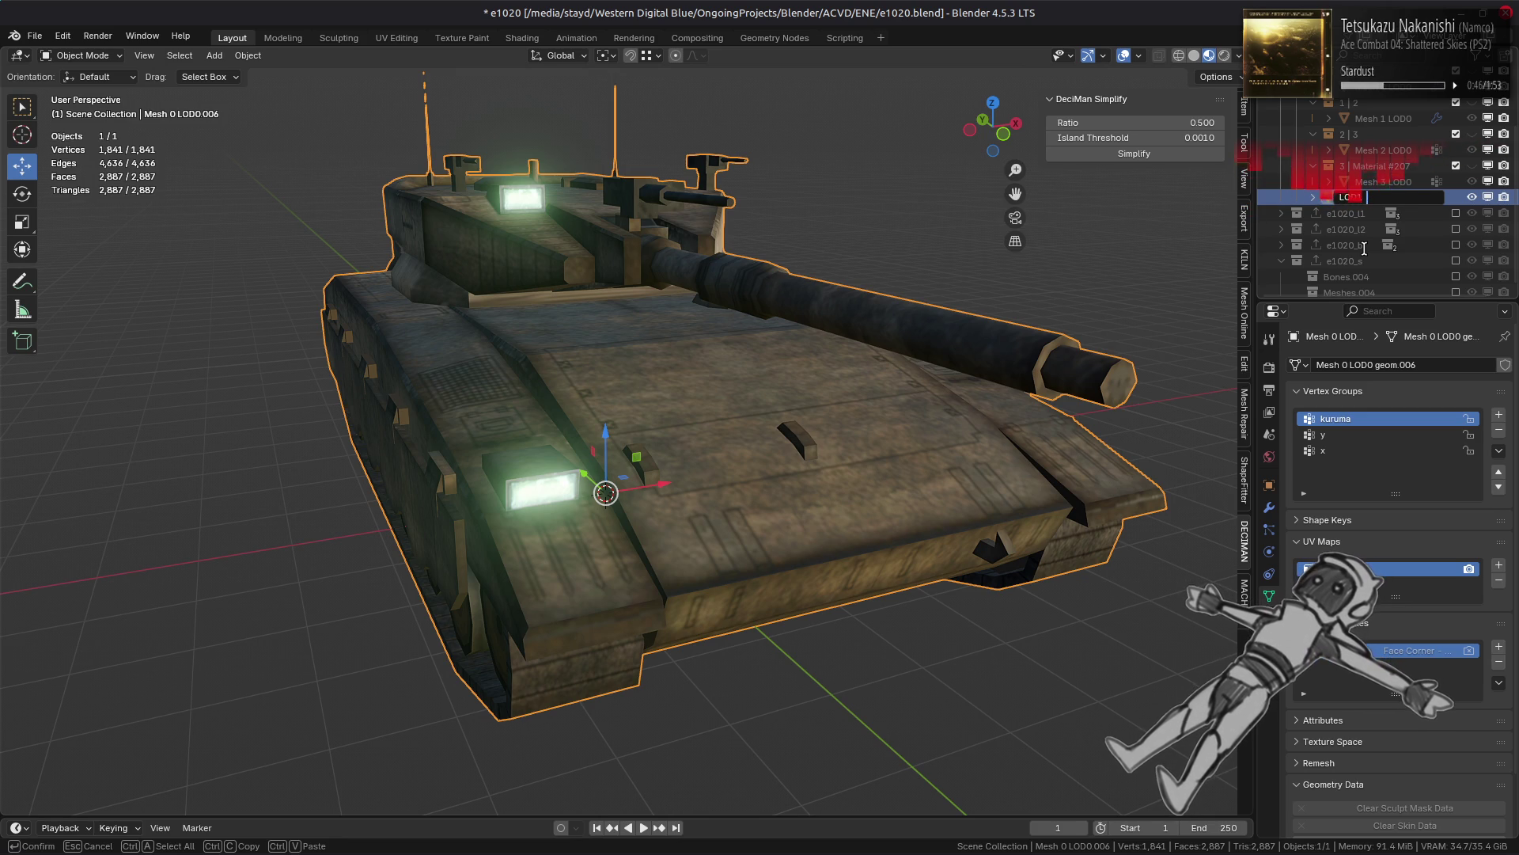
click(1392, 196)
text(D1 Base)
key(Return)
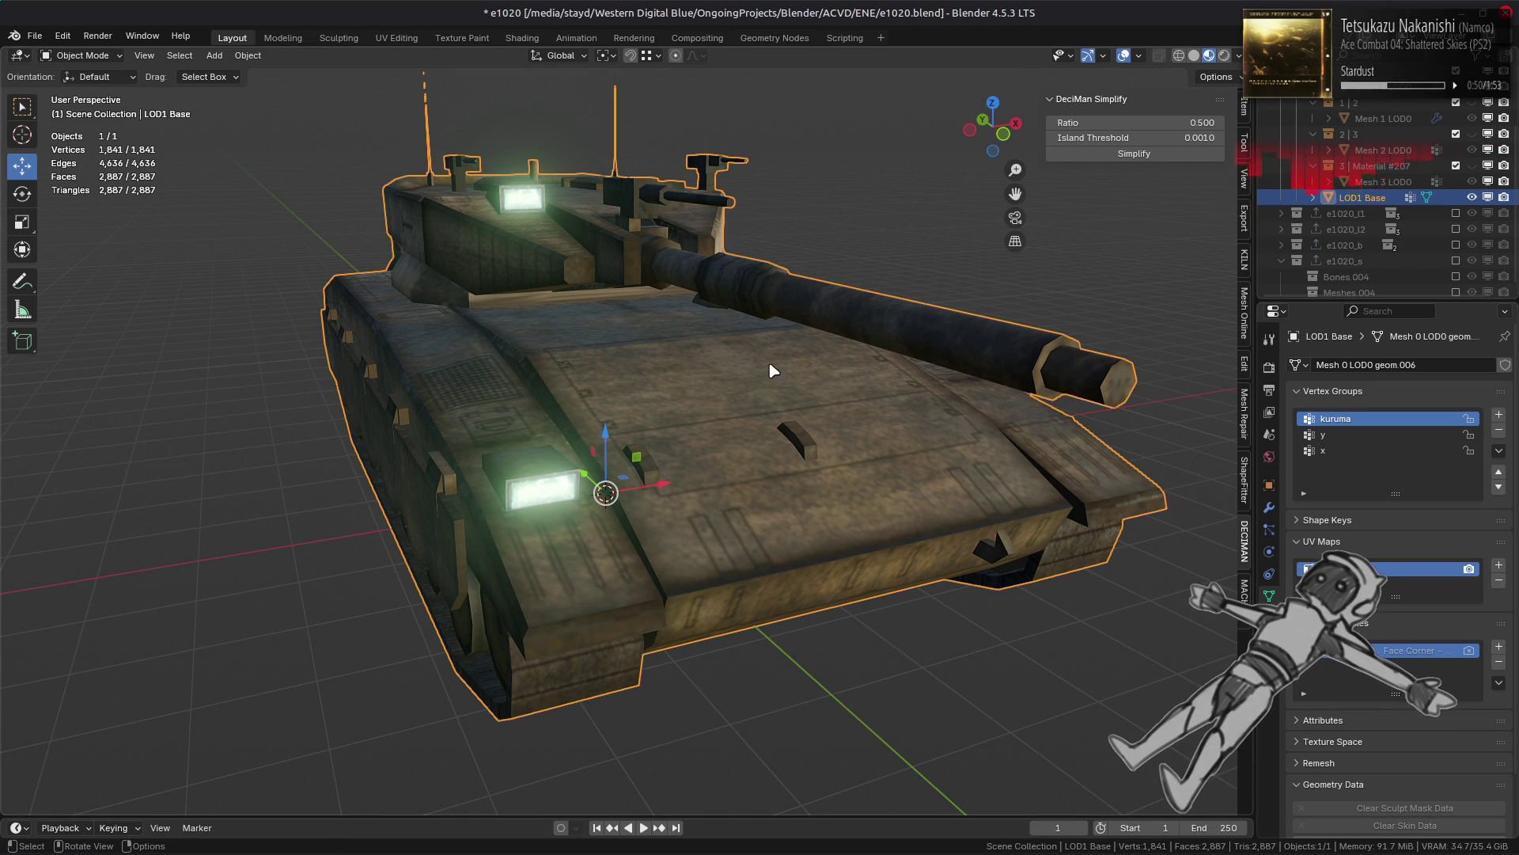
Step: In Edit Mode, select the whole connected handle piece on the tank's front
middle_drag(758, 380, 762, 386)
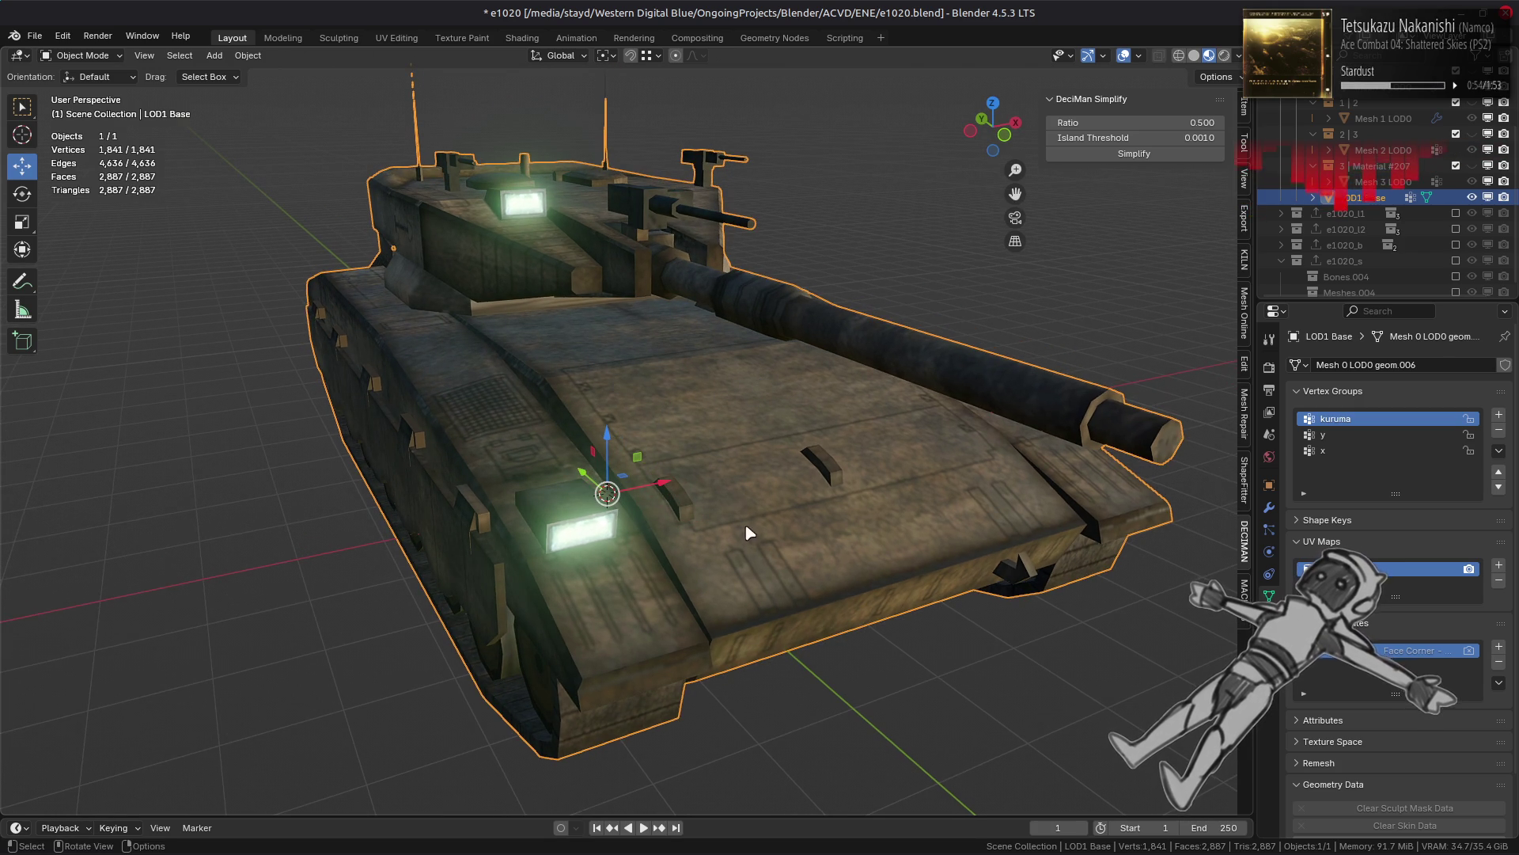
key(Tab)
click(677, 503)
middle_drag(779, 476, 761, 457)
key(ctrl+l)
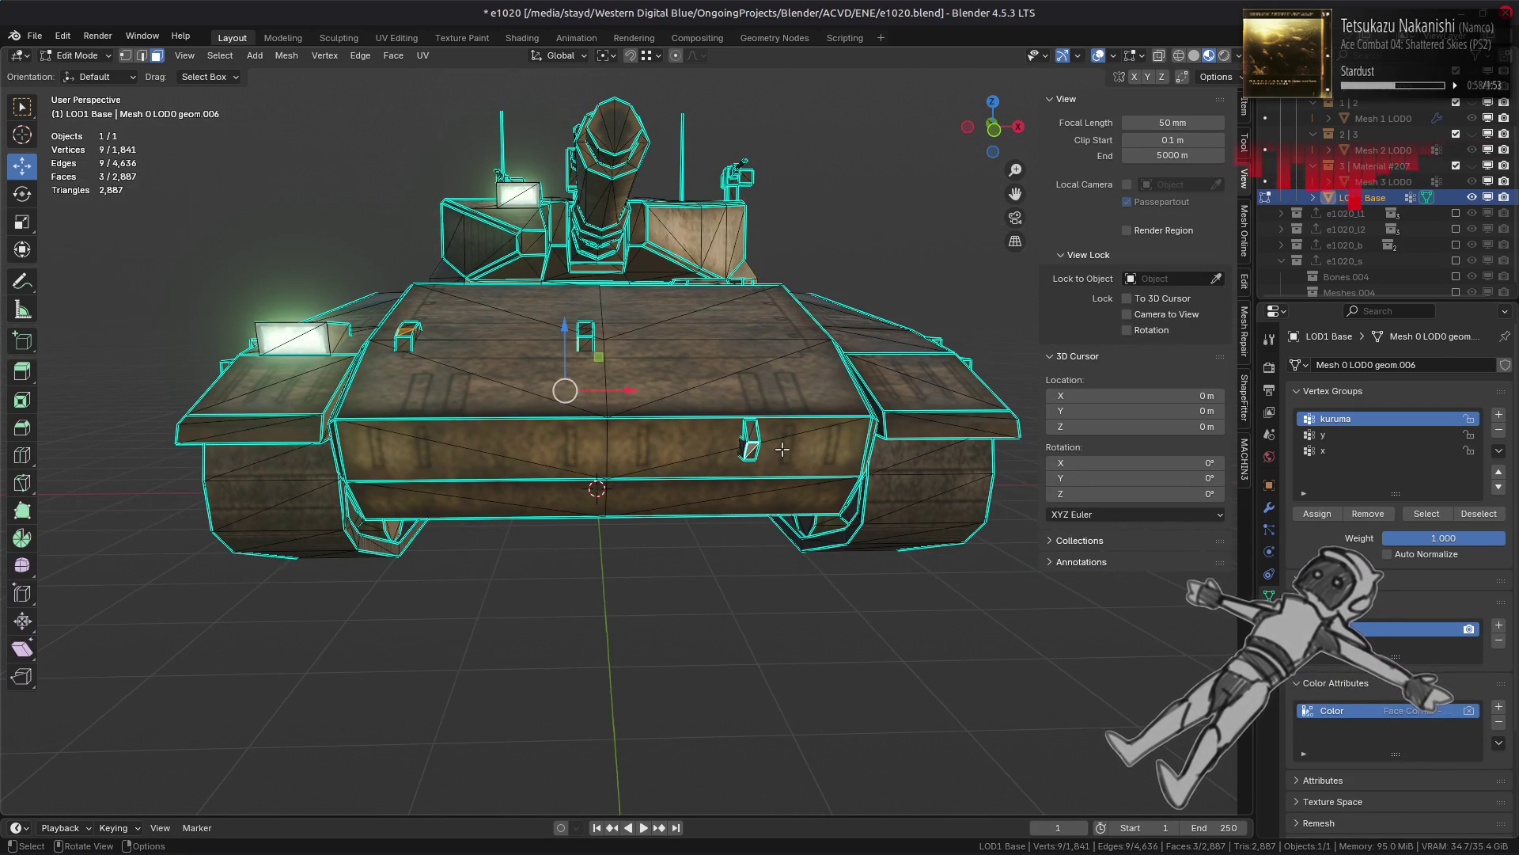
Step: Delete the selected front handle faces
right_click(636, 495)
click(601, 798)
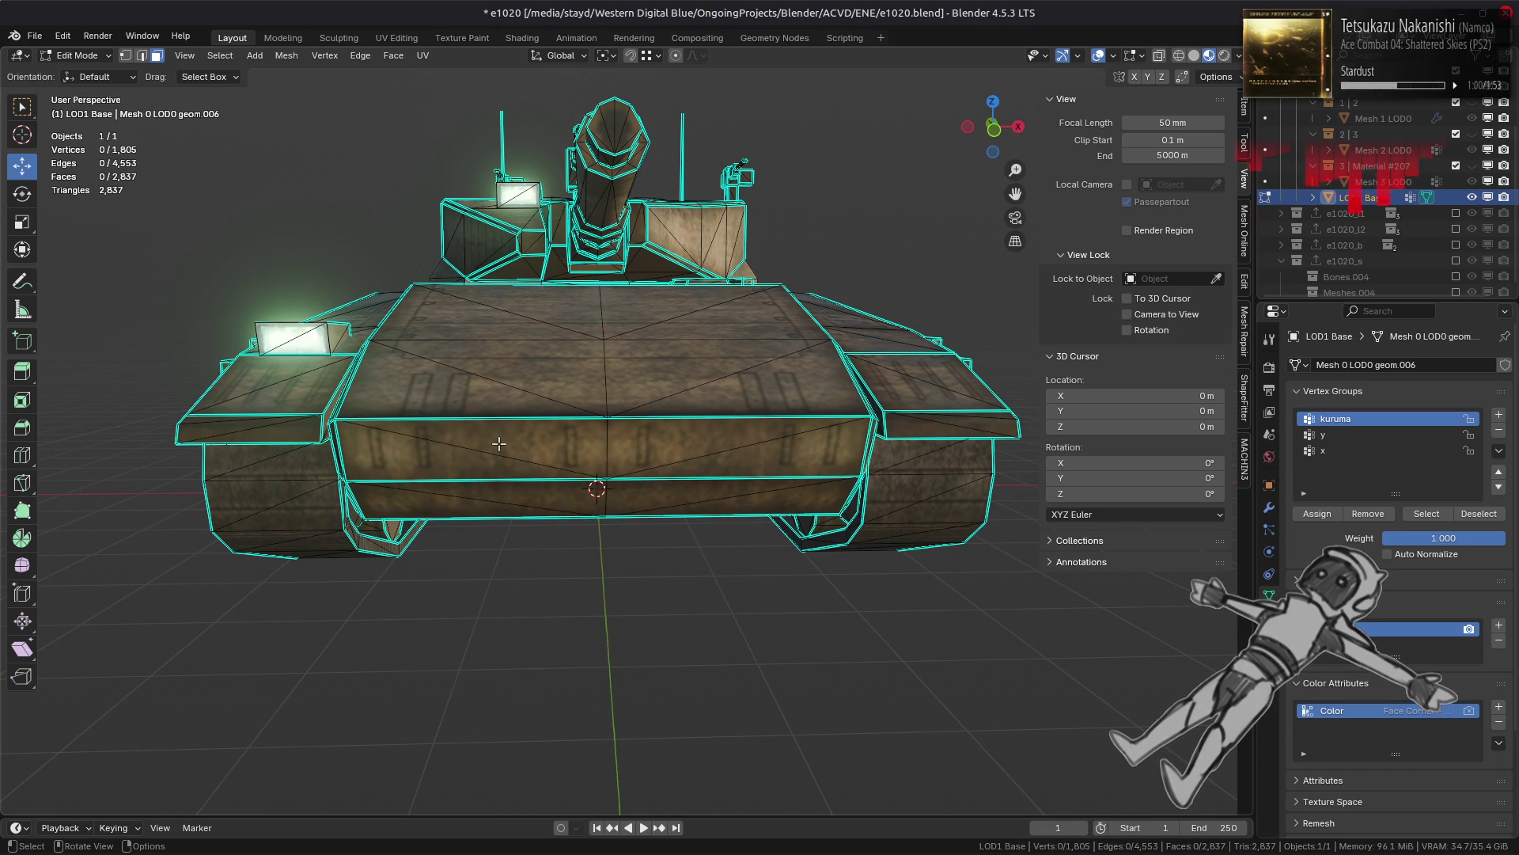
middle_drag(418, 348, 631, 401)
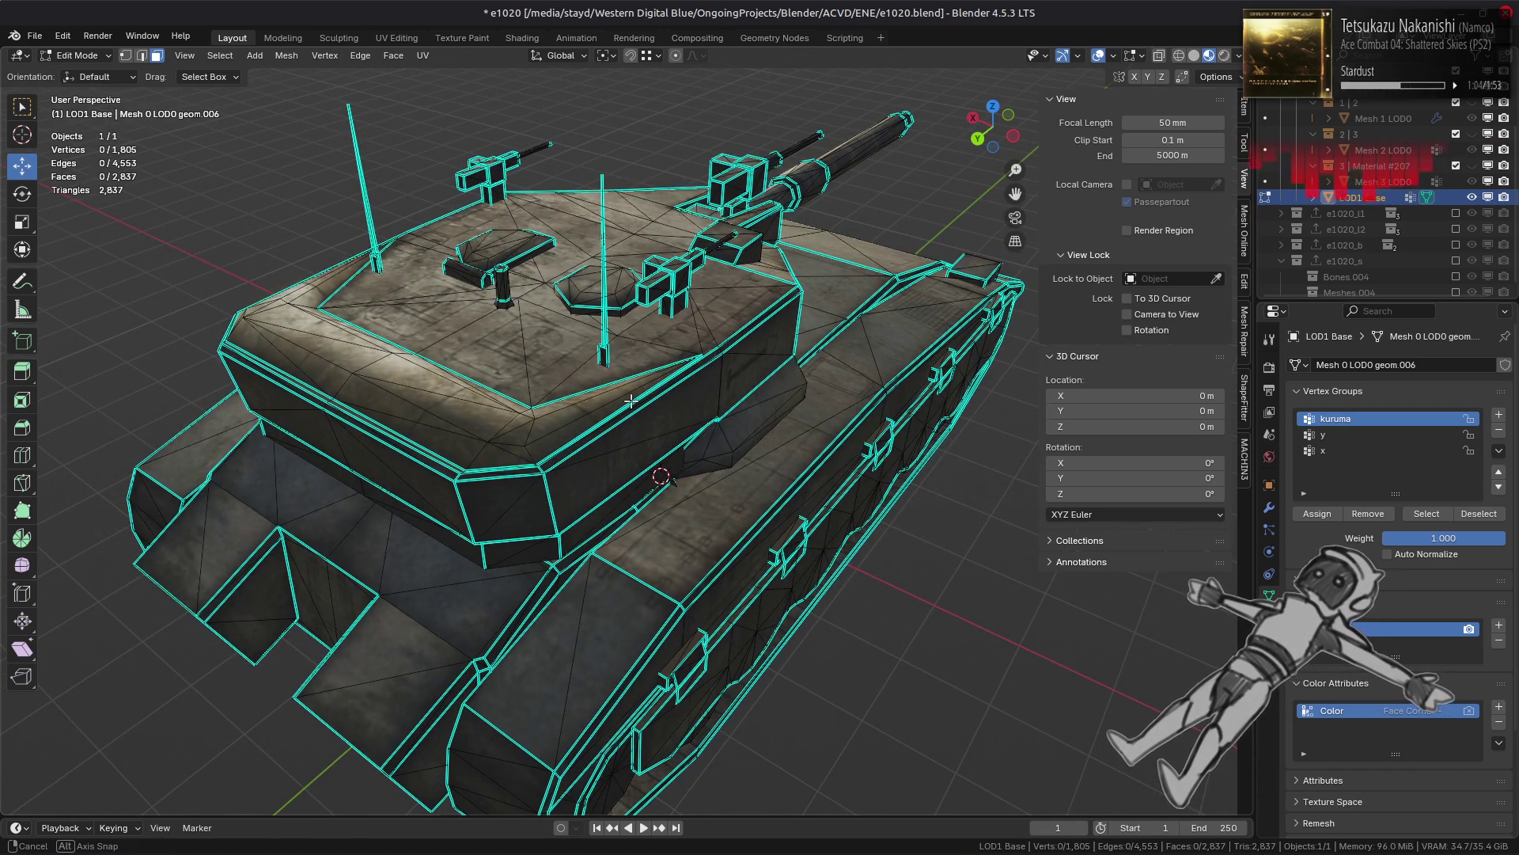
scroll(477, 371, up, 6)
scroll(477, 371, down, 5)
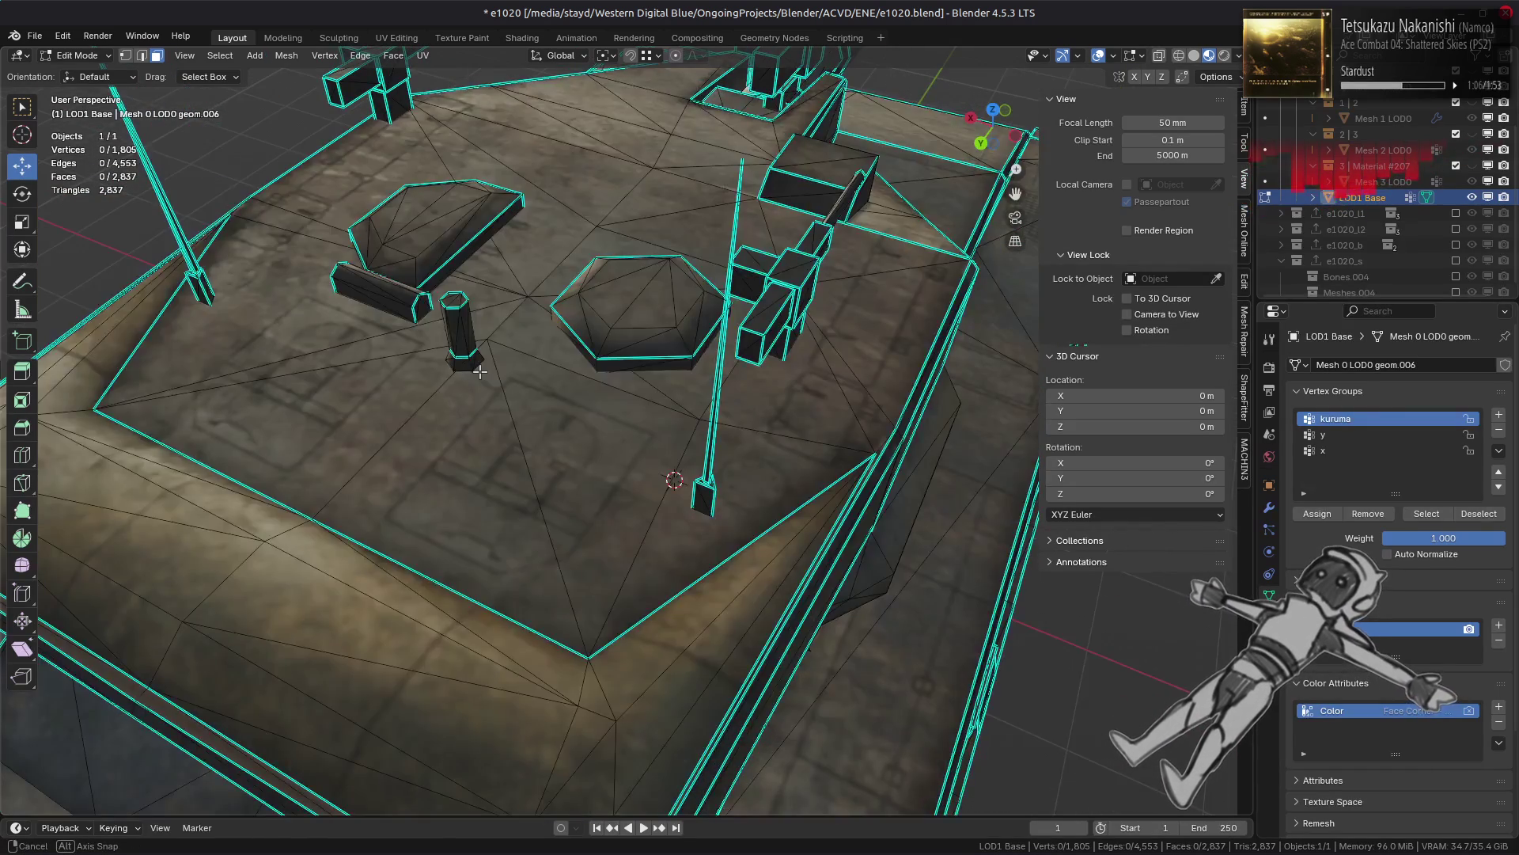
Step: Inspect the turret, return to Object Mode and show the viewport's View settings
middle_drag(478, 371, 524, 379)
scroll(523, 379, down, 2)
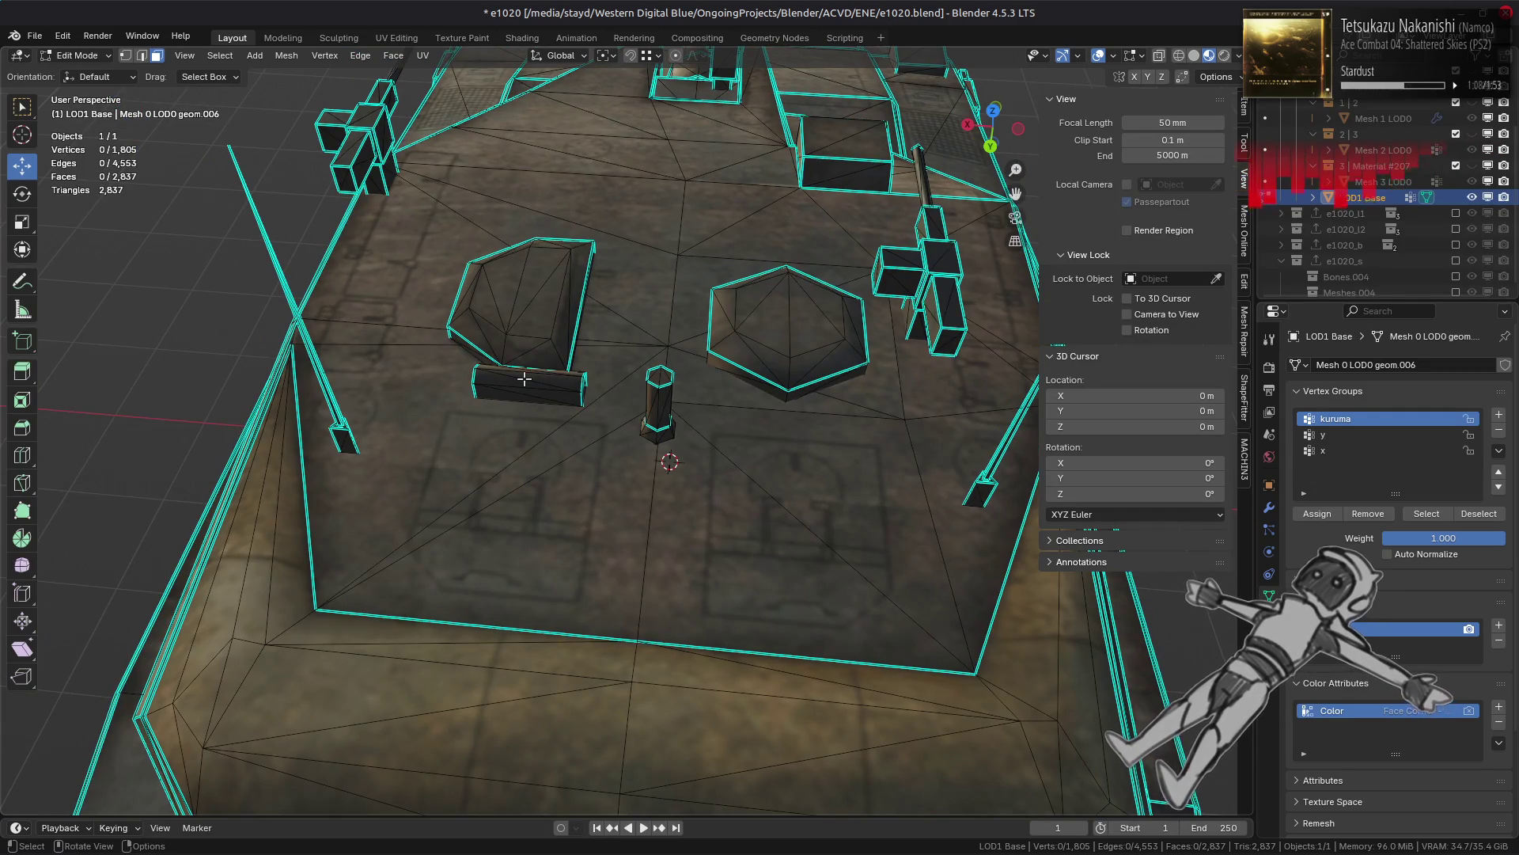
key(Tab)
scroll(457, 397, down, 3)
mouse_move(434, 377)
middle_down()
mouse_move(384, 329)
mouse_move(405, 339)
middle_up()
click(1245, 180)
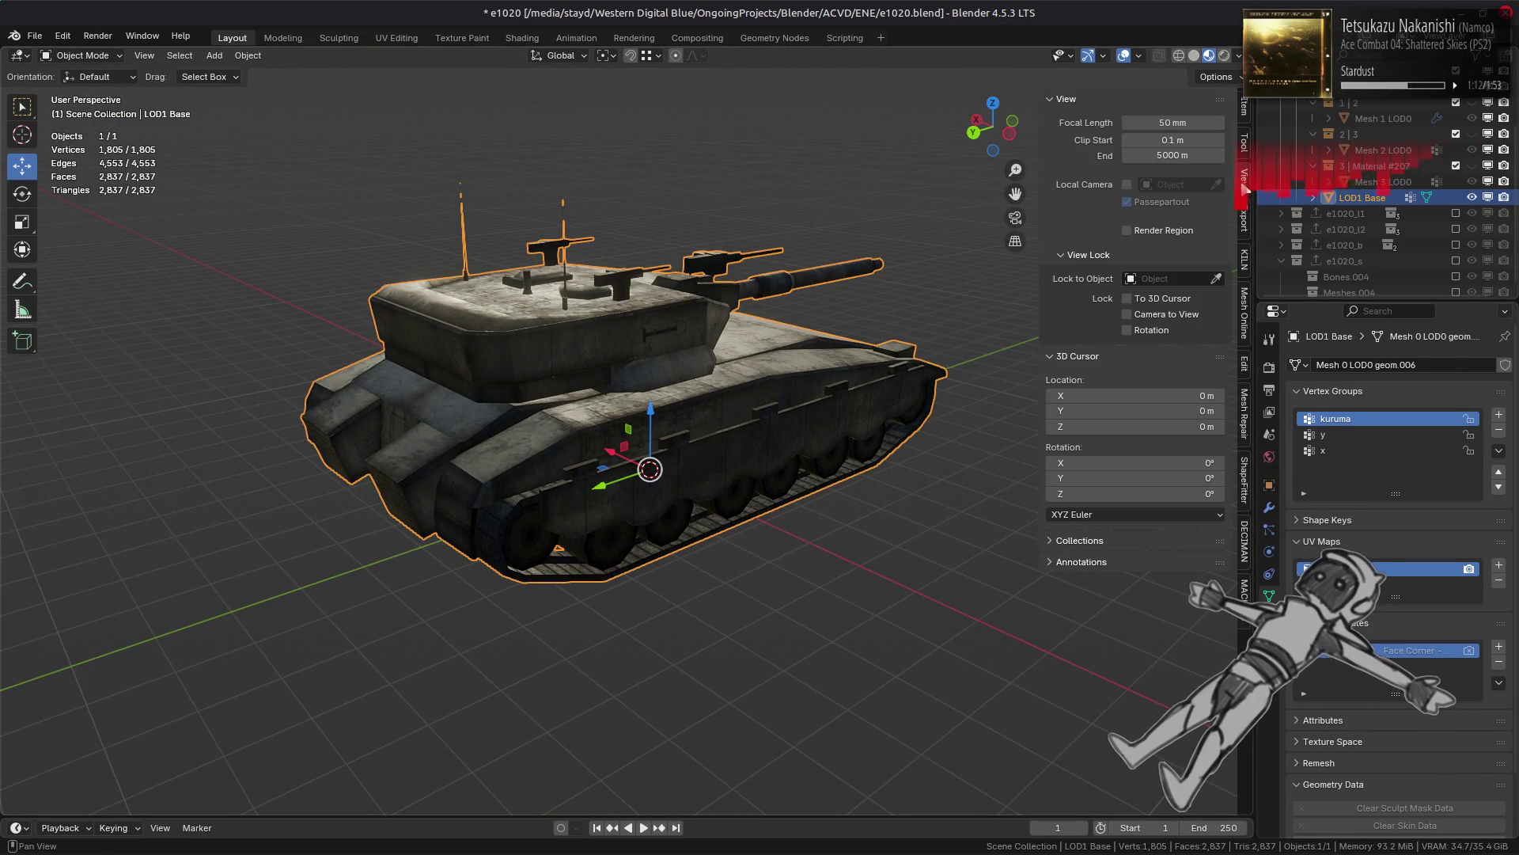
Step: Set viewport Clip Start to 0.5 m, Clip End to 500 m and Focal Length to 35
click(1175, 140)
text(0.5)
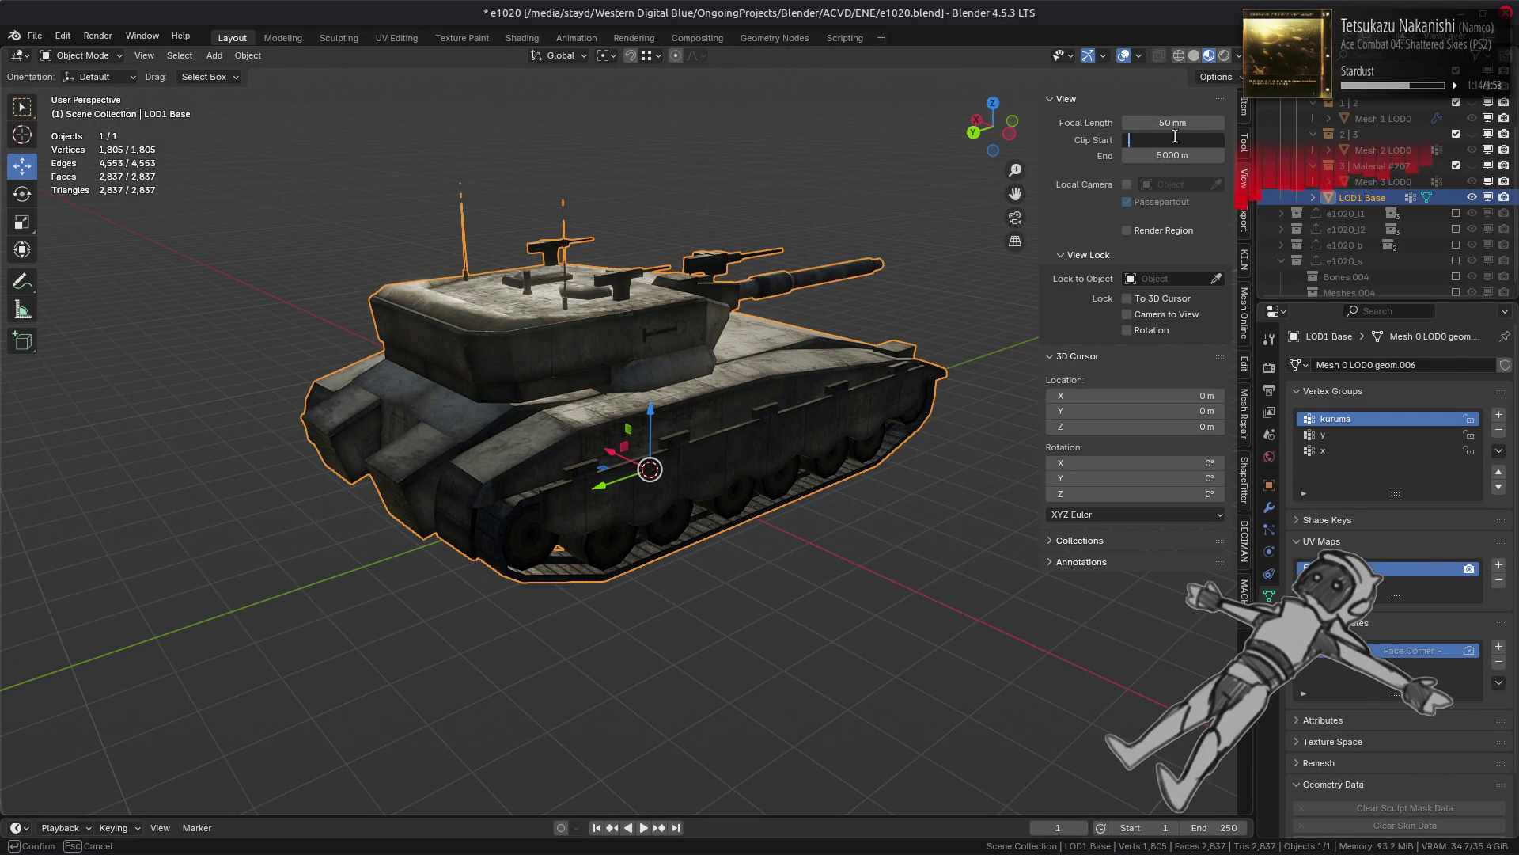
click(1153, 155)
text(1000)
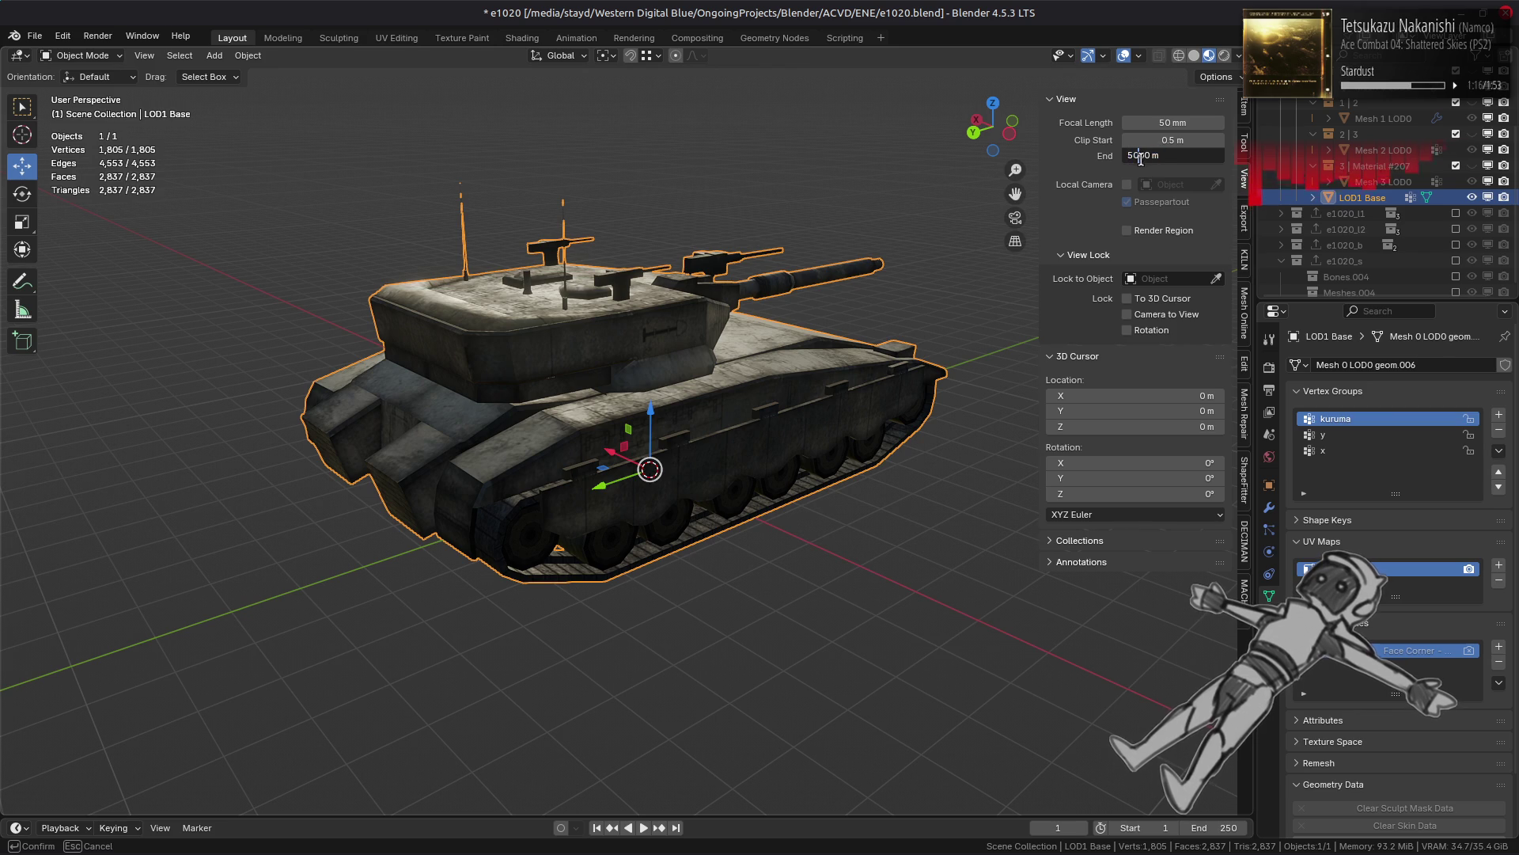
key(Return)
click(1171, 124)
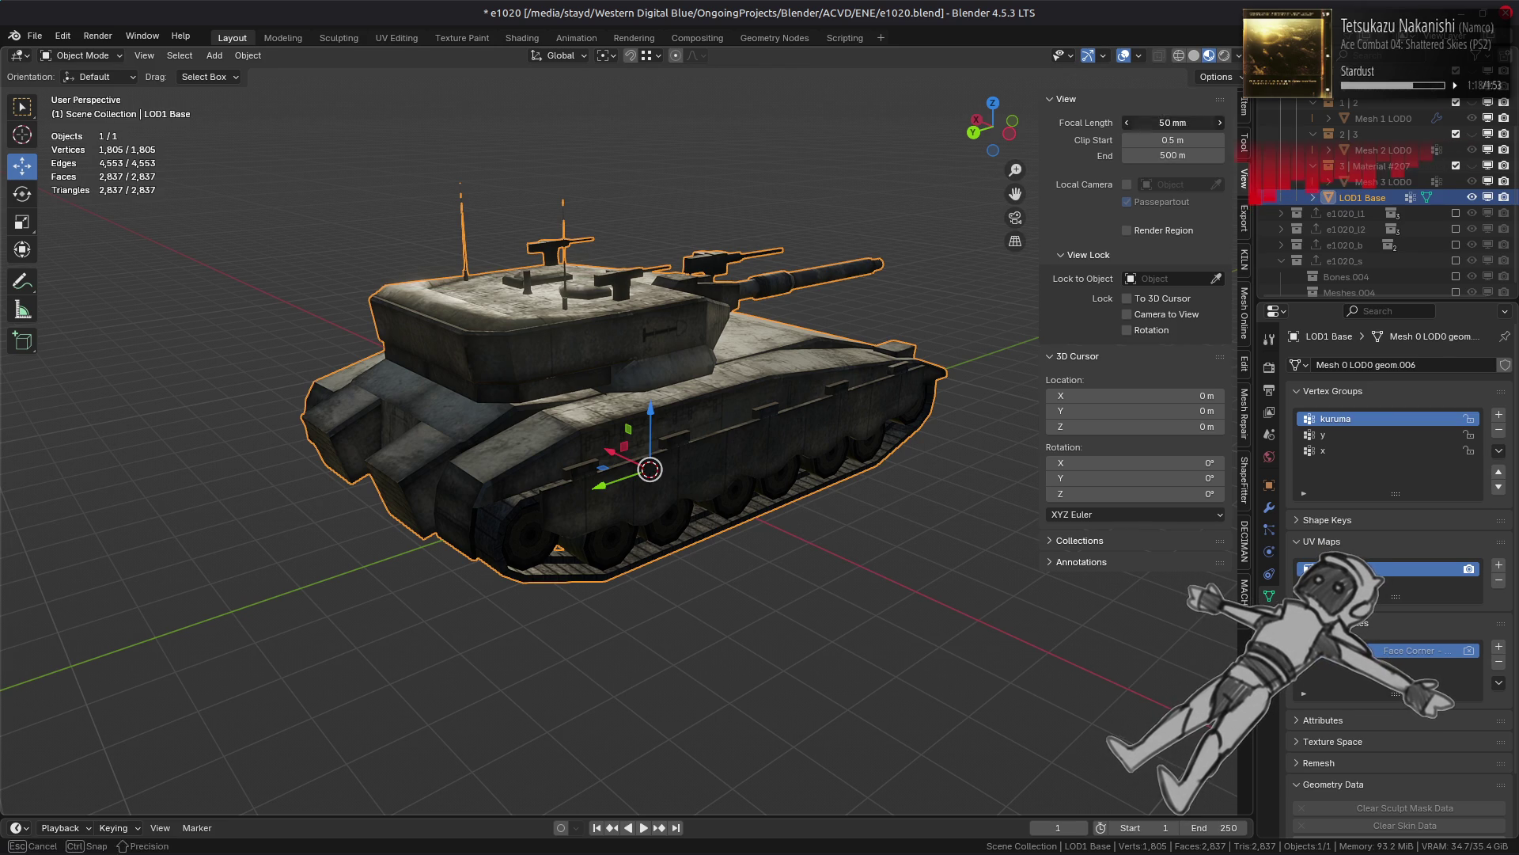
text(35)
key(Return)
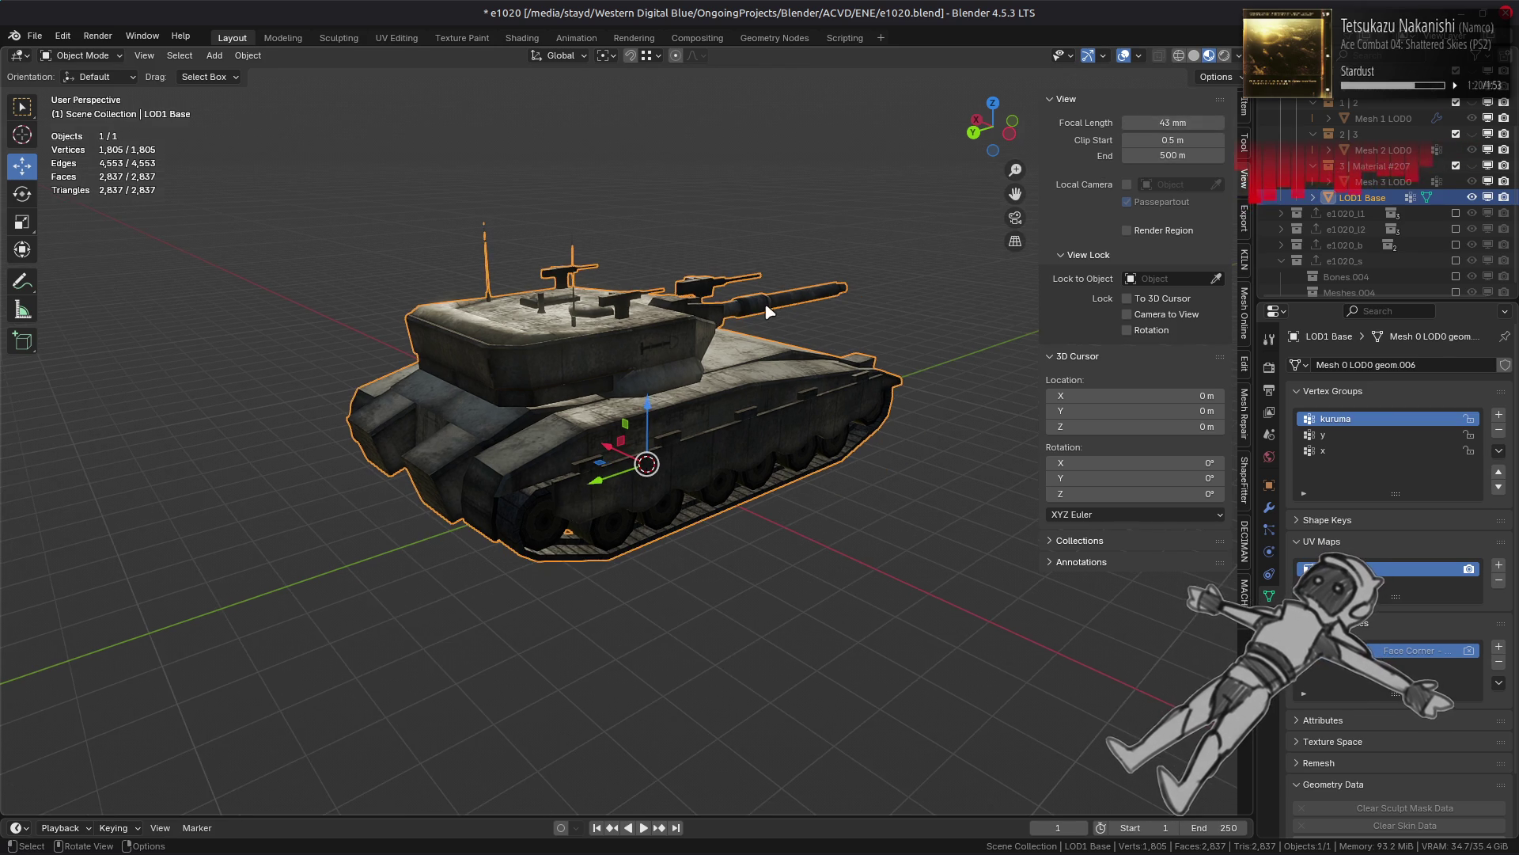
Step: Hide the sidebar, deselect the tank and enter Edit Mode close to the turret top
scroll(768, 313, up, 2)
key(n)
middle_drag(768, 380, 601, 338)
scroll(712, 371, down, 4)
key(alt+a)
middle_drag(686, 363, 678, 380)
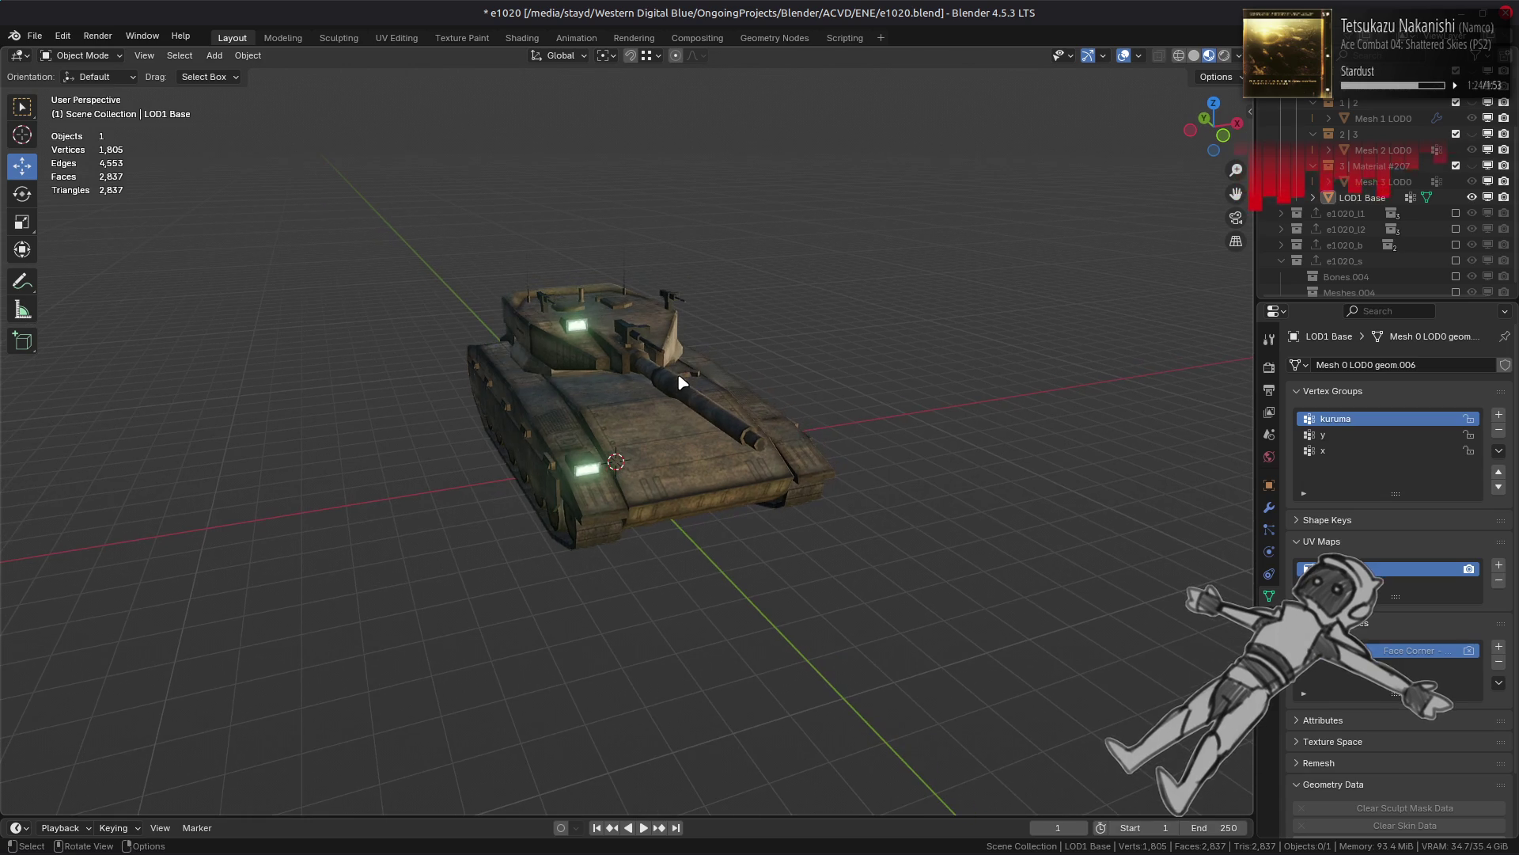
middle_drag(427, 403, 322, 404)
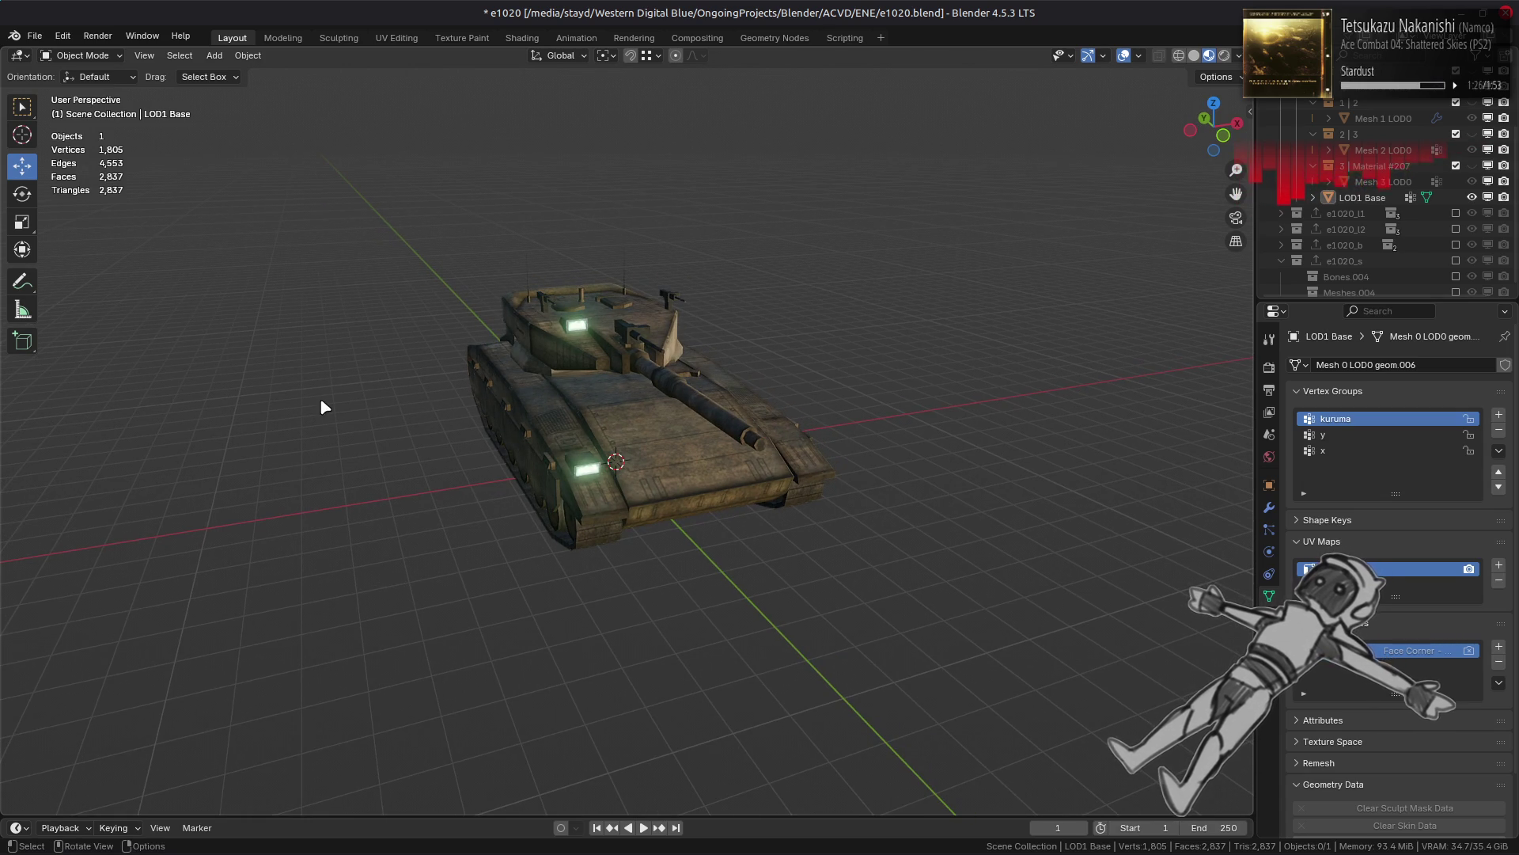
scroll(322, 403, up, 3)
scroll(593, 420, up, 2)
mouse_move(594, 420)
middle_down()
mouse_move(590, 358)
mouse_move(604, 383)
middle_up()
scroll(695, 425, up, 3)
key(Tab)
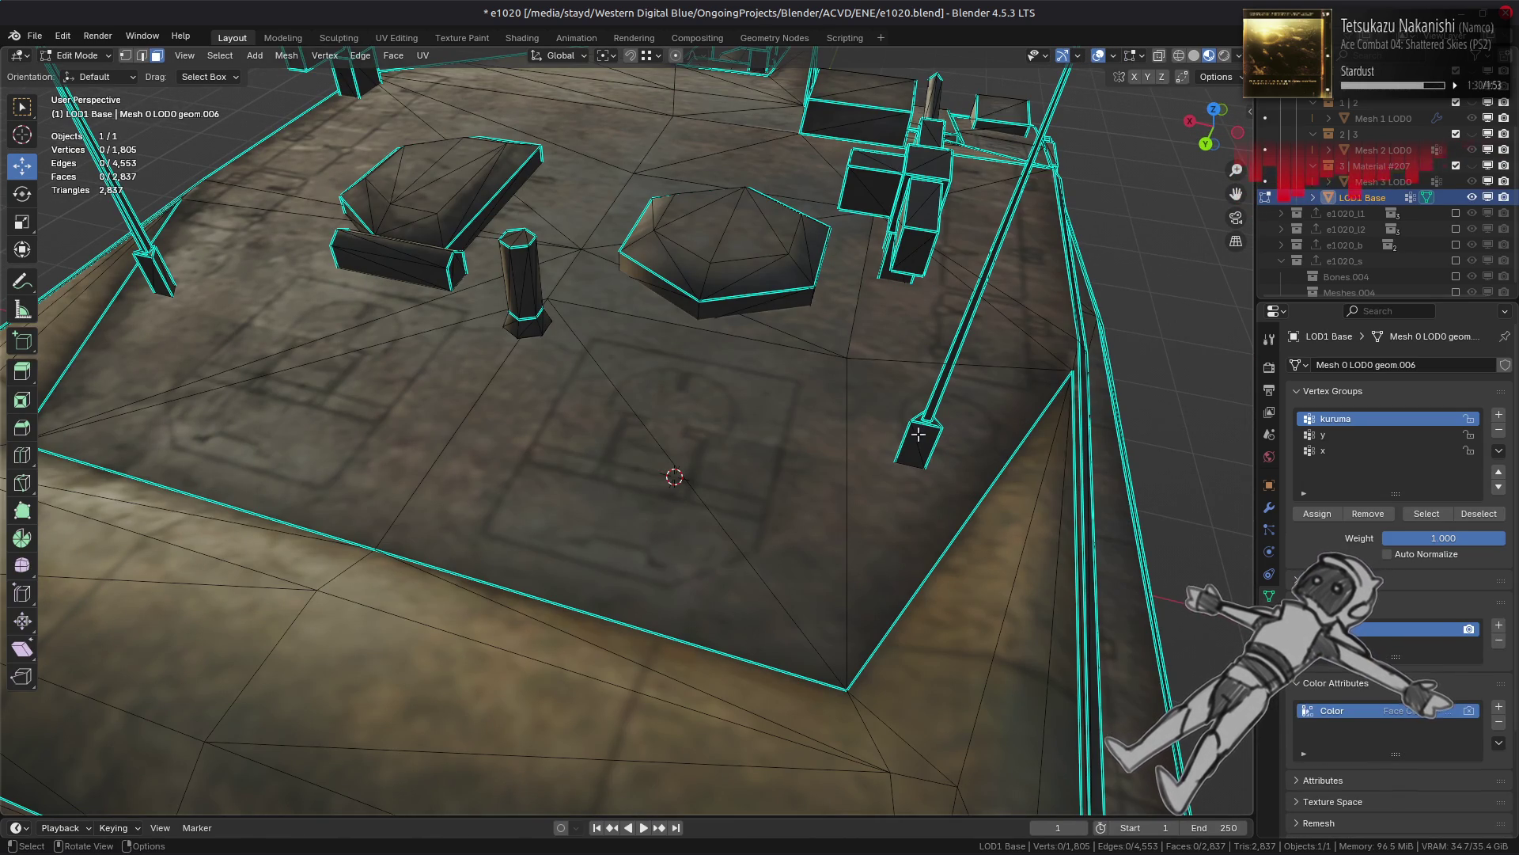
Step: Select the connected spike piece on the turret, then clear the selection
click(926, 431)
key(ctrl+l)
scroll(918, 435, up, 5)
scroll(872, 454, down, 5)
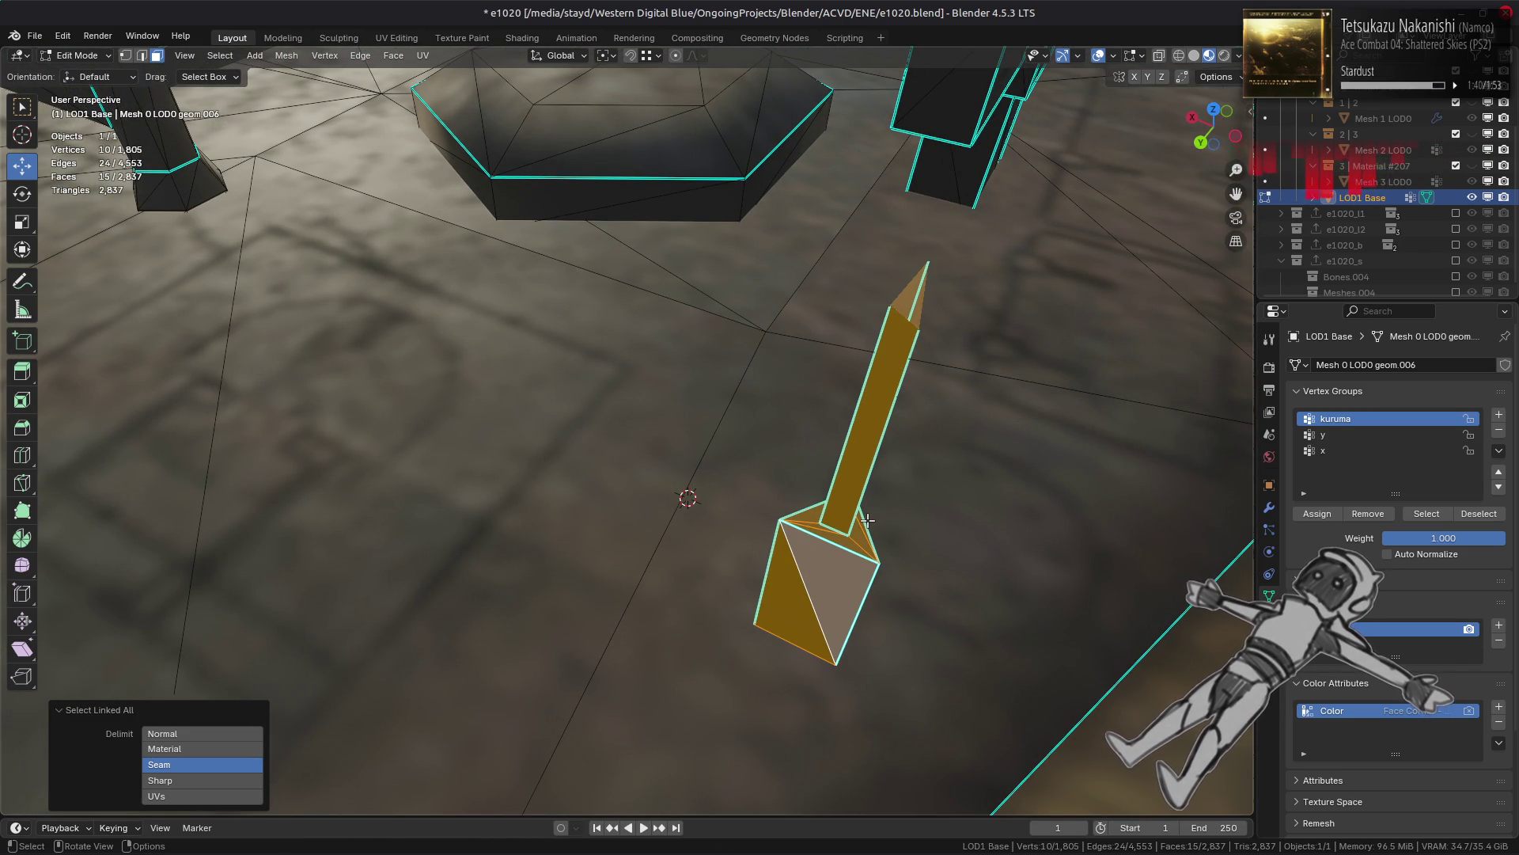
scroll(860, 514, down, 8)
scroll(858, 516, up, 8)
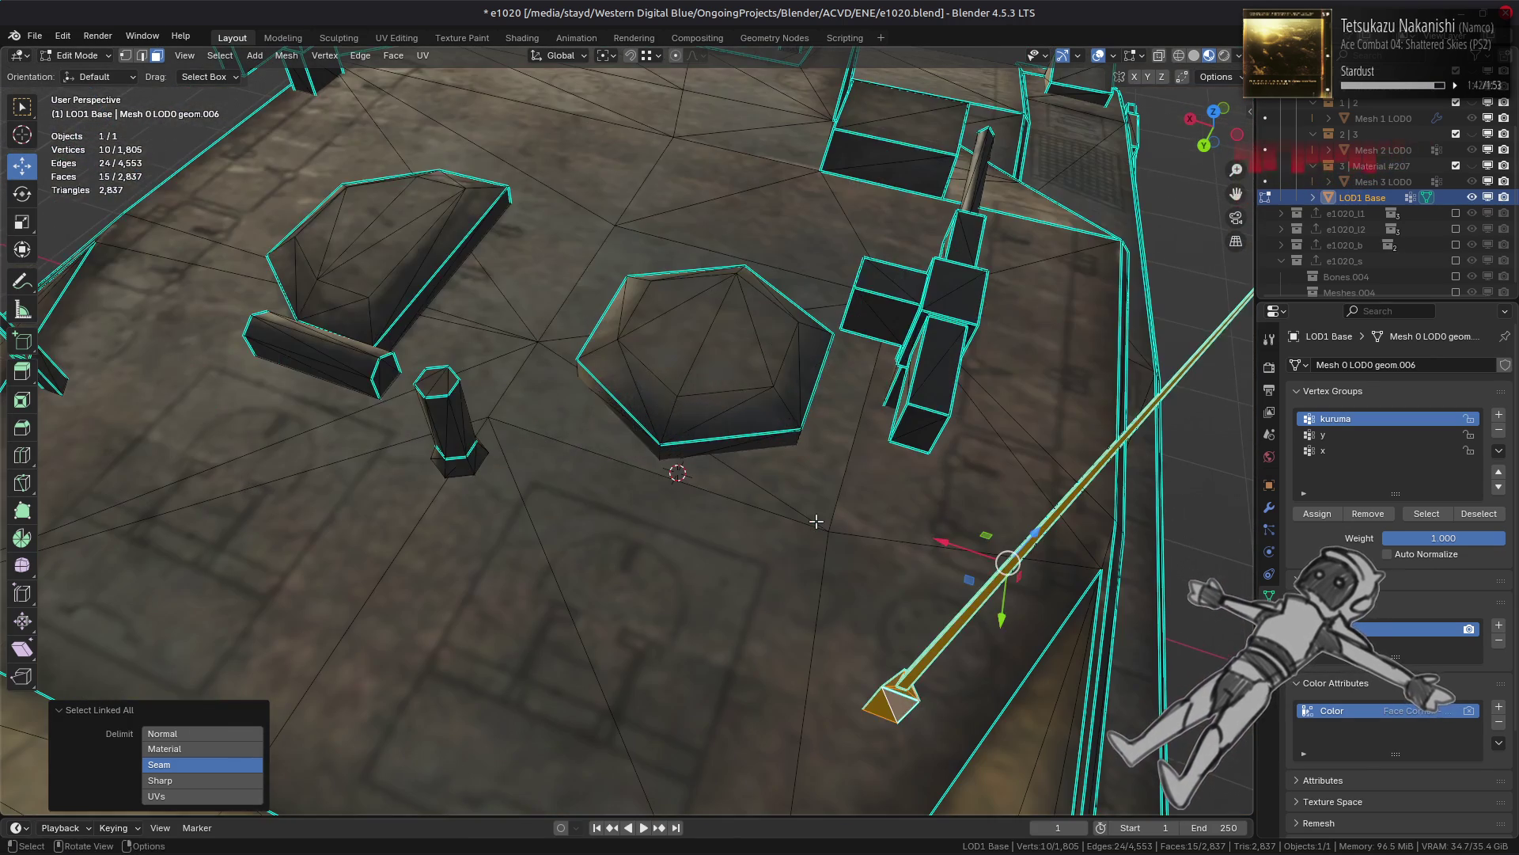
key(alt+a)
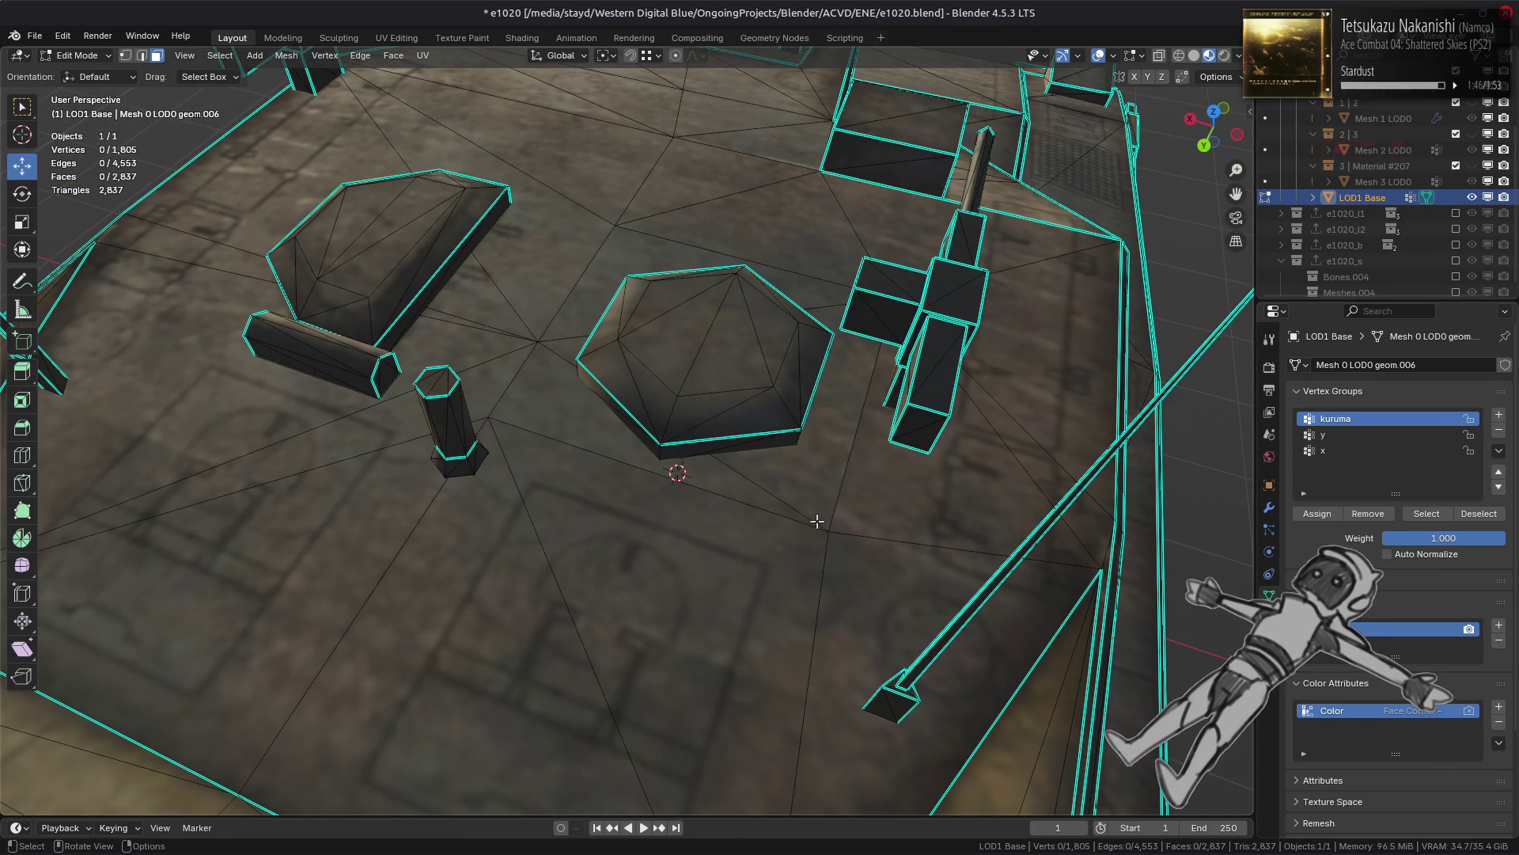
scroll(816, 521, down, 5)
Step: Delete the faces of the left and right turret antennas
middle_drag(816, 521, 503, 447)
click(501, 446)
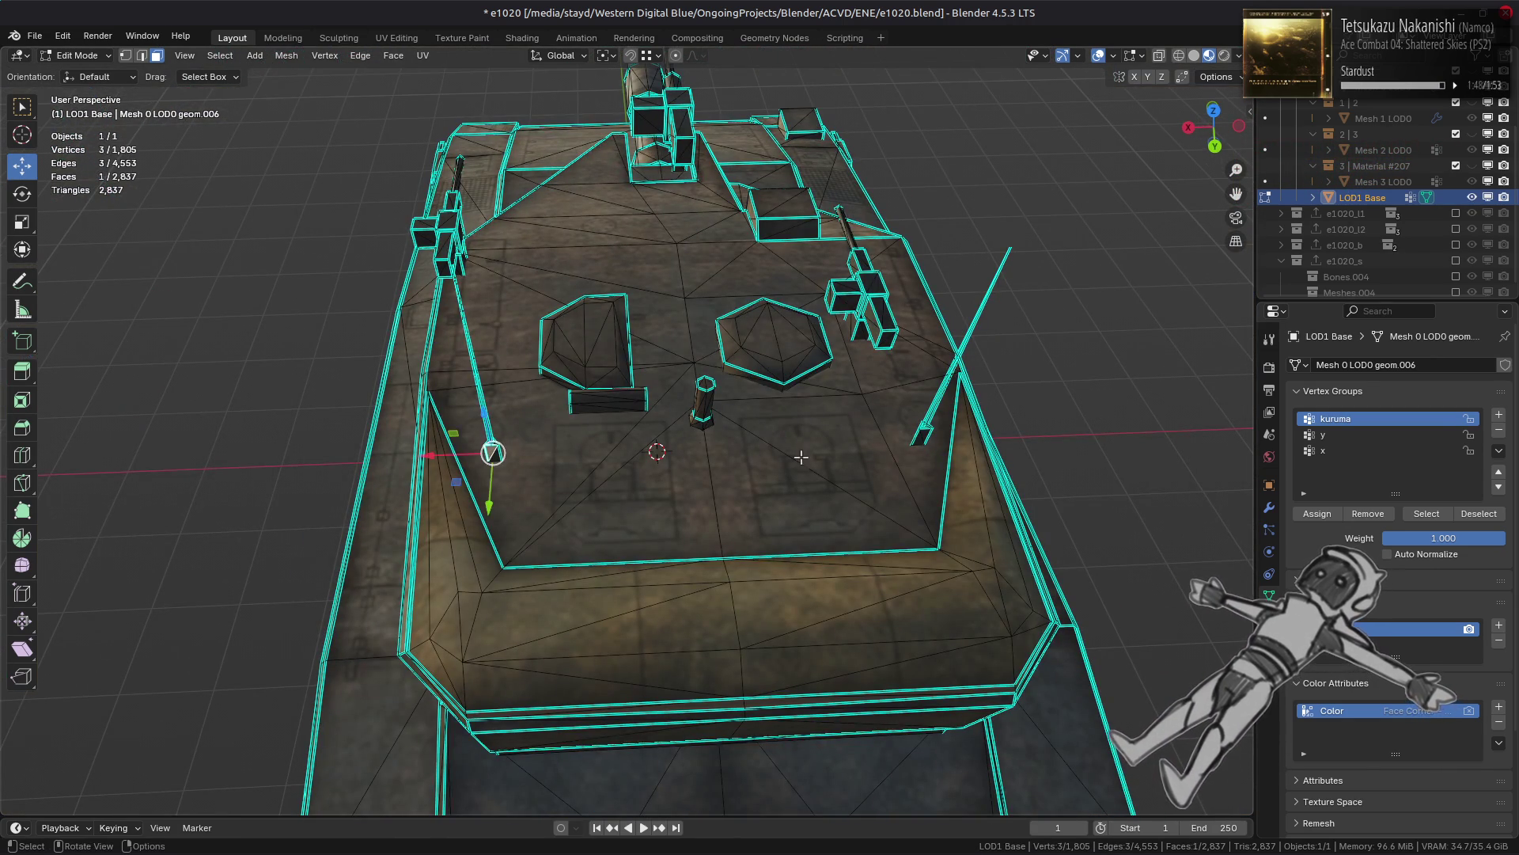
shift+click(924, 434)
right_click(692, 508)
click(691, 508)
mouse_move(691, 508)
middle_down()
mouse_move(649, 454)
mouse_move(696, 471)
mouse_move(808, 450)
middle_up()
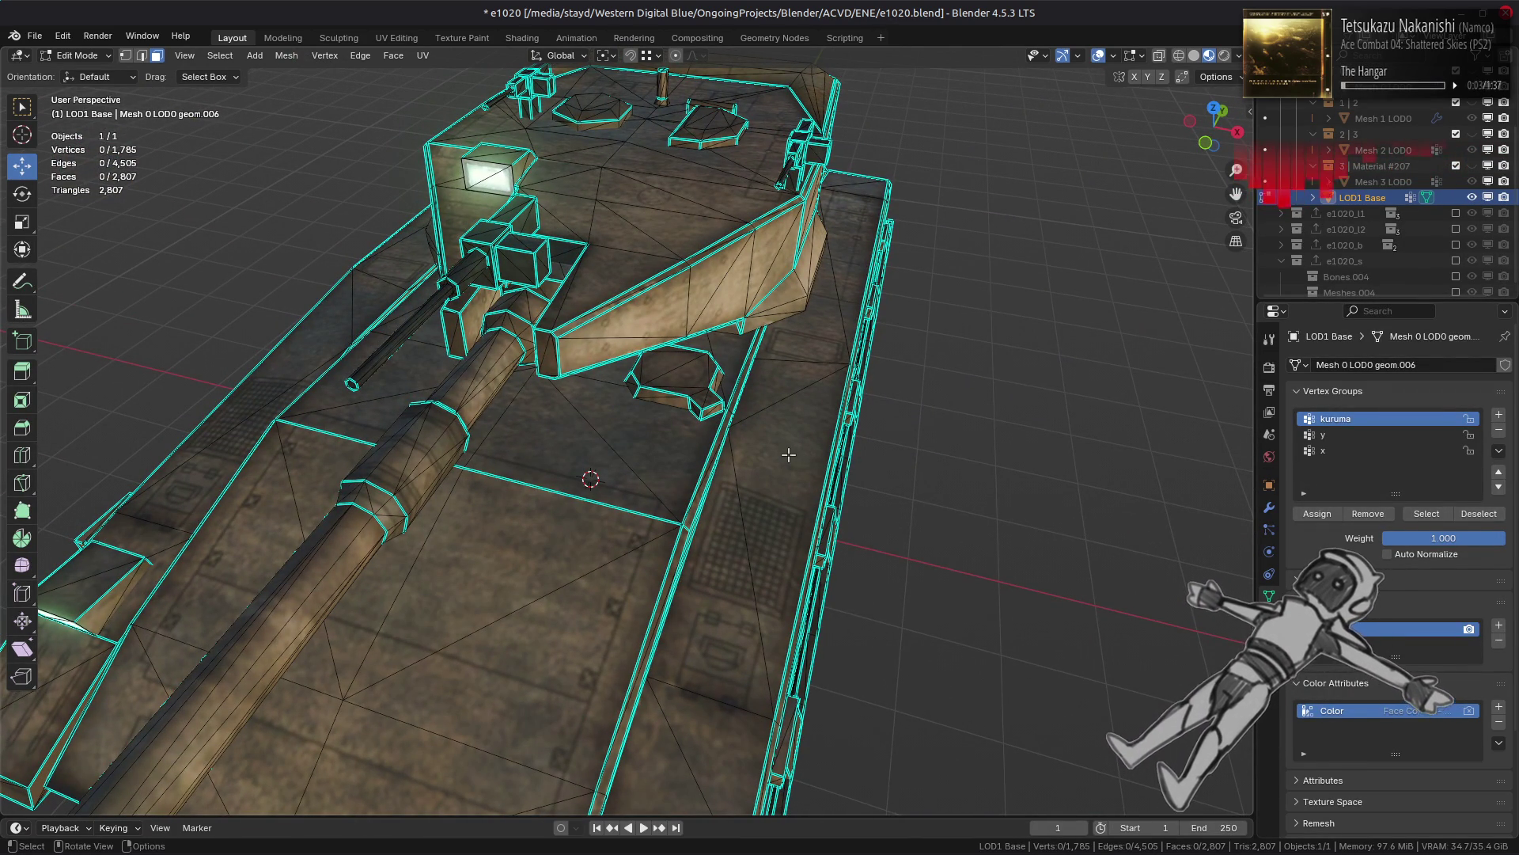
Step: Select a sliver, a triangle and two track tooth faces on the tank's underside
mouse_move(754, 466)
middle_down()
mouse_move(734, 417)
mouse_move(687, 464)
middle_up()
mouse_move(766, 445)
middle_down()
mouse_move(737, 382)
mouse_move(739, 417)
mouse_move(526, 430)
middle_up()
click(265, 372)
shift+click(396, 423)
shift+click(519, 451)
shift+click(583, 460)
mouse_move(583, 460)
middle_down()
mouse_move(1127, 321)
mouse_move(159, 315)
middle_up()
Step: Add the remaining tooth faces along the underside row to the selection
shift+click(1126, 322)
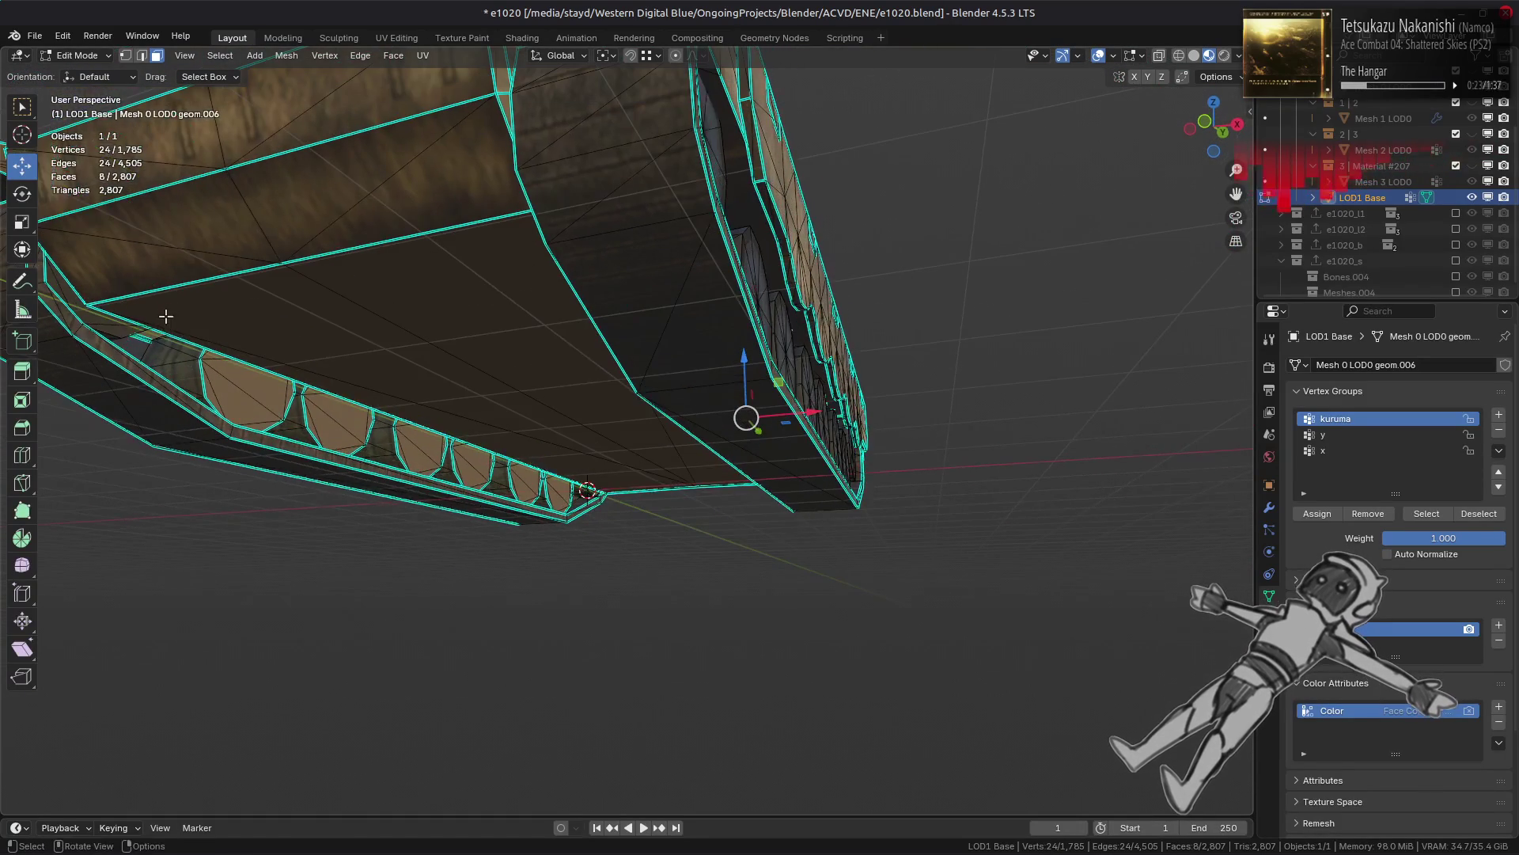
shift+click(131, 331)
shift+click(296, 405)
shift+click(334, 413)
shift+click(417, 448)
shift+click(473, 469)
shift+click(534, 481)
shift+click(560, 490)
mouse_move(561, 490)
middle_down()
mouse_move(881, 477)
mouse_move(697, 438)
middle_up()
Step: Extend to linked flat faces at 5° sharpness and delete the 128 tooth faces
shift+click(959, 417)
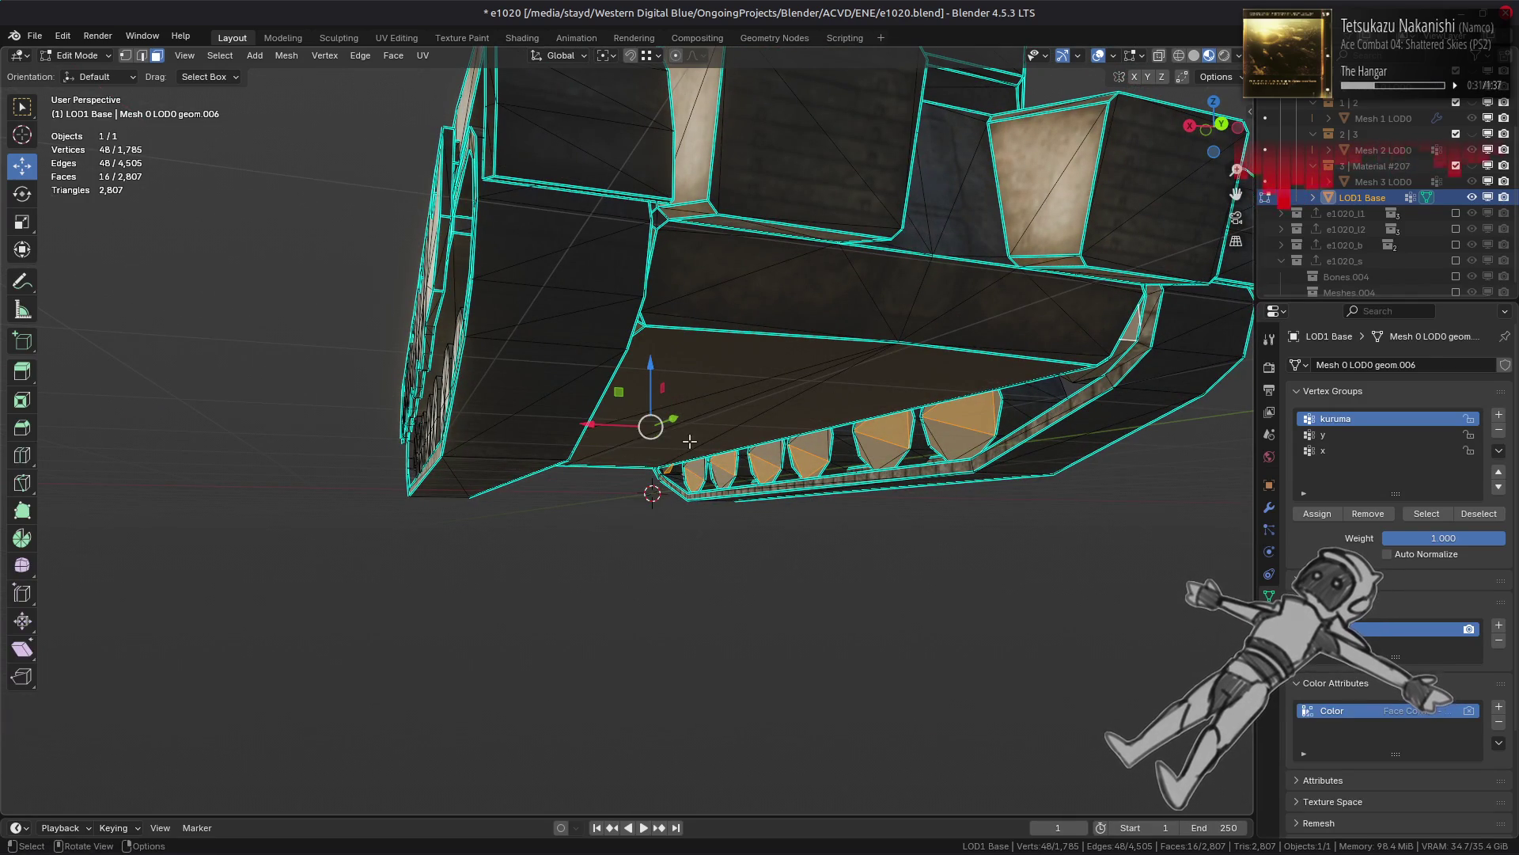
key(ctrl+l)
click(667, 475)
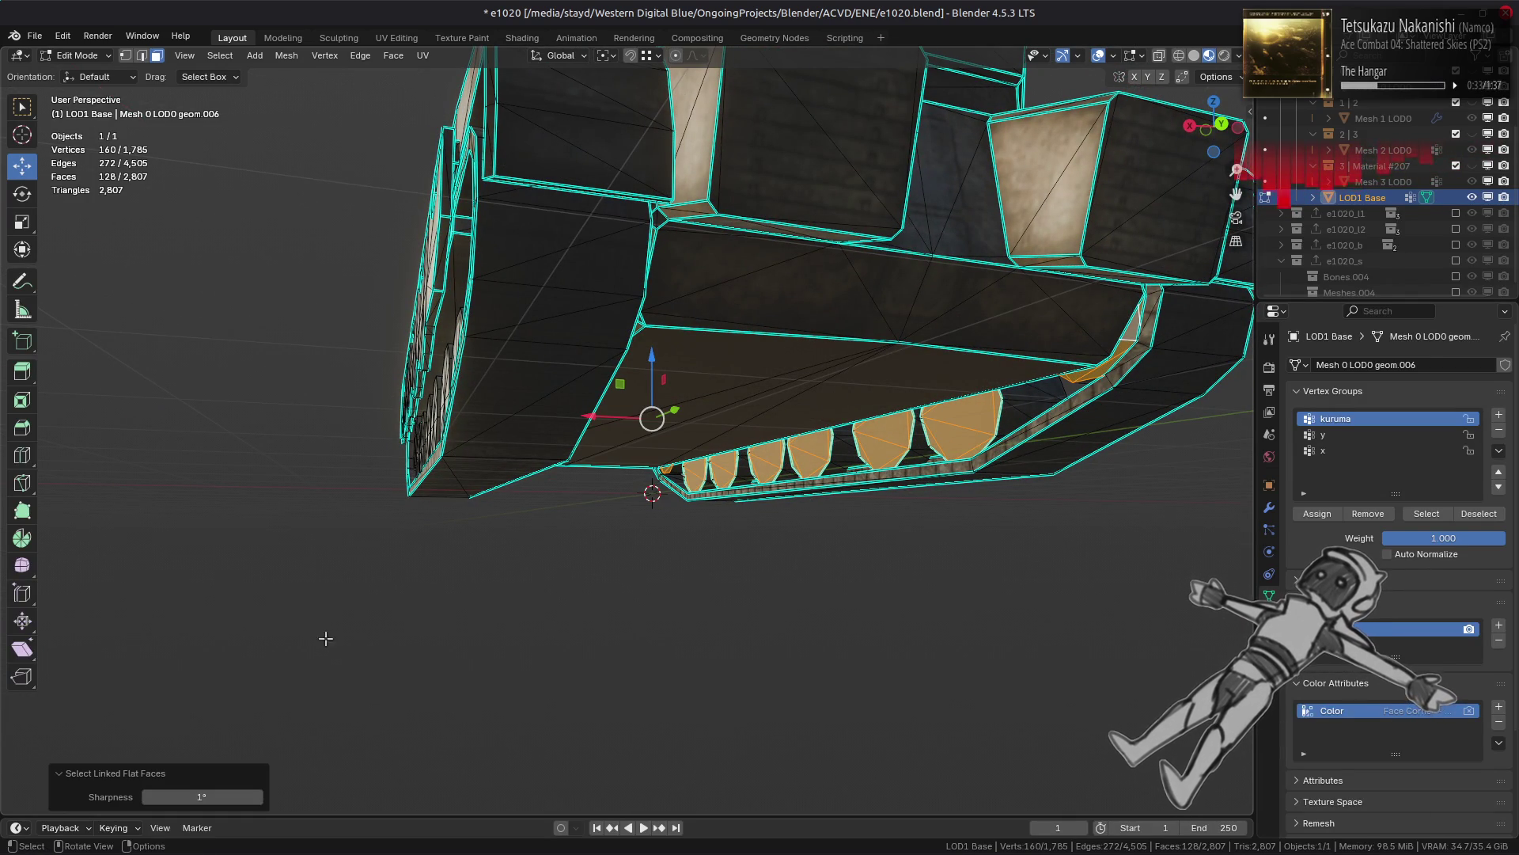
drag(202, 797, 237, 797)
mouse_move(563, 564)
middle_down()
mouse_move(658, 484)
mouse_move(554, 538)
middle_up()
right_click(552, 535)
click(553, 535)
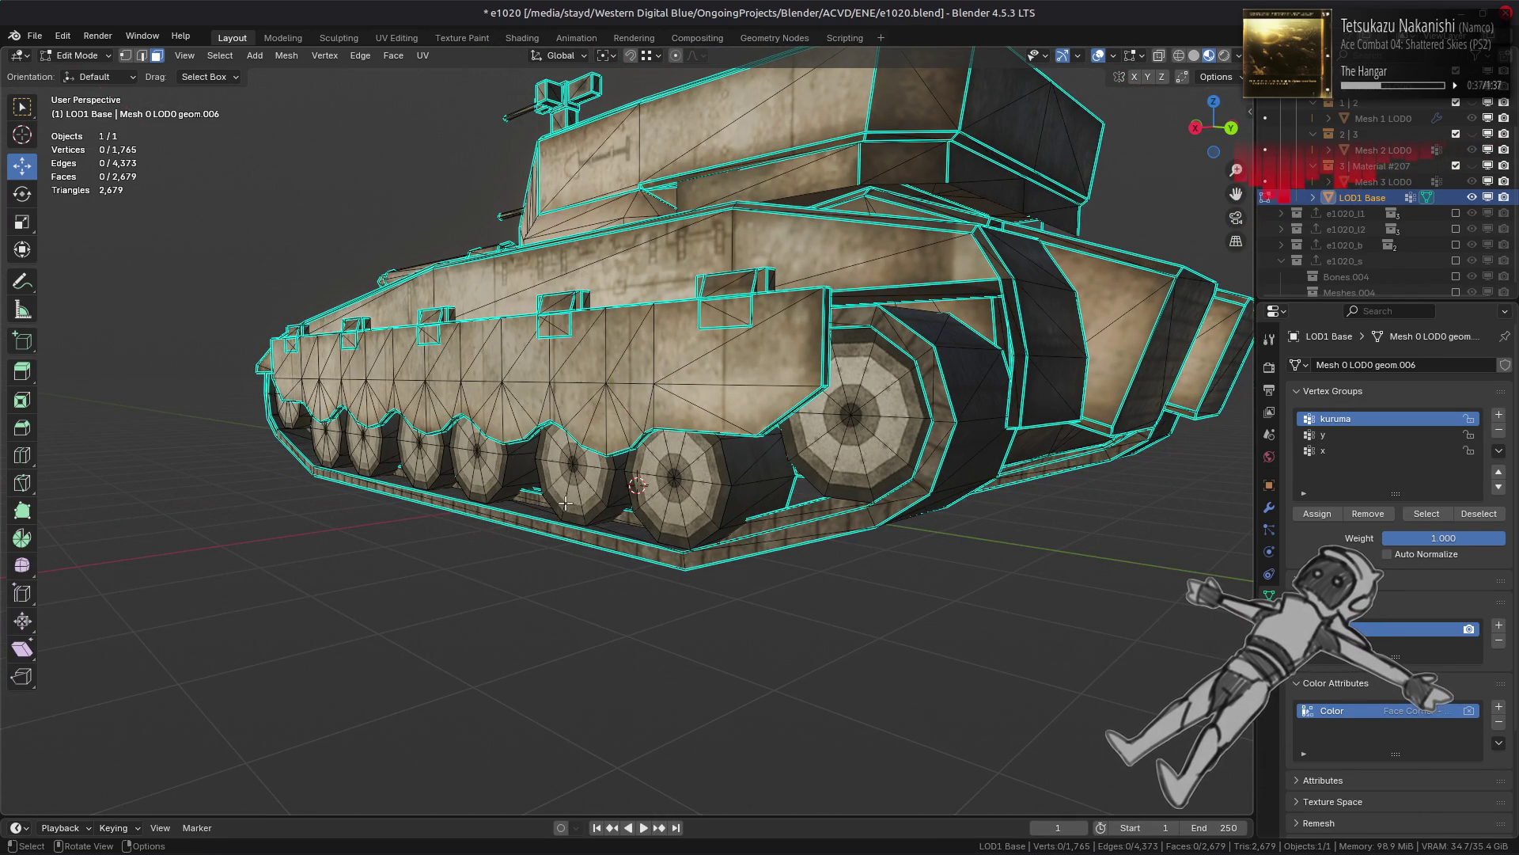
Step: Select the connected track skirt pieces and hide all other geometry
middle_drag(594, 472, 546, 460)
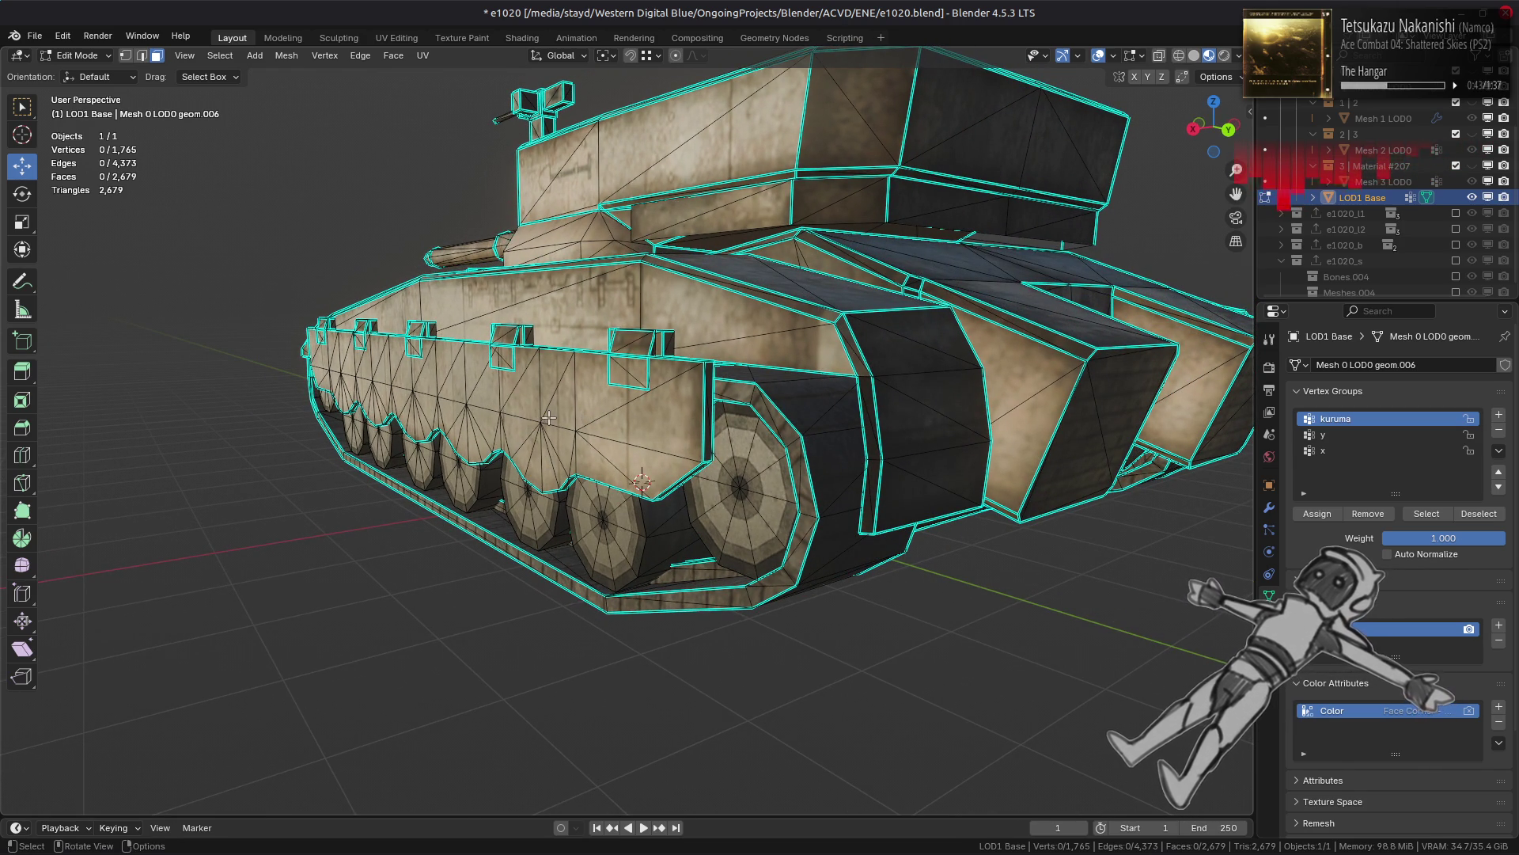
click(548, 418)
mouse_move(548, 418)
middle_down()
mouse_move(779, 411)
mouse_move(748, 336)
mouse_move(707, 325)
middle_up()
key(ctrl+l)
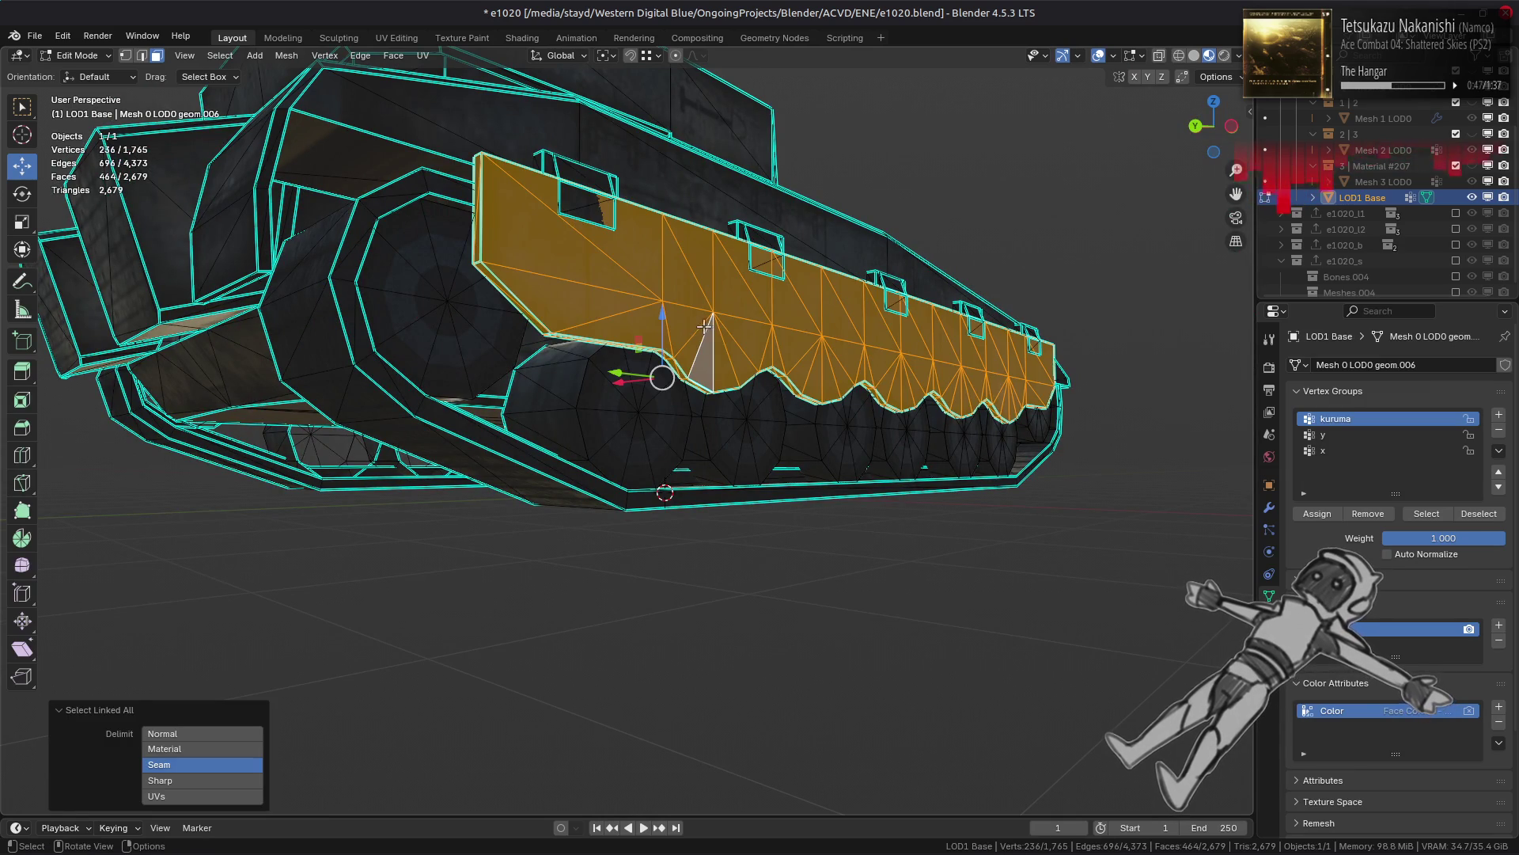
key(shift+h)
middle_drag(585, 372, 712, 413)
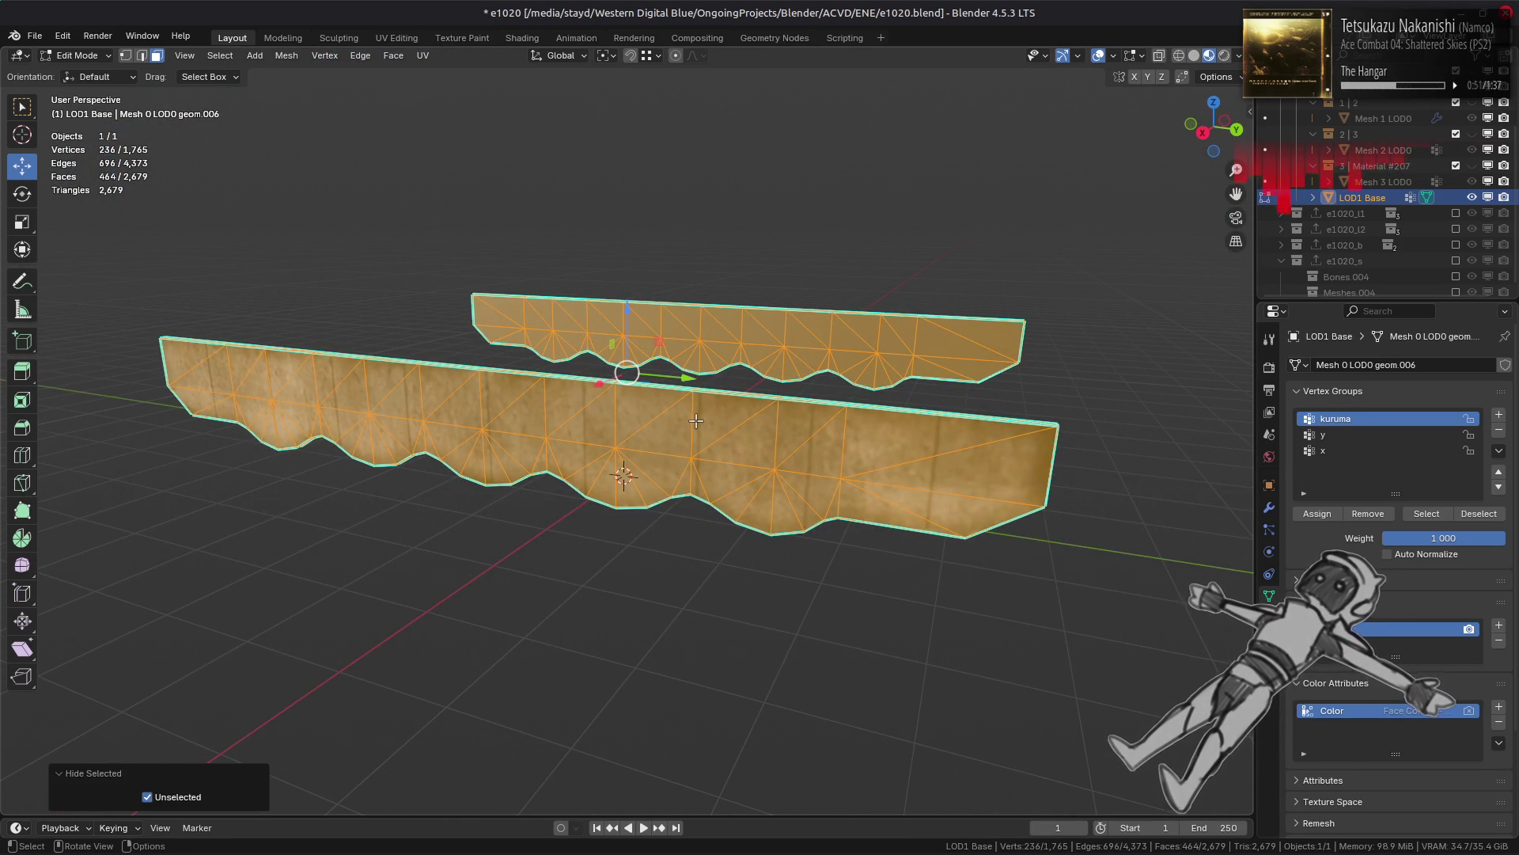
Step: Select the linked flat faces of both skirt pieces and delete them
click(735, 333)
middle_drag(735, 333, 499, 385)
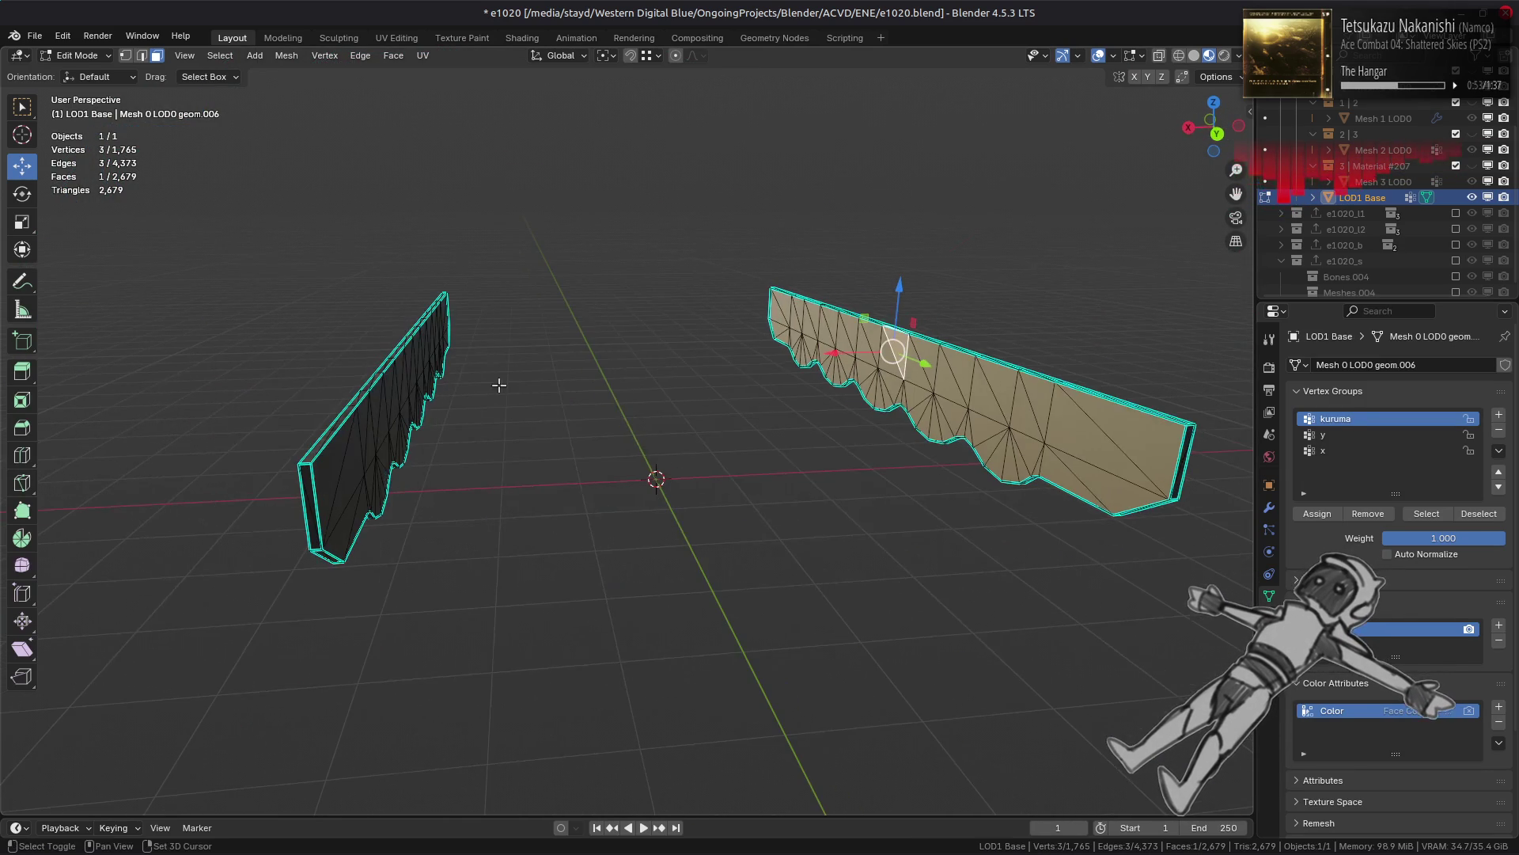
shift+click(407, 381)
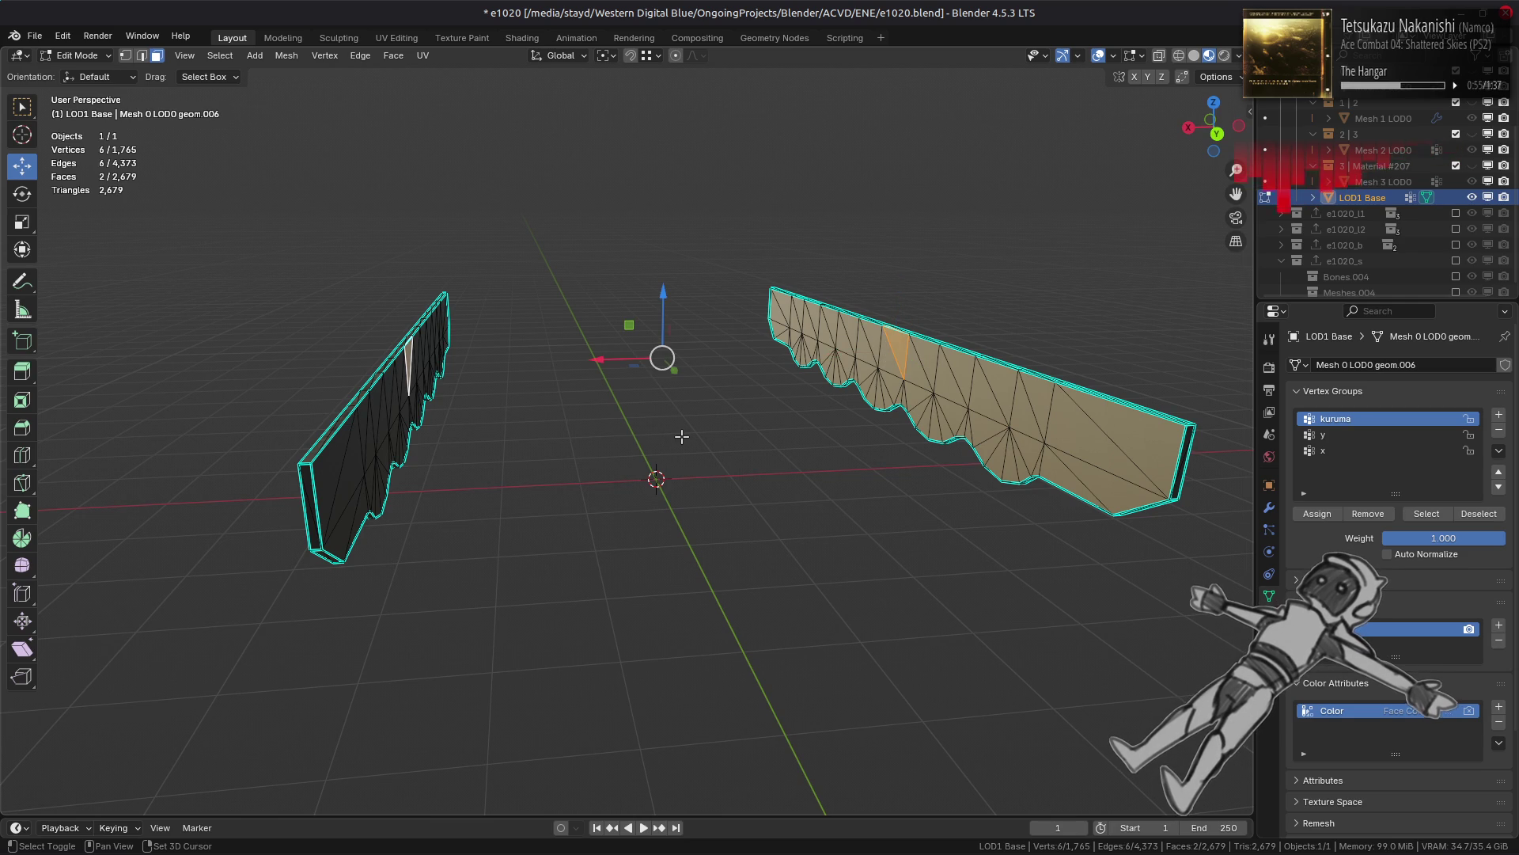
key(q)
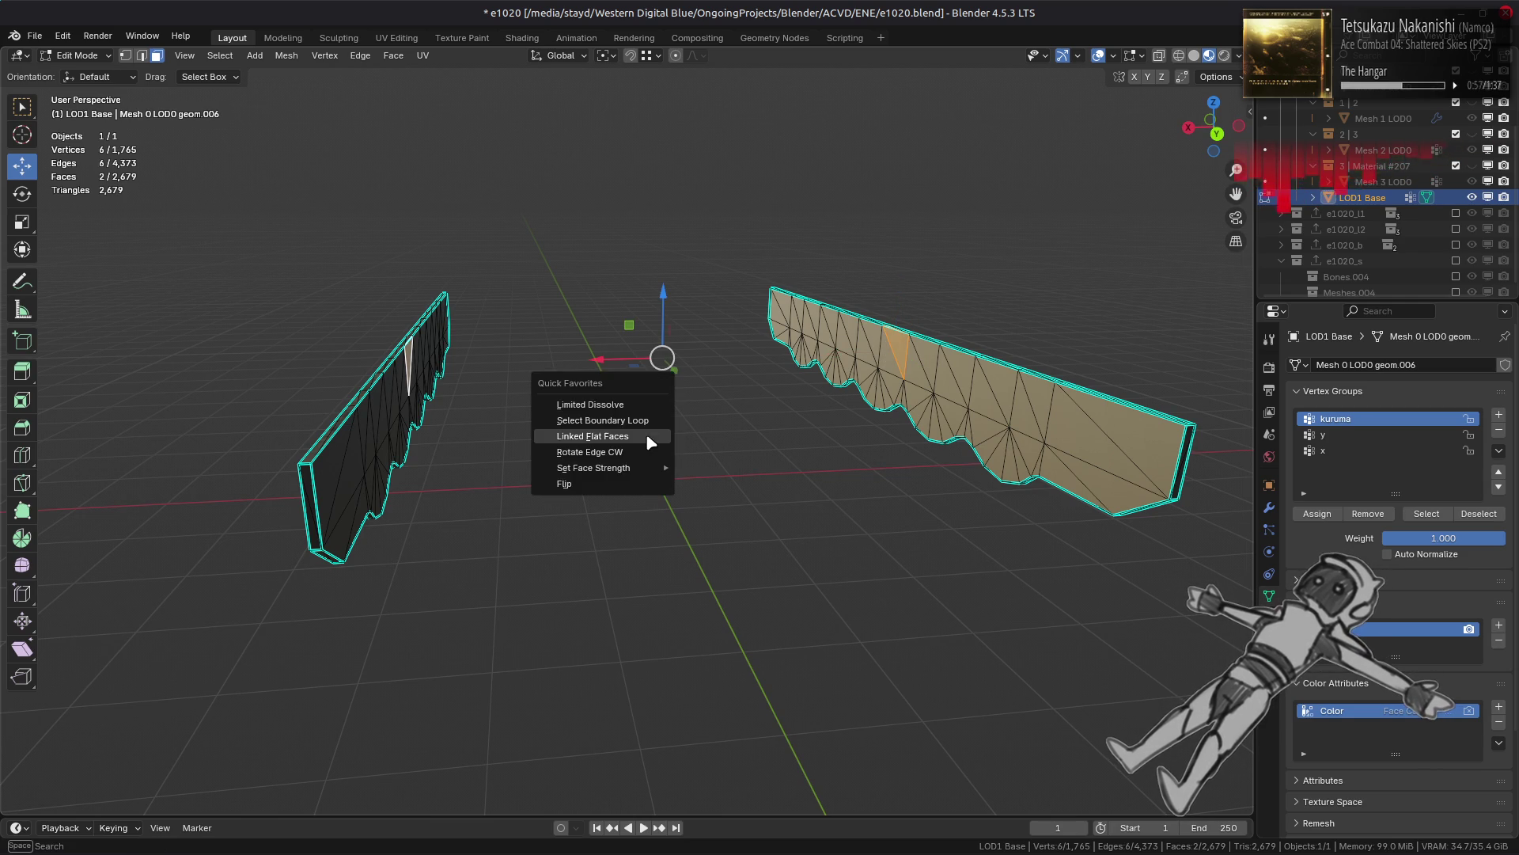
click(646, 435)
right_click(777, 482)
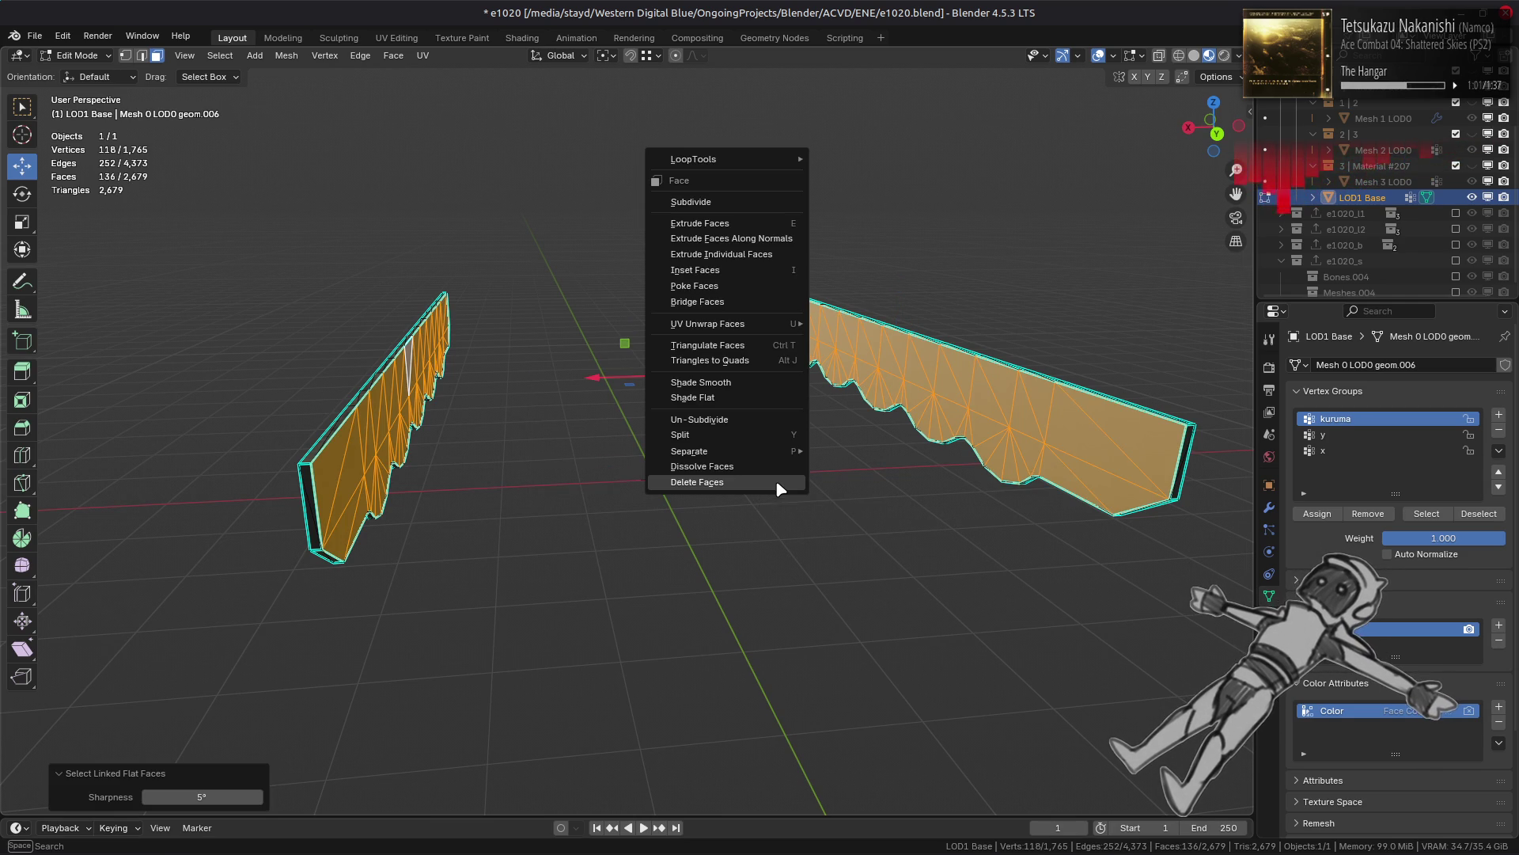
click(775, 481)
Step: Delete the remaining strips' linked flat faces, then reveal all geometry and deselect
mouse_move(543, 483)
middle_down()
mouse_move(608, 463)
mouse_move(566, 482)
mouse_move(839, 459)
middle_up()
click(566, 482)
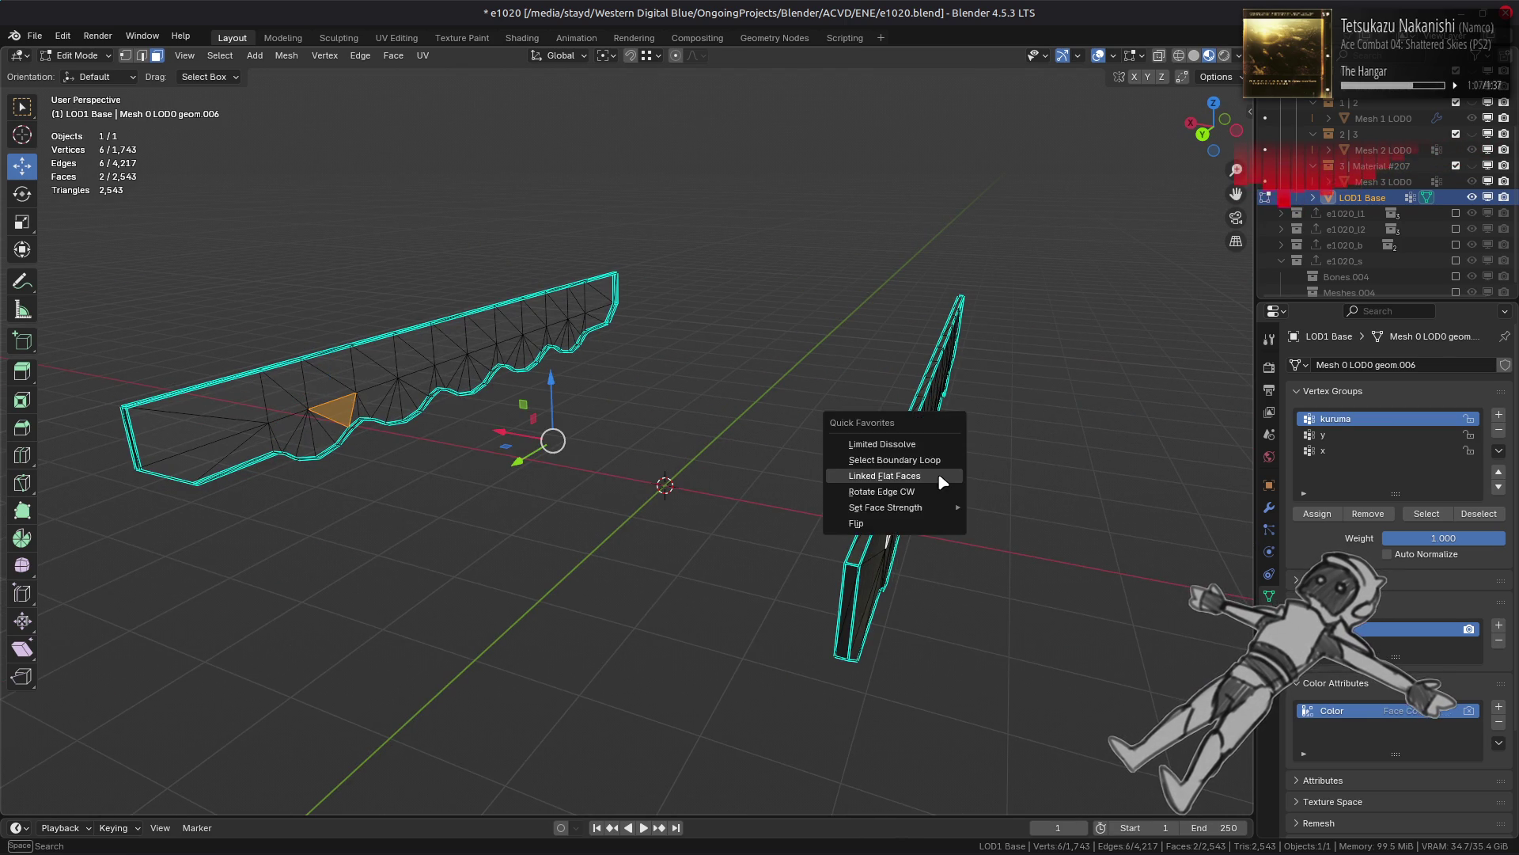
key(ctrl+shift+alt+f)
key(ctrl+f)
click(865, 485)
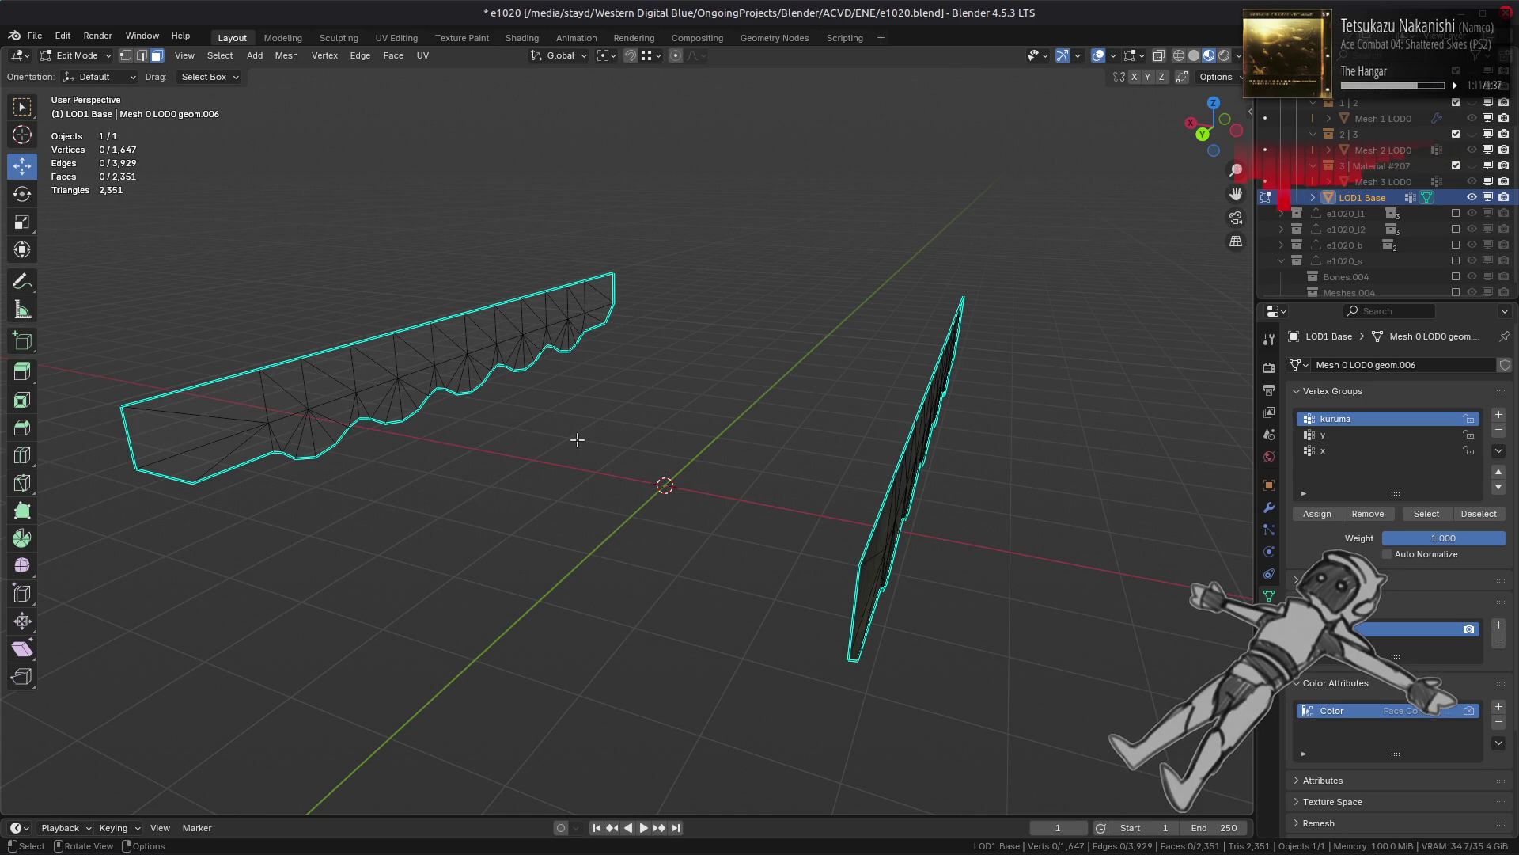
key(alt+h)
key(alt+a)
mouse_move(577, 439)
middle_down()
mouse_move(532, 445)
mouse_move(768, 451)
mouse_move(696, 462)
middle_up()
Step: Select the linked 140-face piece under the tracks and delete it
key(Tab)
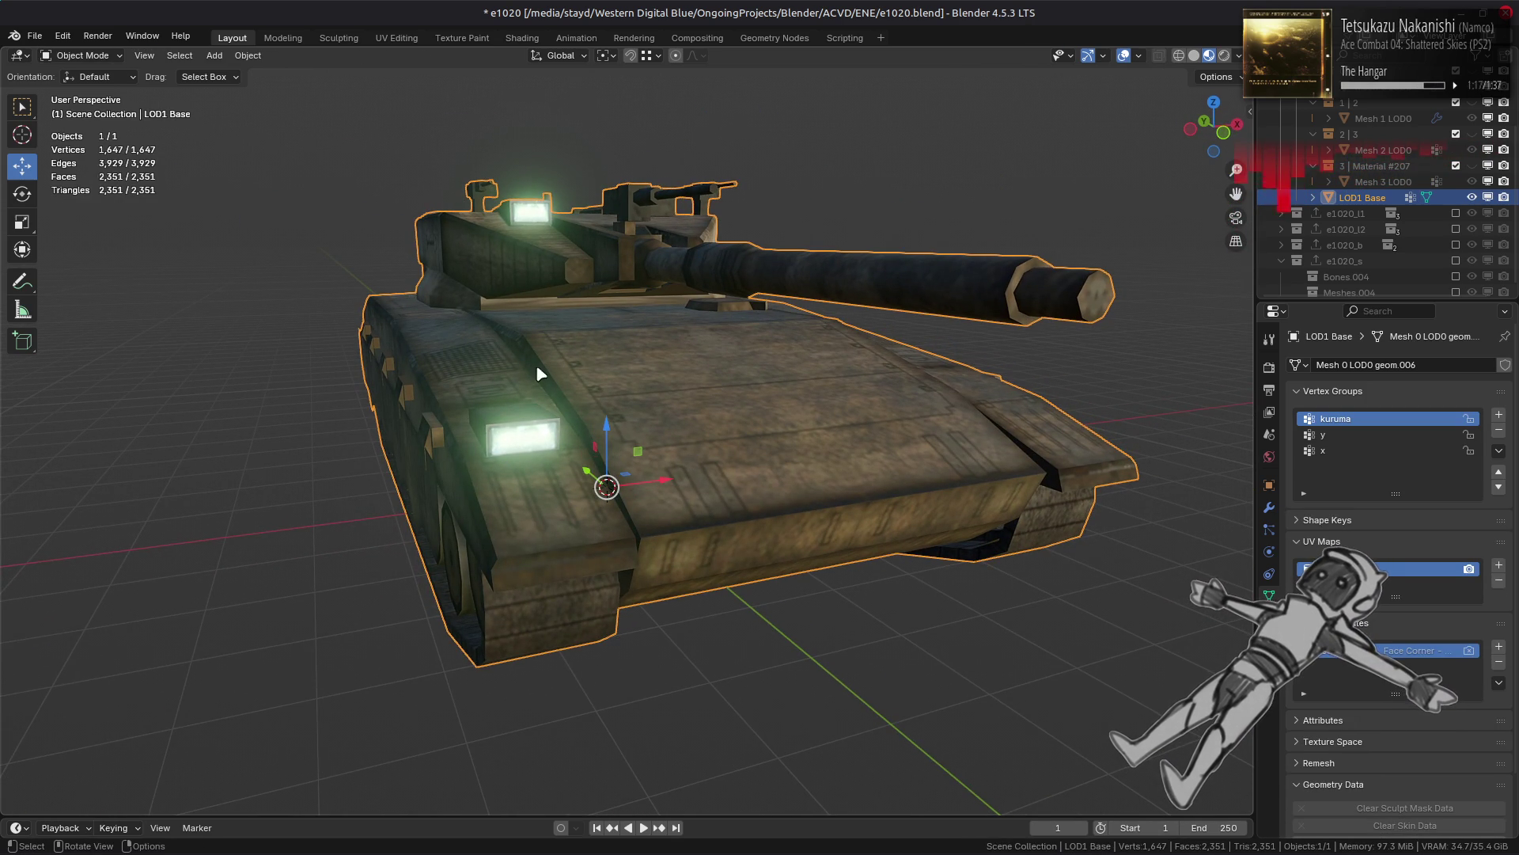
mouse_move(509, 424)
middle_down()
mouse_move(482, 361)
mouse_move(671, 434)
middle_up()
key(Tab)
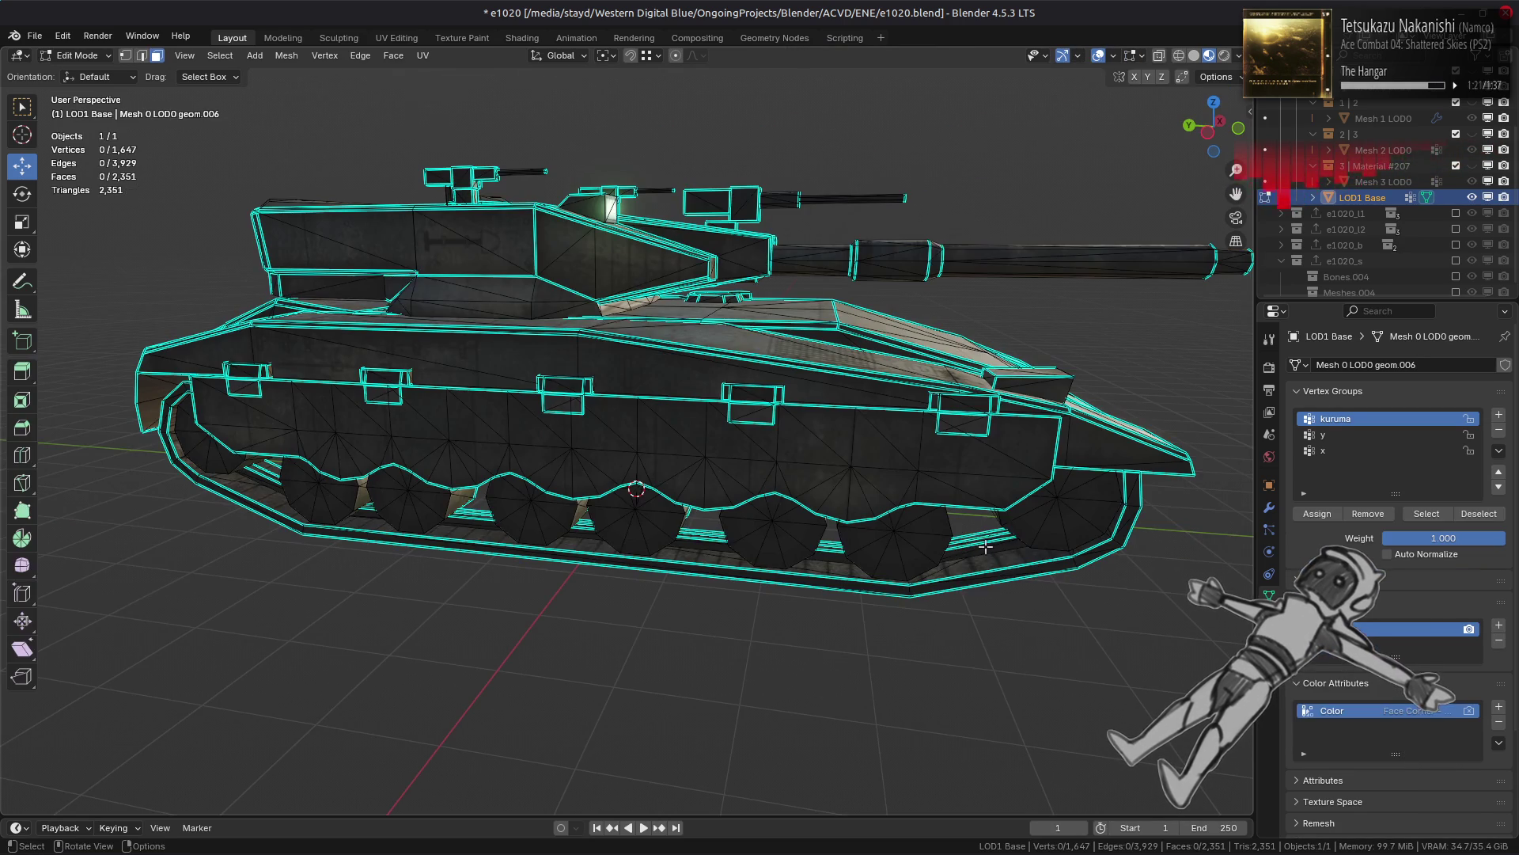
middle_drag(554, 506, 700, 516)
shift+click(700, 516)
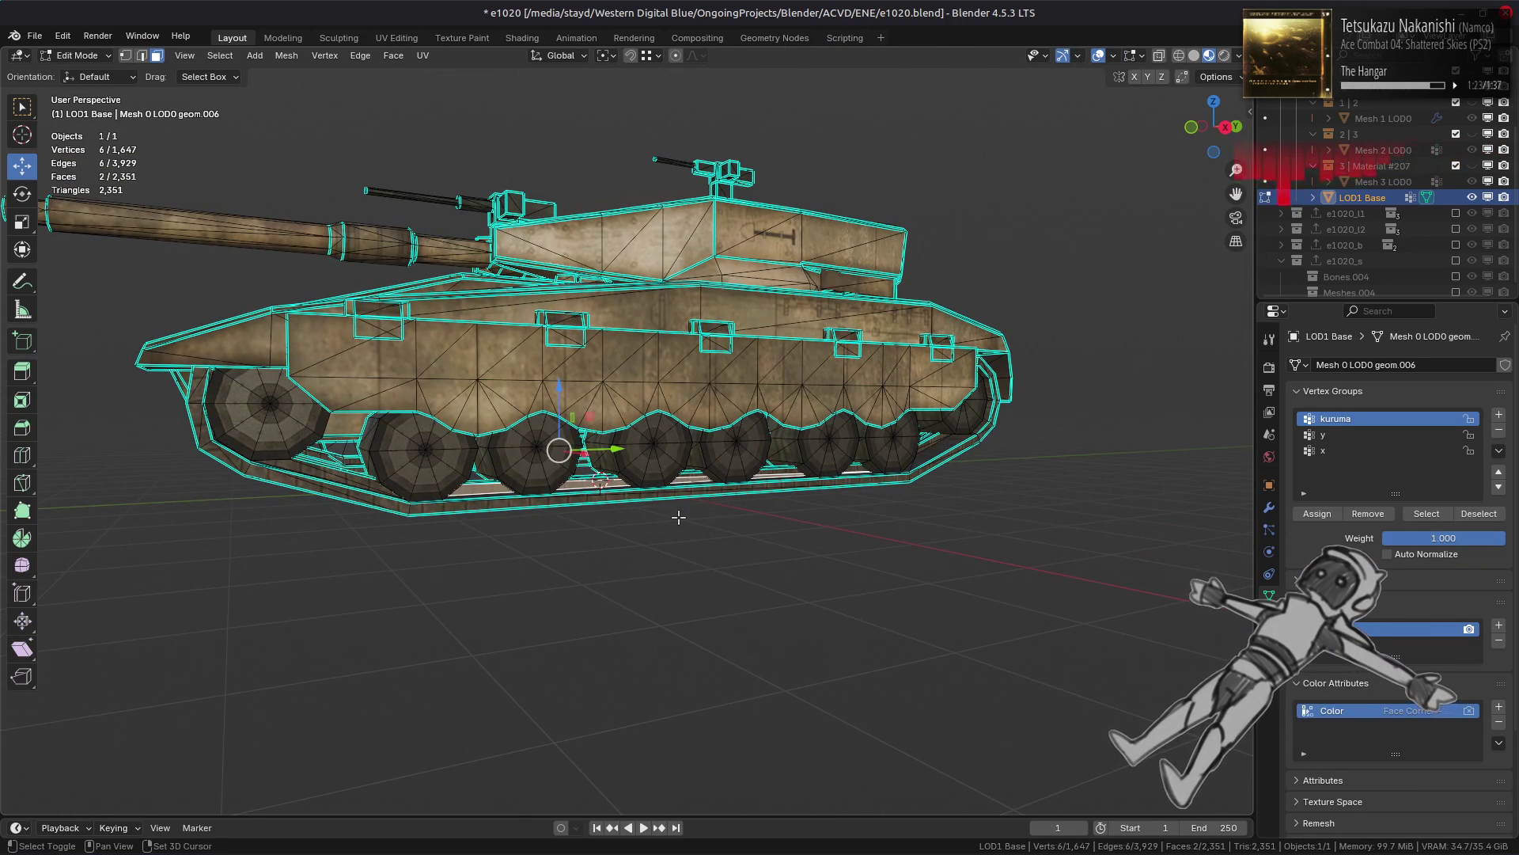
key(ctrl+l)
key(x)
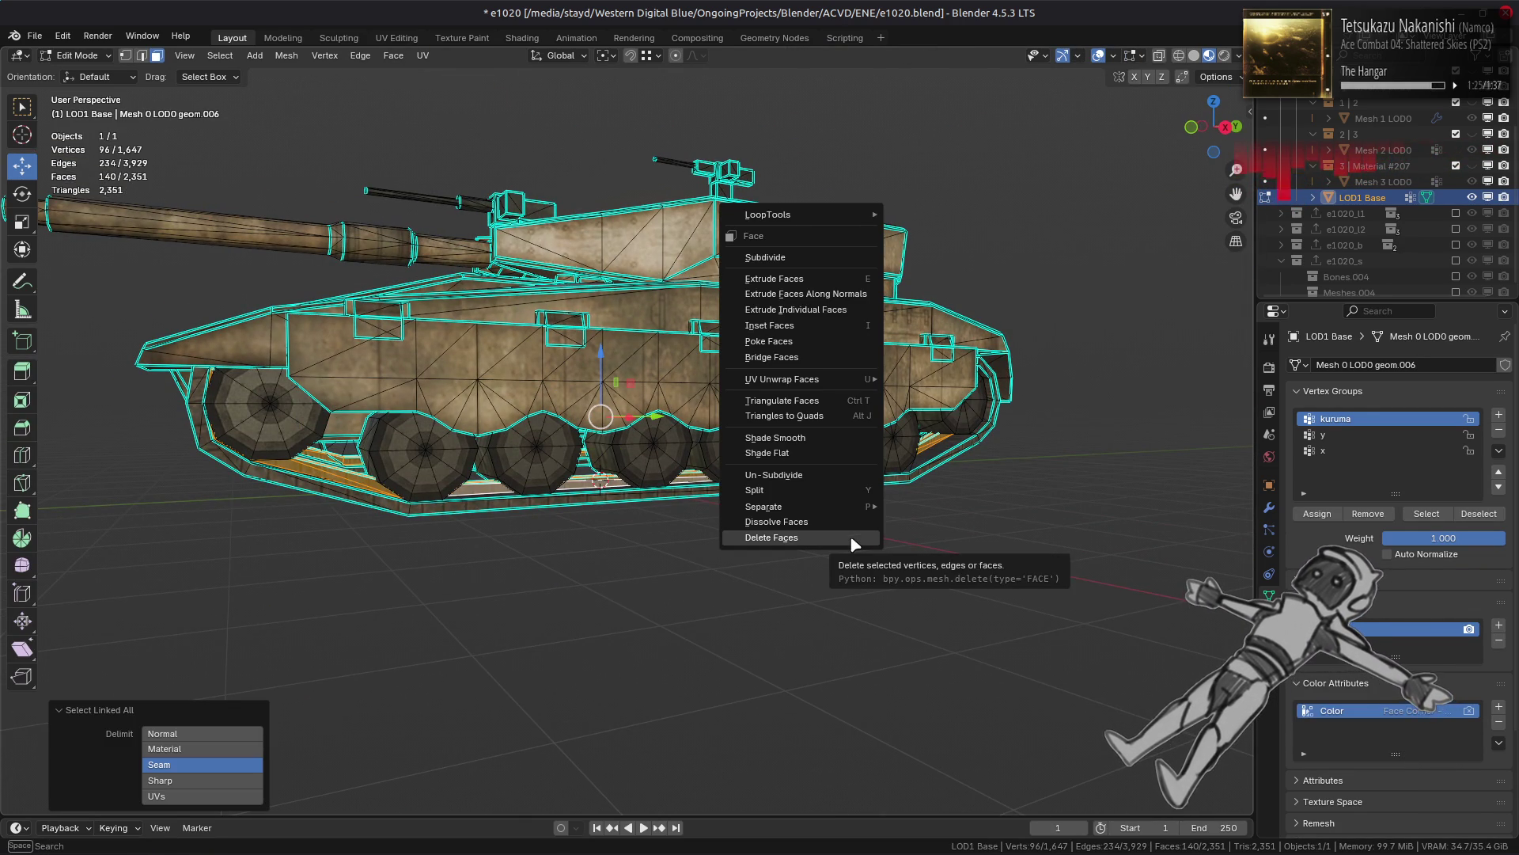
click(850, 535)
Step: Return to Object Mode and deselect the tank, viewing it from the front
scroll(720, 502, up, 2)
mouse_move(712, 504)
middle_down()
mouse_move(731, 513)
mouse_move(662, 517)
mouse_move(747, 507)
middle_up()
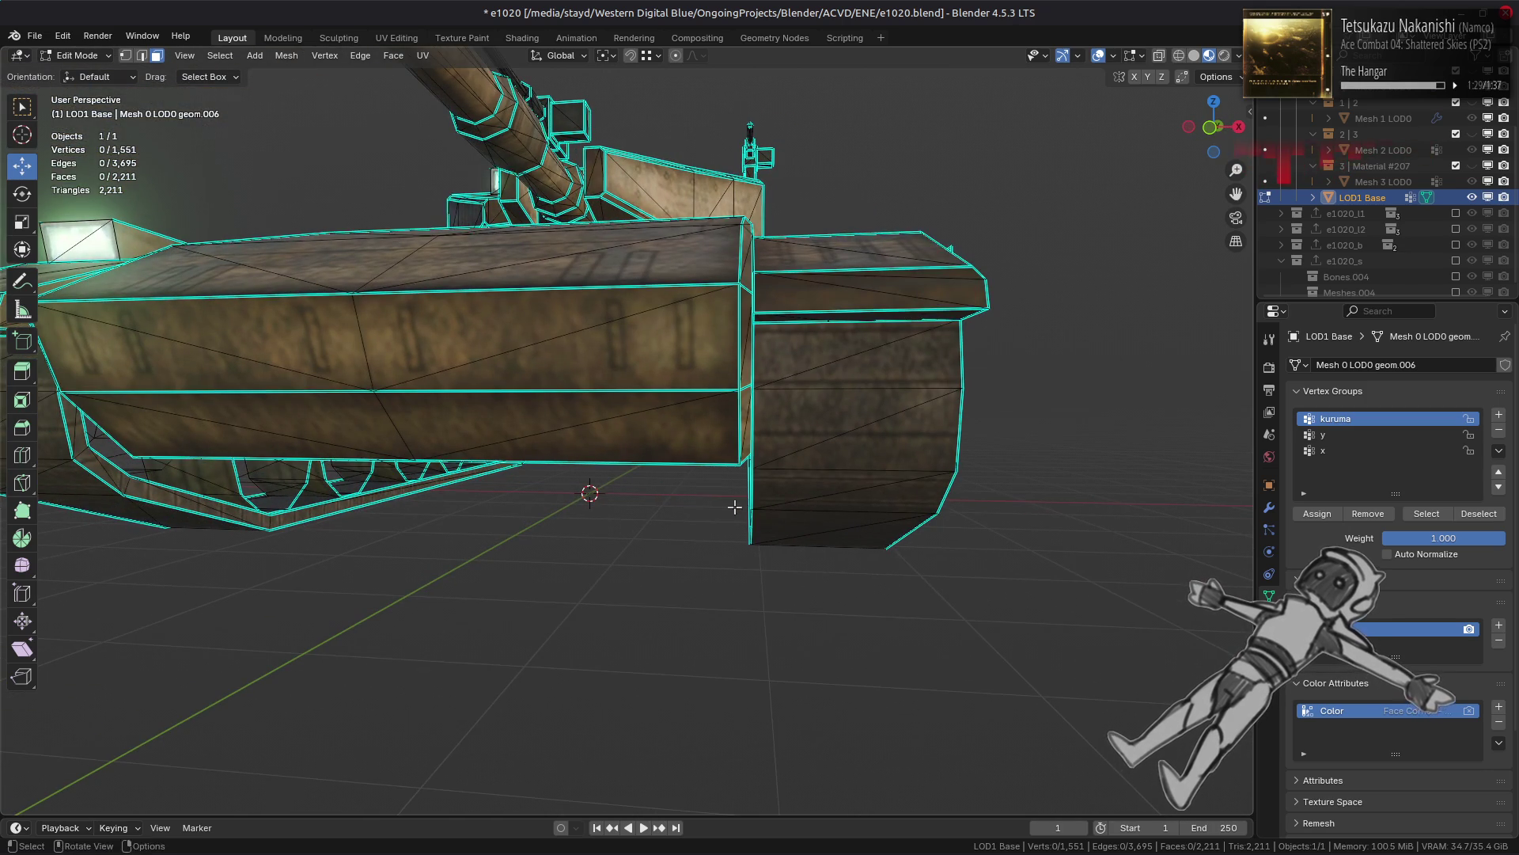
key(Tab)
scroll(700, 509, down, 5)
key(alt+a)
middle_drag(668, 474, 610, 485)
scroll(502, 464, up, 4)
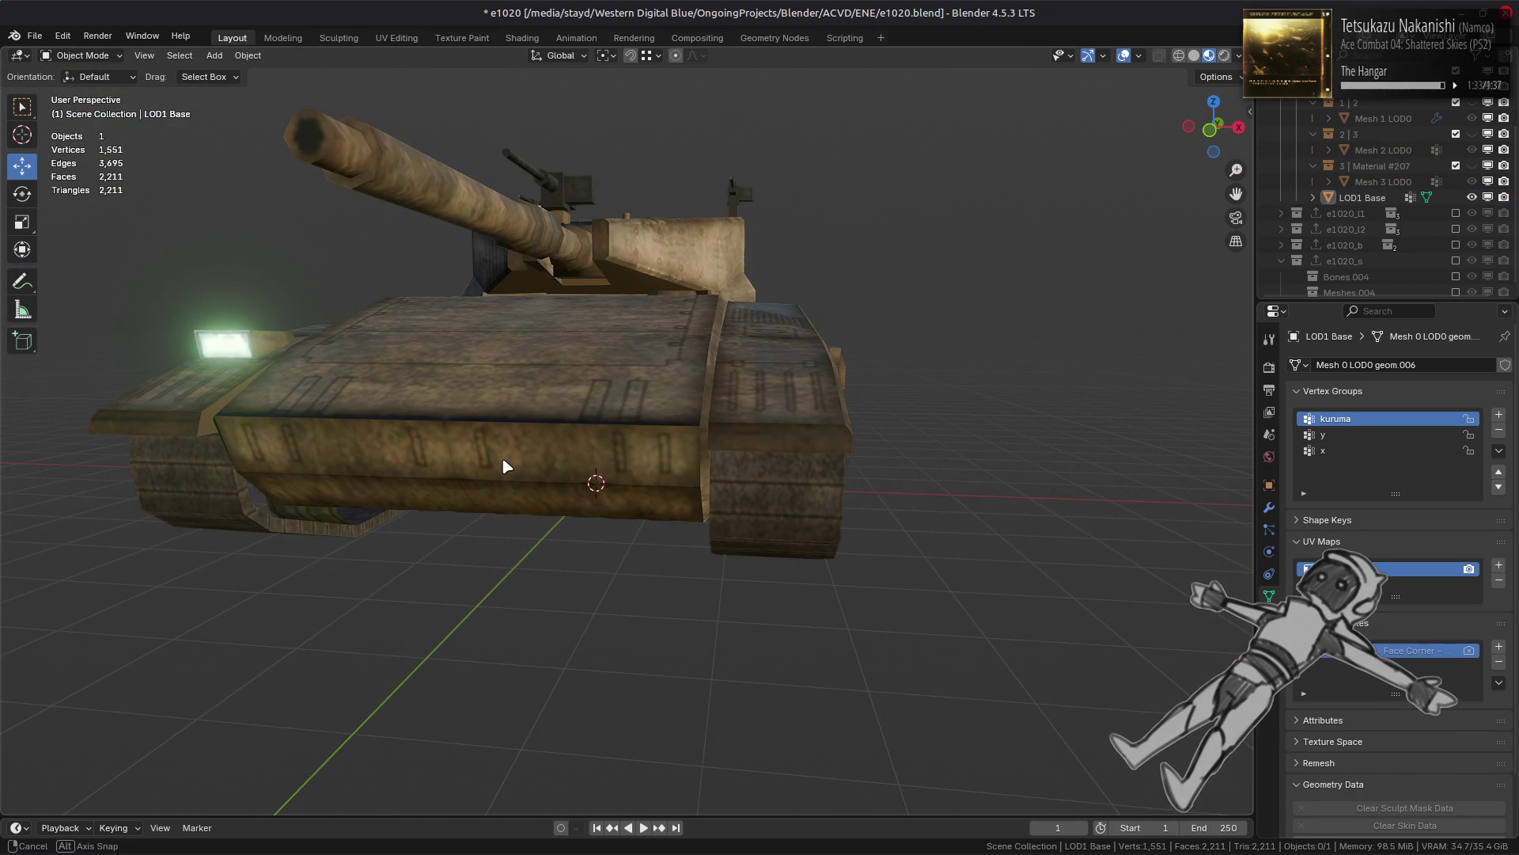
Step: Orbit and zoom around the reduced tank's hull, ending in Edit Mode
middle_drag(500, 470, 407, 475)
scroll(414, 478, up, 4)
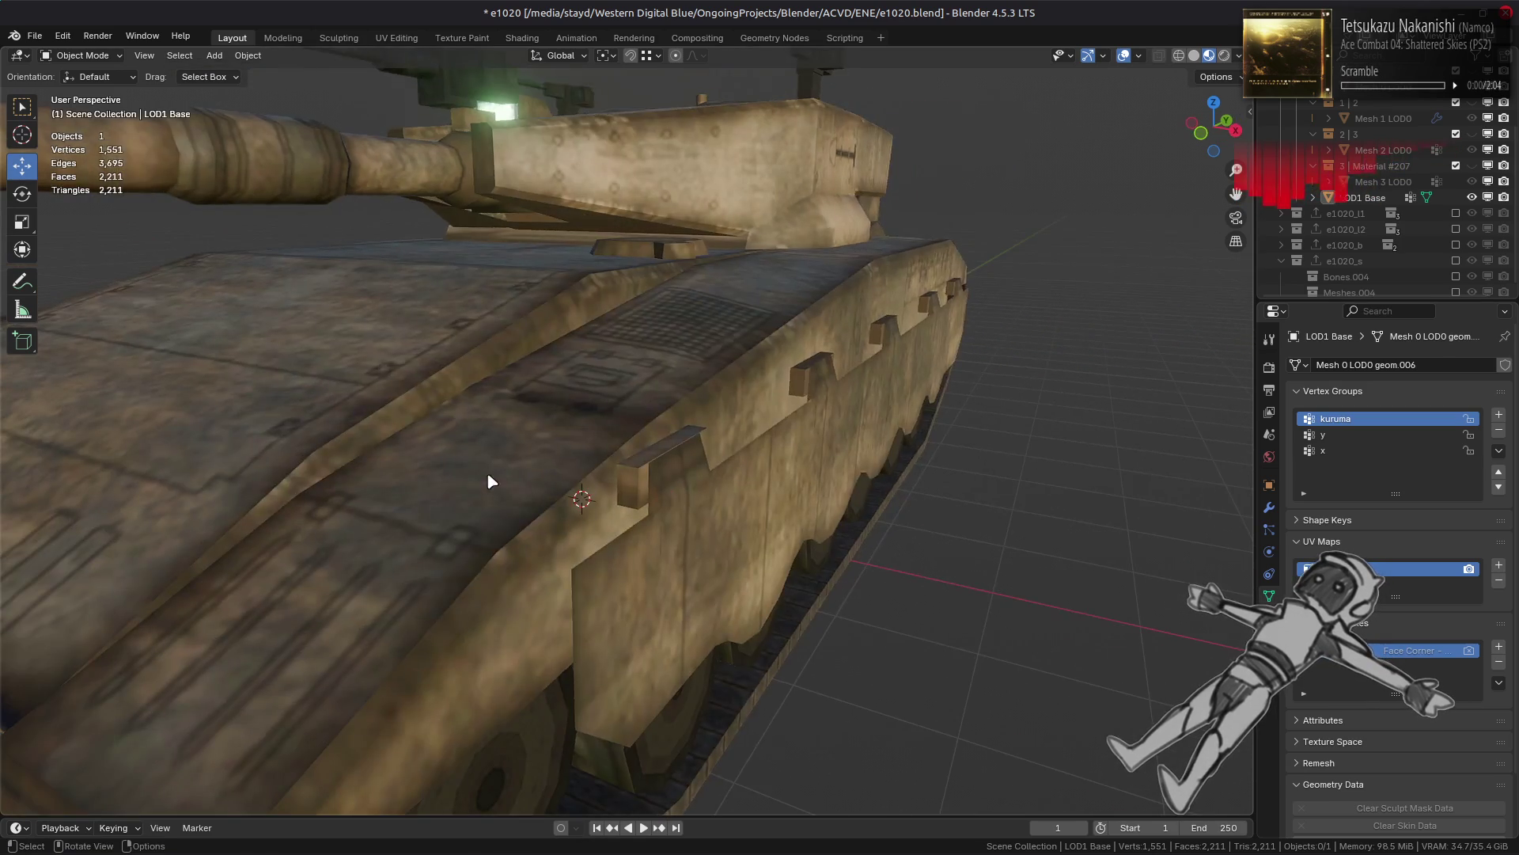
scroll(520, 471, up, 2)
middle_drag(520, 472, 534, 468)
key(Tab)
middle_drag(662, 476, 642, 473)
scroll(633, 480, up, 2)
key(Tab)
scroll(637, 486, down, 4)
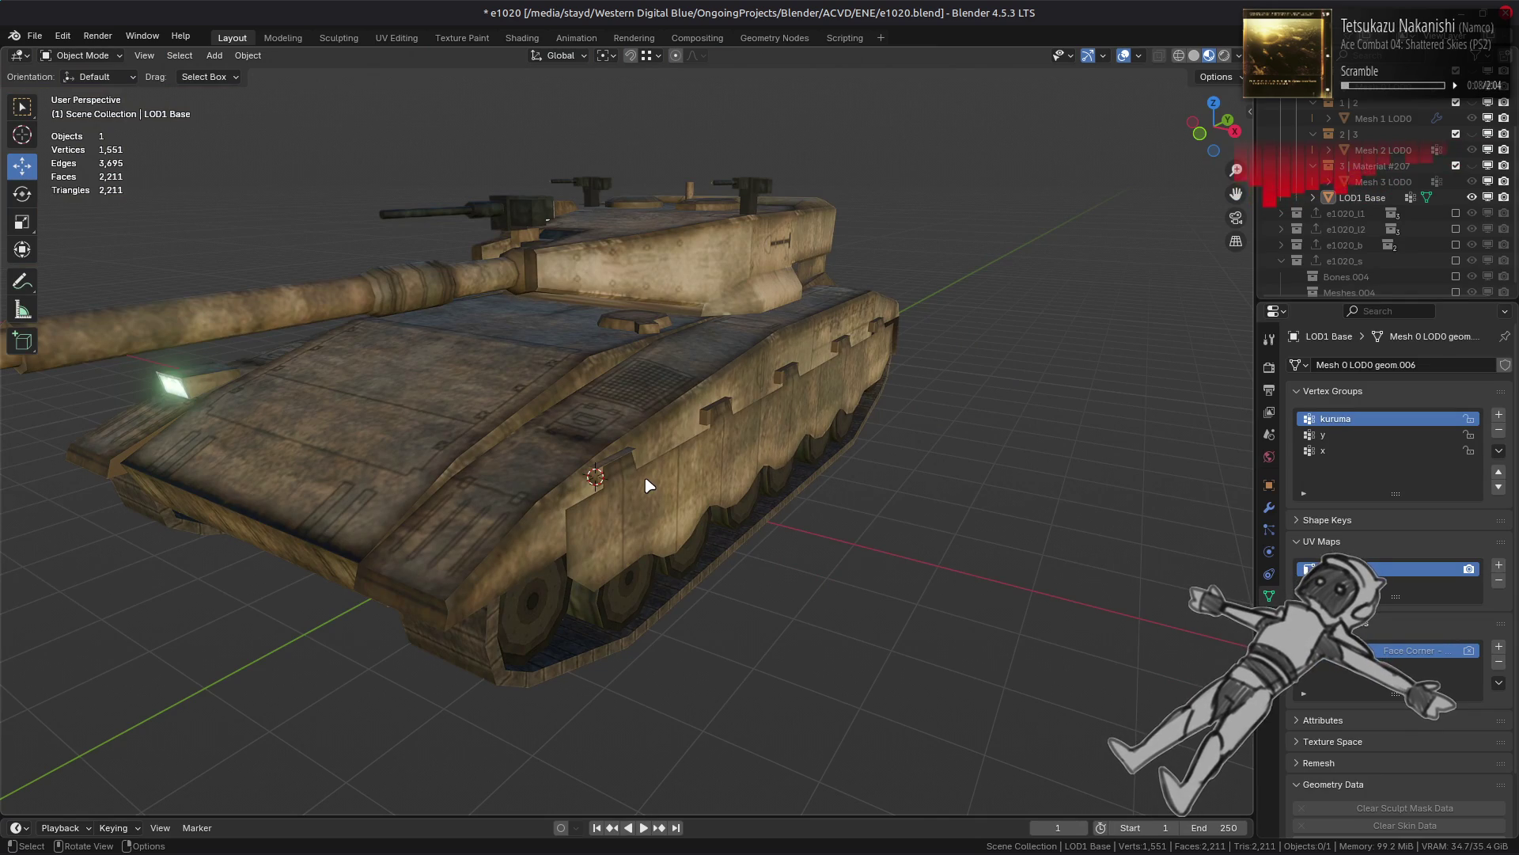
mouse_move(658, 475)
middle_down()
mouse_move(664, 449)
mouse_move(621, 415)
mouse_move(543, 493)
mouse_move(554, 443)
mouse_move(601, 435)
mouse_move(613, 484)
middle_up()
key(Tab)
scroll(612, 483, up, 5)
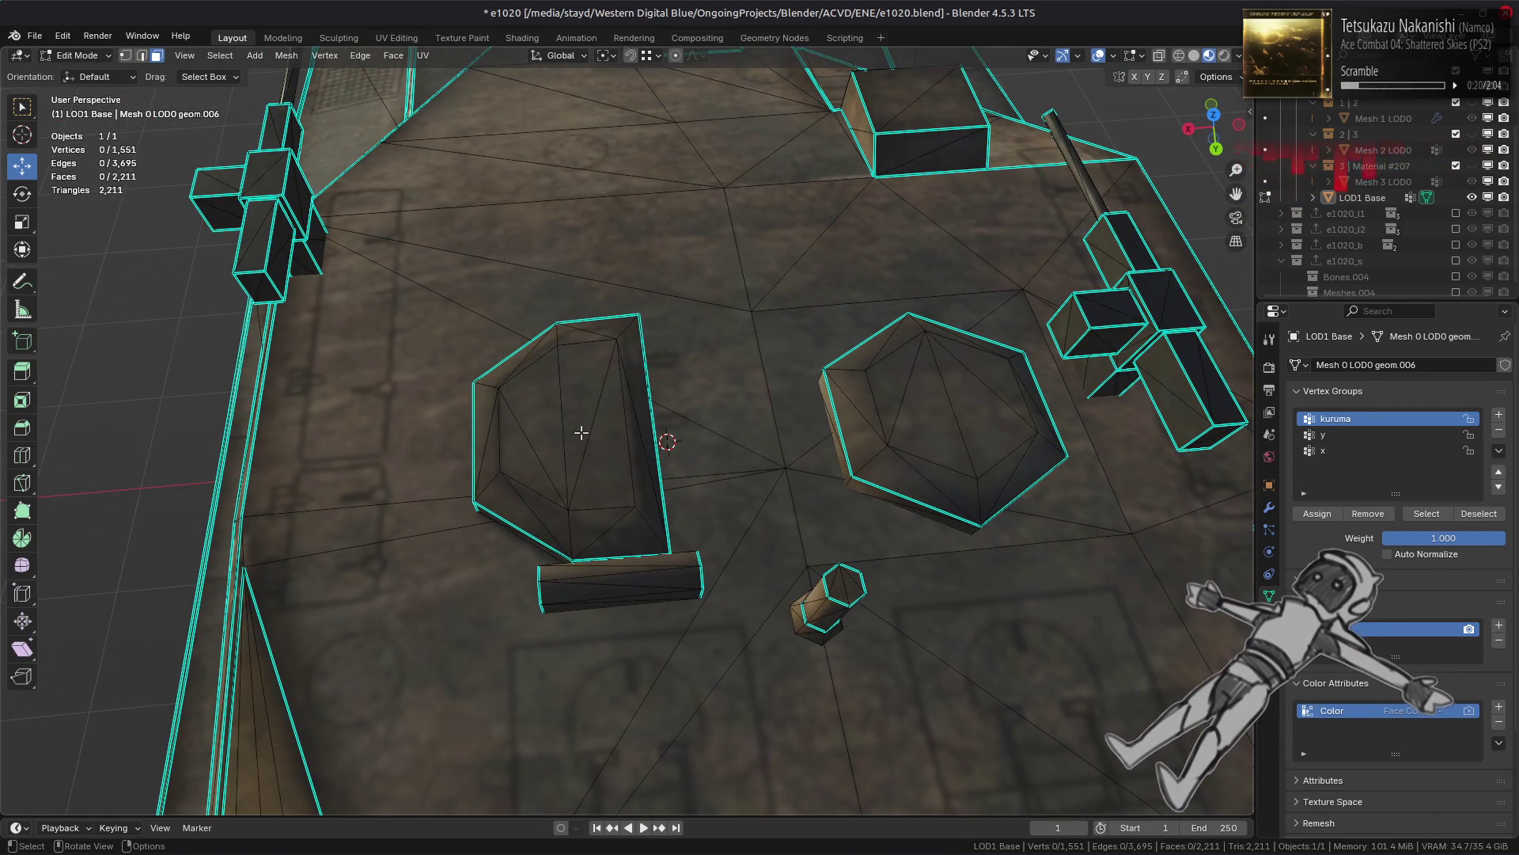
click(575, 430)
shift+click(926, 424)
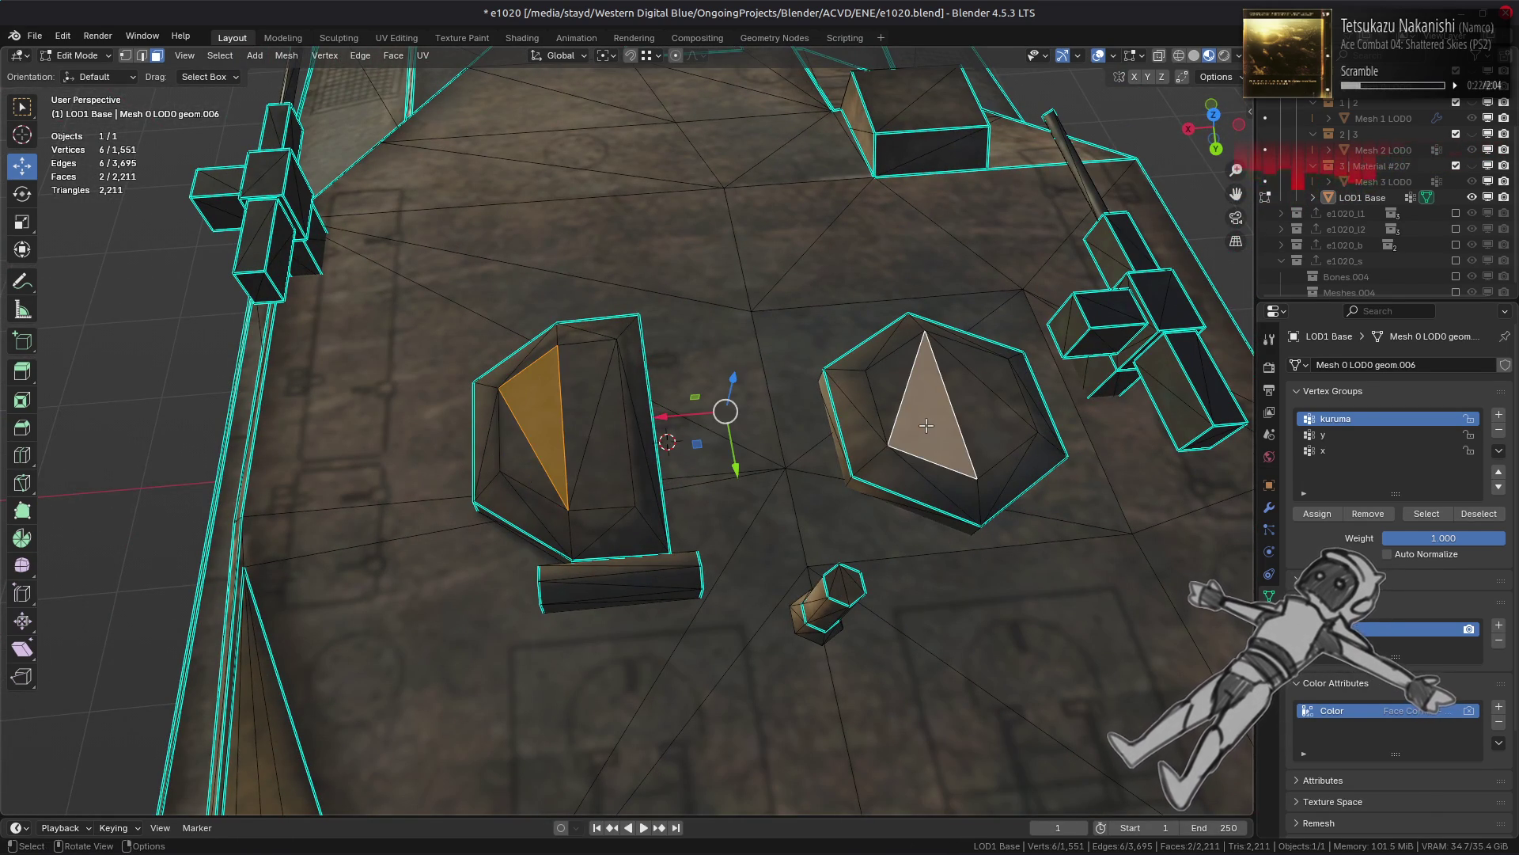
key(ctrl+l)
key(ctrl+z)
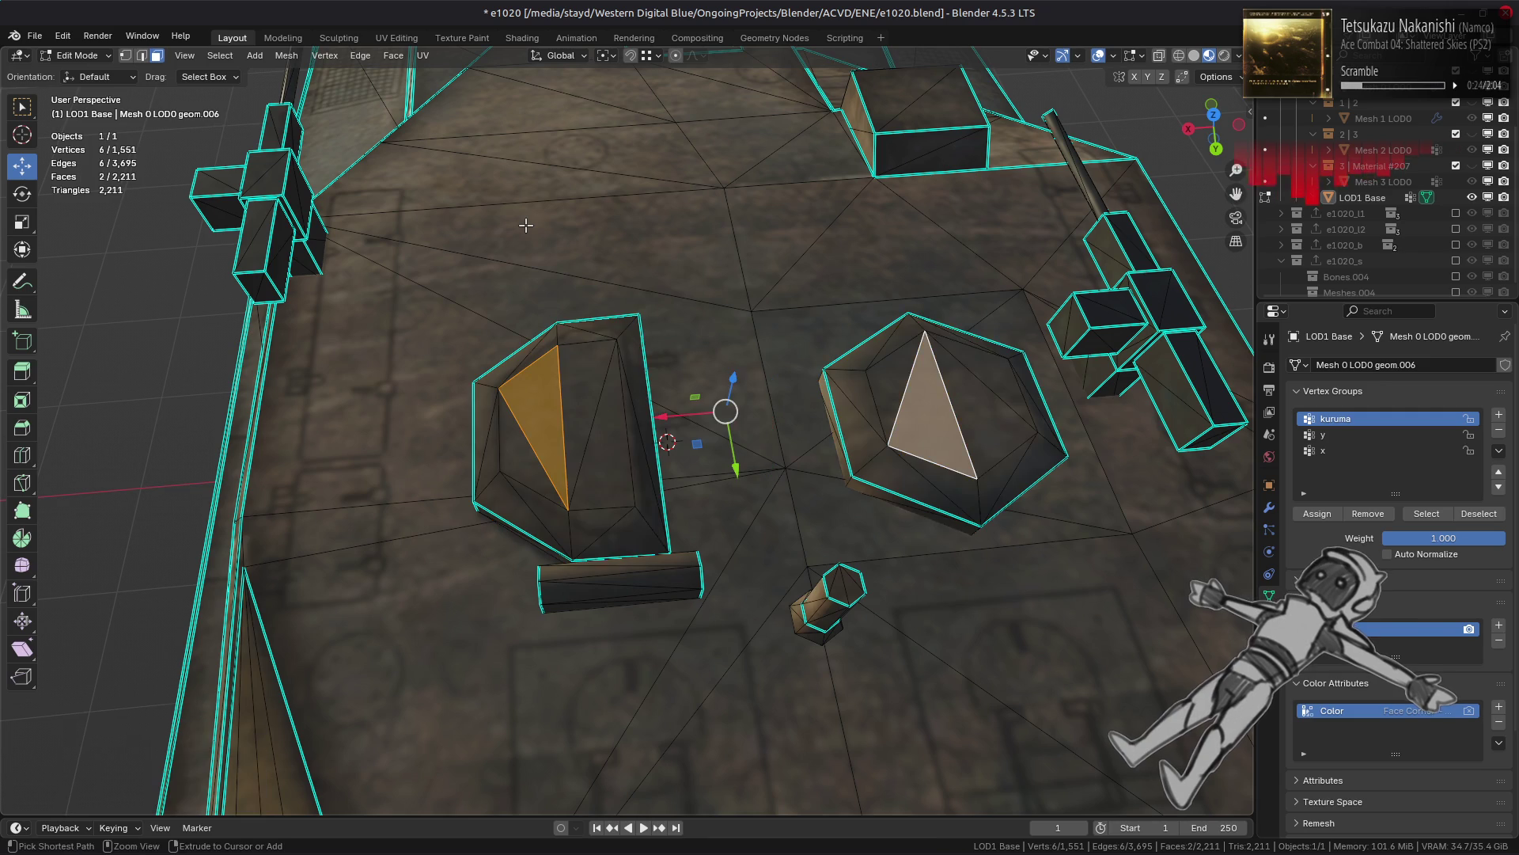
key(ctrl+shift+z)
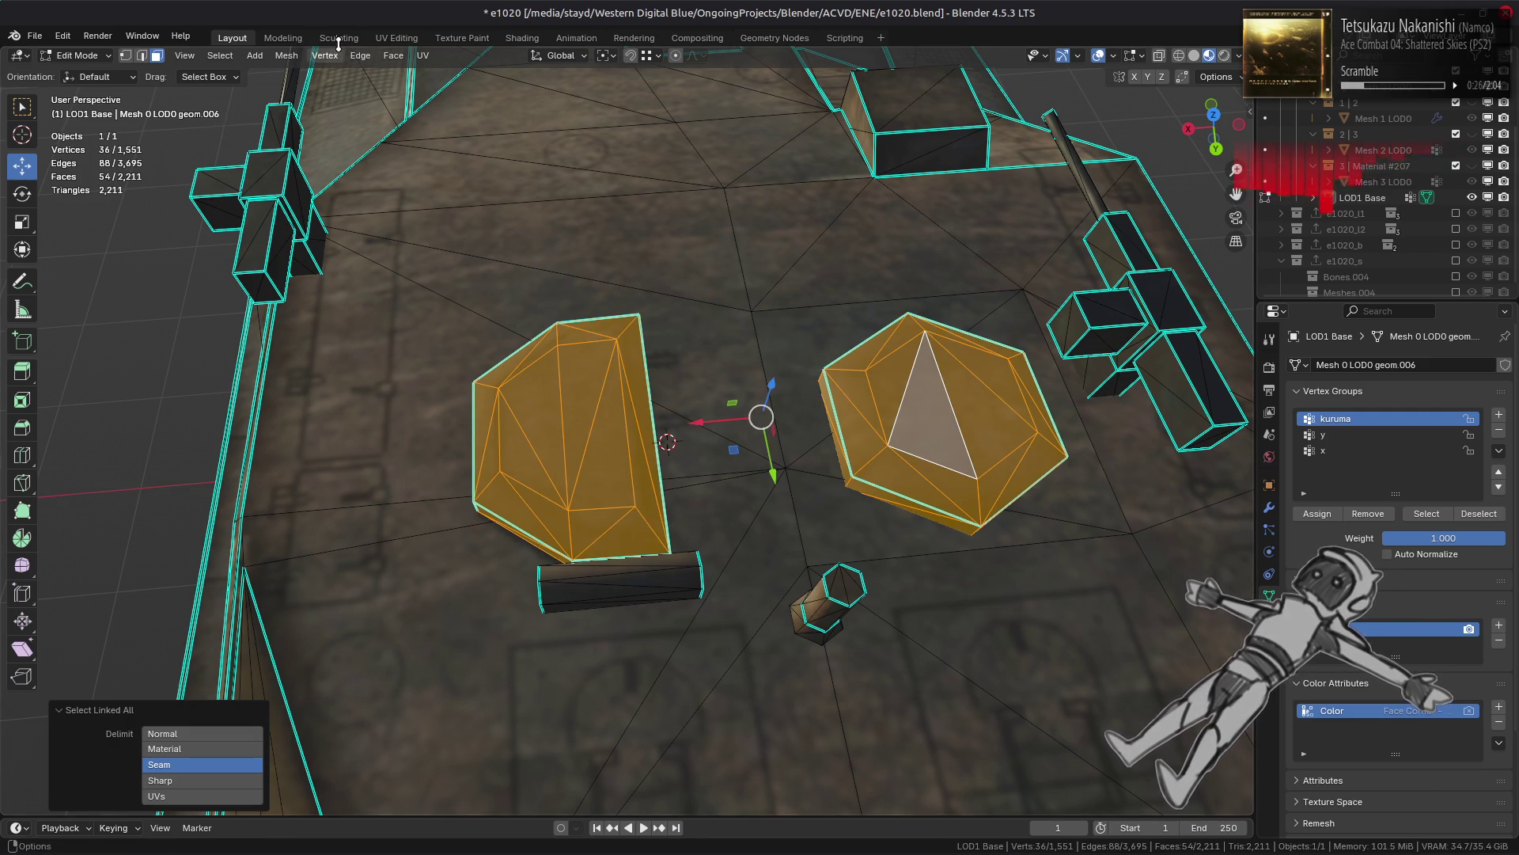
click(393, 57)
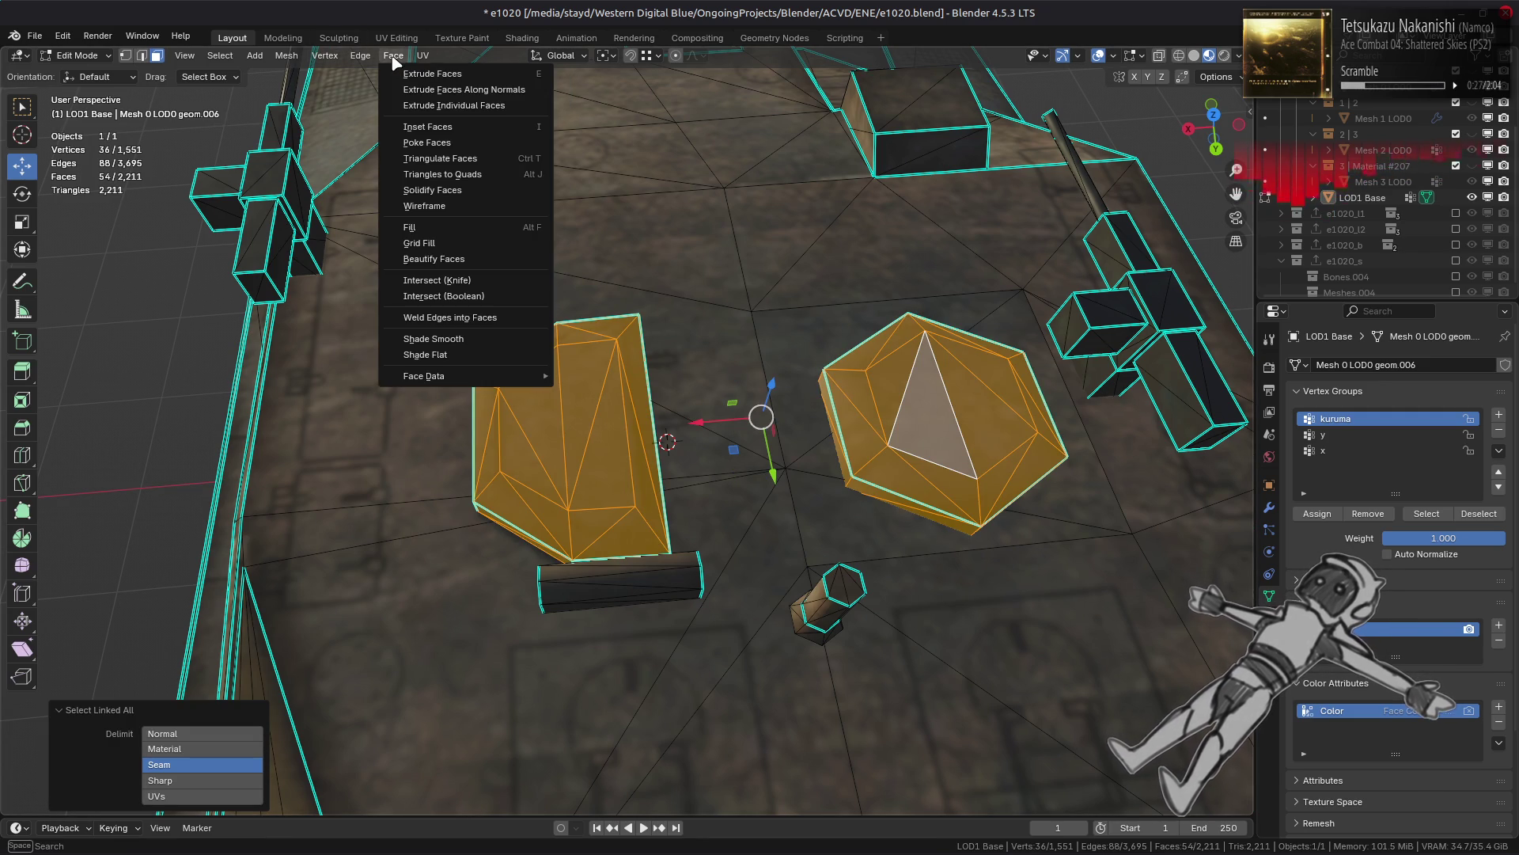
click(467, 174)
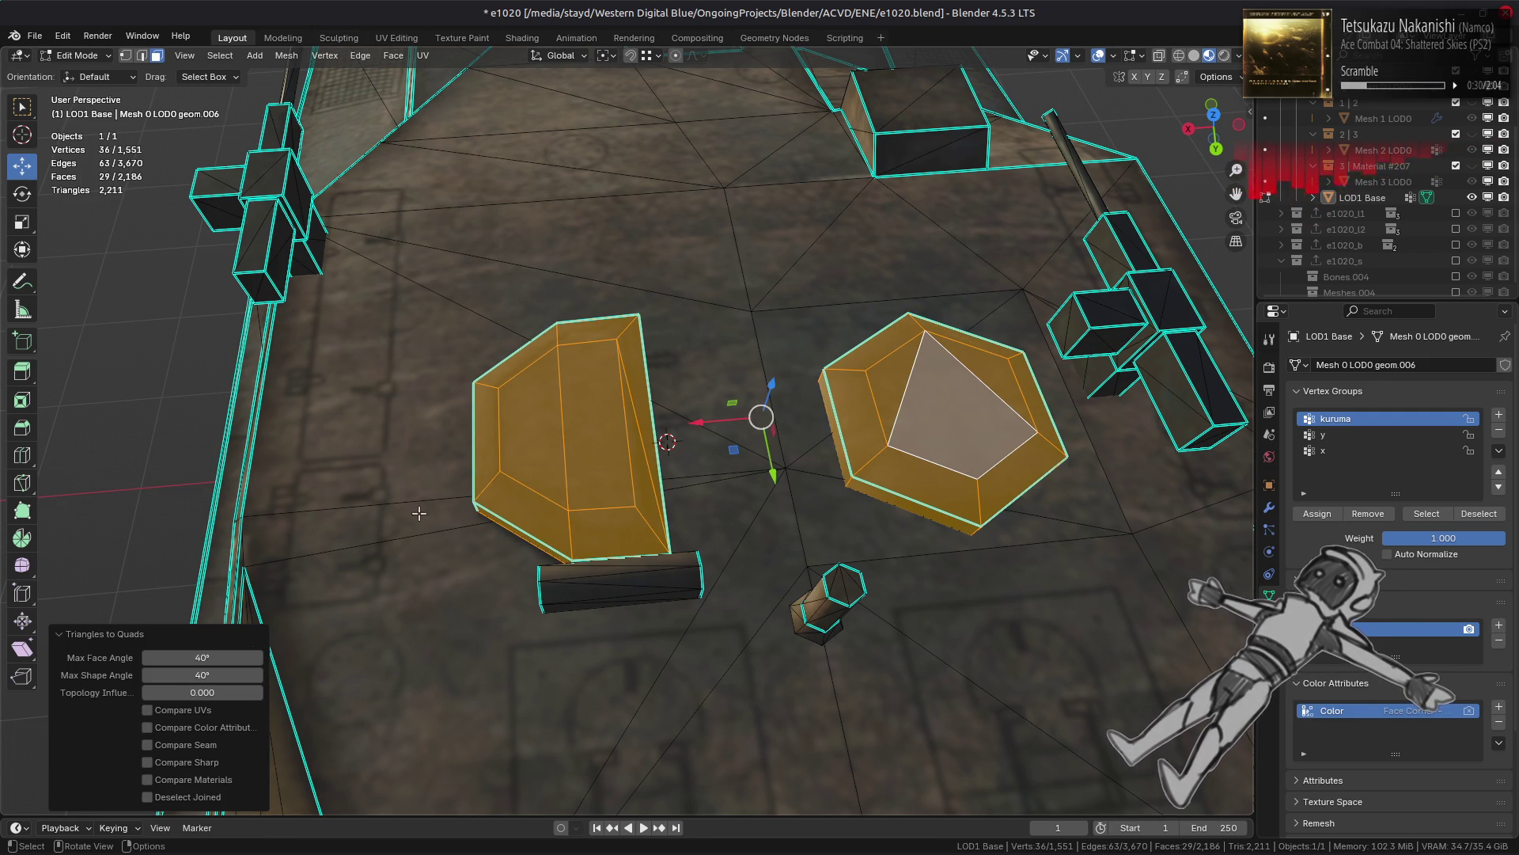
click(196, 673)
key(Return)
click(203, 693)
key(Return)
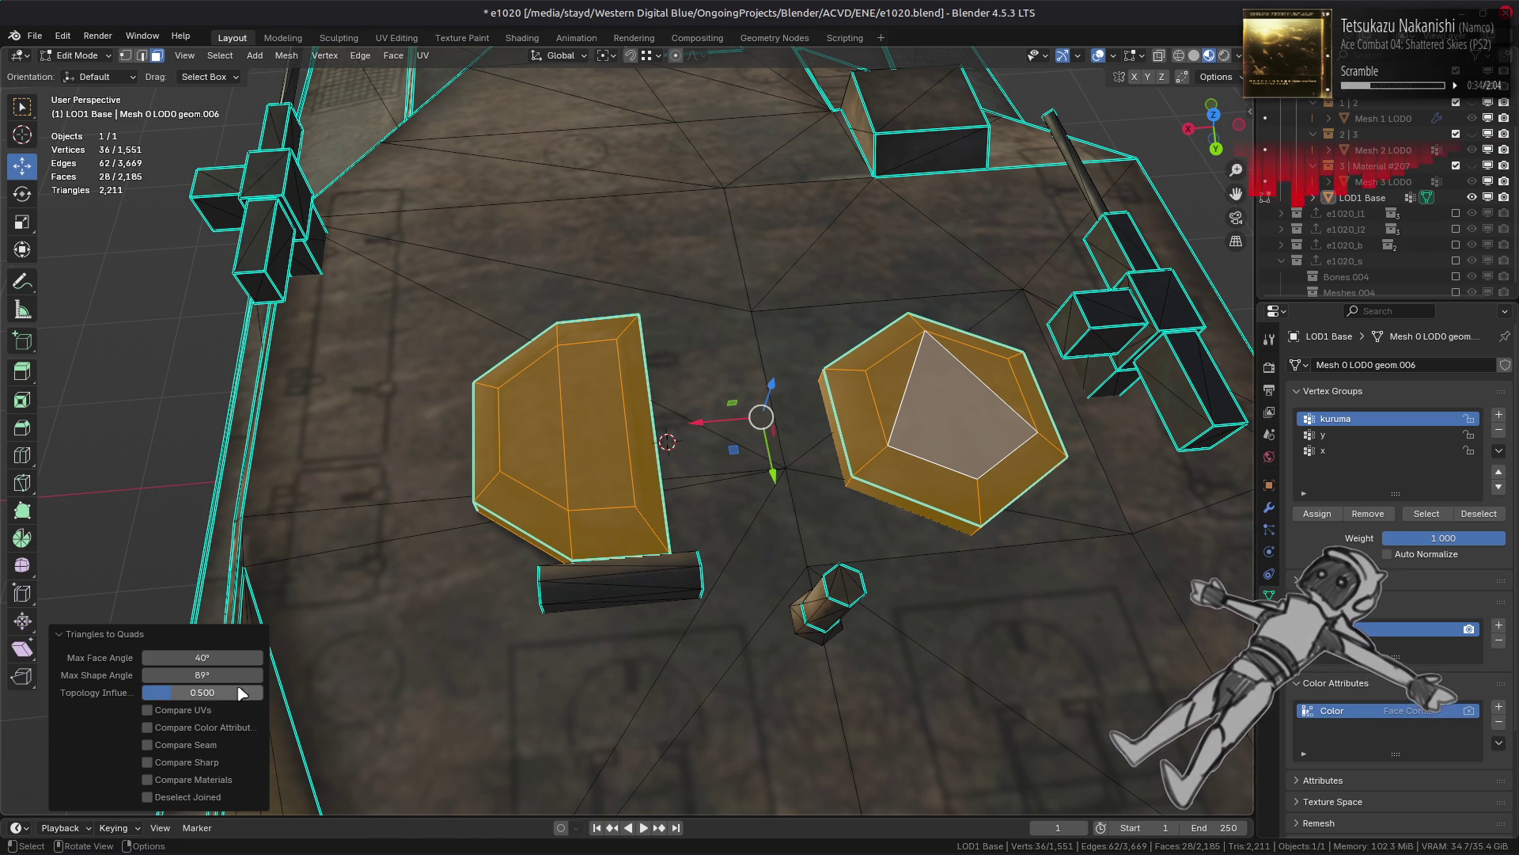
click(148, 710)
key(ctrl+z)
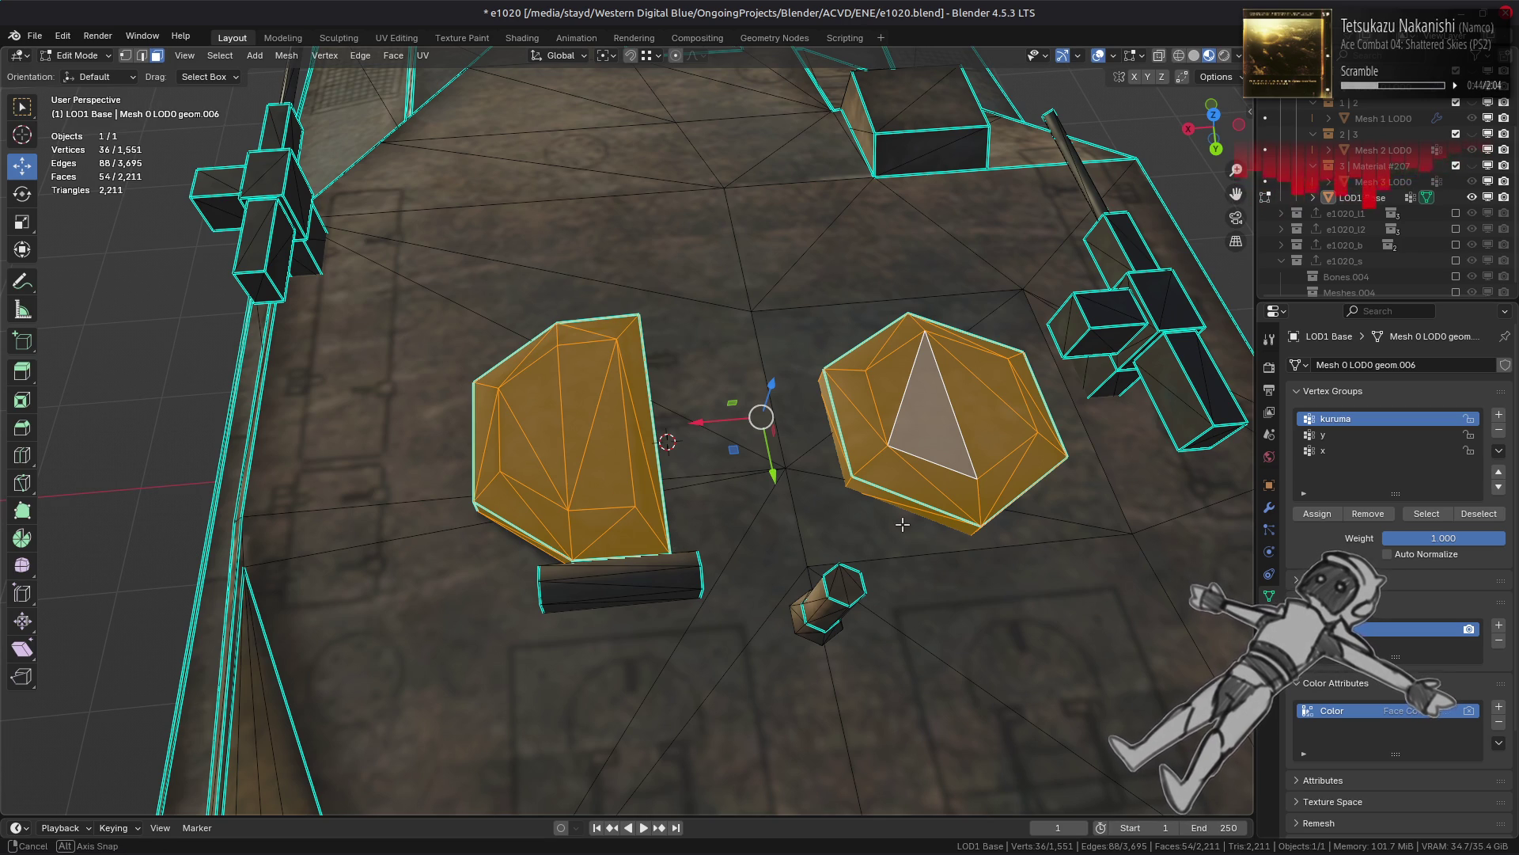
middle_drag(902, 524, 880, 520)
Step: Merge four faces on the hexagonal hatch top into a single face
click(803, 390)
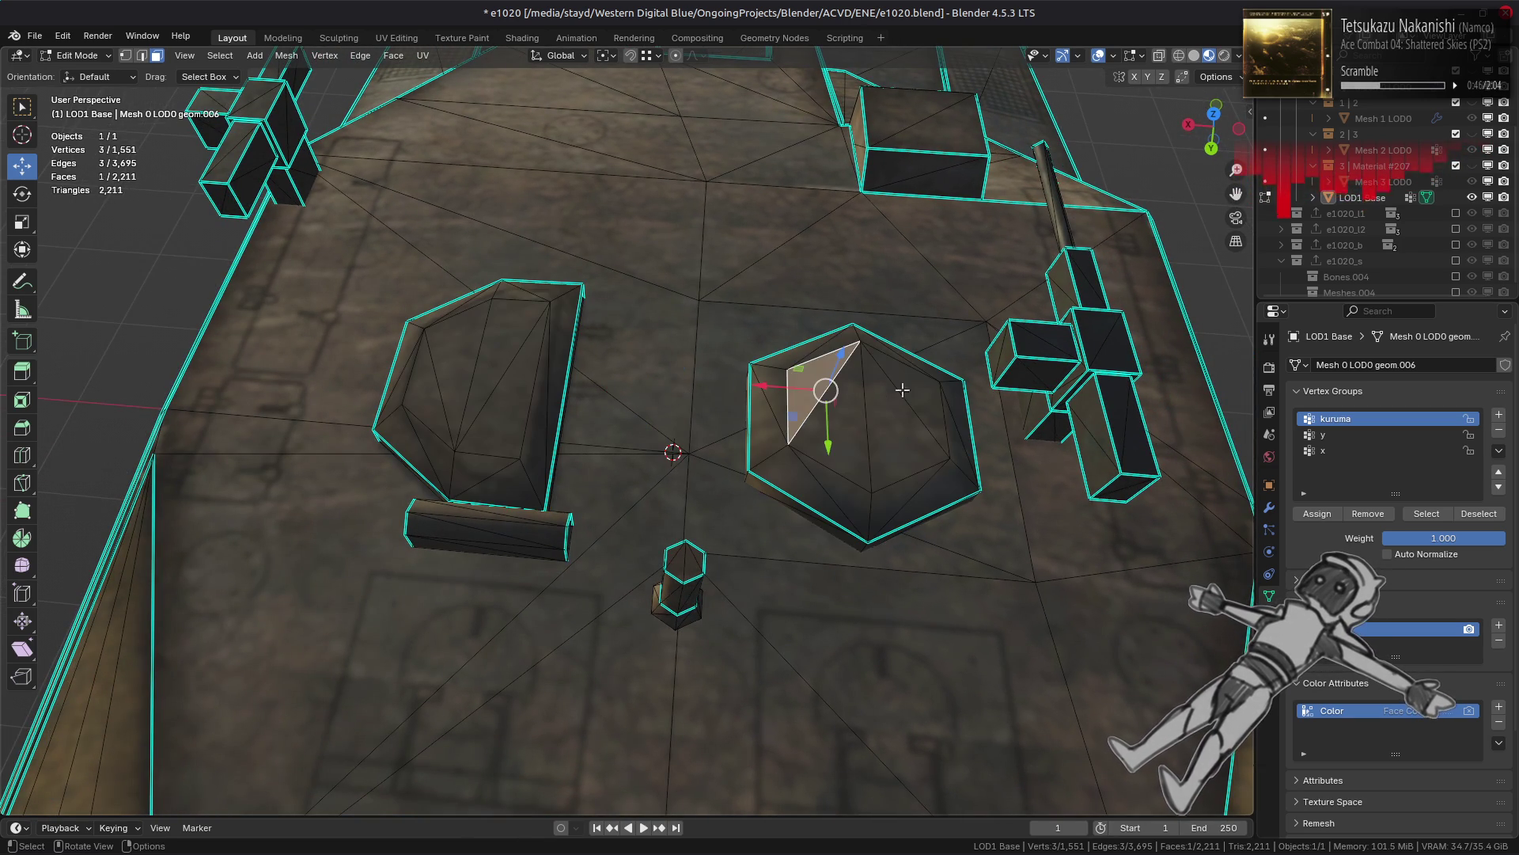
ctrl+click(896, 389)
key(ctrl+z)
ctrl+click(884, 435)
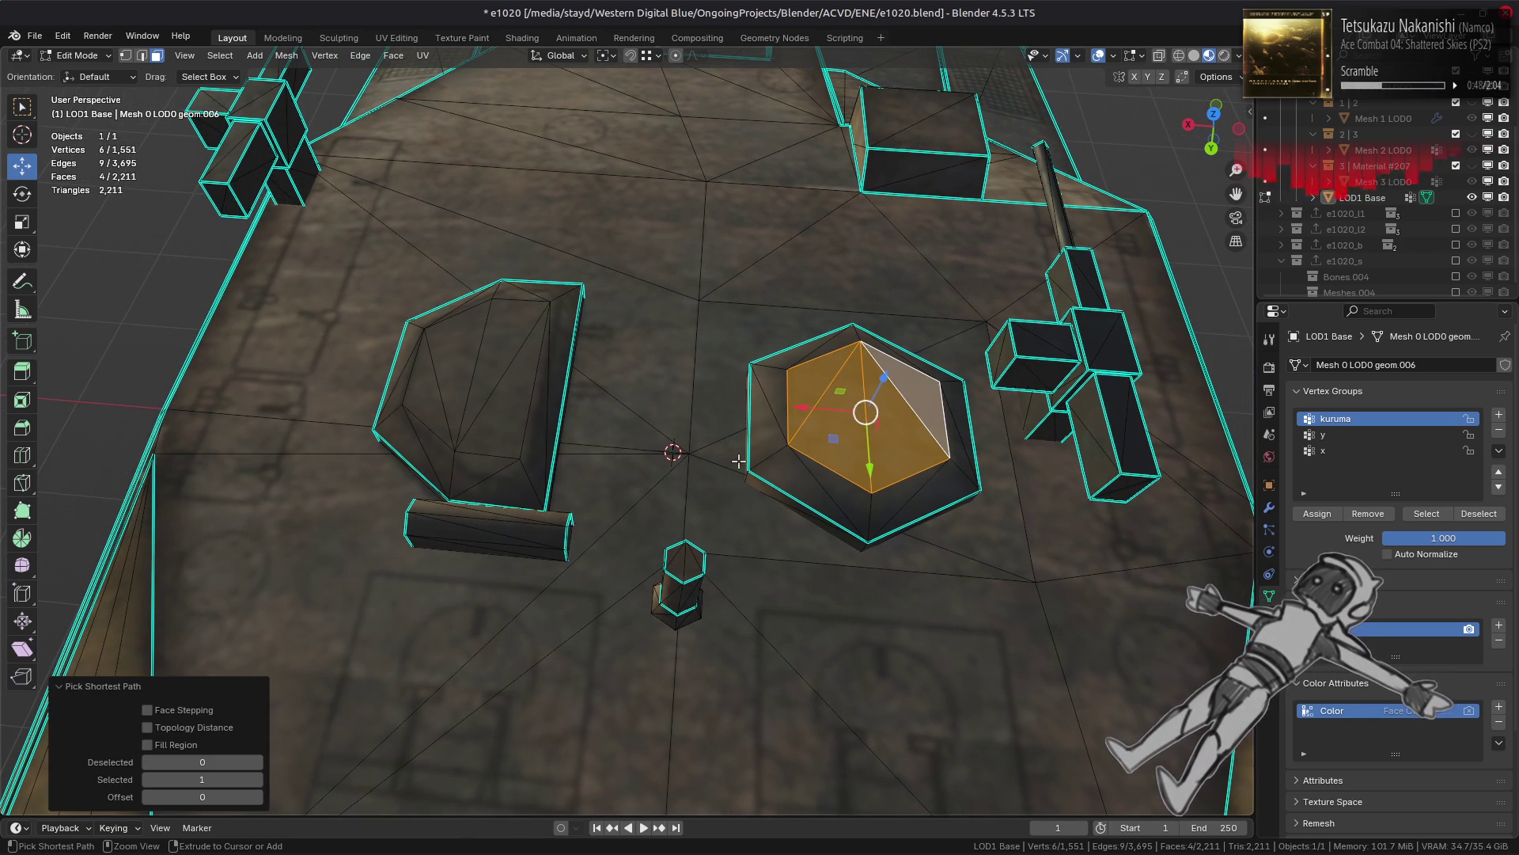
right_click(574, 538)
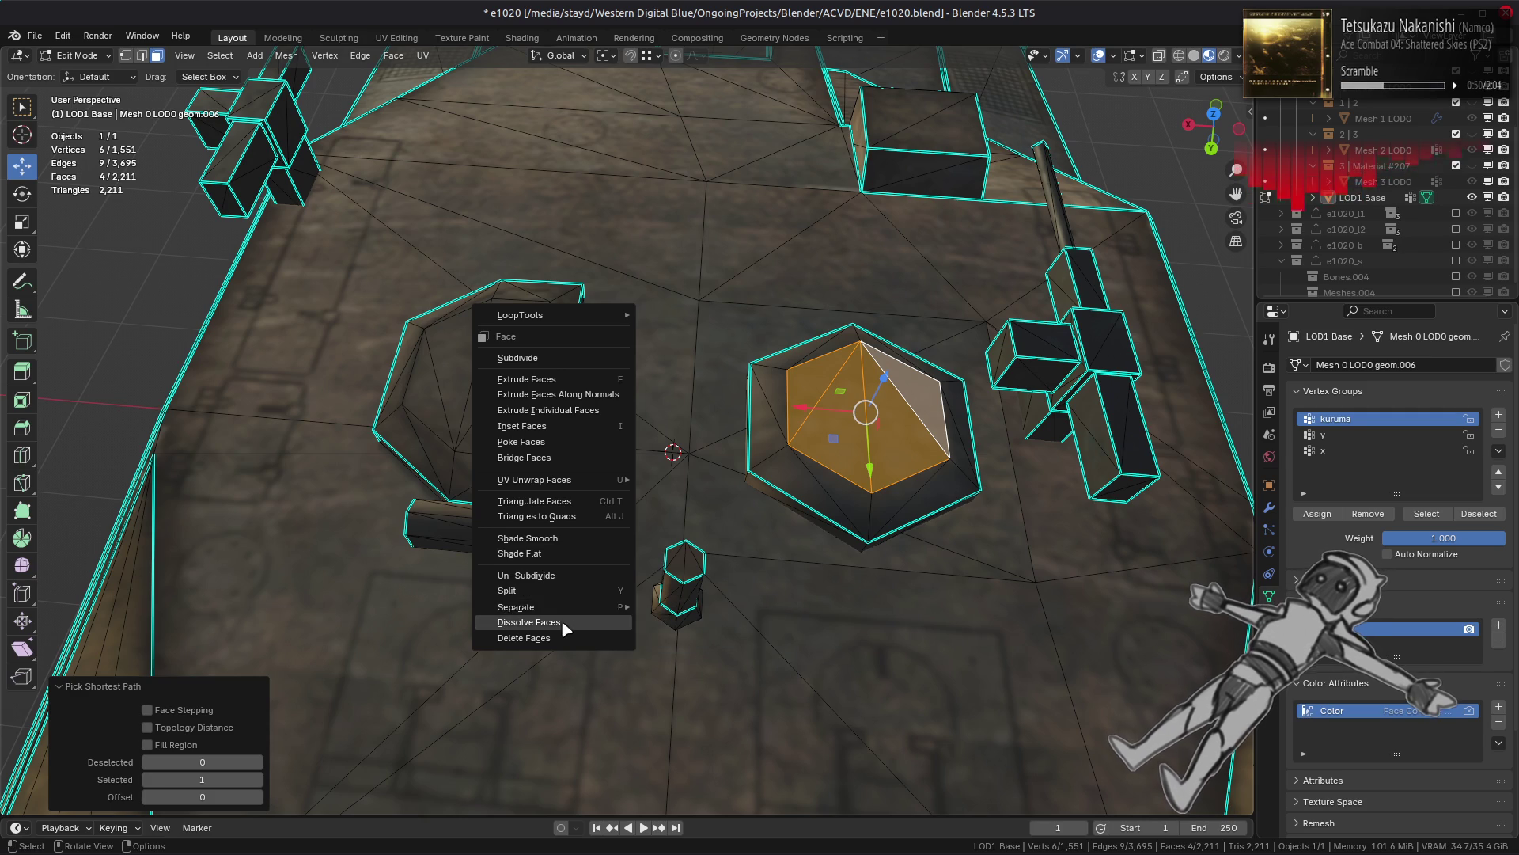
click(564, 624)
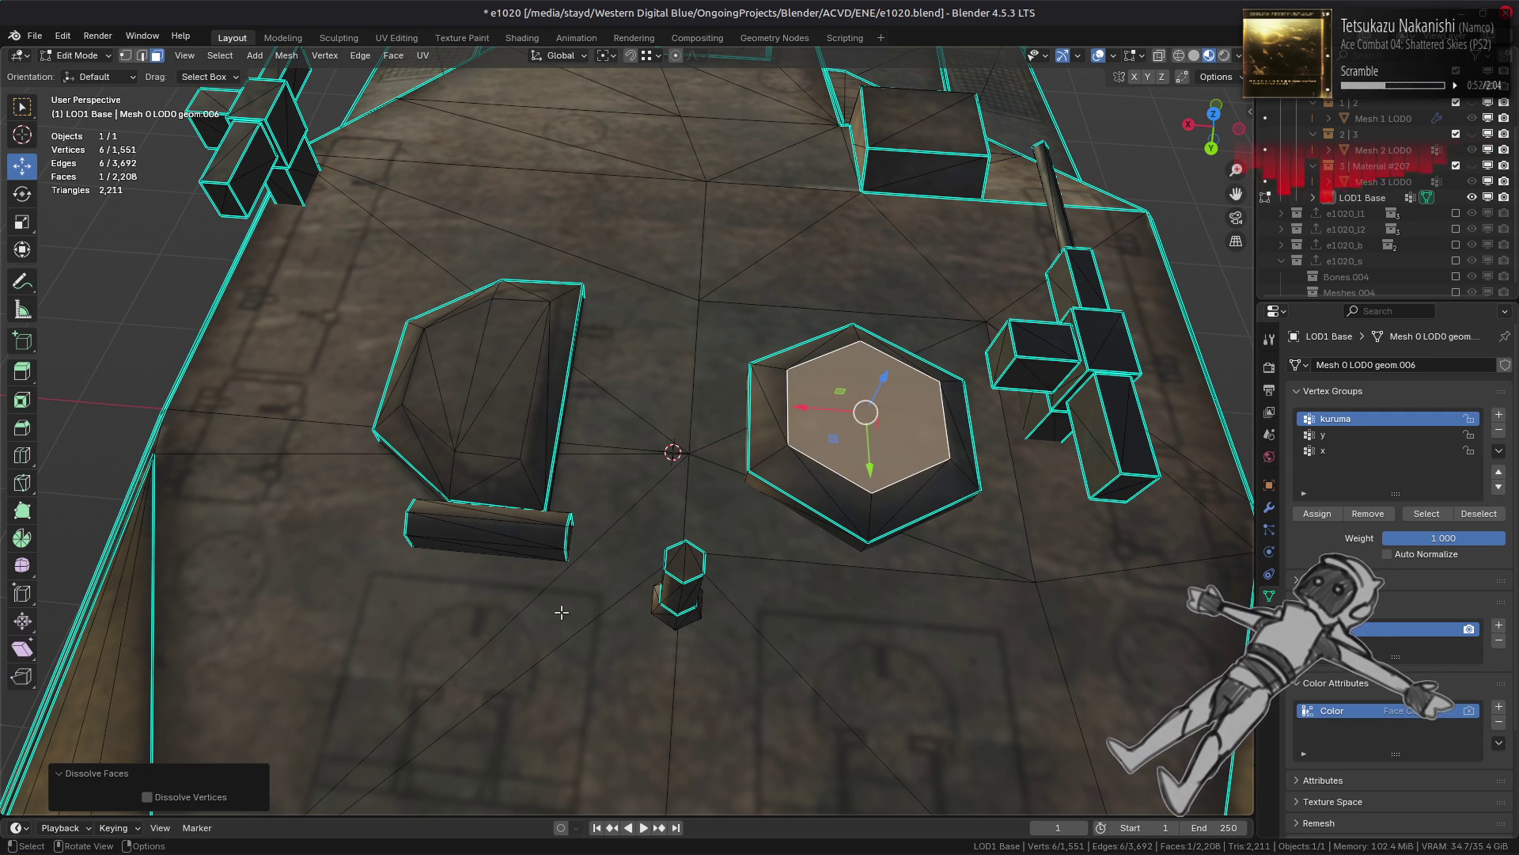
Step: Try dissolving the whole hexagon top into one face, then undo it
key(ctrl+KP_Add)
key(ctrl+KP_Add)
right_click(562, 613)
click(562, 612)
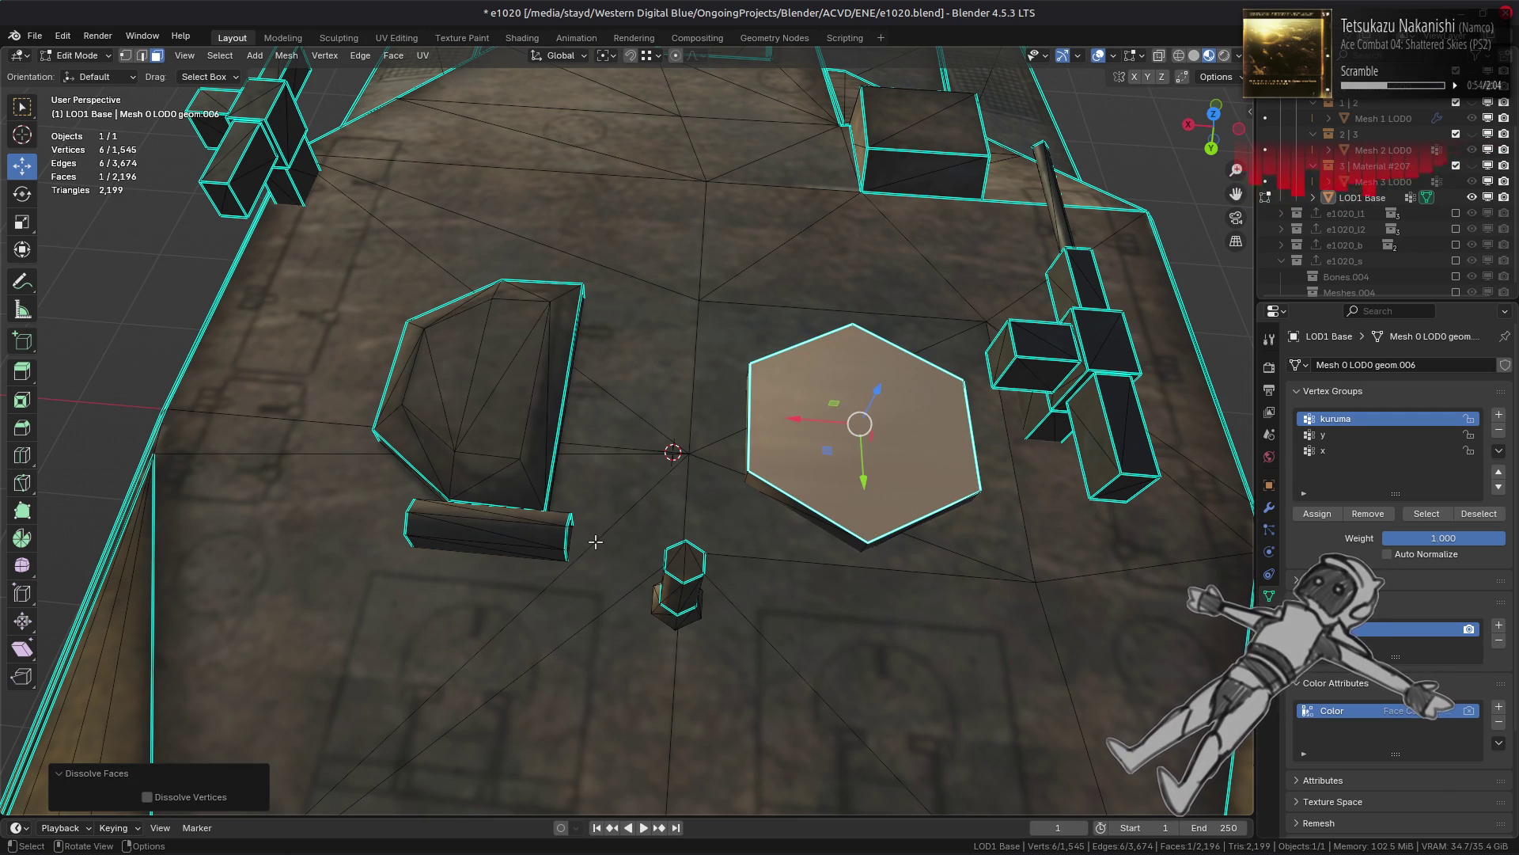
key(ctrl+z)
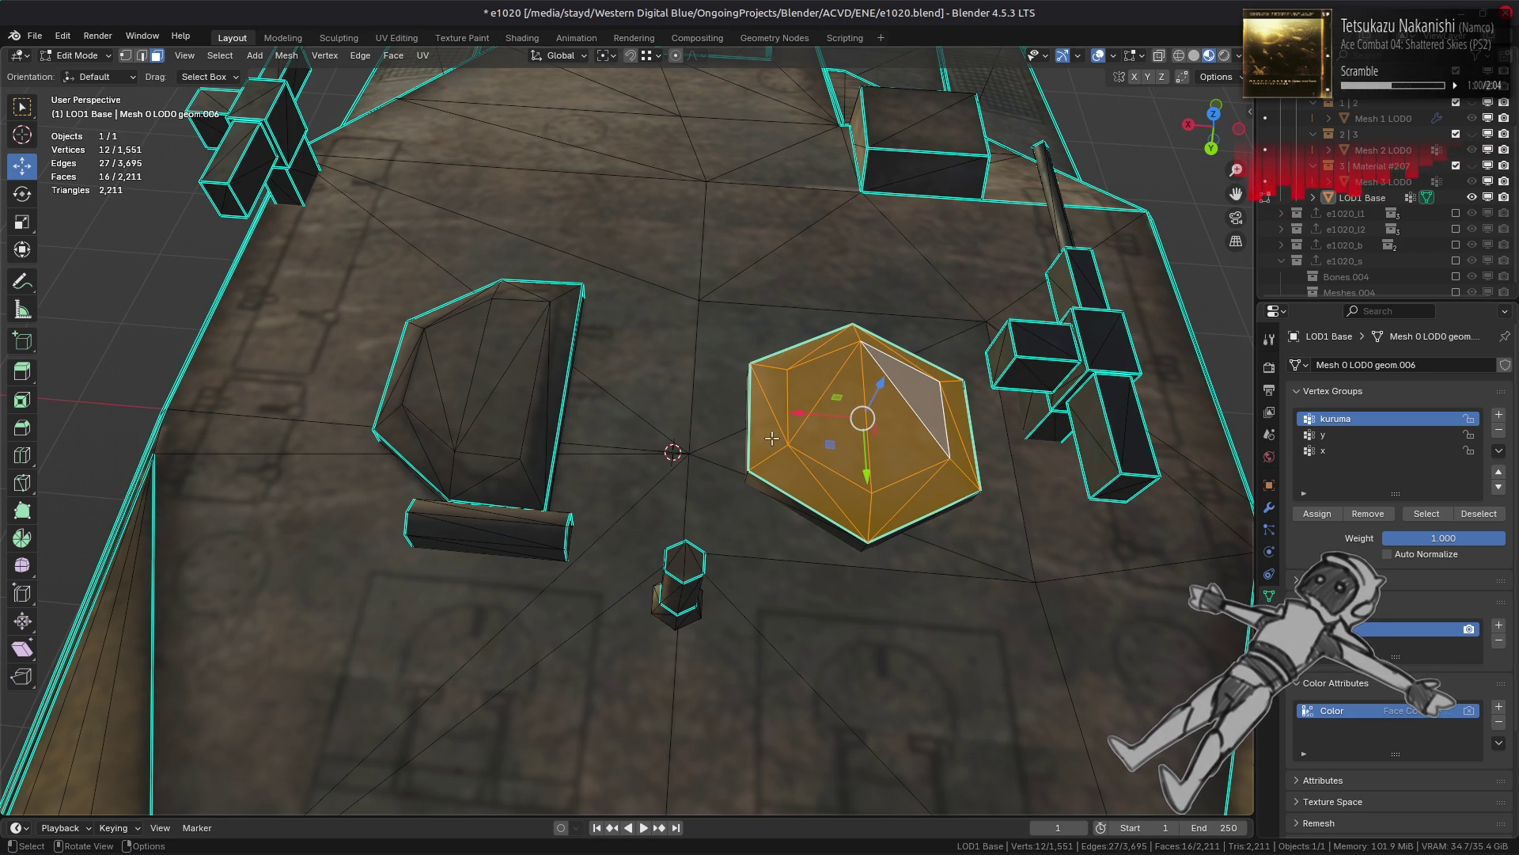
Step: Apply Triangles to Quads to the hatch's left-side triangles and a five-face thin strip
mouse_move(984, 335)
ctrl+mouse_down()
mouse_move(864, 587)
mouse_move(890, 593)
ctrl+mouse_up()
click(394, 55)
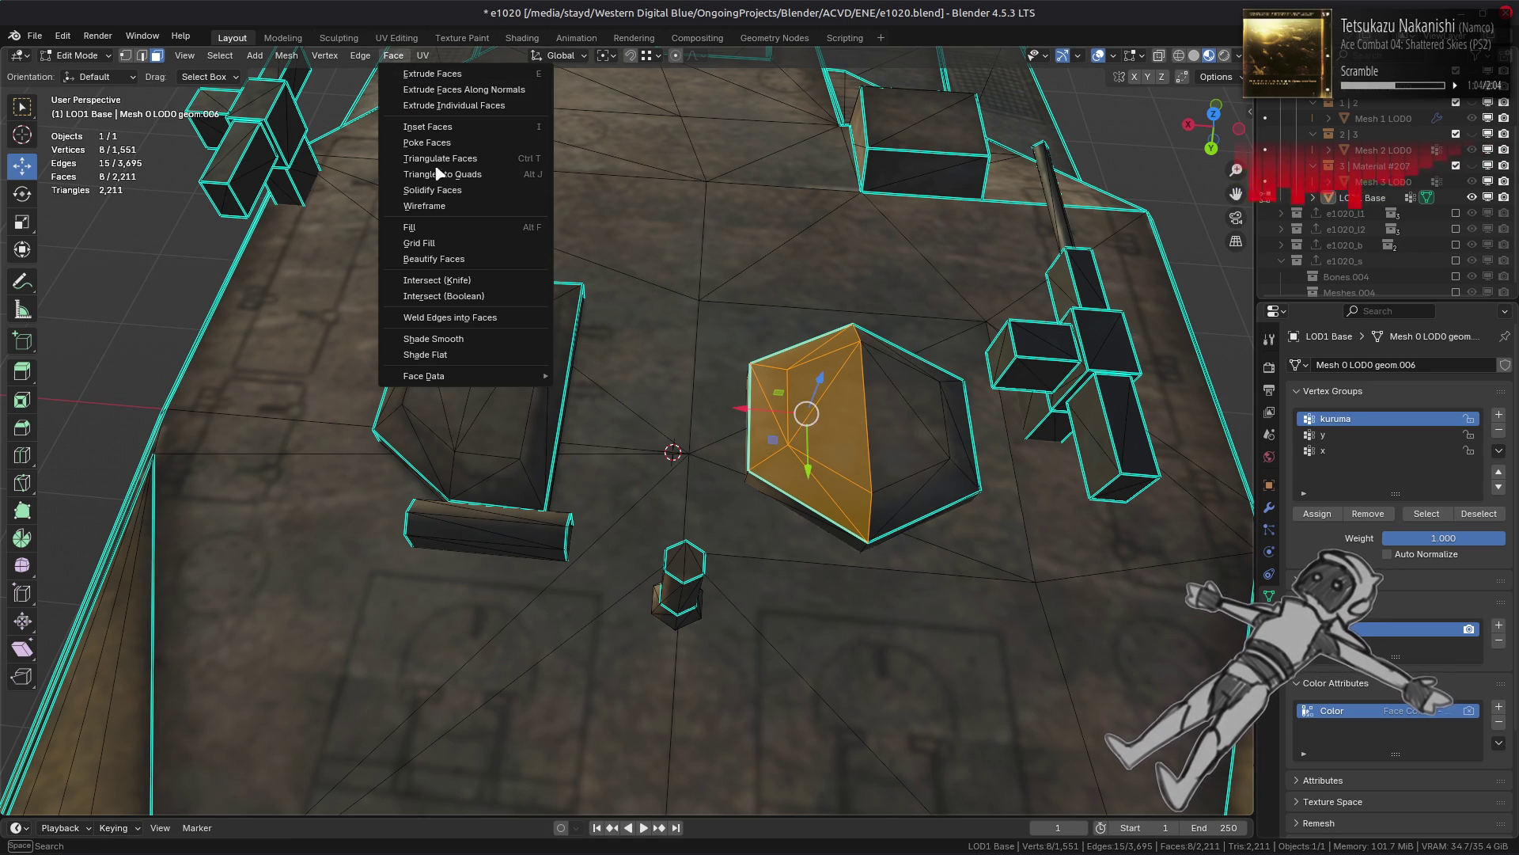
click(443, 188)
middle_drag(890, 410, 825, 385)
click(836, 394)
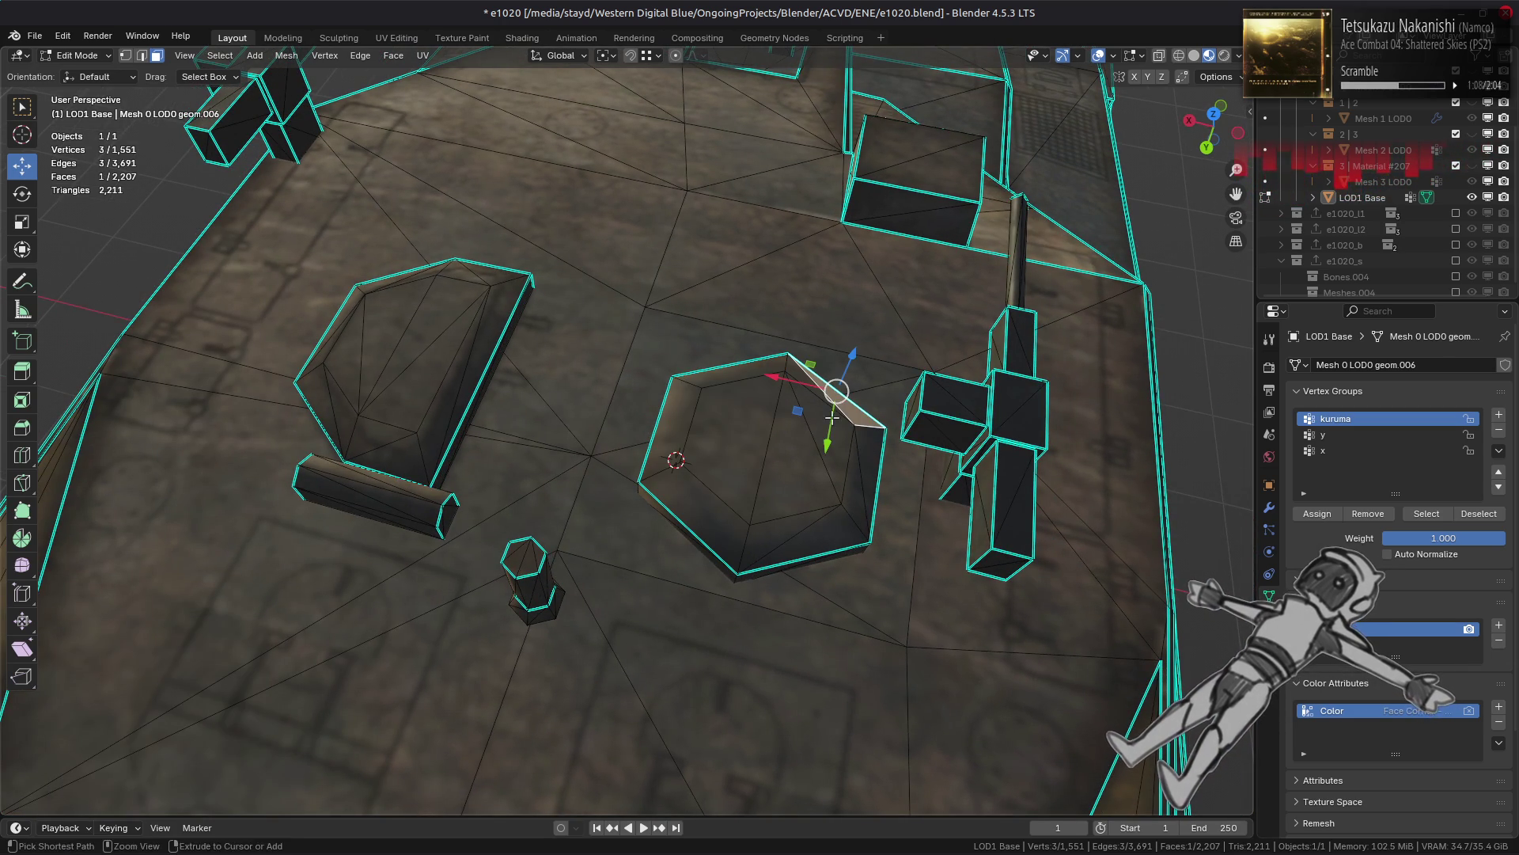
ctrl+click(811, 537)
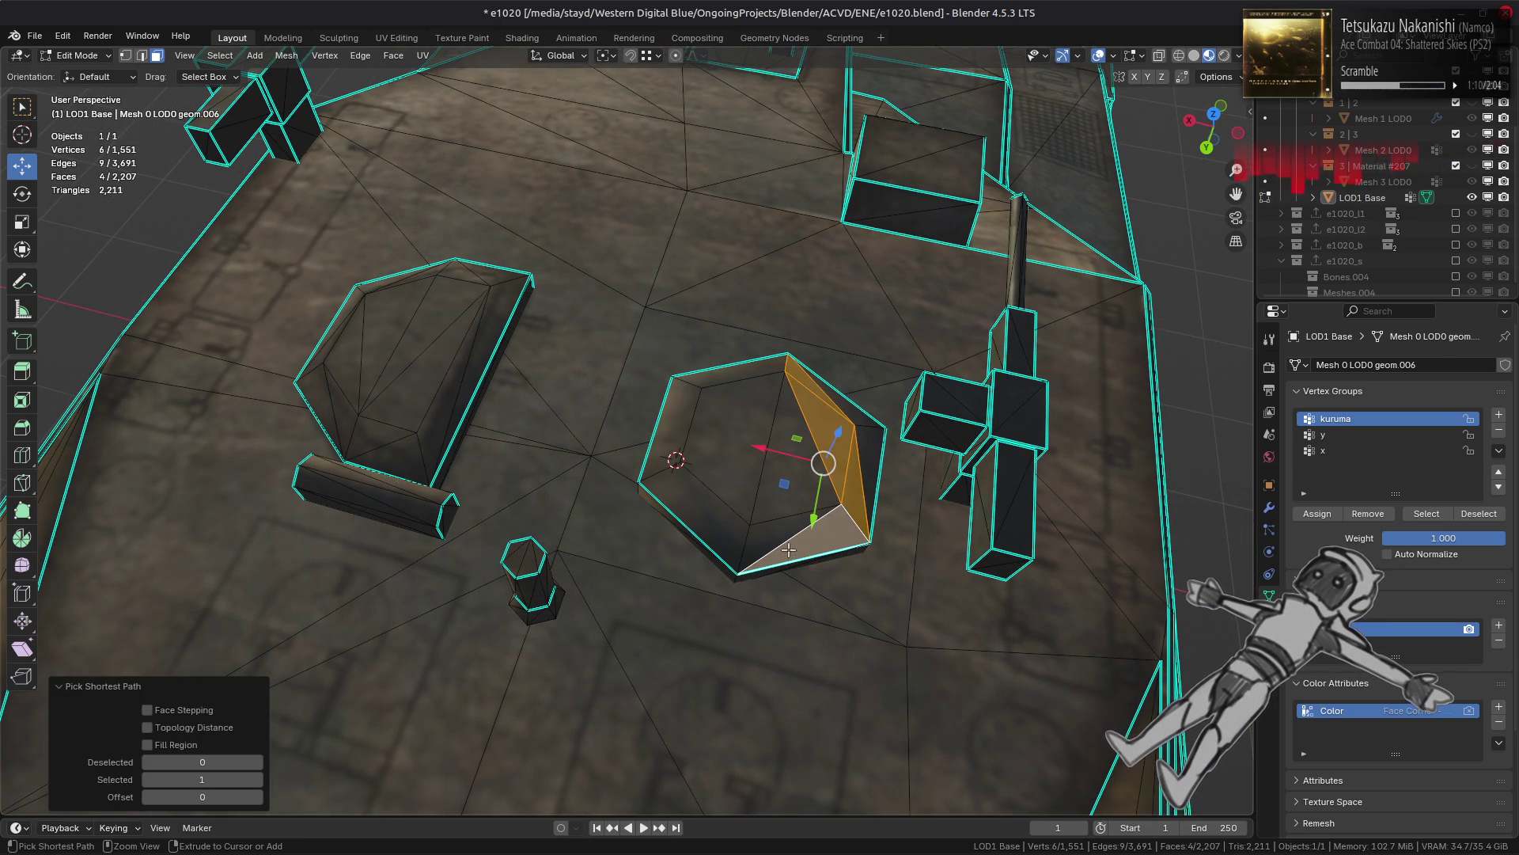
key(ctrl+z)
ctrl+click(832, 514)
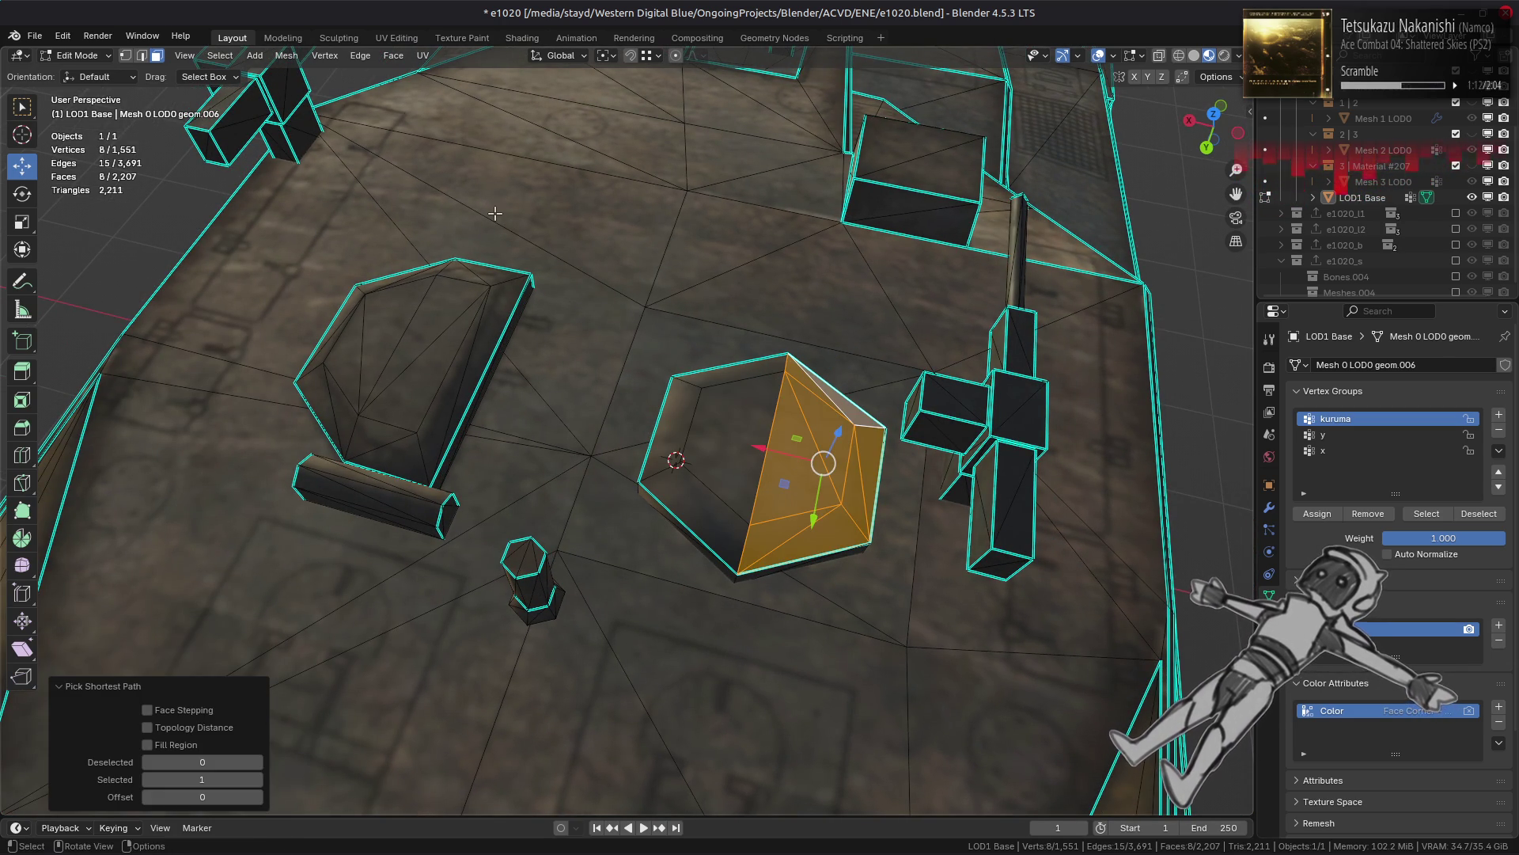
click(393, 56)
click(440, 185)
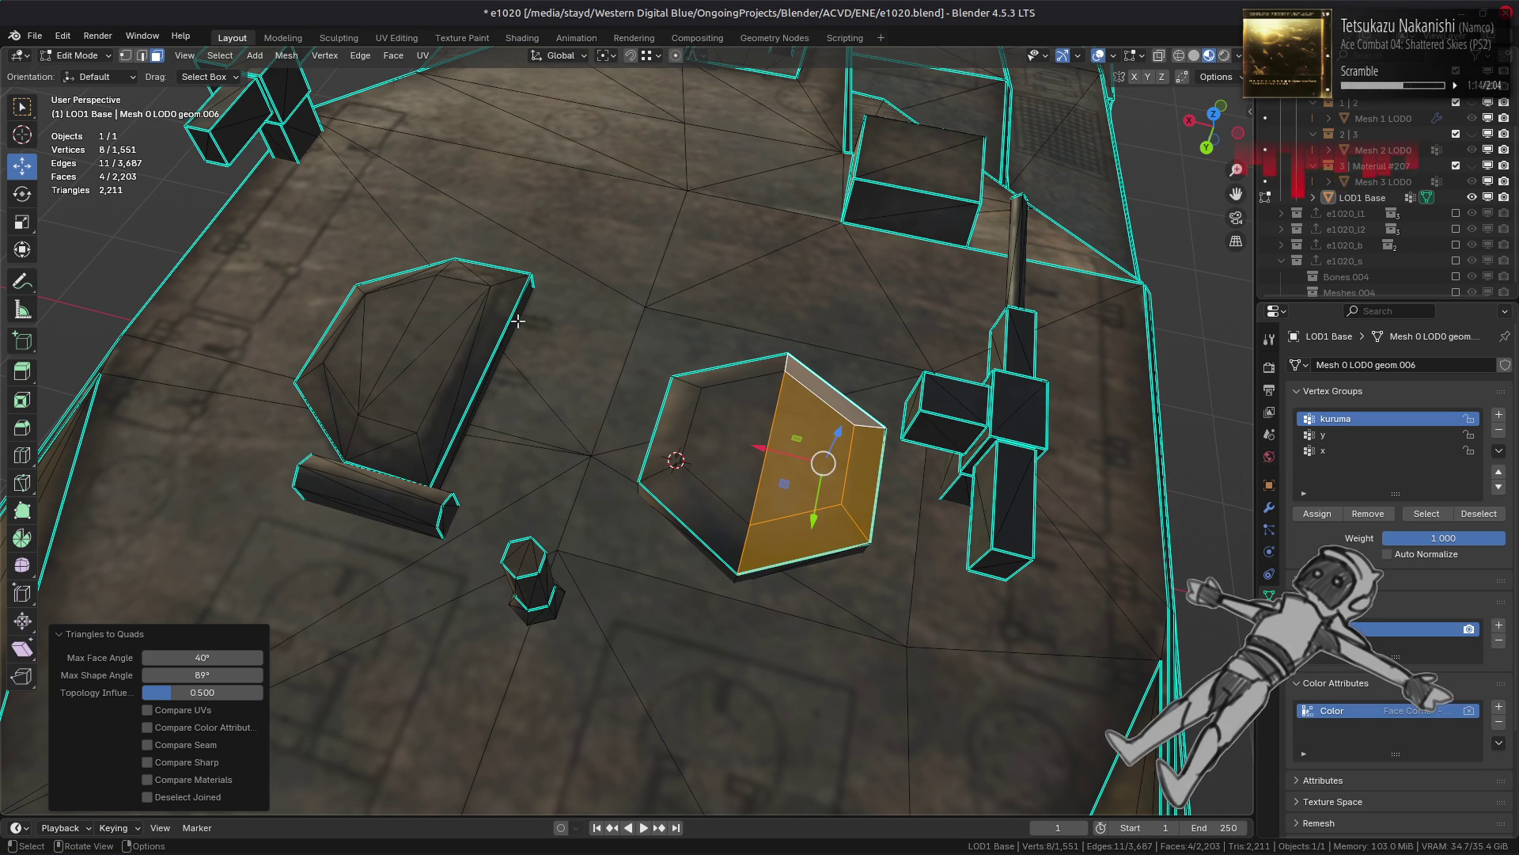
Step: Switch to edge select and pick an edge on the hexagon's left side
middle_drag(696, 467, 726, 460)
key(2)
click(713, 414)
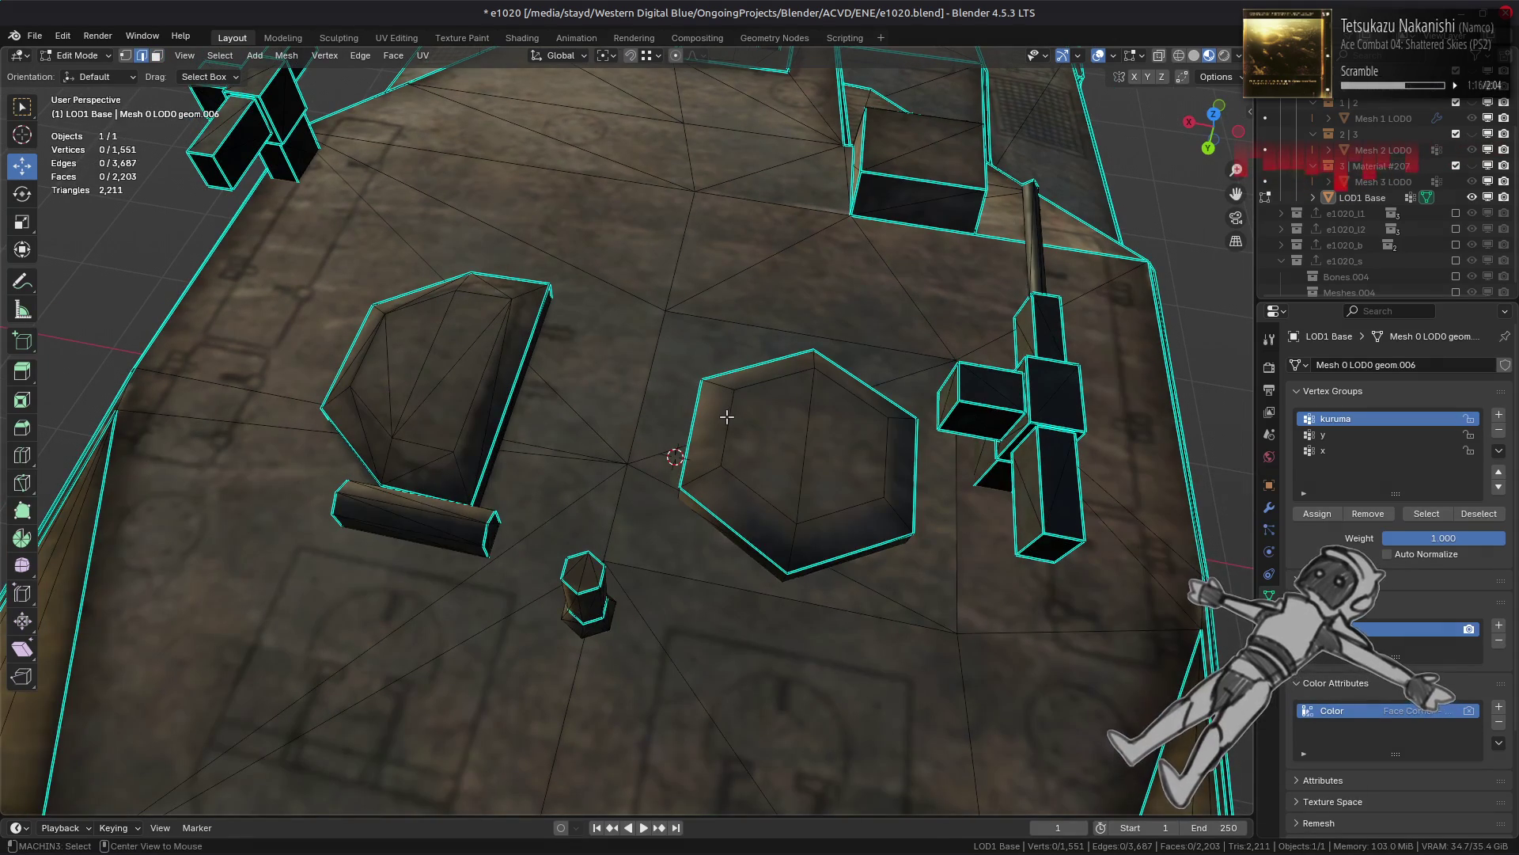
Step: Add the hexagon's lower and upper inner edges to the selection and dissolve them
alt+click(748, 489)
alt+shift+click(762, 383)
right_click(443, 569)
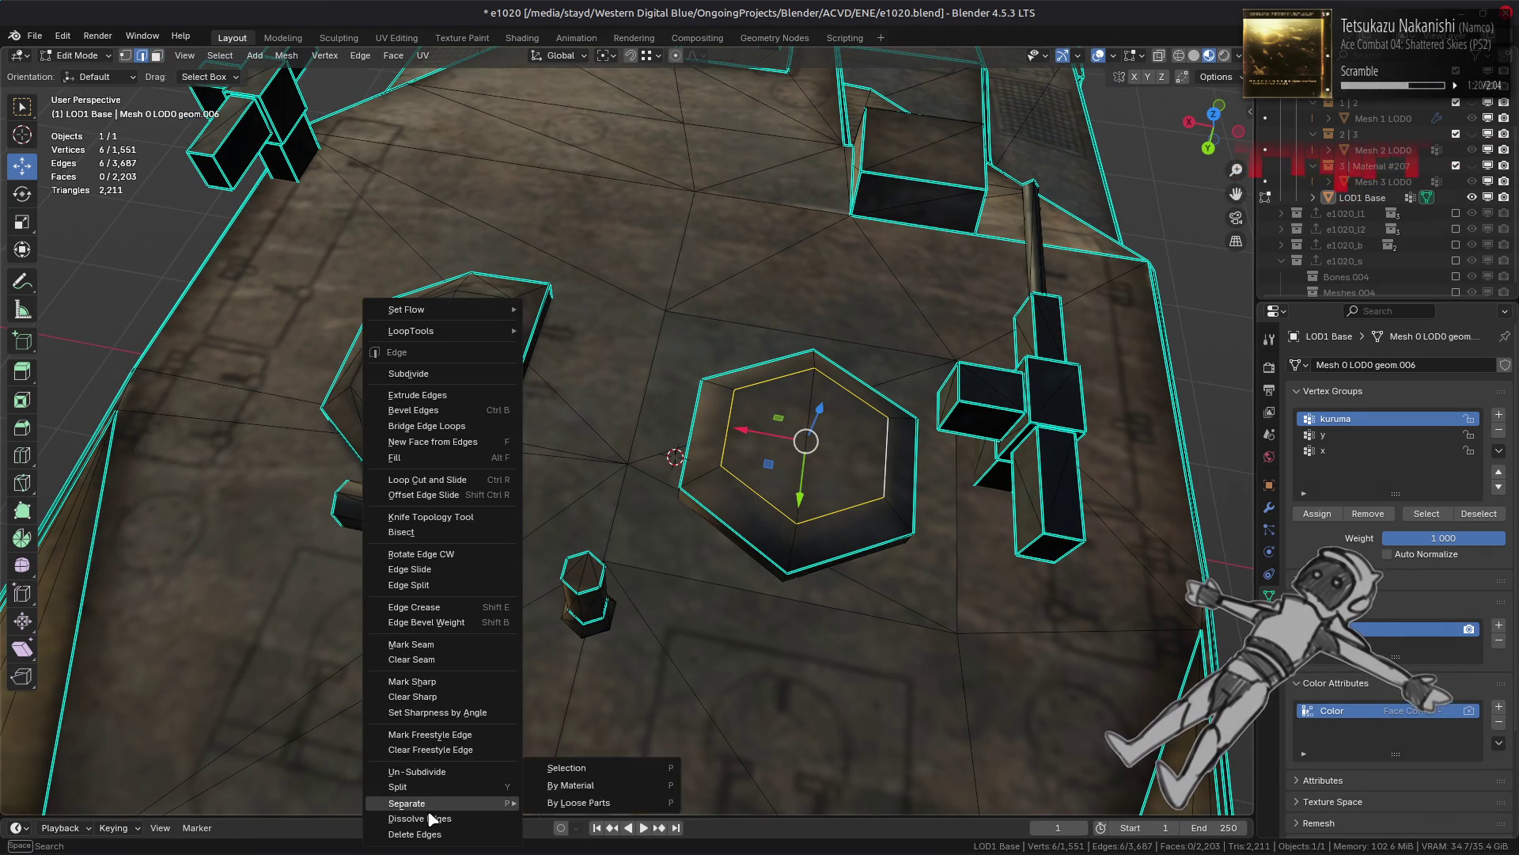
click(427, 809)
Step: Select the wedge-shaped plate's faces and convert its triangles into quads
middle_drag(435, 651, 465, 603)
key(1)
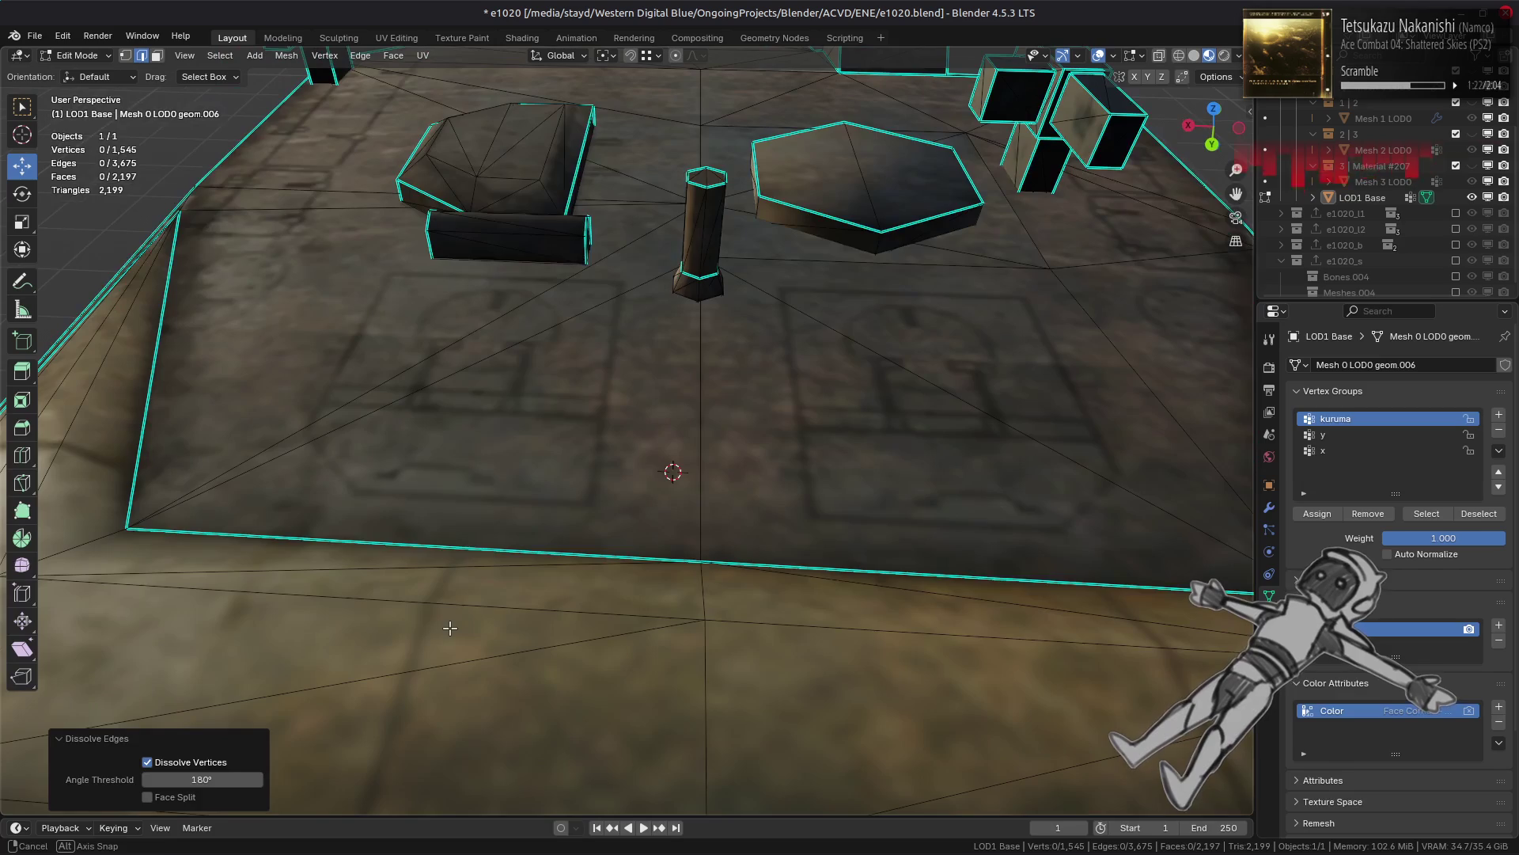
key(a)
middle_drag(620, 426, 623, 453)
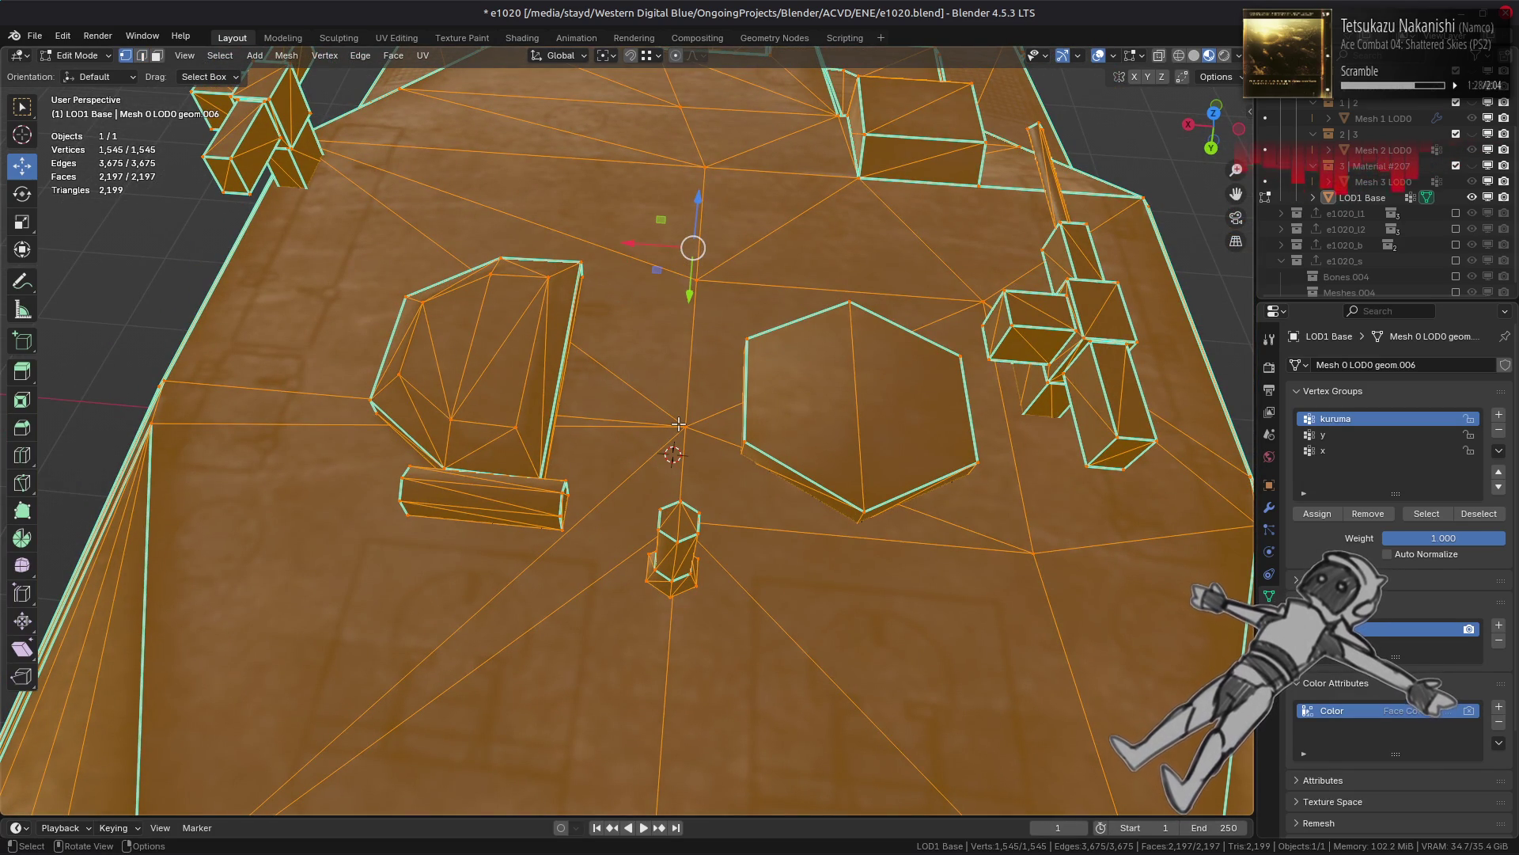
mouse_move(639, 409)
middle_down()
mouse_move(623, 413)
mouse_move(656, 419)
middle_up()
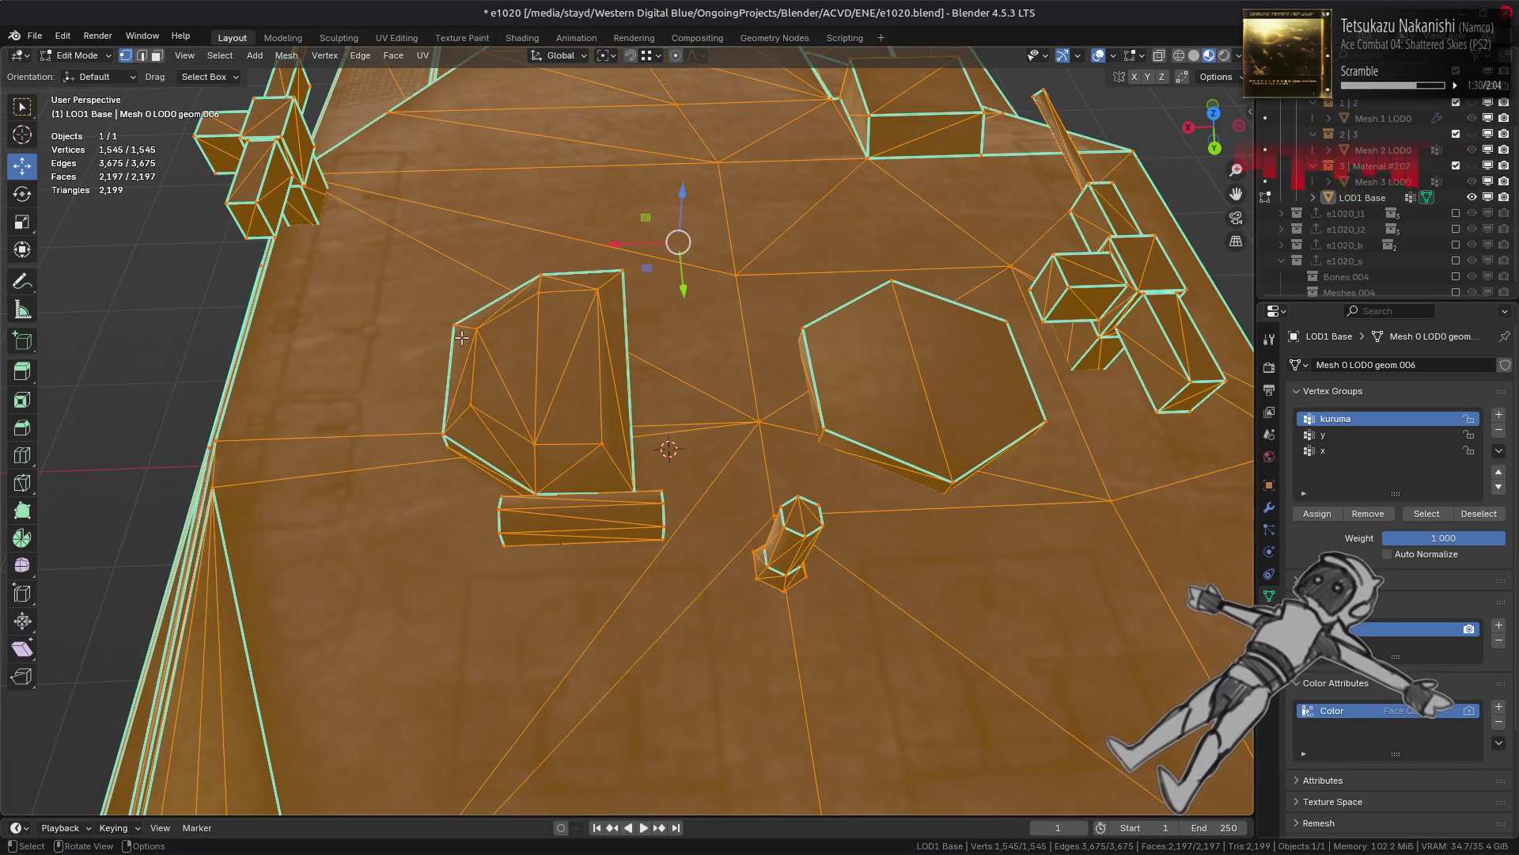
key(3)
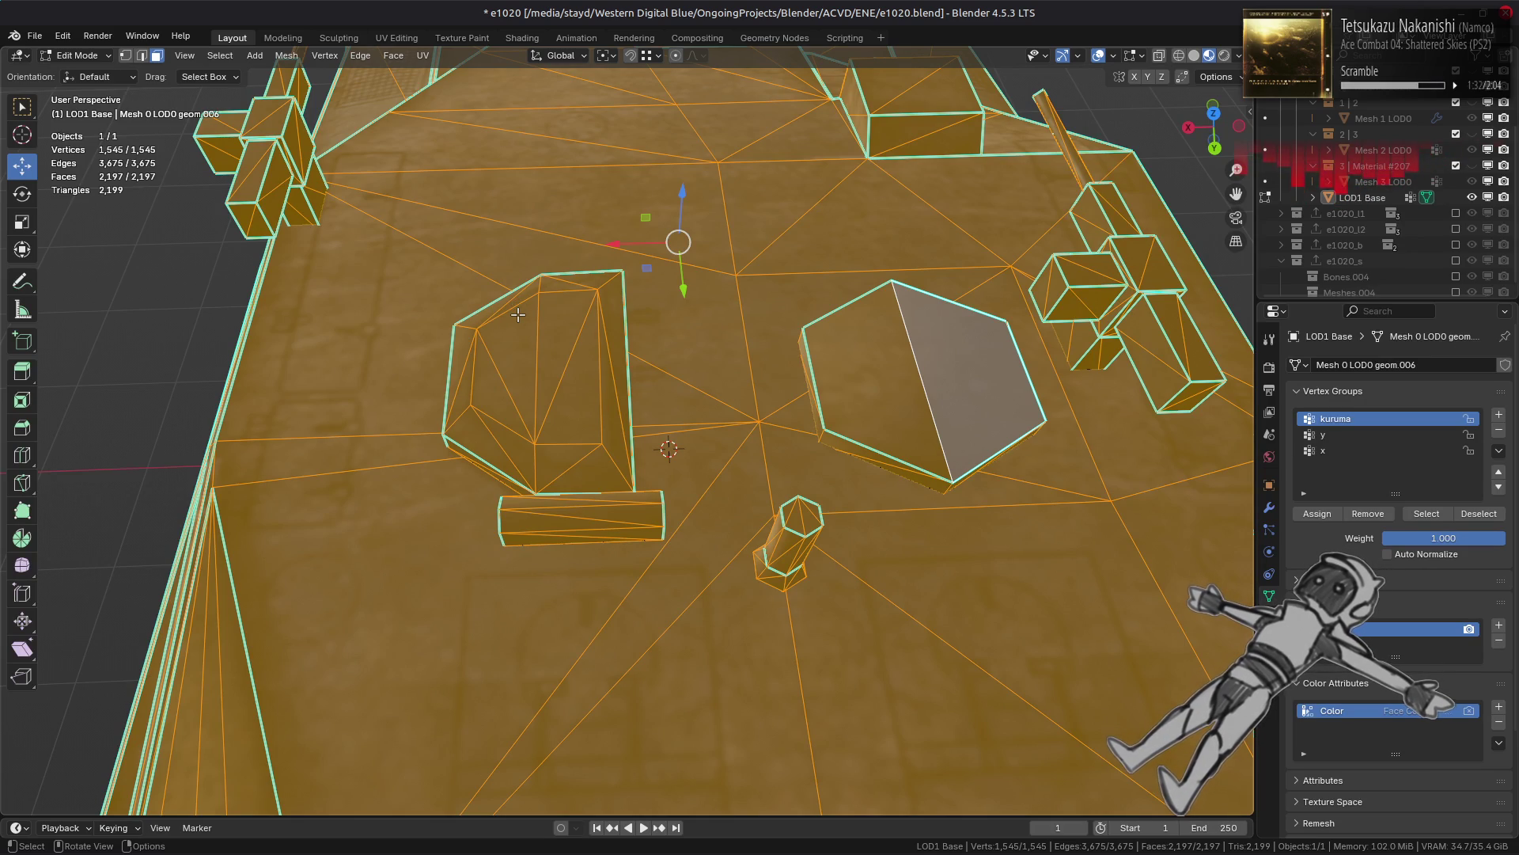
click(483, 374)
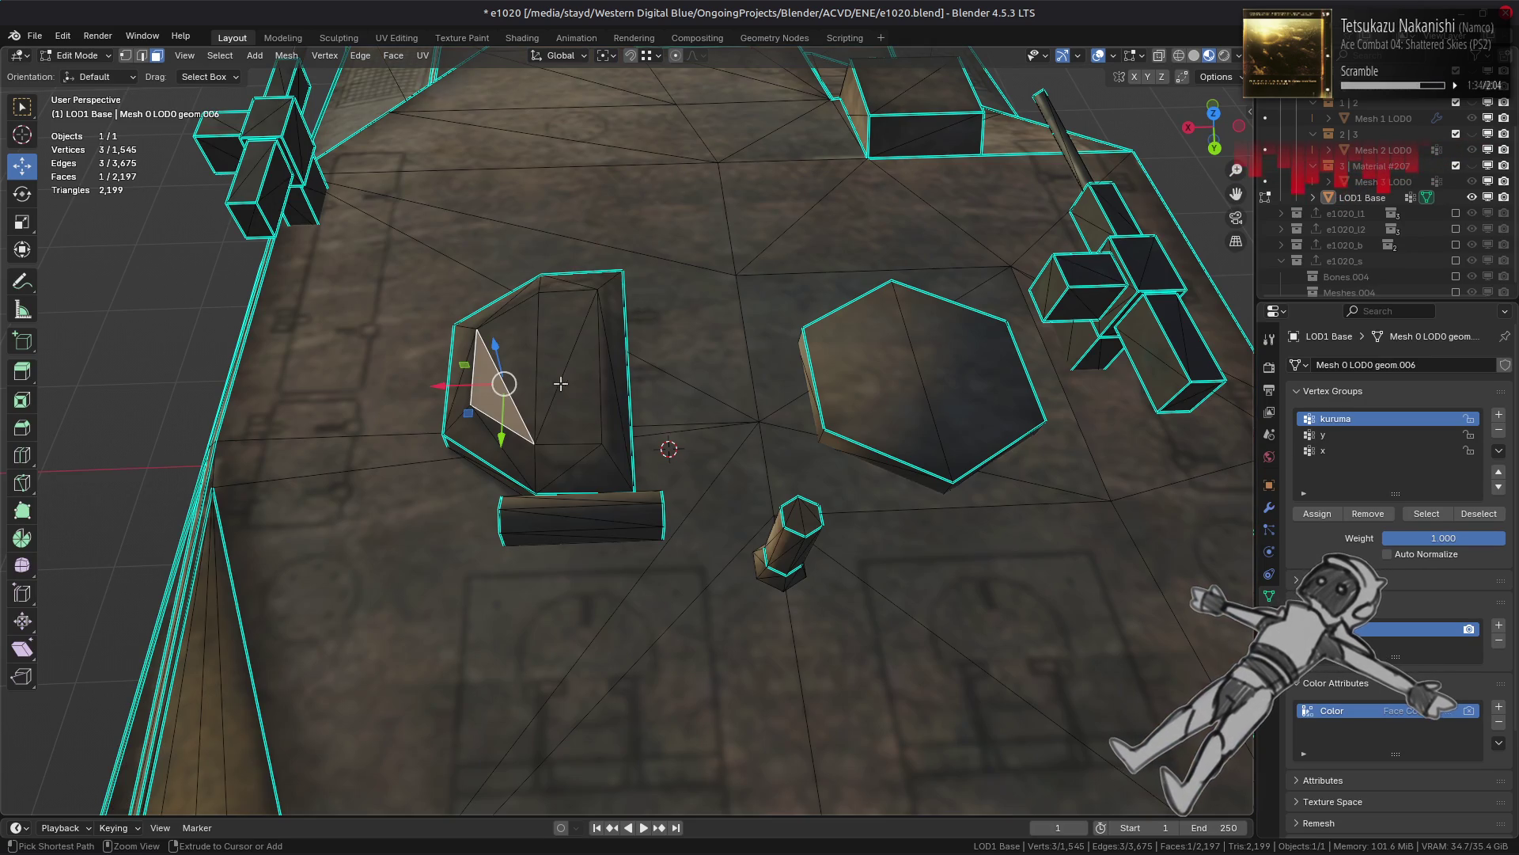
key(ctrl+l)
key(ctrl+KP_Add)
click(393, 55)
click(465, 171)
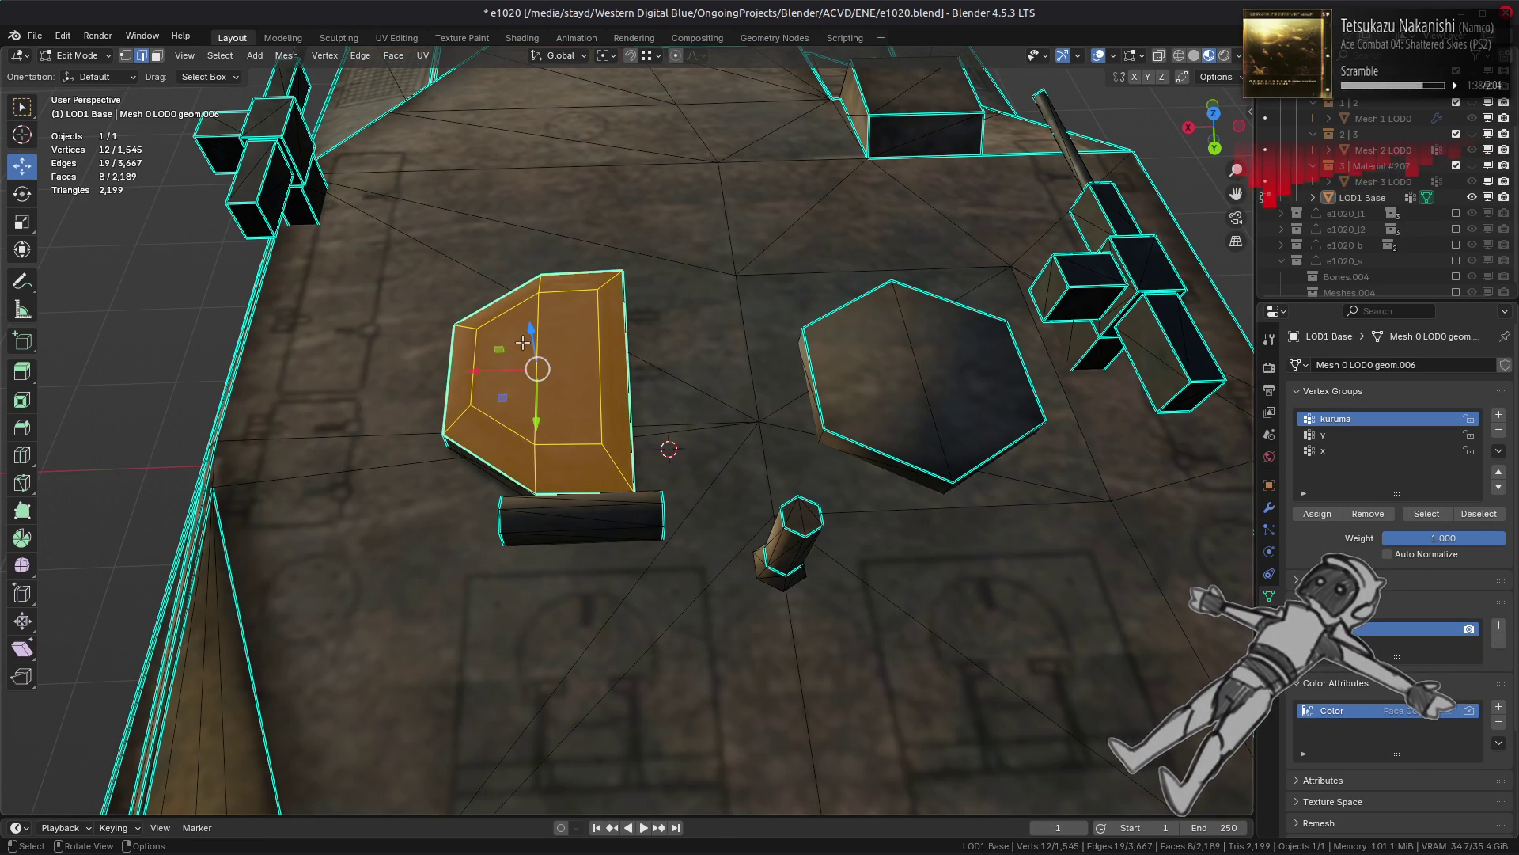
Step: Dissolve the vertices of the plate's left quad and centre face
click(511, 356)
shift+click(568, 368)
key(1)
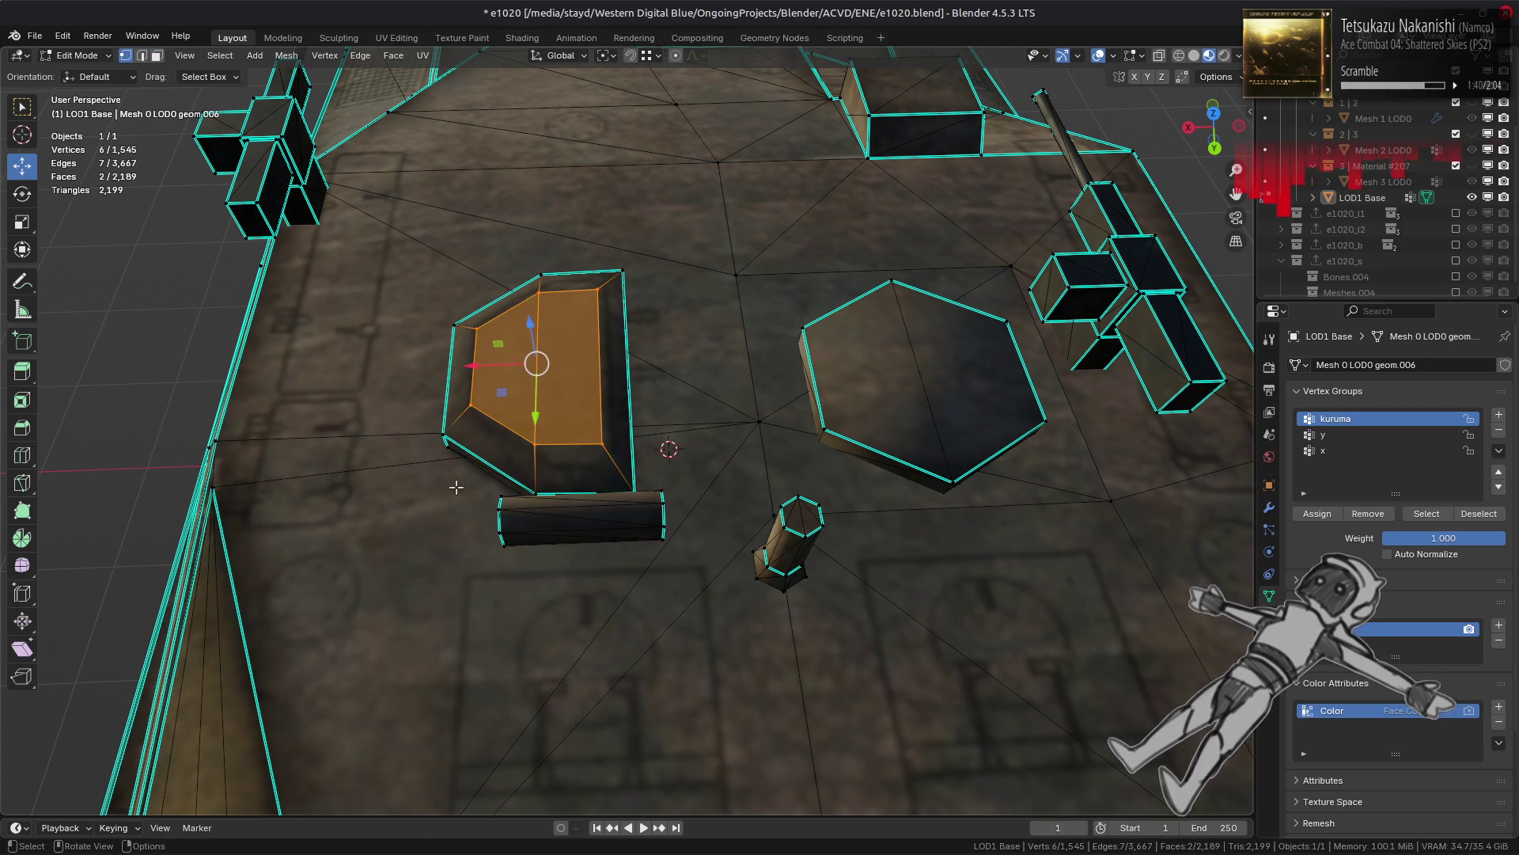
right_click(427, 510)
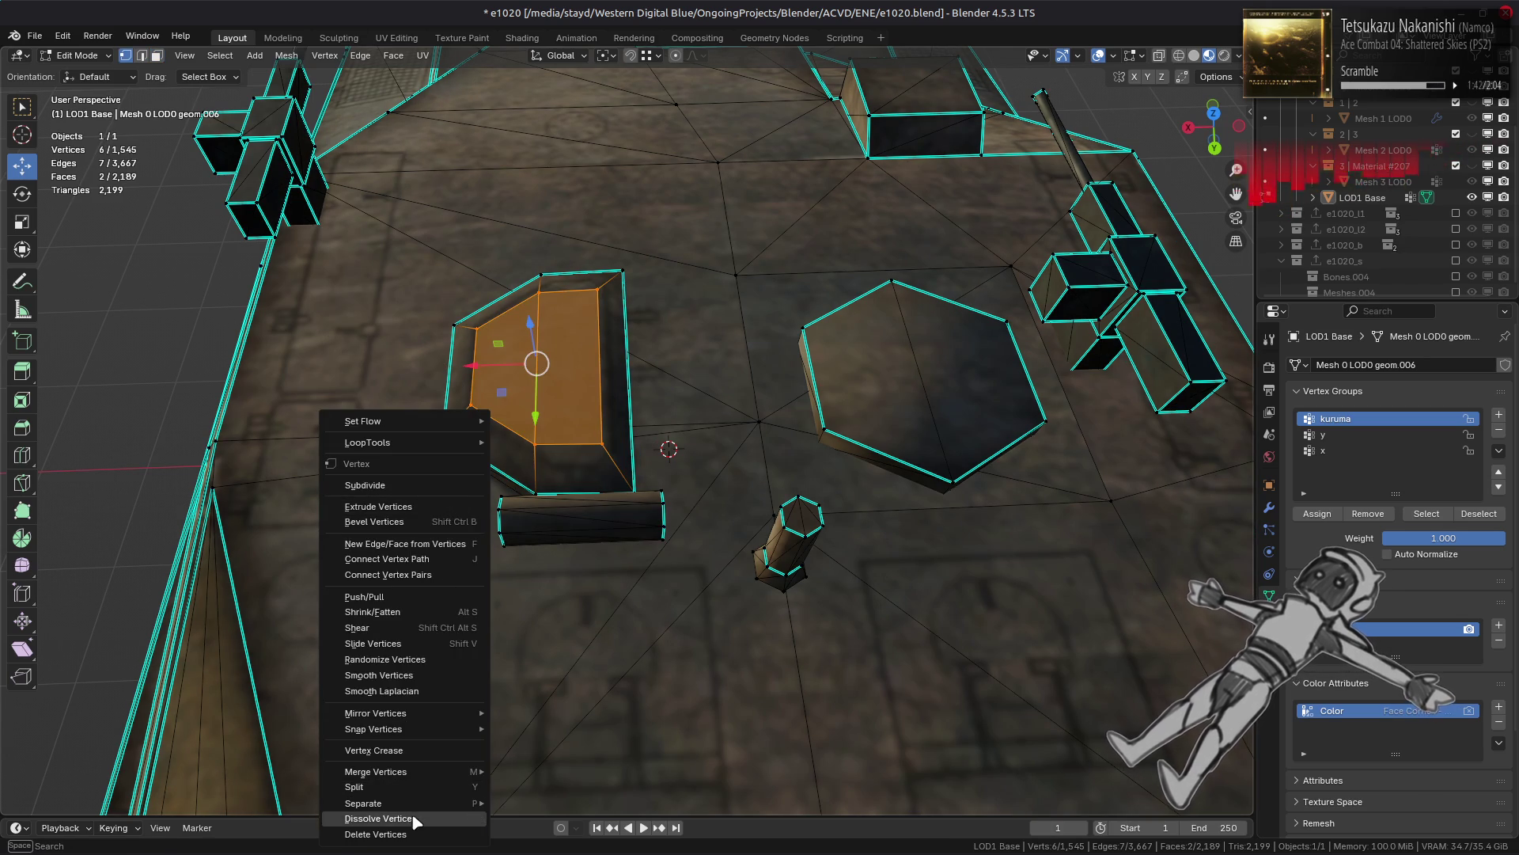
click(414, 821)
Step: Delete the six leftover vertices and return to Object Mode
mouse_move(532, 464)
middle_down()
mouse_move(634, 425)
mouse_move(632, 457)
middle_up()
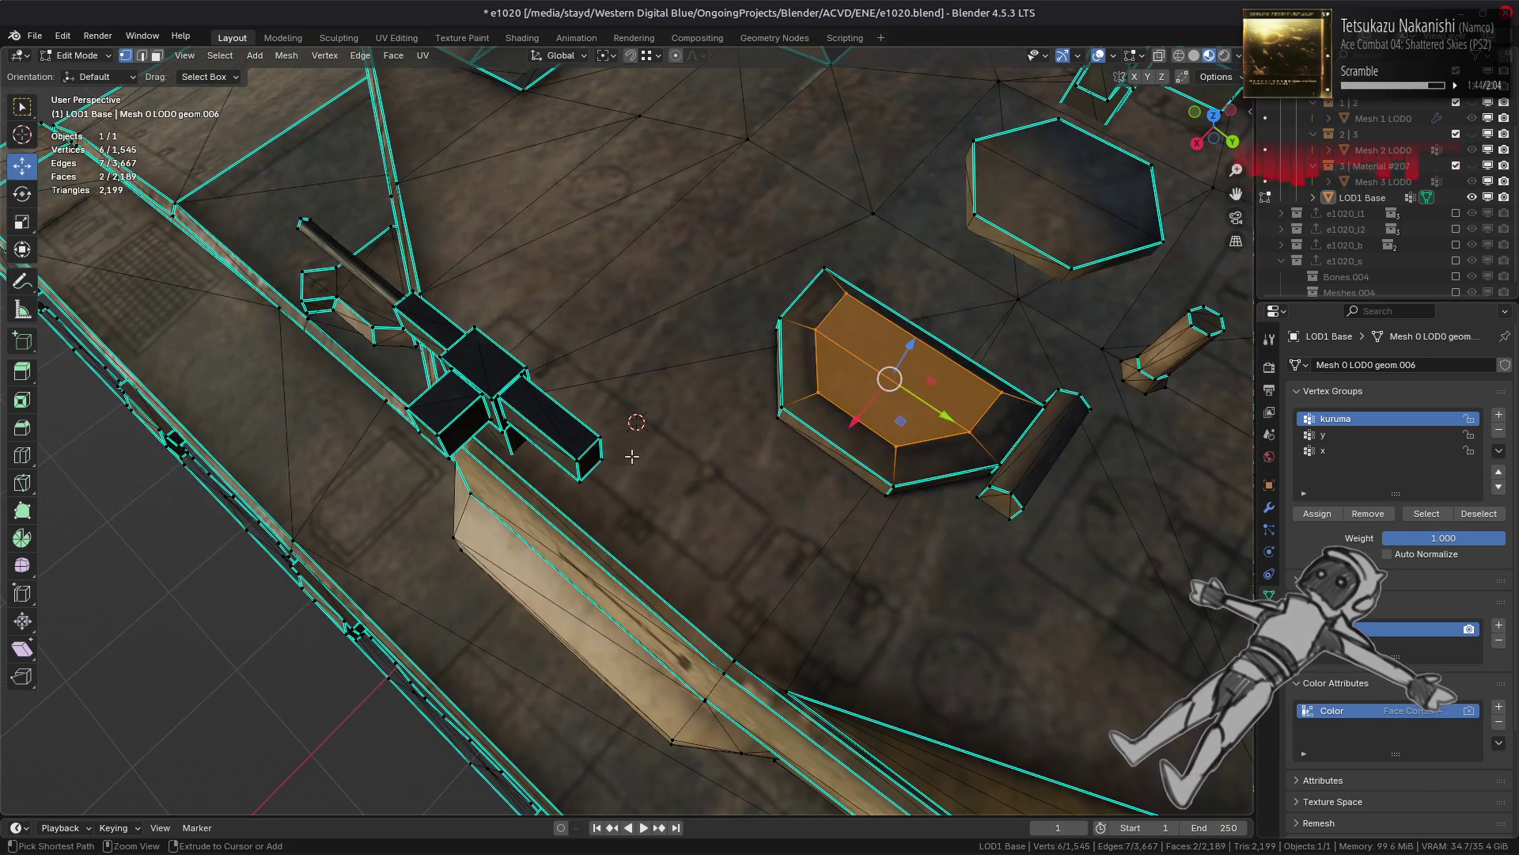
key(x)
click(632, 457)
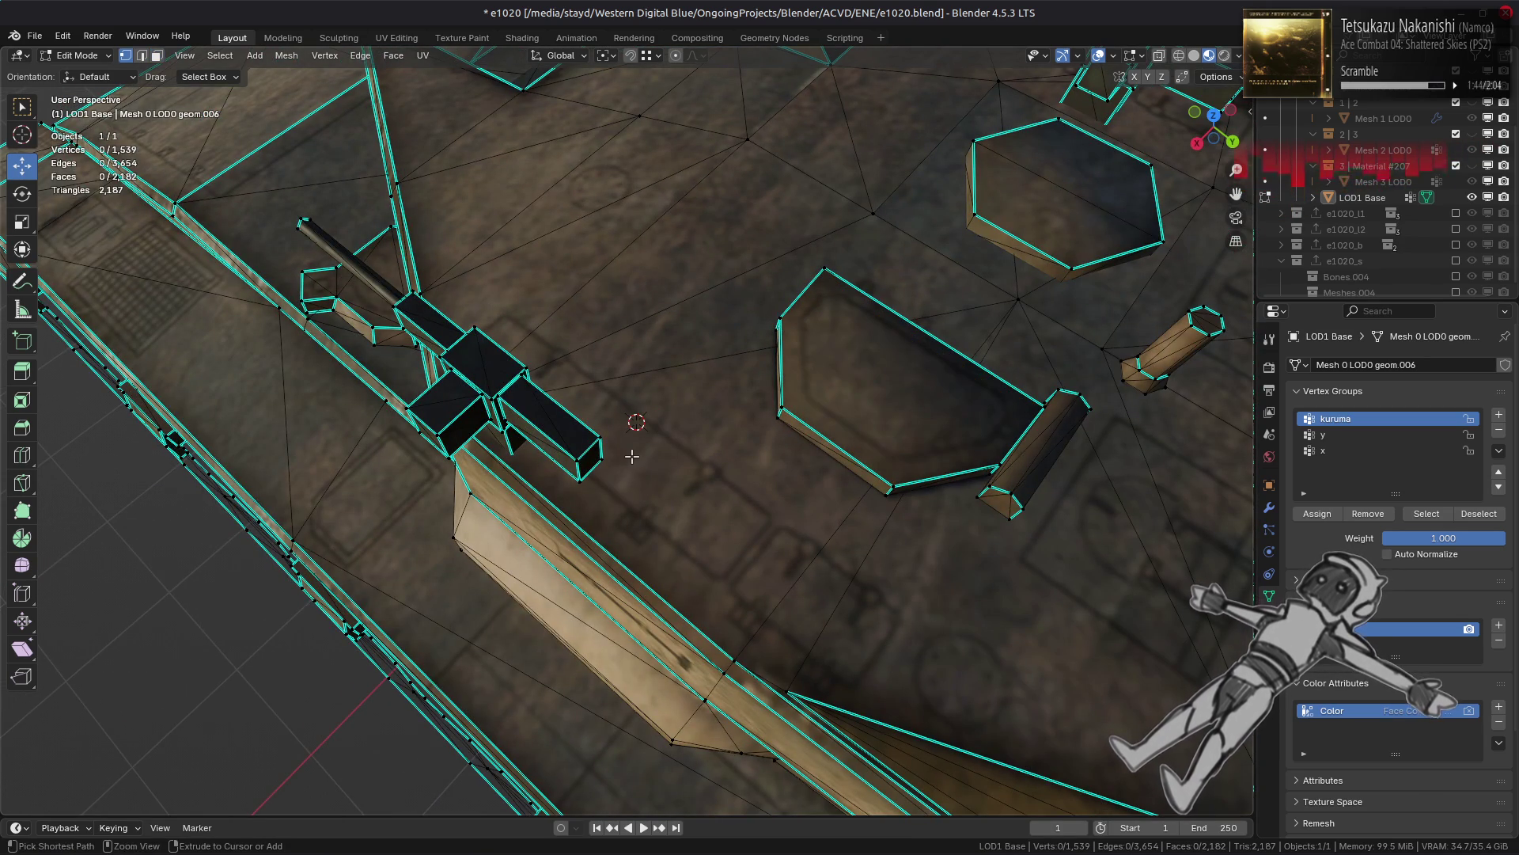
scroll(638, 449, down, 2)
scroll(637, 449, up, 3)
middle_drag(638, 449, 613, 437)
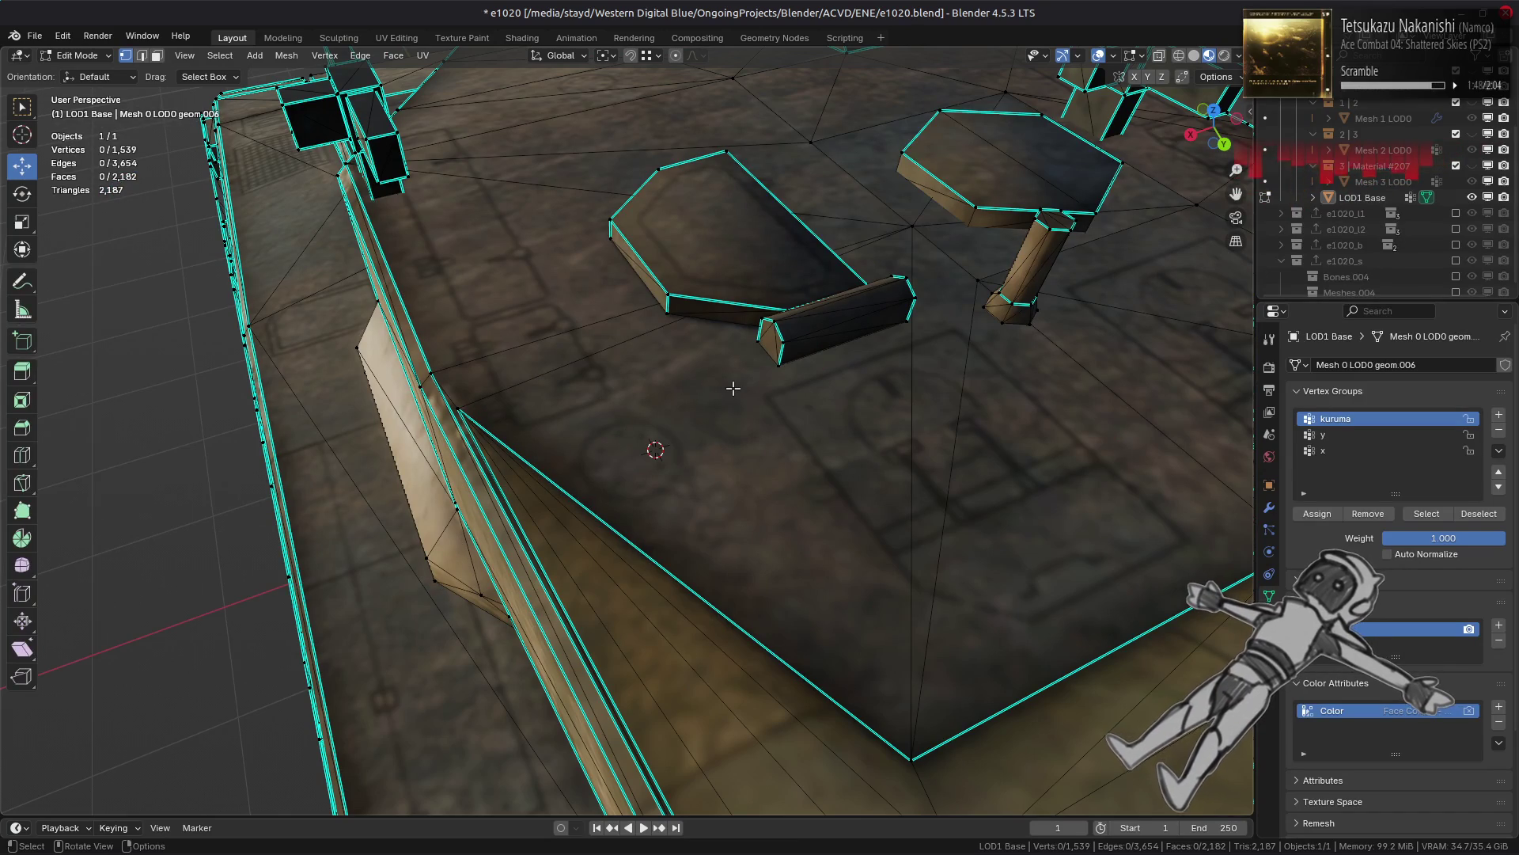
key(Tab)
scroll(692, 392, down, 5)
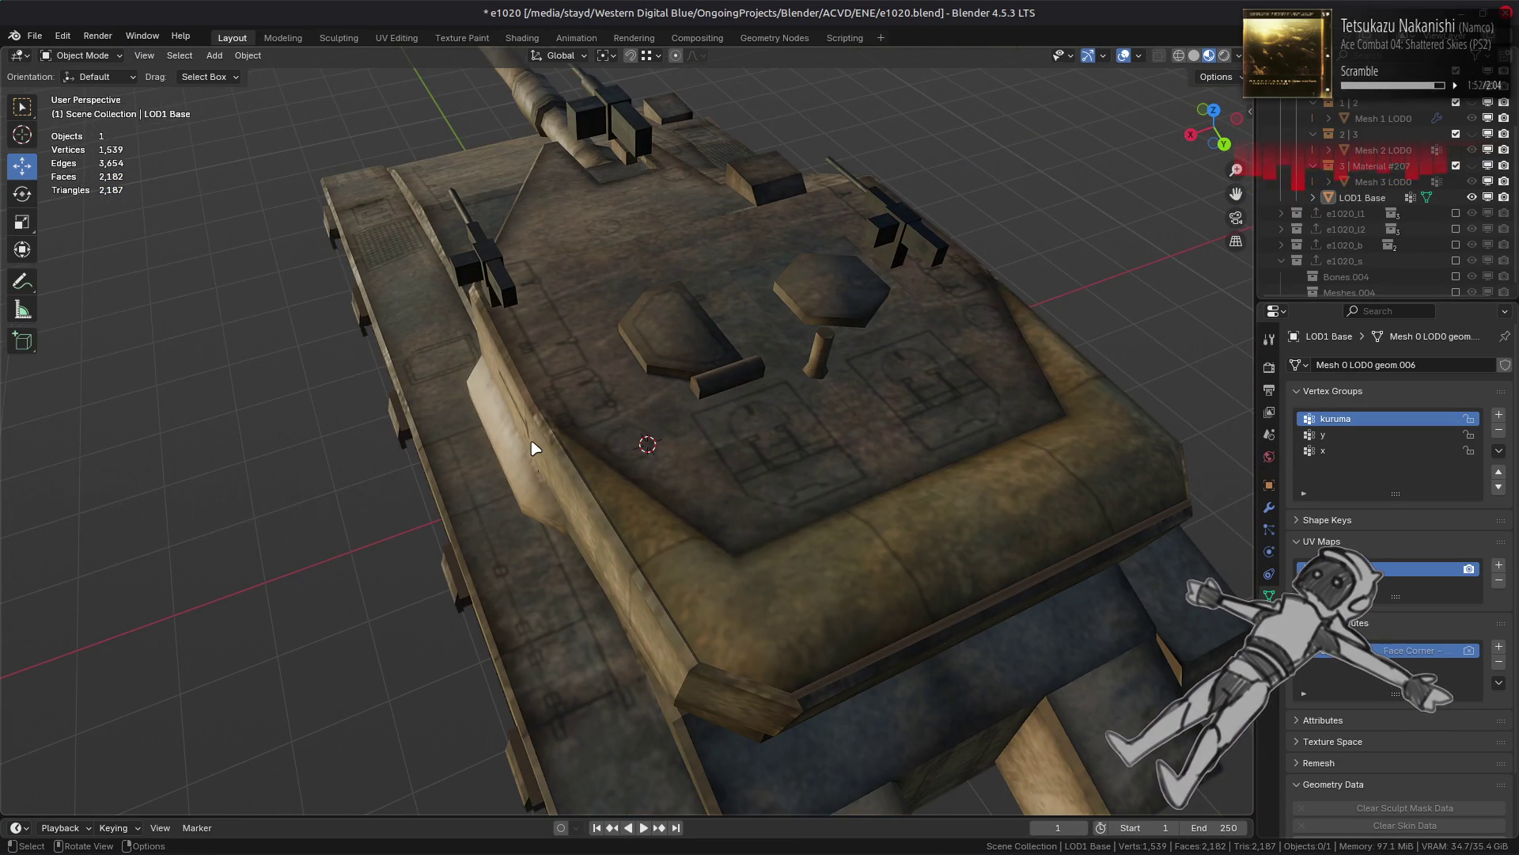
Step: Orbit around the reduced tank to inspect its sides, road wheels, hull and gun
middle_drag(534, 448, 534, 411)
middle_drag(659, 413, 666, 441)
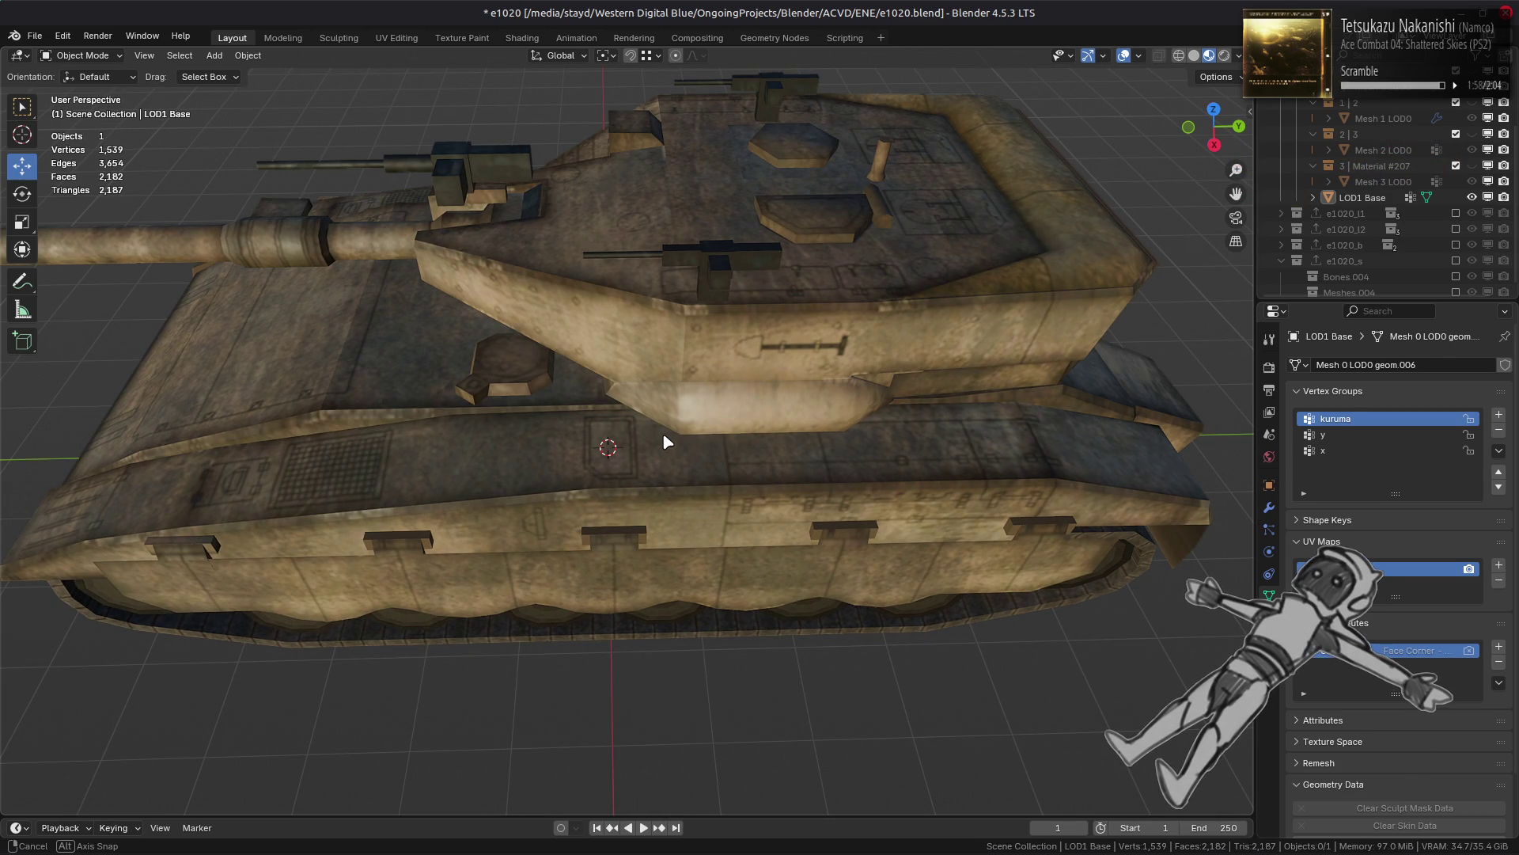
middle_drag(667, 441, 773, 366)
mouse_move(461, 407)
middle_down()
mouse_move(510, 369)
mouse_move(640, 404)
mouse_move(656, 433)
middle_up()
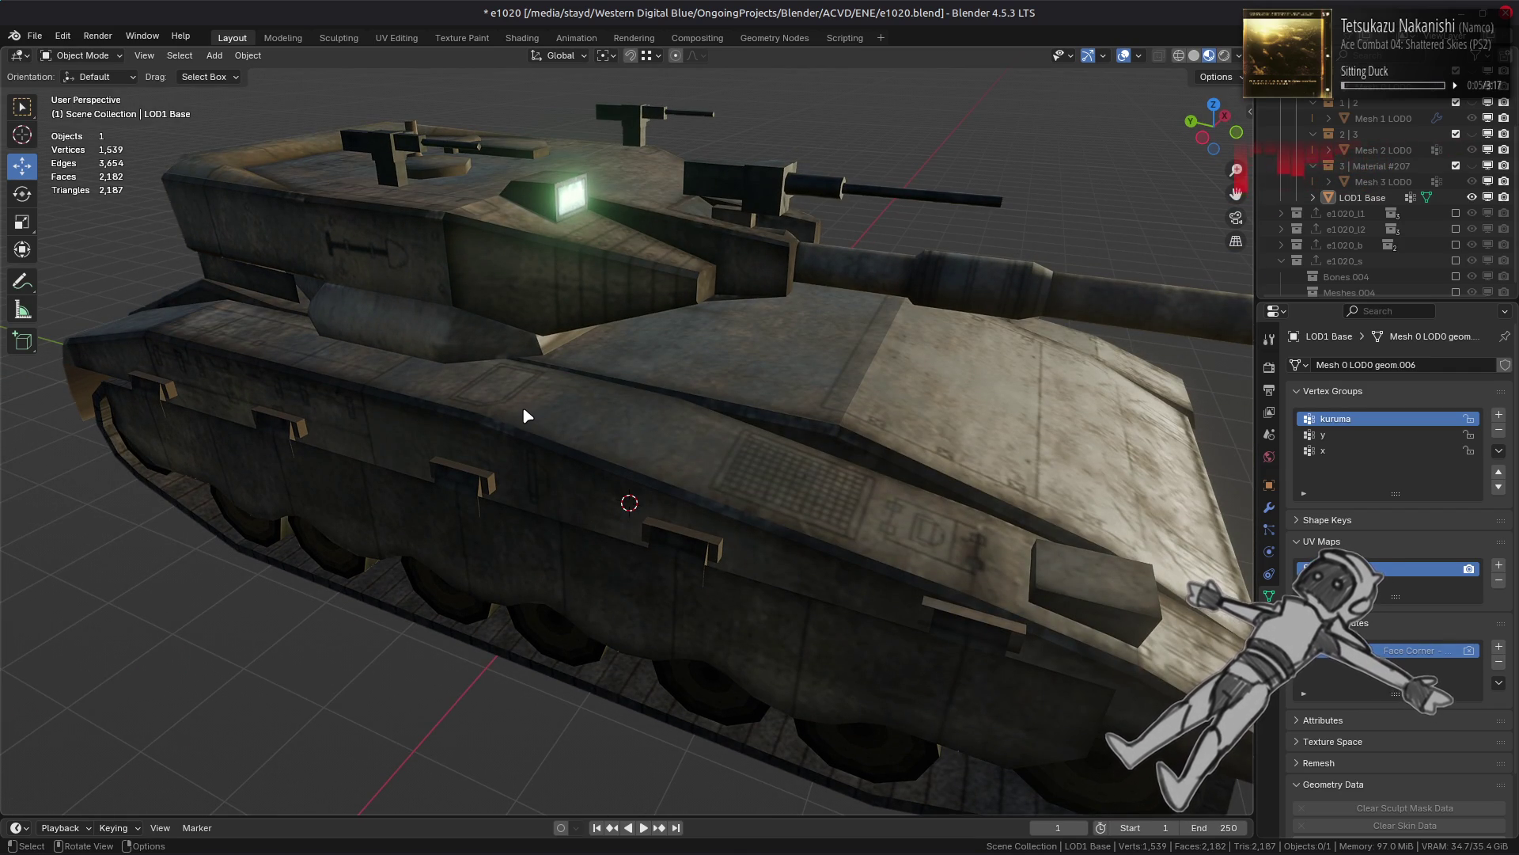
mouse_move(663, 334)
middle_down()
mouse_move(559, 338)
mouse_move(566, 434)
mouse_move(614, 284)
middle_up()
scroll(633, 221, up, 2)
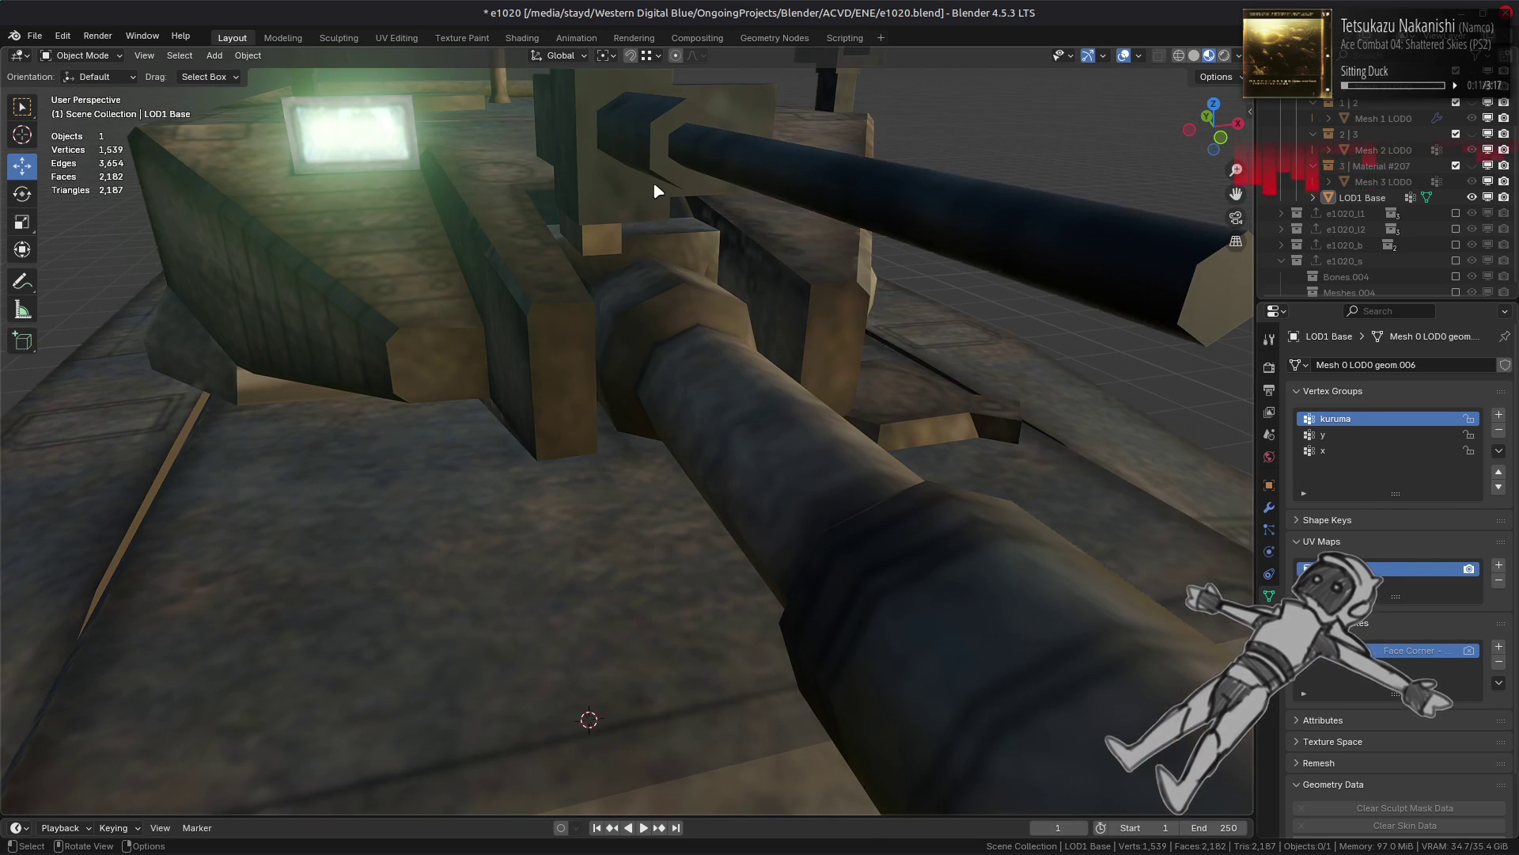
Step: Edit LOD1 Base again and select the triangular and strip faces on the hull side
click(655, 187)
key(Tab)
mouse_move(653, 182)
middle_down()
mouse_move(691, 232)
mouse_move(548, 322)
middle_up()
scroll(691, 232, down, 6)
key(3)
scroll(686, 375, up, 6)
click(686, 375)
shift+click(728, 372)
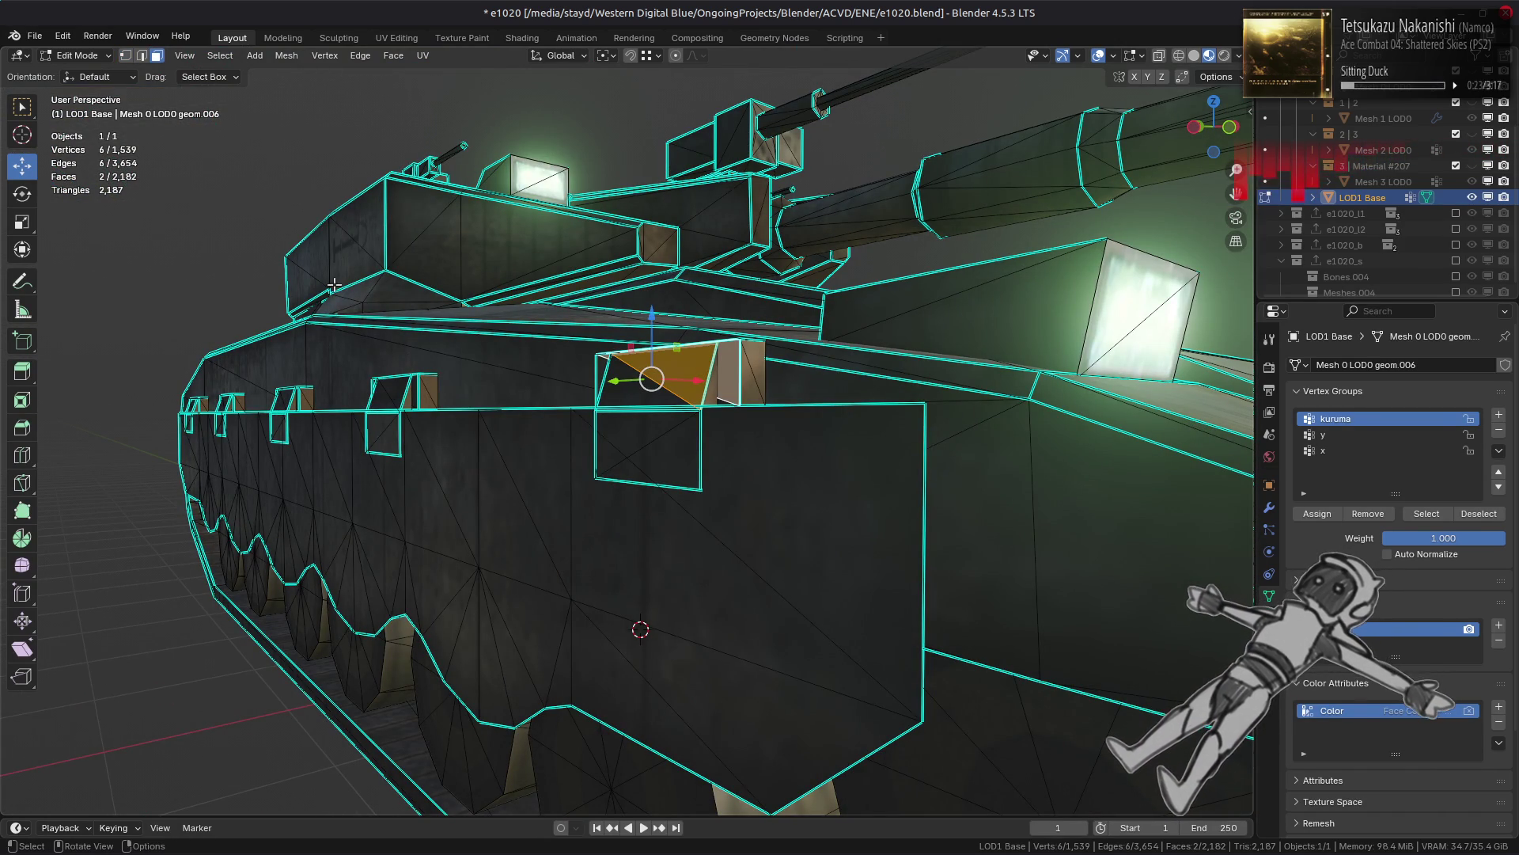
Step: Select all faces of similar area using a 0.001 threshold
click(220, 56)
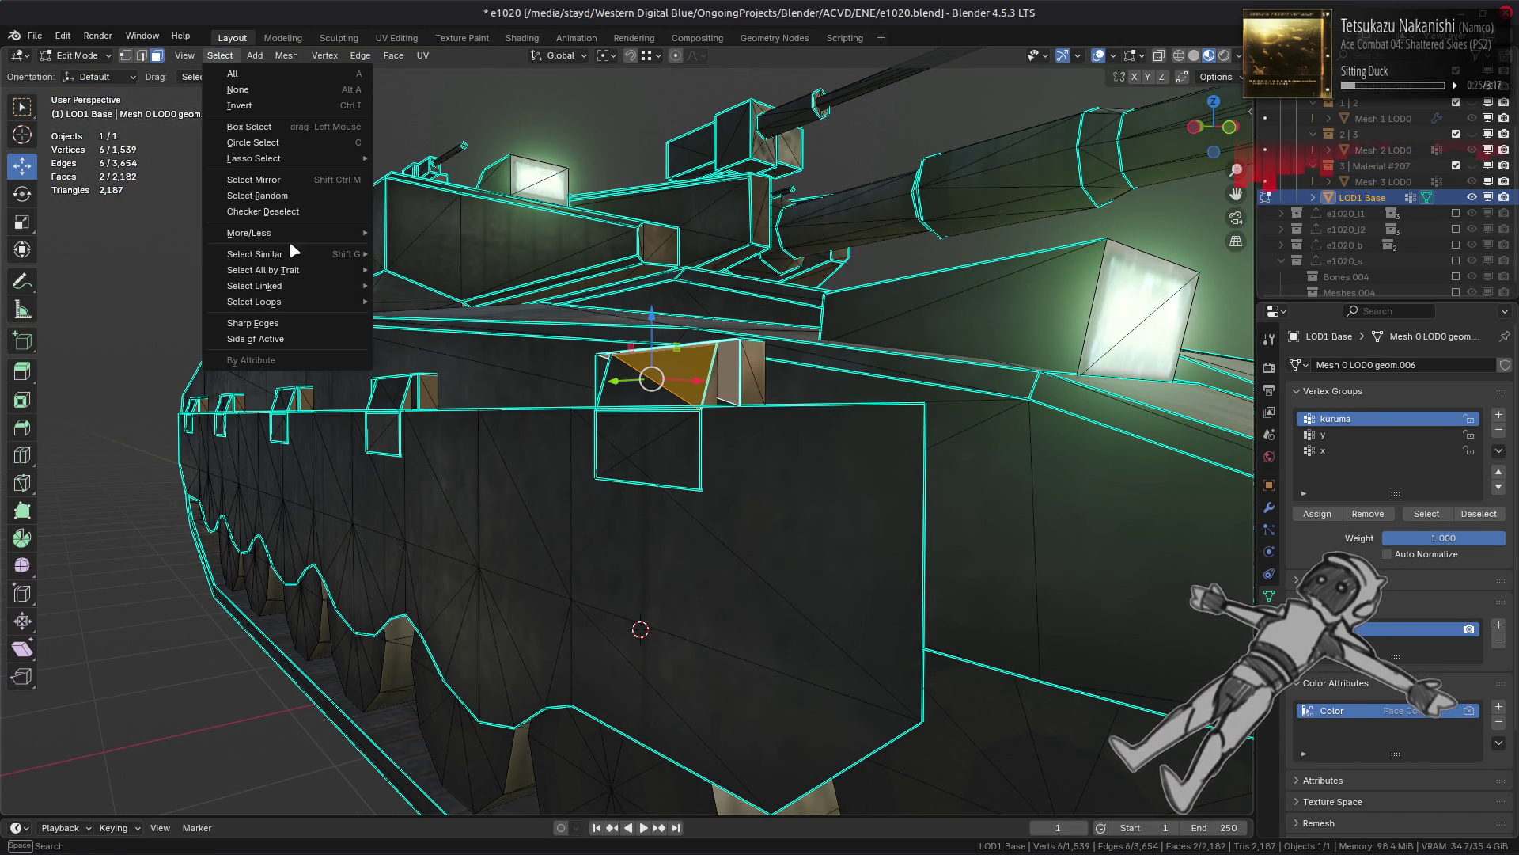
mouse_move(293, 254)
click(436, 271)
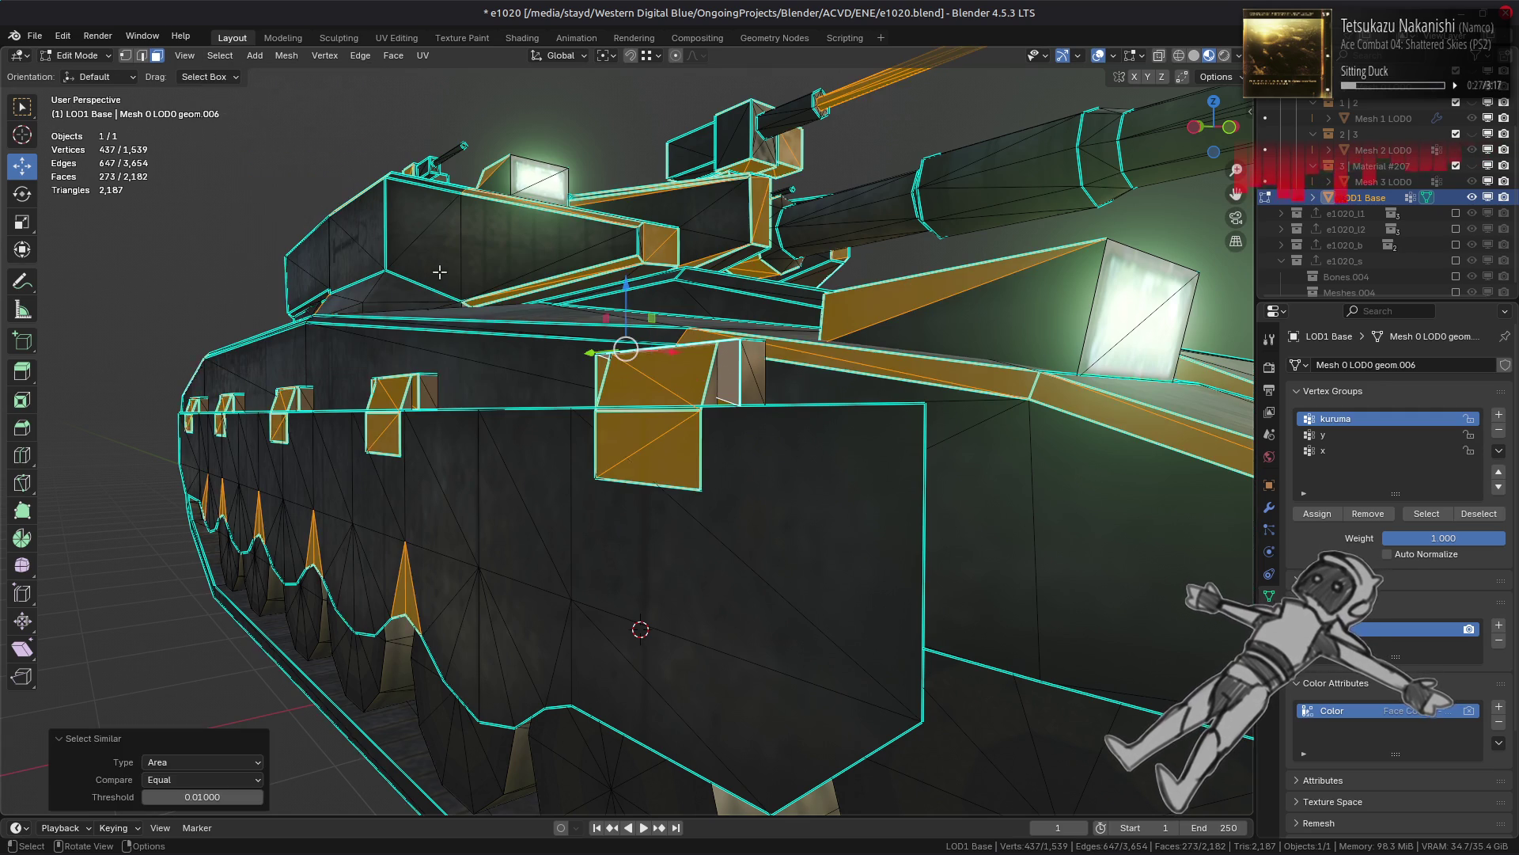
click(229, 795)
key(BackSpace)
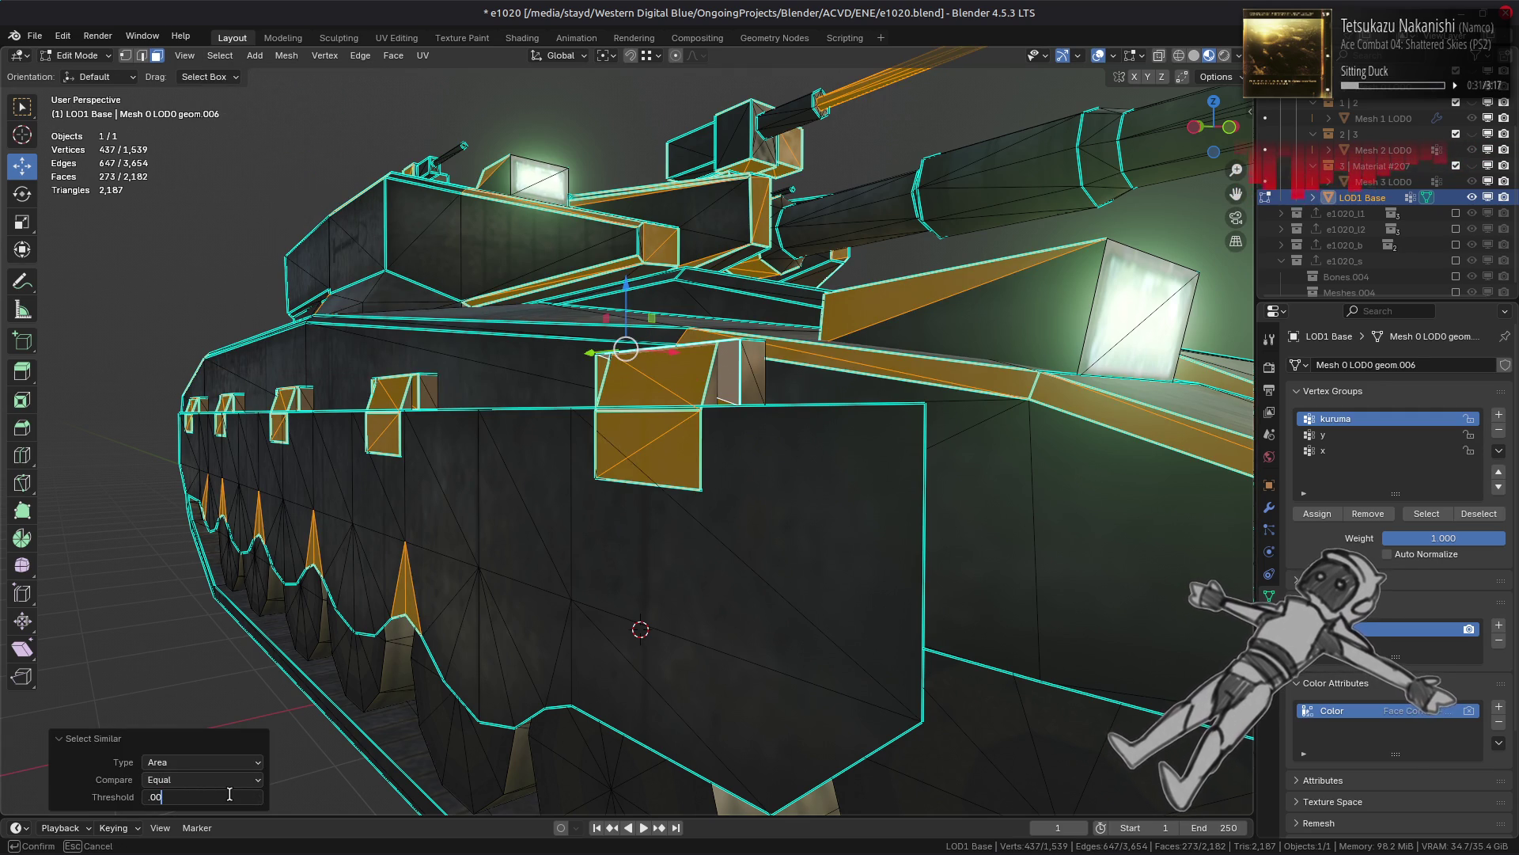
text(1)
key(Return)
middle_drag(556, 504, 555, 509)
Step: In X-ray front view, box-select the hull-side boxes and extend to their linked geometry
key(alt+z)
key(KP_1)
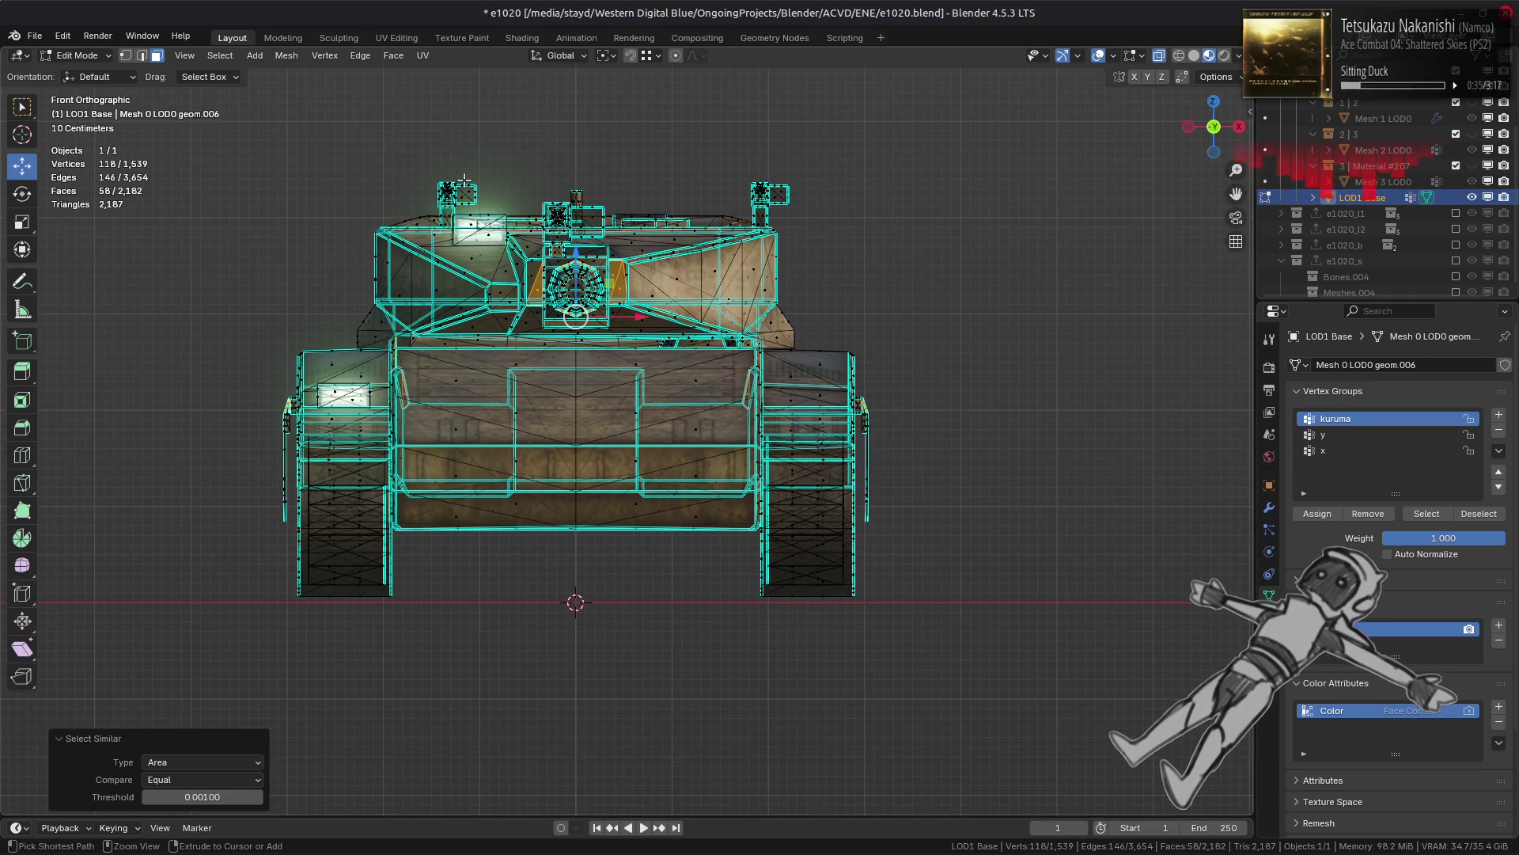
mouse_move(389, 110)
mouse_down()
mouse_move(753, 235)
mouse_move(772, 467)
mouse_up()
key(ctrl+l)
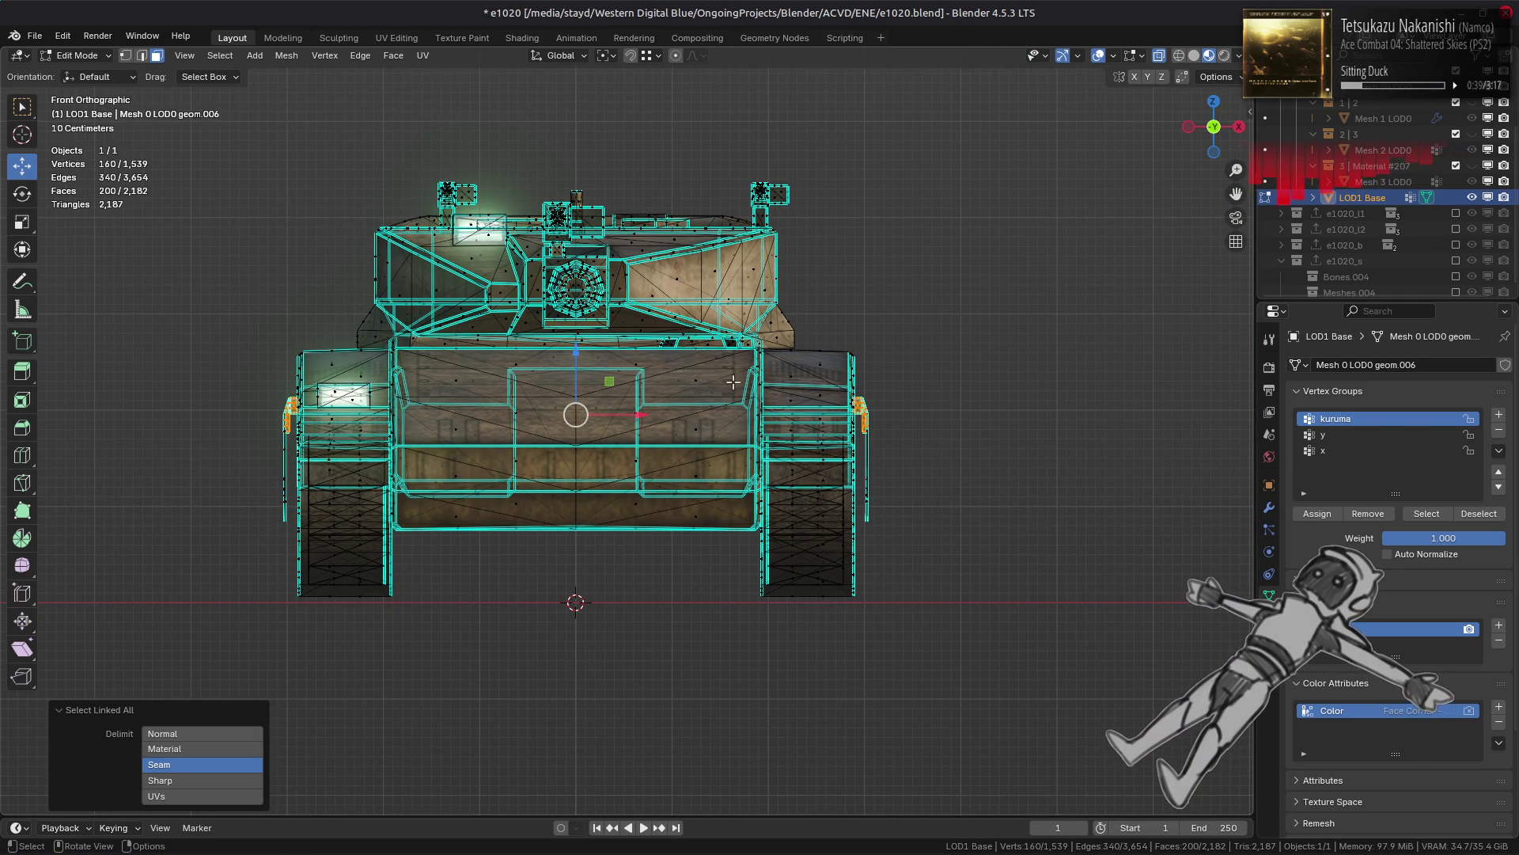
Step: Test-delete the side boxes, undo, then hide everything except them
middle_drag(739, 374, 669, 370)
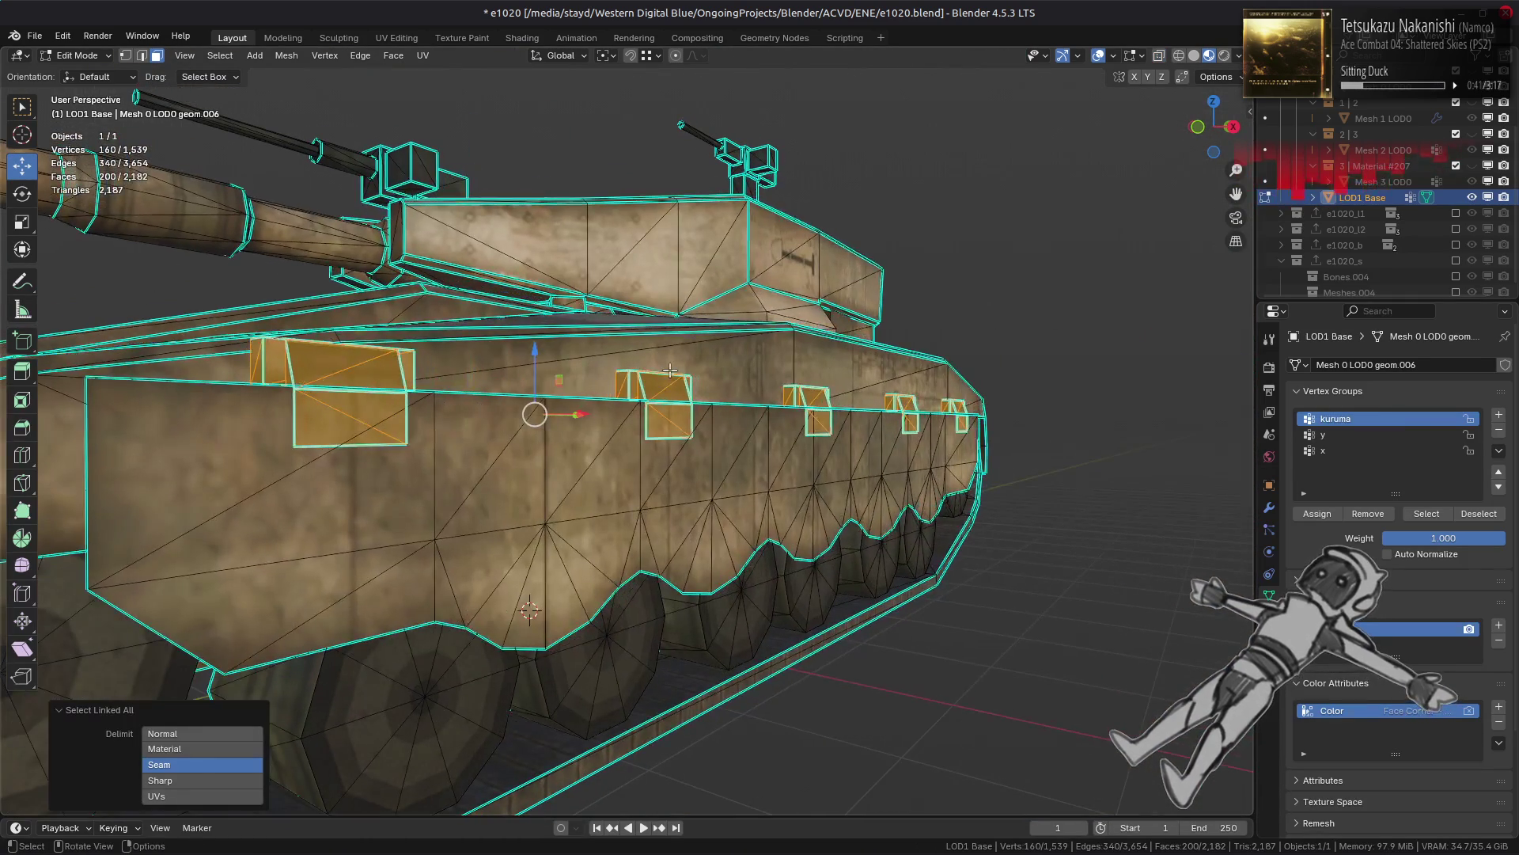
right_click(680, 378)
click(682, 669)
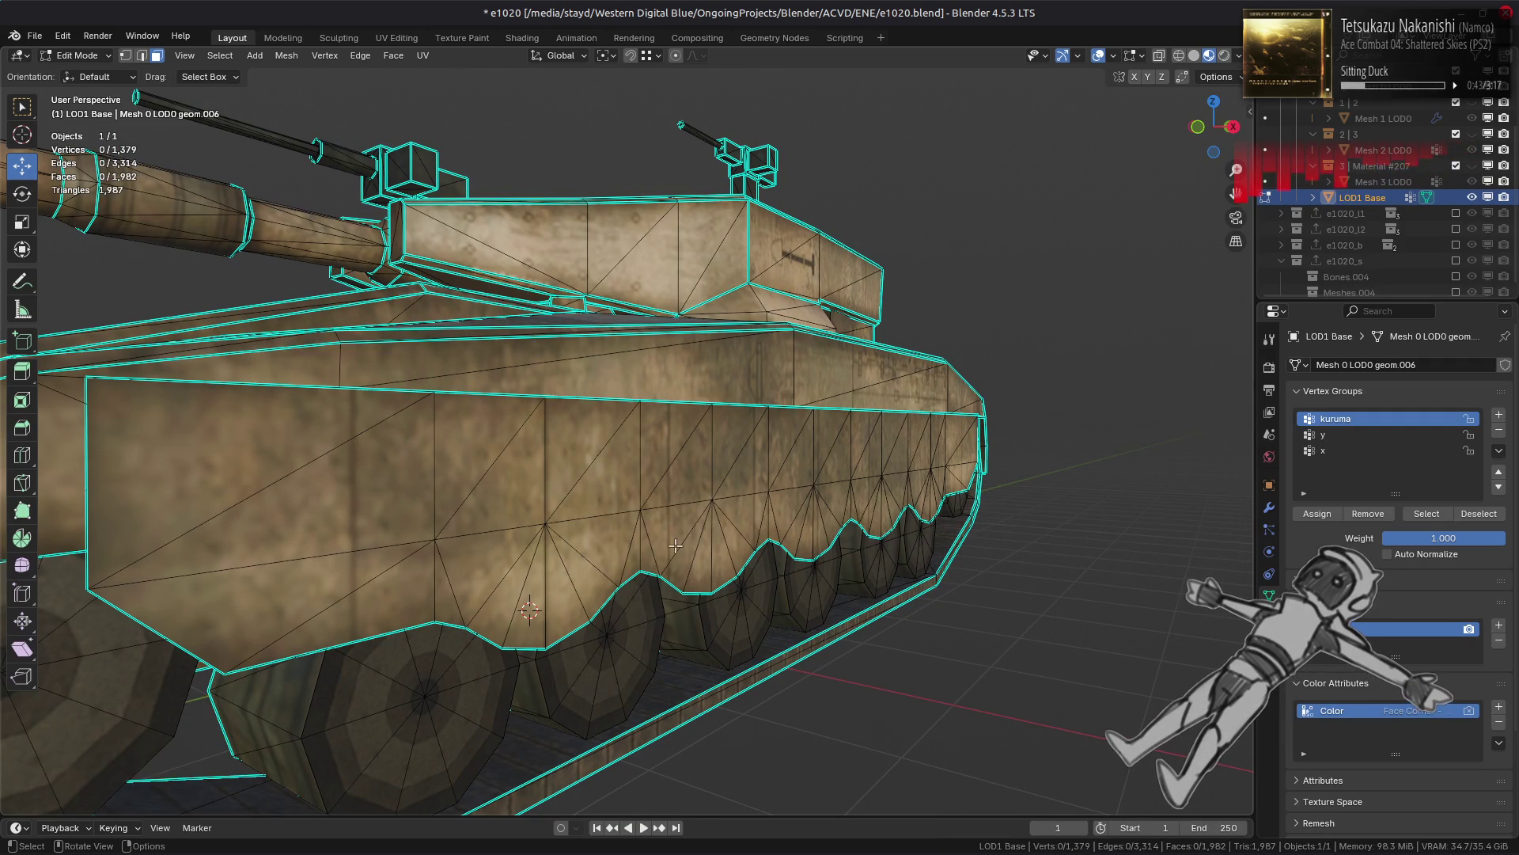
middle_drag(674, 554, 671, 564)
key(ctrl+z)
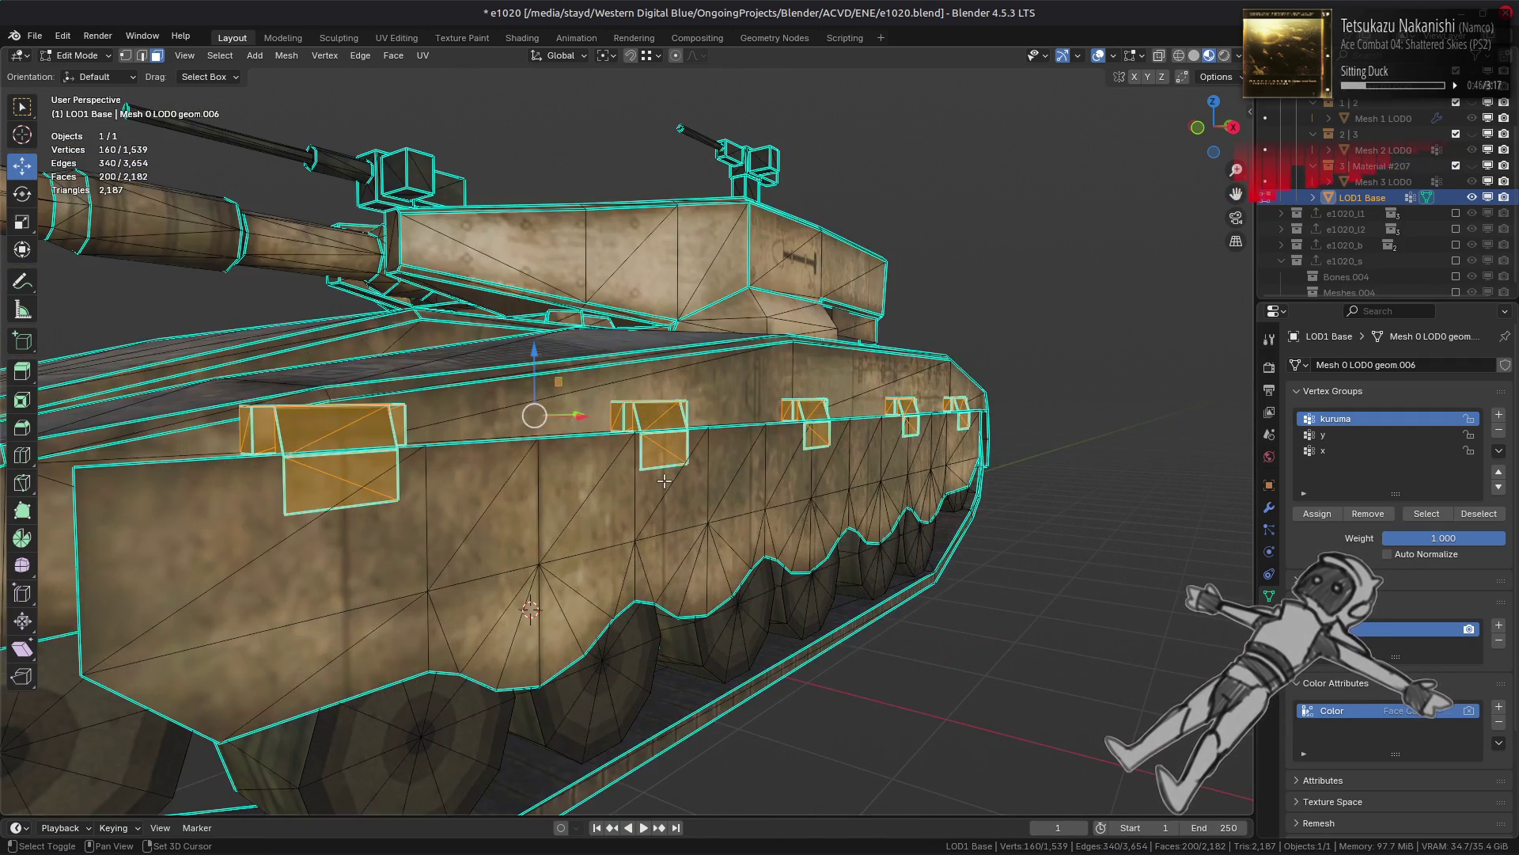
key(shift+h)
Step: Reselect the boxes, reveal the mesh, test a face delete and undo, then hide all but the side boxes
key(alt+a)
middle_drag(665, 481, 681, 484)
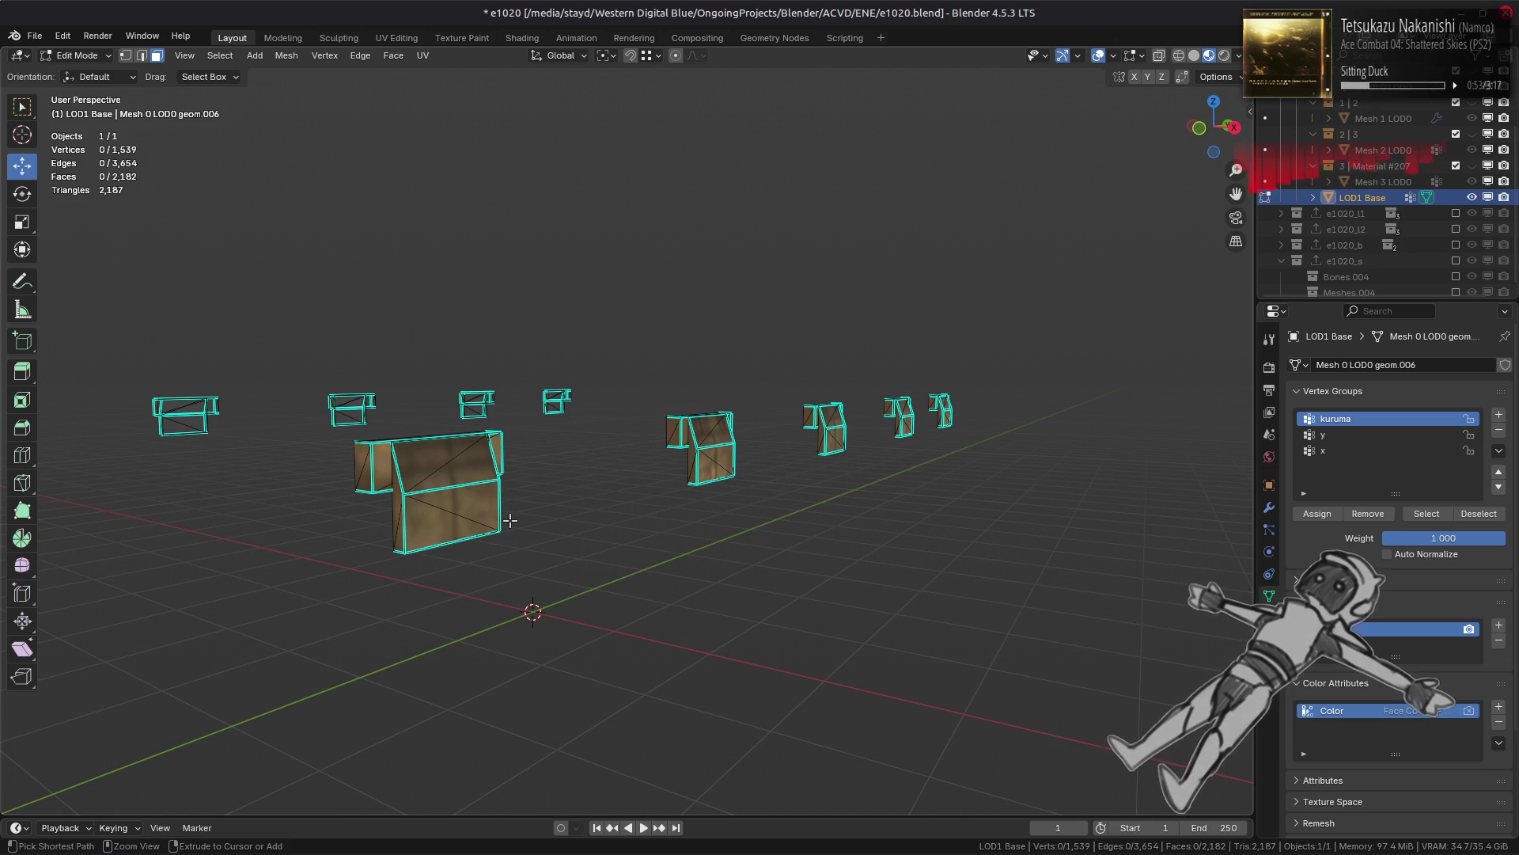
key(a)
key(alt+h)
right_click(748, 528)
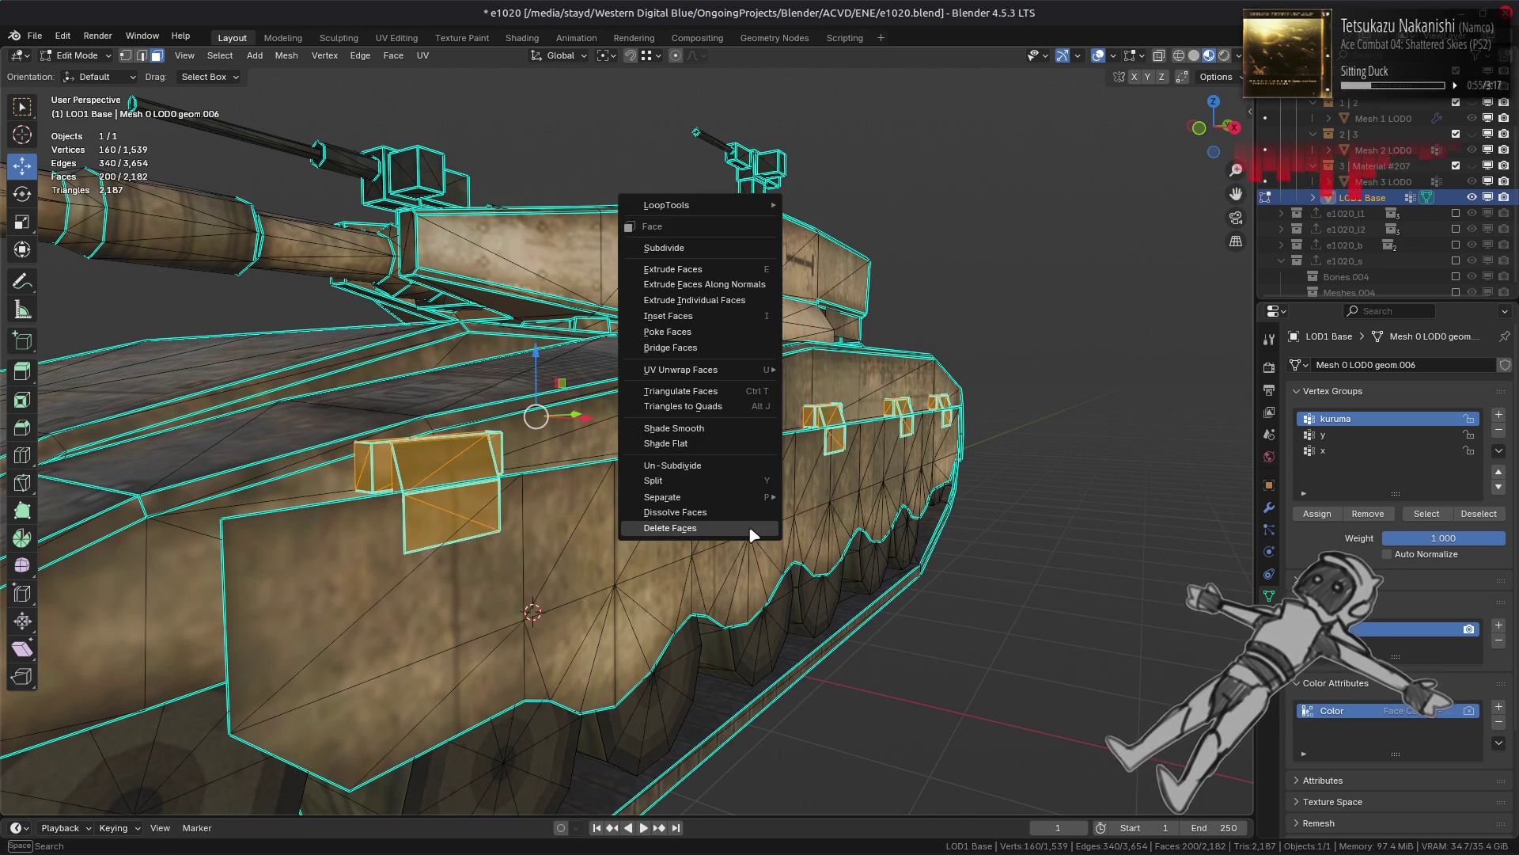
click(749, 527)
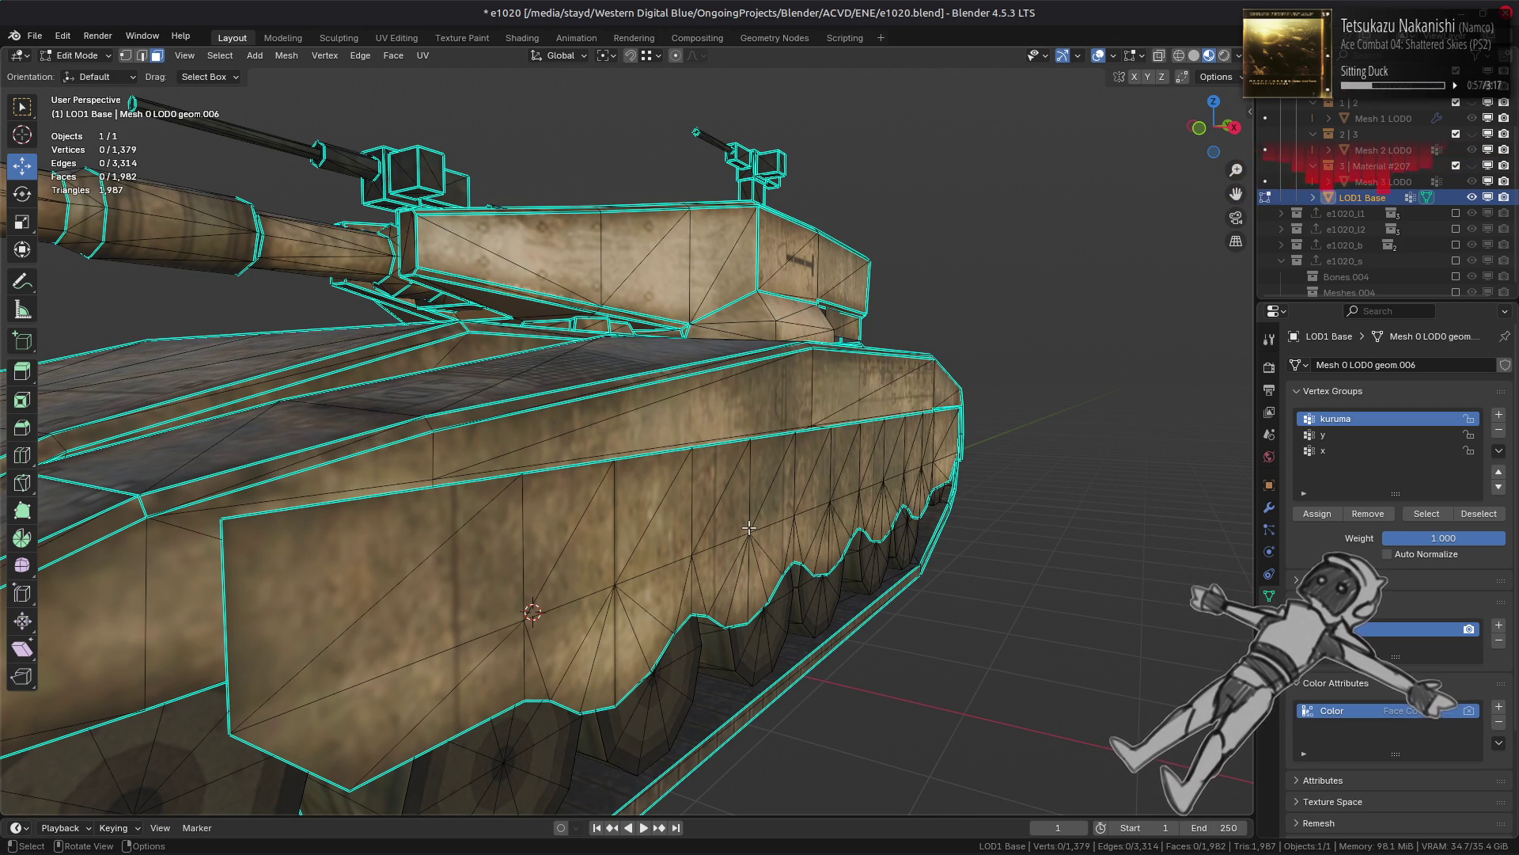
key(ctrl+z)
middle_drag(748, 528, 763, 537)
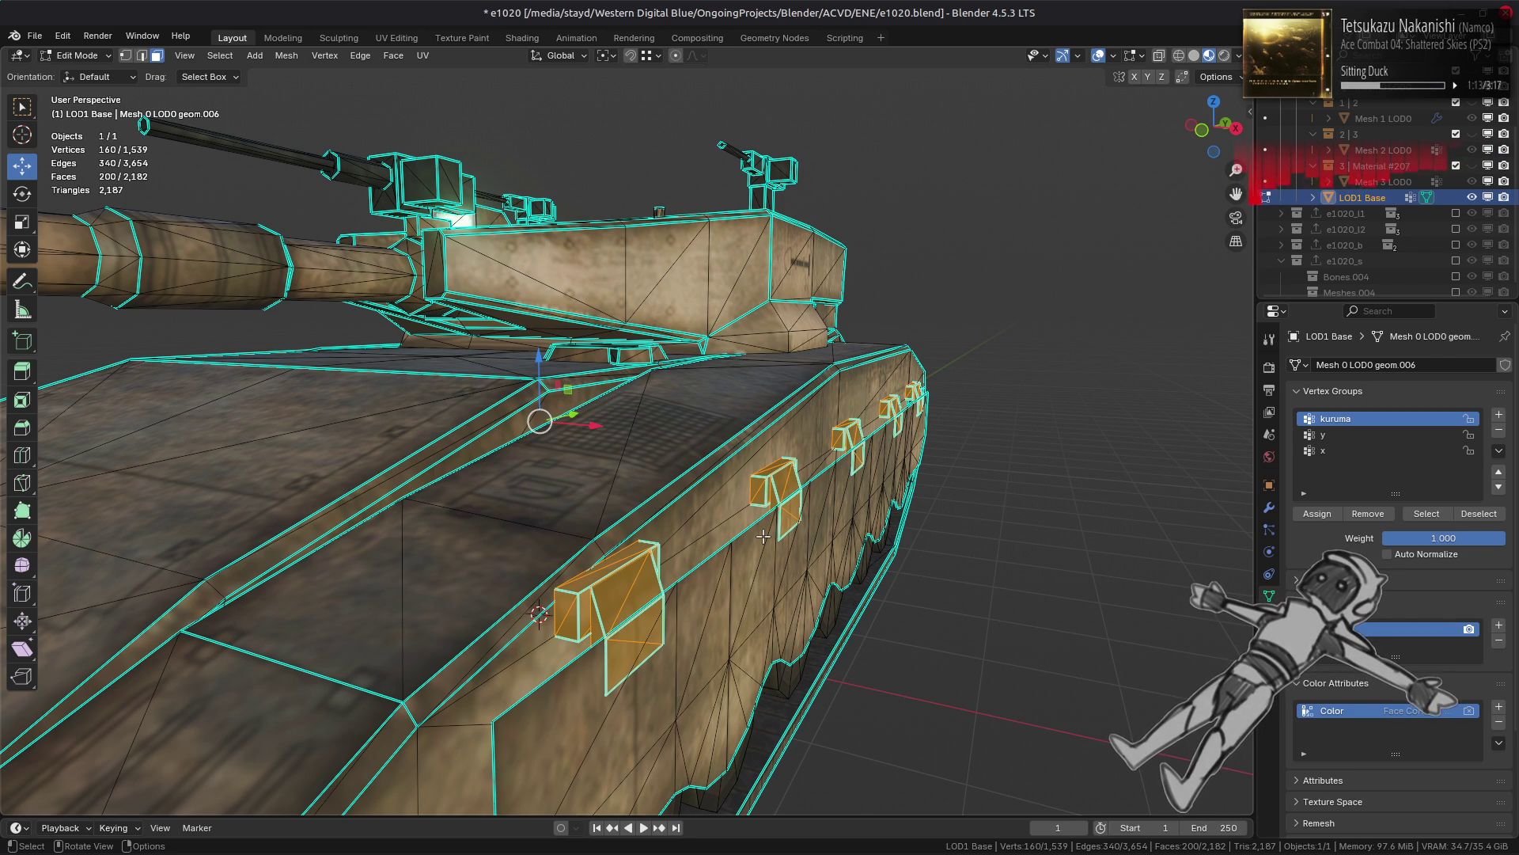
key(shift+h)
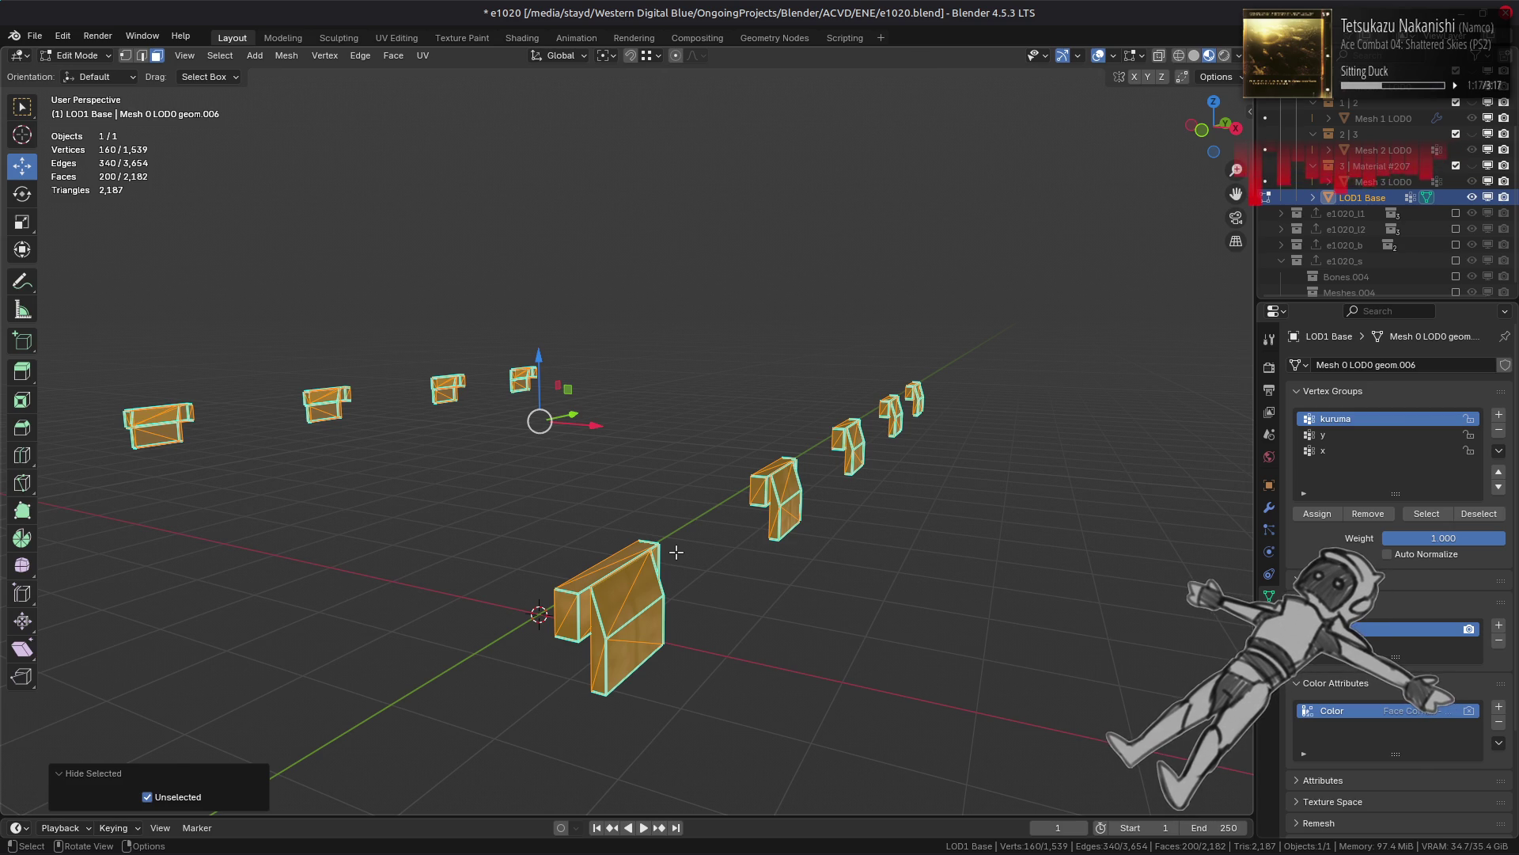
Step: Select a top-box face and all faces with a similar normal at threshold 0.1
middle_drag(677, 551, 702, 516)
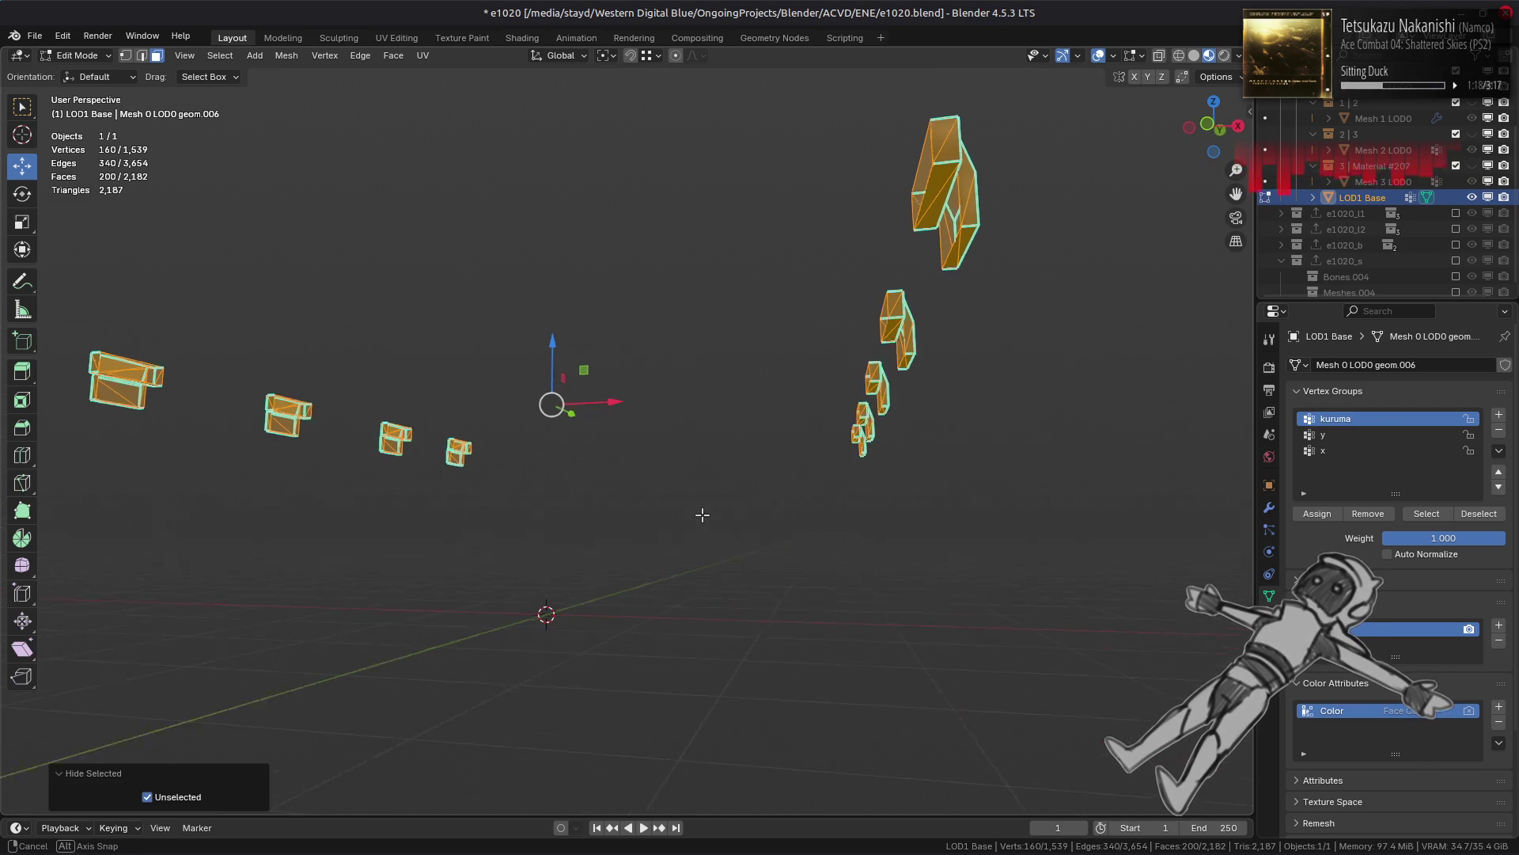
click(930, 152)
key(shift+g)
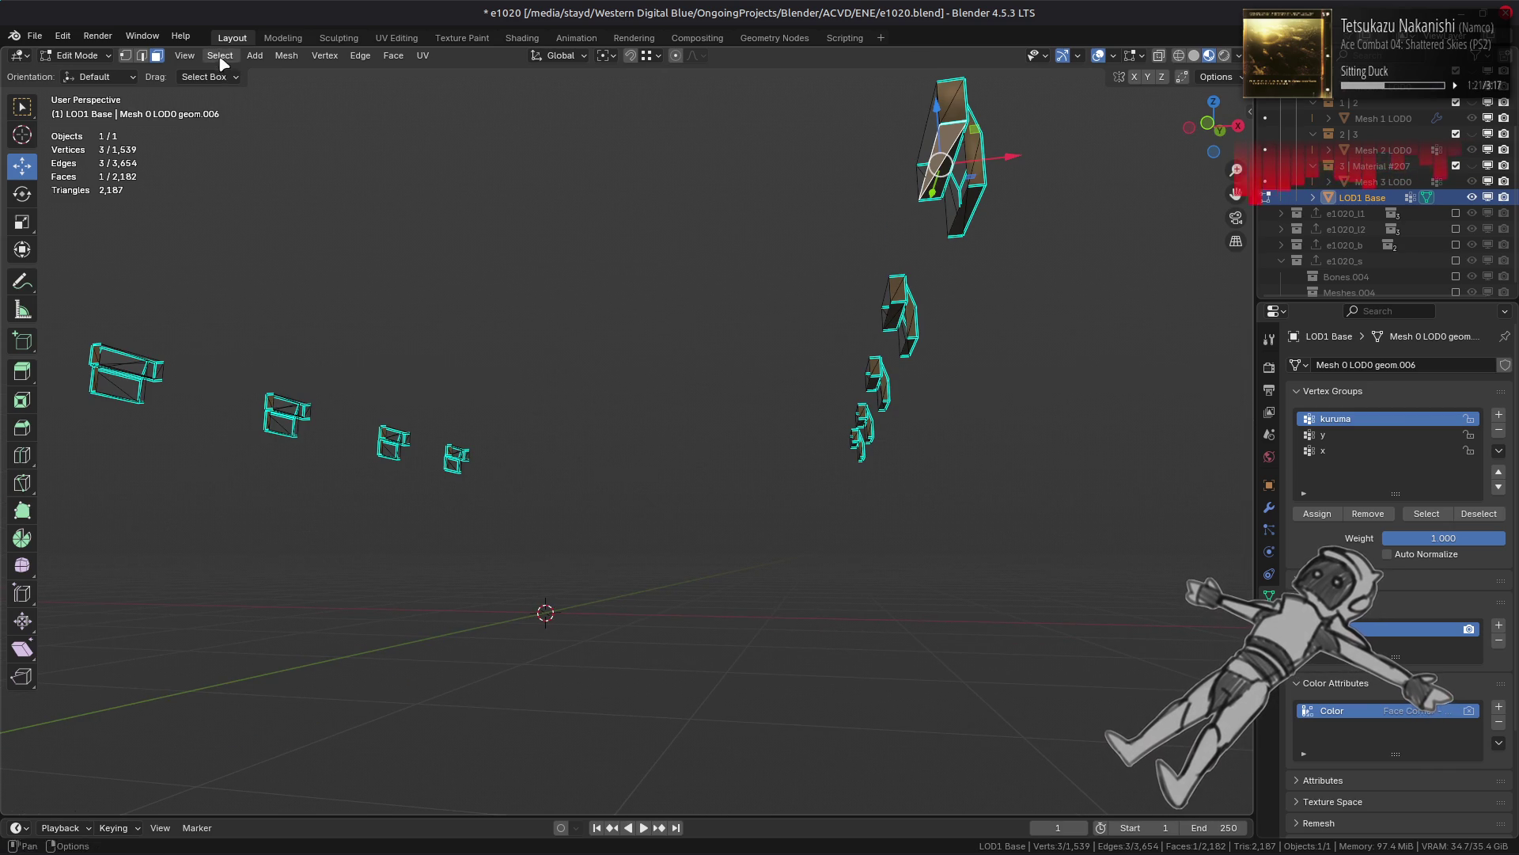
click(220, 56)
mouse_move(324, 254)
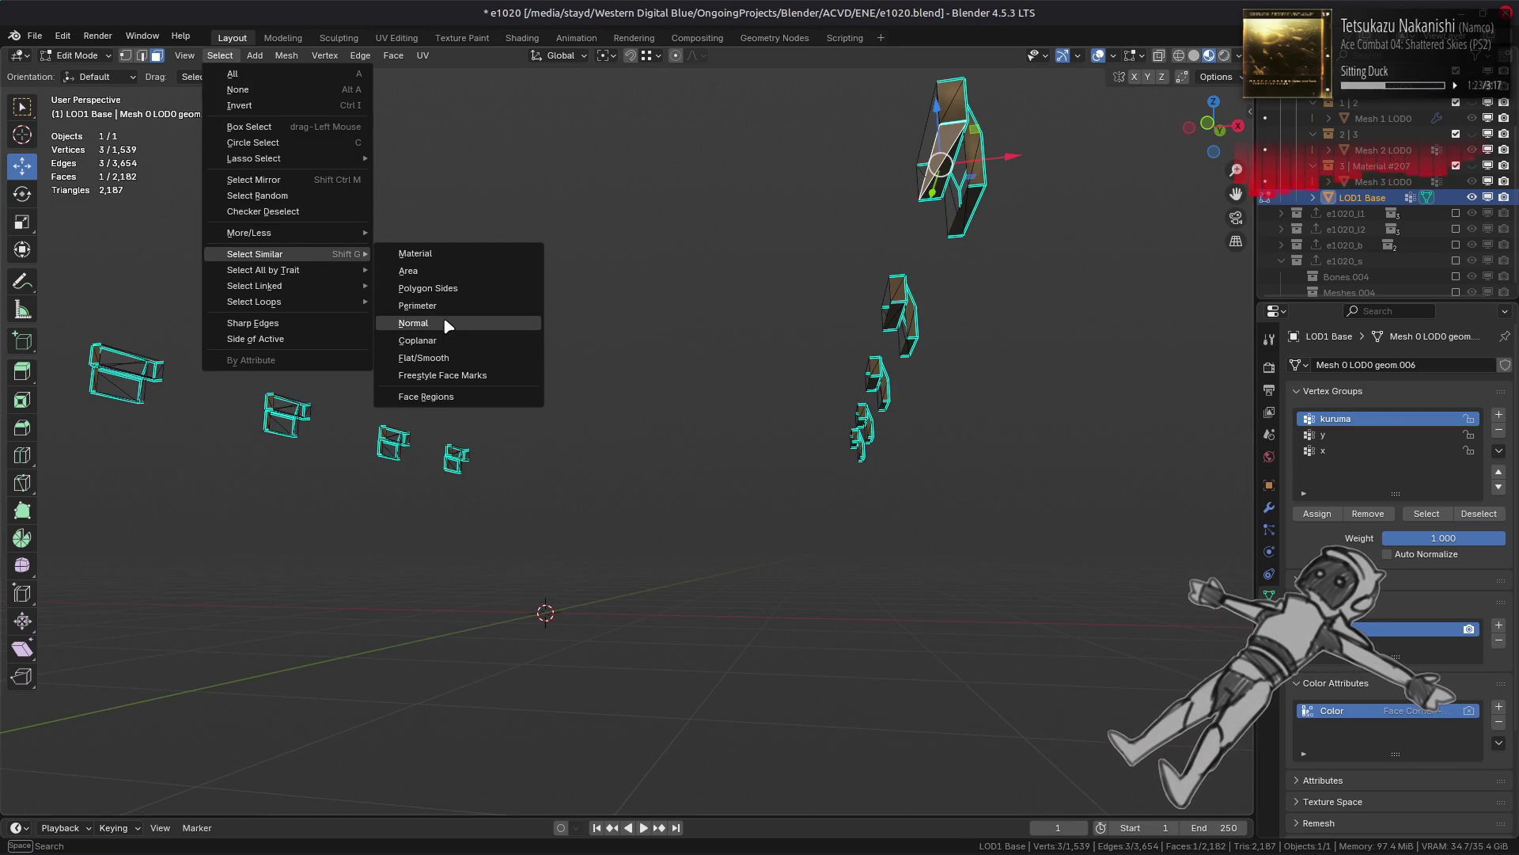
click(447, 323)
click(225, 801)
key(BackSpace)
key(Return)
Step: Delete the 40 matching faces, checking the result with undo and redo
right_click(623, 539)
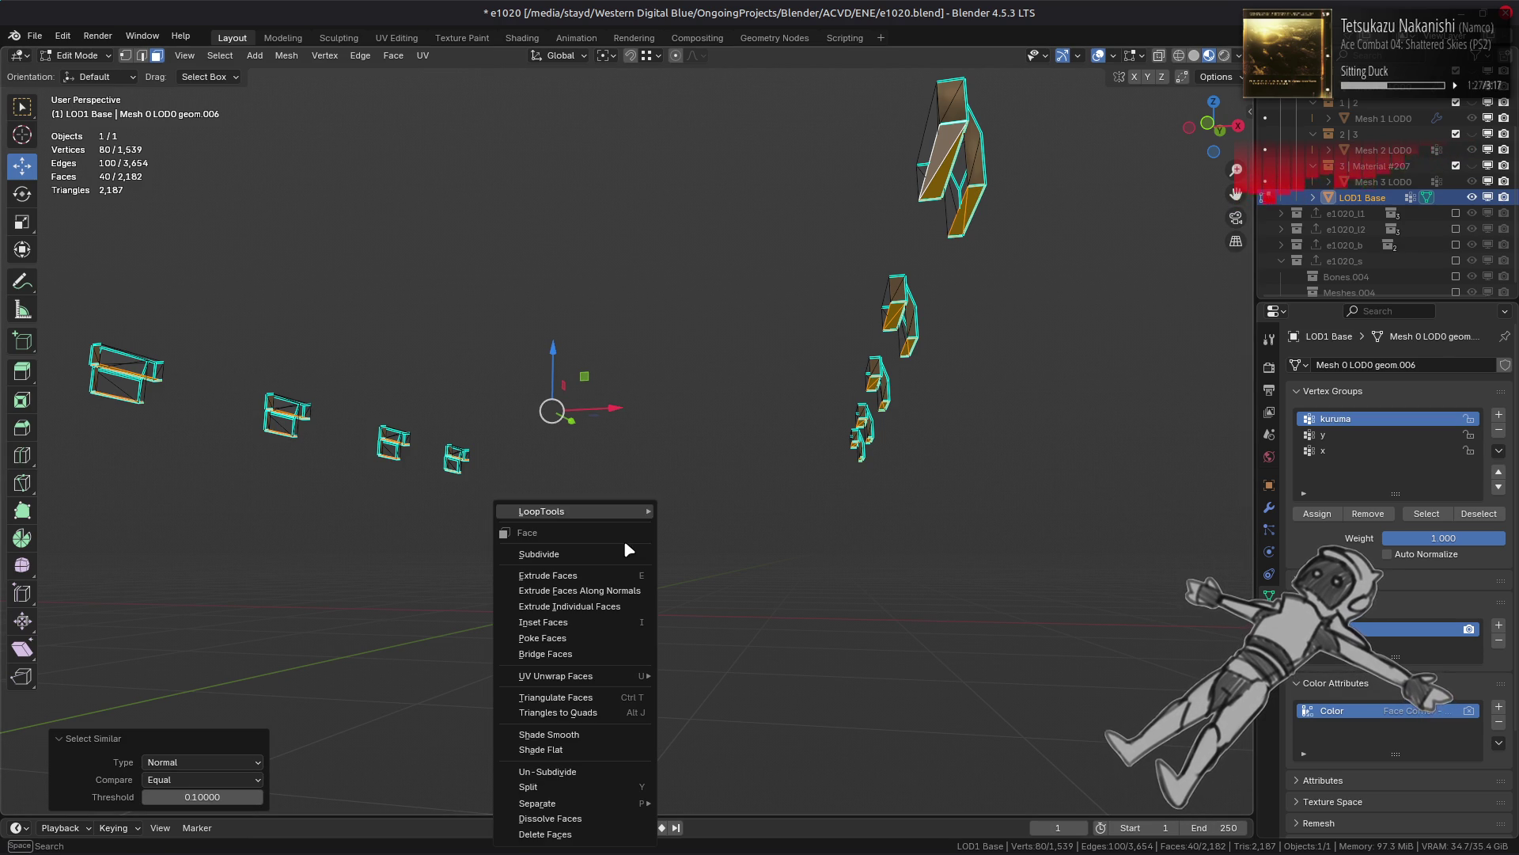
click(586, 839)
middle_drag(615, 386, 575, 416)
key(ctrl+z)
key(ctrl+shift+z)
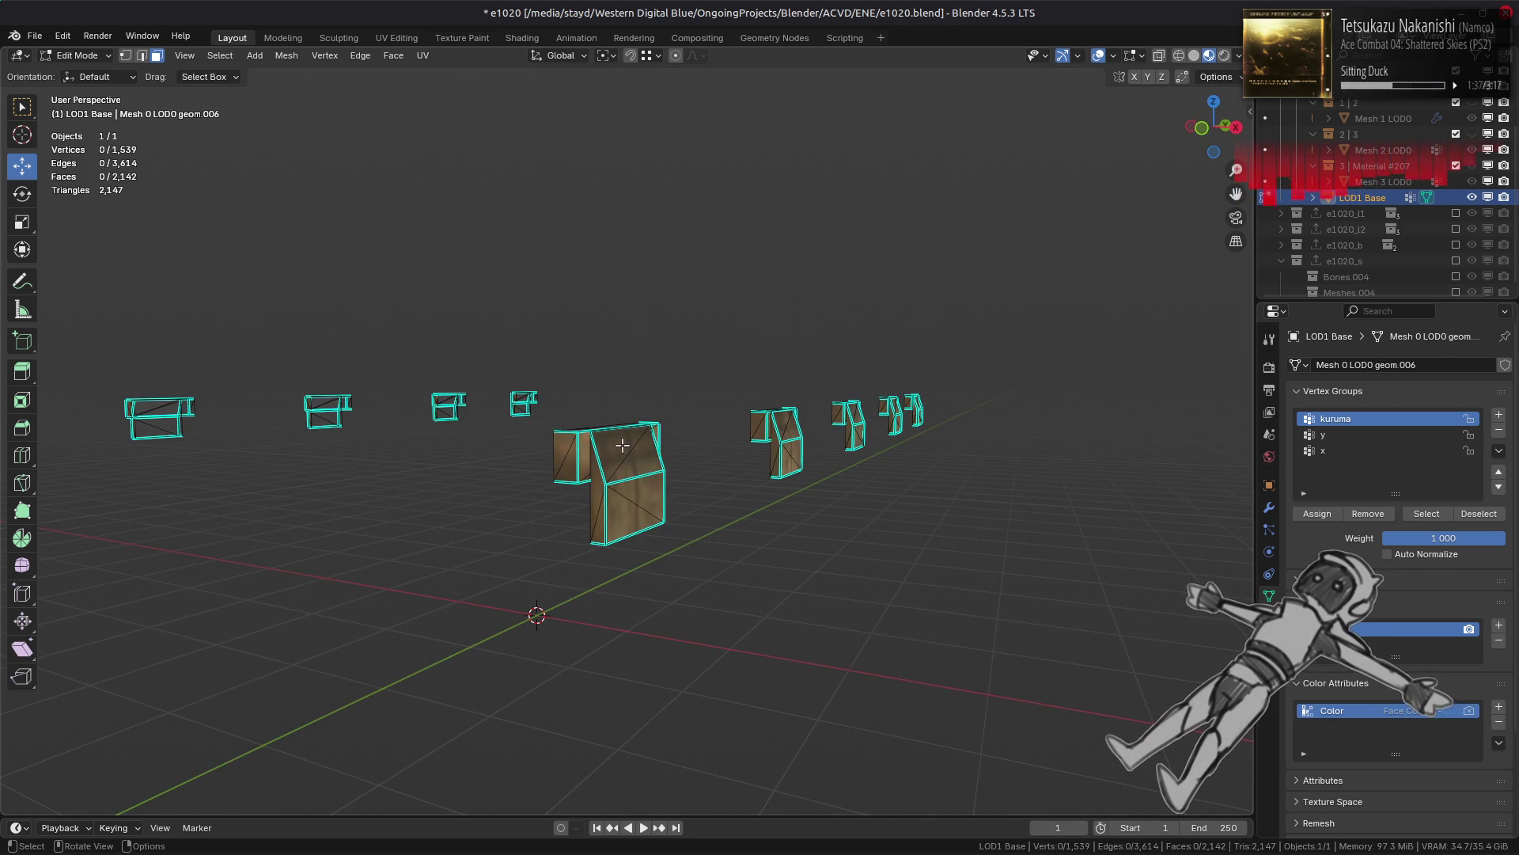
Step: Box-select the big box's vertices in front view and extend to its connected geometry
scroll(511, 468, down, 3)
mouse_move(505, 470)
middle_down()
mouse_move(559, 468)
mouse_move(641, 519)
middle_up()
key(1)
drag(883, 556, 321, 426)
key(ctrl+l)
key(3)
middle_drag(434, 424, 500, 495)
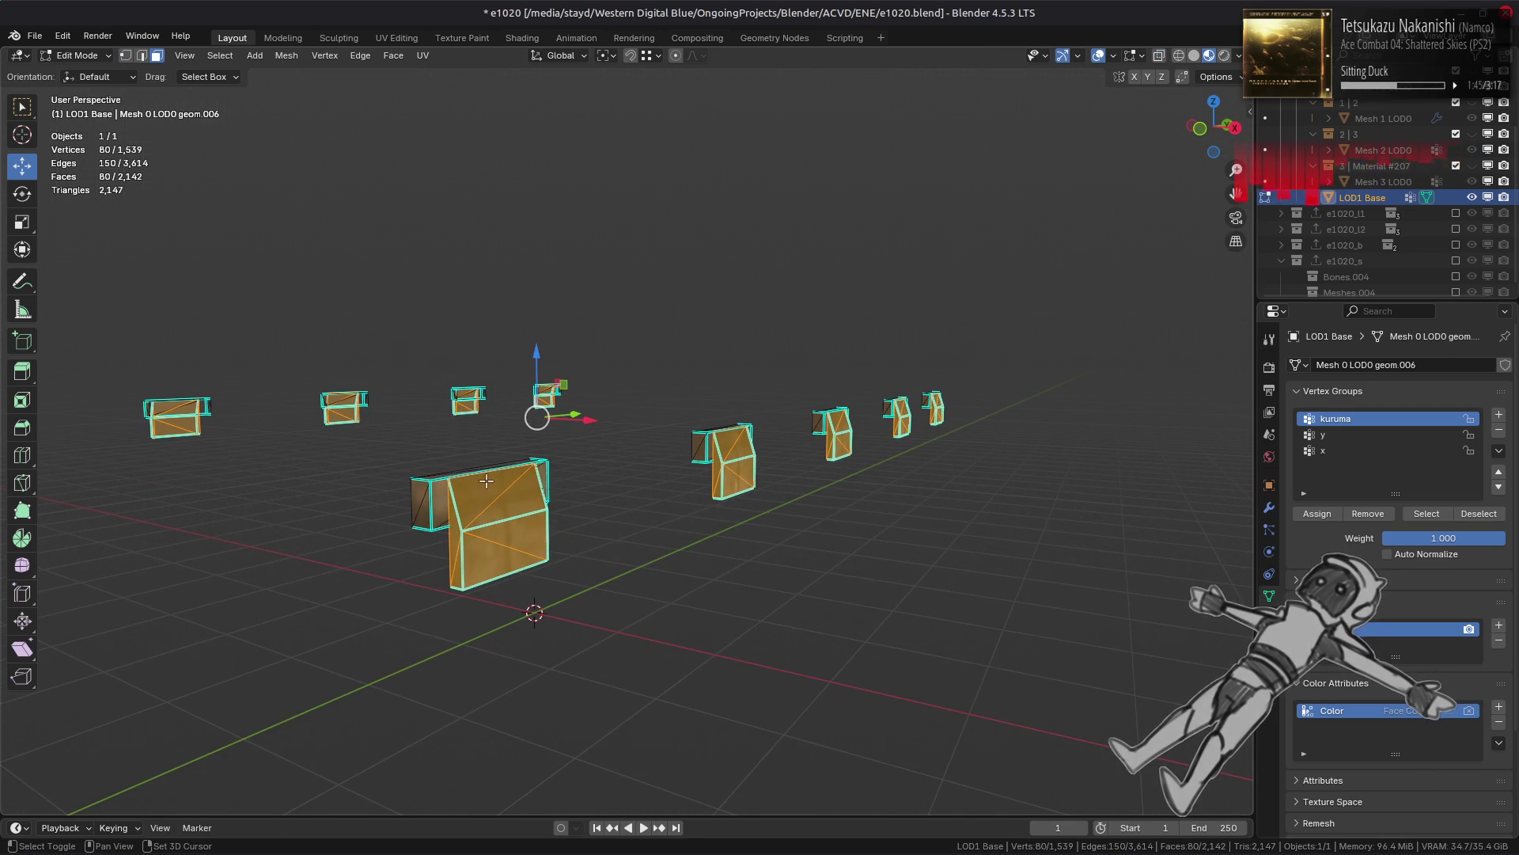
shift+click(520, 492)
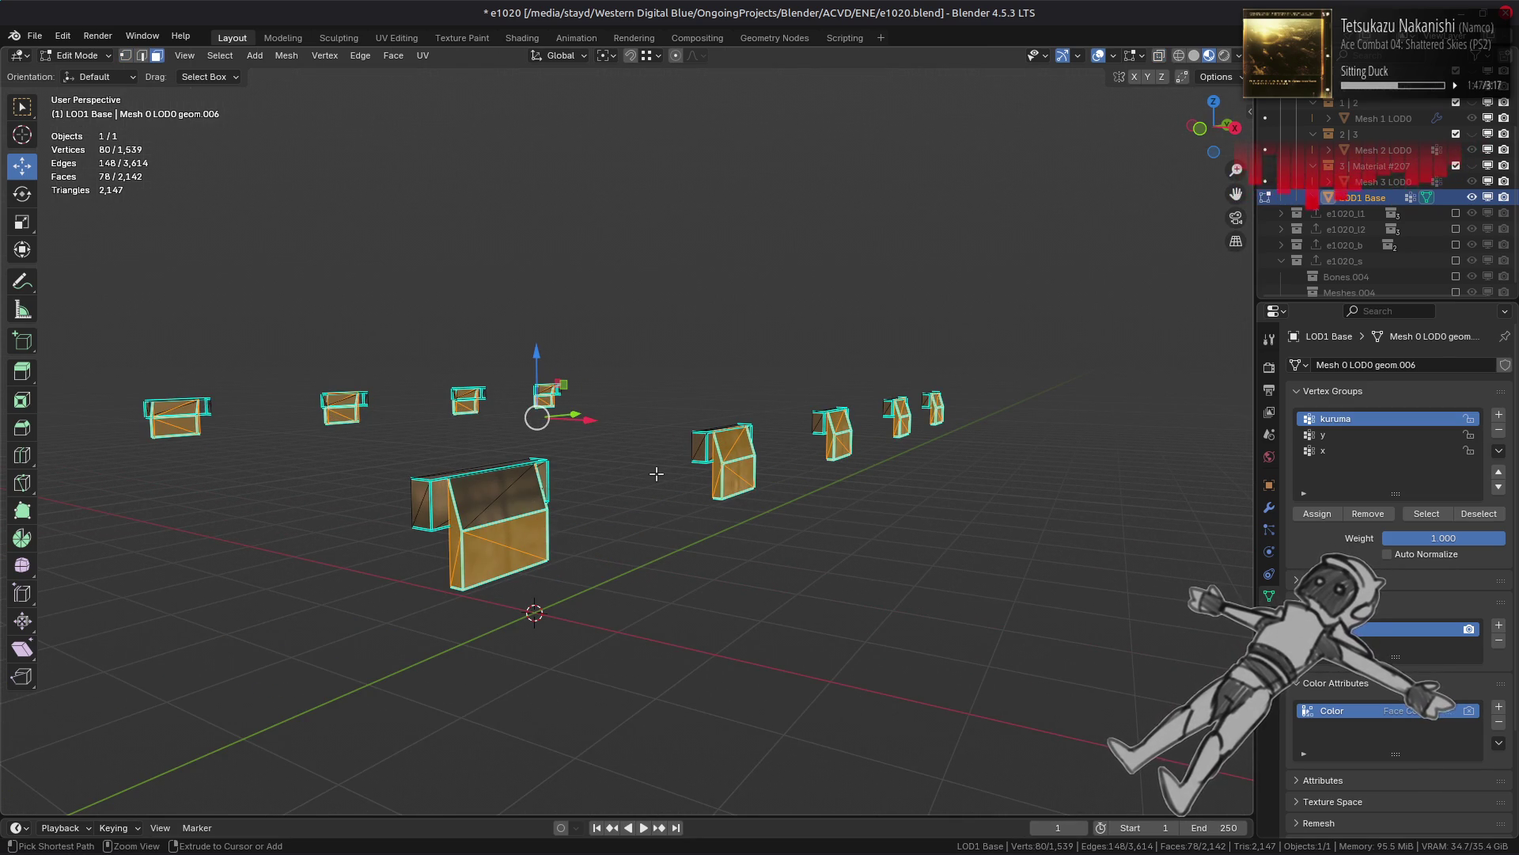
key(ctrl+z)
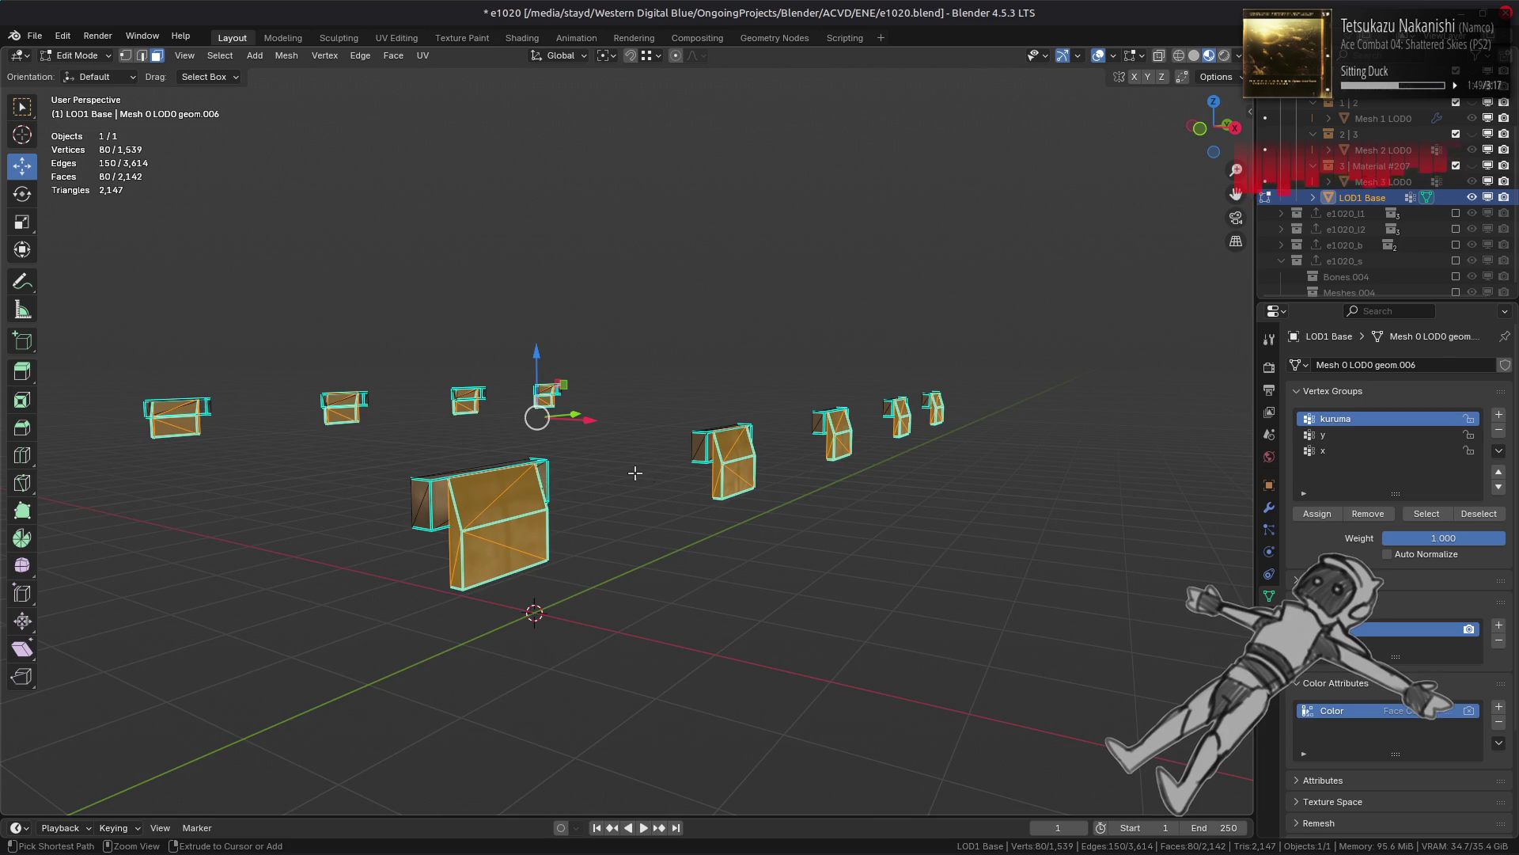
Step: Refine the selection to the box's inner faces, removing its upper block
key(KP_1)
scroll(678, 452, up, 4)
shift+middle_drag(705, 479, 453, 496)
scroll(806, 380, up, 4)
mouse_move(880, 338)
mouse_down()
mouse_move(828, 414)
mouse_move(743, 463)
mouse_up()
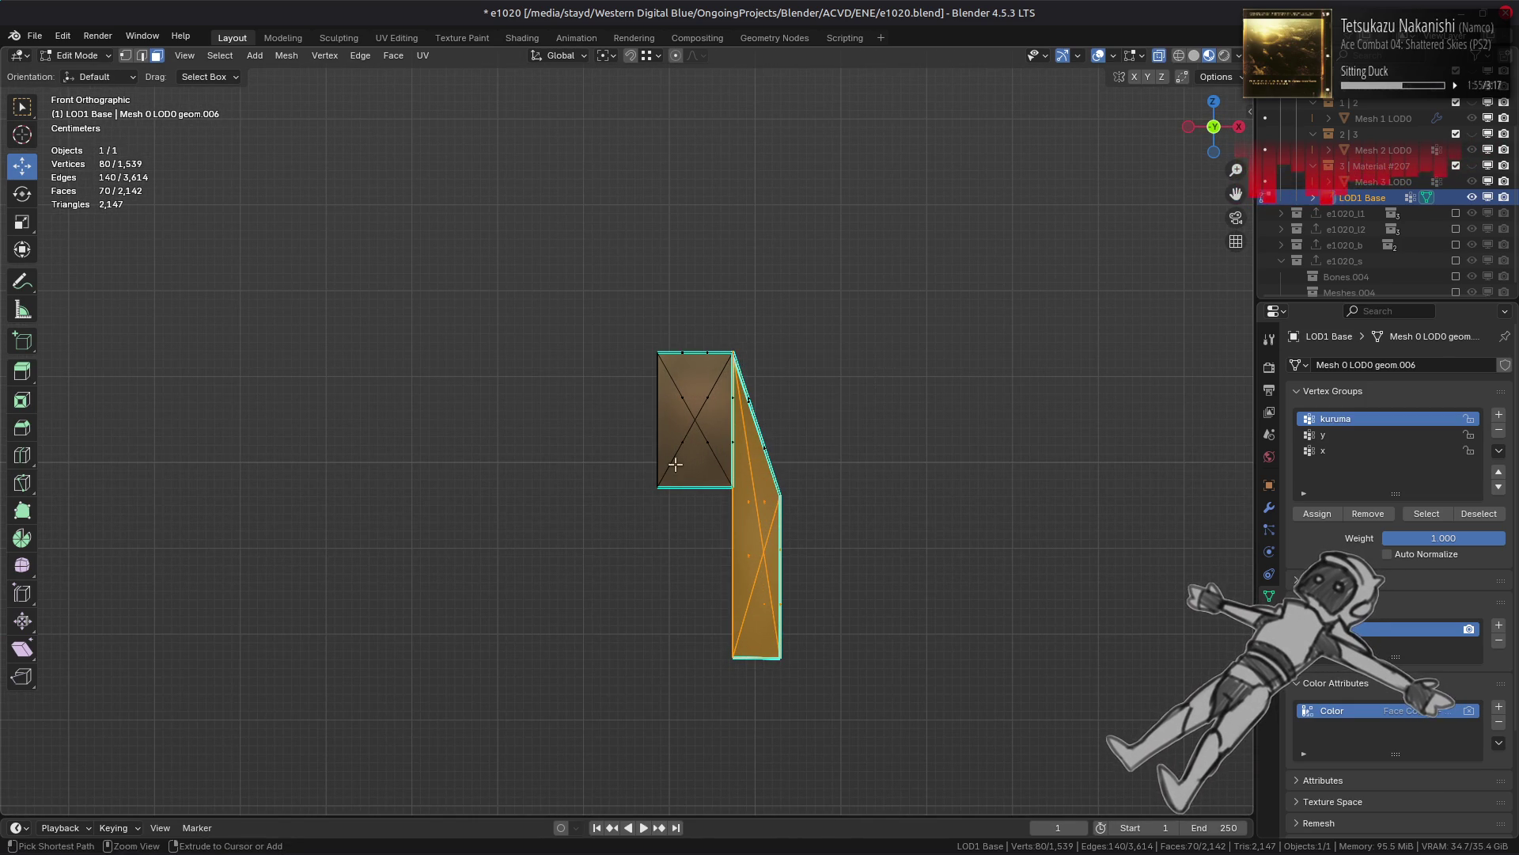
scroll(743, 463, down, 5)
key(KP_Decimal)
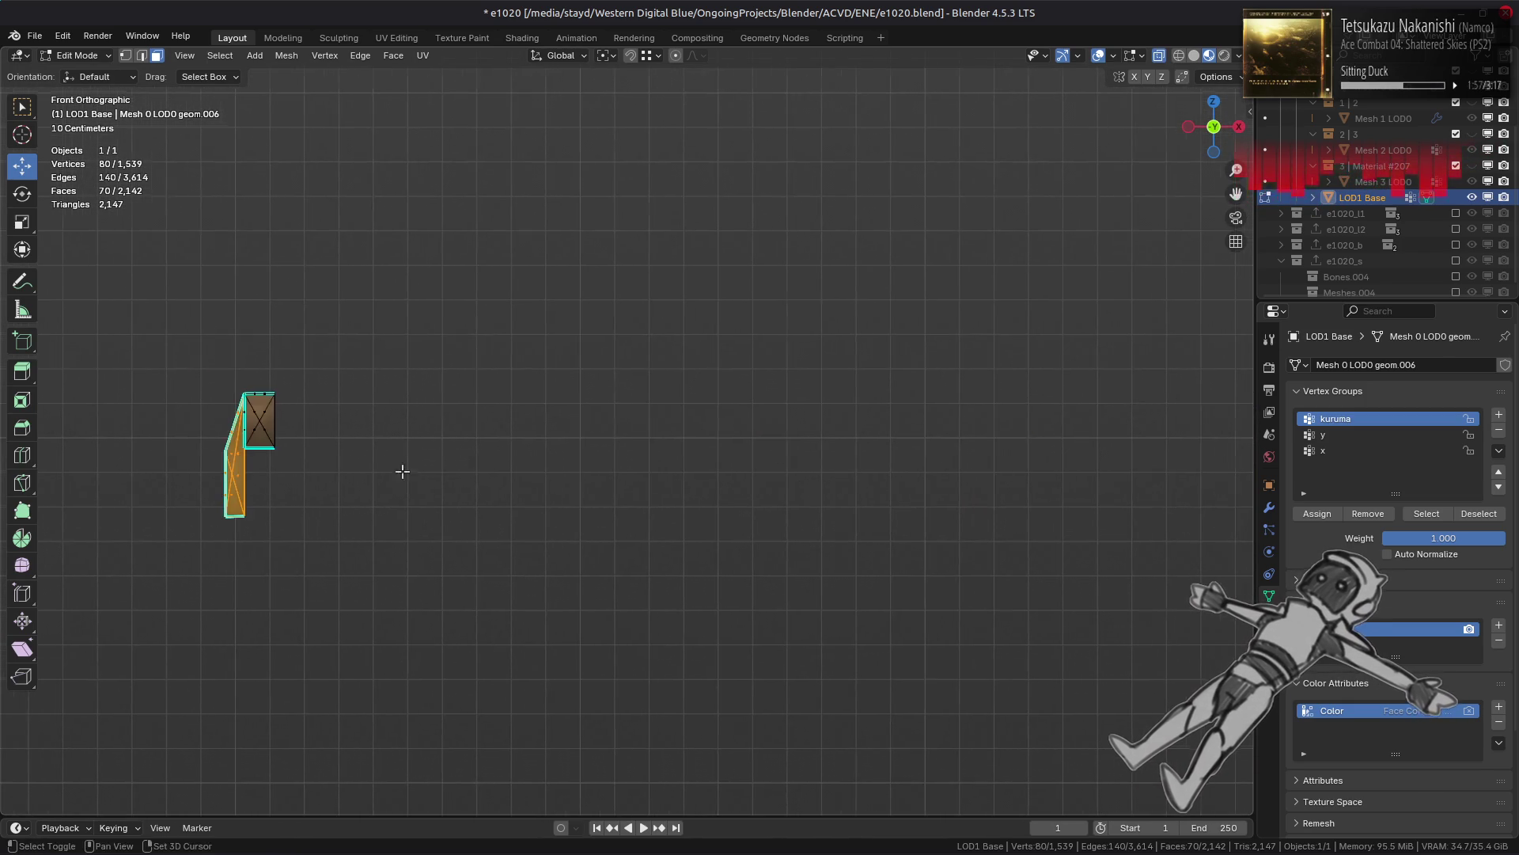
scroll(356, 324, up, 4)
key(b)
mouse_move(411, 281)
mouse_down()
mouse_move(550, 433)
mouse_move(599, 452)
mouse_up()
Step: Delete the 60 selected inner faces and reveal the whole tank mesh
middle_drag(526, 448, 618, 493)
right_click(618, 493)
click(618, 493)
scroll(618, 493, down, 3)
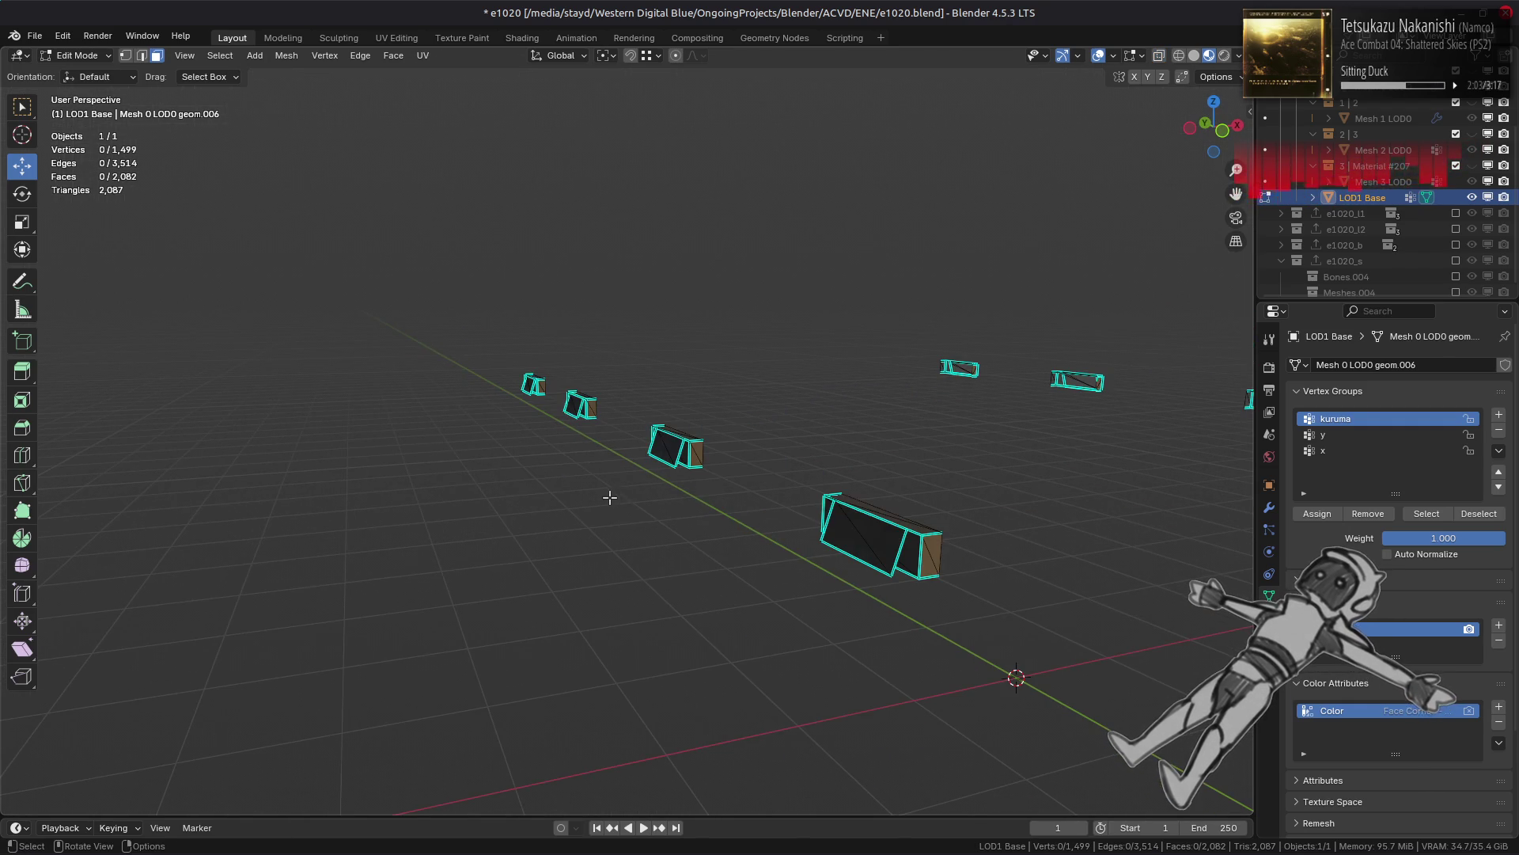
middle_drag(718, 489, 718, 495)
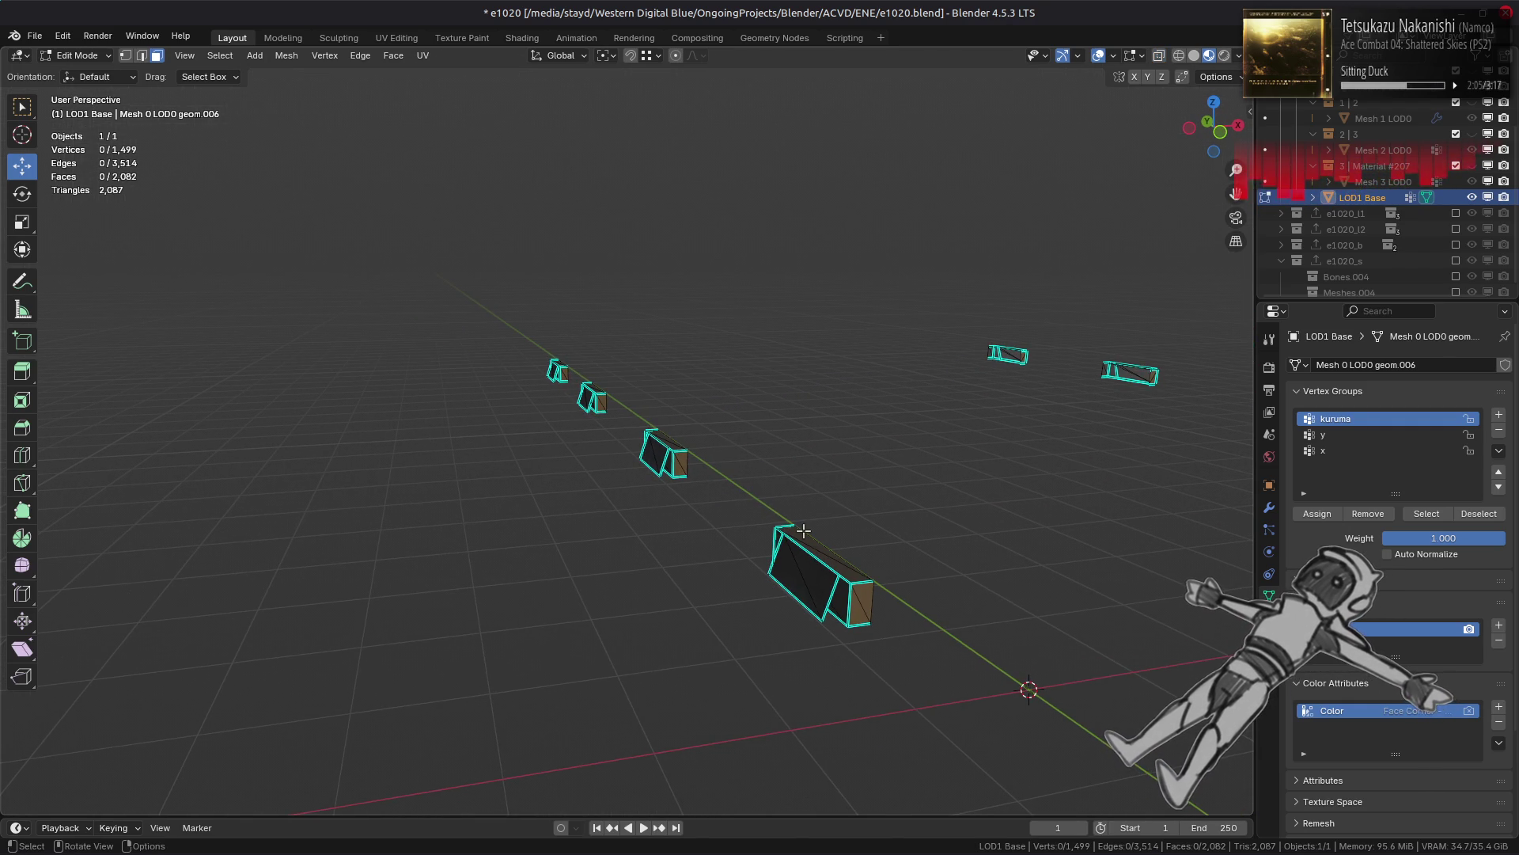
key(alt+h)
scroll(835, 581, up, 5)
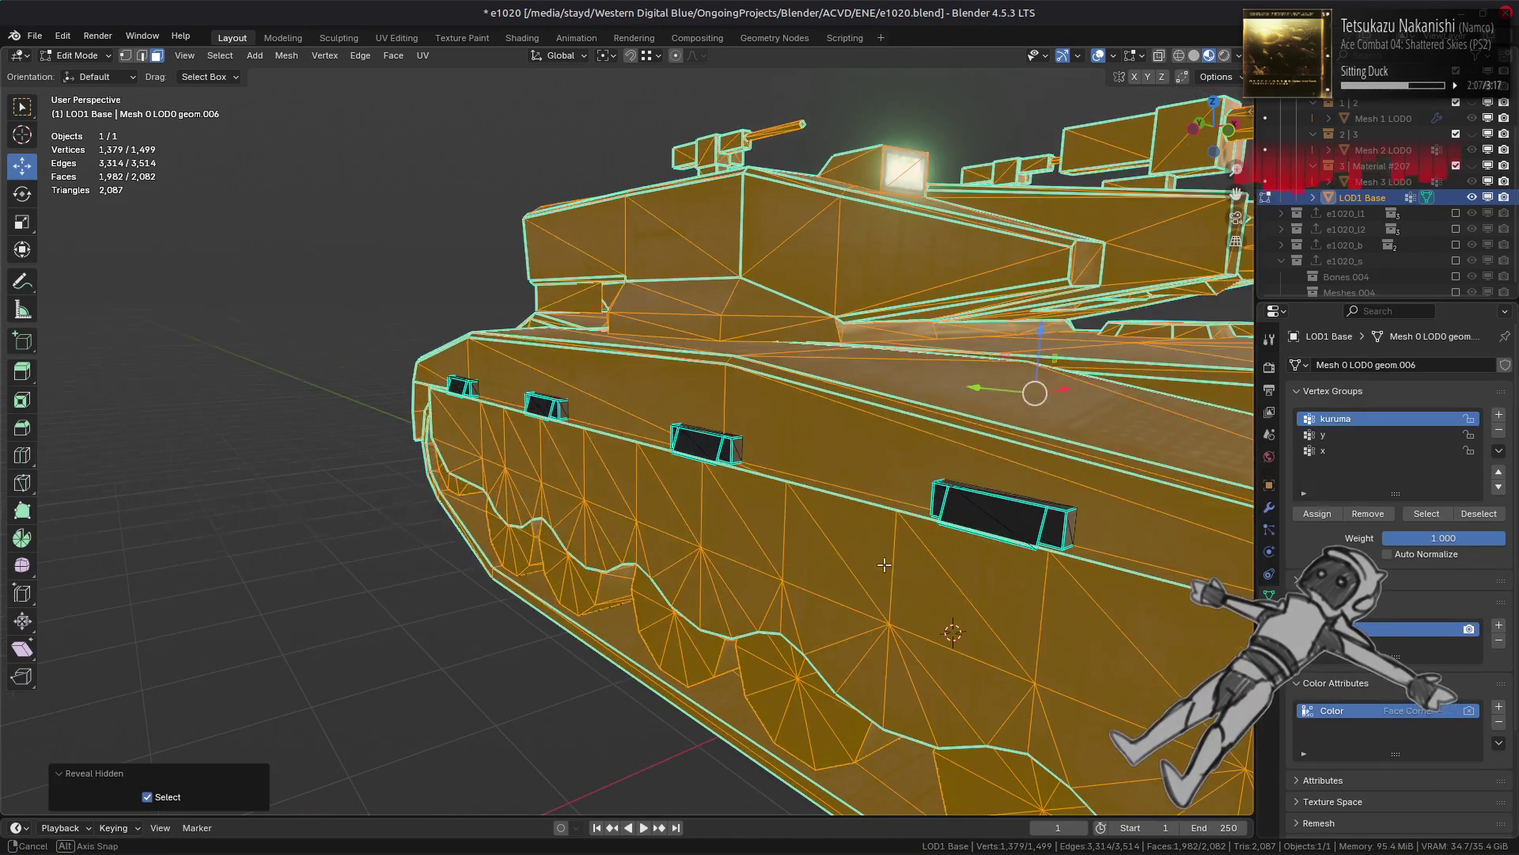
key(alt+a)
scroll(886, 559, down, 4)
mouse_move(885, 558)
middle_down()
mouse_move(842, 515)
mouse_move(772, 548)
middle_up()
scroll(843, 515, up, 6)
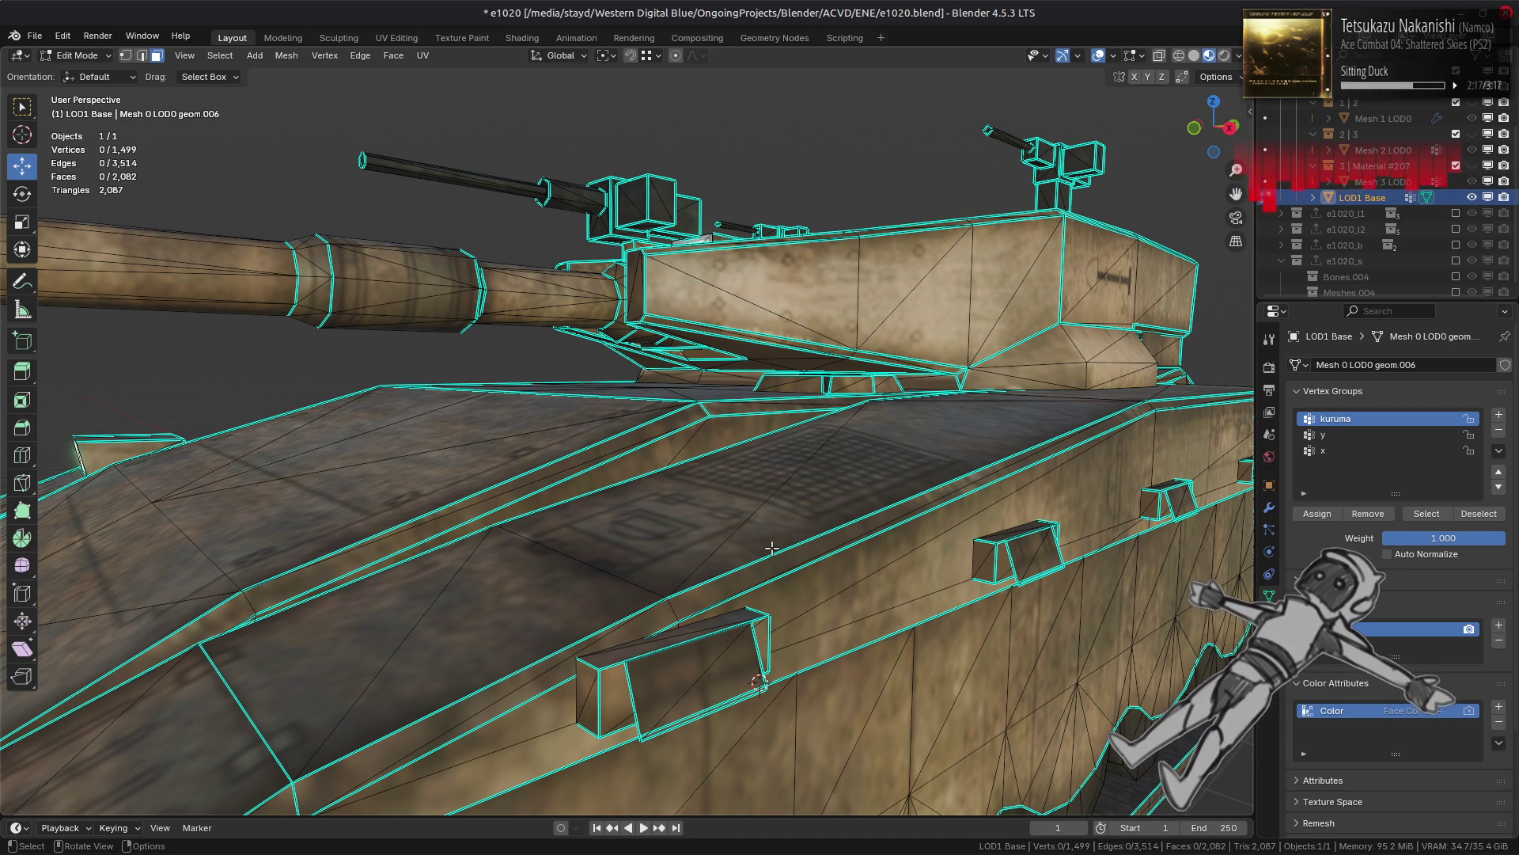
scroll(771, 548, down, 5)
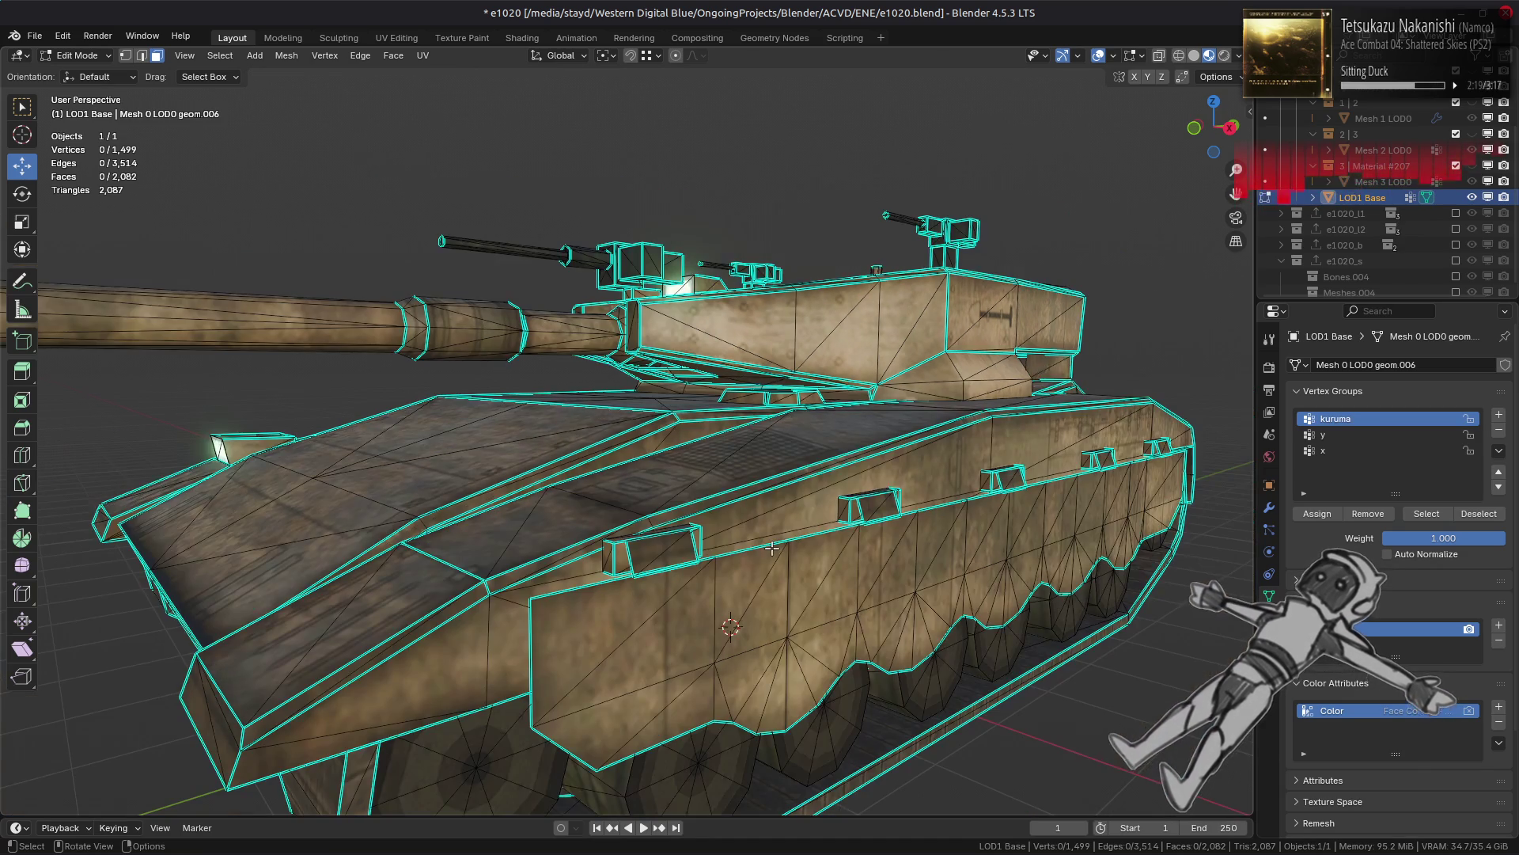
key(Tab)
middle_drag(740, 551, 739, 549)
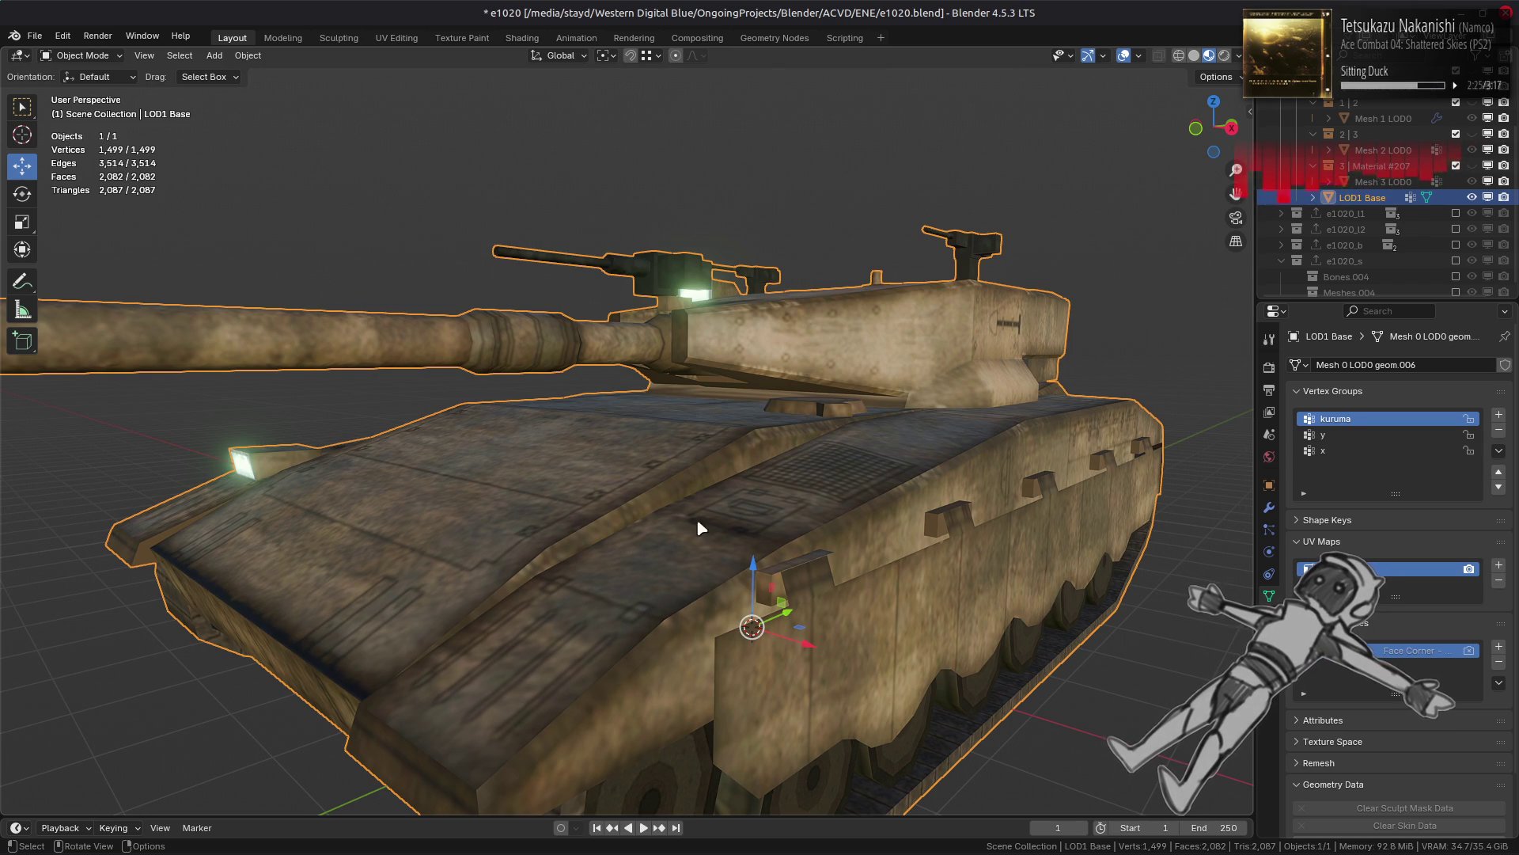
key(Tab)
key(l)
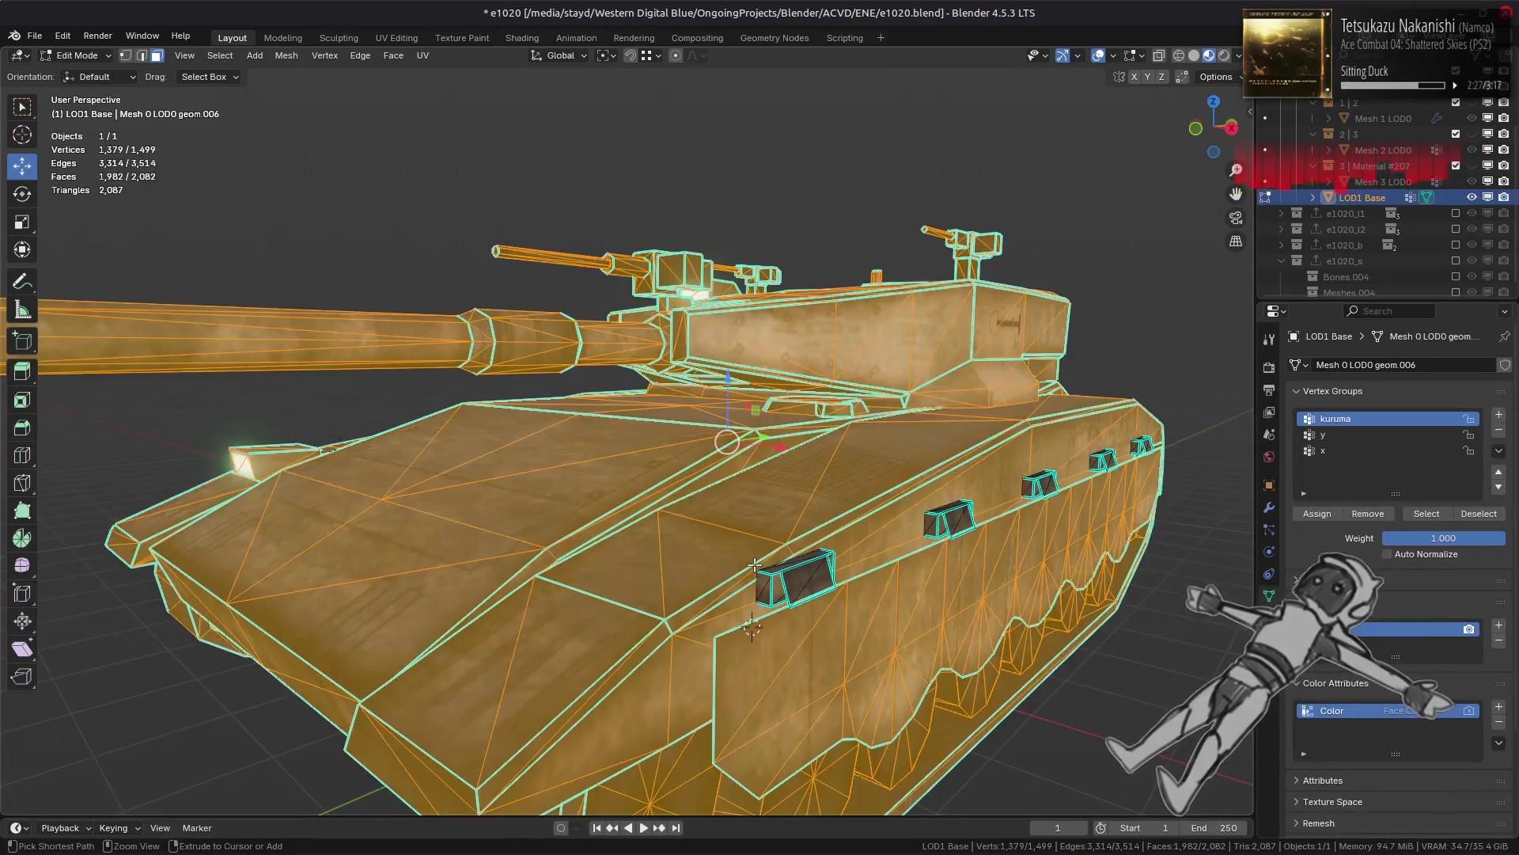
Step: Hide the hull and select two faces on the nearest side box
key(h)
click(777, 591)
mouse_move(777, 592)
middle_down()
mouse_move(680, 537)
mouse_move(1051, 545)
middle_up()
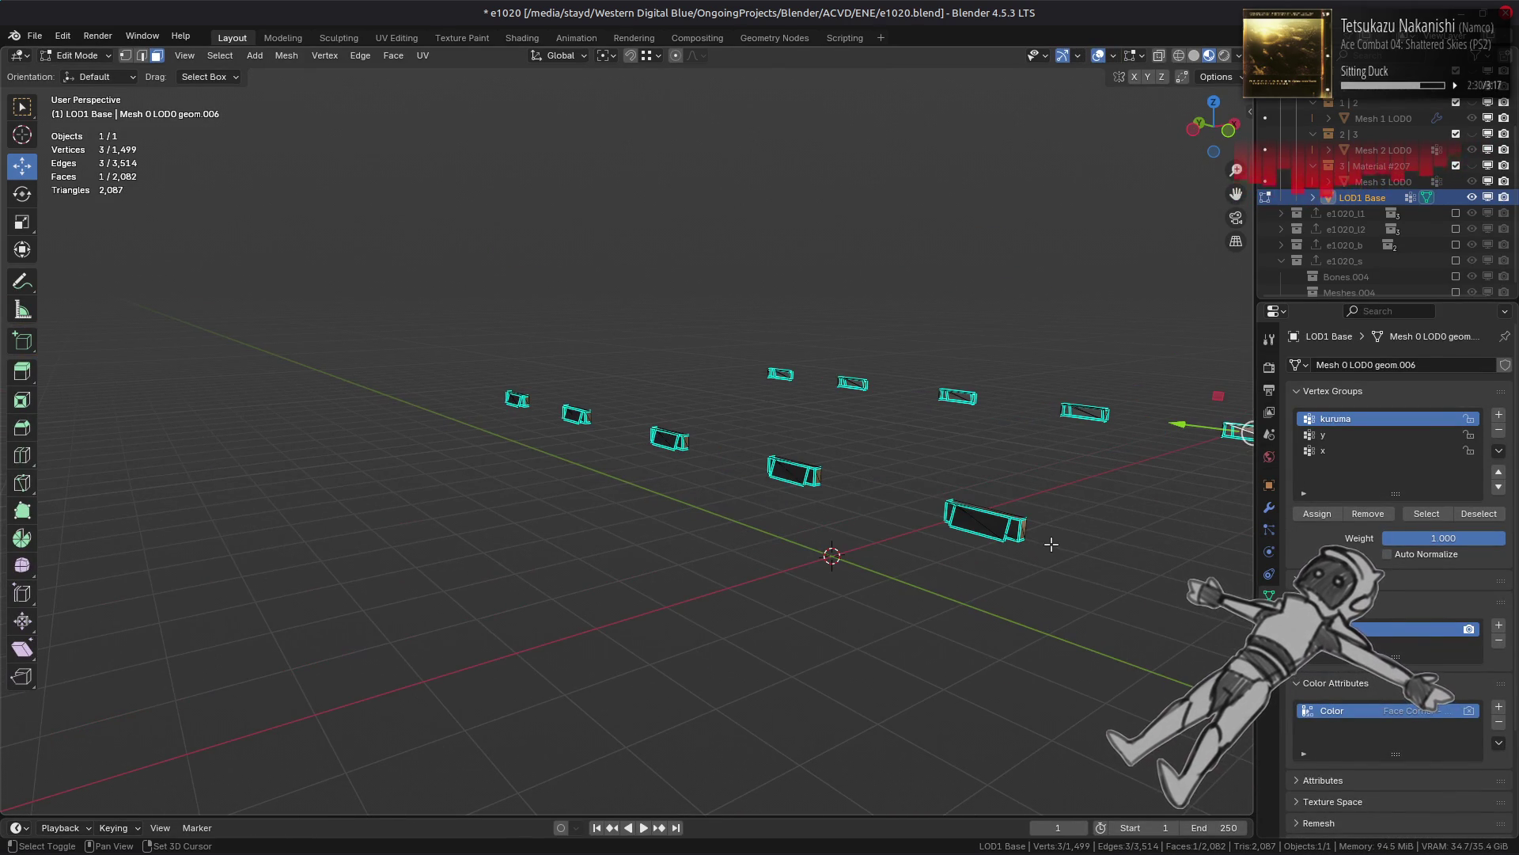
key(q)
click(621, 514)
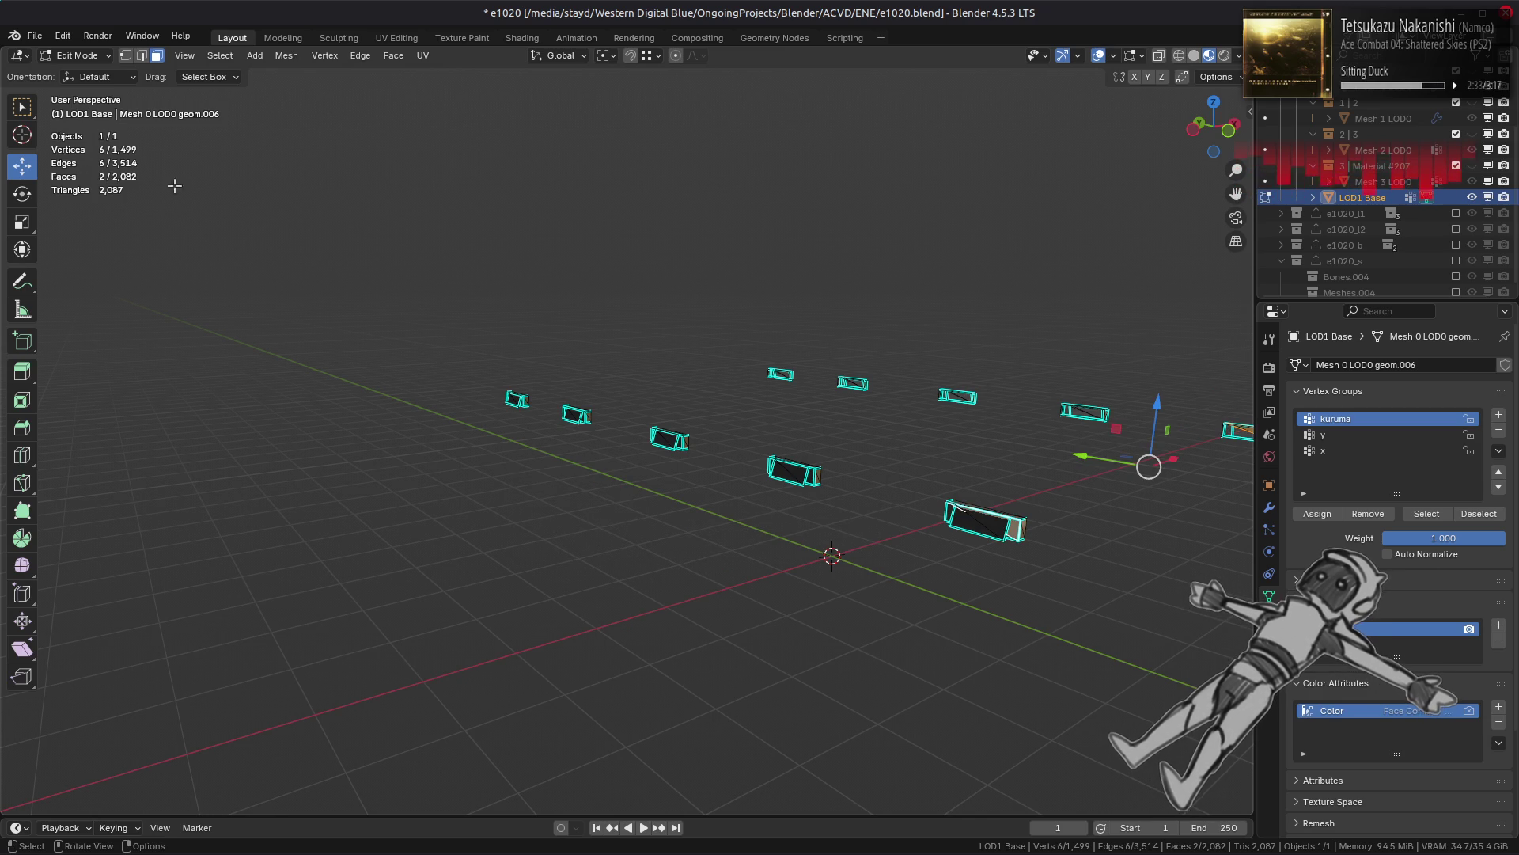
Step: Select all faces with the same normal at threshold 0.01 and delete the 20 faces
click(220, 55)
mouse_move(329, 254)
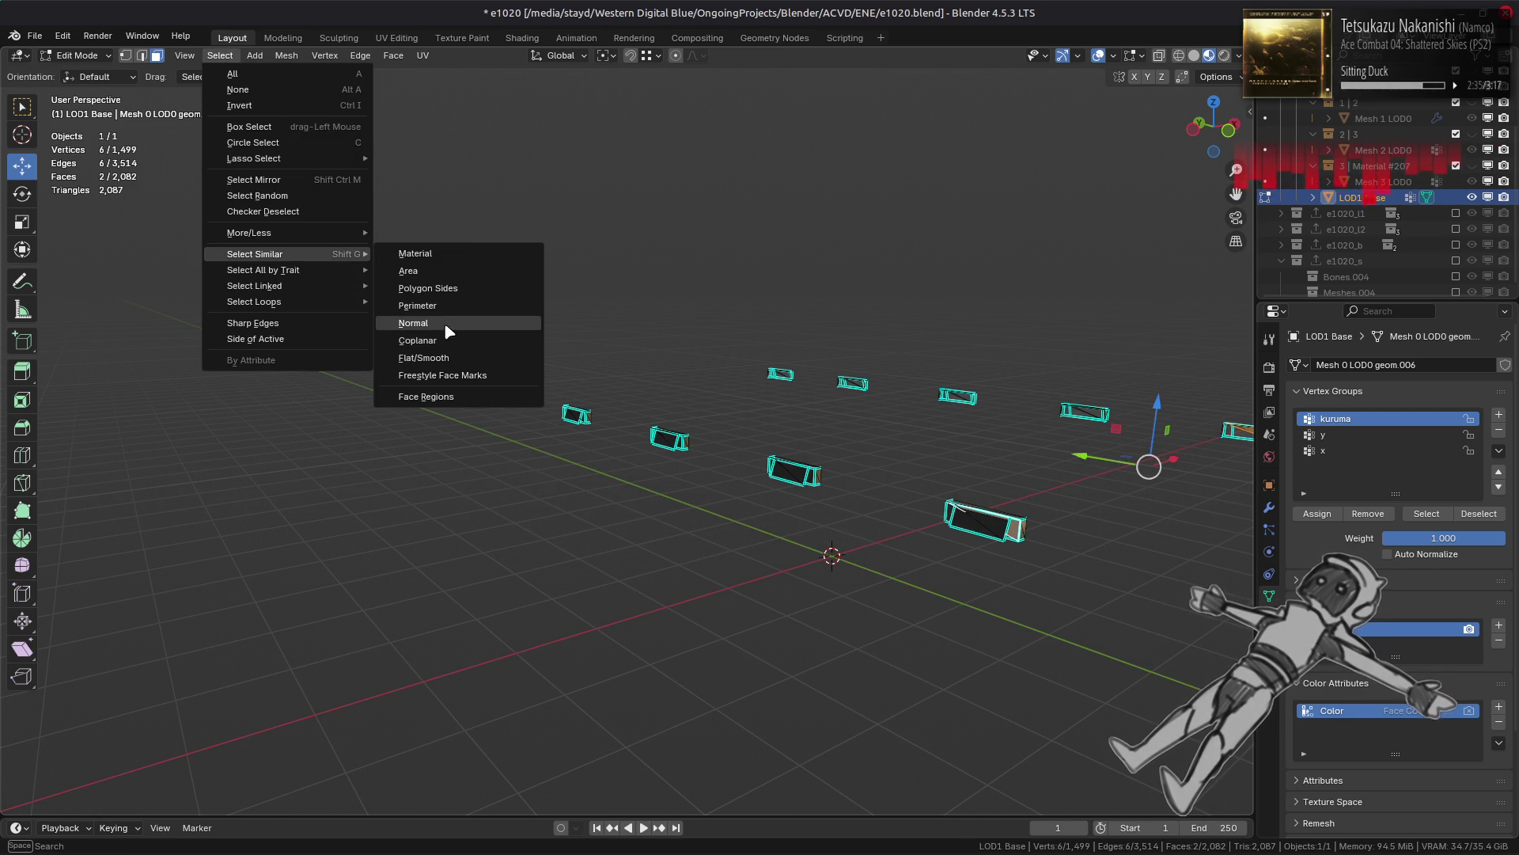
click(443, 323)
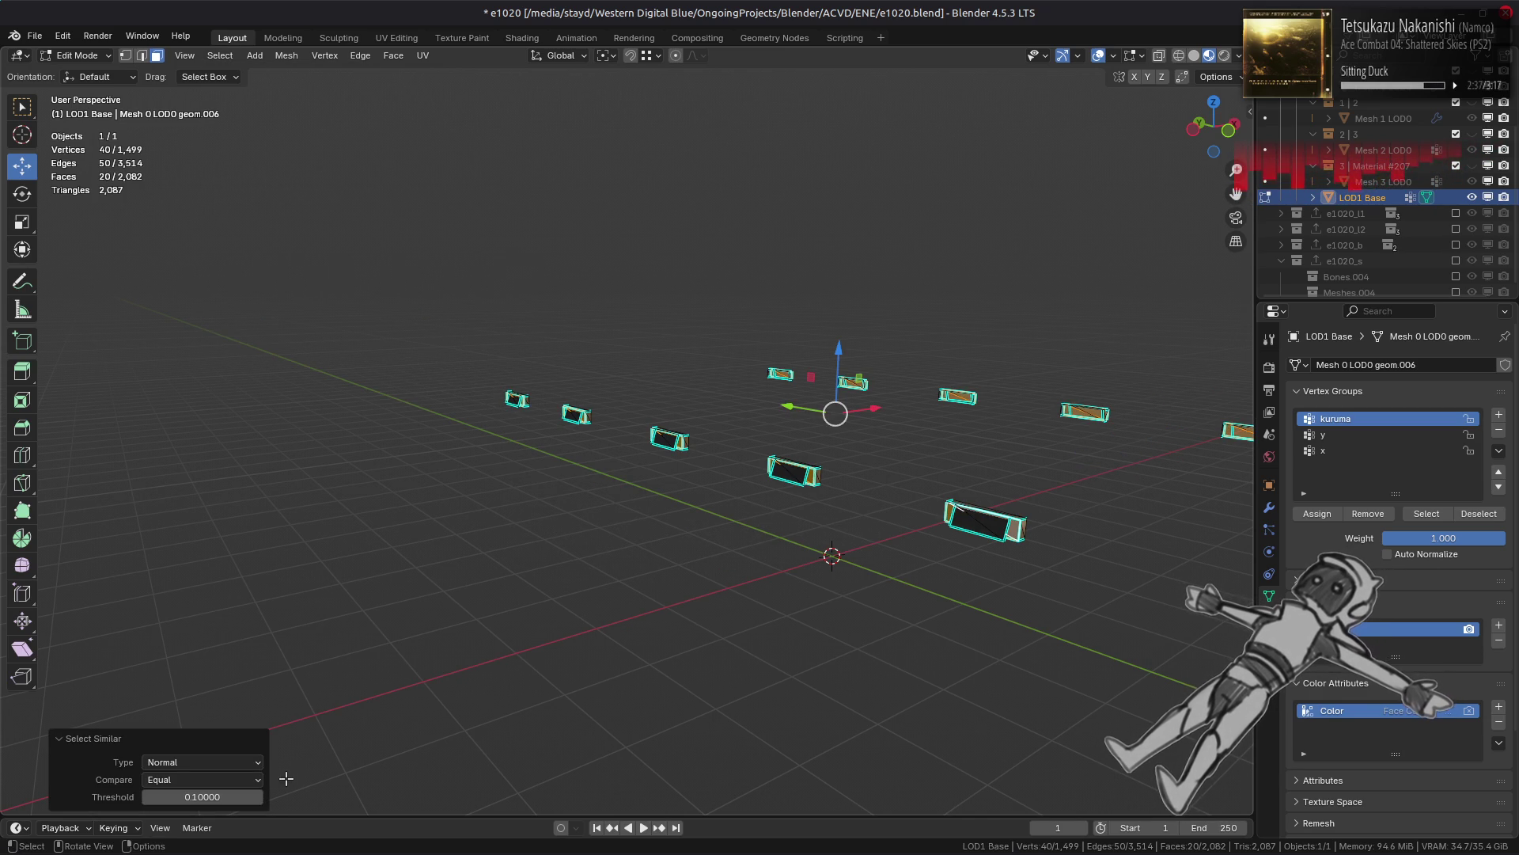
click(239, 797)
text(.01)
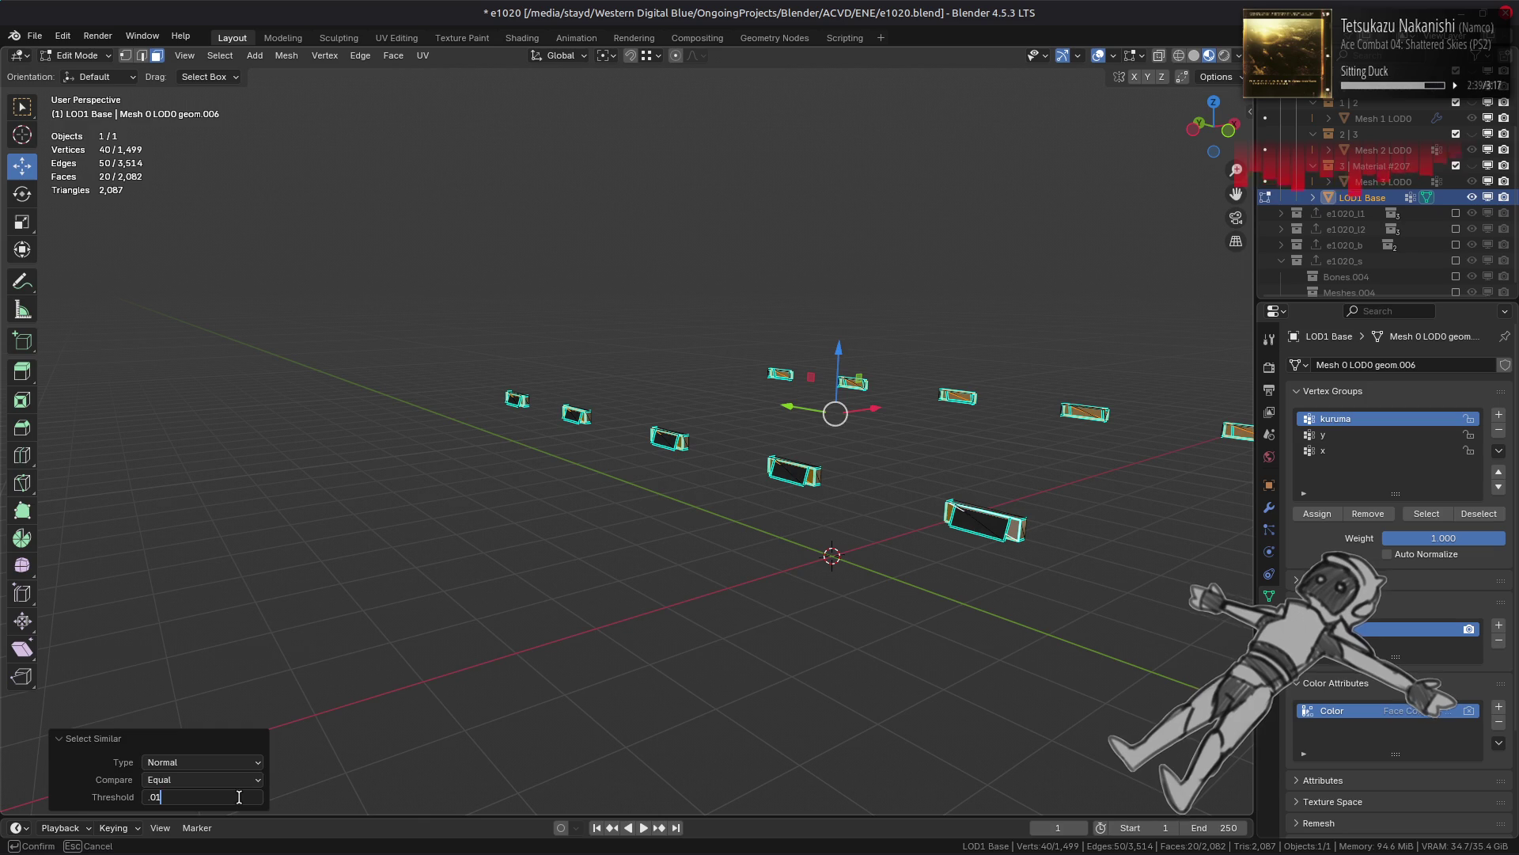
key(Return)
middle_drag(680, 562, 601, 523)
right_click(602, 522)
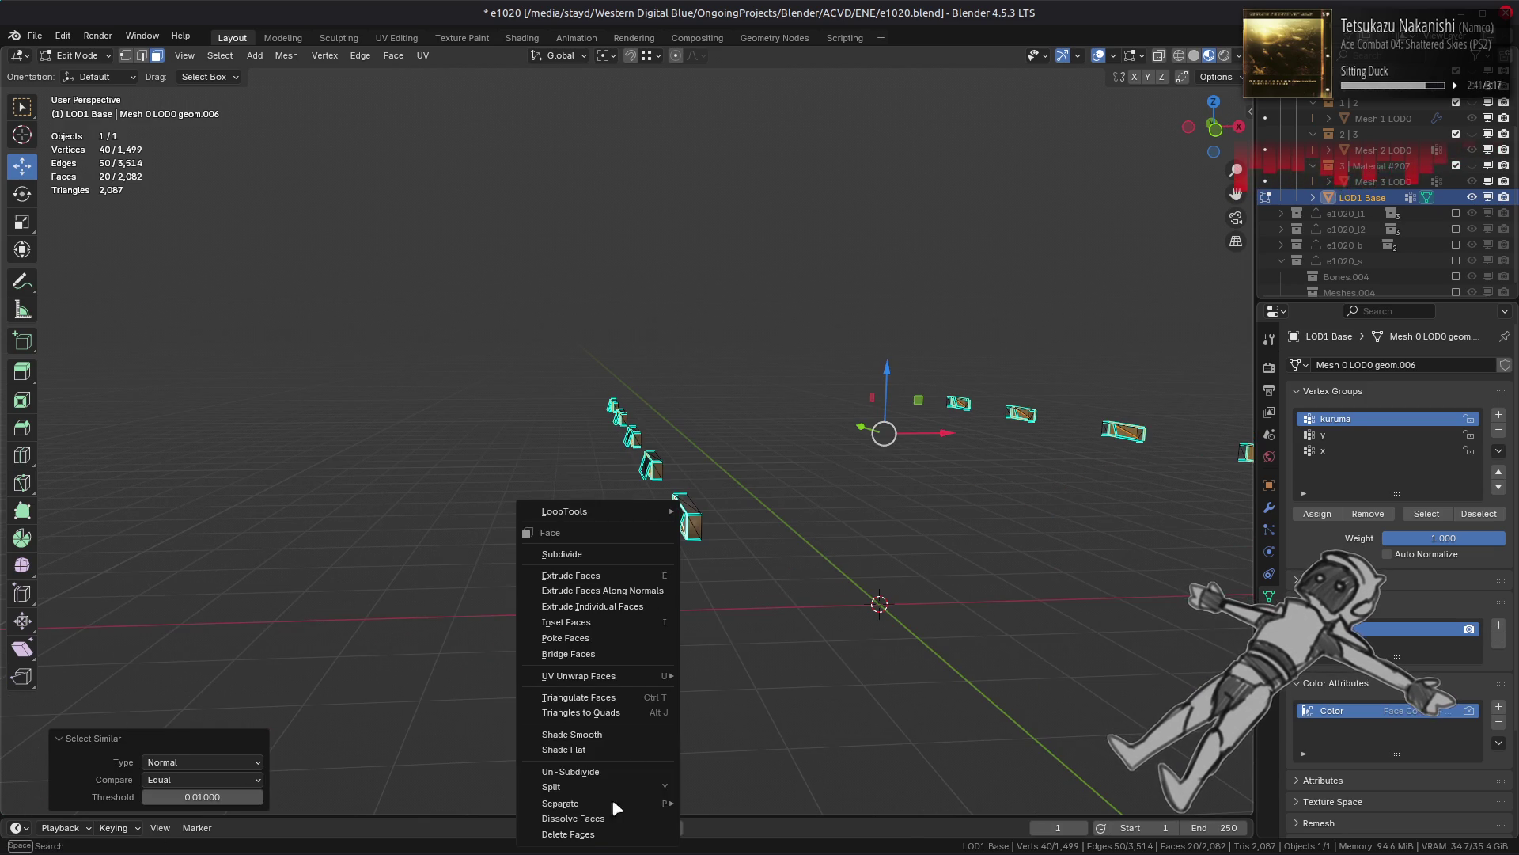
click(600, 832)
Step: Delete the 28 linked flat faces near the left headlight, then undo that deletion
mouse_move(713, 502)
middle_down()
mouse_move(695, 472)
mouse_move(661, 478)
mouse_move(752, 447)
mouse_move(722, 473)
middle_up()
key(a)
key(KP_Decimal)
key(alt+a)
click(358, 523)
middle_drag(878, 499, 957, 477)
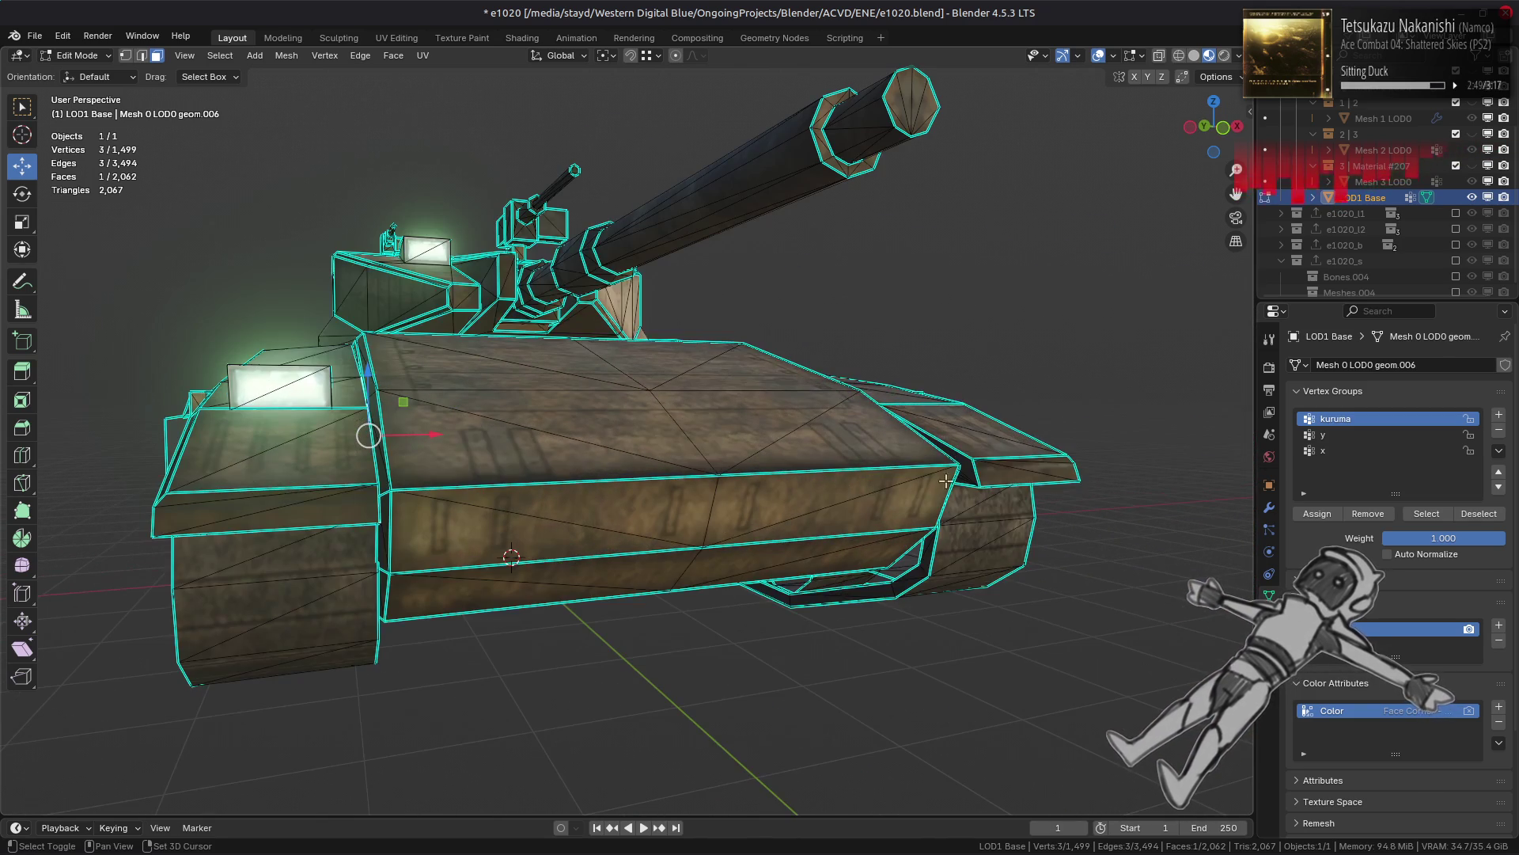
key(ctrl+l)
click(673, 536)
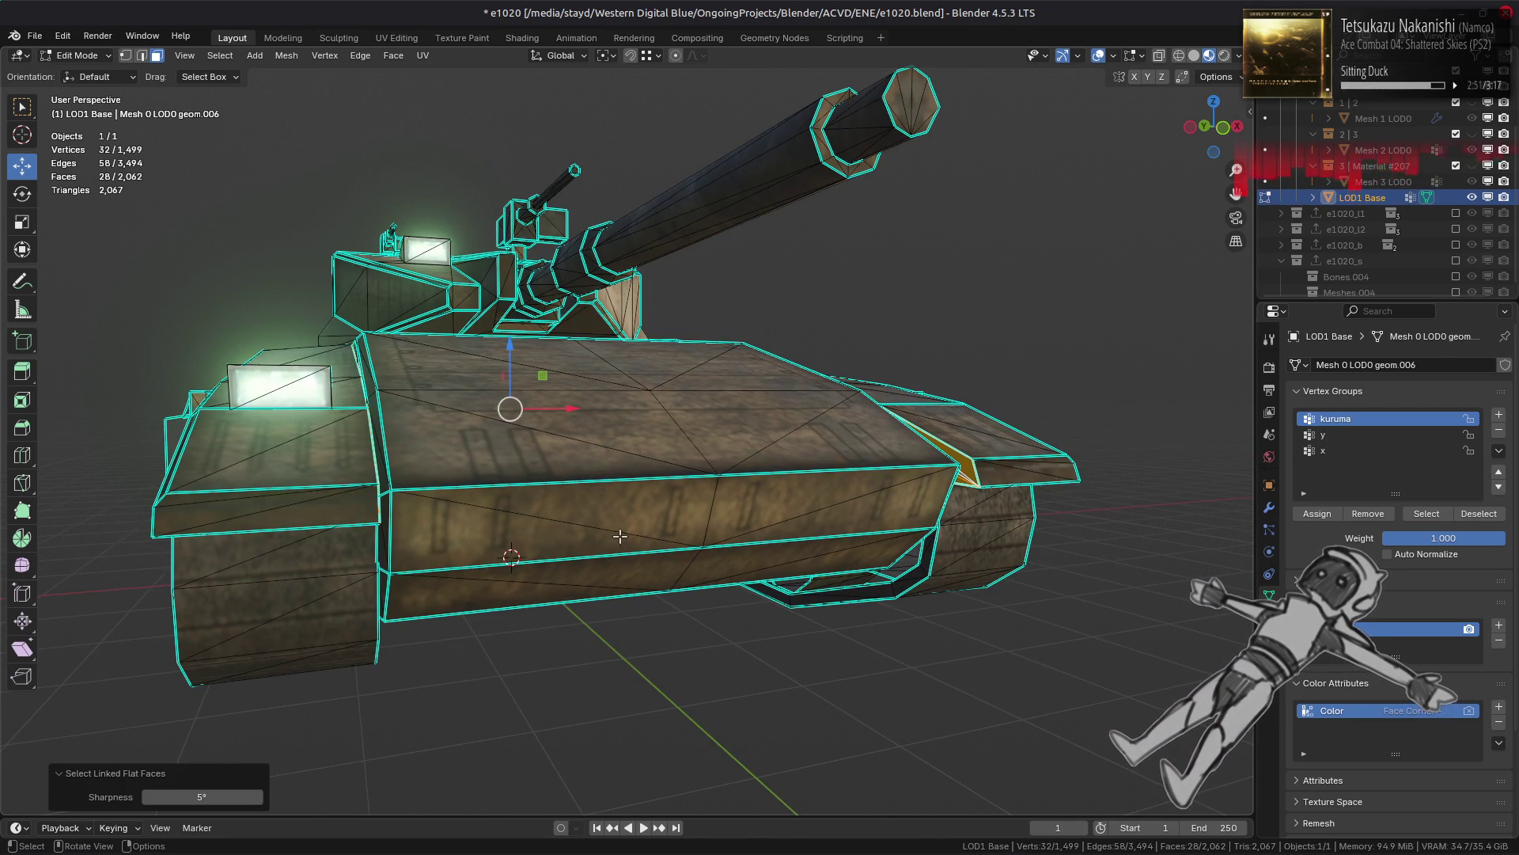
right_click(608, 542)
click(611, 554)
middle_drag(611, 554, 632, 512)
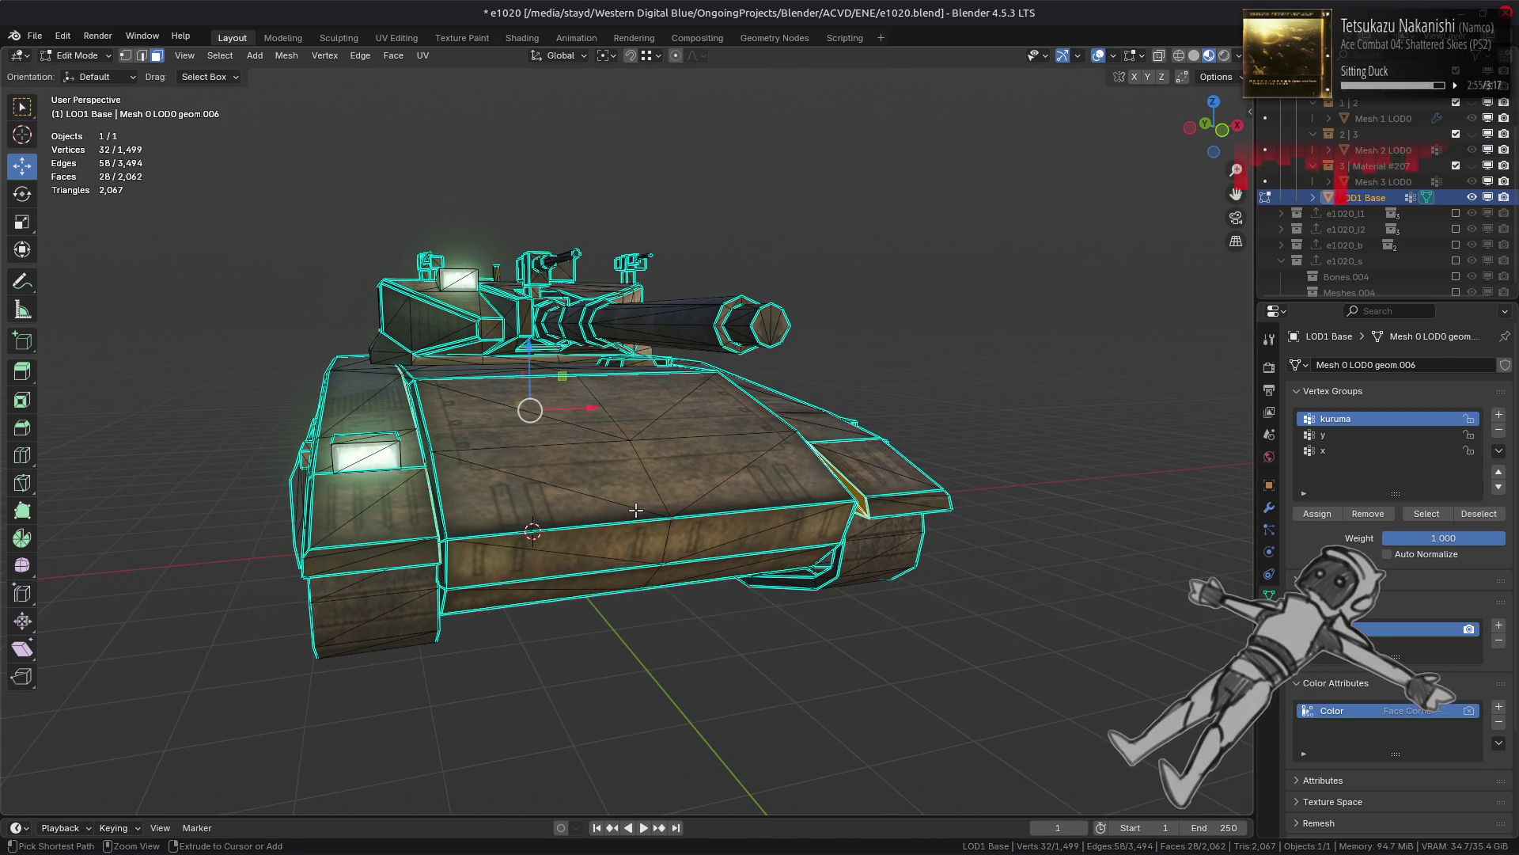
key(ctrl+z)
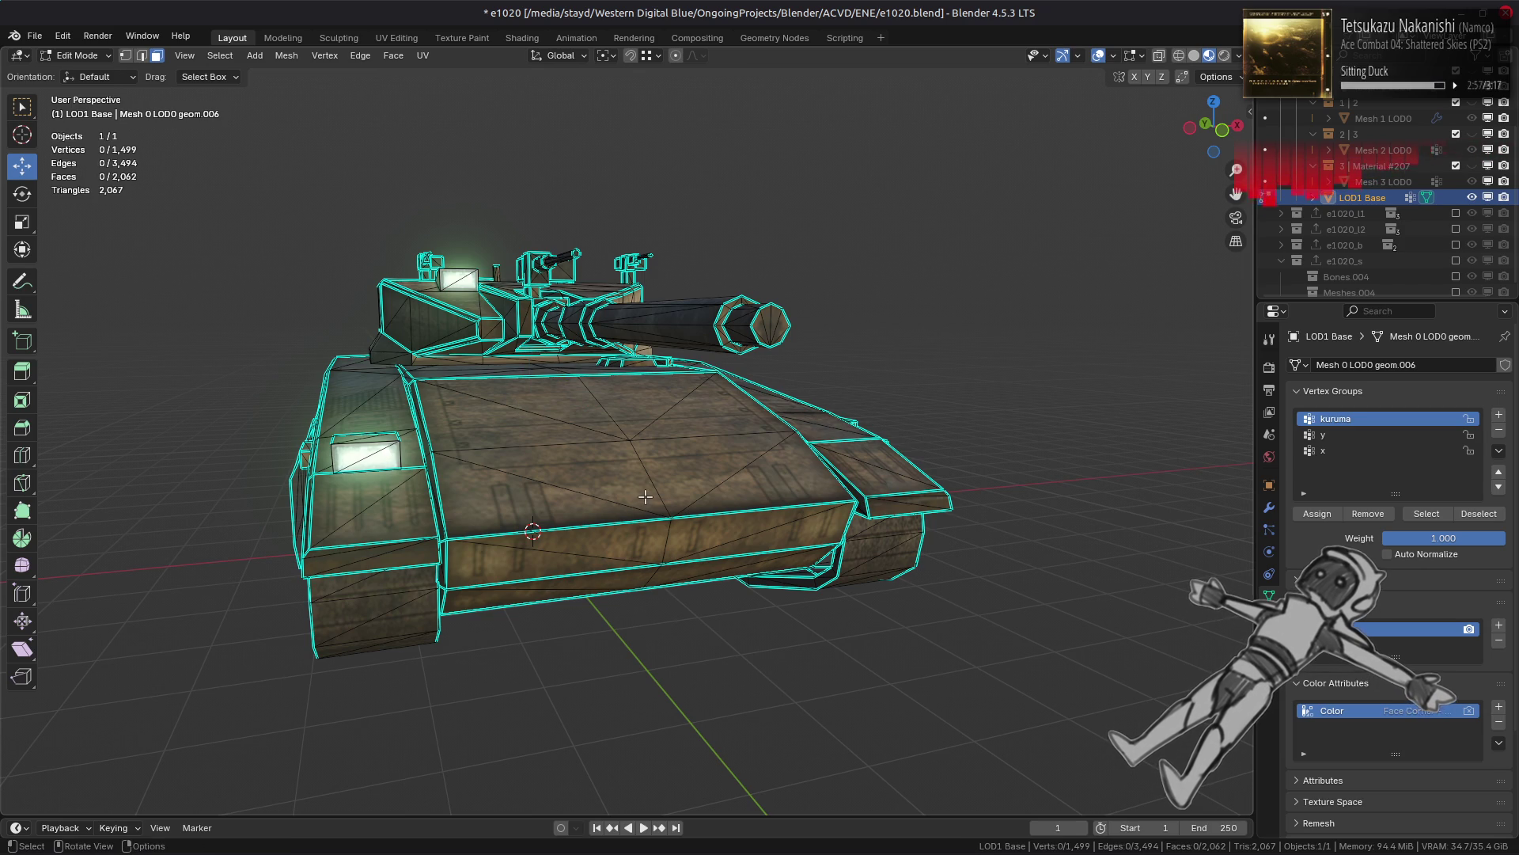
Step: Return to Object Mode and display the object's modifier stack
middle_drag(643, 497, 610, 482)
key(Tab)
middle_drag(396, 424, 455, 439)
click(1270, 507)
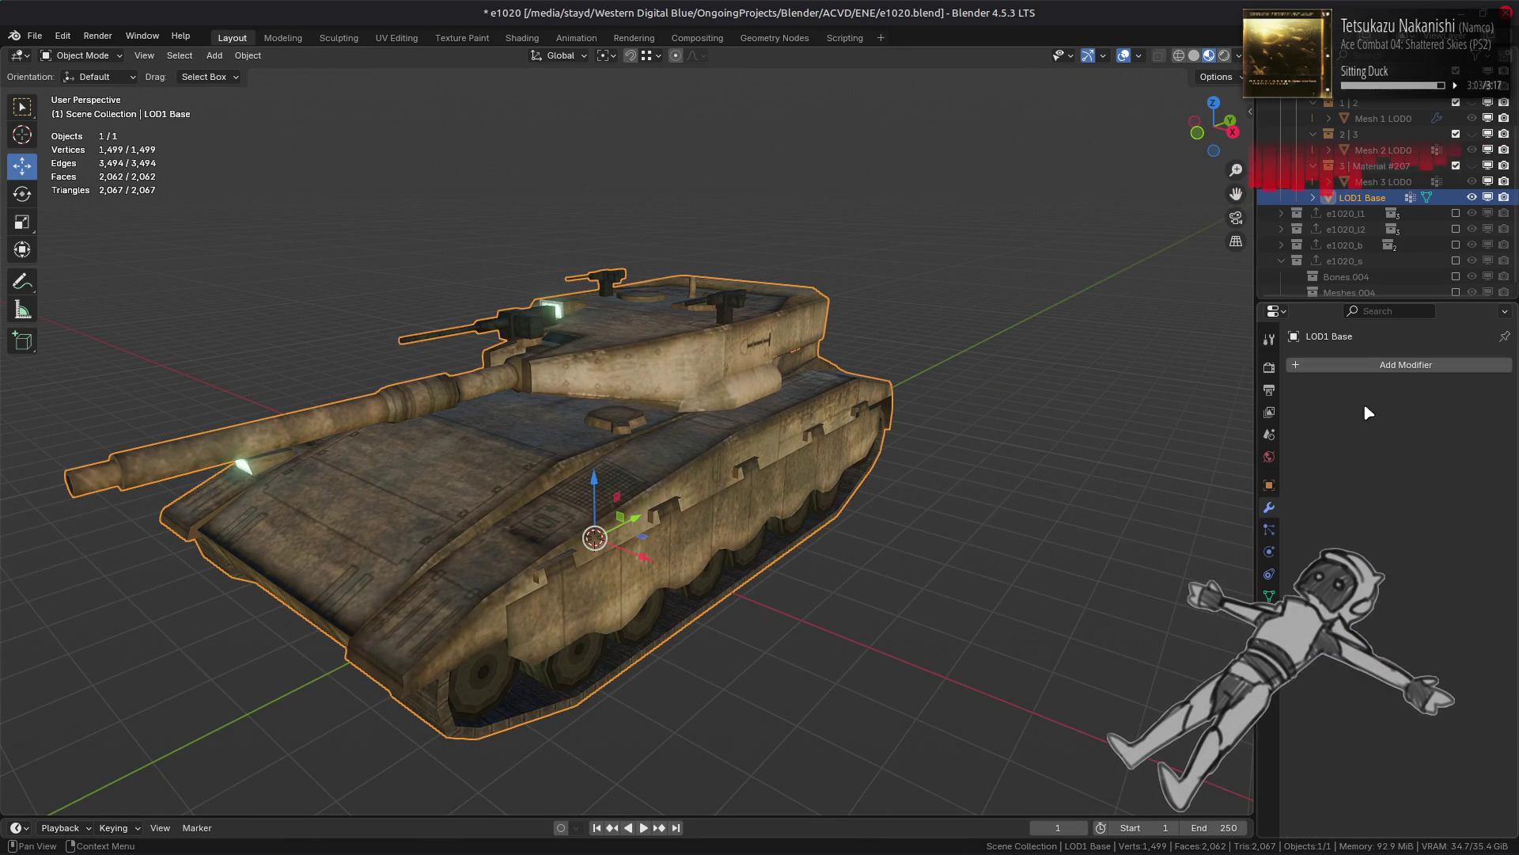
click(1378, 364)
mouse_move(1327, 416)
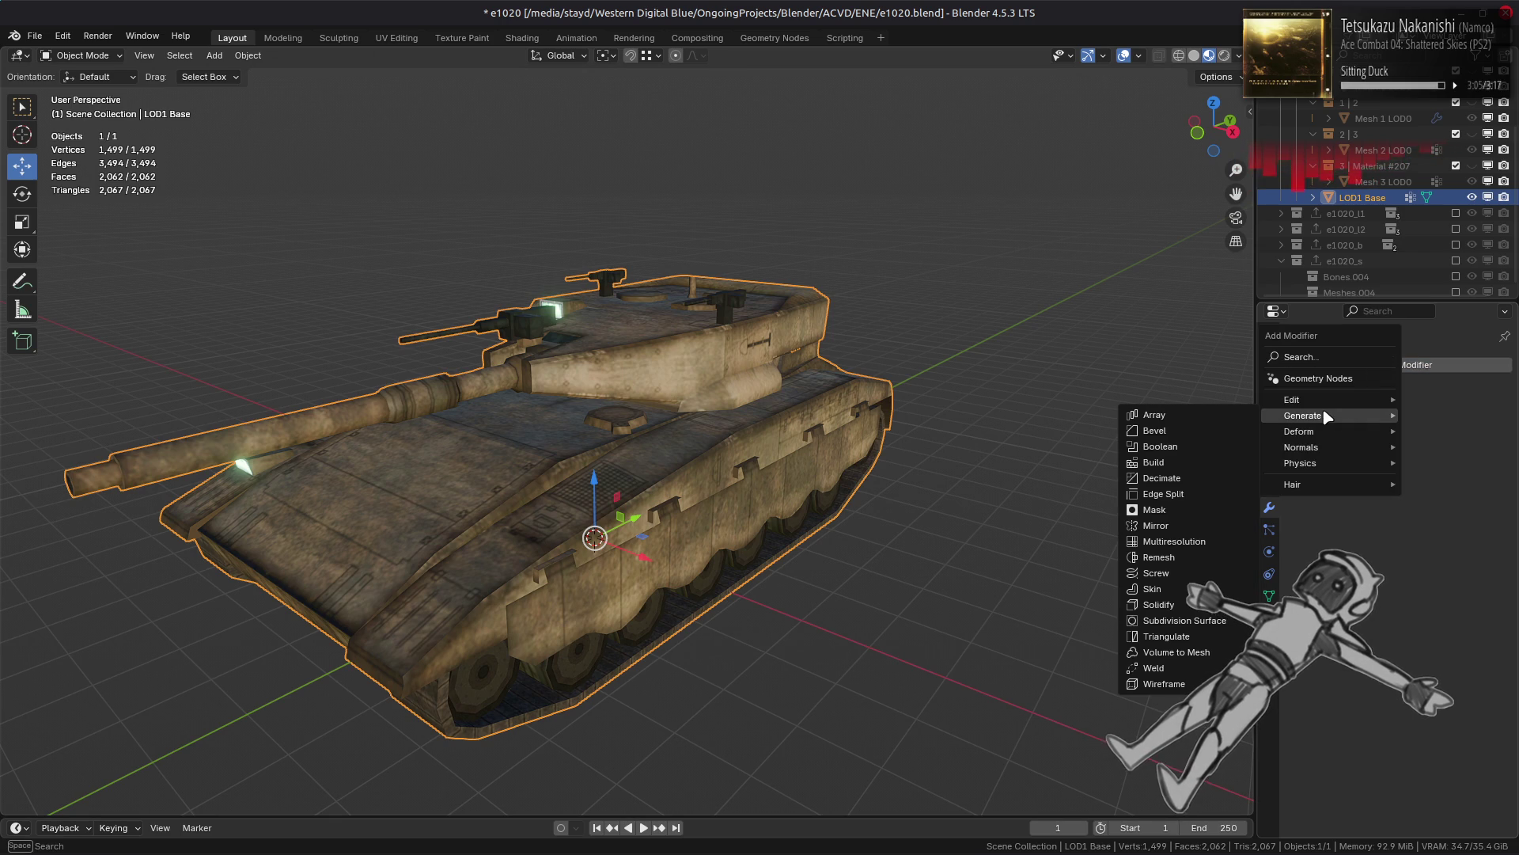
click(1239, 478)
drag(1404, 470, 1391, 470)
mouse_move(1476, 470)
mouse_down()
mouse_move(1476, 488)
mouse_move(1411, 470)
mouse_move(1450, 470)
mouse_up()
click(1450, 470)
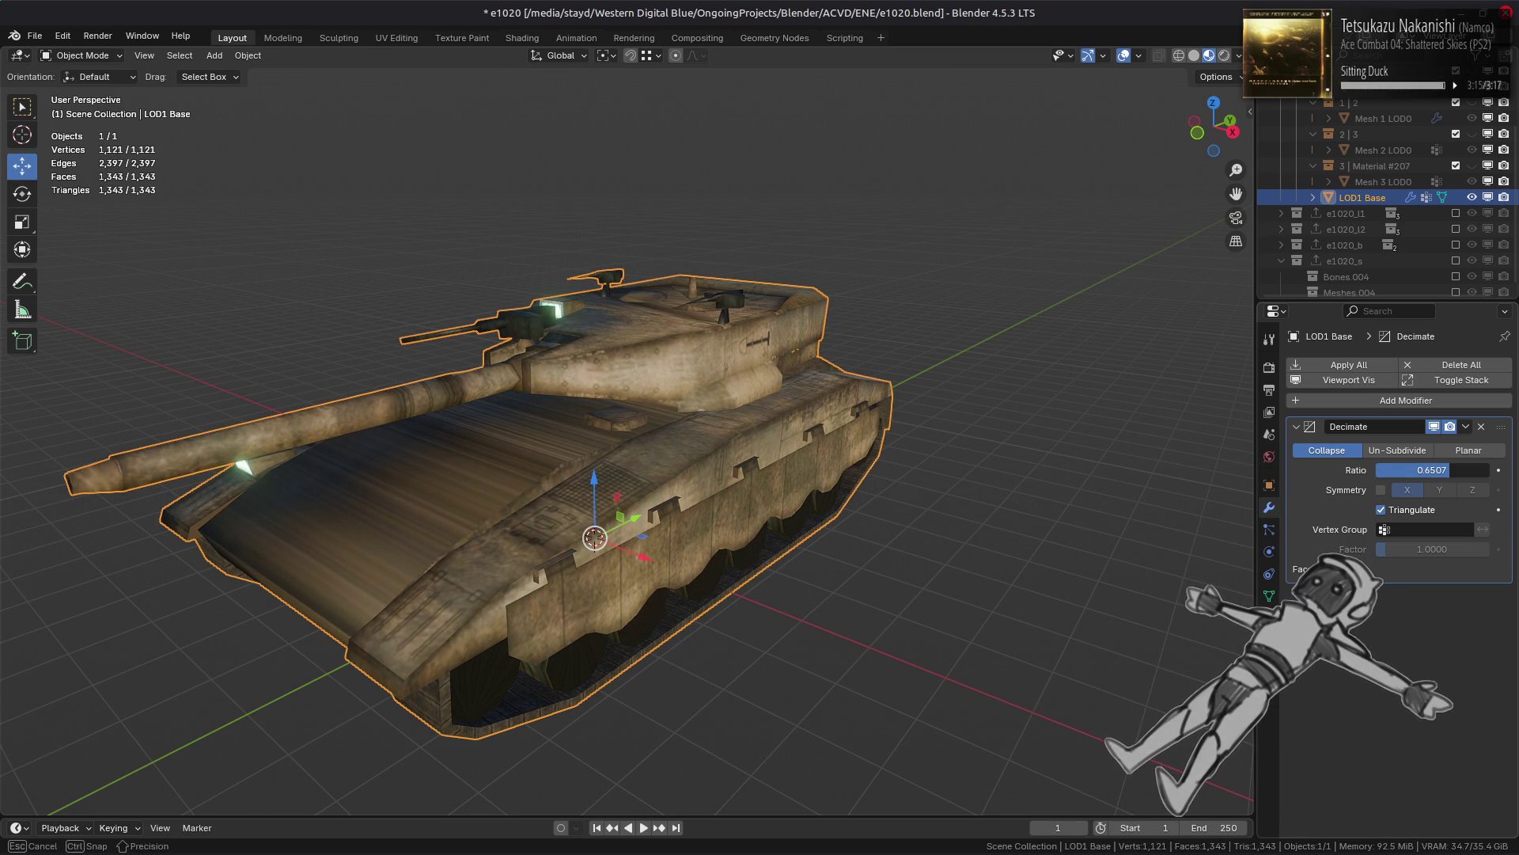
text(2/3)
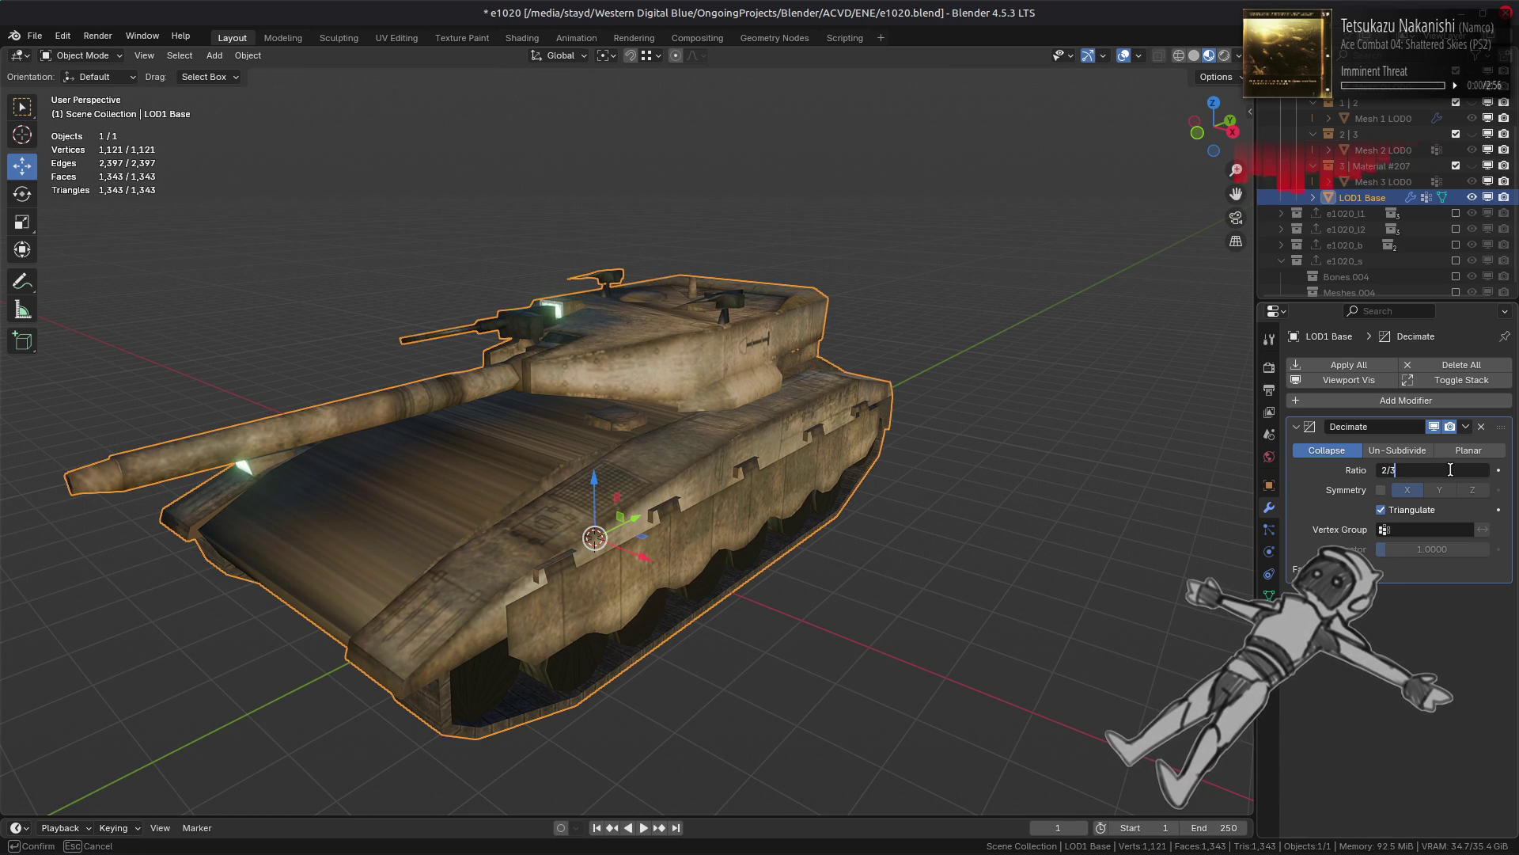
key(Return)
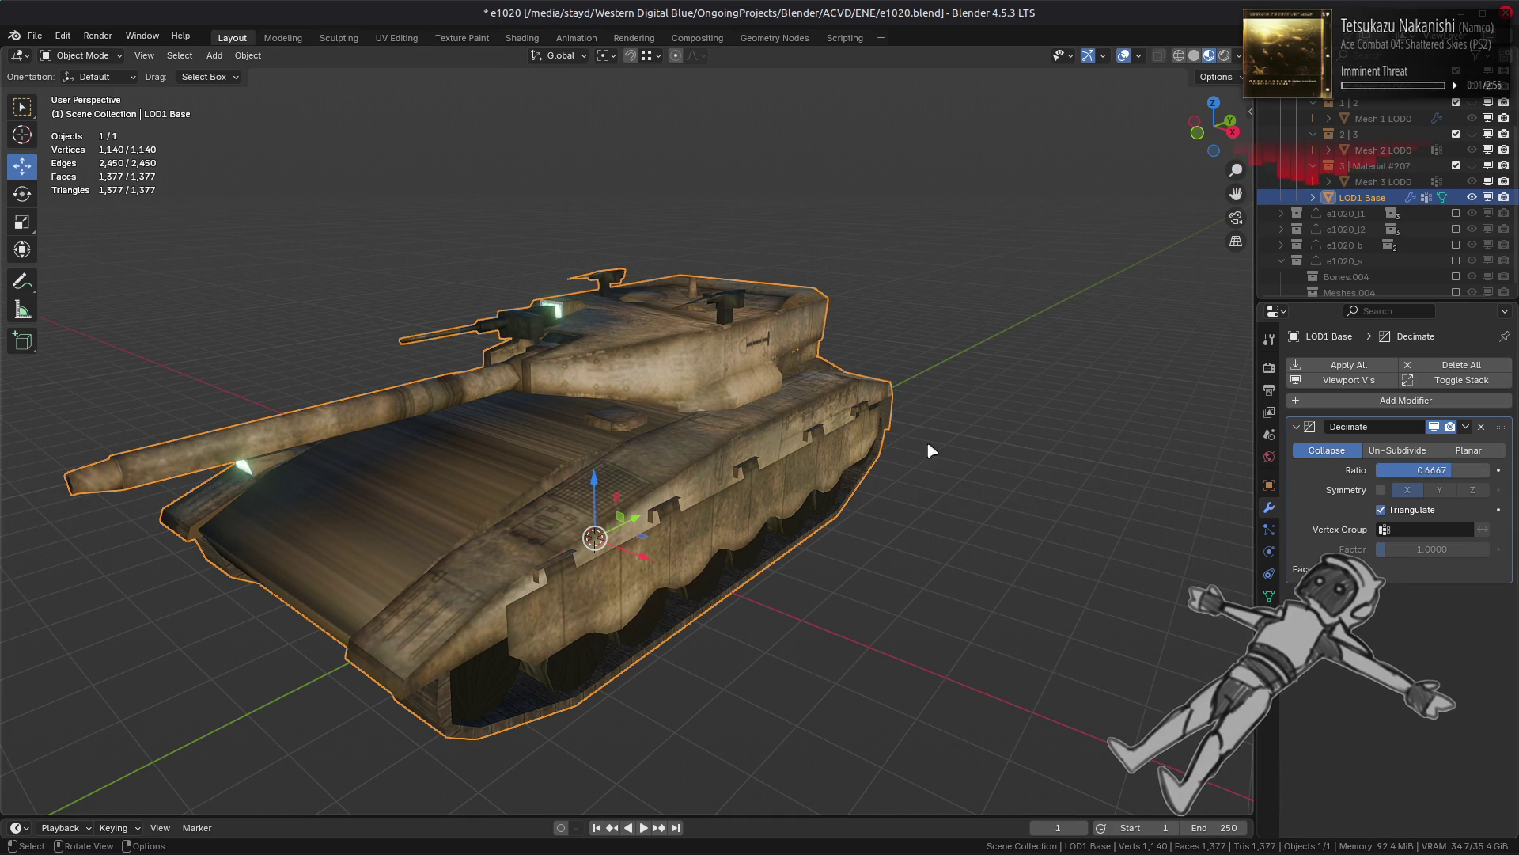
click(1433, 426)
click(1433, 427)
click(1434, 427)
click(1434, 426)
click(1434, 426)
click(1434, 427)
click(1434, 427)
click(1434, 426)
click(1434, 427)
click(1433, 426)
click(1434, 426)
click(1433, 426)
click(1434, 426)
click(1434, 427)
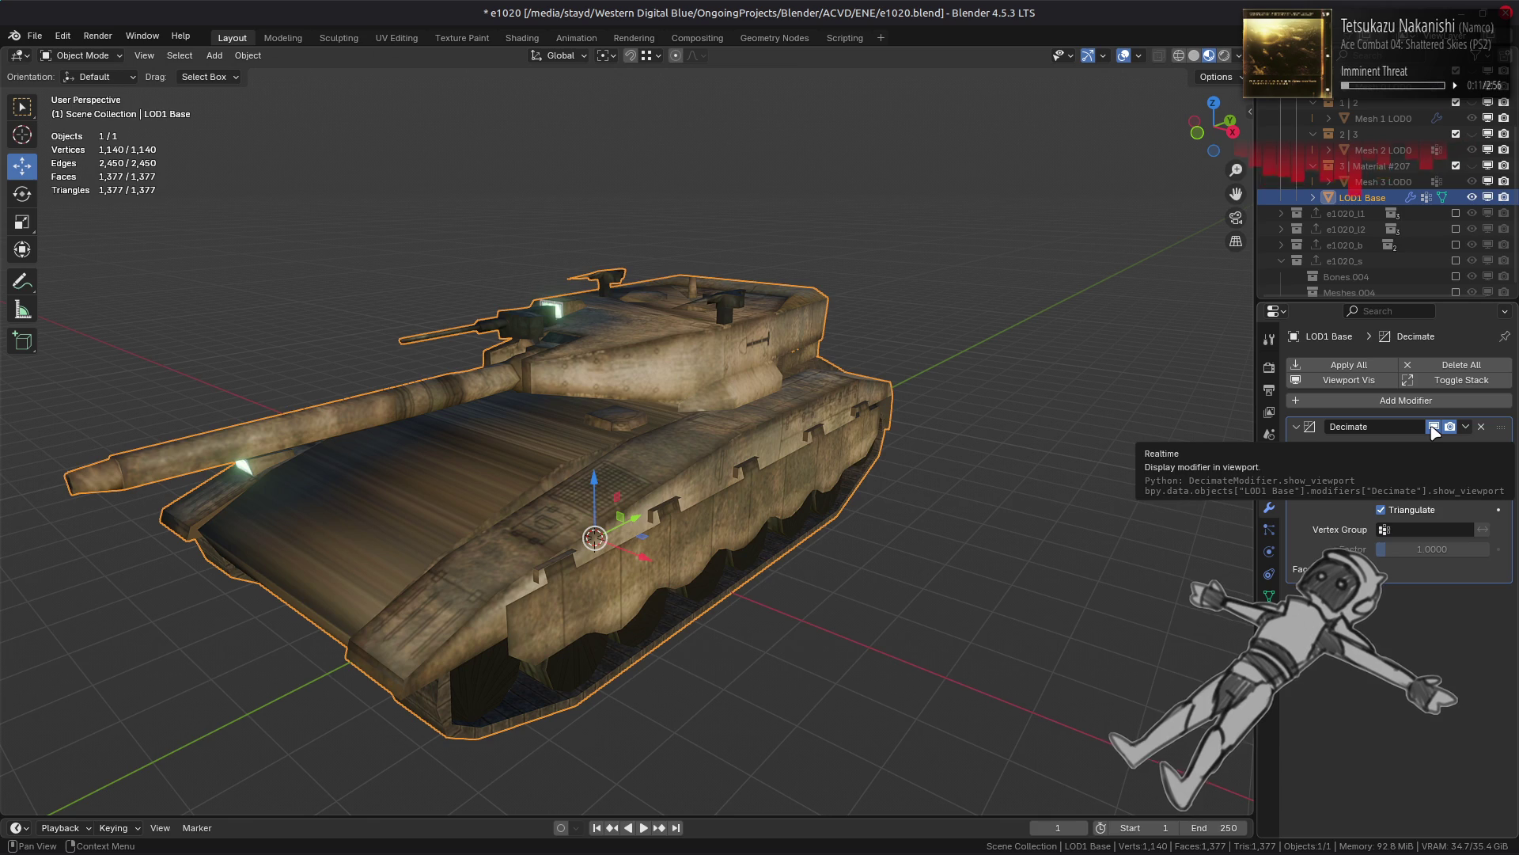
click(1434, 427)
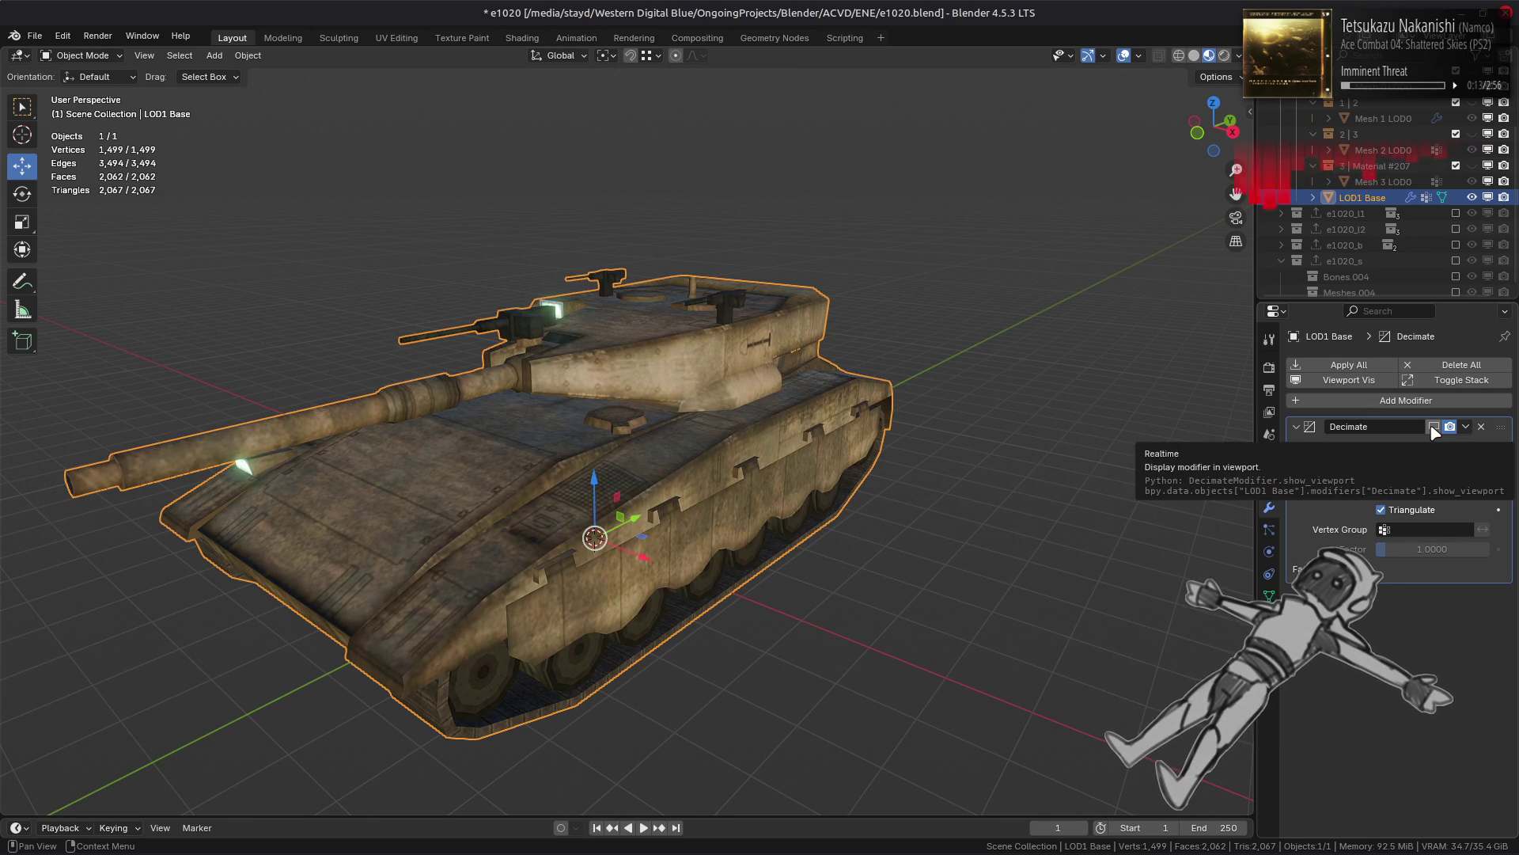
click(1434, 426)
click(1434, 427)
click(1434, 426)
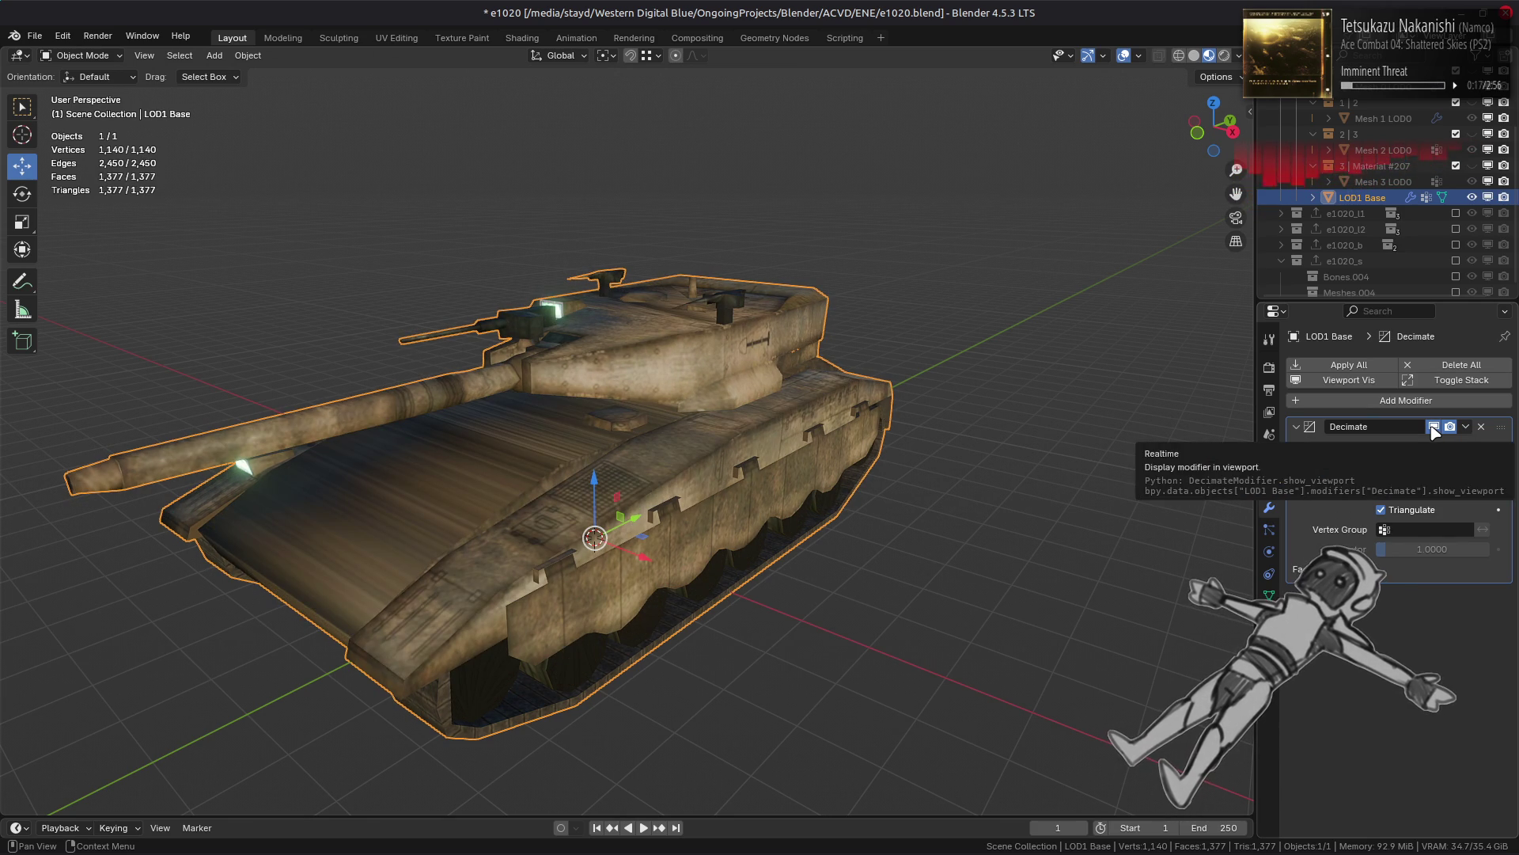
click(1434, 426)
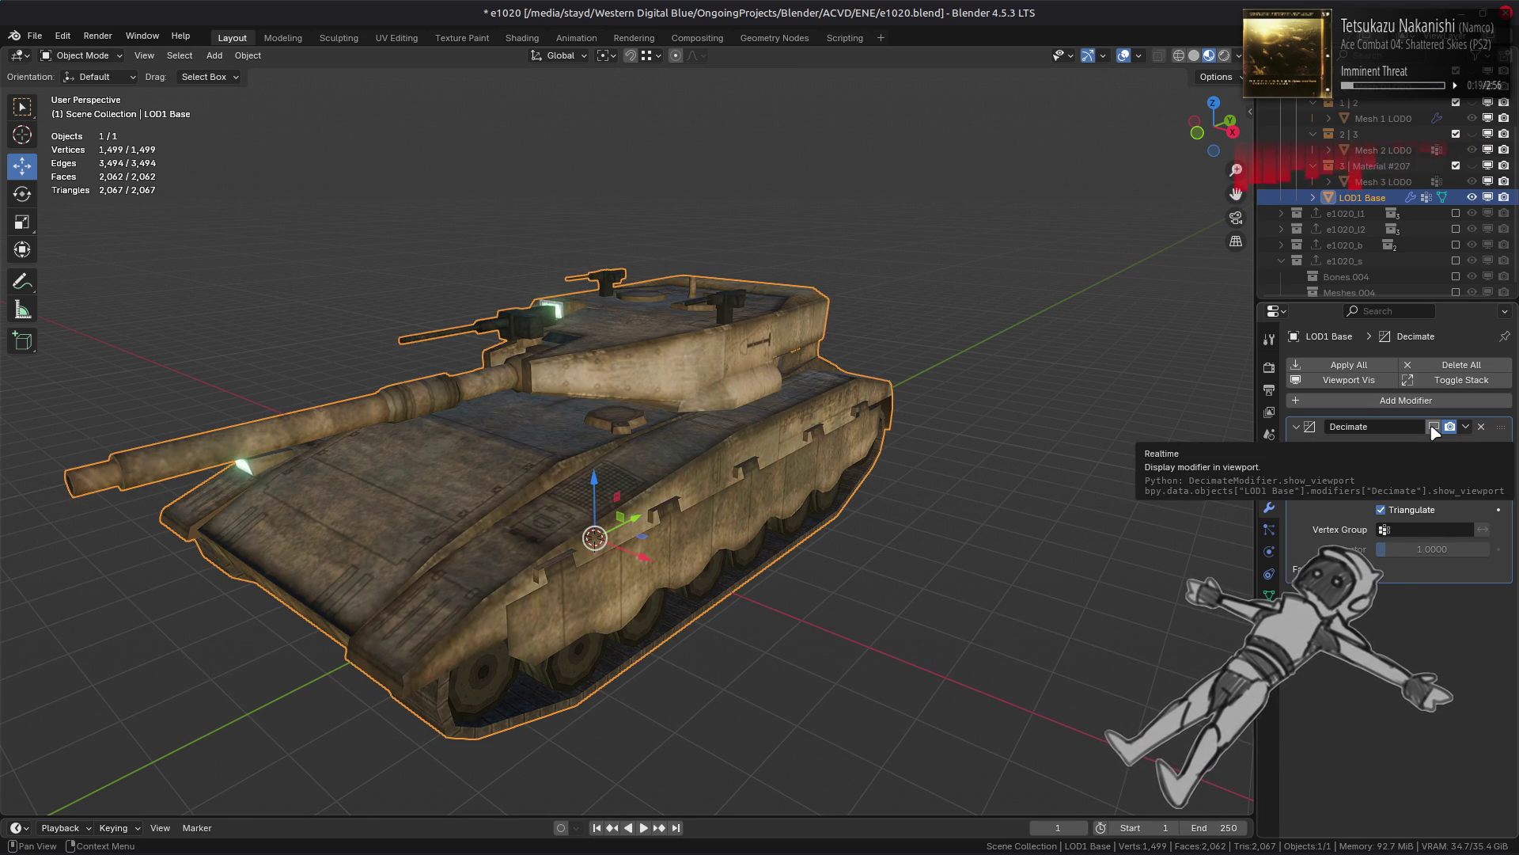
click(1433, 428)
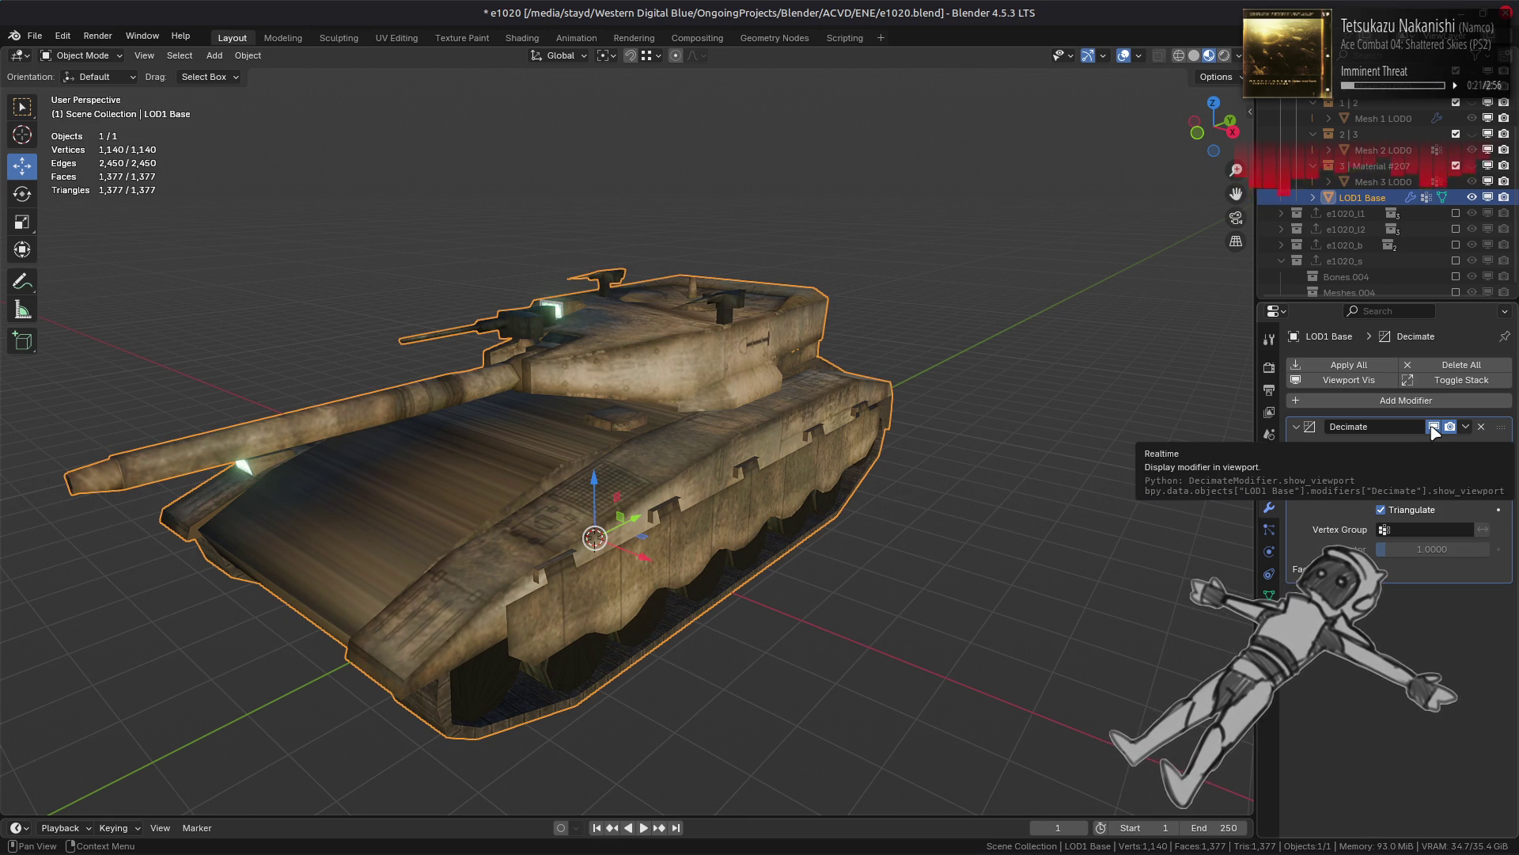
click(1434, 428)
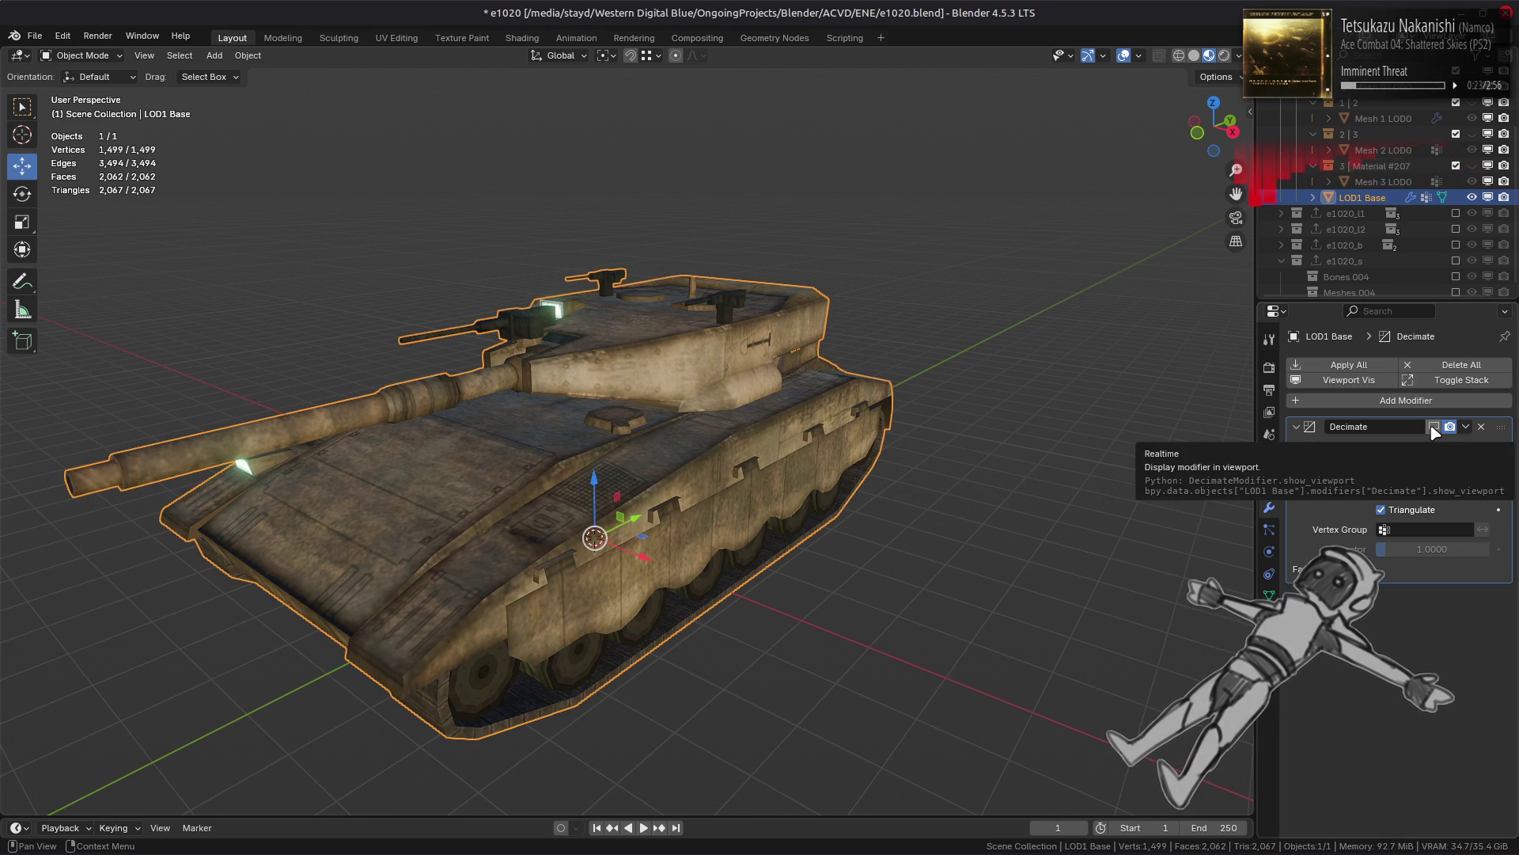
click(1482, 428)
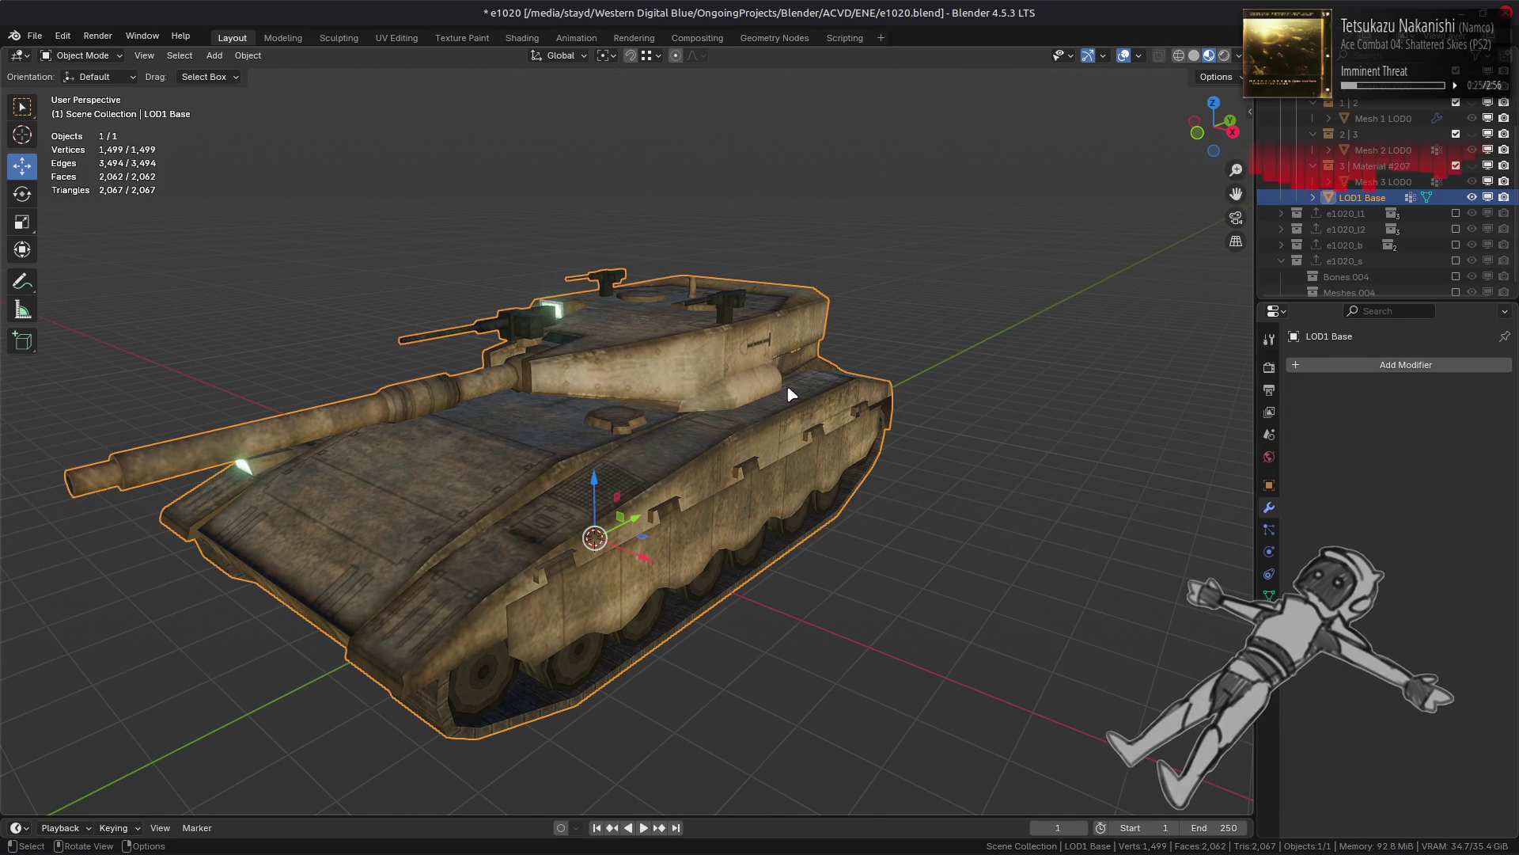
Step: Orbit and zoom around the tank, then deselect it
mouse_move(801, 393)
middle_down()
mouse_move(648, 397)
mouse_move(732, 413)
mouse_move(381, 449)
mouse_move(499, 431)
mouse_move(554, 440)
mouse_move(604, 393)
middle_up()
scroll(448, 427, up, 5)
scroll(447, 427, down, 5)
mouse_move(458, 462)
middle_down()
mouse_move(488, 481)
mouse_move(433, 471)
mouse_move(553, 444)
mouse_move(532, 448)
mouse_move(615, 481)
middle_up()
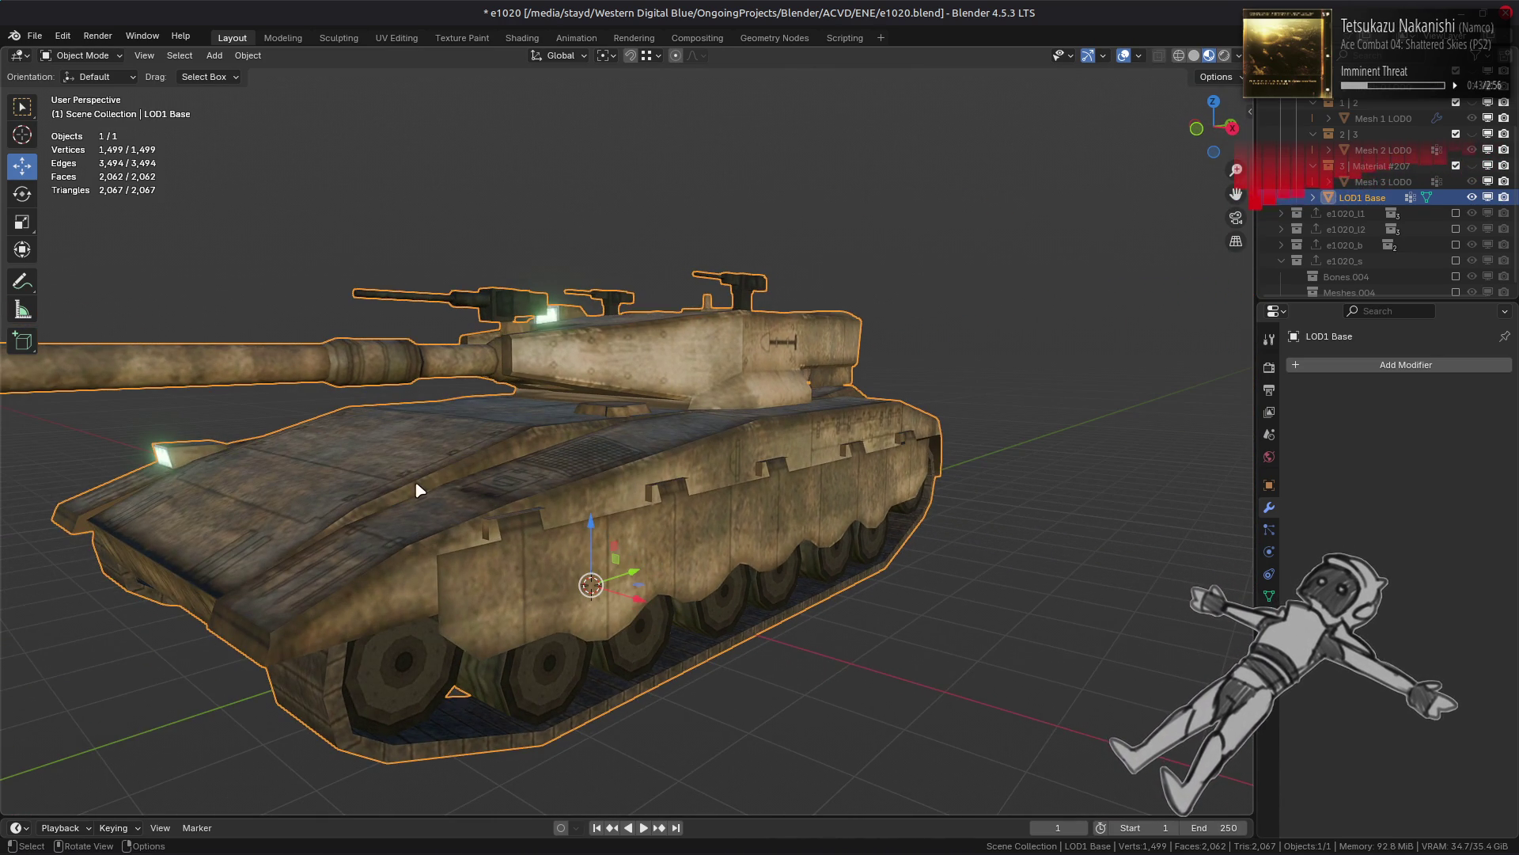
scroll(423, 494, down, 3)
scroll(467, 507, down, 3)
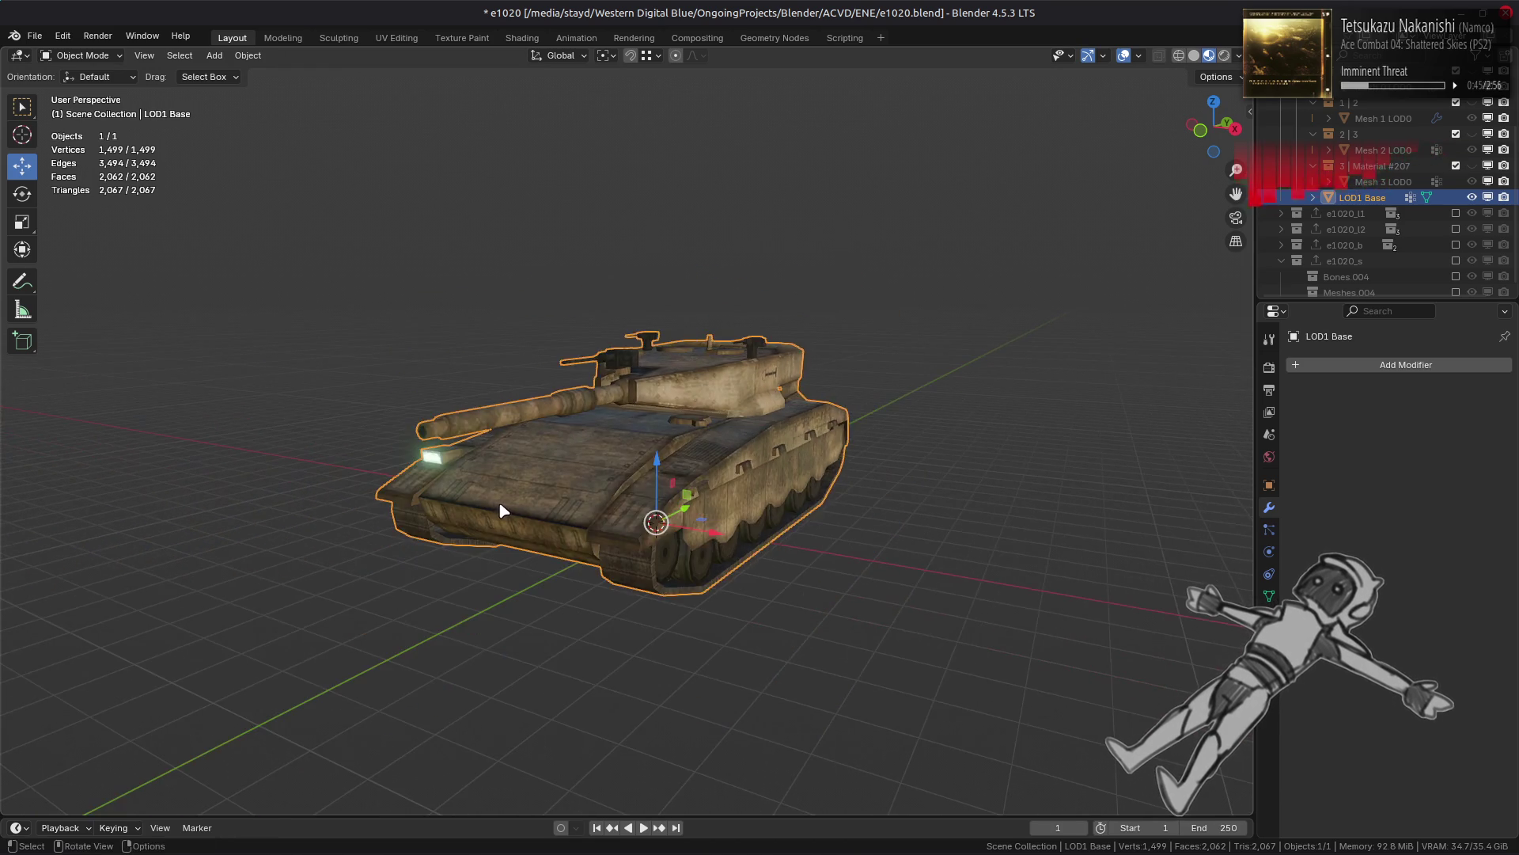
key(alt+a)
Step: Enter Edit Mode on LOD1 Base and select a triangle face on the tank
middle_drag(502, 510, 426, 511)
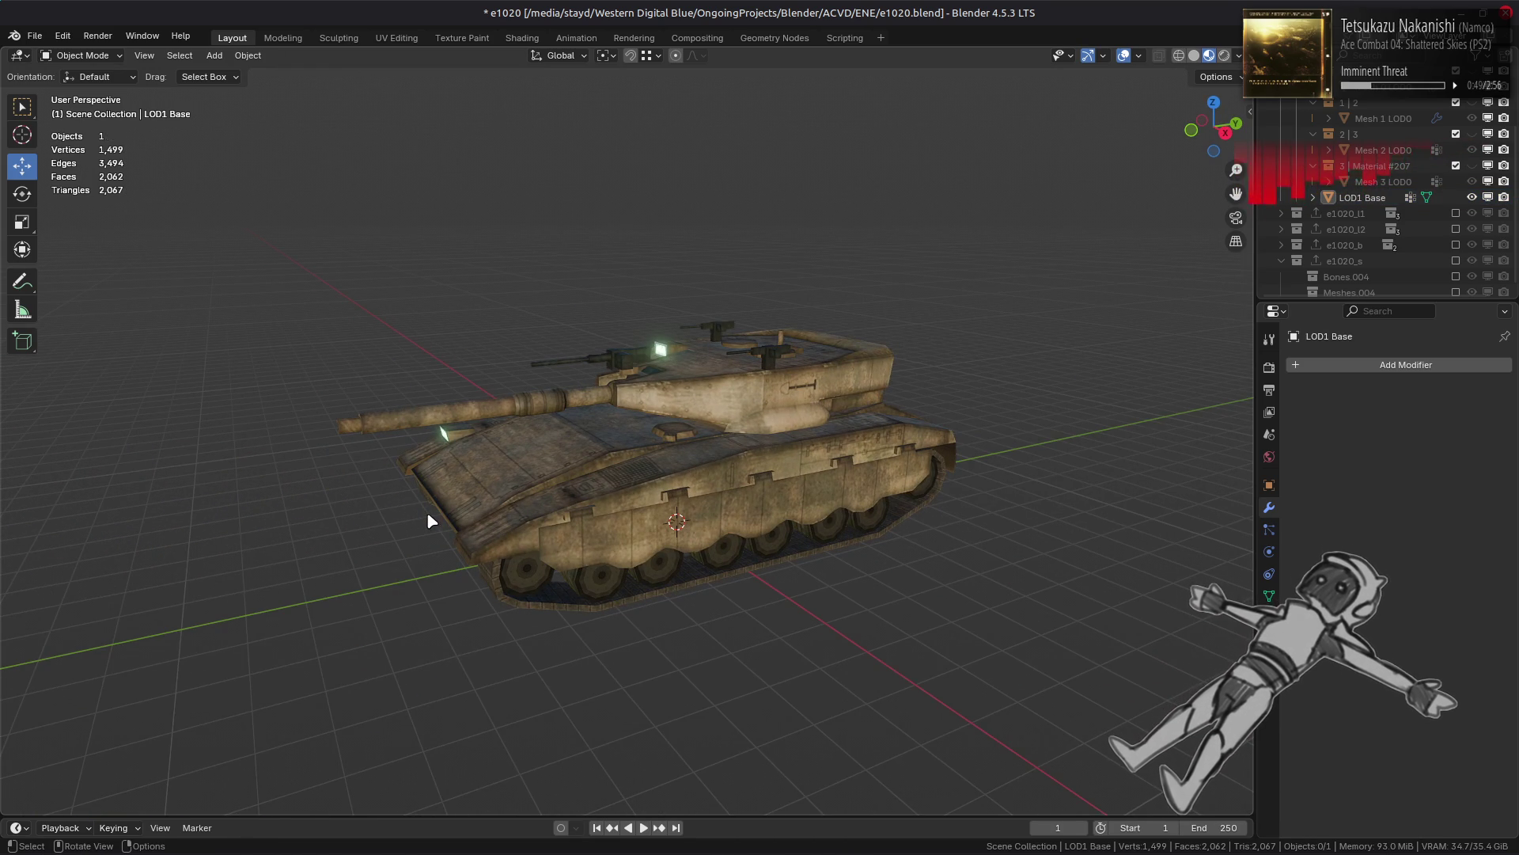
scroll(443, 518, up, 4)
key(Tab)
mouse_move(519, 557)
middle_down()
mouse_move(792, 542)
mouse_move(409, 592)
middle_up()
click(829, 544)
Step: Select the floating handle faces using coplanar and linked selection, then delete them
shift+click(364, 576)
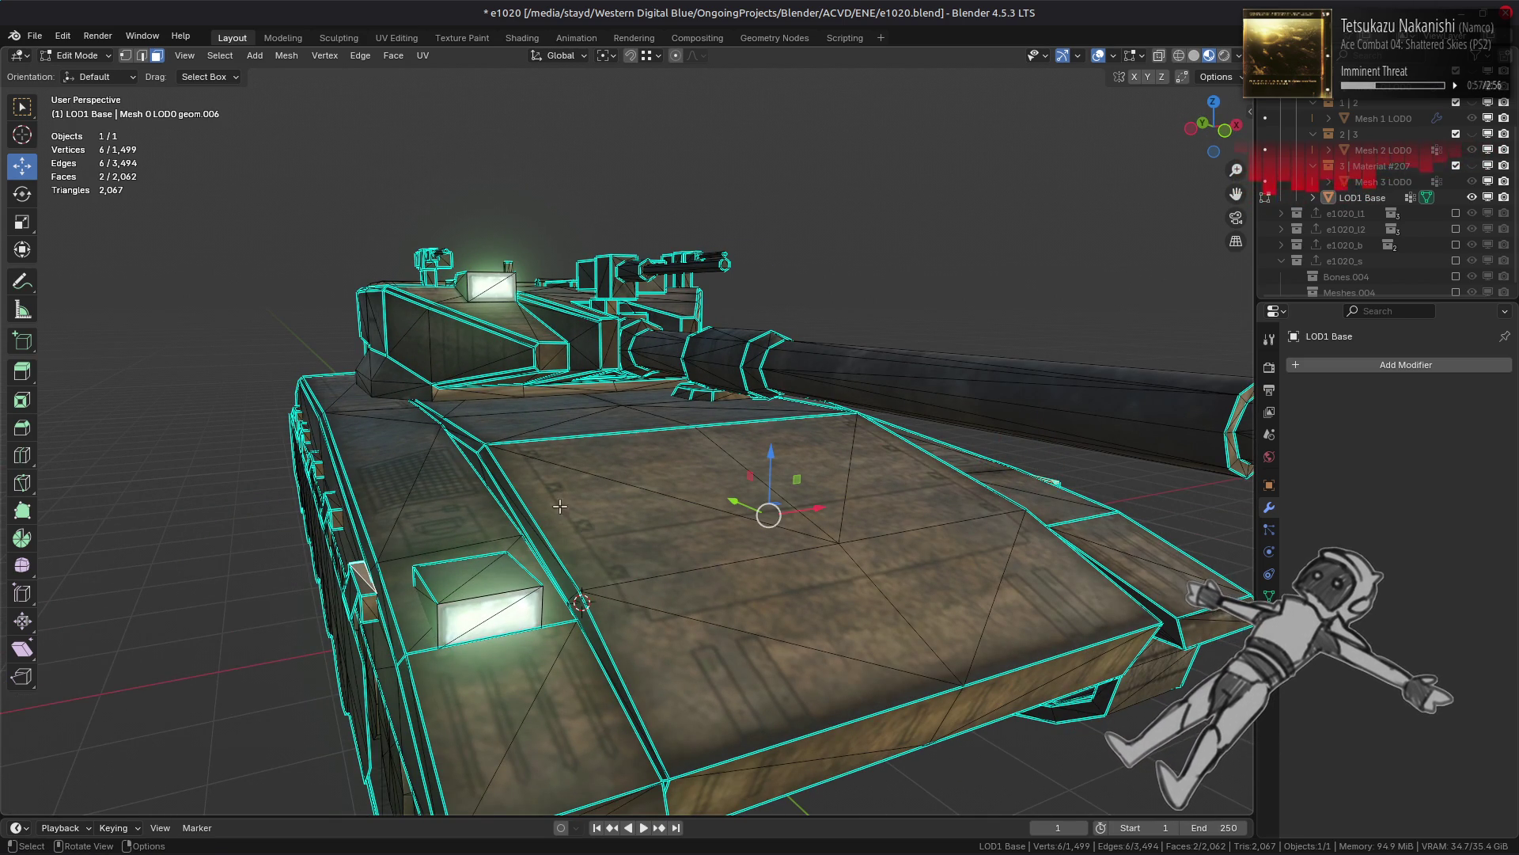
key(shift+g)
click(220, 55)
mouse_move(301, 253)
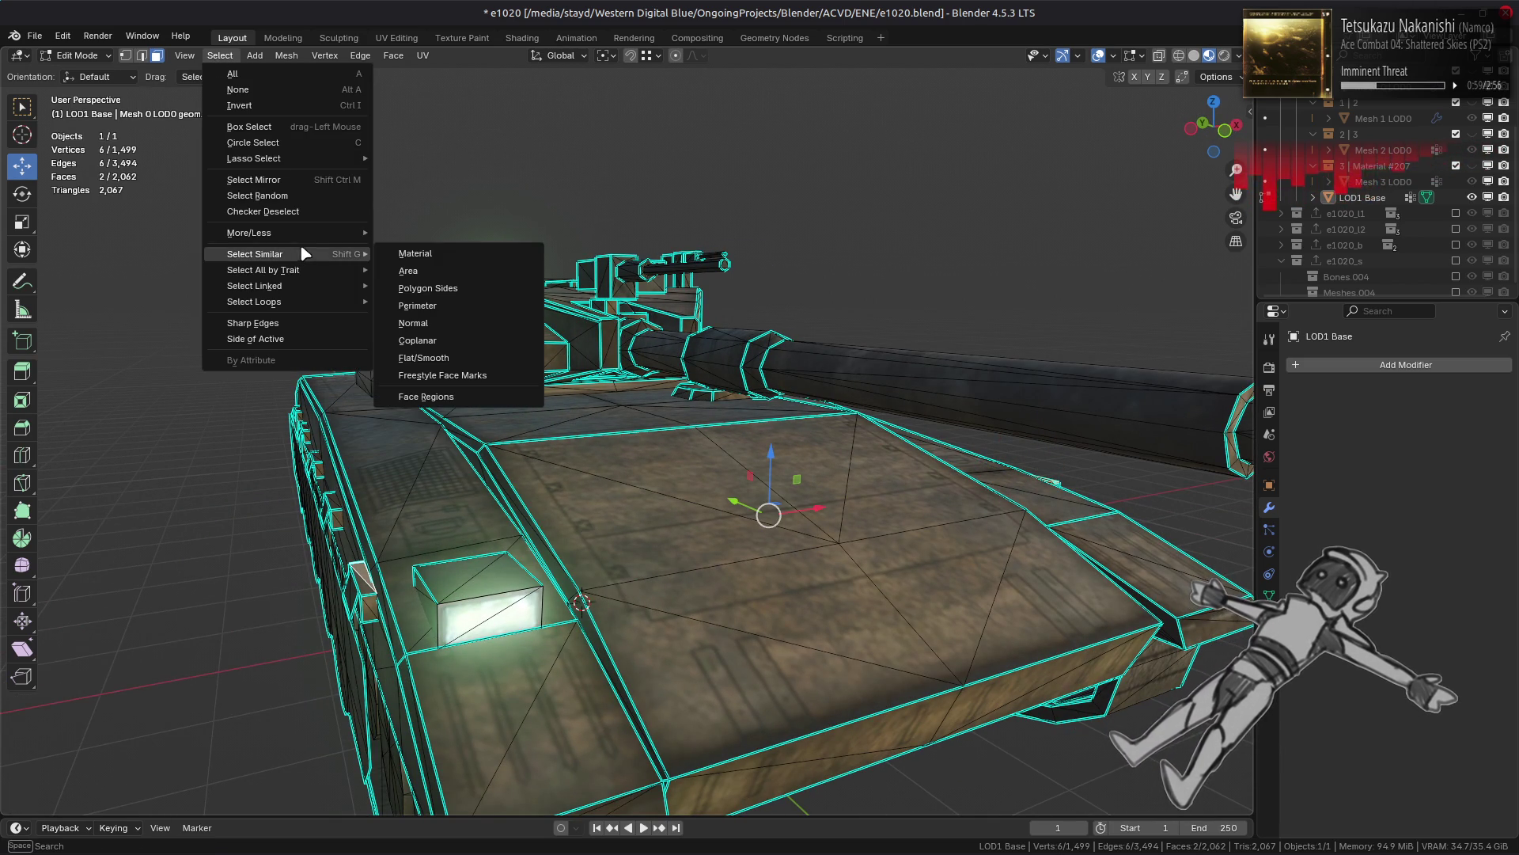
click(455, 342)
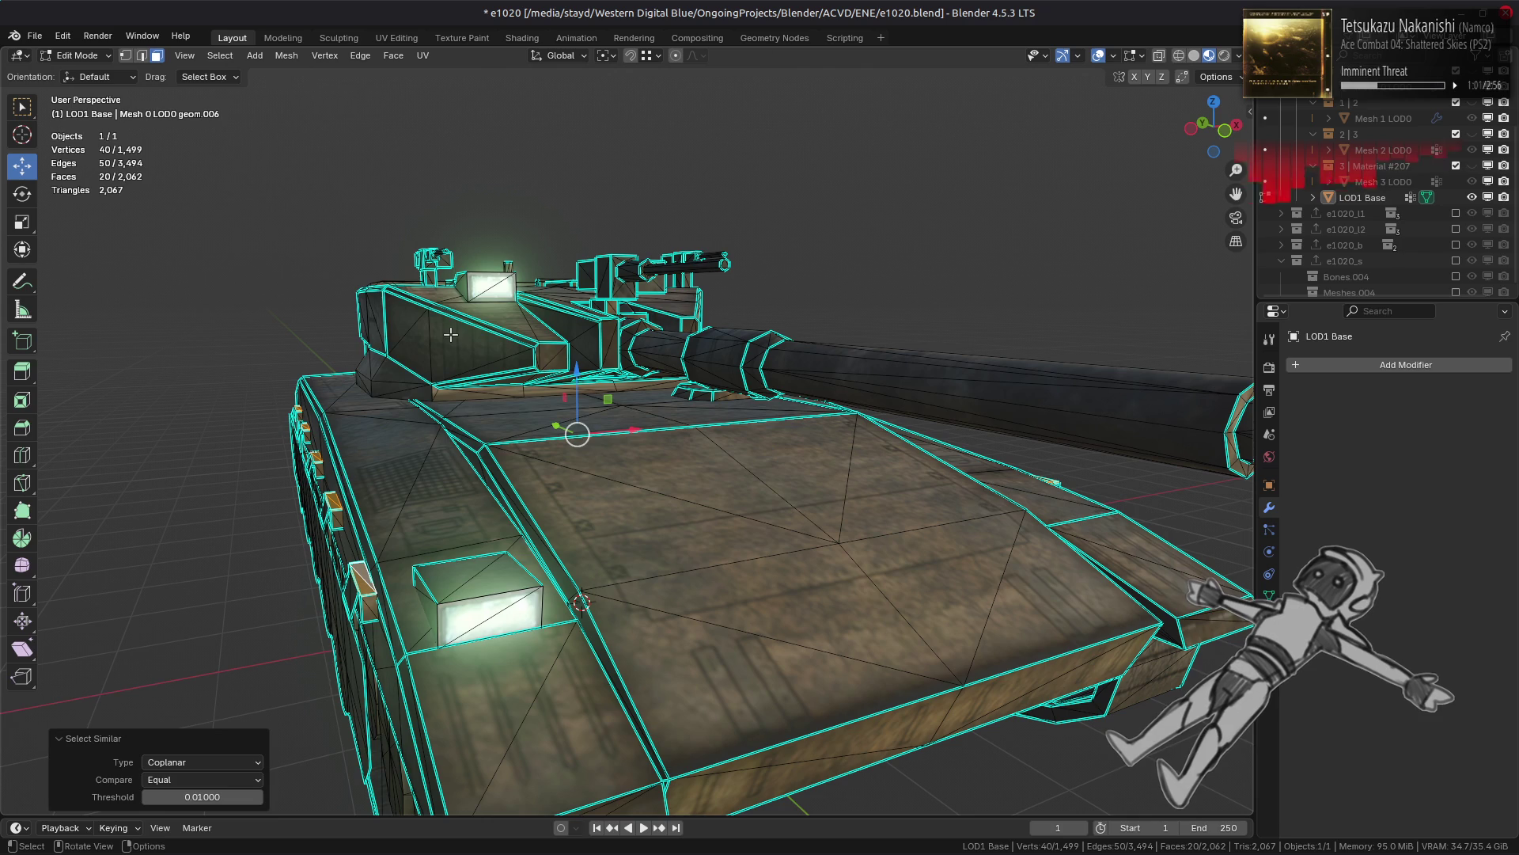
key(ctrl+l)
key(alt+z)
middle_drag(468, 361, 511, 393)
key(alt+z)
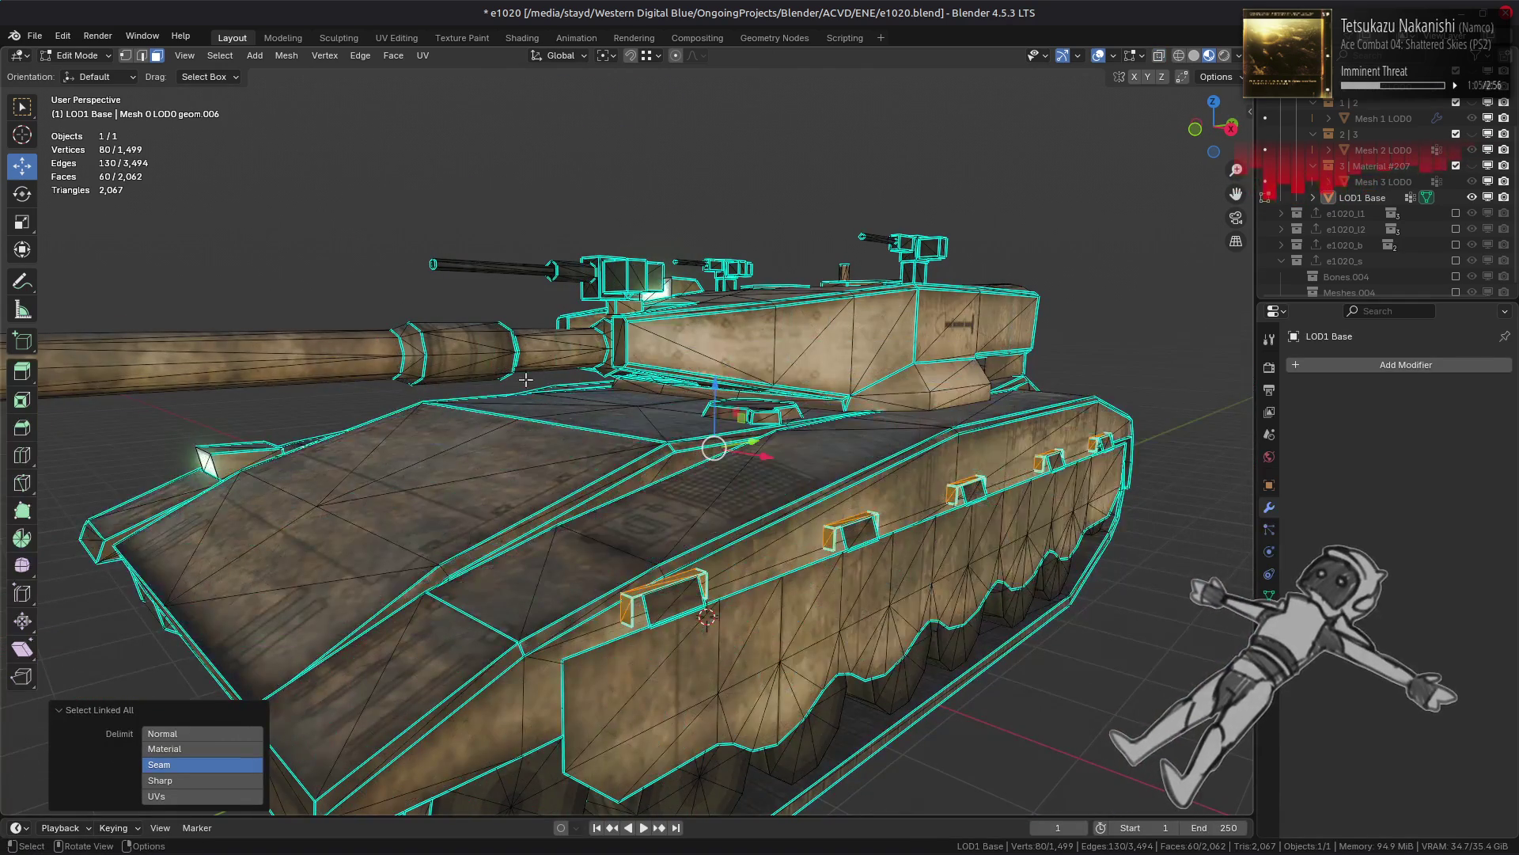
drag(716, 390, 717, 124)
right_click(614, 368)
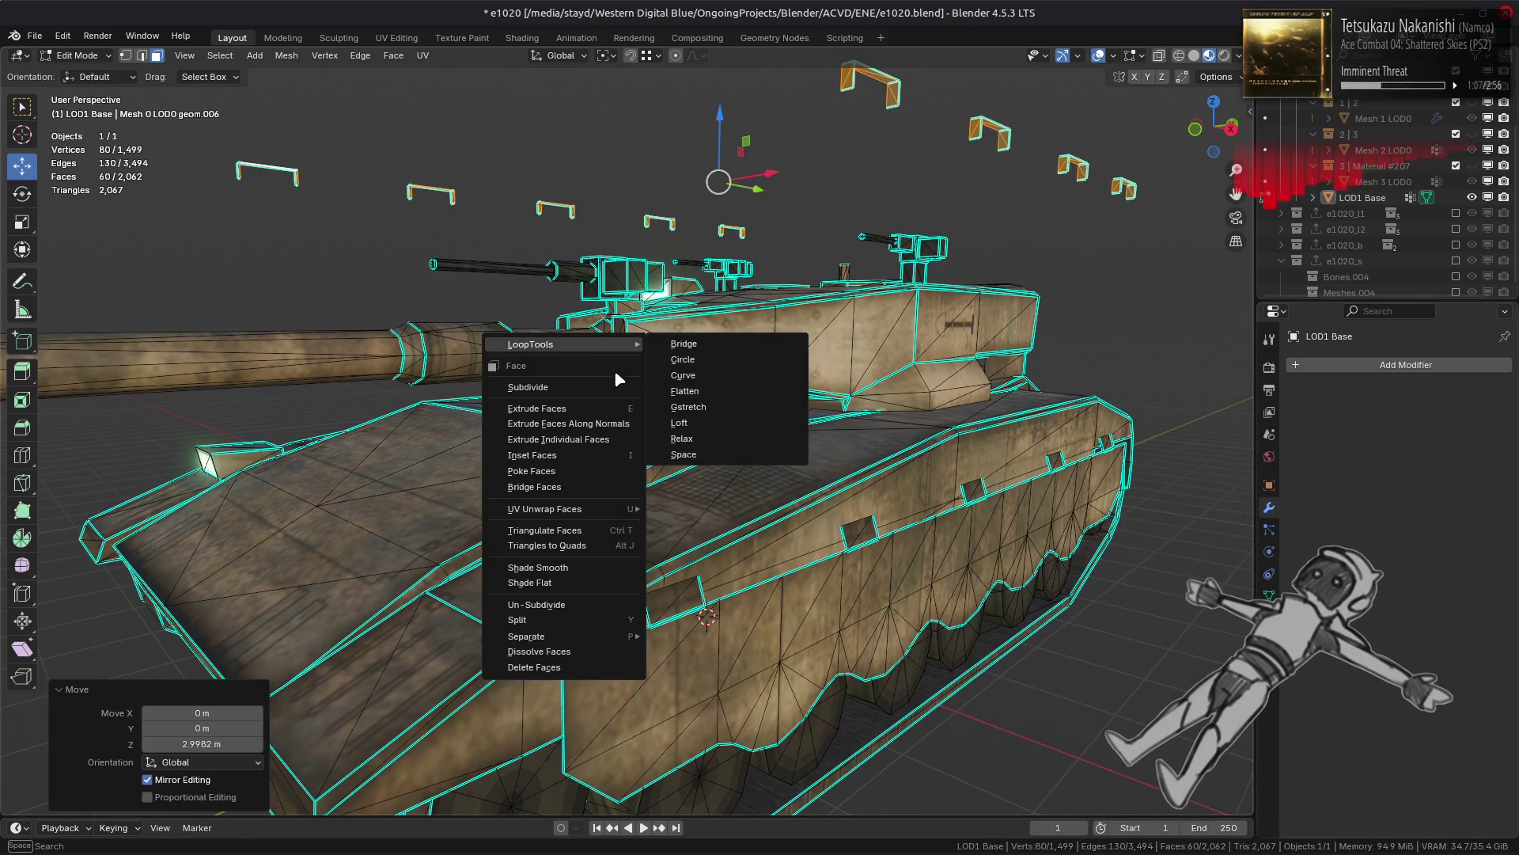
click(600, 667)
Step: Go back to Object Mode, deselect the tank and save the blend file
key(Tab)
scroll(575, 495, down, 5)
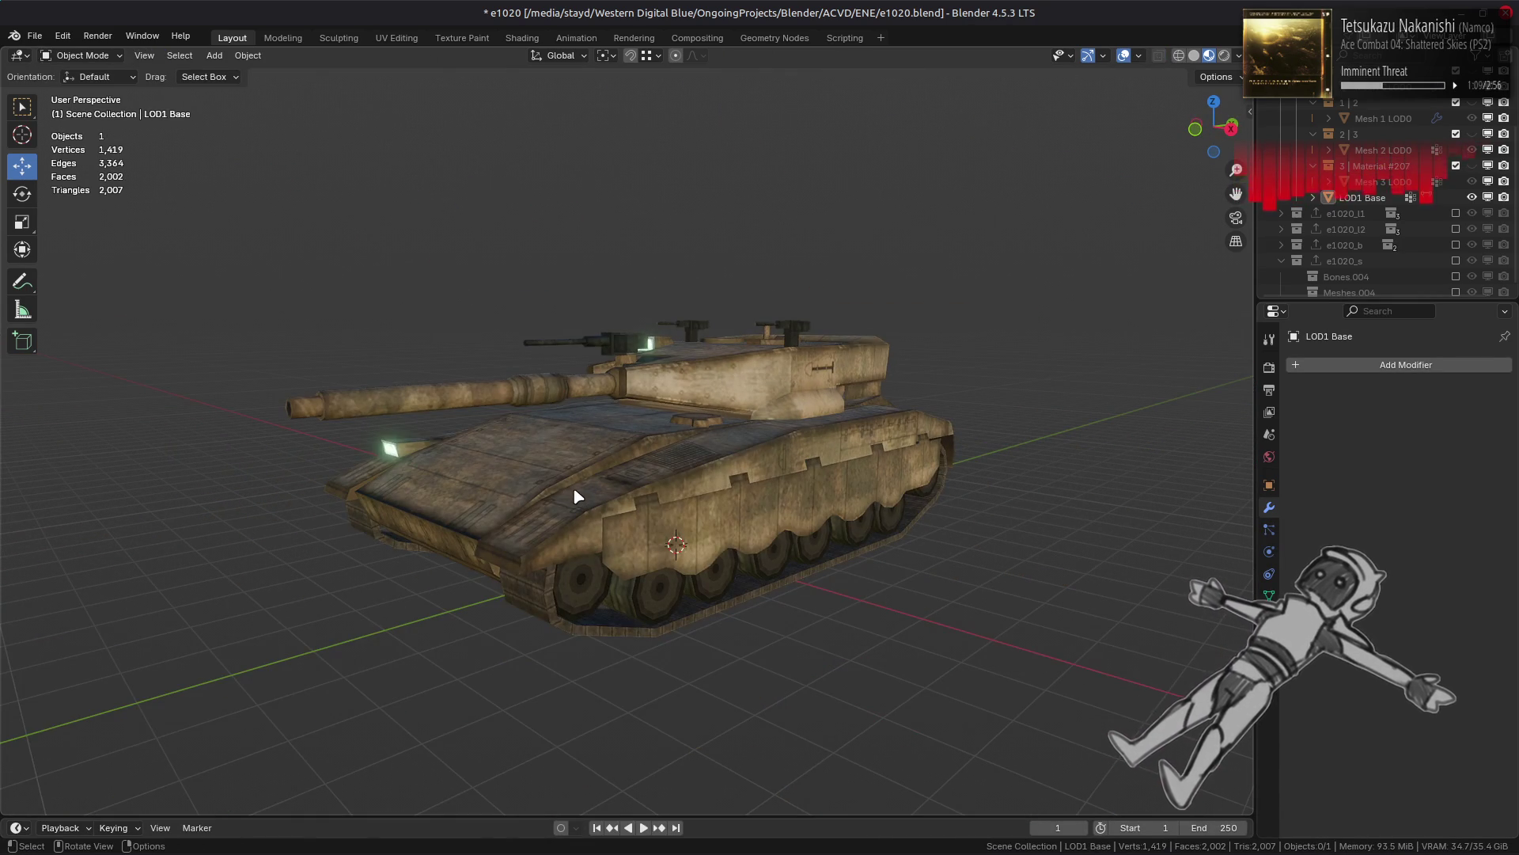
key(alt+a)
middle_drag(576, 495, 512, 471)
scroll(512, 472, up, 3)
key(ctrl+s)
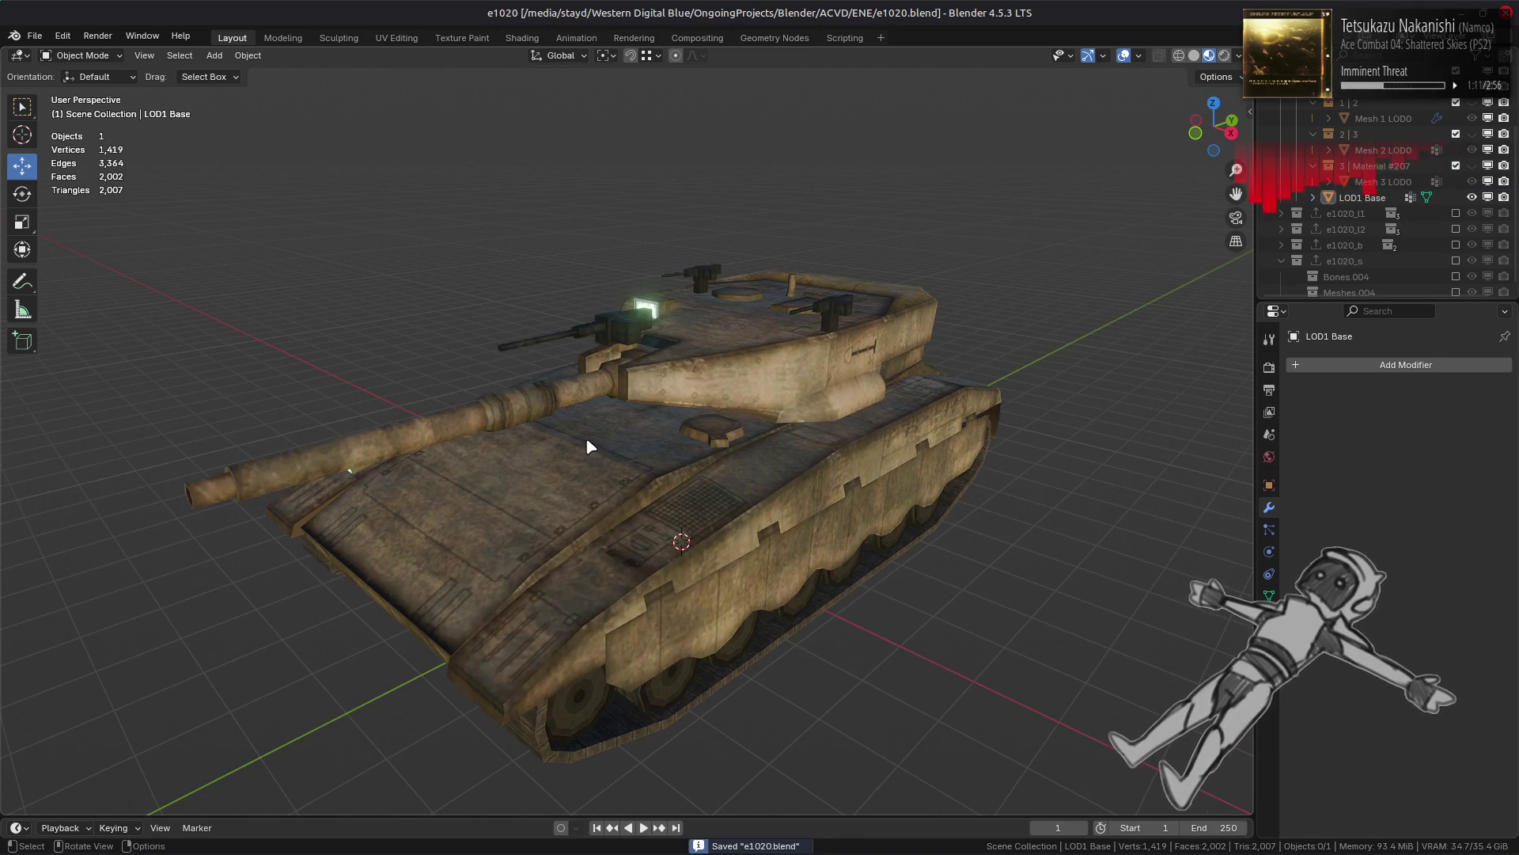
Step: Re-enter Edit Mode and select the whole connected turret roof surface
click(807, 380)
key(Tab)
mouse_move(710, 416)
middle_down()
mouse_move(663, 531)
mouse_move(594, 395)
mouse_move(669, 444)
mouse_move(743, 554)
mouse_move(572, 456)
middle_up()
scroll(681, 451, up, 6)
key(2)
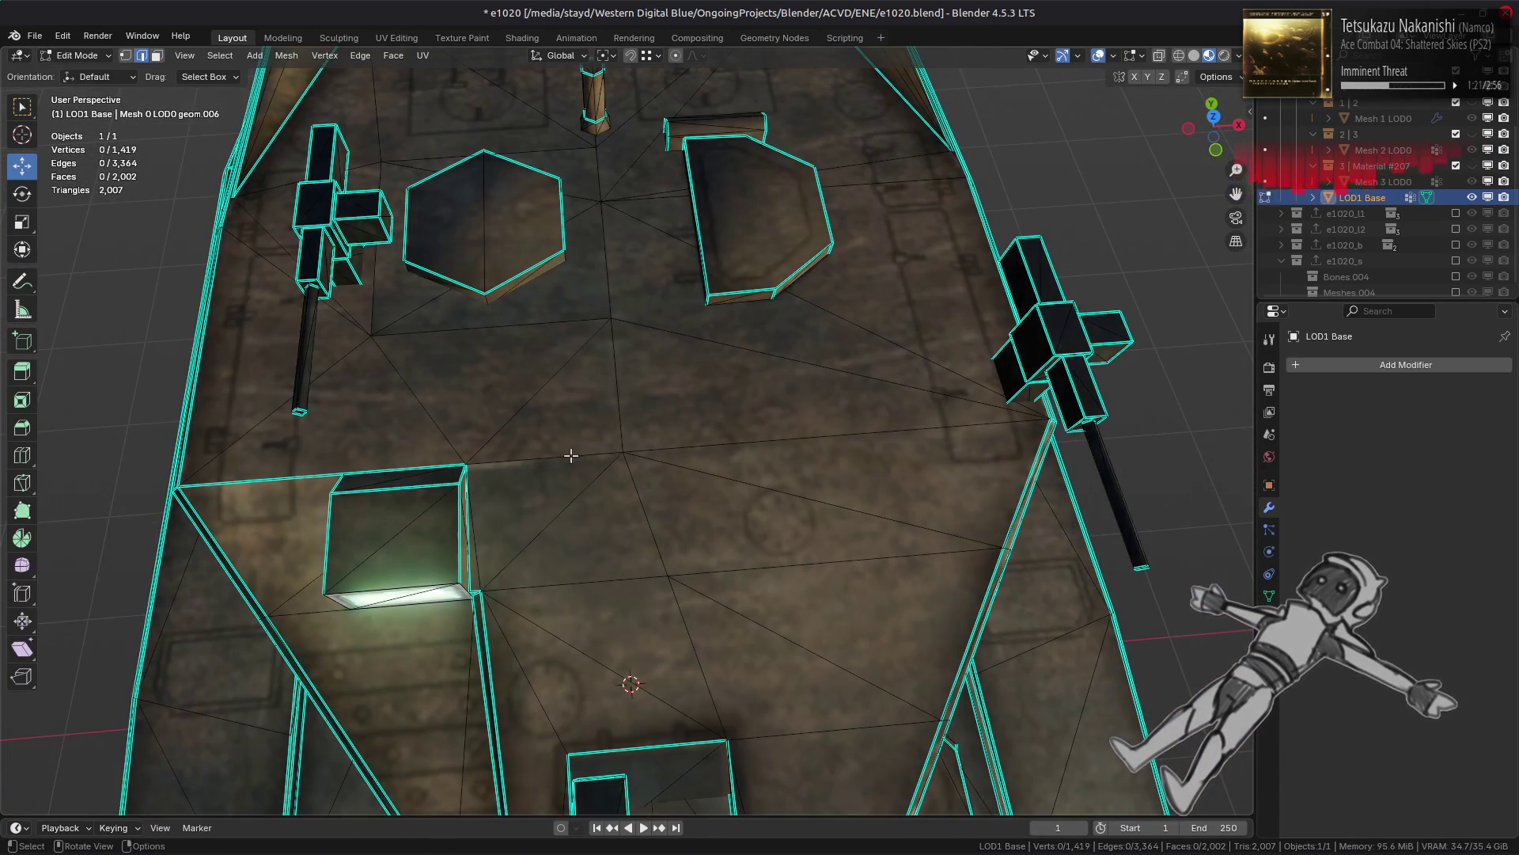
click(570, 454)
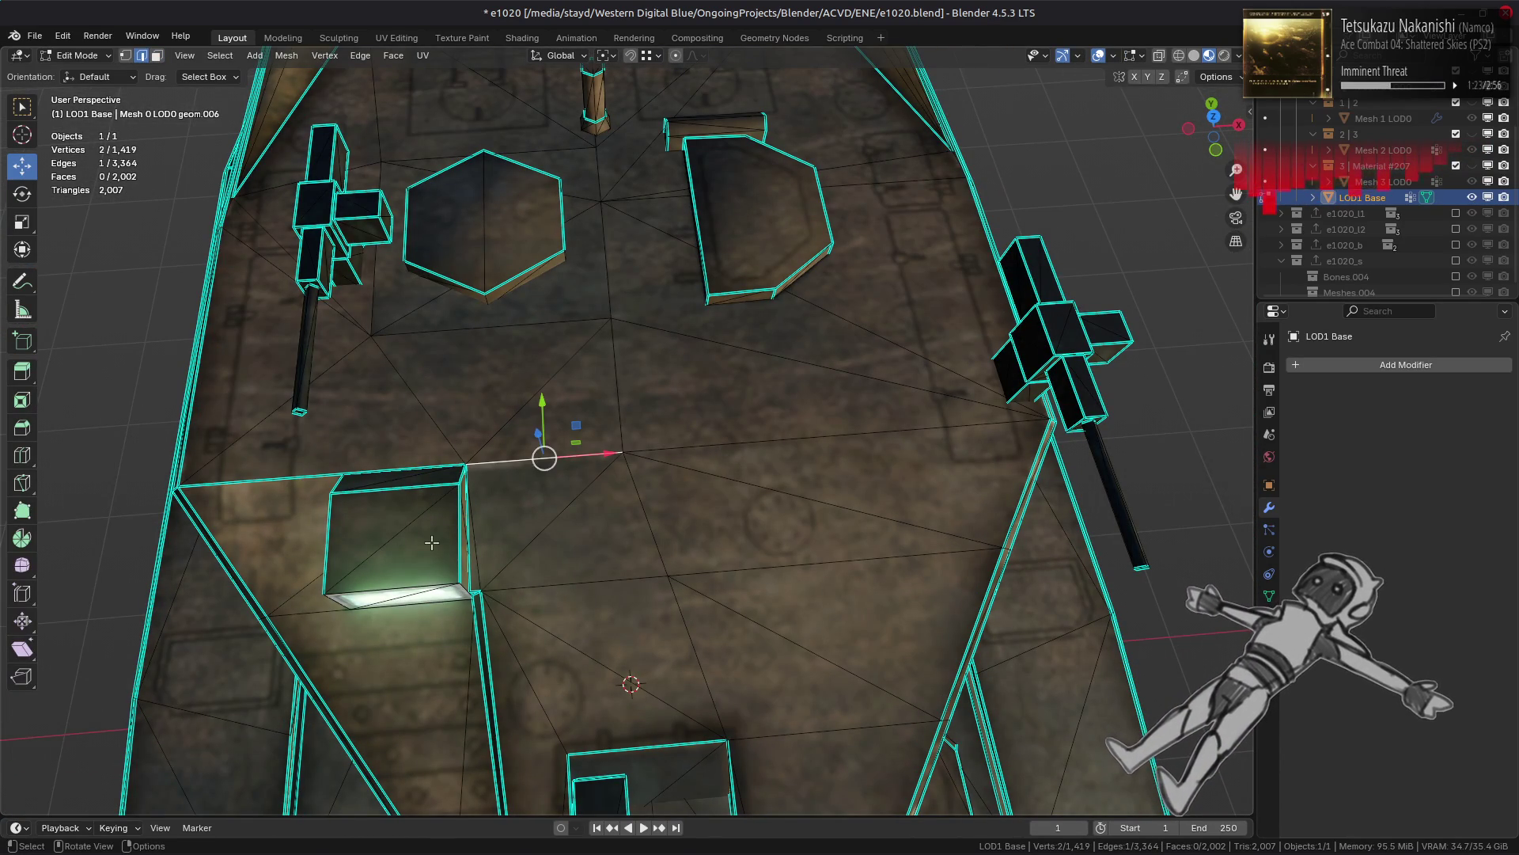
key(3)
key(ctrl+l)
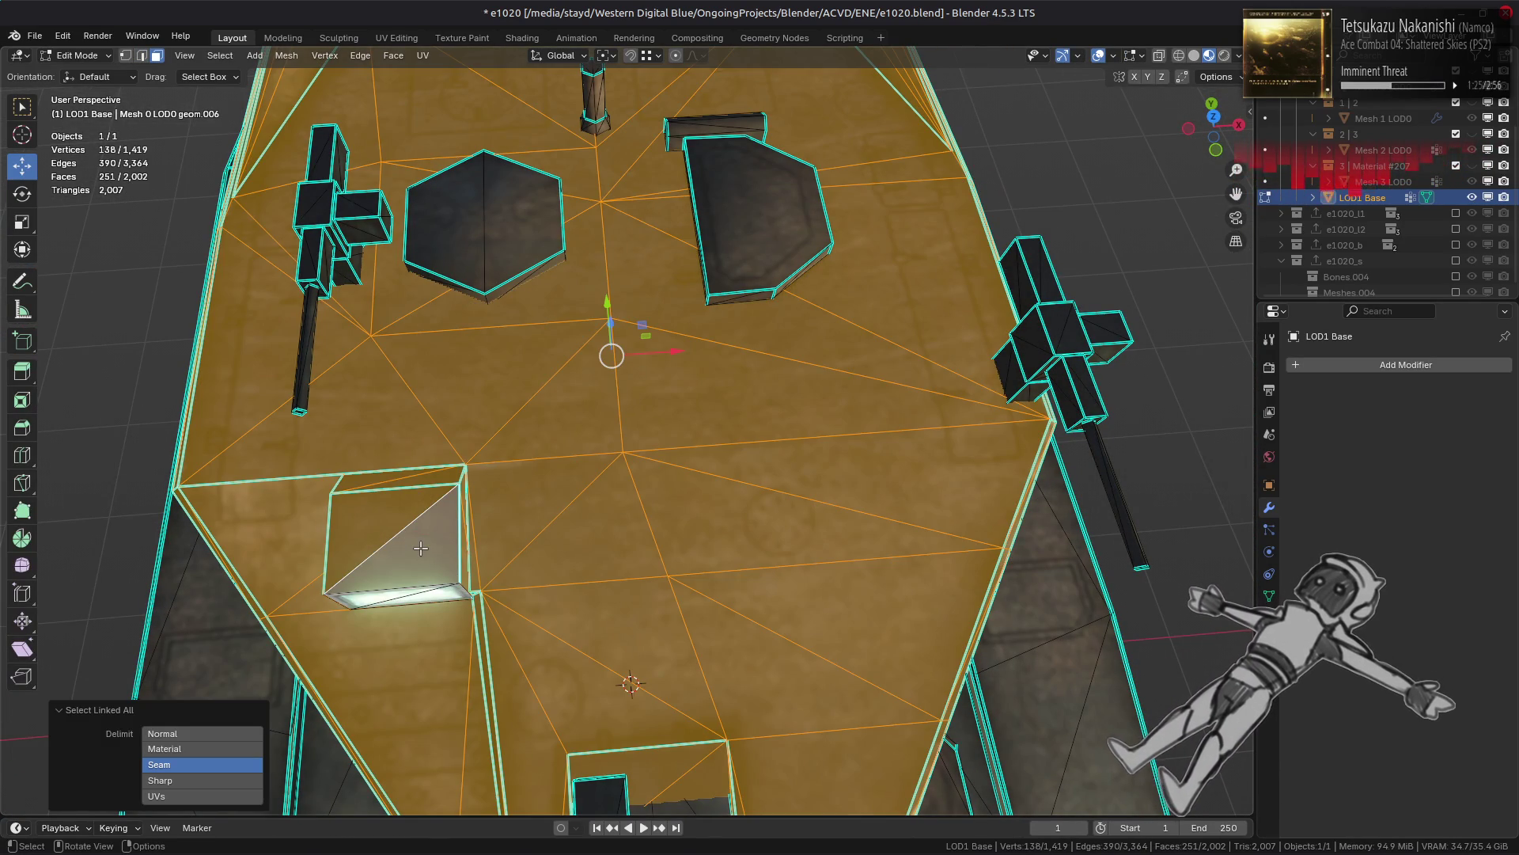
Step: Hide the small roof box to inspect the roof beneath, then reveal it and deselect all
click(420, 547)
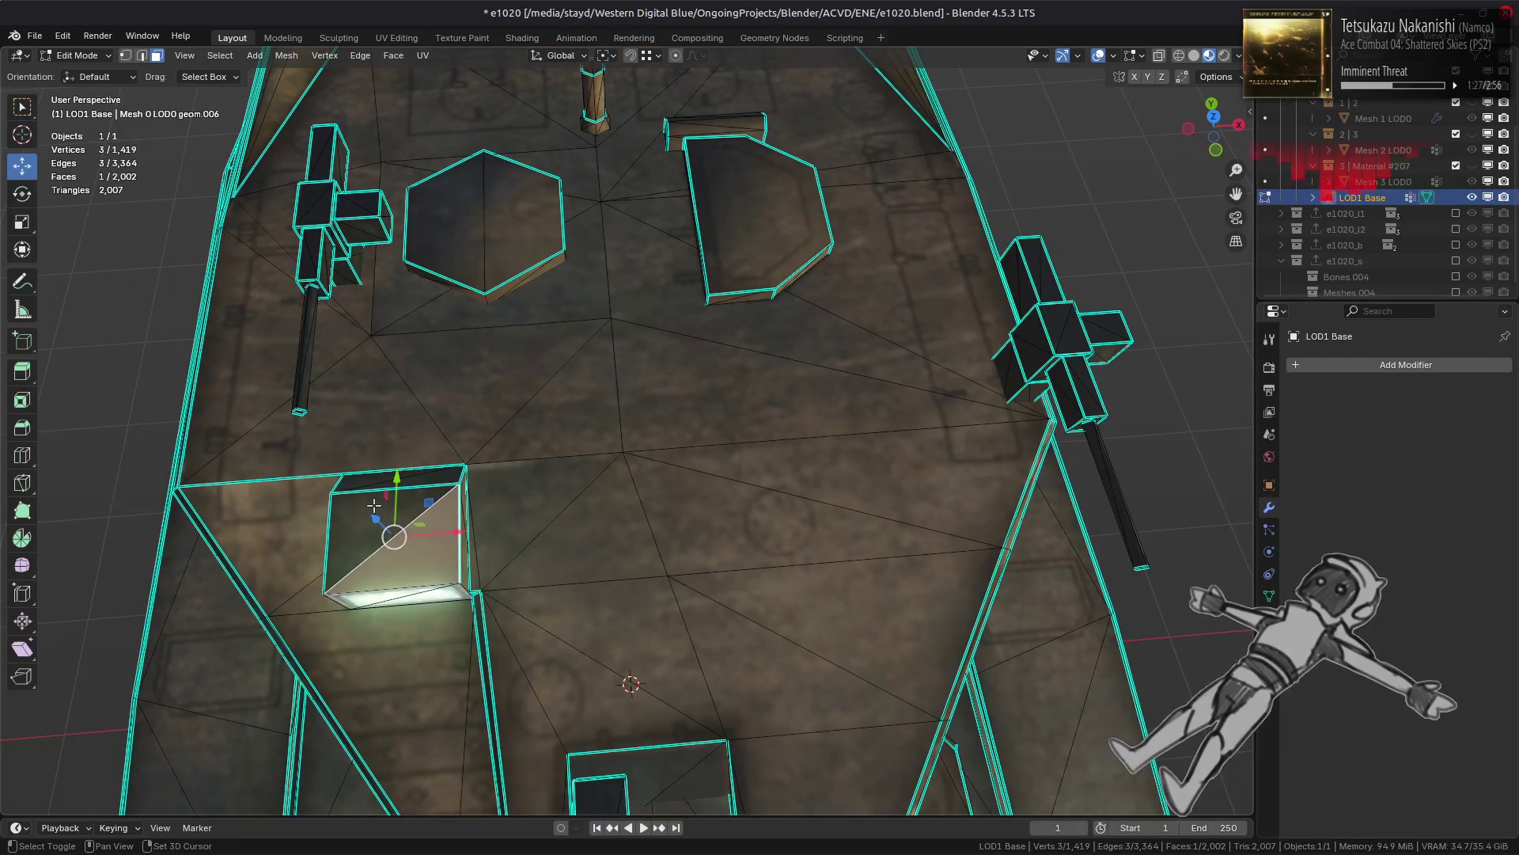
key(ctrl+KP_Add)
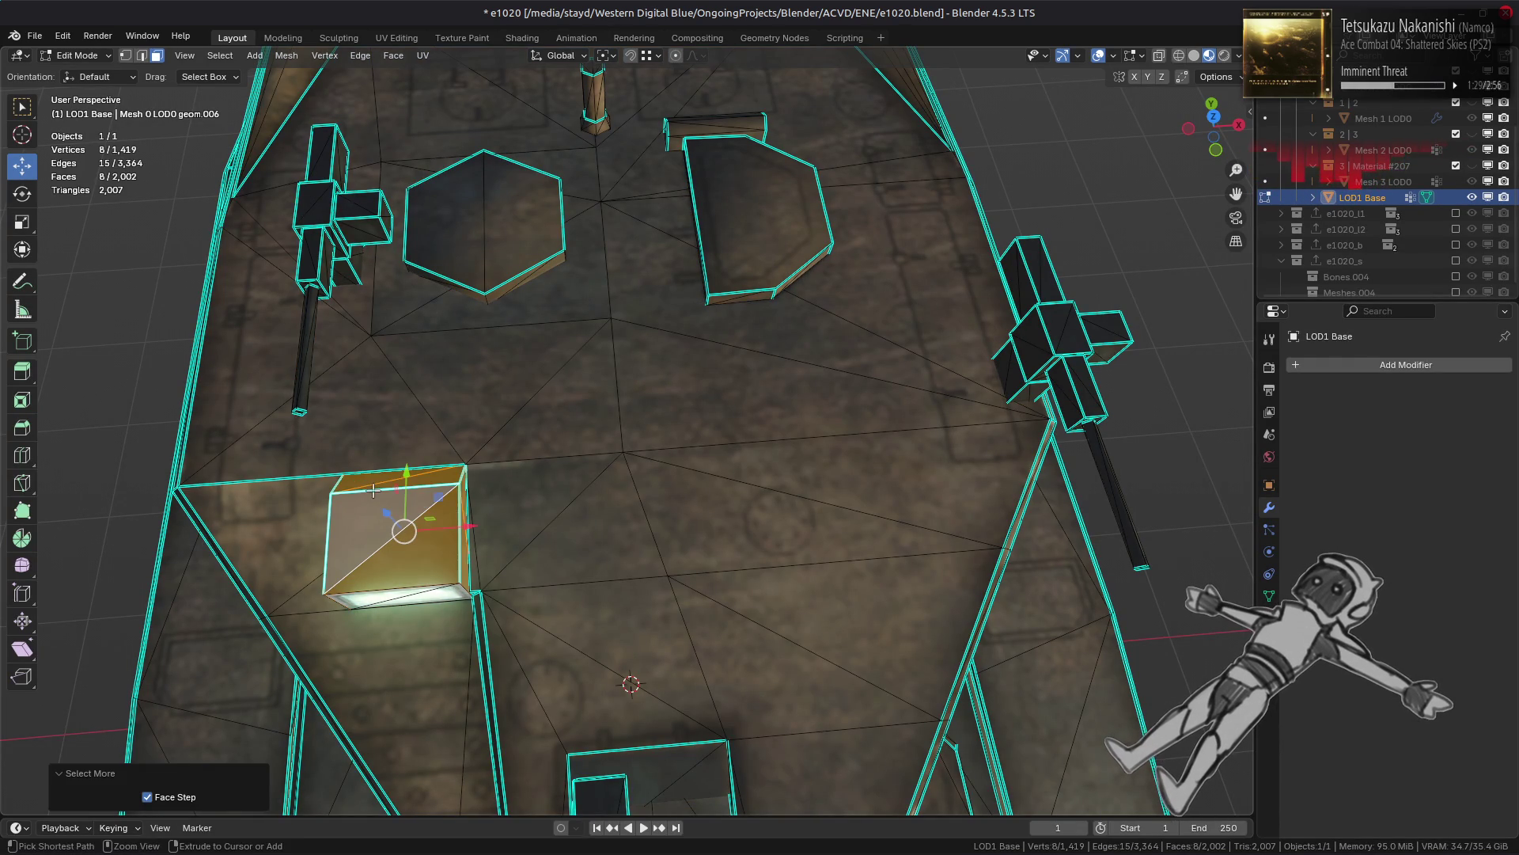
key(h)
middle_drag(499, 451, 546, 439)
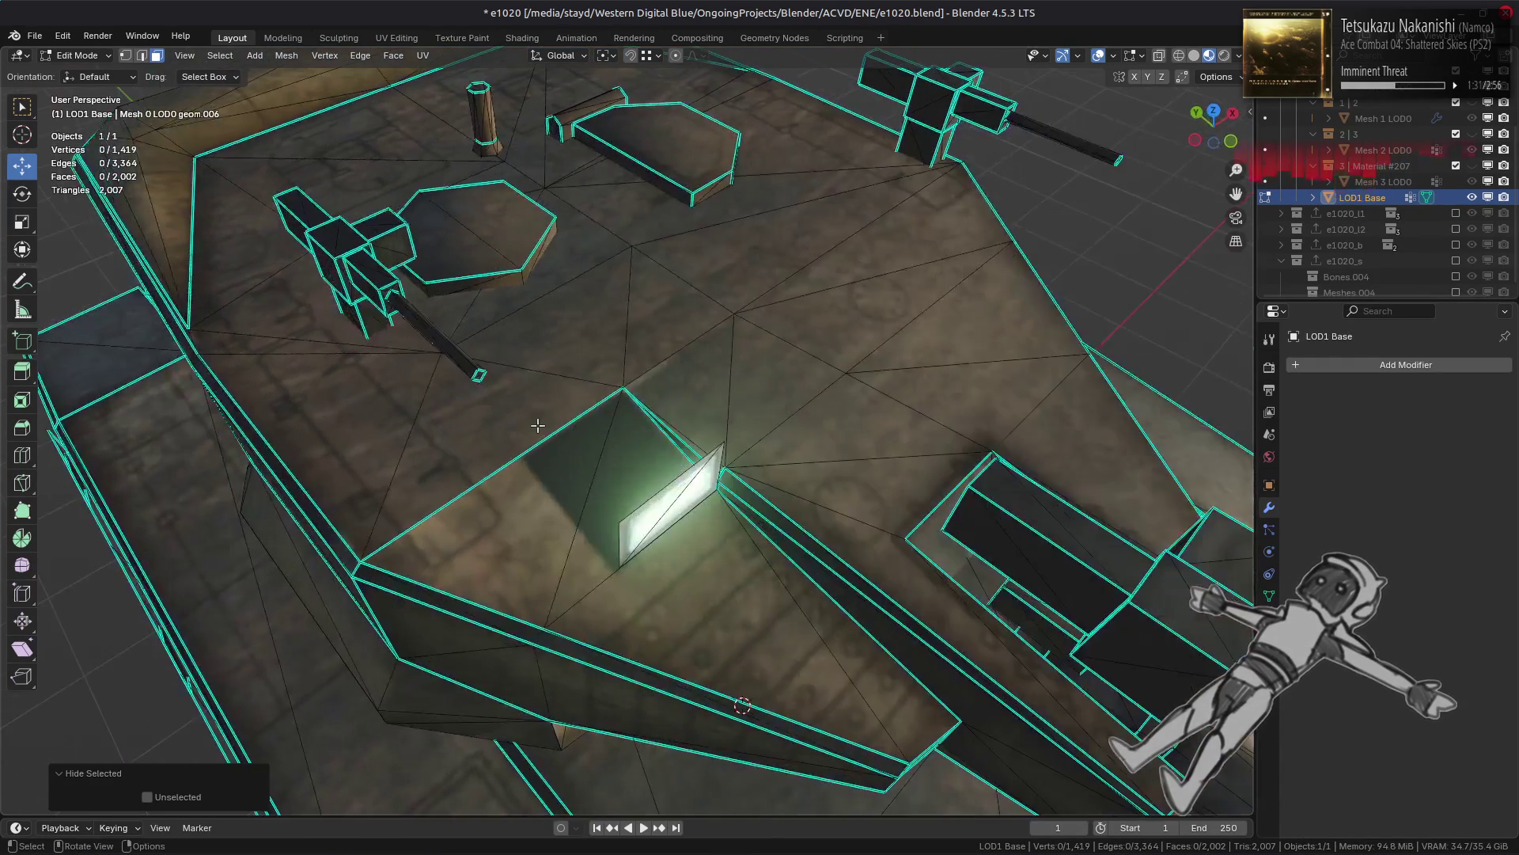
scroll(556, 430, up, 5)
key(alt+h)
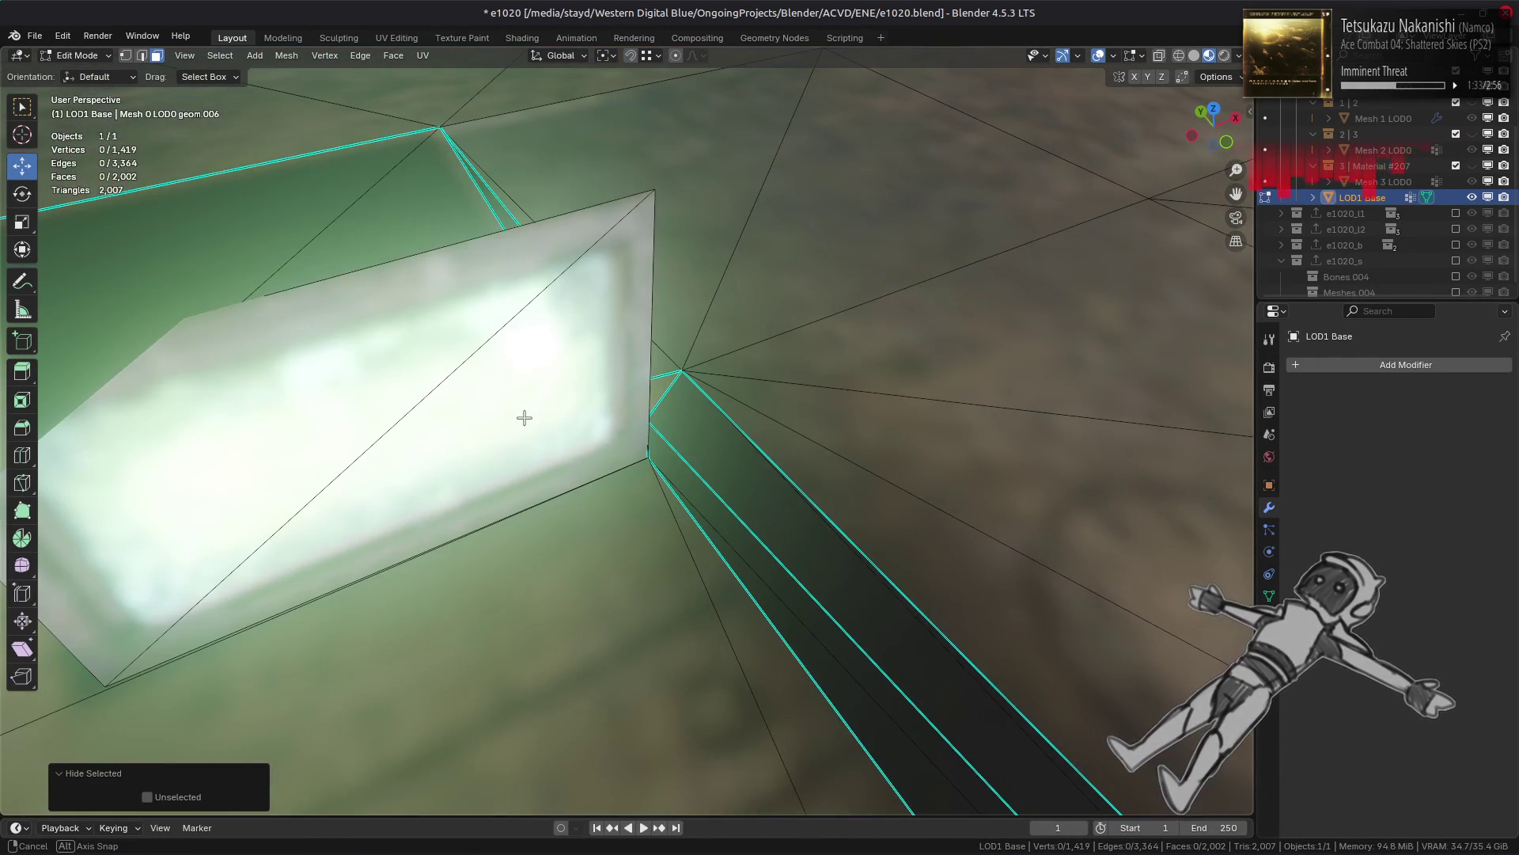
scroll(524, 418, down, 10)
key(alt+a)
mouse_move(525, 417)
middle_down()
mouse_move(554, 423)
mouse_move(523, 430)
middle_up()
Step: Select the mesh's boundary loop edges and mark them sharp
key(2)
key(a)
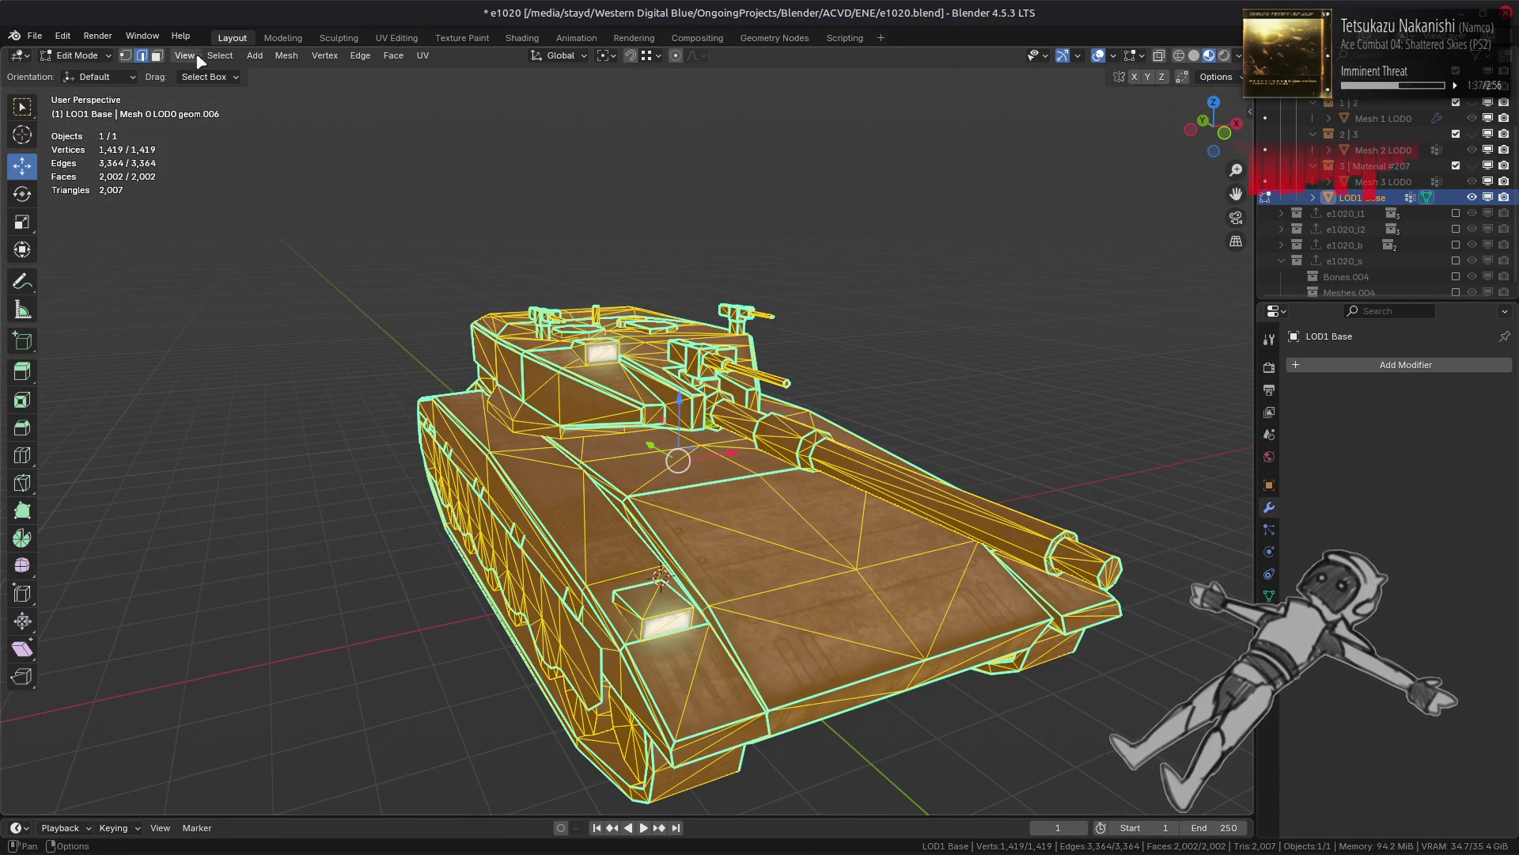
click(220, 55)
mouse_move(300, 292)
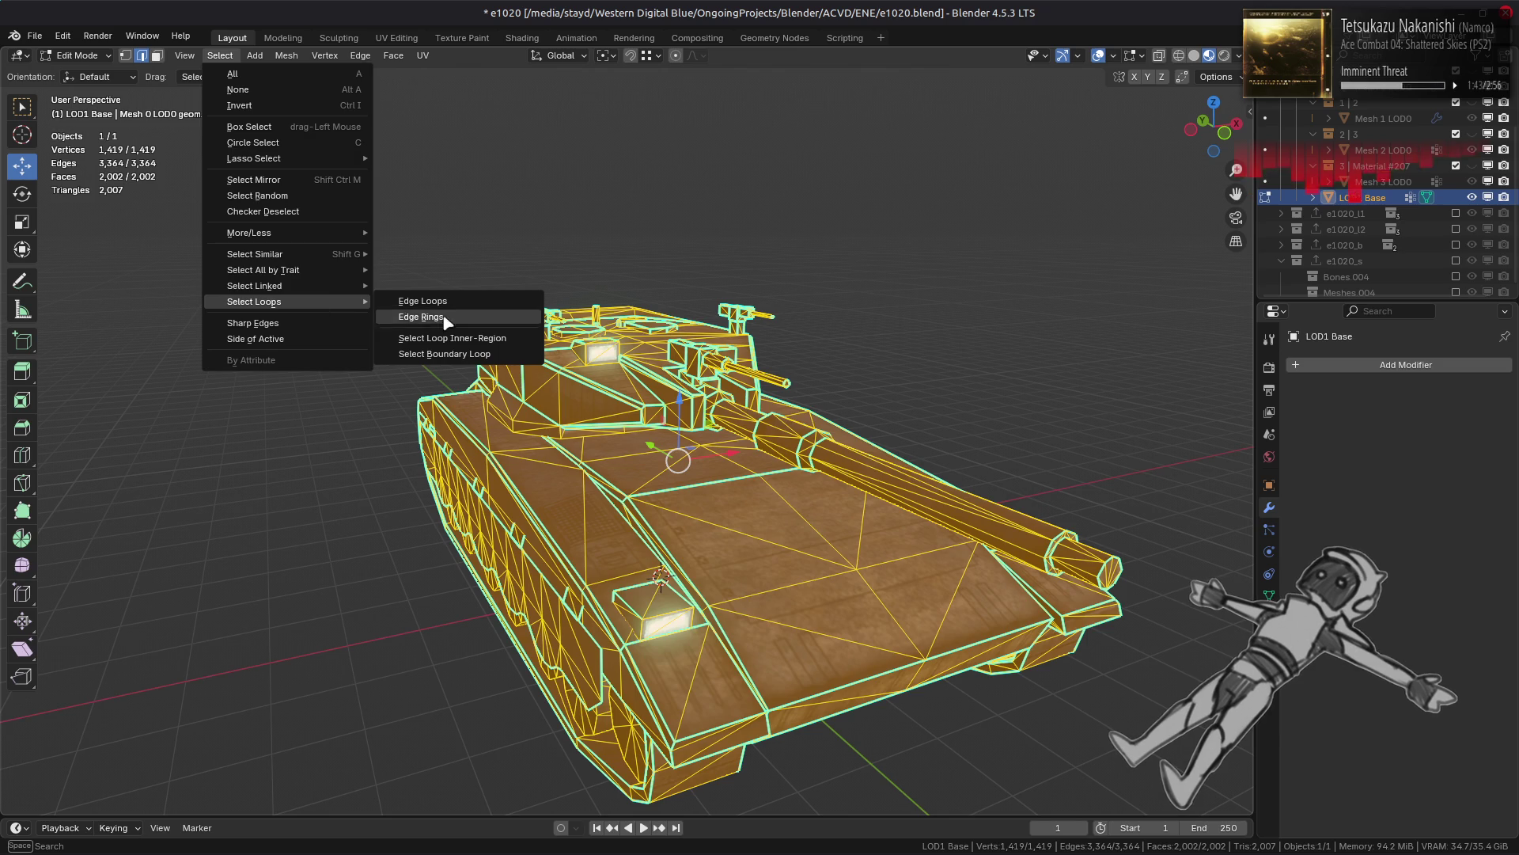
click(444, 354)
right_click(261, 437)
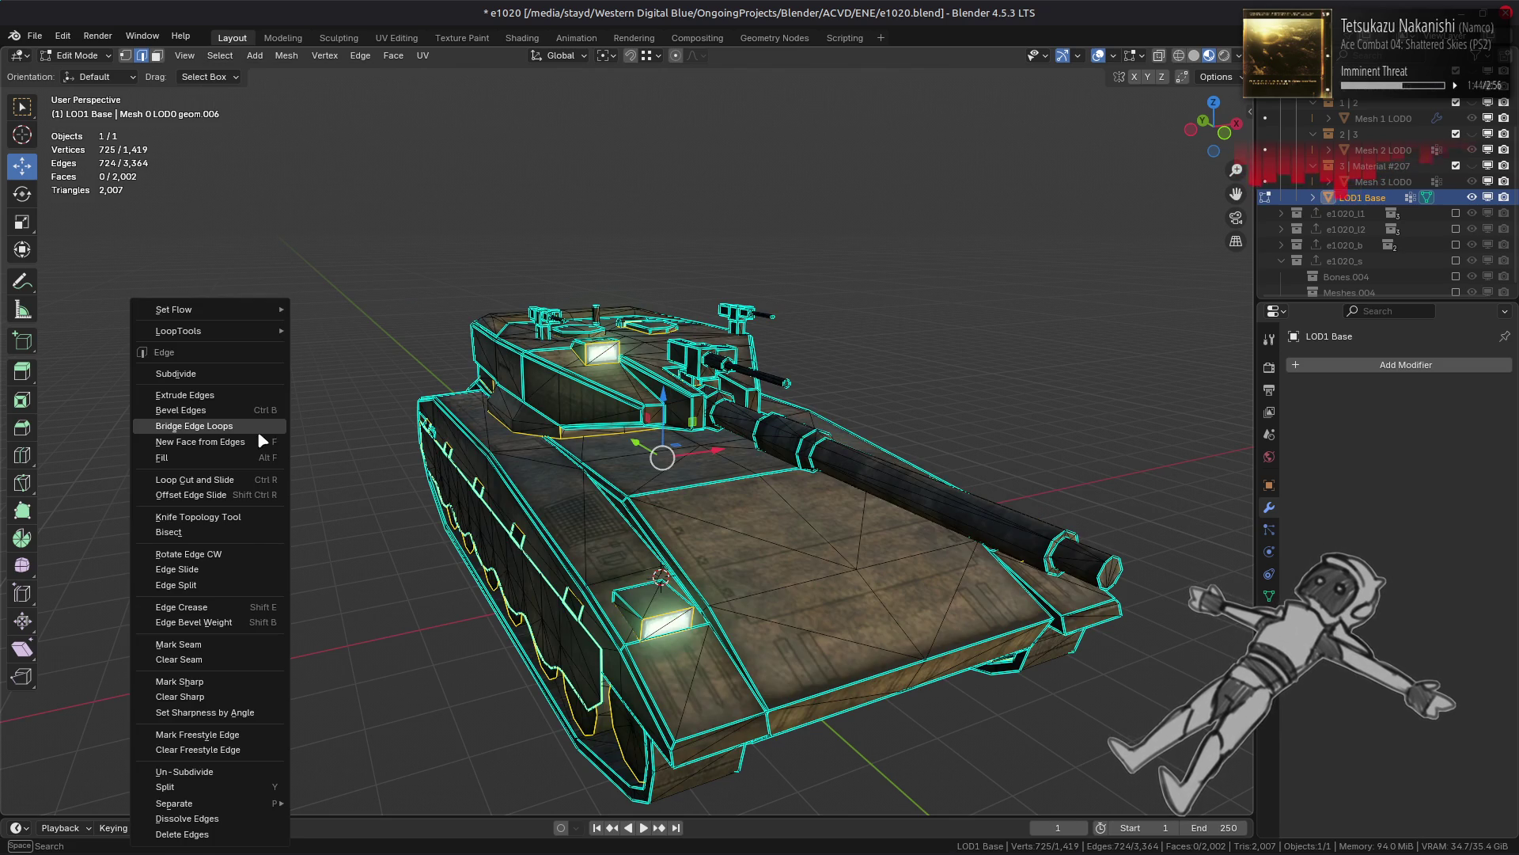
click(235, 681)
Step: Merge vertices by distance, removing 168 duplicates, then deselect and return to Object Mode
key(1)
right_click(266, 590)
mouse_move(264, 773)
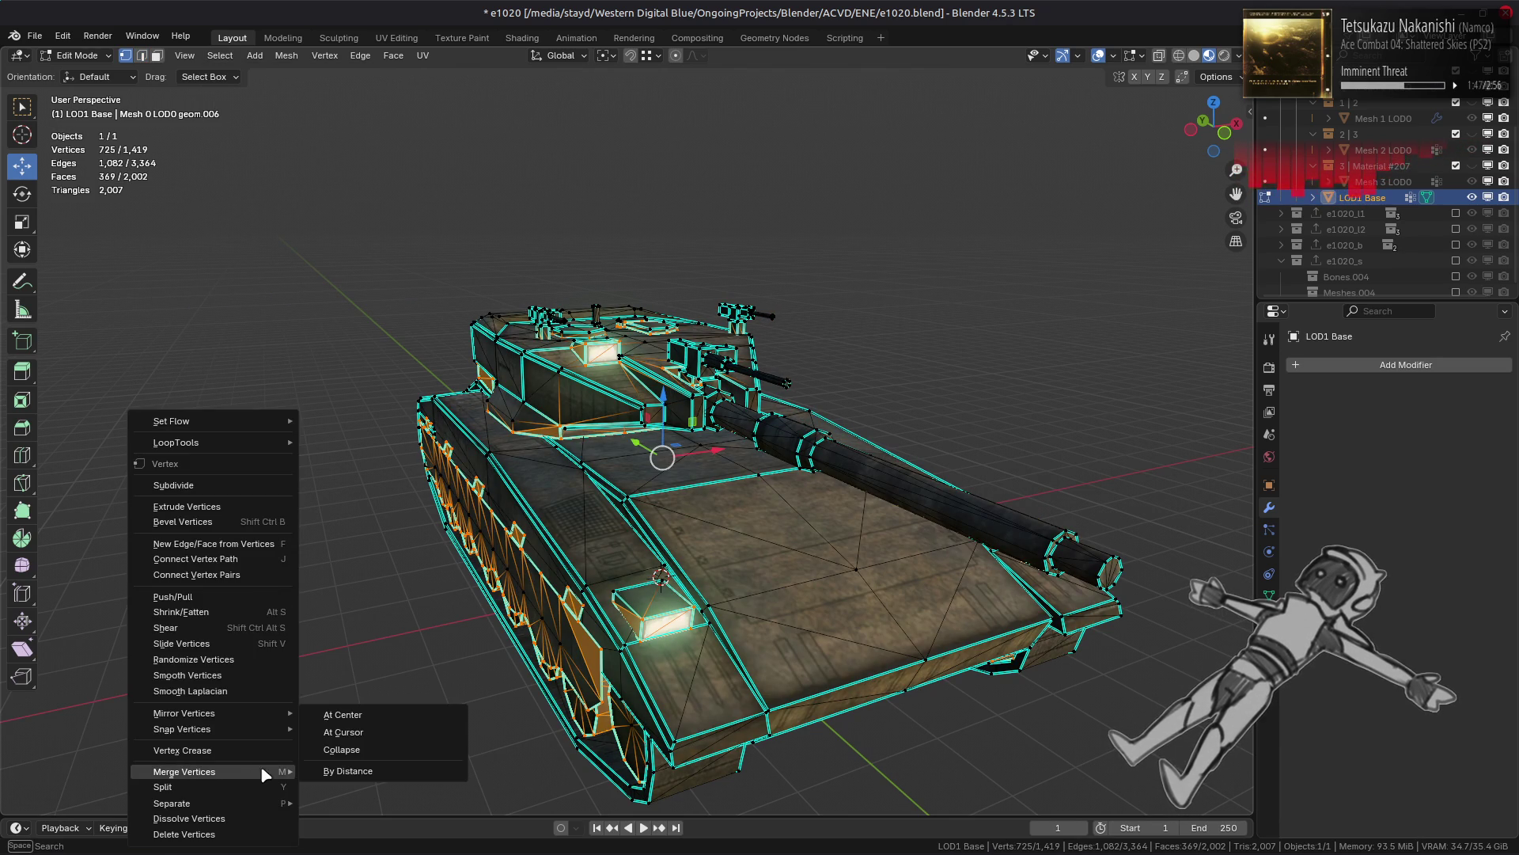
click(372, 772)
key(ctrl+z)
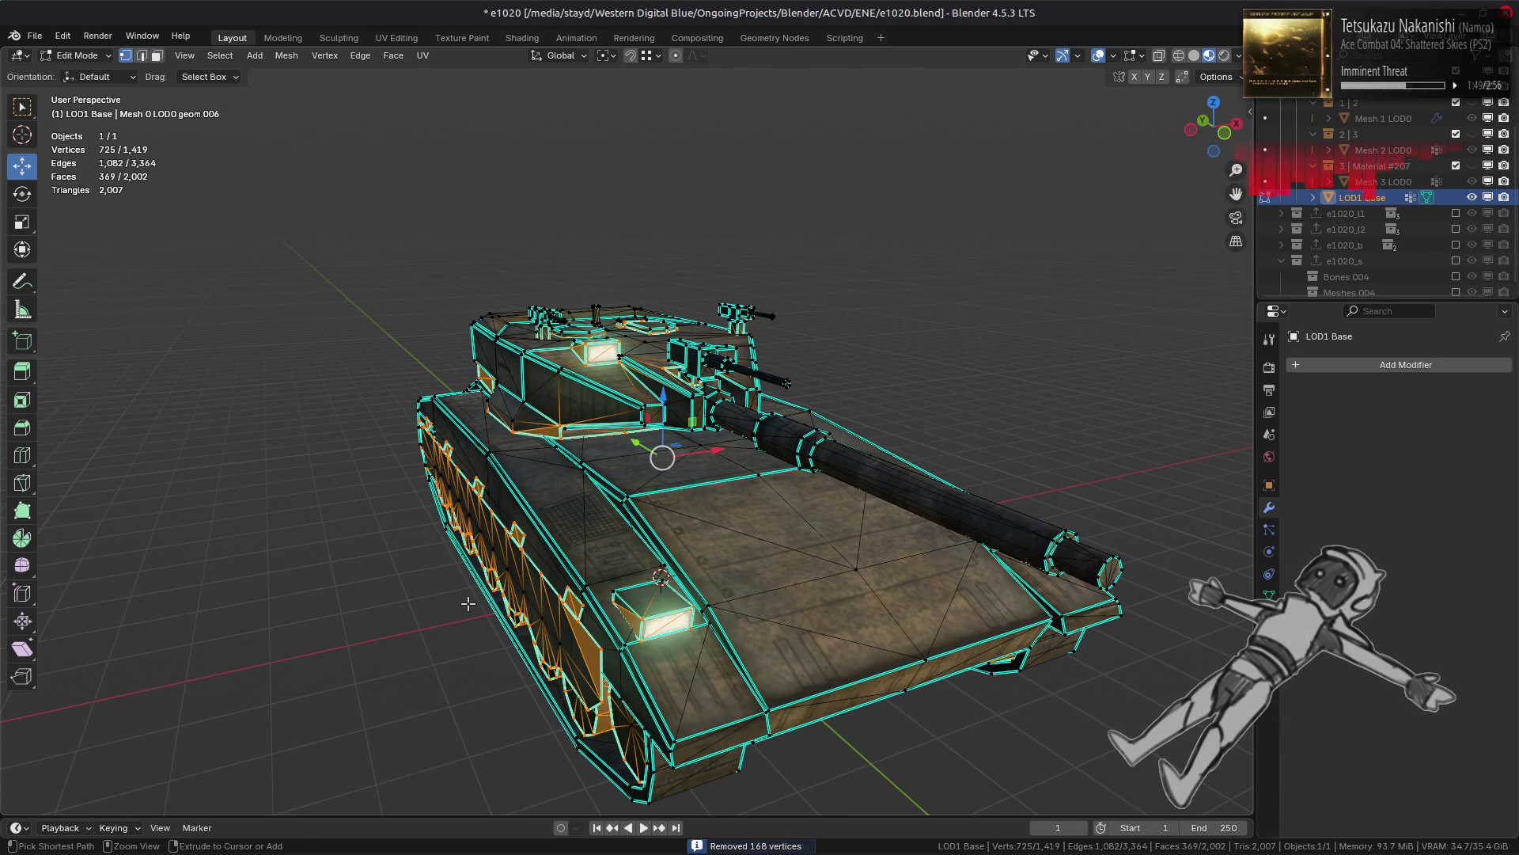
key(ctrl+shift+z)
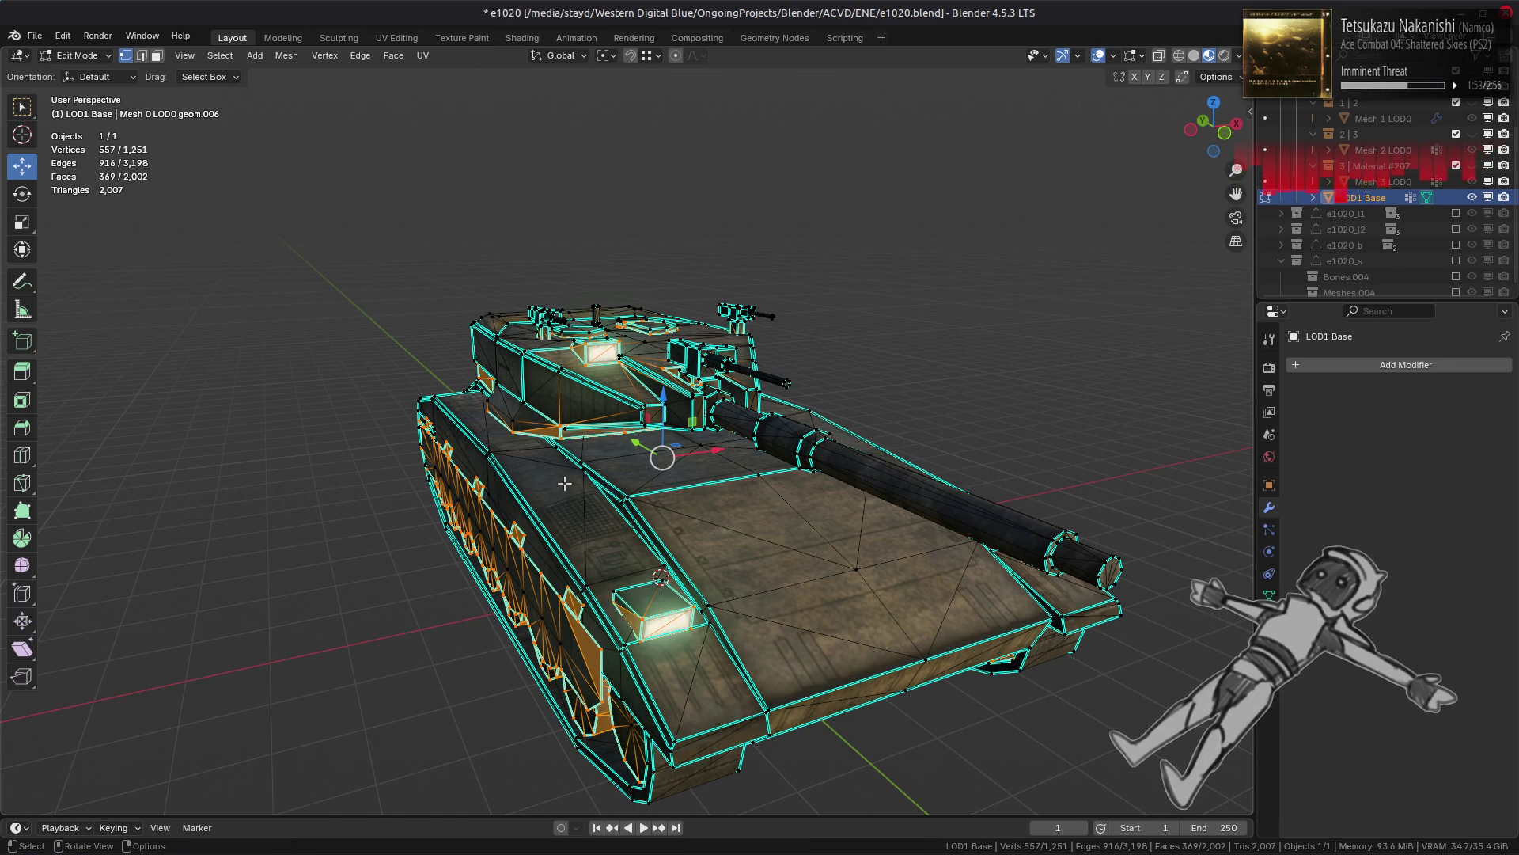
key(alt+a)
middle_drag(596, 452, 633, 435)
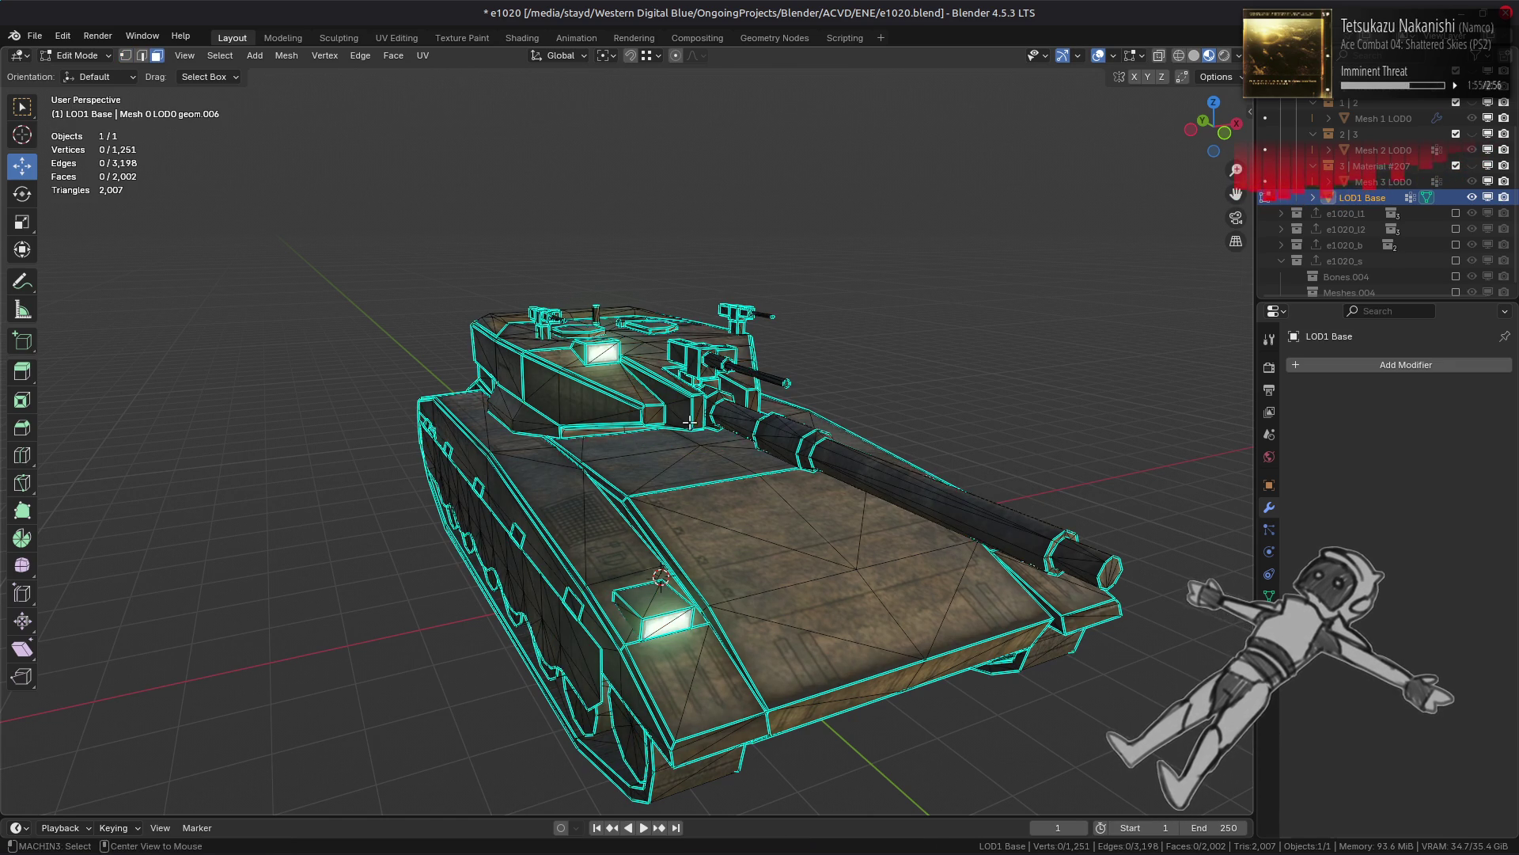
scroll(789, 411, up, 3)
key(Tab)
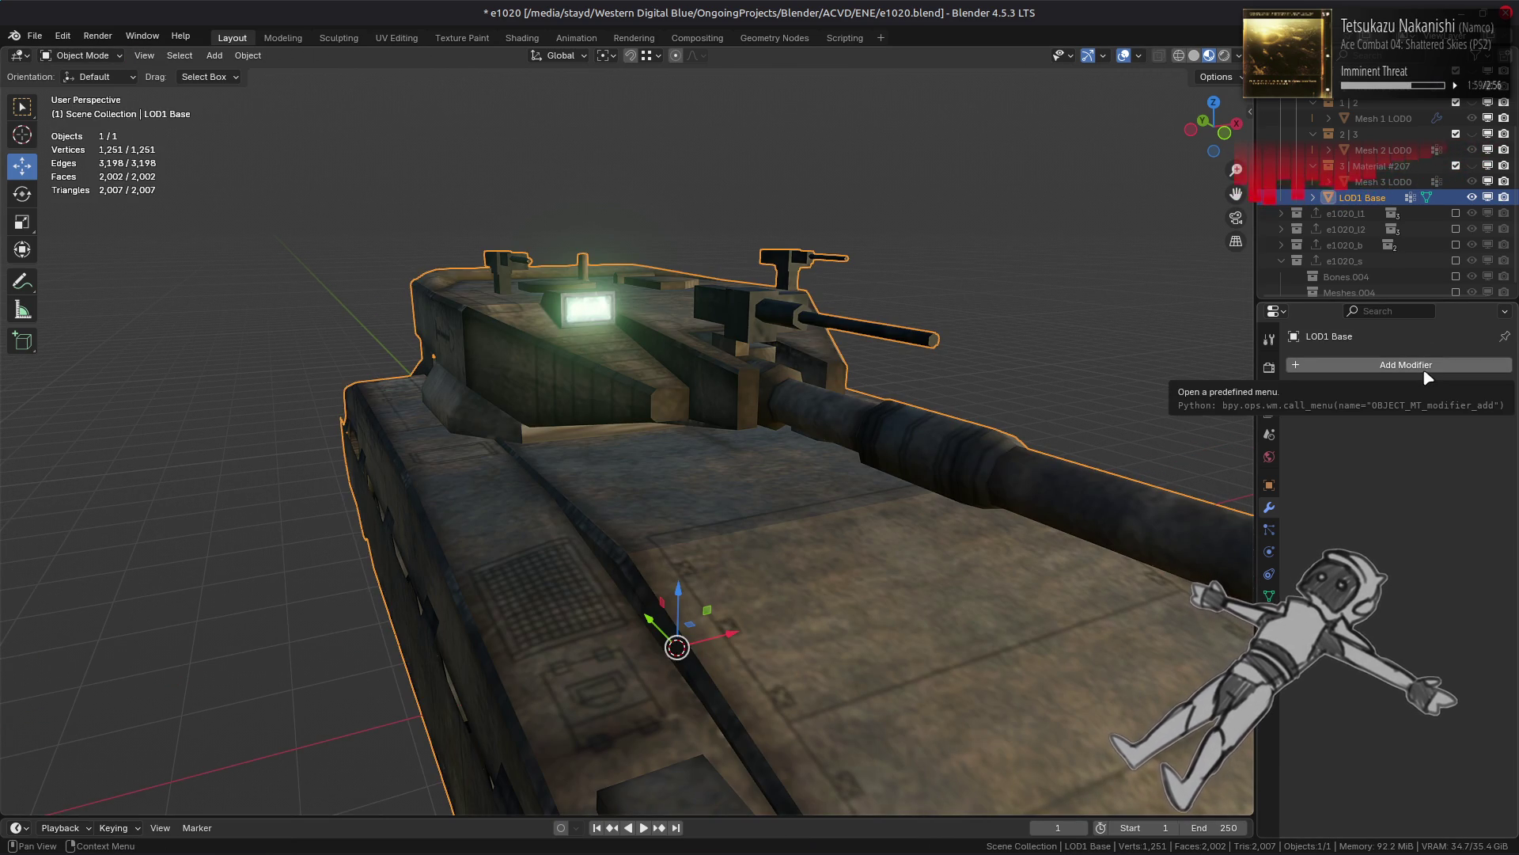
Step: Add a Weighted Normal modifier and set its weighting mode to Corner Angle
click(1425, 373)
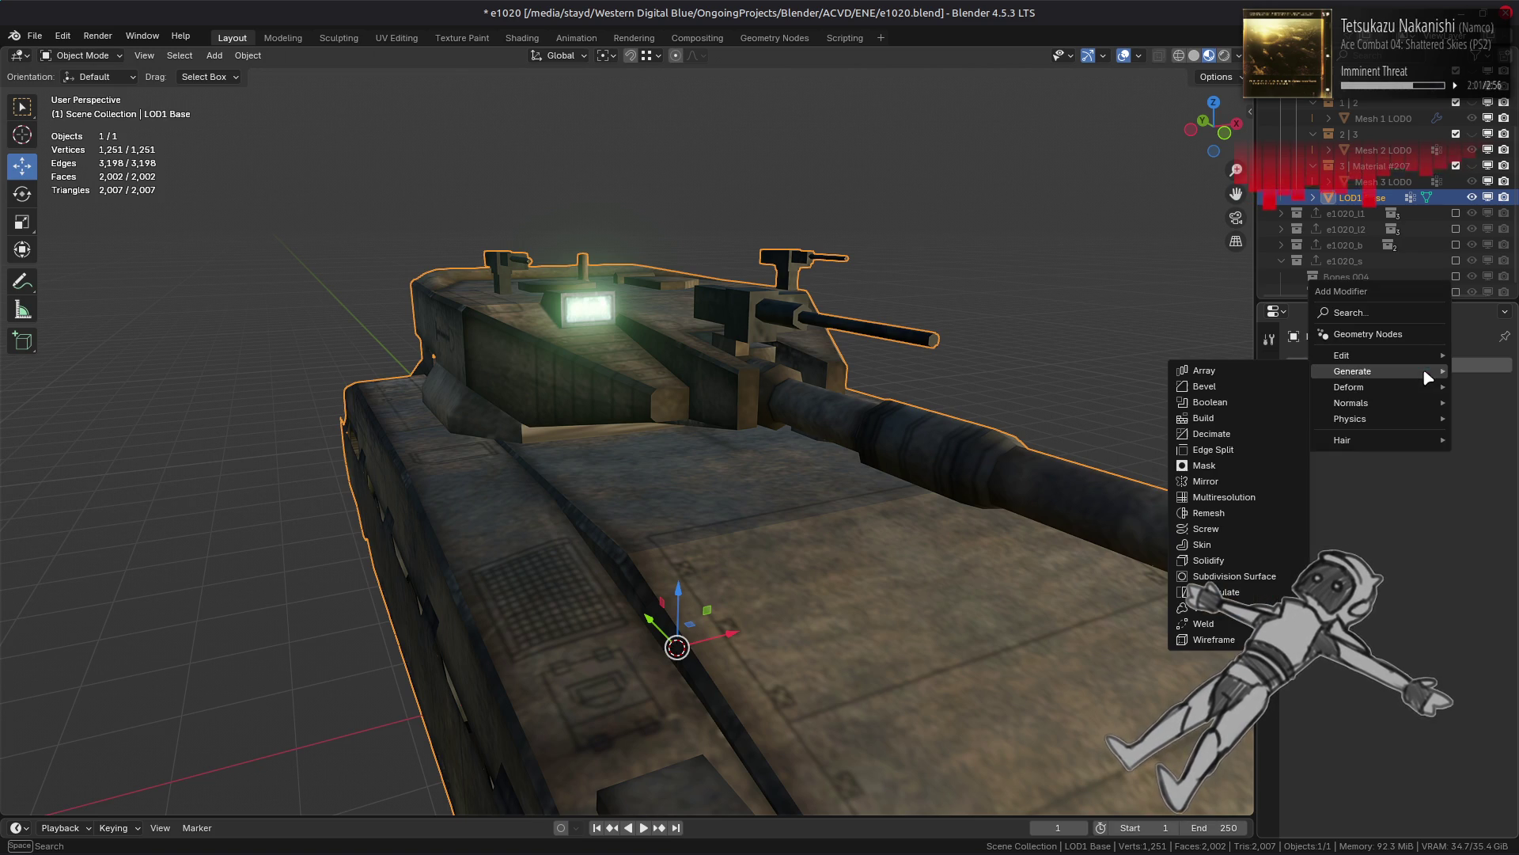
mouse_move(1371, 402)
click(1270, 421)
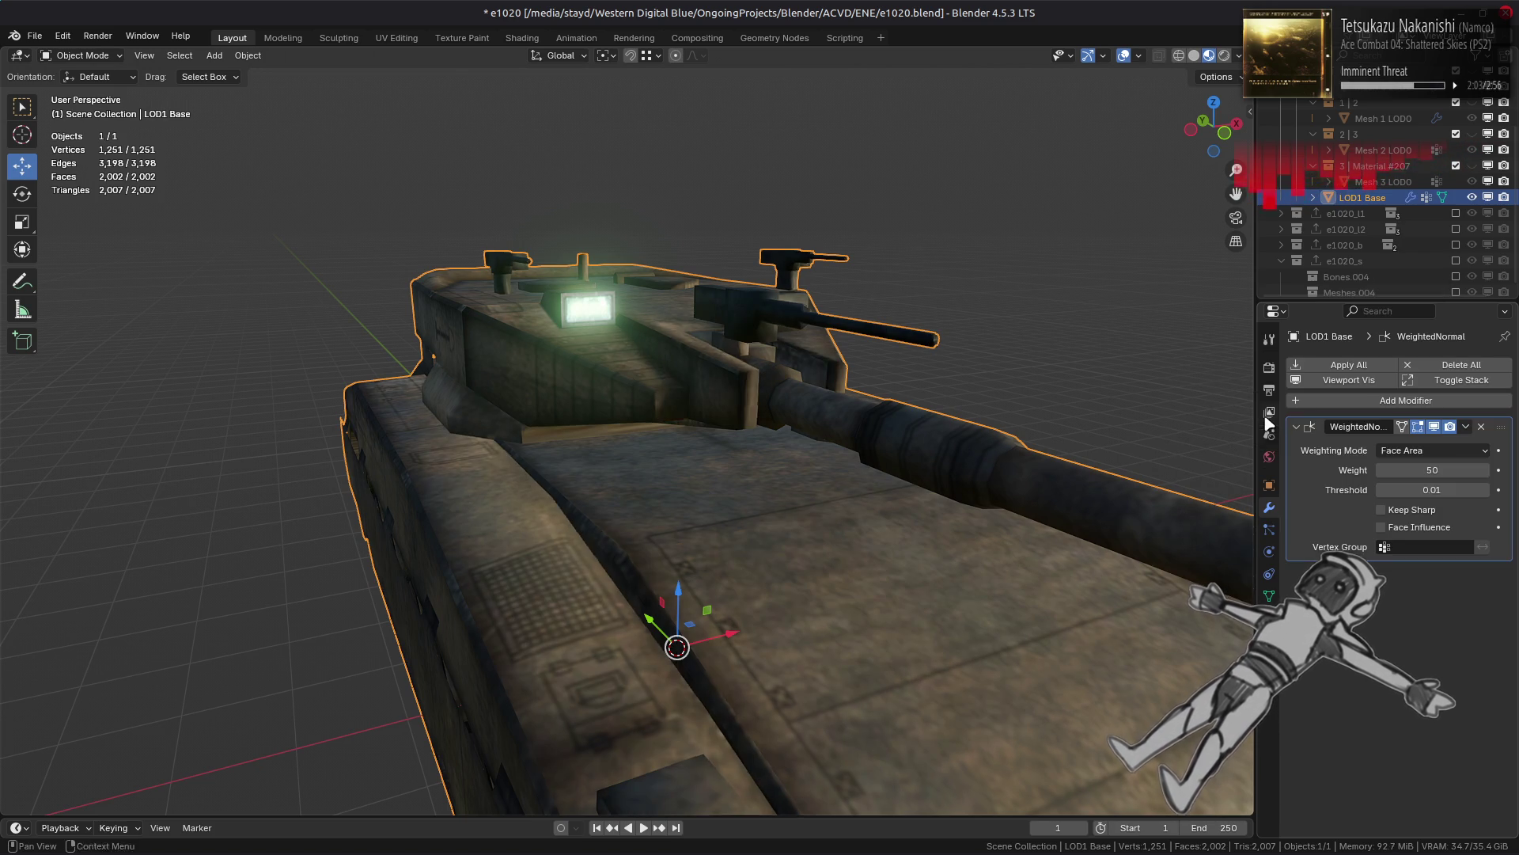
click(1416, 450)
click(1412, 503)
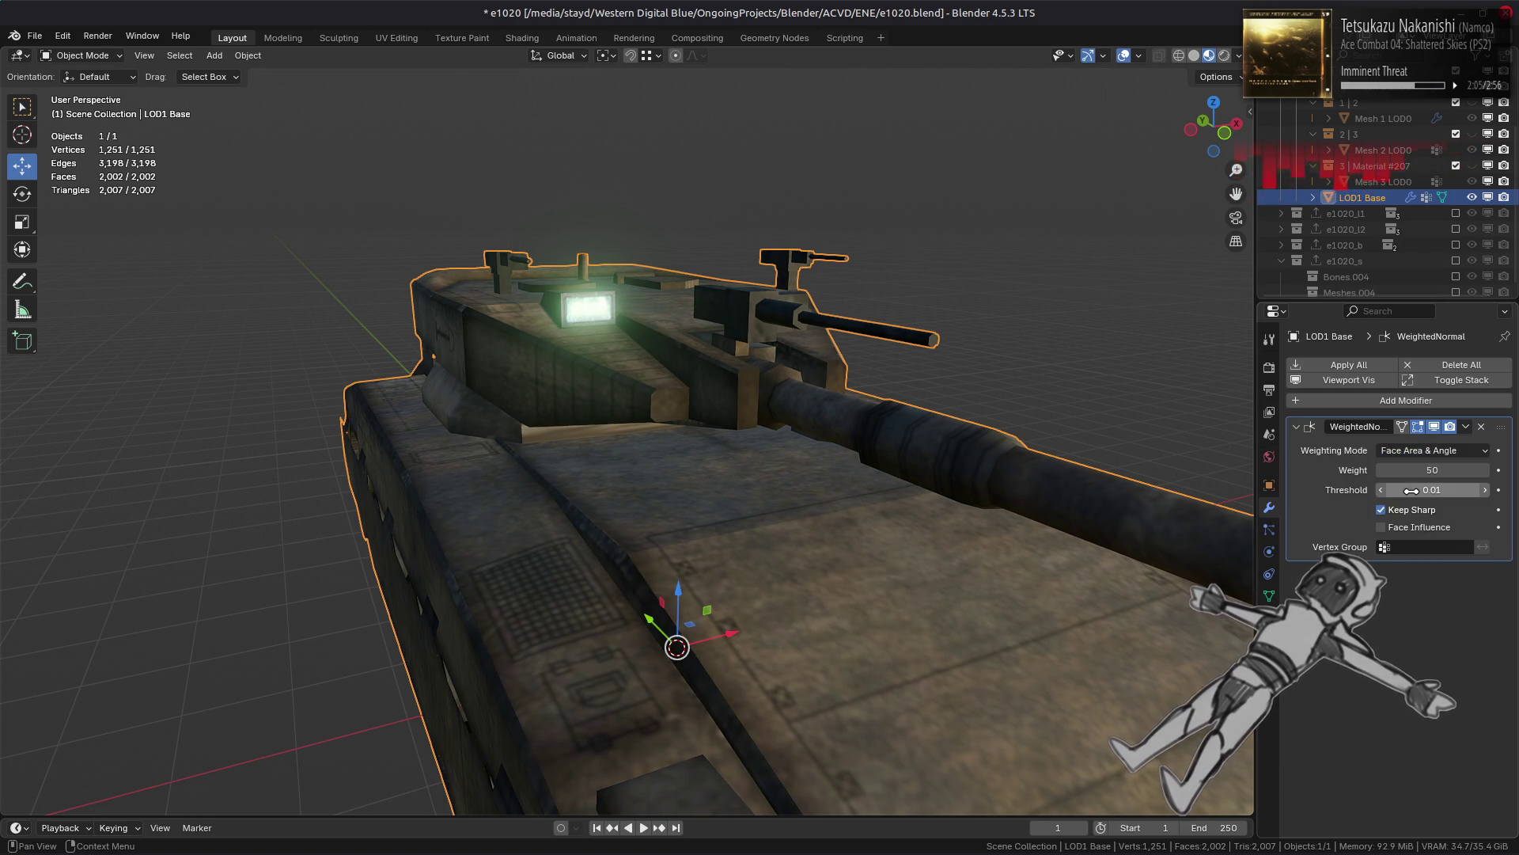
click(1417, 453)
click(1415, 486)
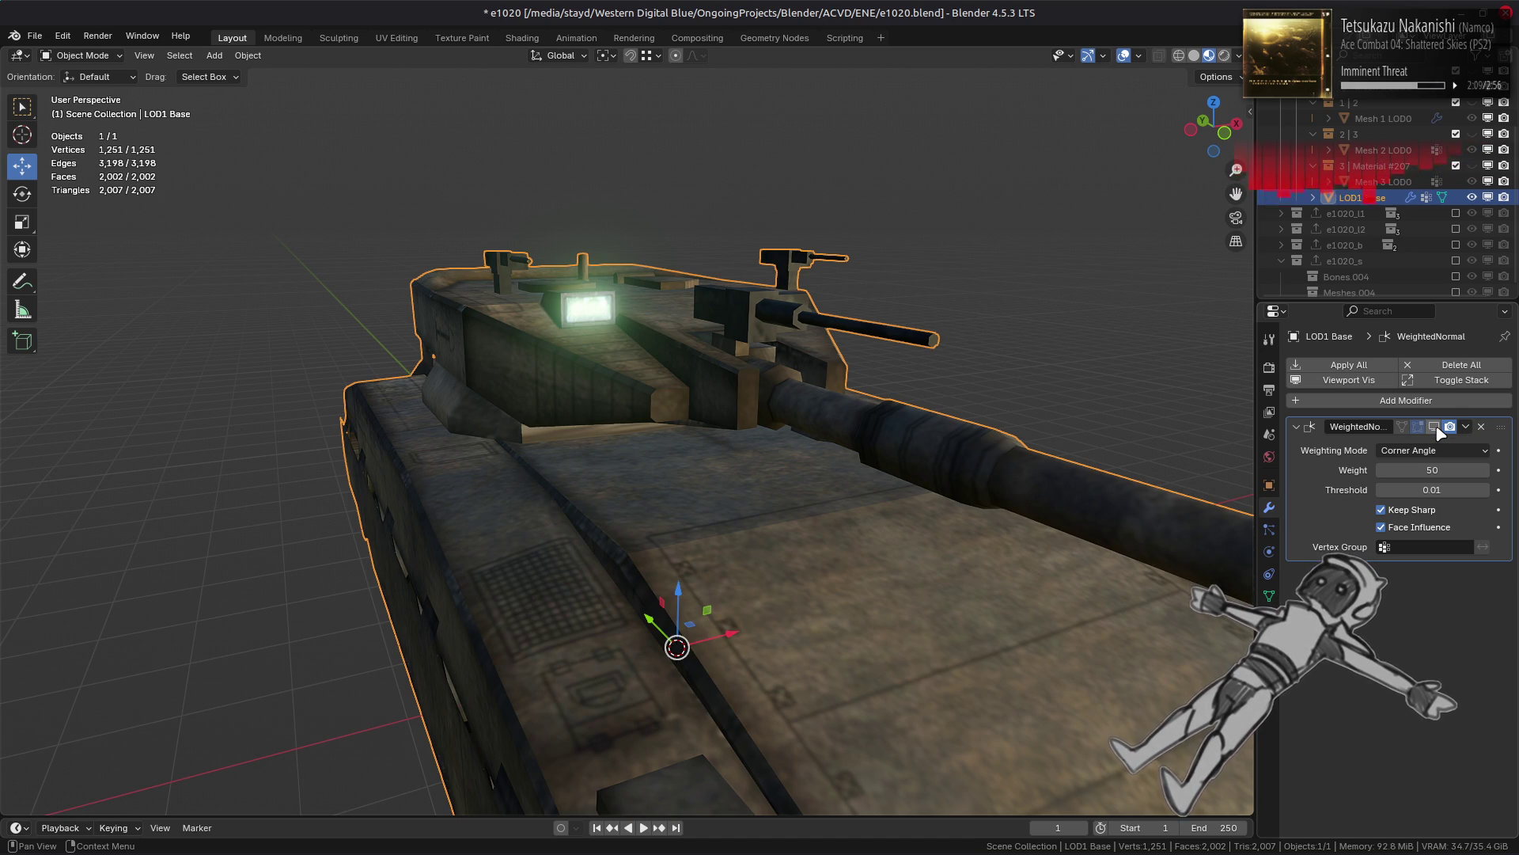
Step: Toggle the Weighted Normal modifier to compare shading, then enter Edit Mode
middle_drag(933, 396, 946, 498)
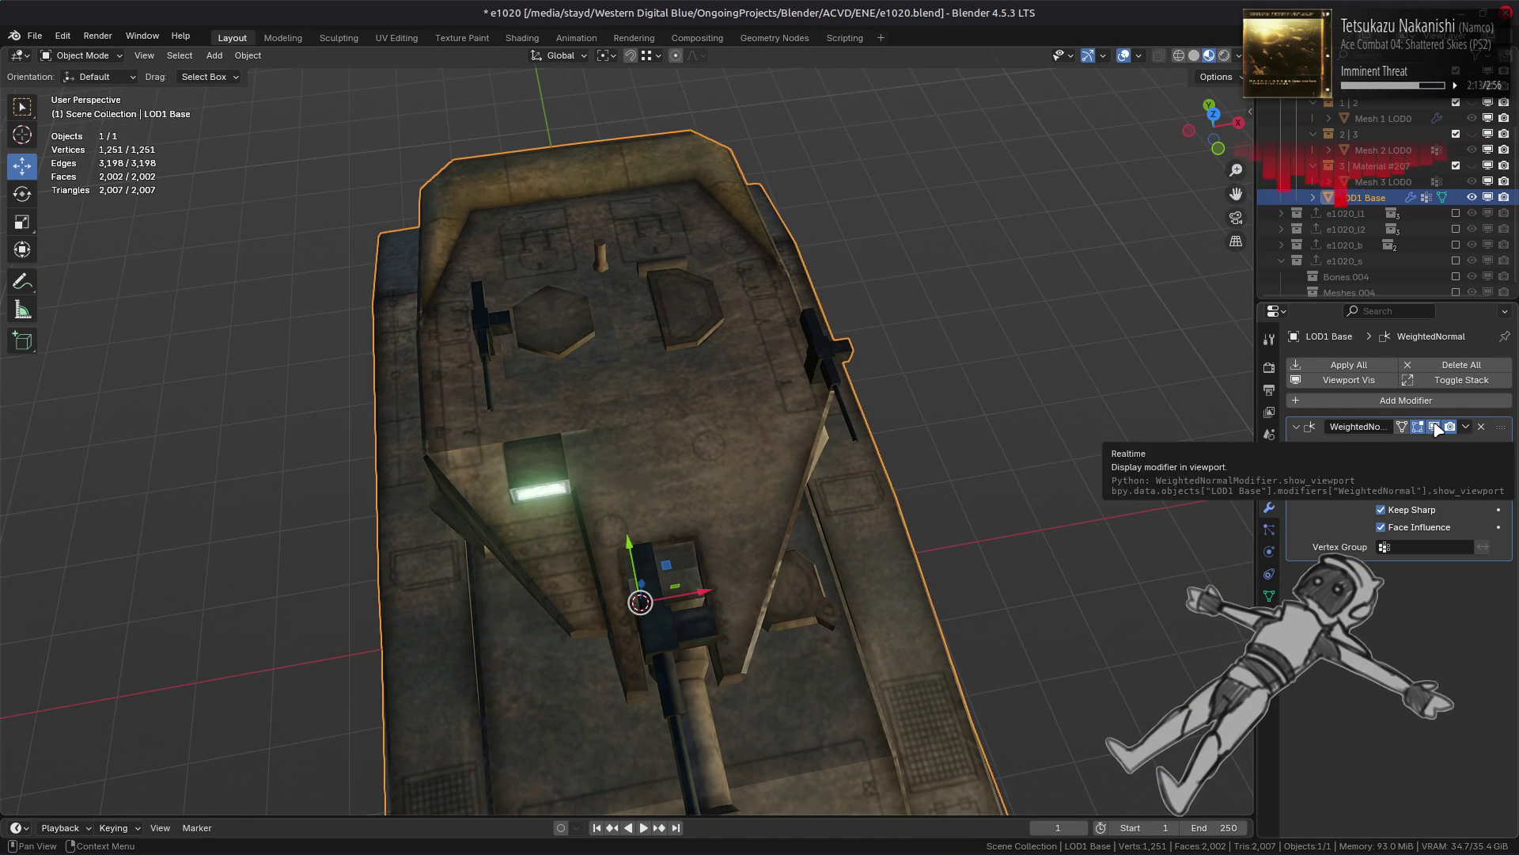
click(1438, 428)
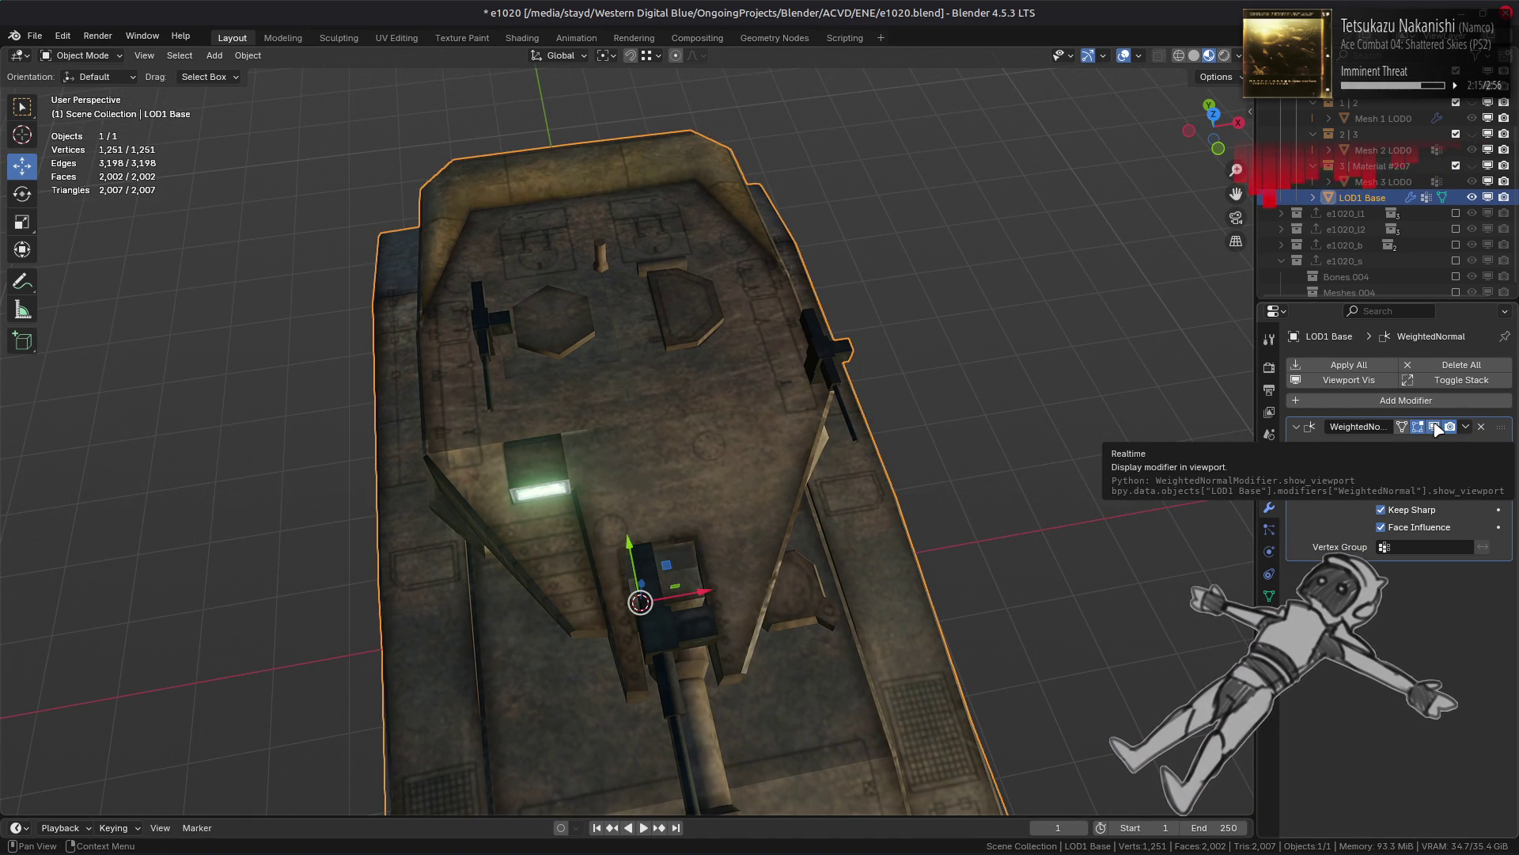
mouse_move(870, 451)
middle_down()
mouse_move(885, 466)
mouse_move(831, 451)
mouse_move(823, 498)
mouse_move(613, 494)
mouse_move(715, 499)
middle_up()
key(Tab)
Step: Select the linked ten-face piece under the gun mount, delete it, and return to Object Mode
scroll(833, 468, down, 3)
scroll(823, 498, down, 3)
scroll(612, 493, up, 5)
scroll(658, 495, up, 4)
click(590, 362)
key(ctrl+l)
right_click(718, 540)
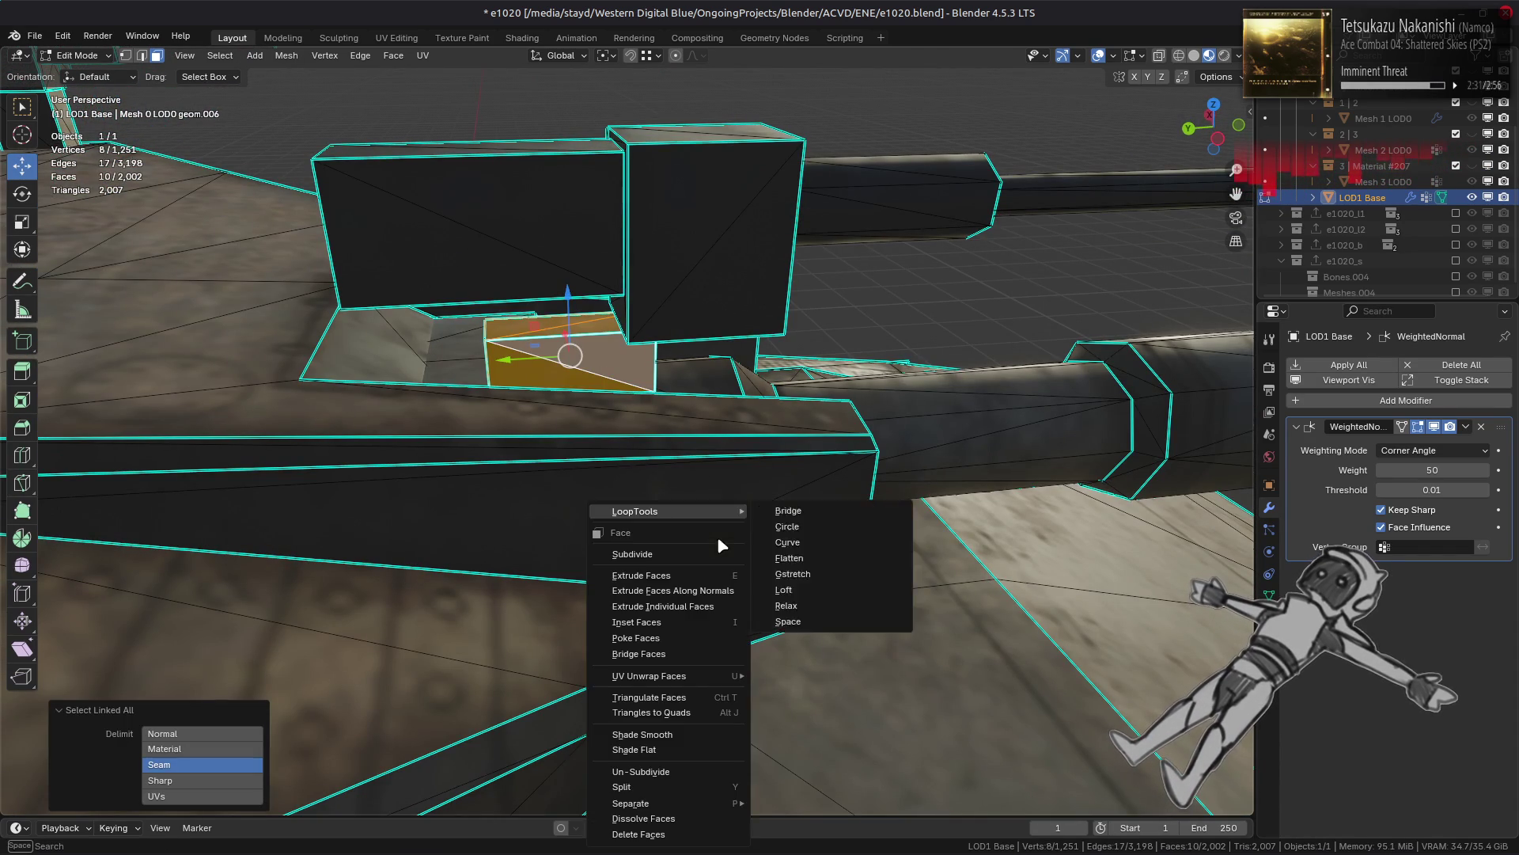
click(638, 834)
mouse_move(470, 505)
middle_down()
mouse_move(810, 553)
mouse_move(784, 551)
mouse_move(796, 502)
mouse_move(776, 554)
middle_up()
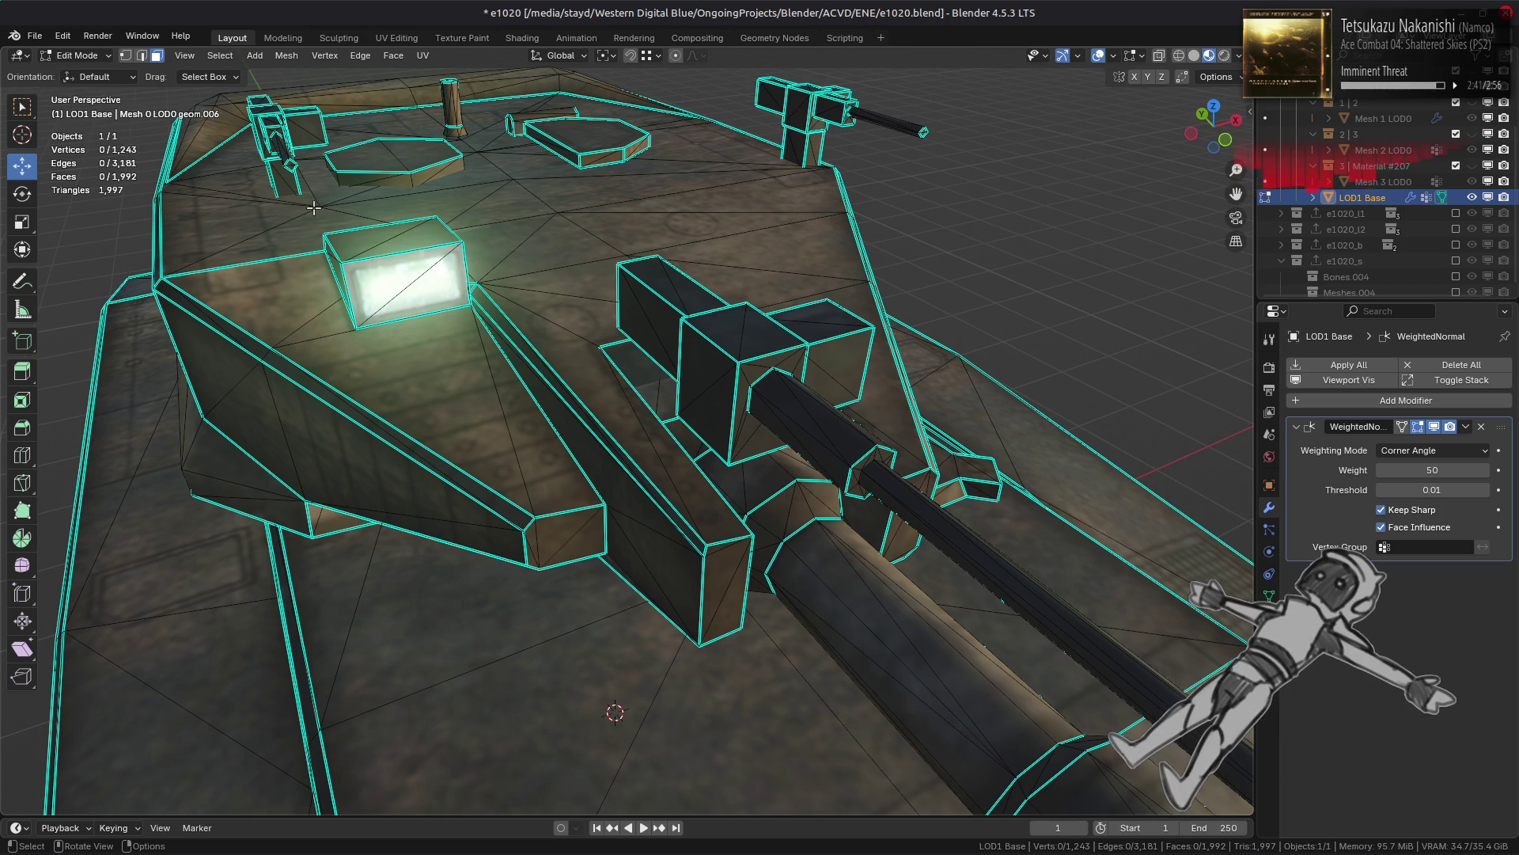
scroll(294, 169, down, 3)
mouse_move(713, 444)
middle_down()
mouse_move(731, 440)
mouse_move(709, 439)
middle_up()
key(Tab)
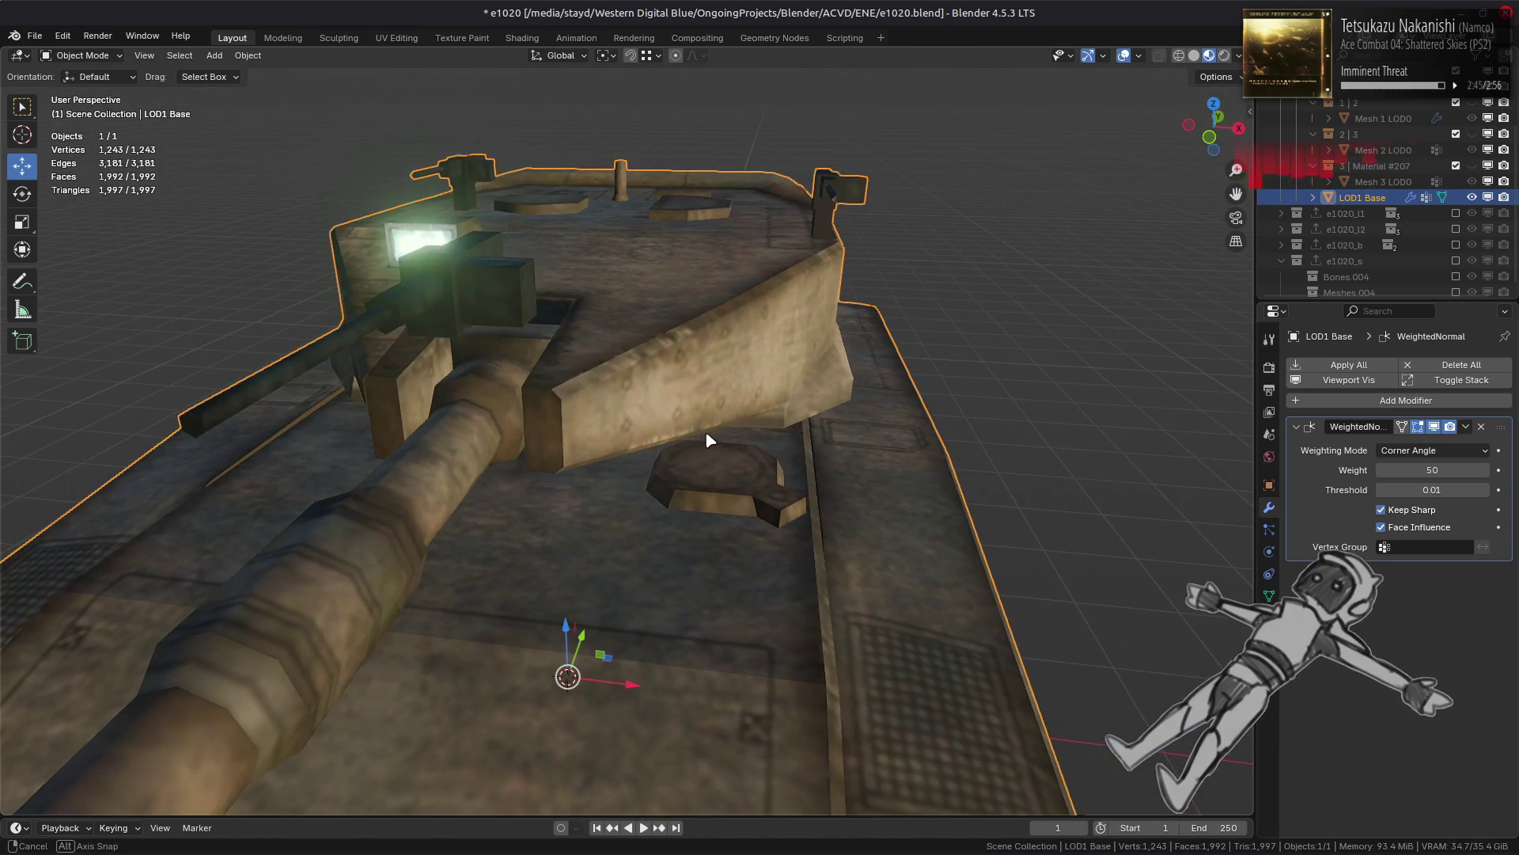